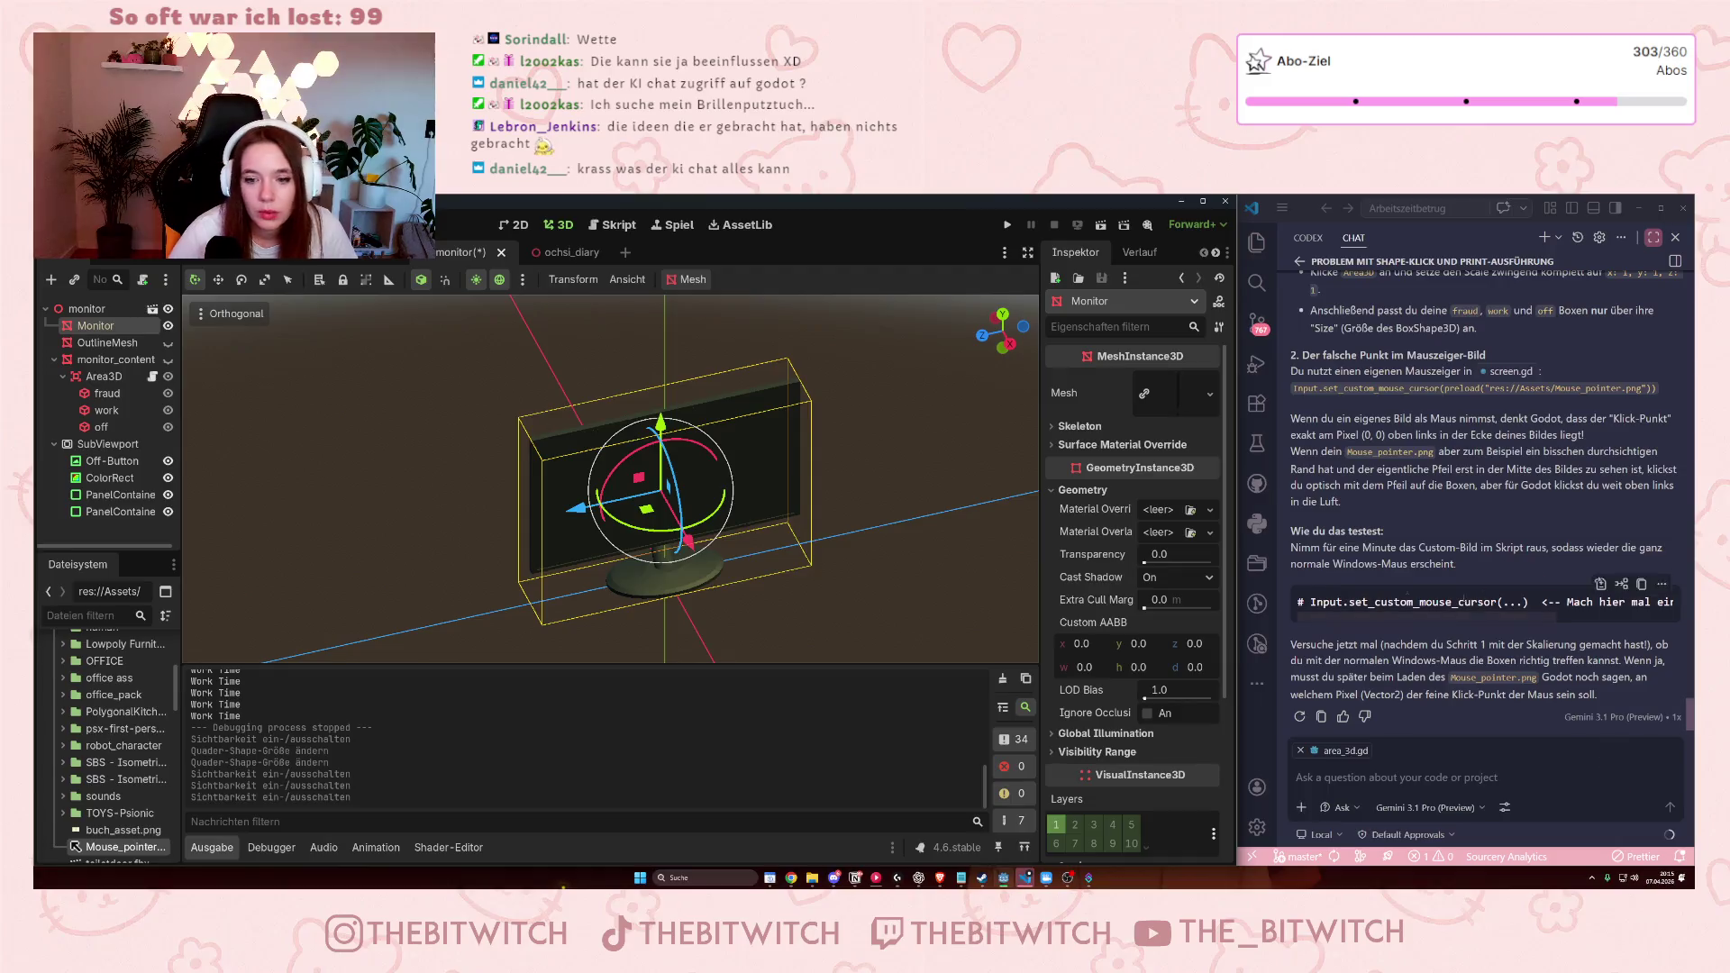
scroll(1391, 561, "up", 2)
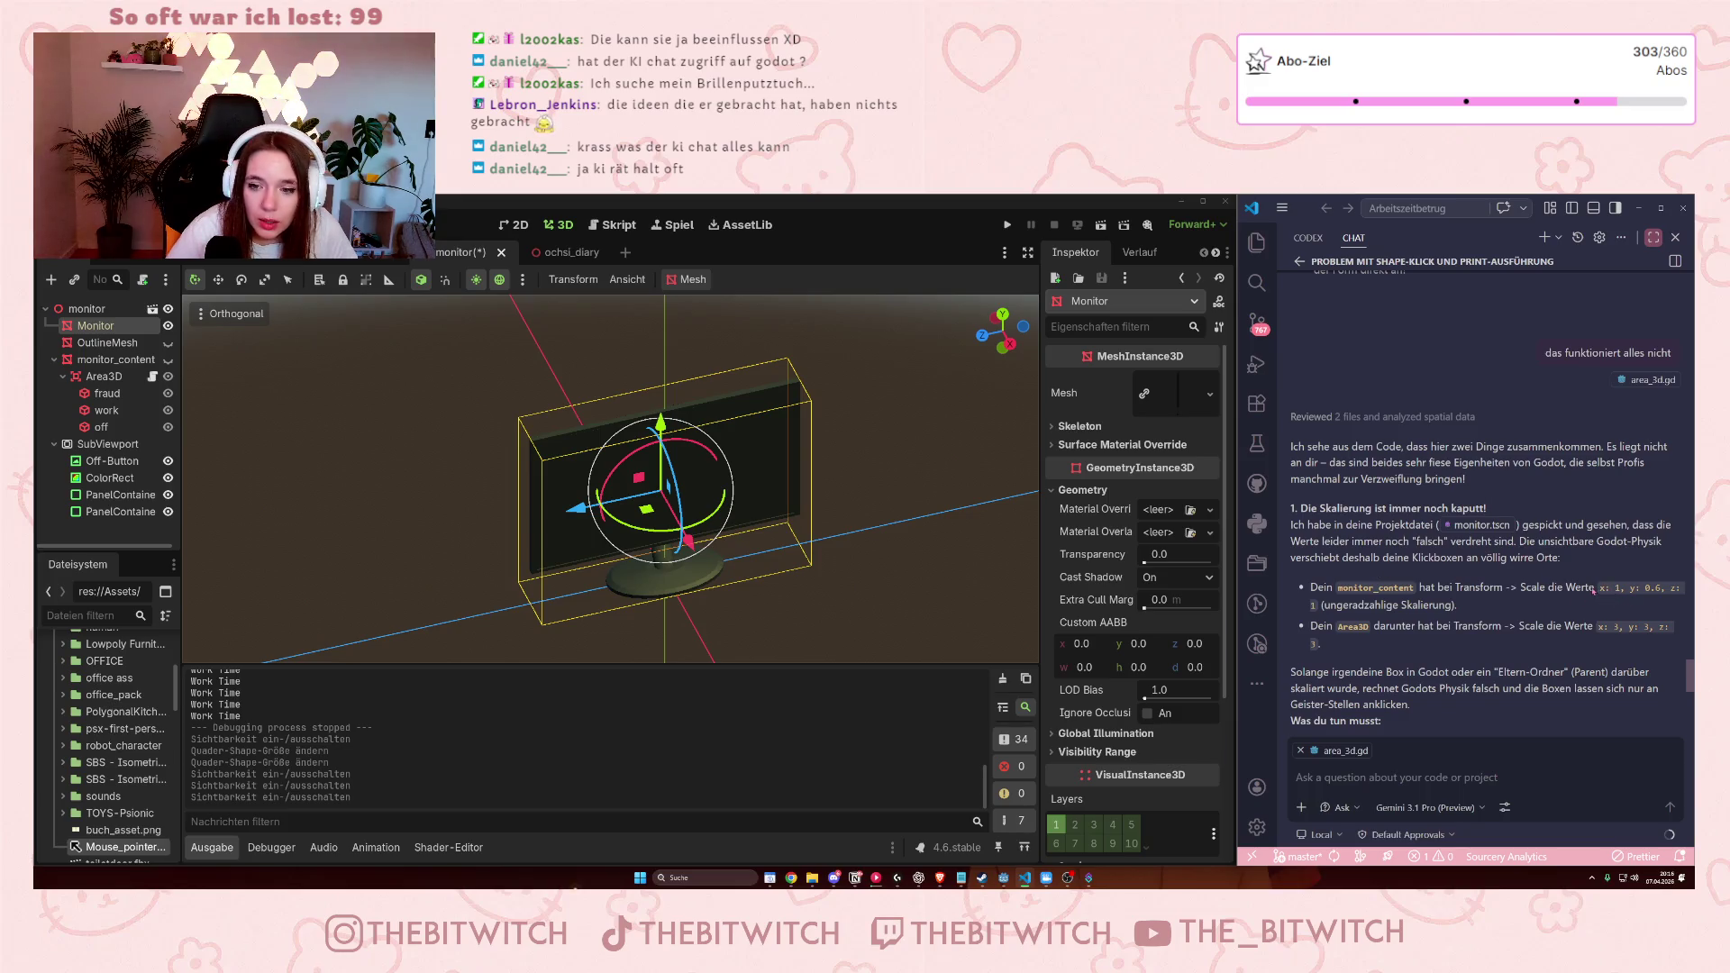
Read the AI's answer about the monitor_content scale values.
left_click_drag(1601, 590, 1457, 605)
left_click(1388, 602)
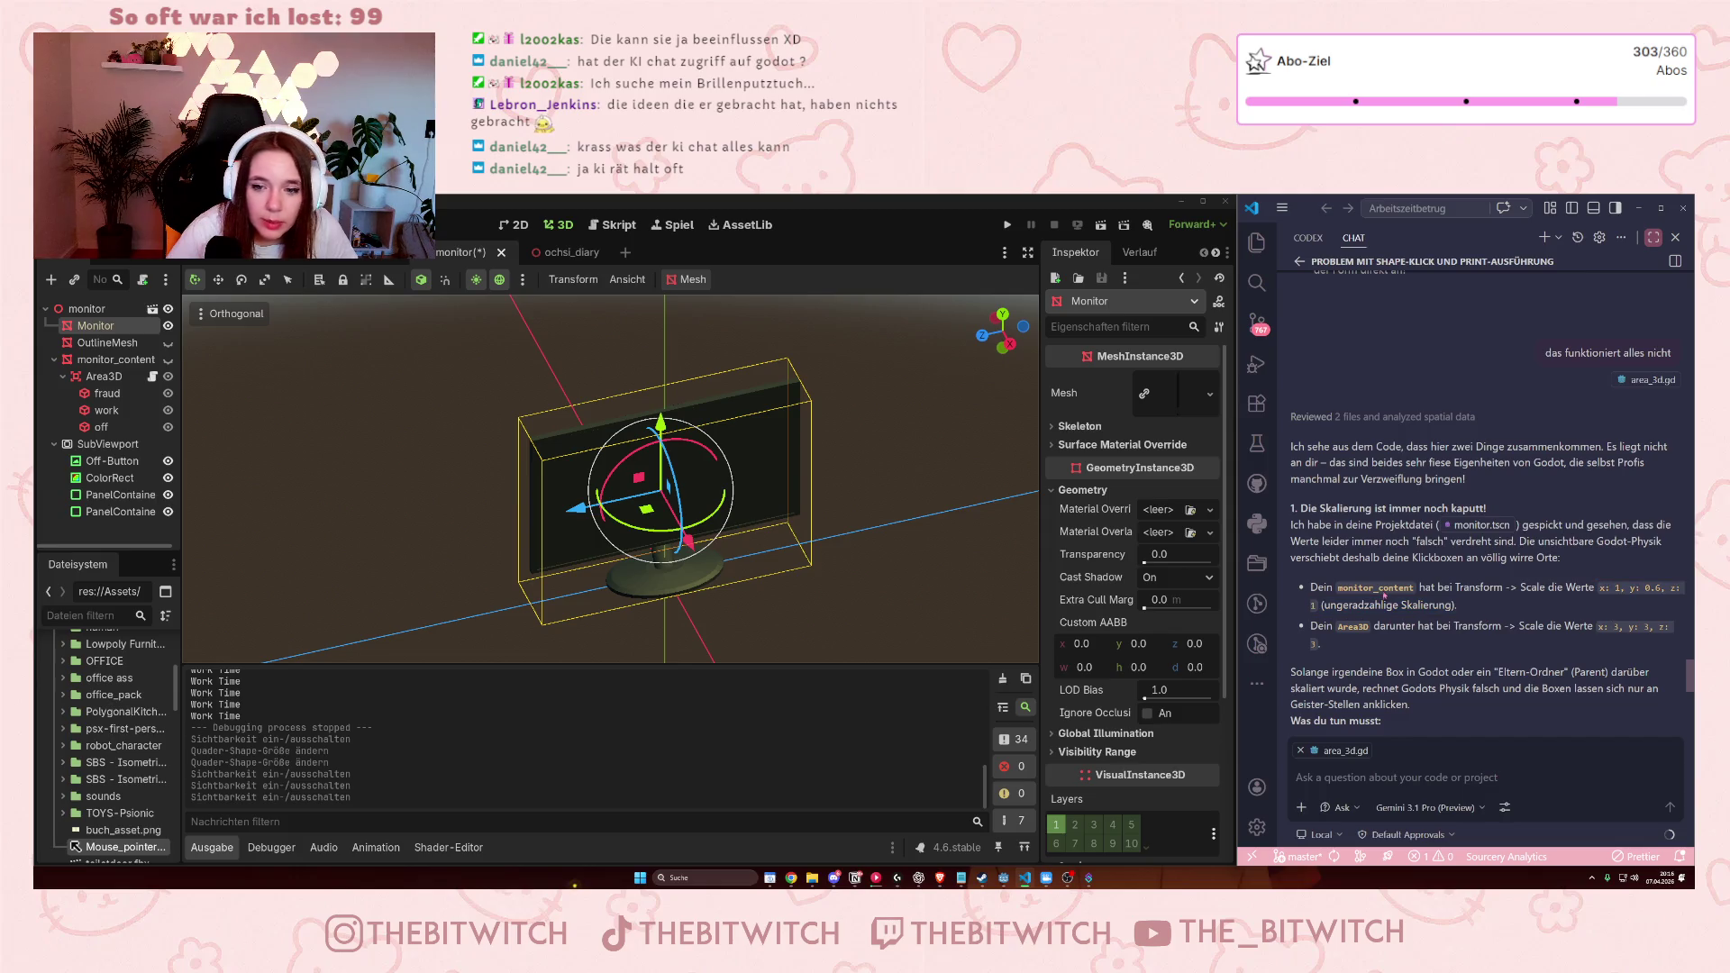
Select monitor_content and bring its 1 m × 1 m Face Z plane mesh into view in the Inspector.
left_click(131, 359)
scroll(1223, 541, "up", 10)
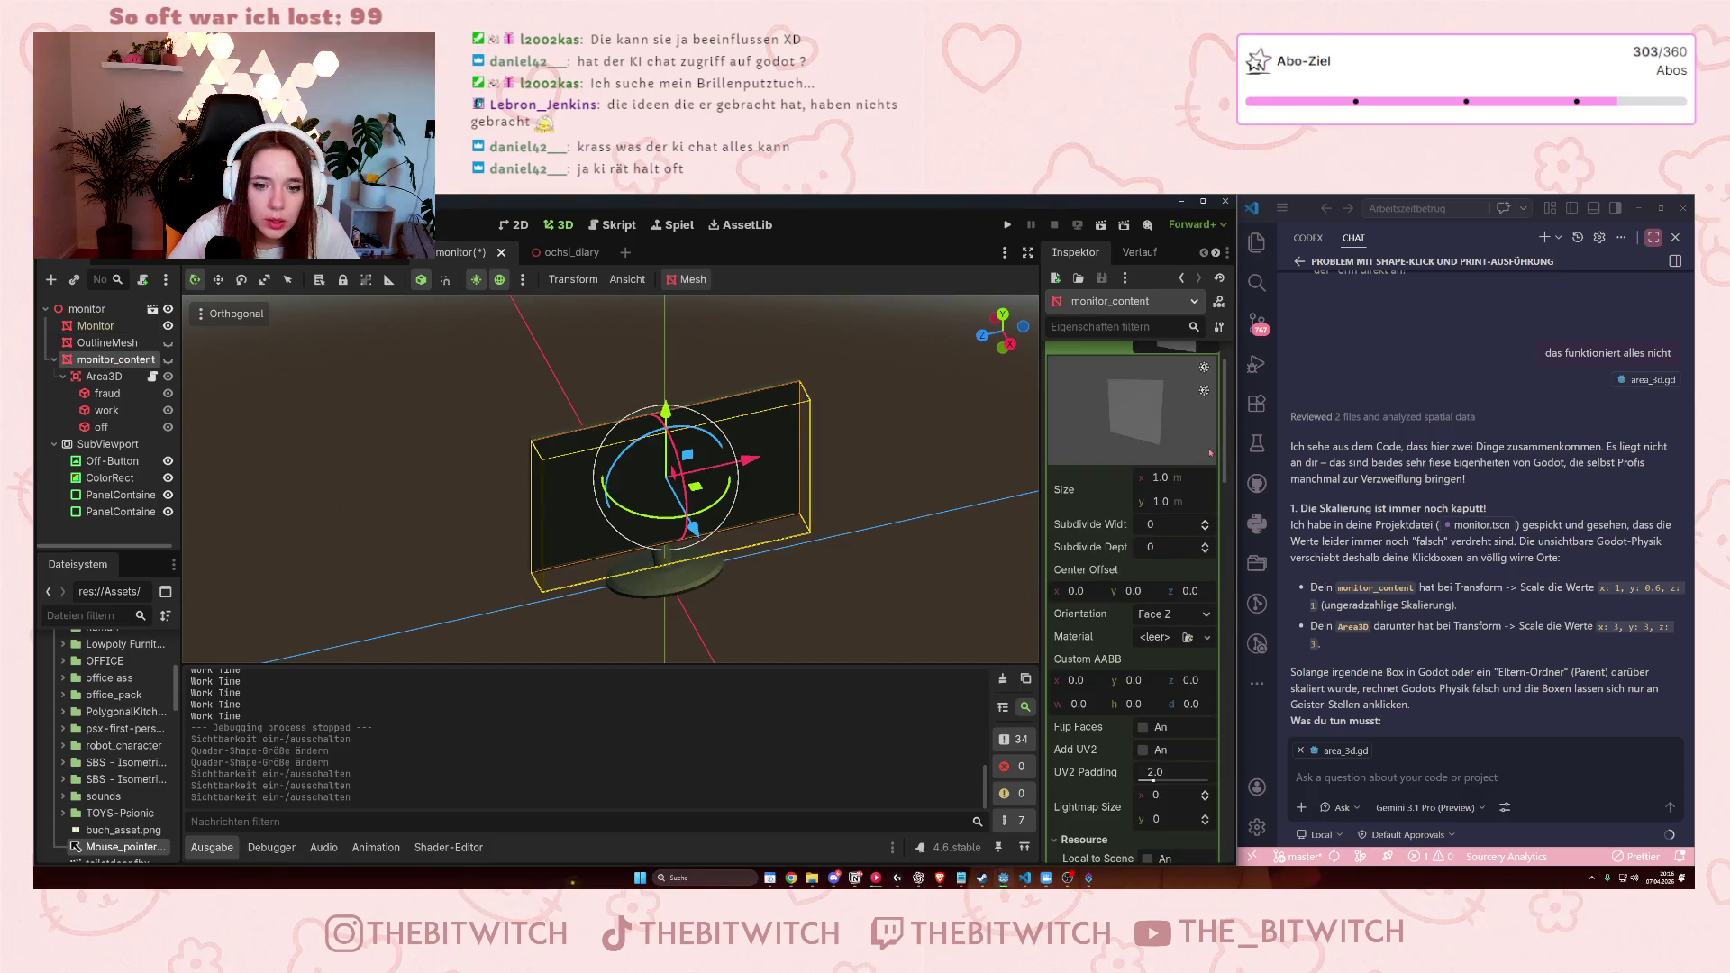
scroll(1121, 546, "up", 2)
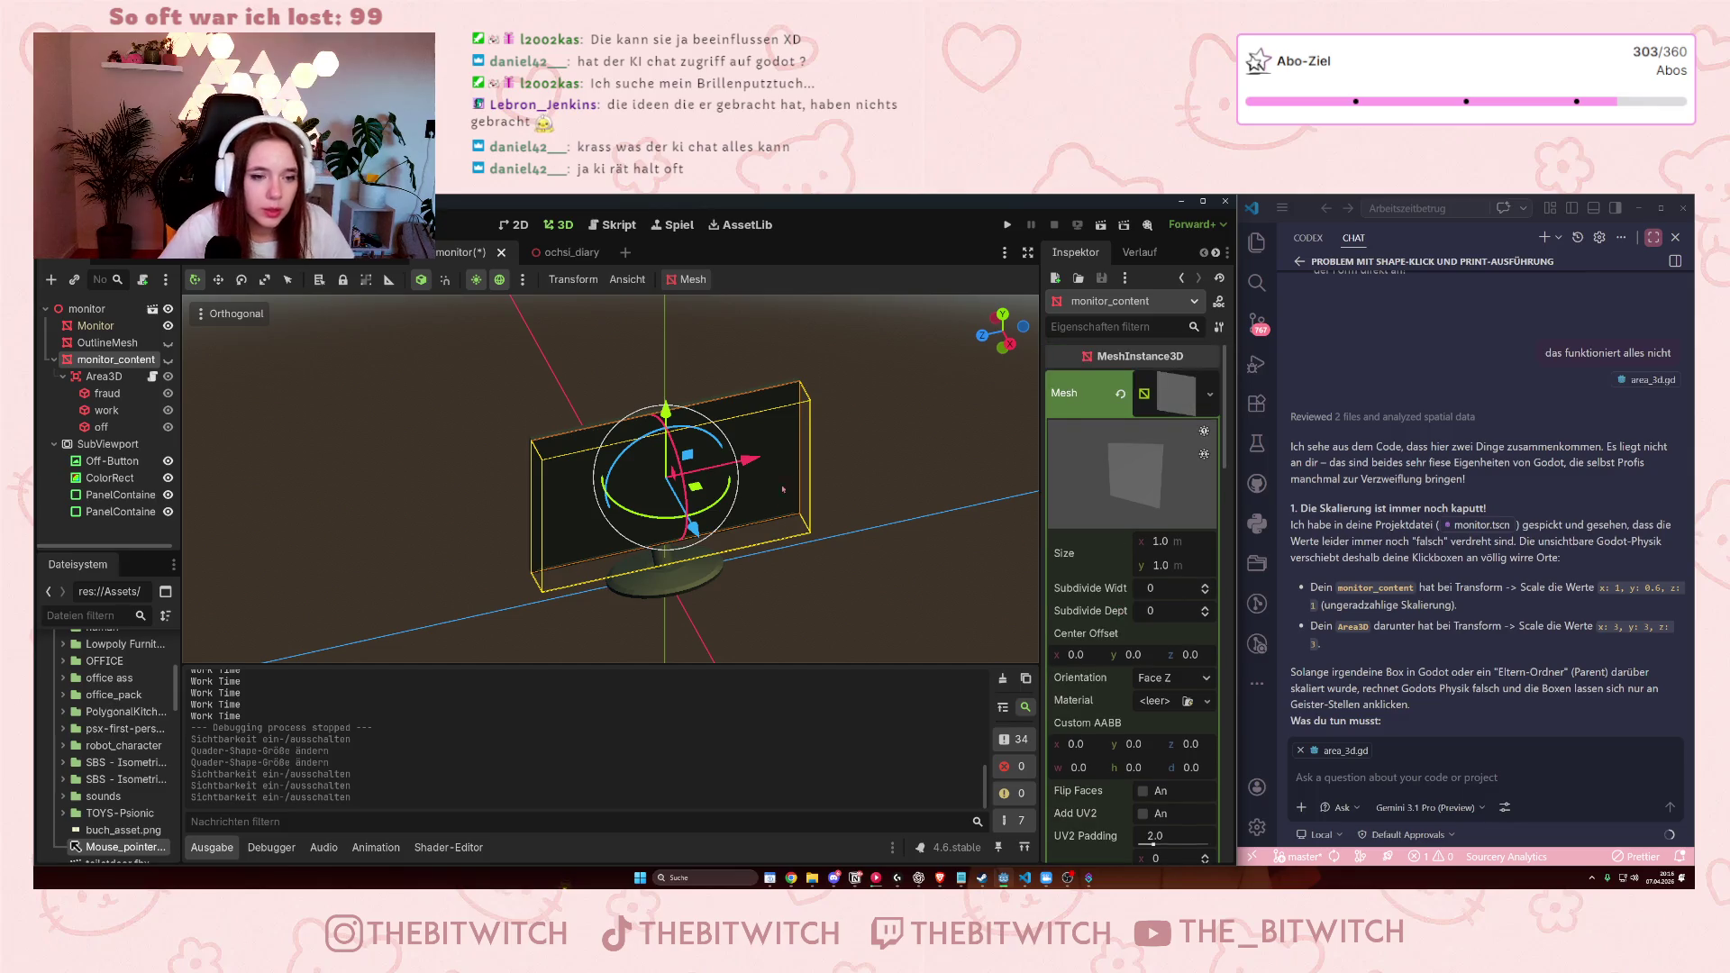
left_click(206, 225)
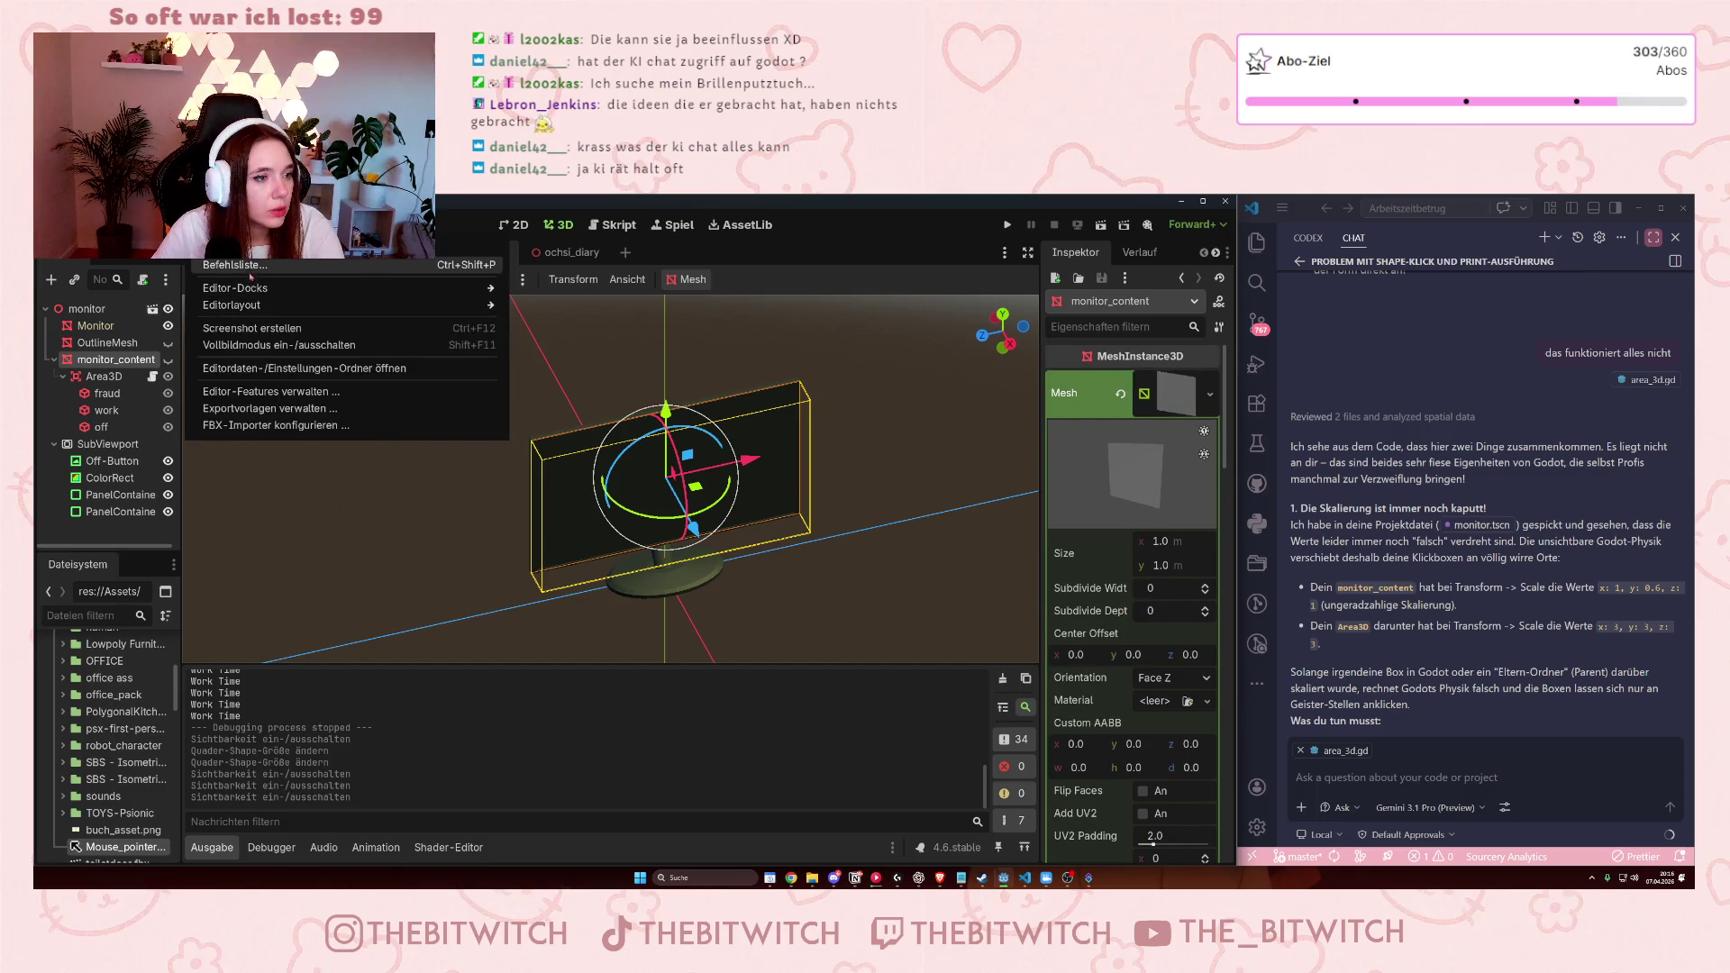
Enable 'Use External Editor' under Text Editor > External, with VS Code as the executable.
mouse_move(275, 291)
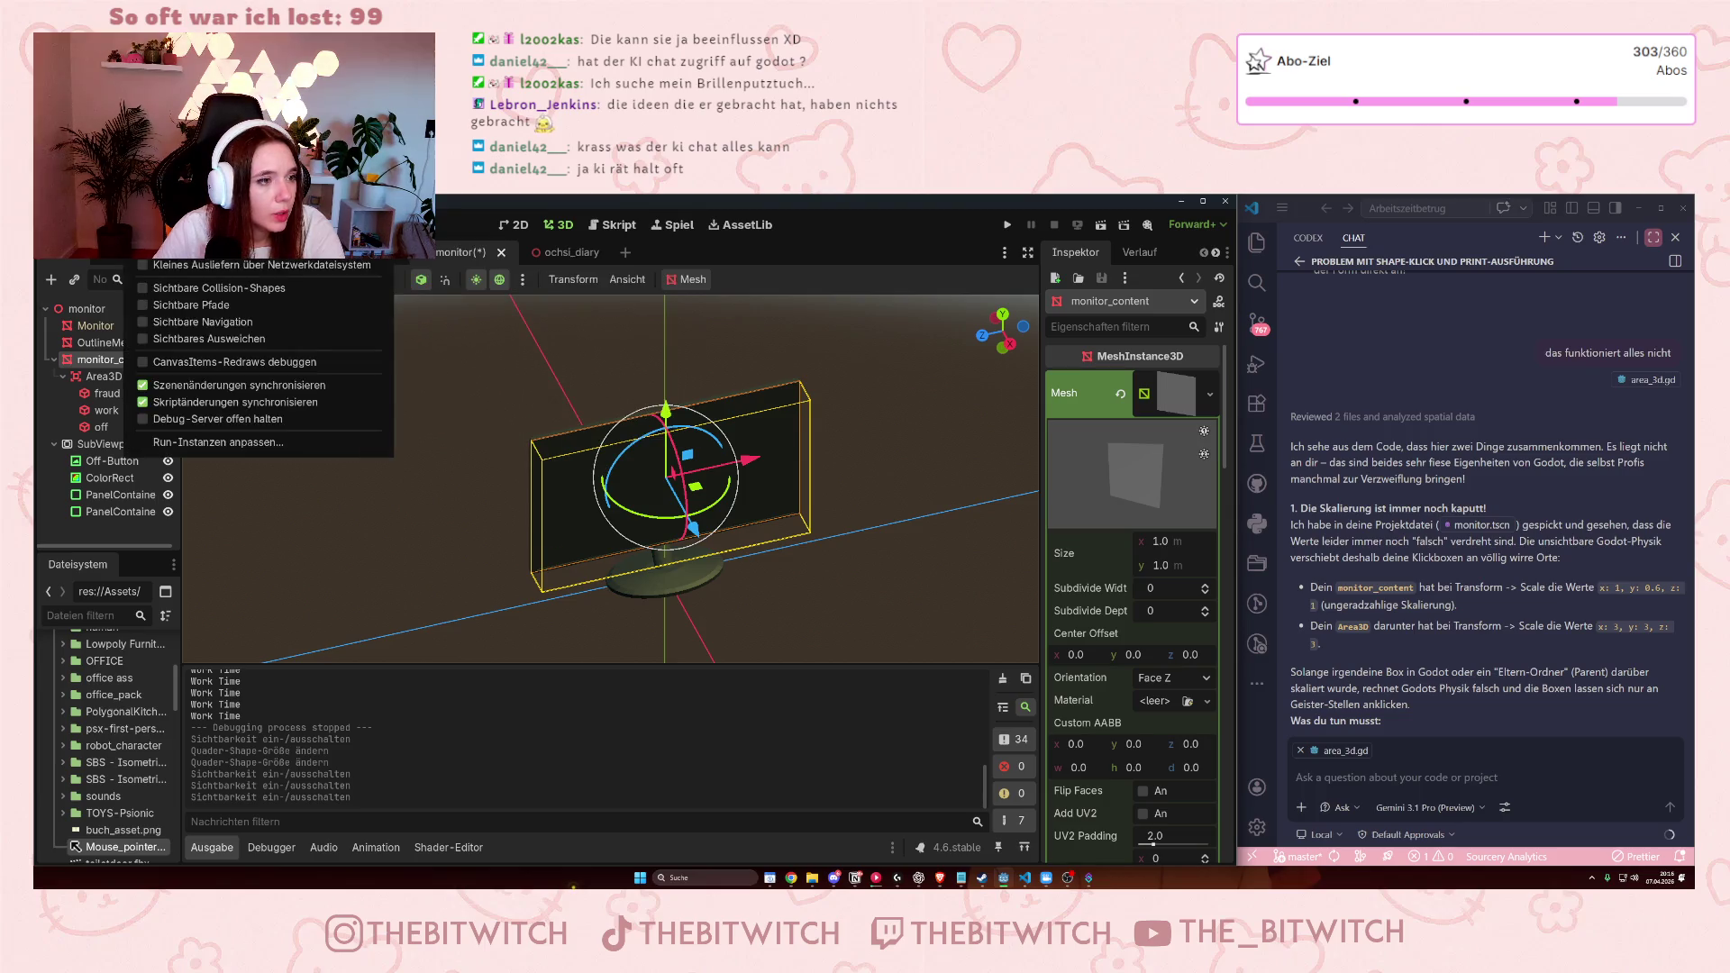
key("Escape")
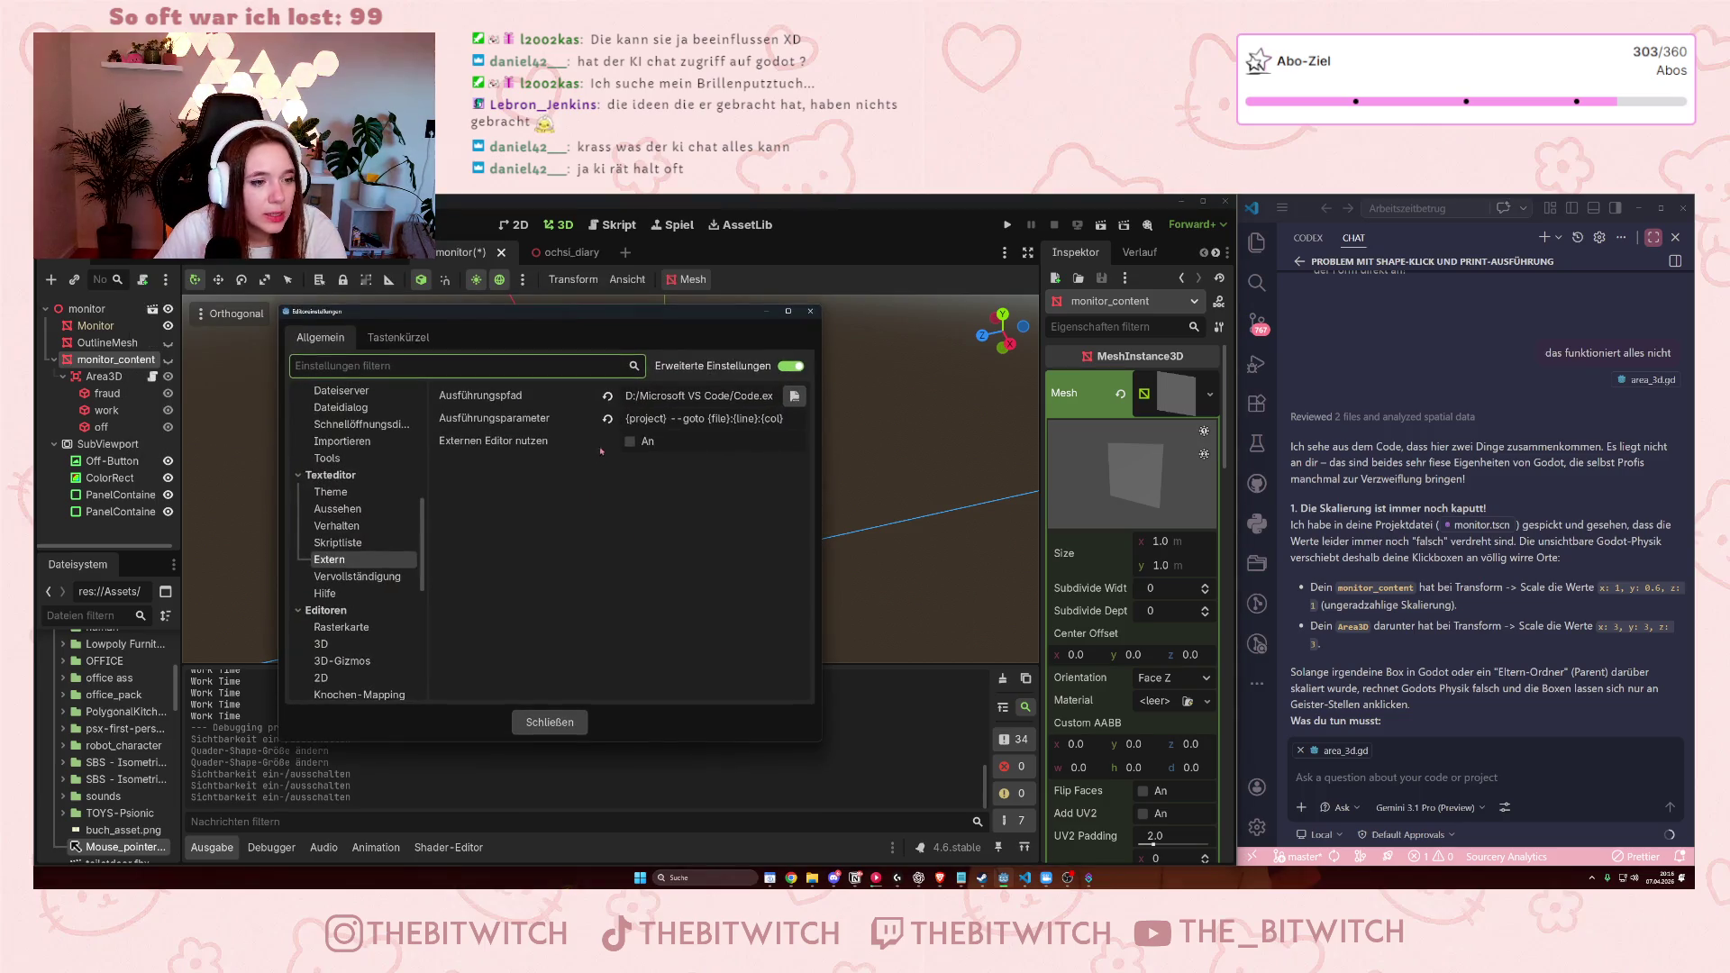
left_click(628, 442)
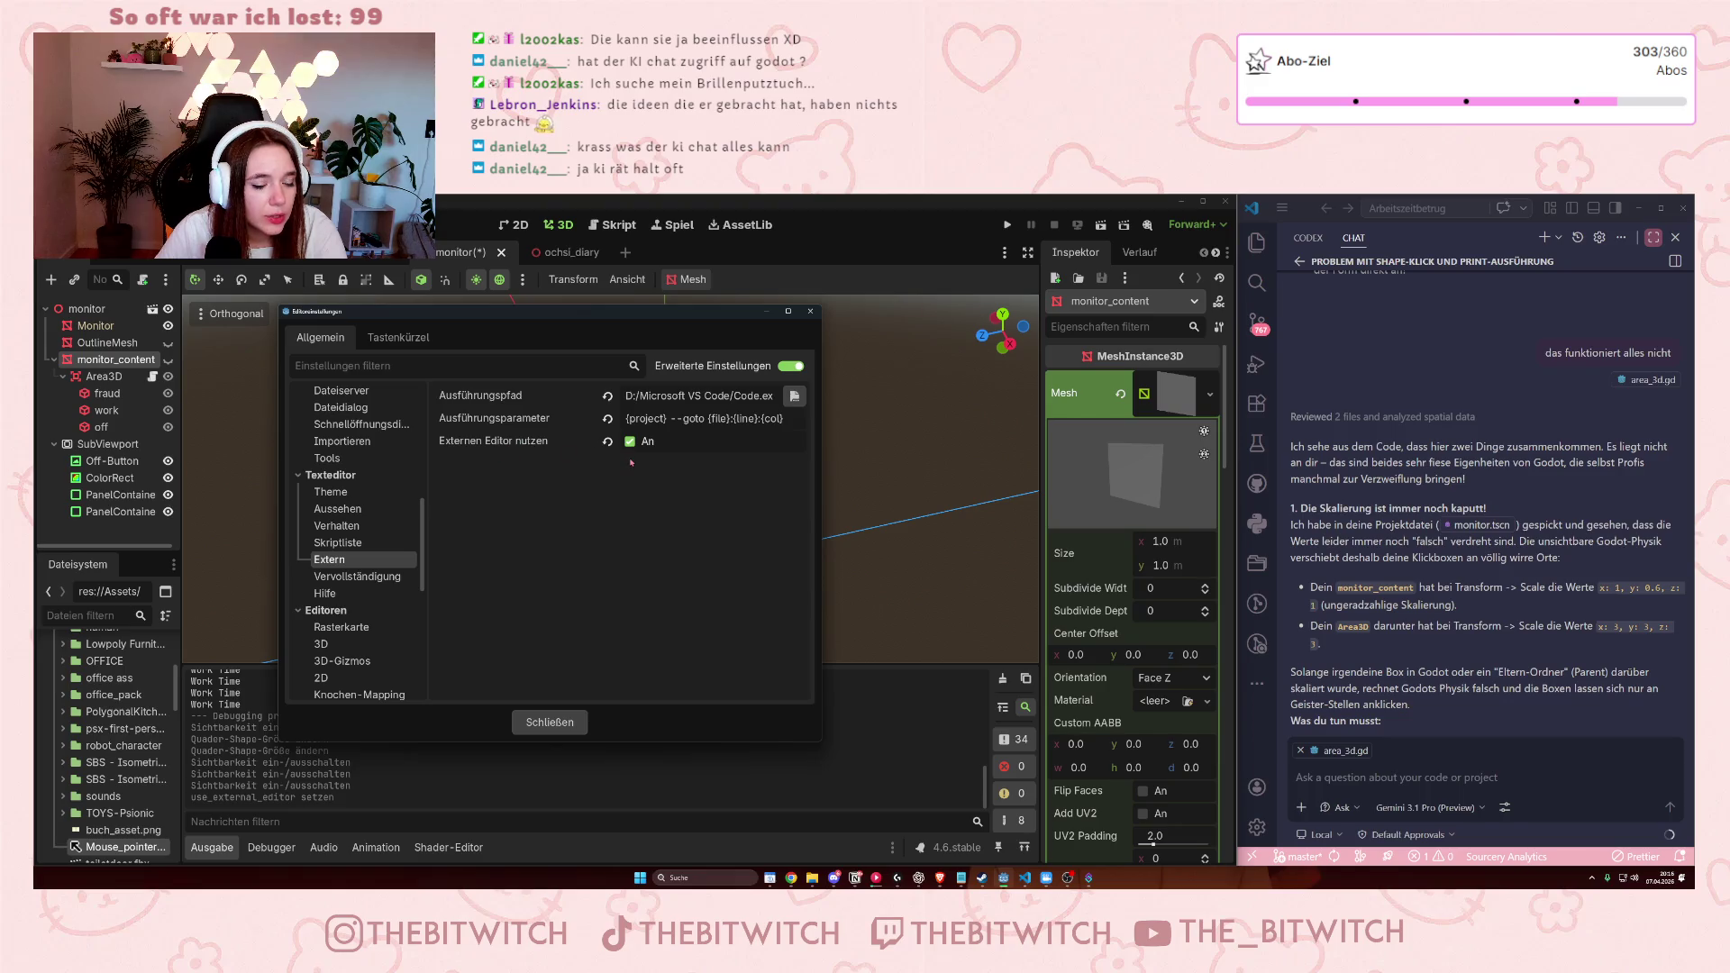
left_click(550, 722)
left_click(1425, 759)
Ask the AI chat 'und jetzt?' and get its explanation of the Mouse_pointer.png cursor hotspot.
type("und jetzt")
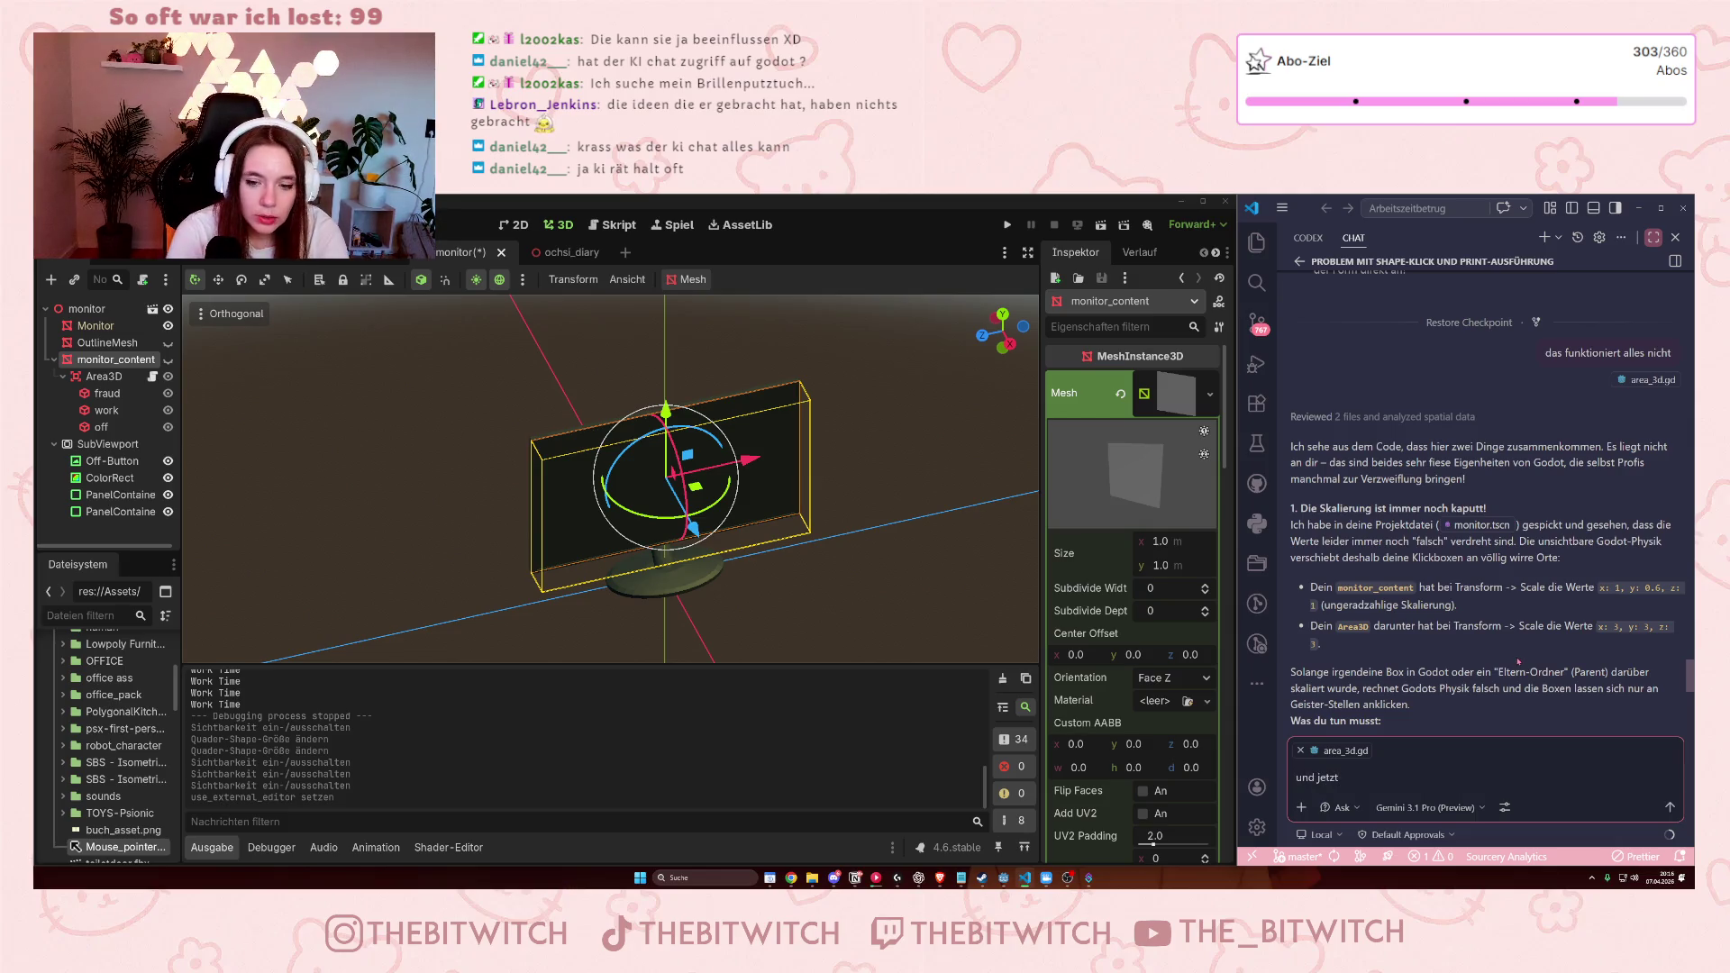
type("?")
key("Return")
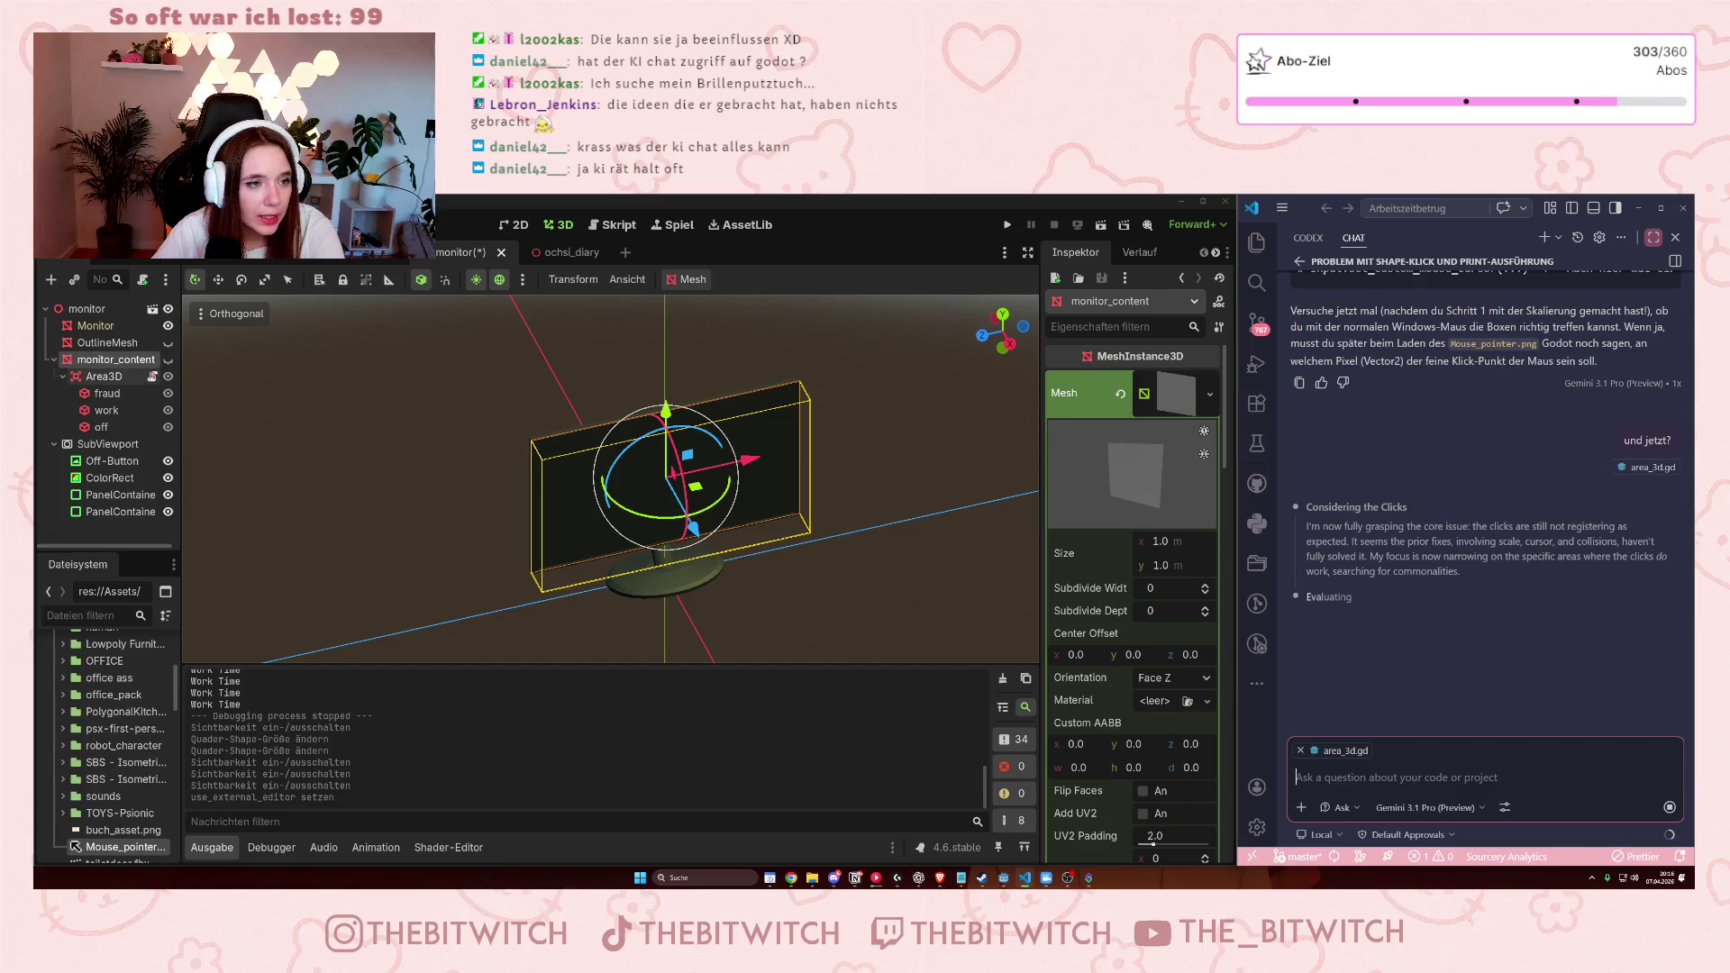
left_click(613, 225)
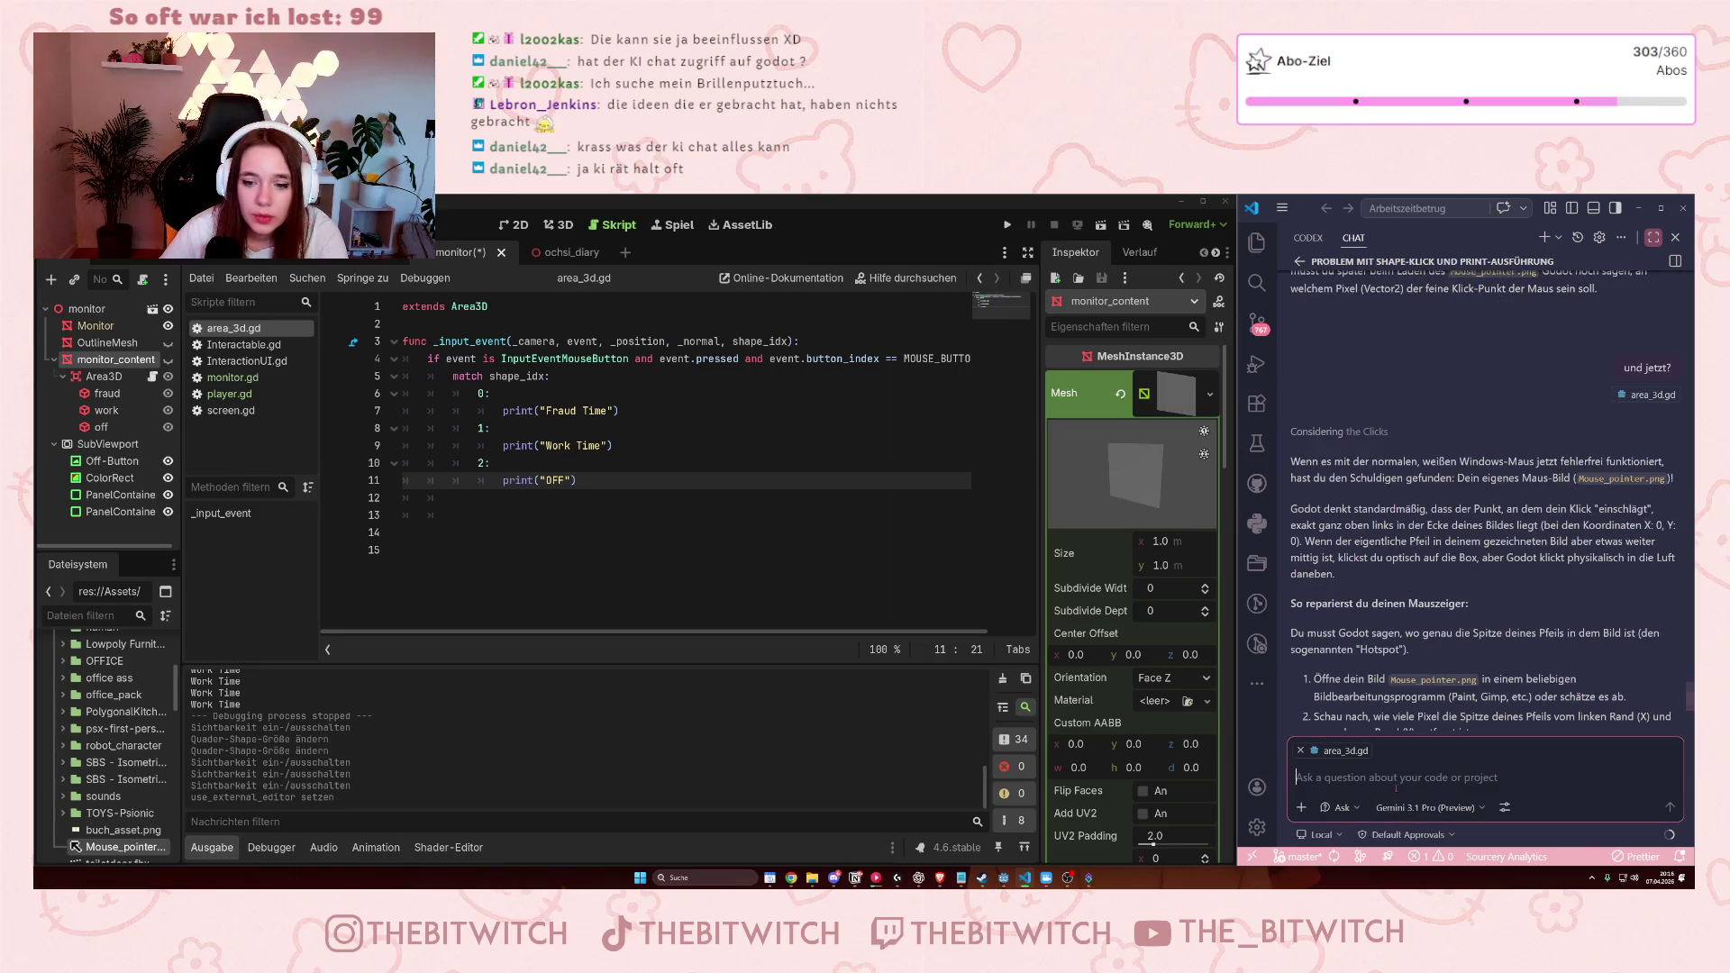
Send 'nein, es funktioniert immer noch nicht' to the AI chat.
type("nein, es ")
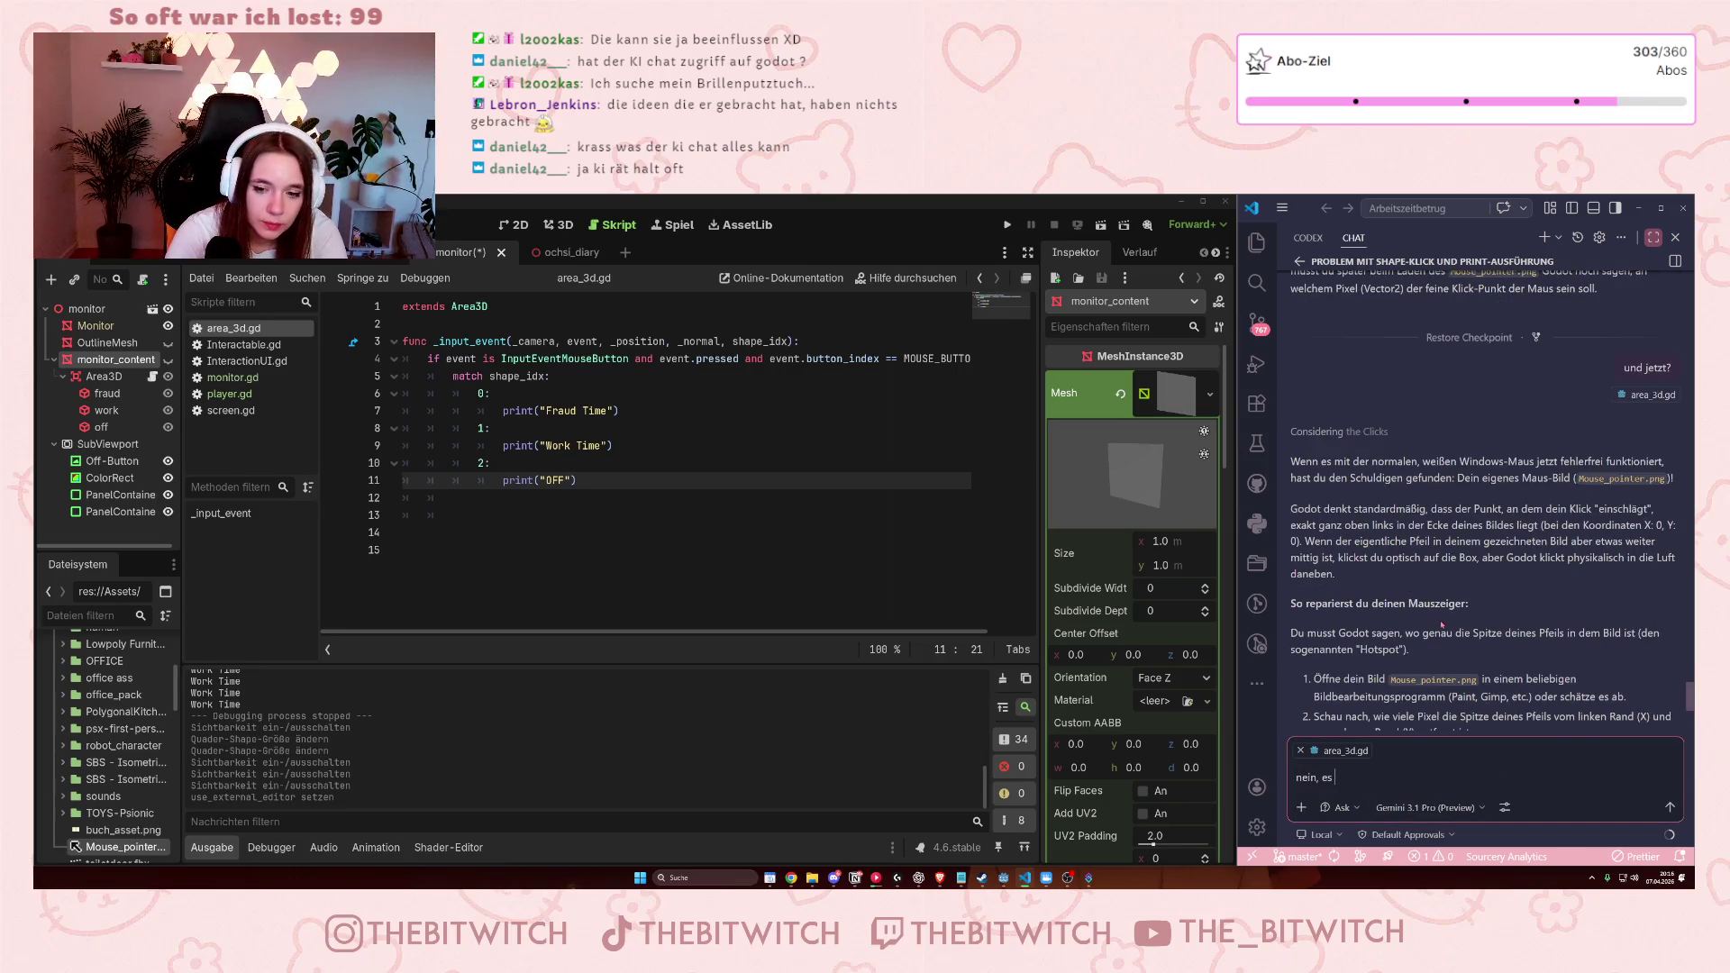
type("funkt")
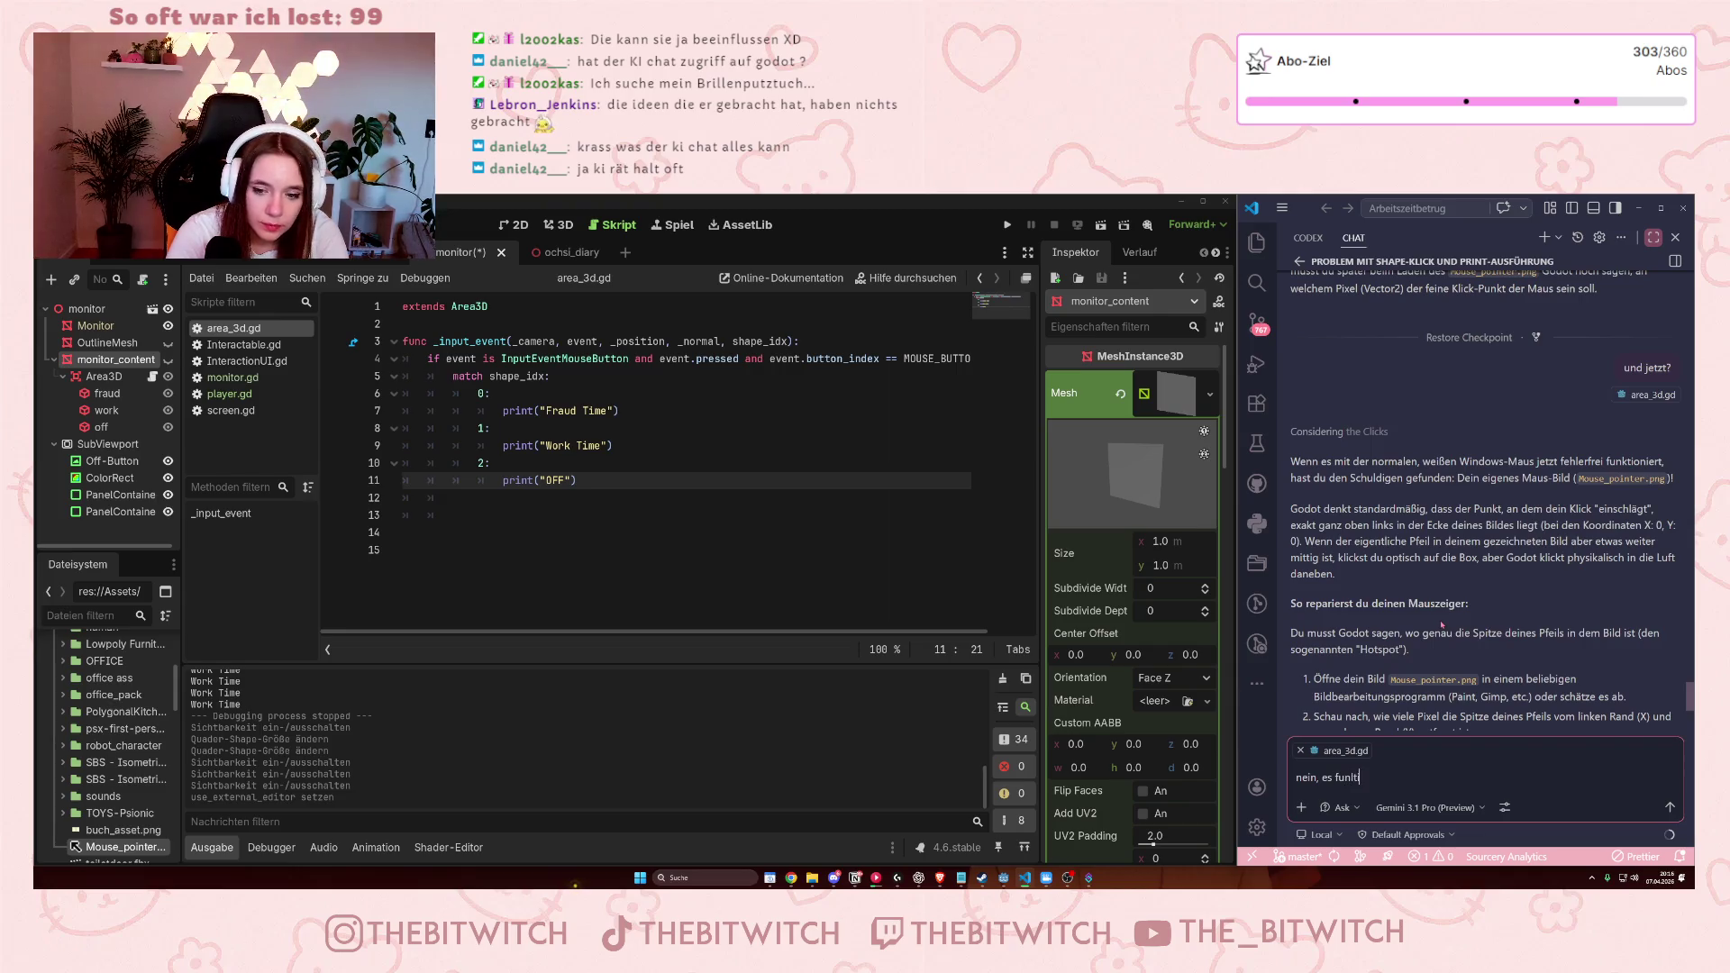
type("ioniert")
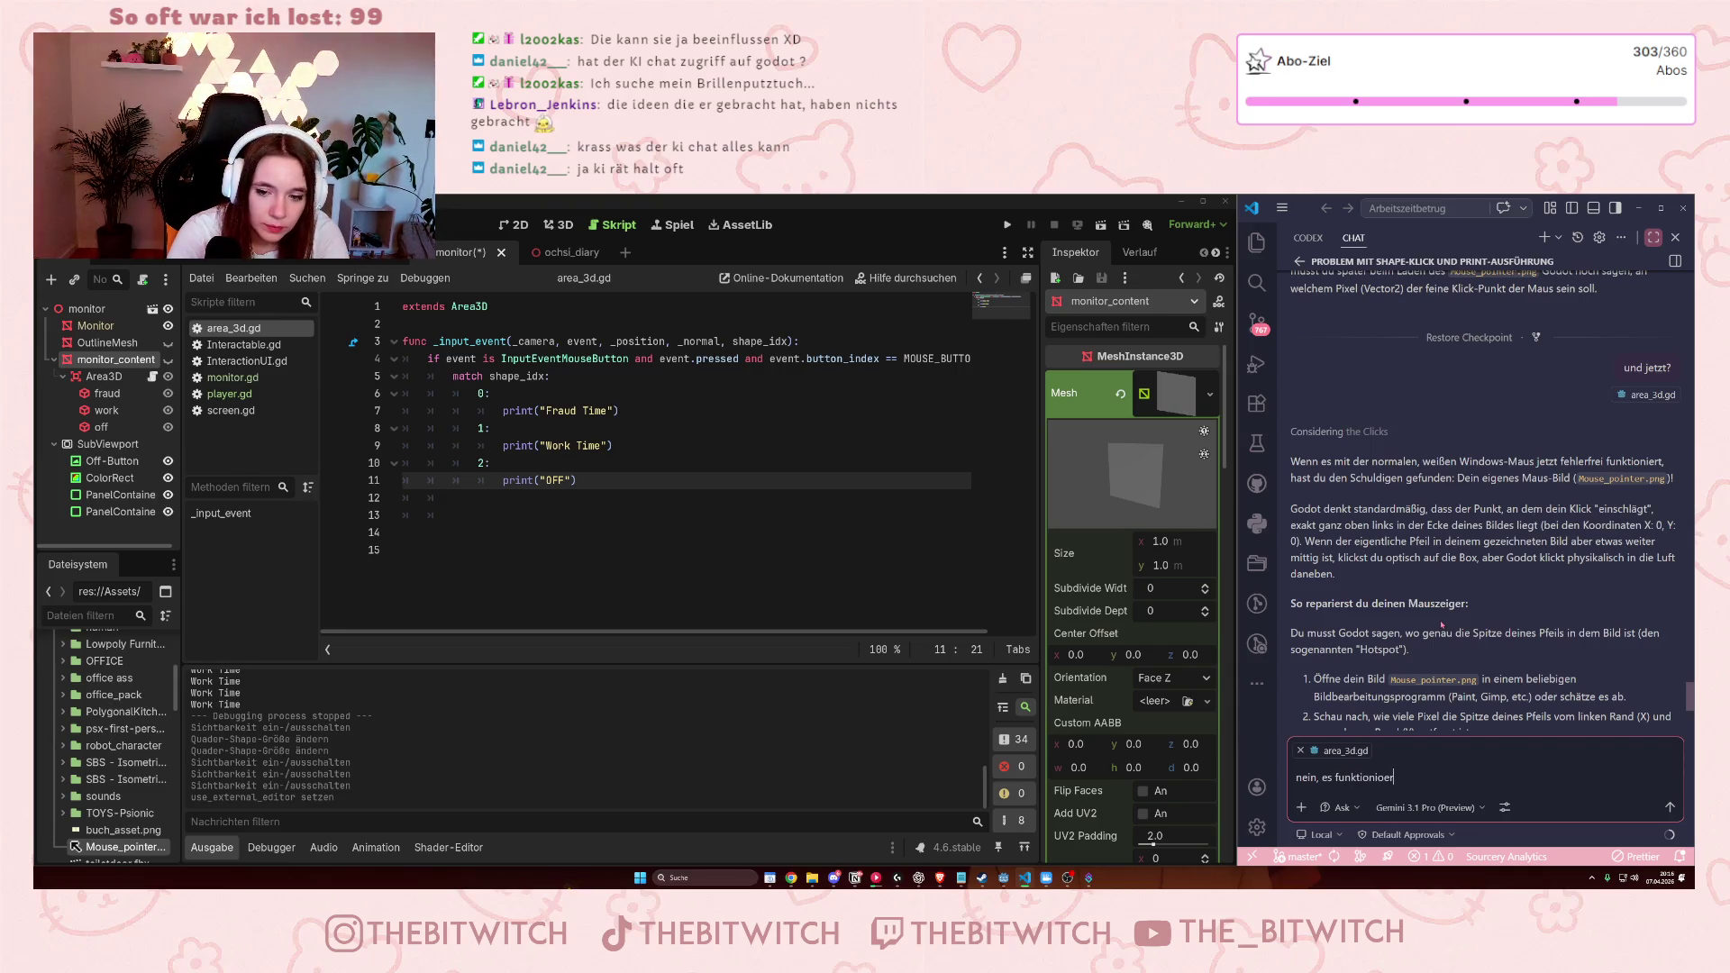
type(" immer nch")
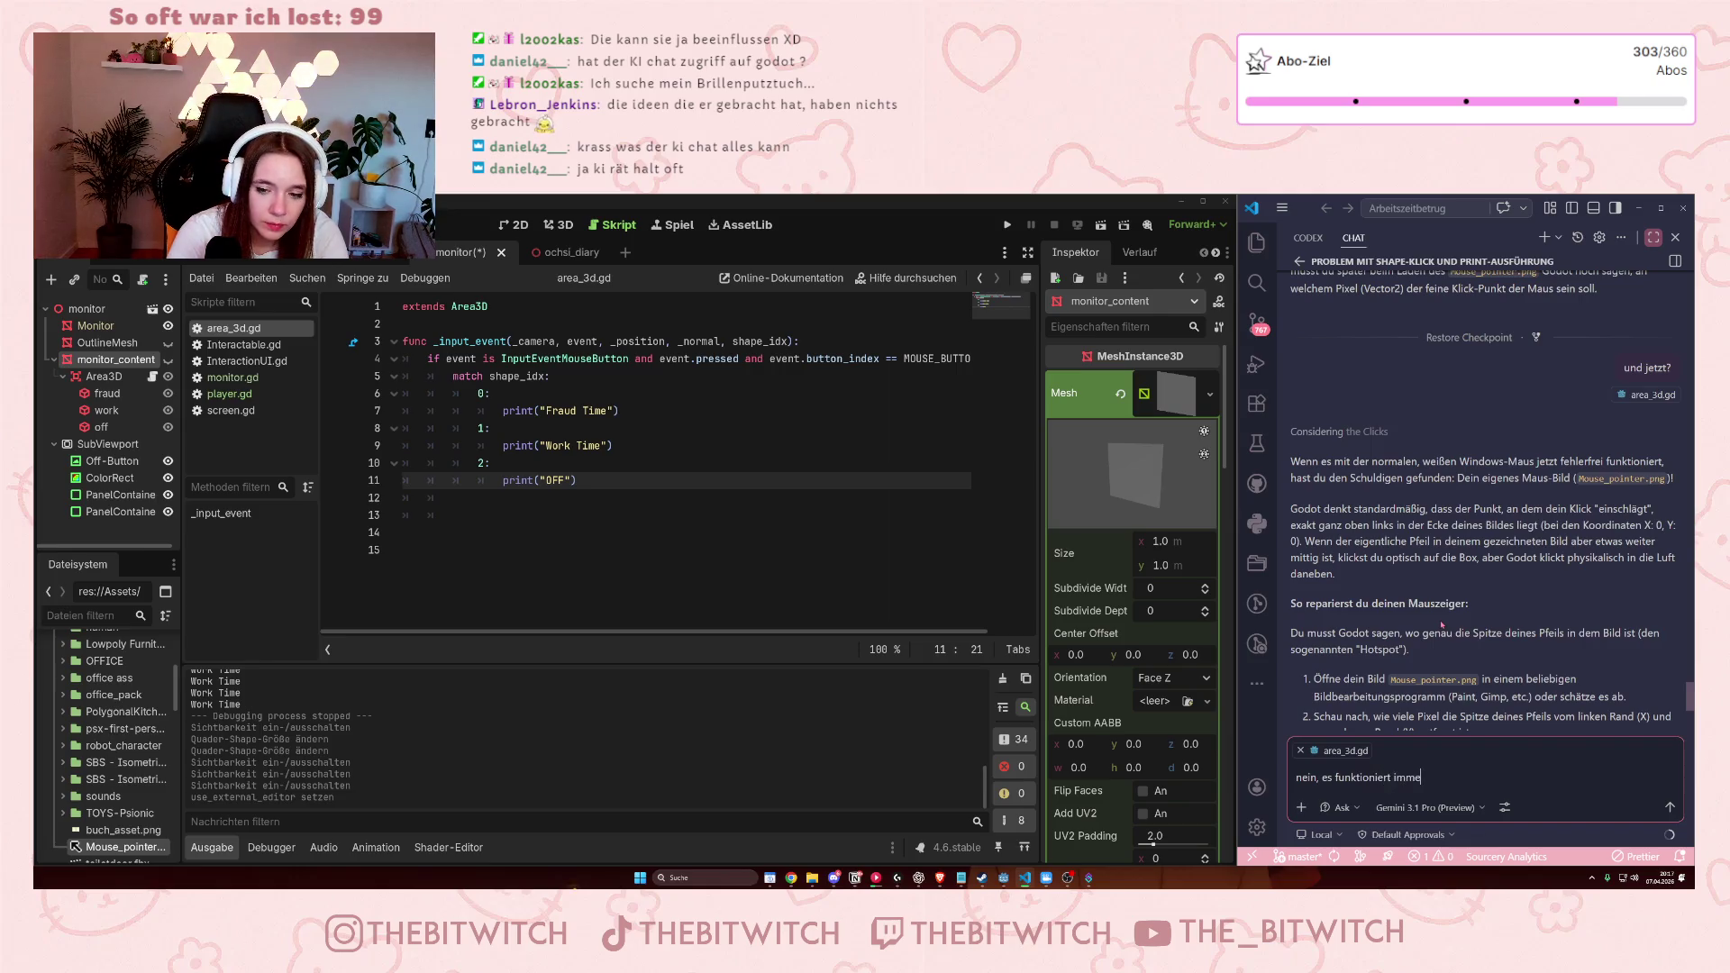
key("BackSpace")
key("BackSpace")
type("o")
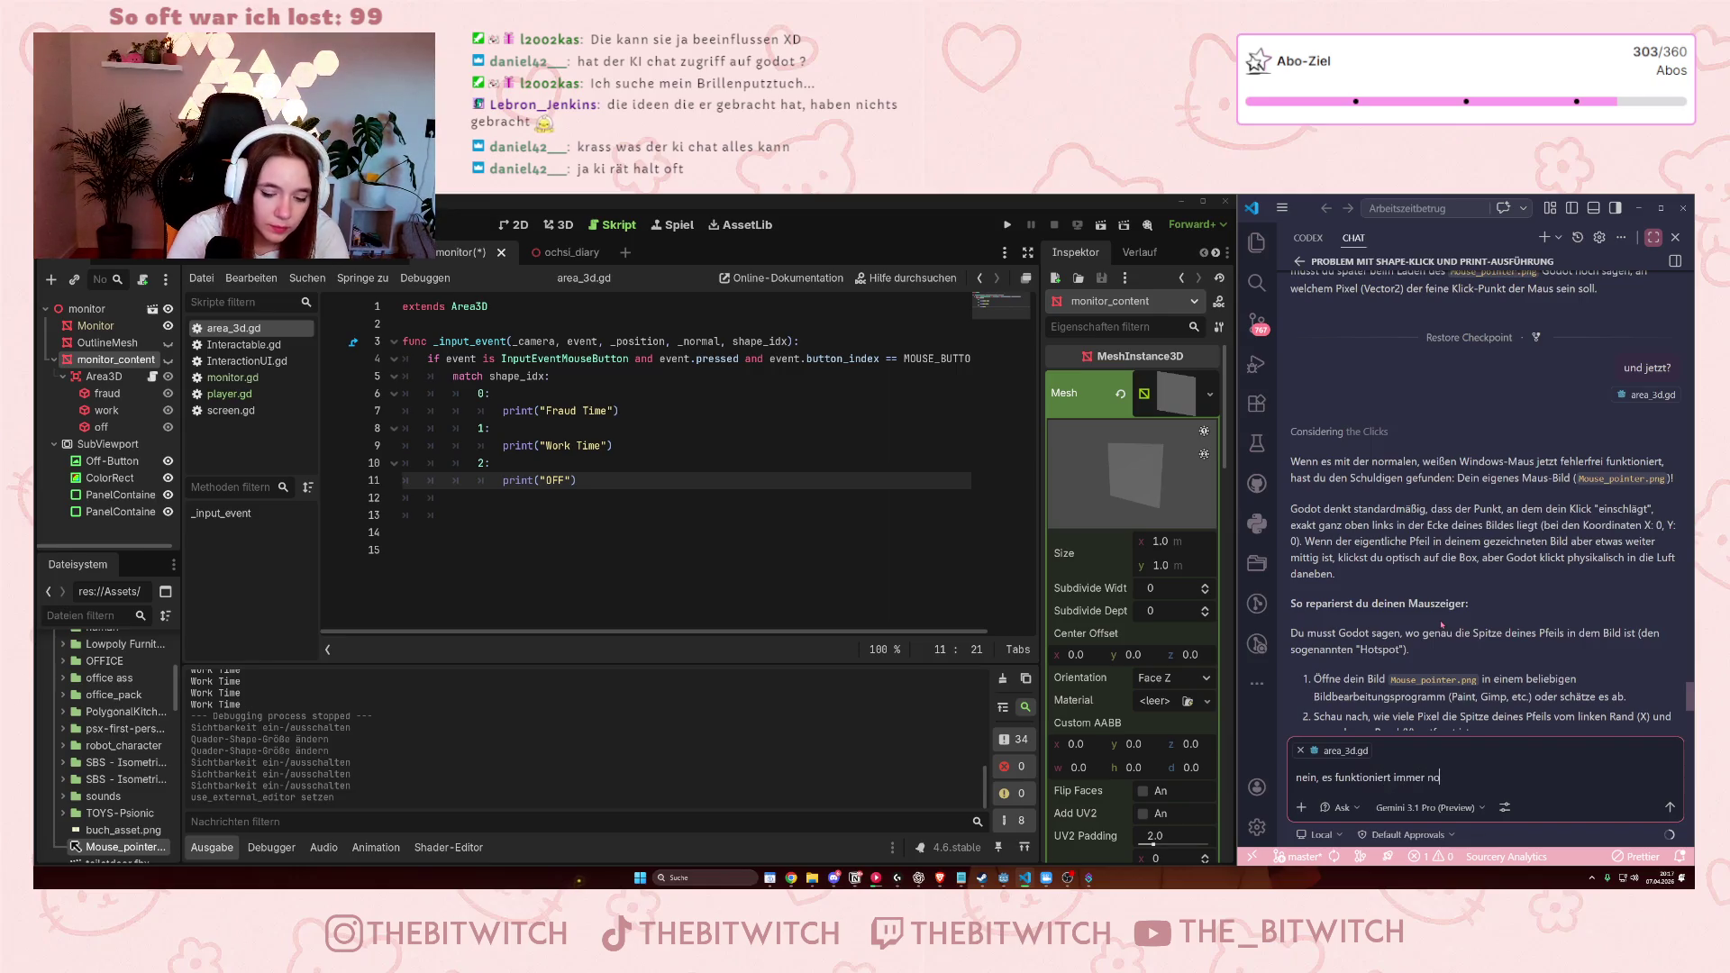
type("ch nicht")
key("Return")
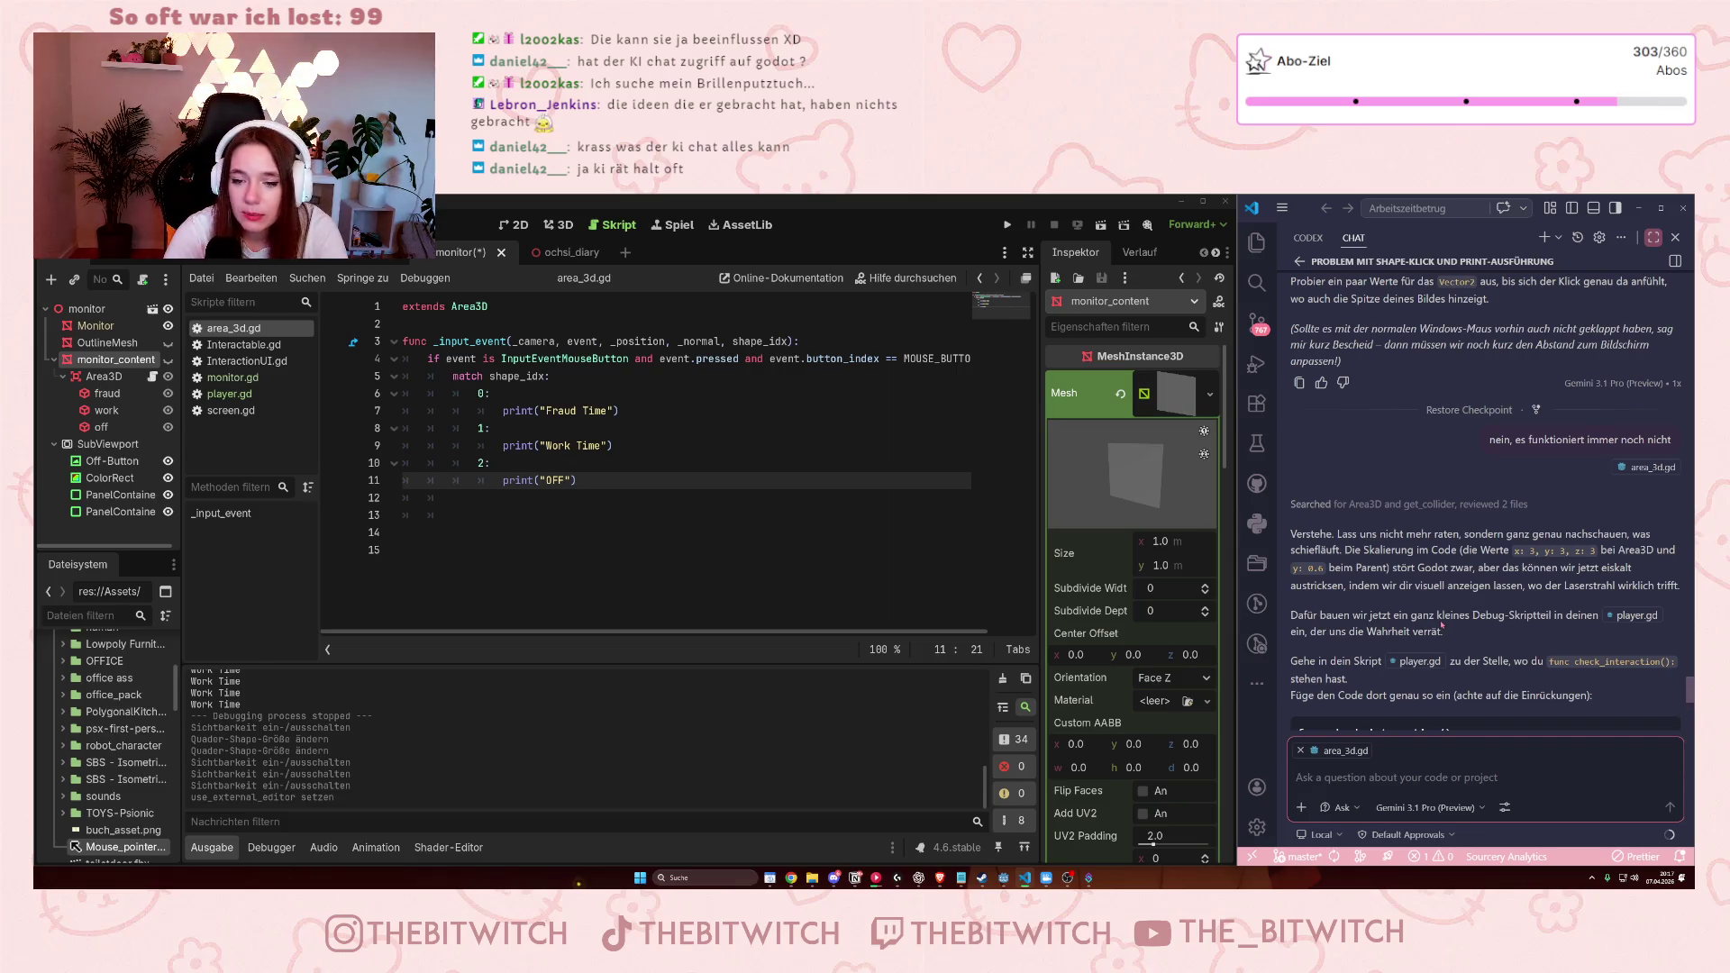
Read through the AI's check_interaction debug code, then bring up the PlayerScene in Godot.
left_click_drag(1340, 536, 1488, 537)
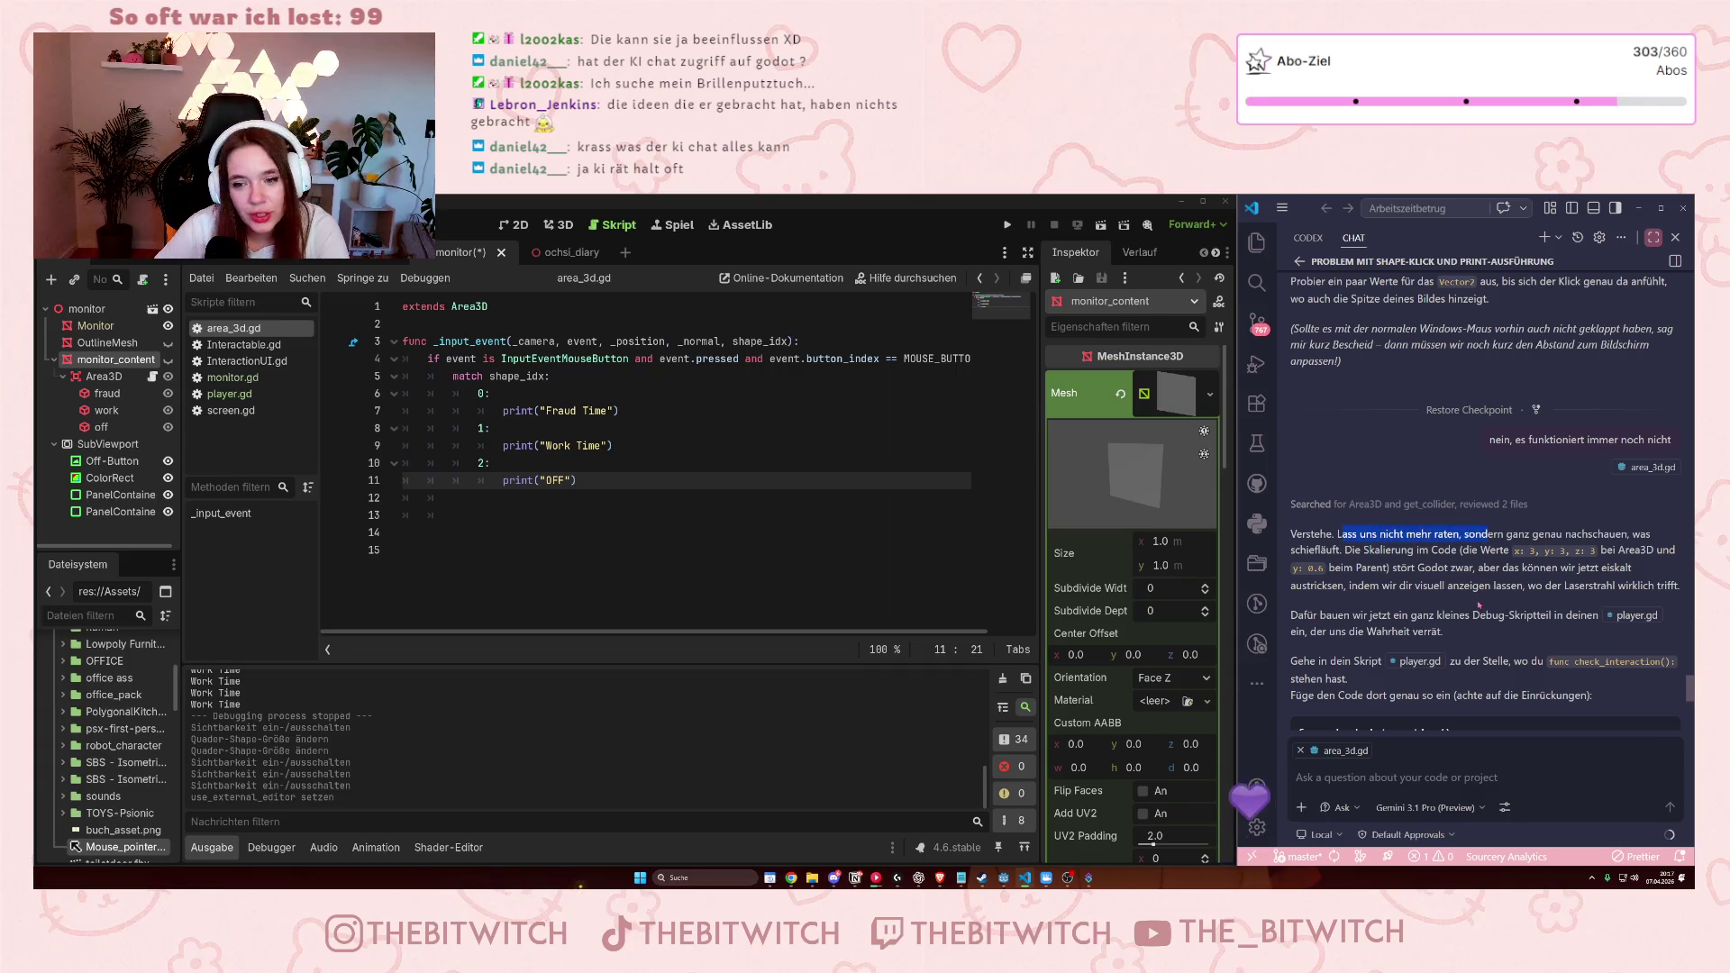
left_click(1474, 597)
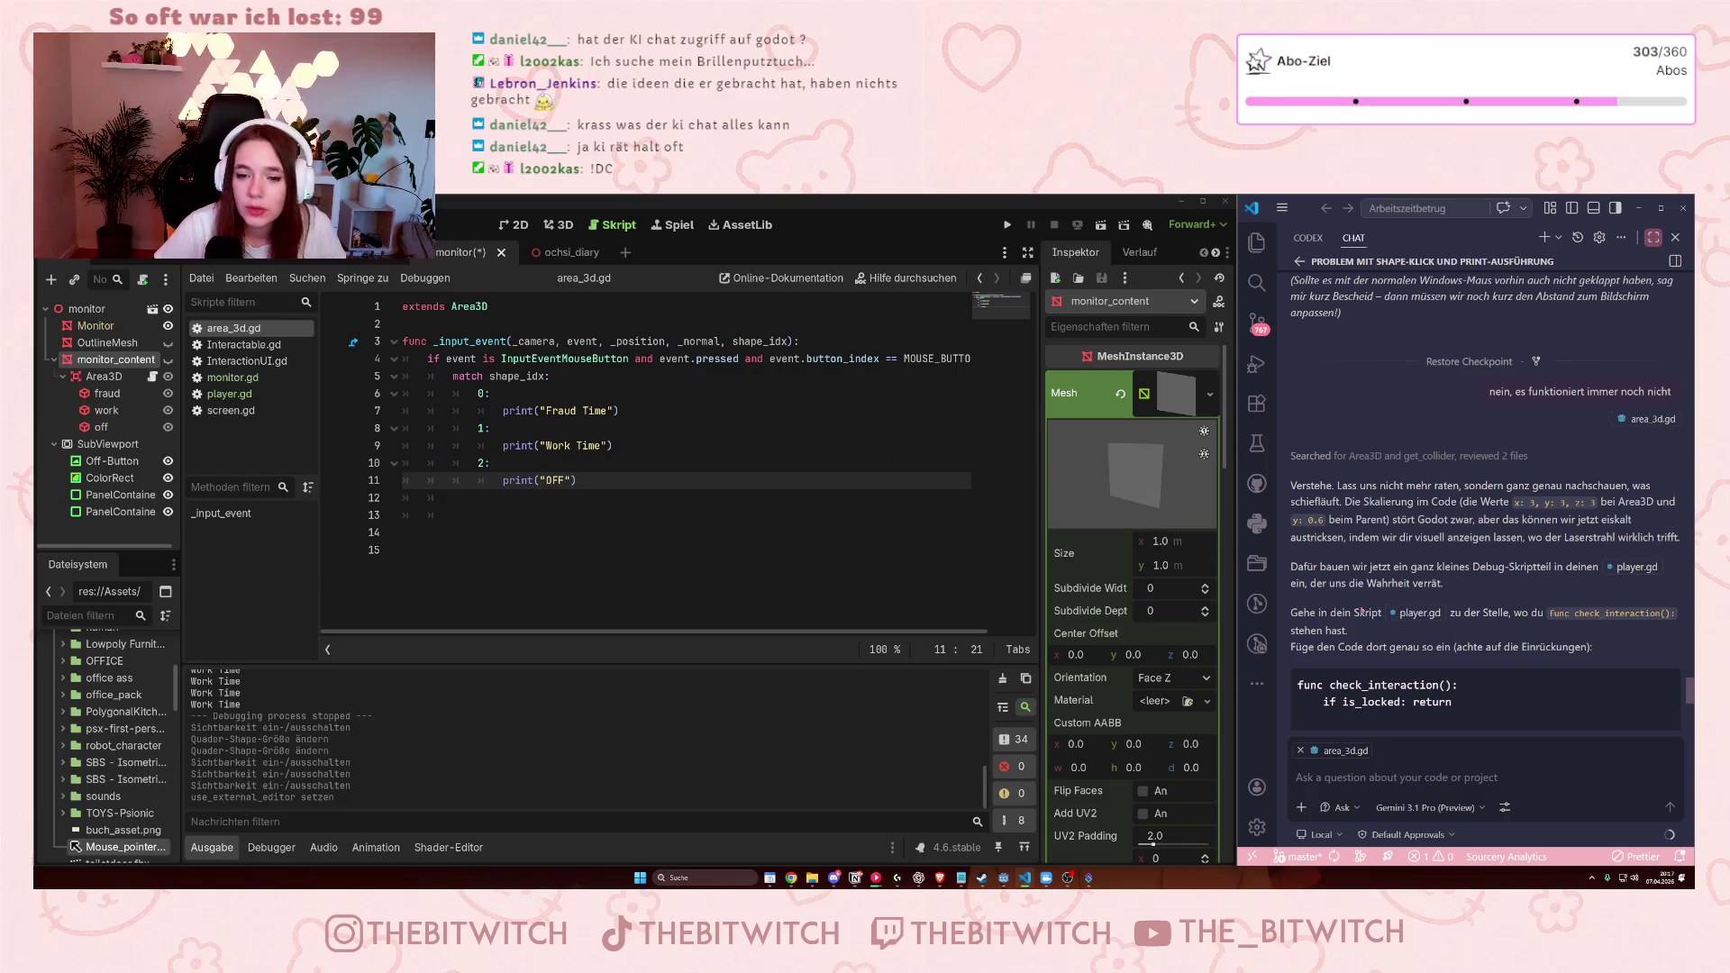
scroll(1535, 536, "down", 2)
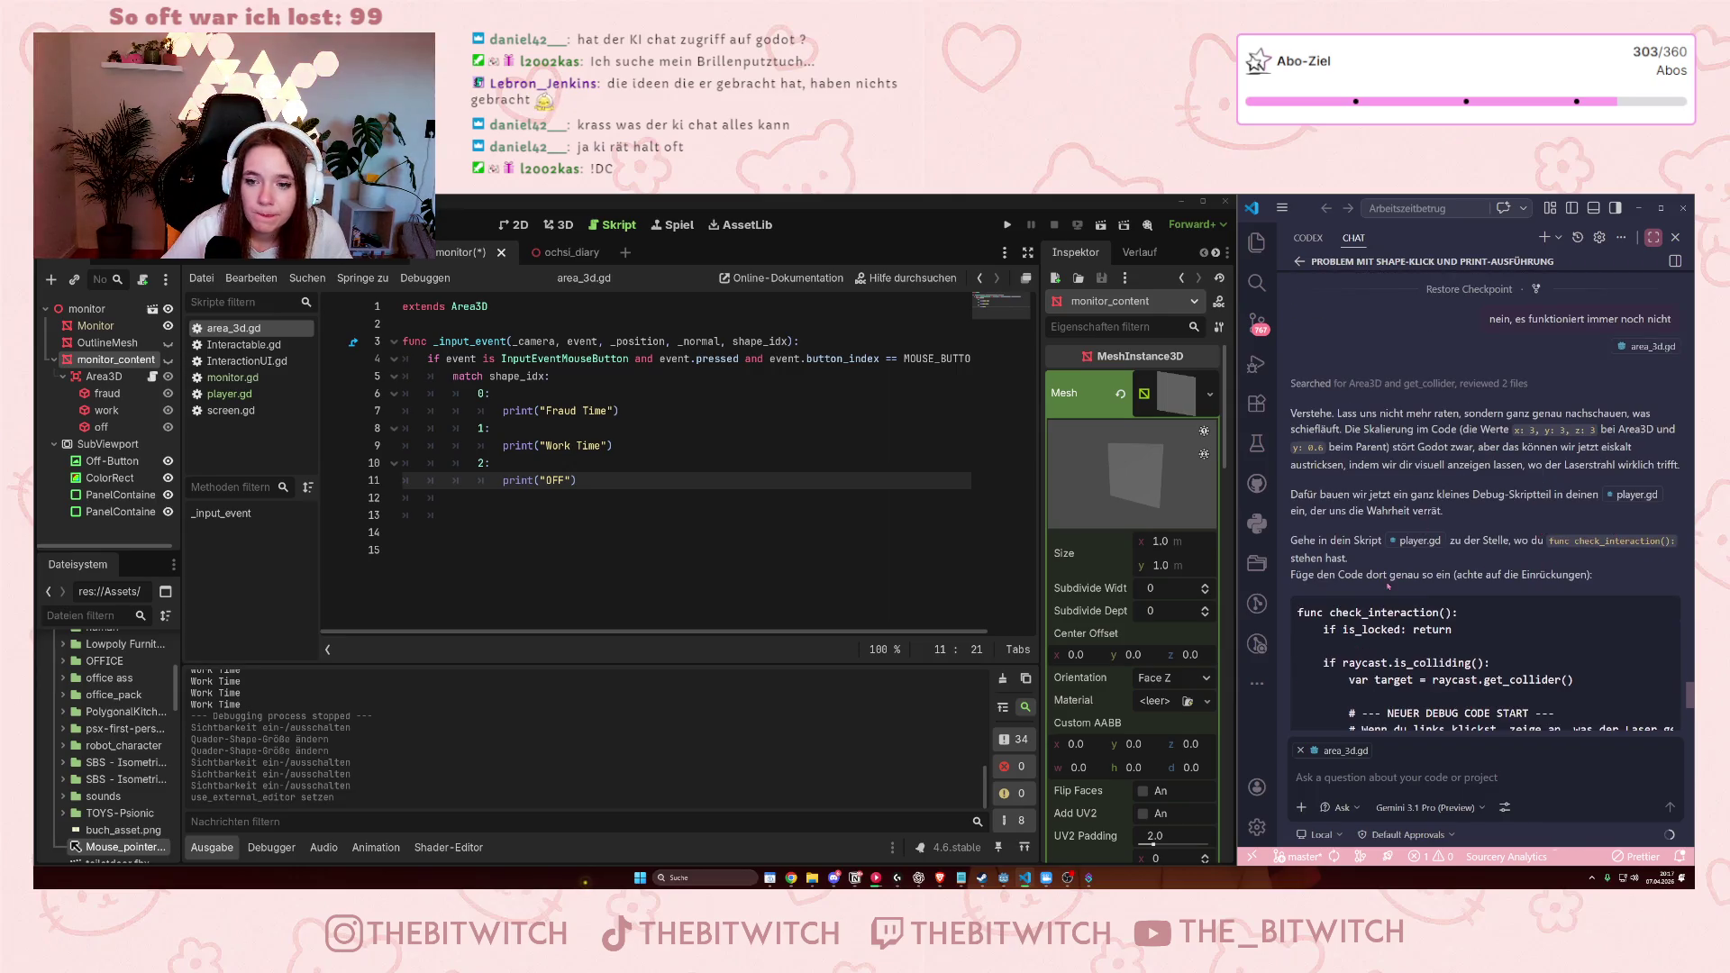
scroll(1419, 580, "down", 5)
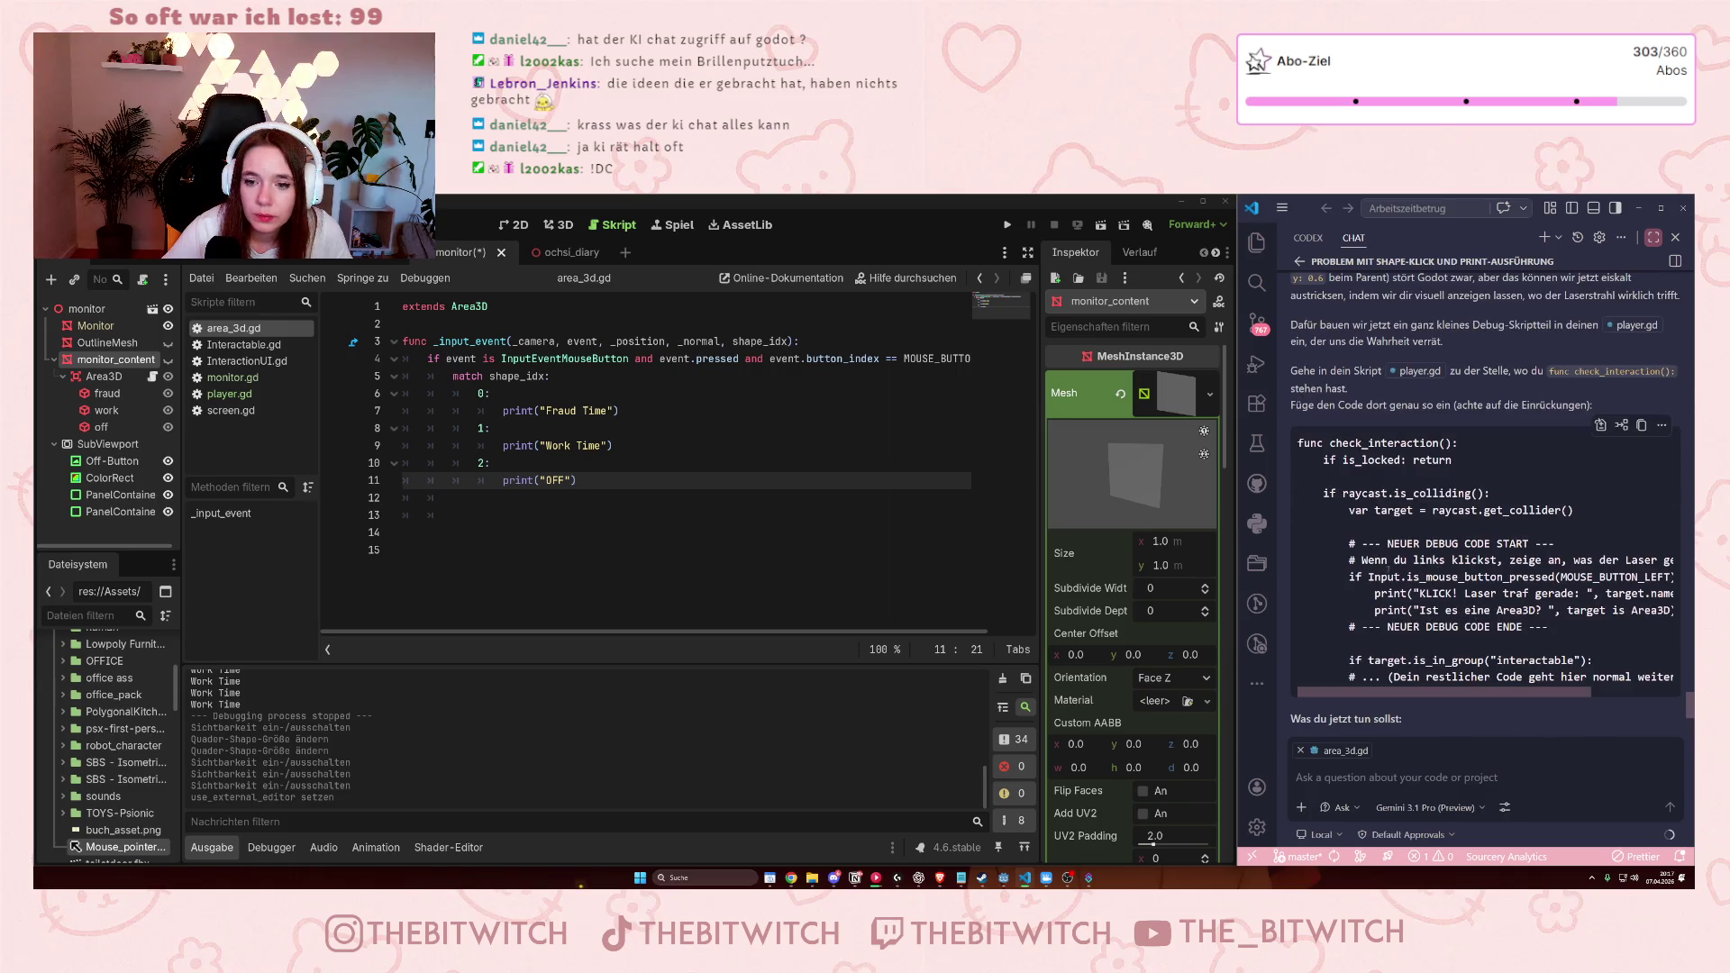
mouse_move(1430, 696)
left_mouse_down()
mouse_move(1471, 687)
mouse_move(1447, 689)
left_mouse_up()
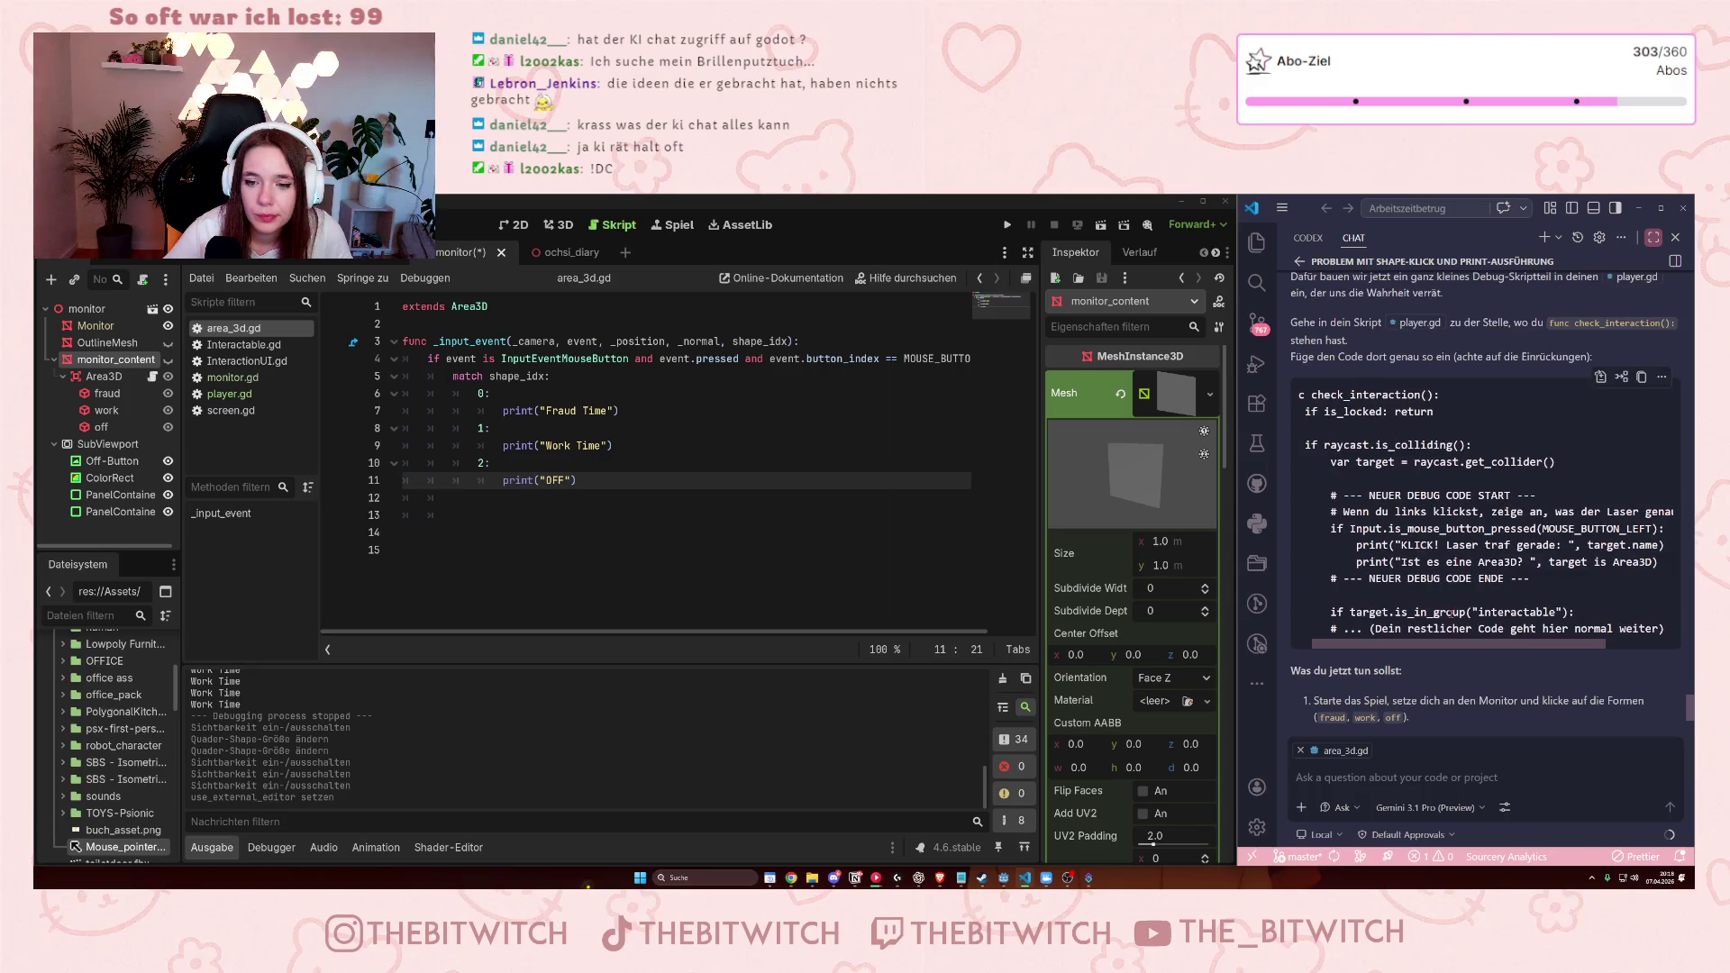
scroll(1450, 612, "up", 1)
mouse_move(1354, 593)
left_mouse_down()
mouse_move(1325, 593)
mouse_move(1658, 593)
mouse_move(1629, 593)
left_mouse_up()
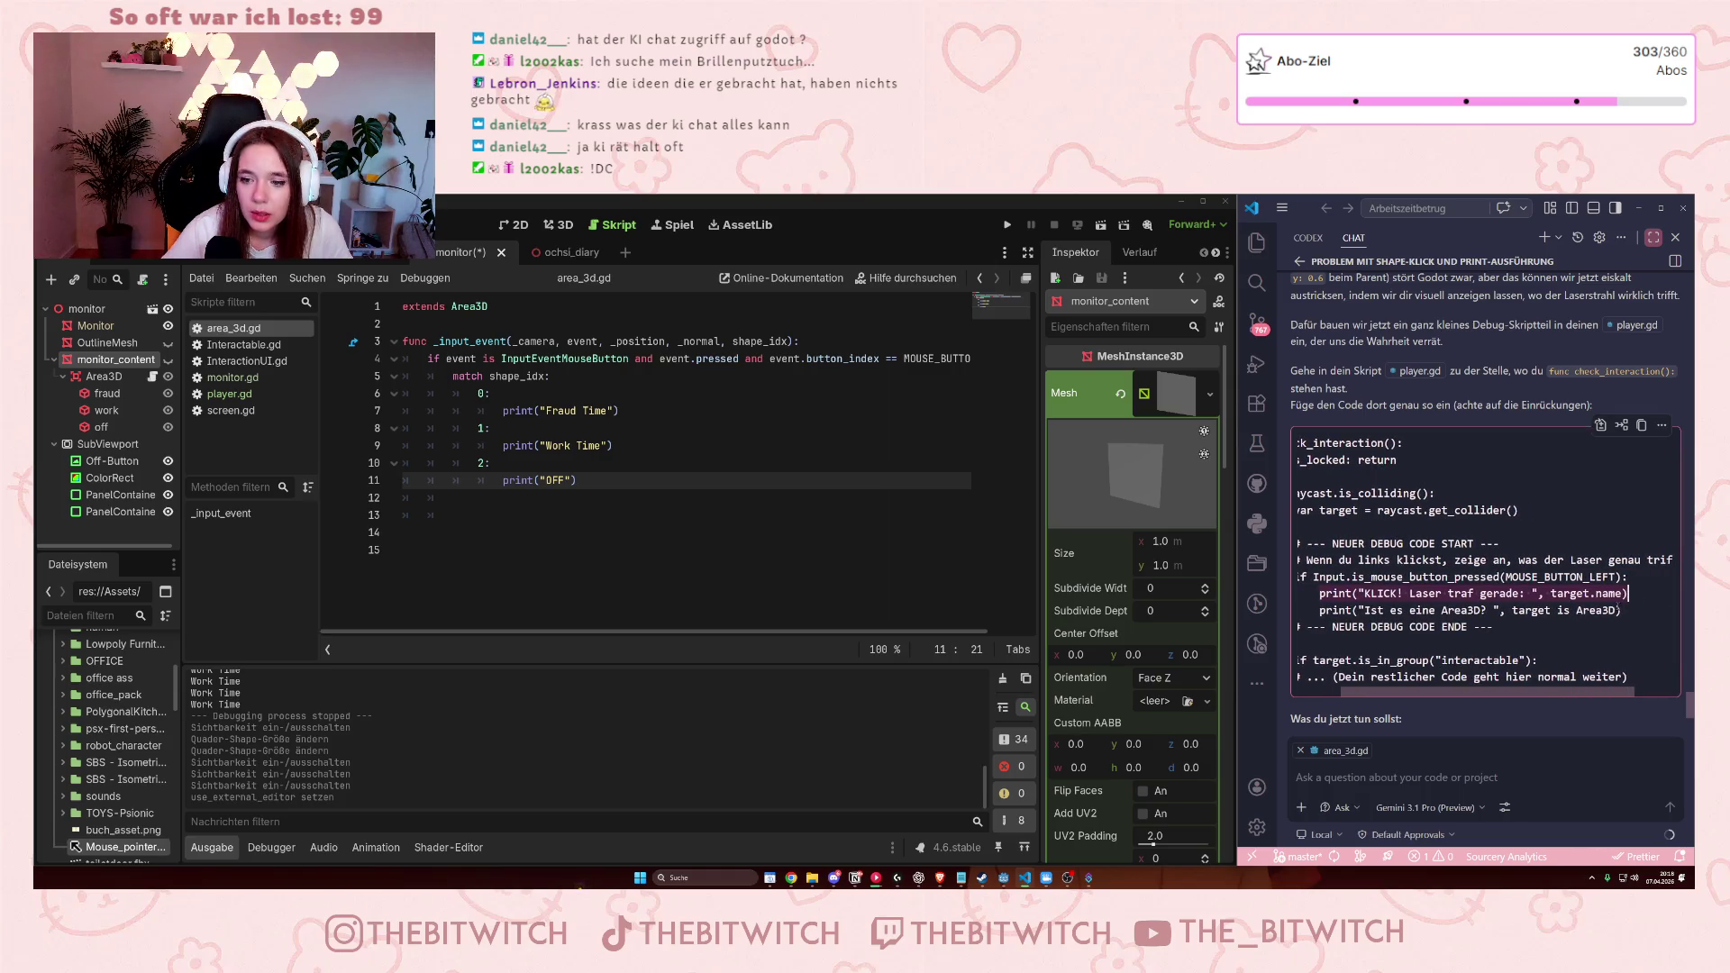
left_click_drag(1460, 699, 1438, 699)
scroll(1451, 649, "down", 2)
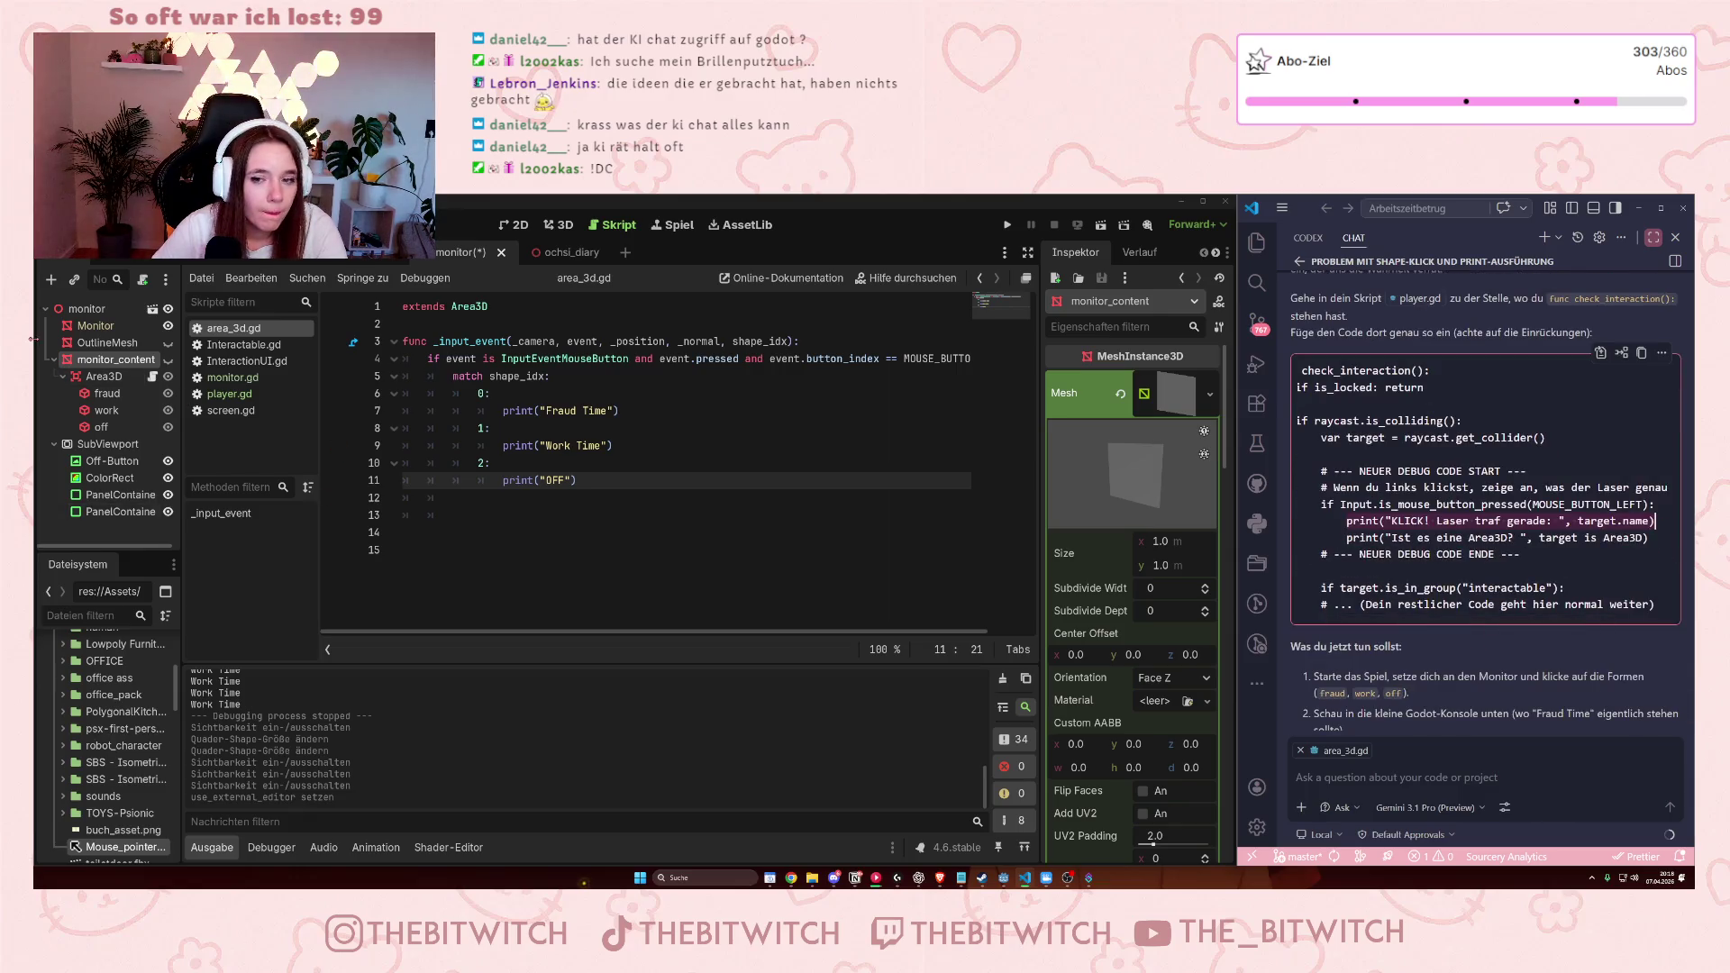
left_click(396, 252)
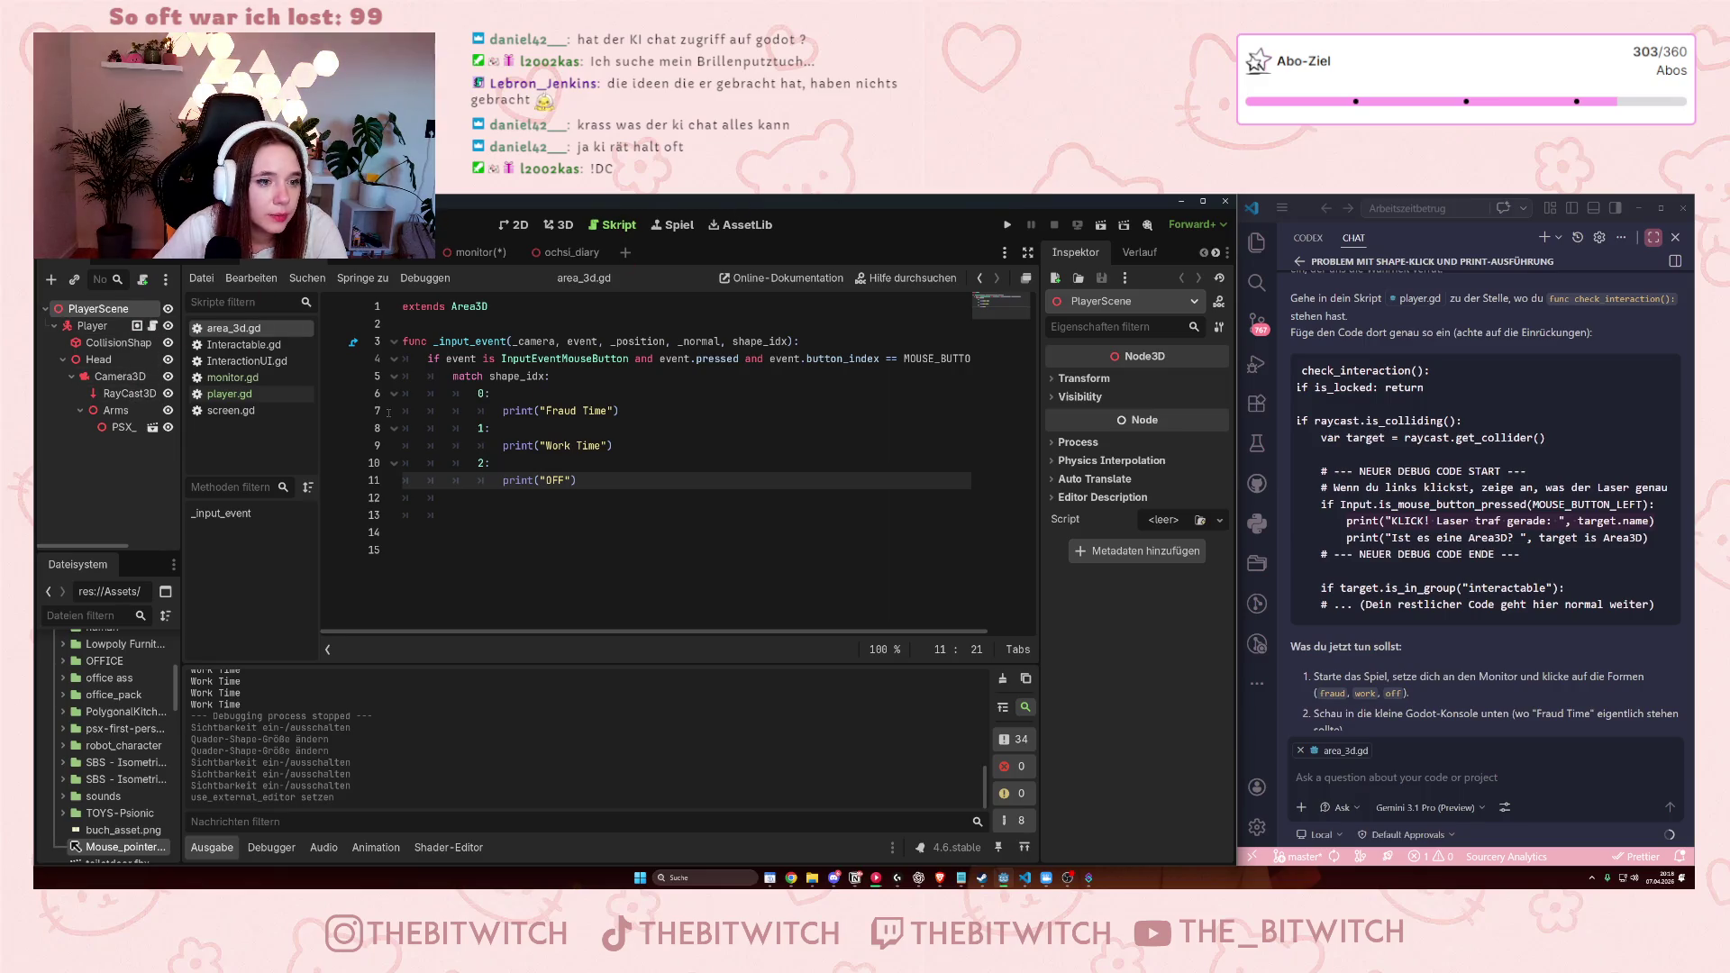
Open player.gd and locate the check_interaction function.
left_click(230, 393)
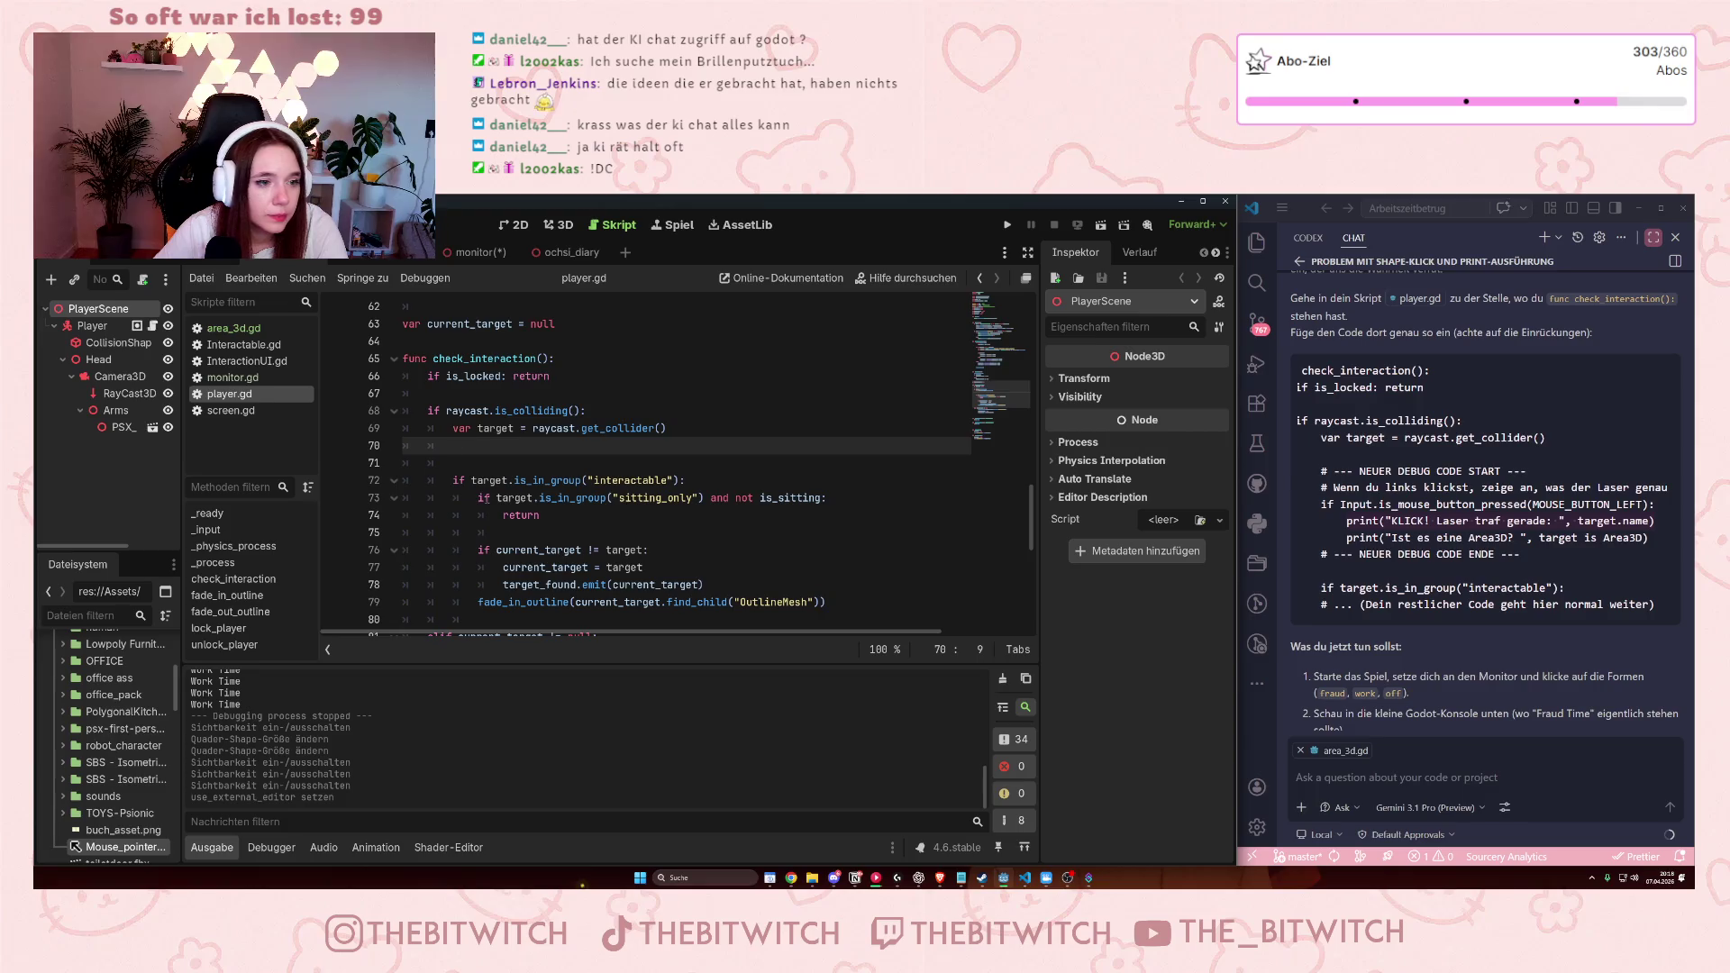
scroll(618, 472, "down", 5)
scroll(618, 473, "up", 4)
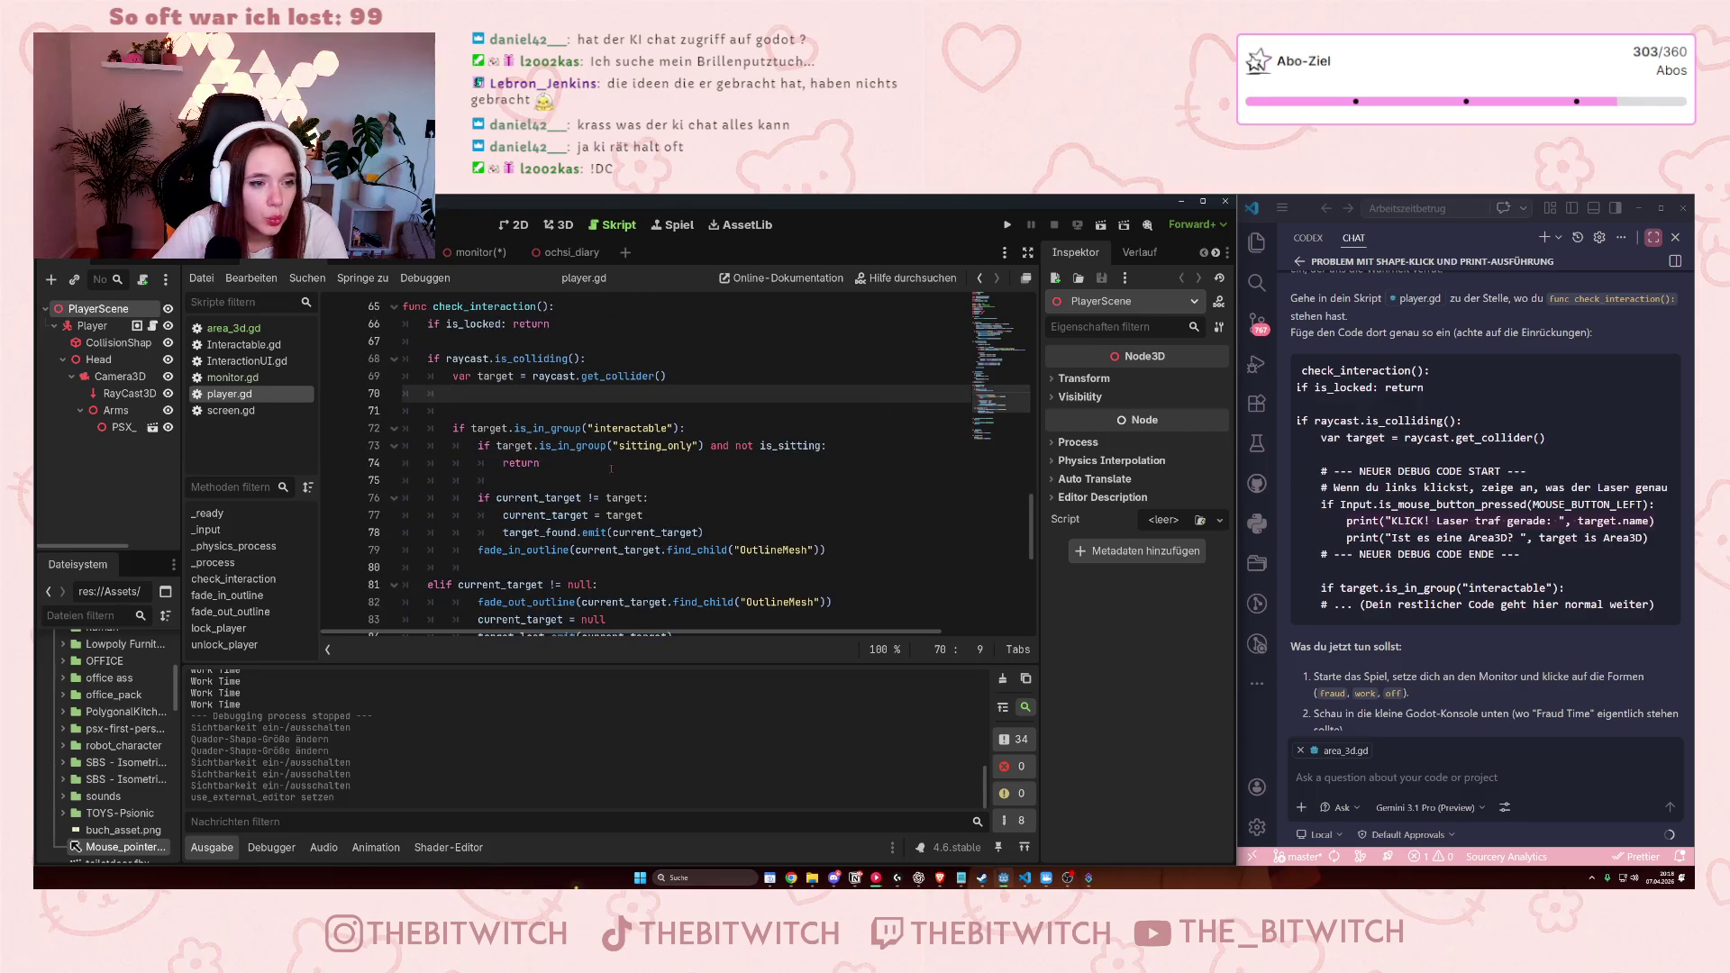
scroll(612, 468, "up", 13)
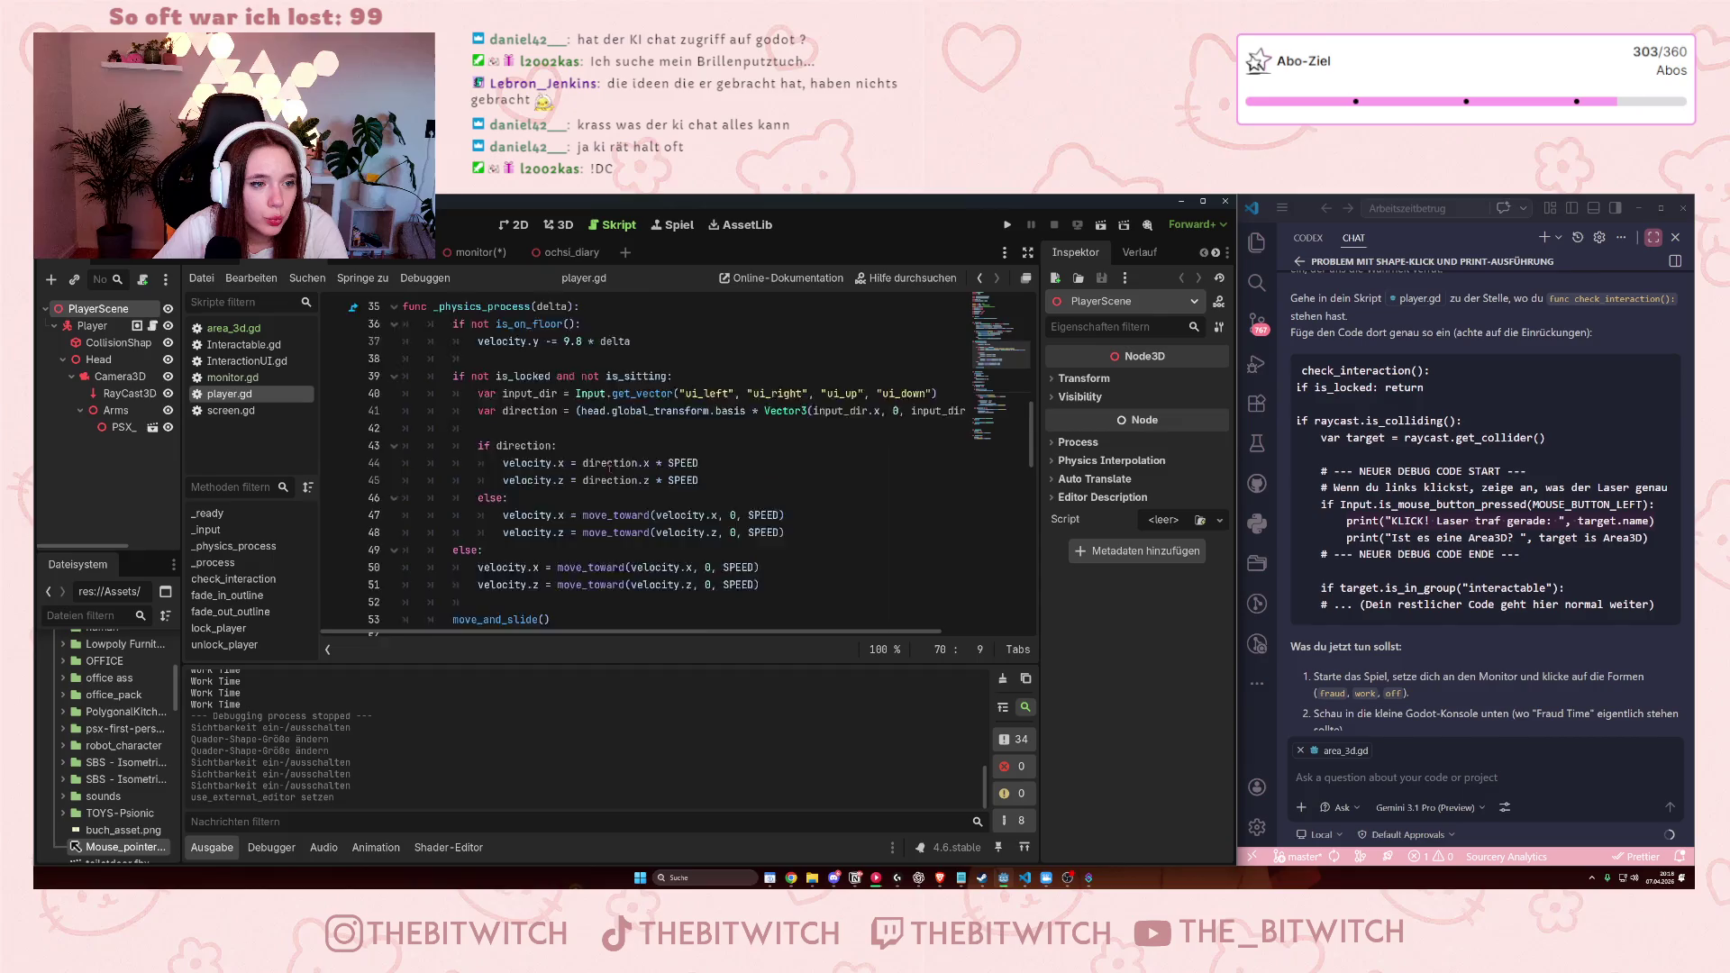
scroll(609, 469, "up", 3)
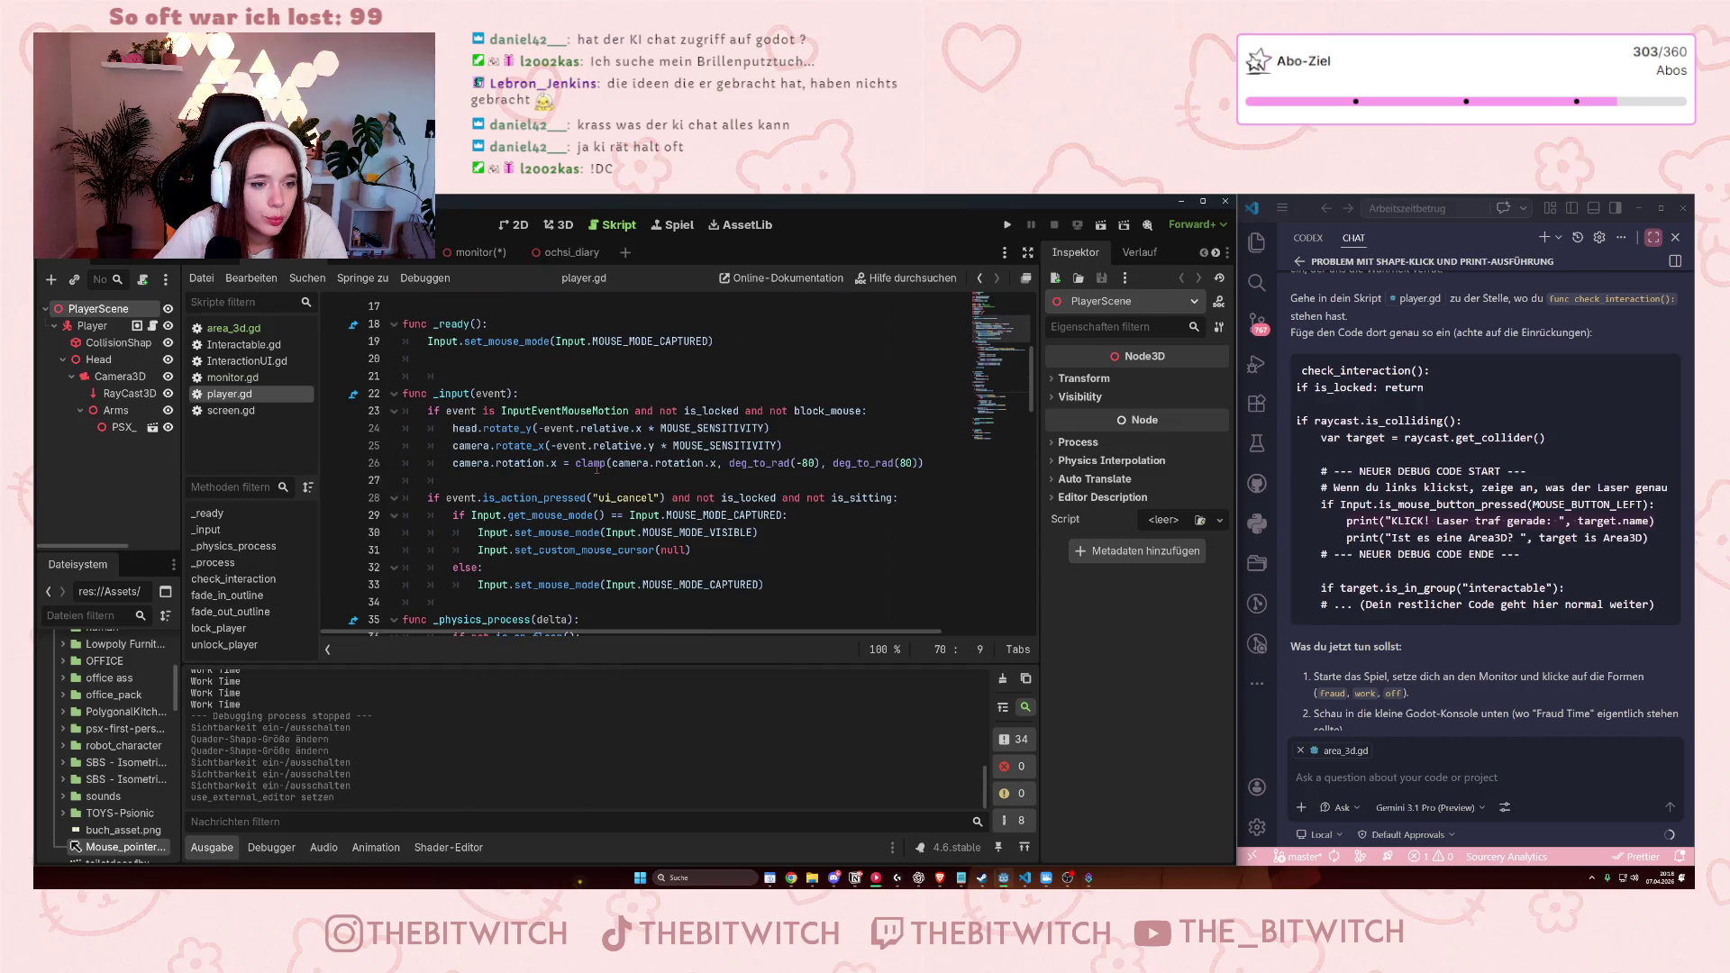
scroll(593, 471, "up", 3)
scroll(593, 471, "down", 3)
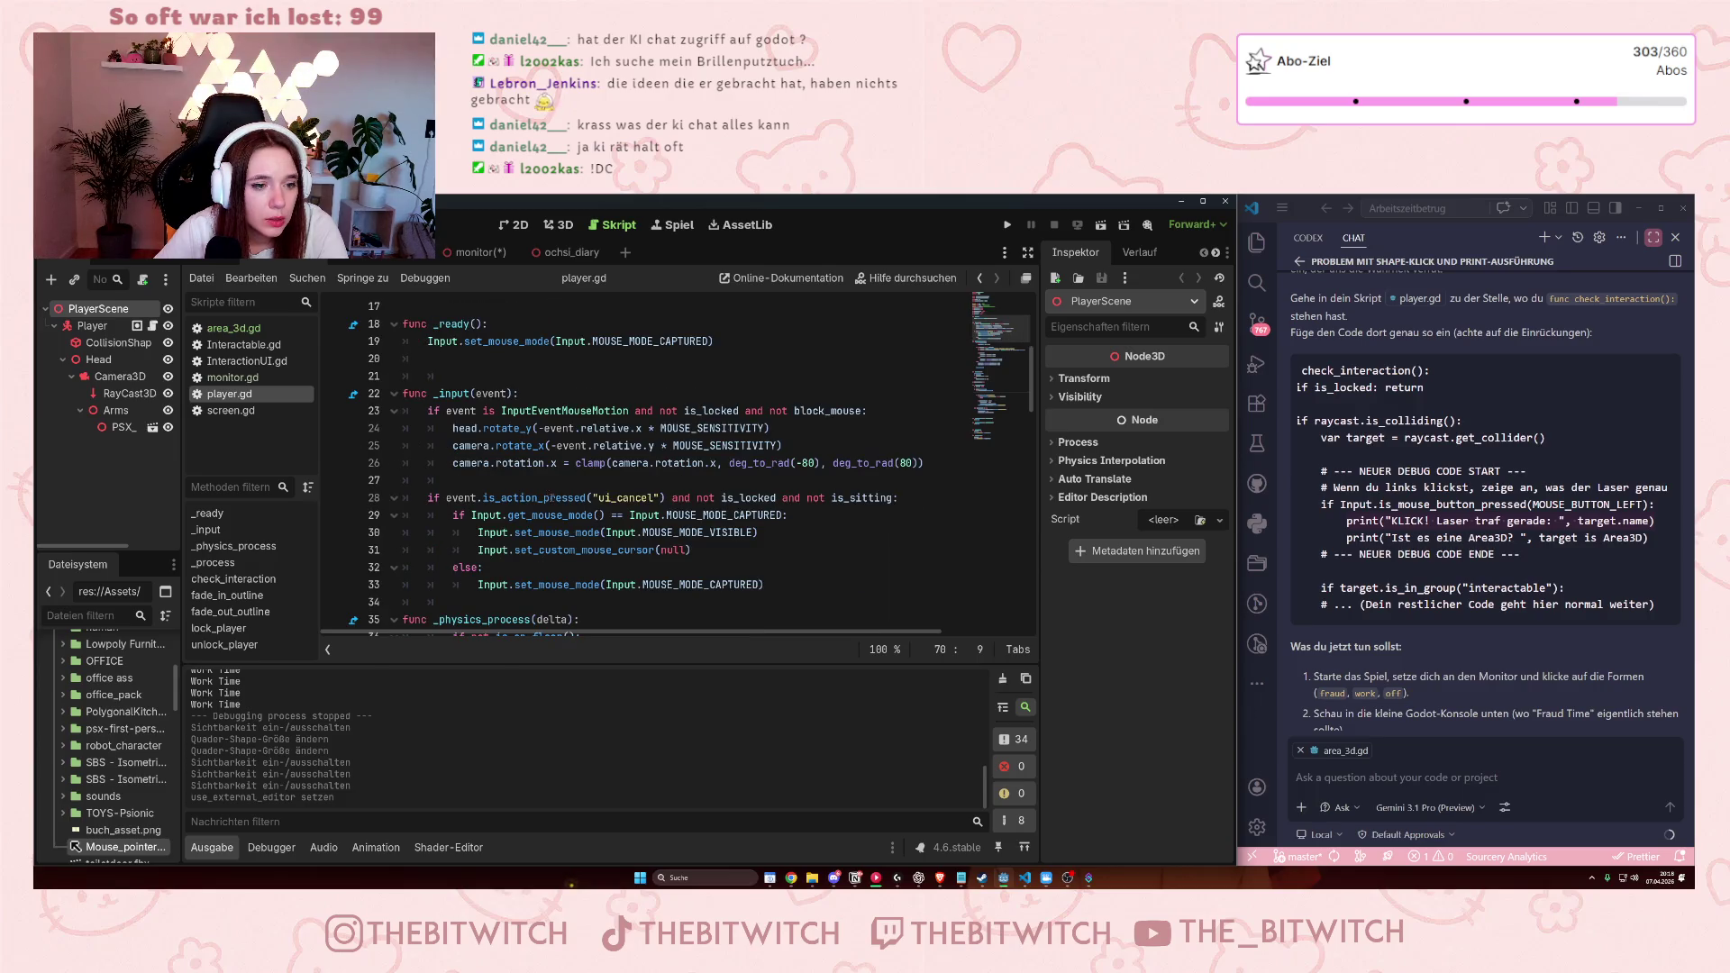
scroll(552, 498, "down", 3)
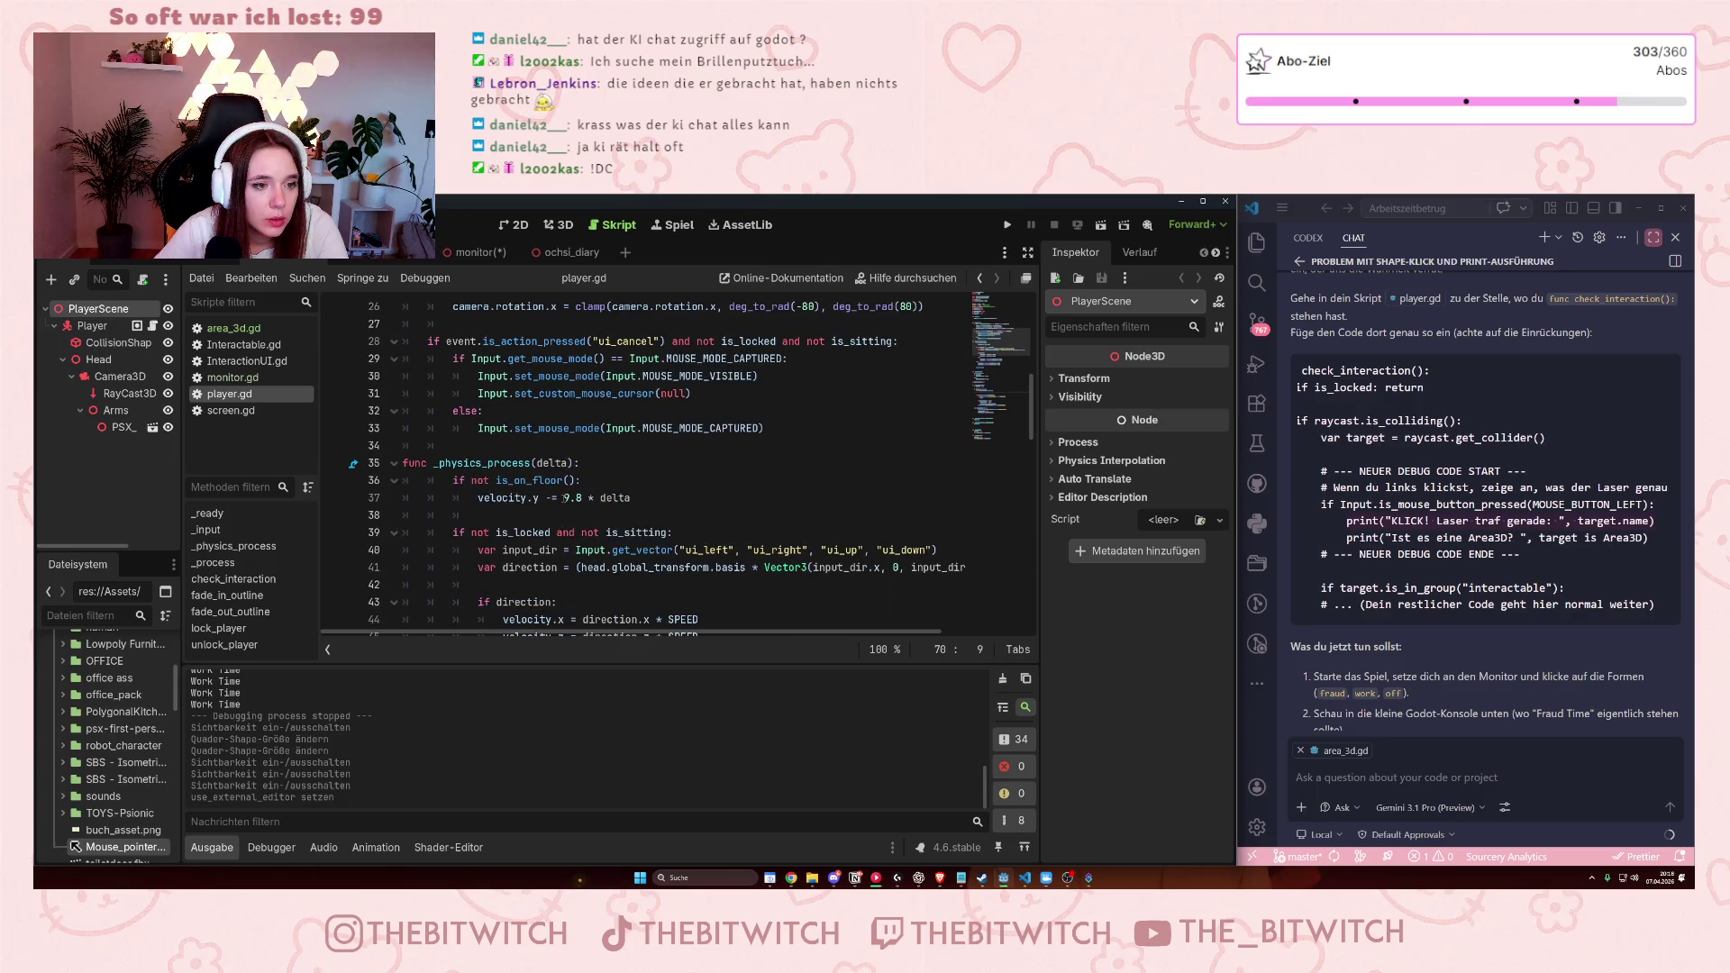
scroll(564, 499, "down", 4)
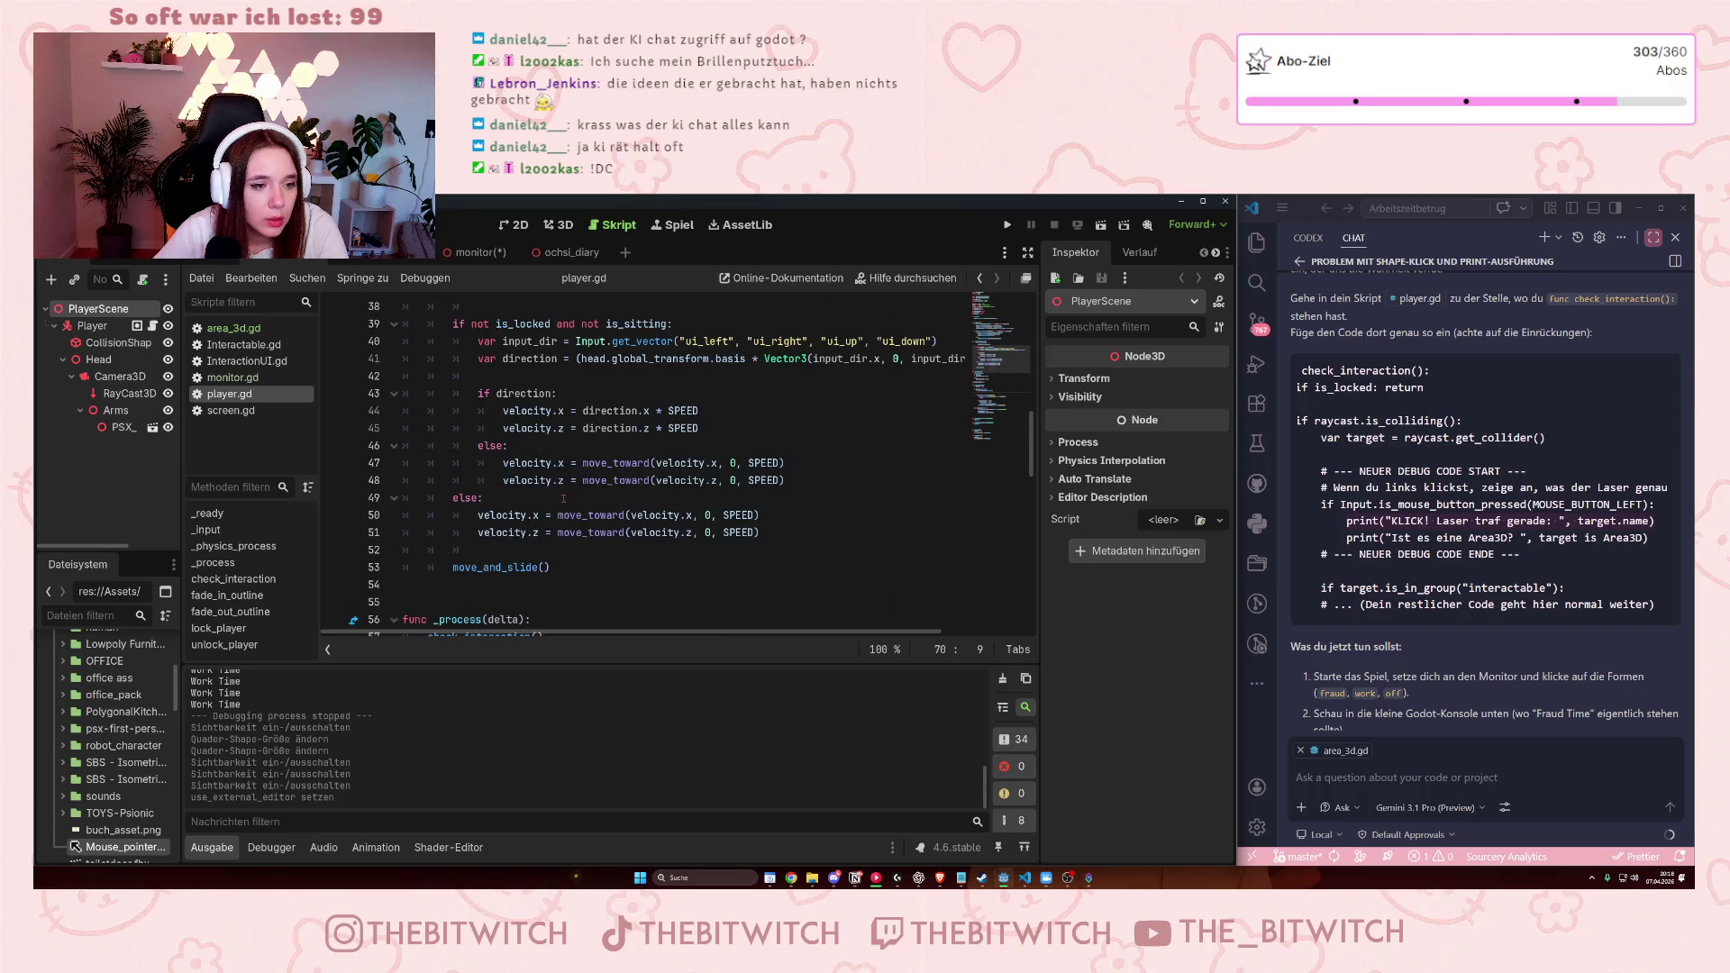
scroll(564, 498, "down", 4)
scroll(563, 498, "up", 15)
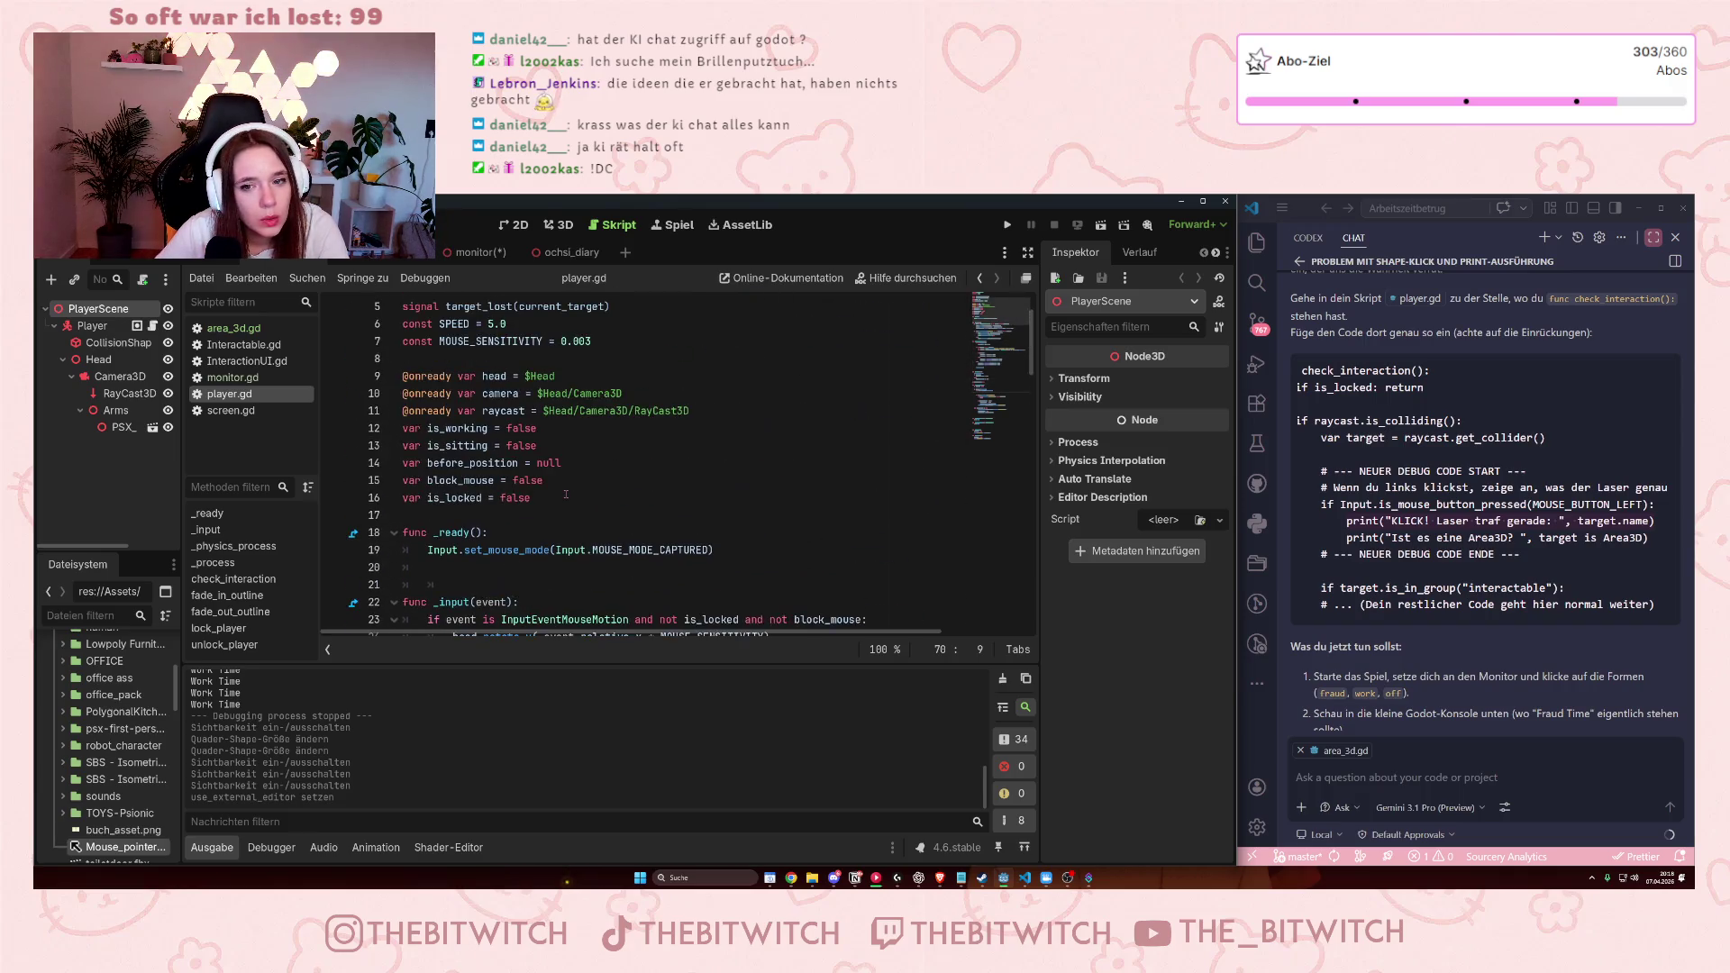
scroll(566, 494, "down", 4)
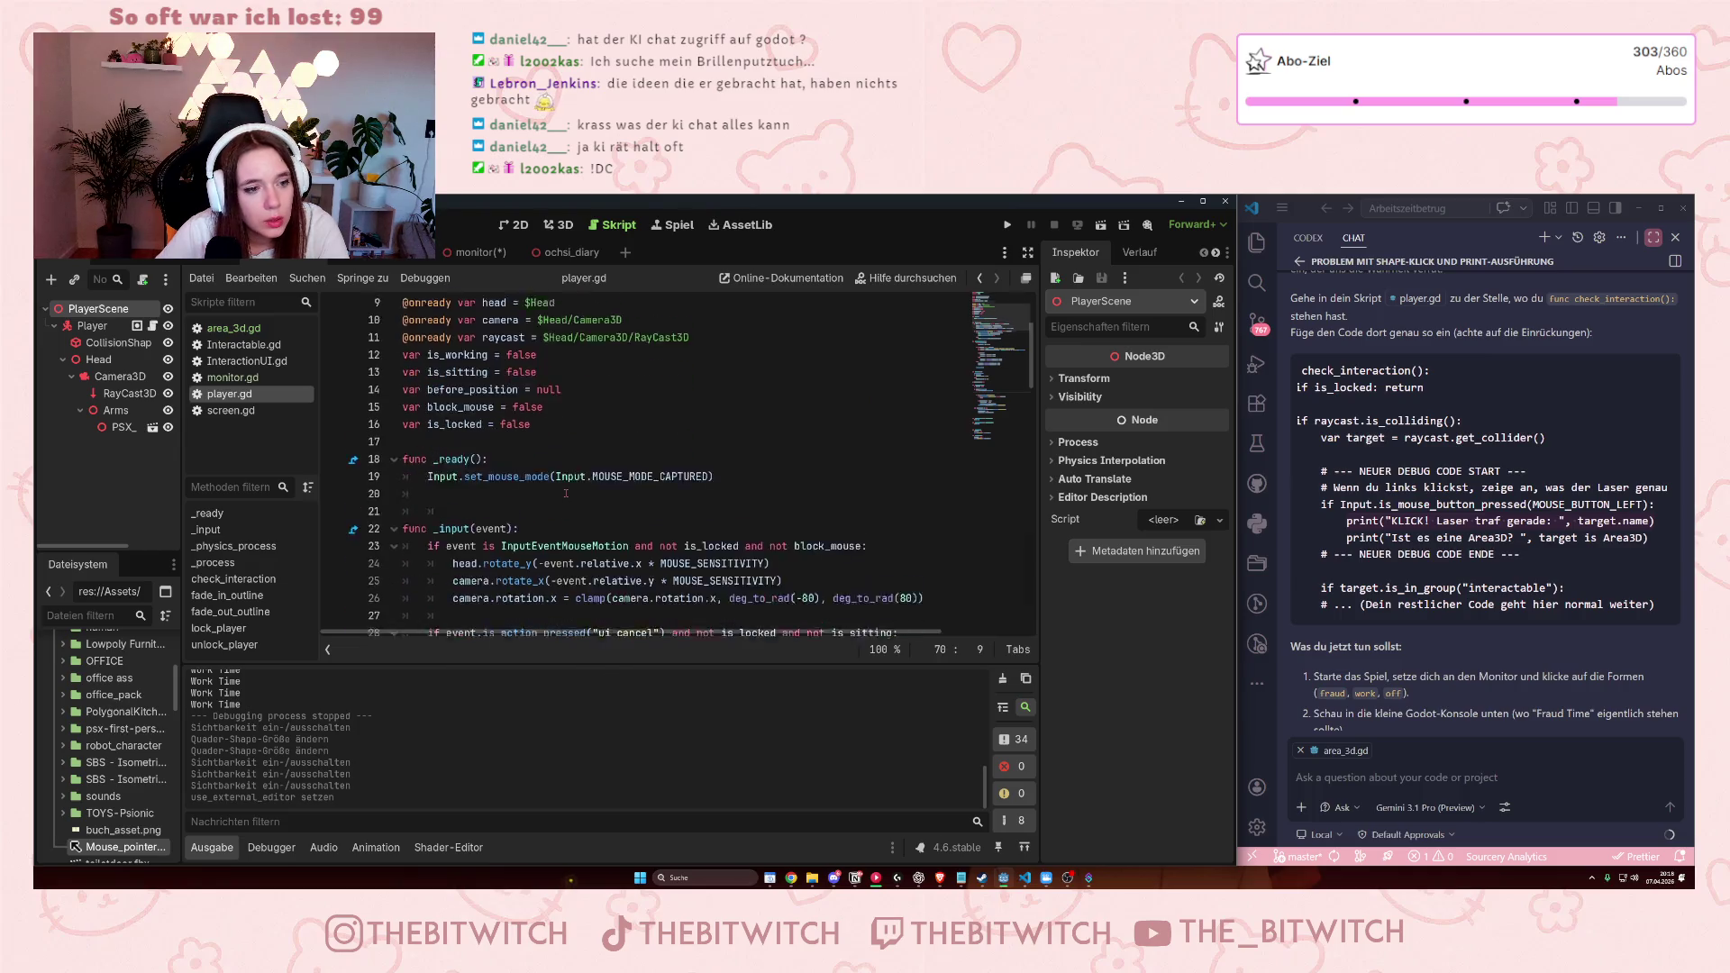
scroll(566, 494, "down", 2)
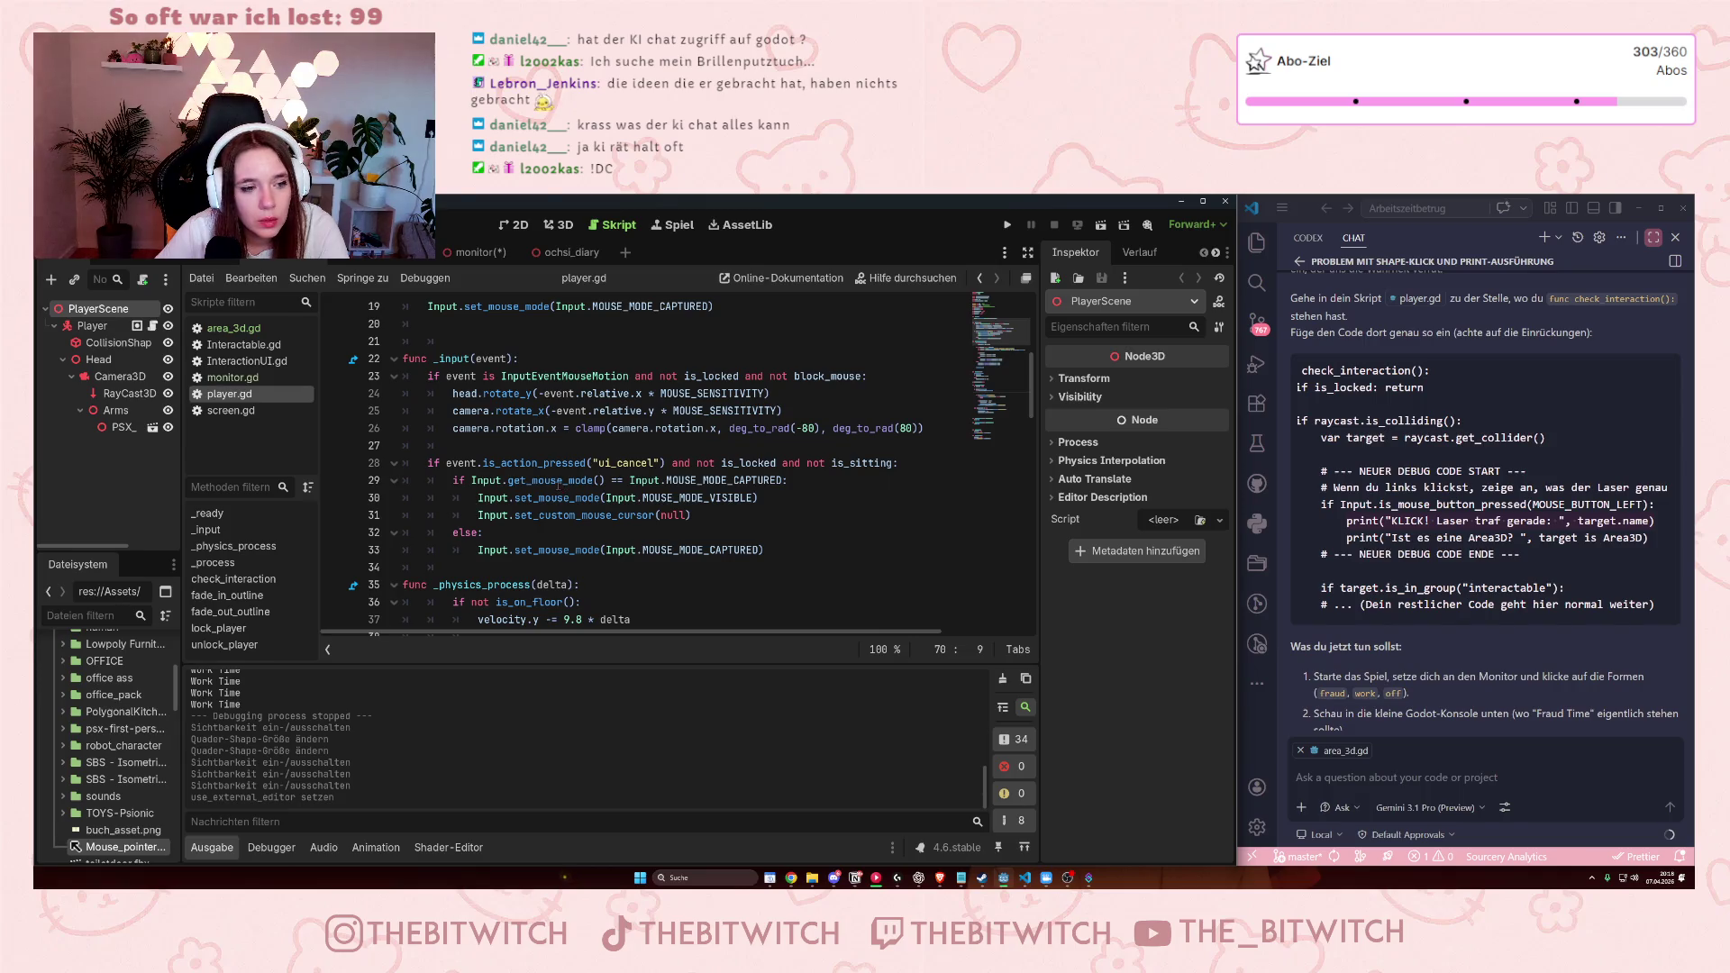
scroll(550, 482, "down", 2)
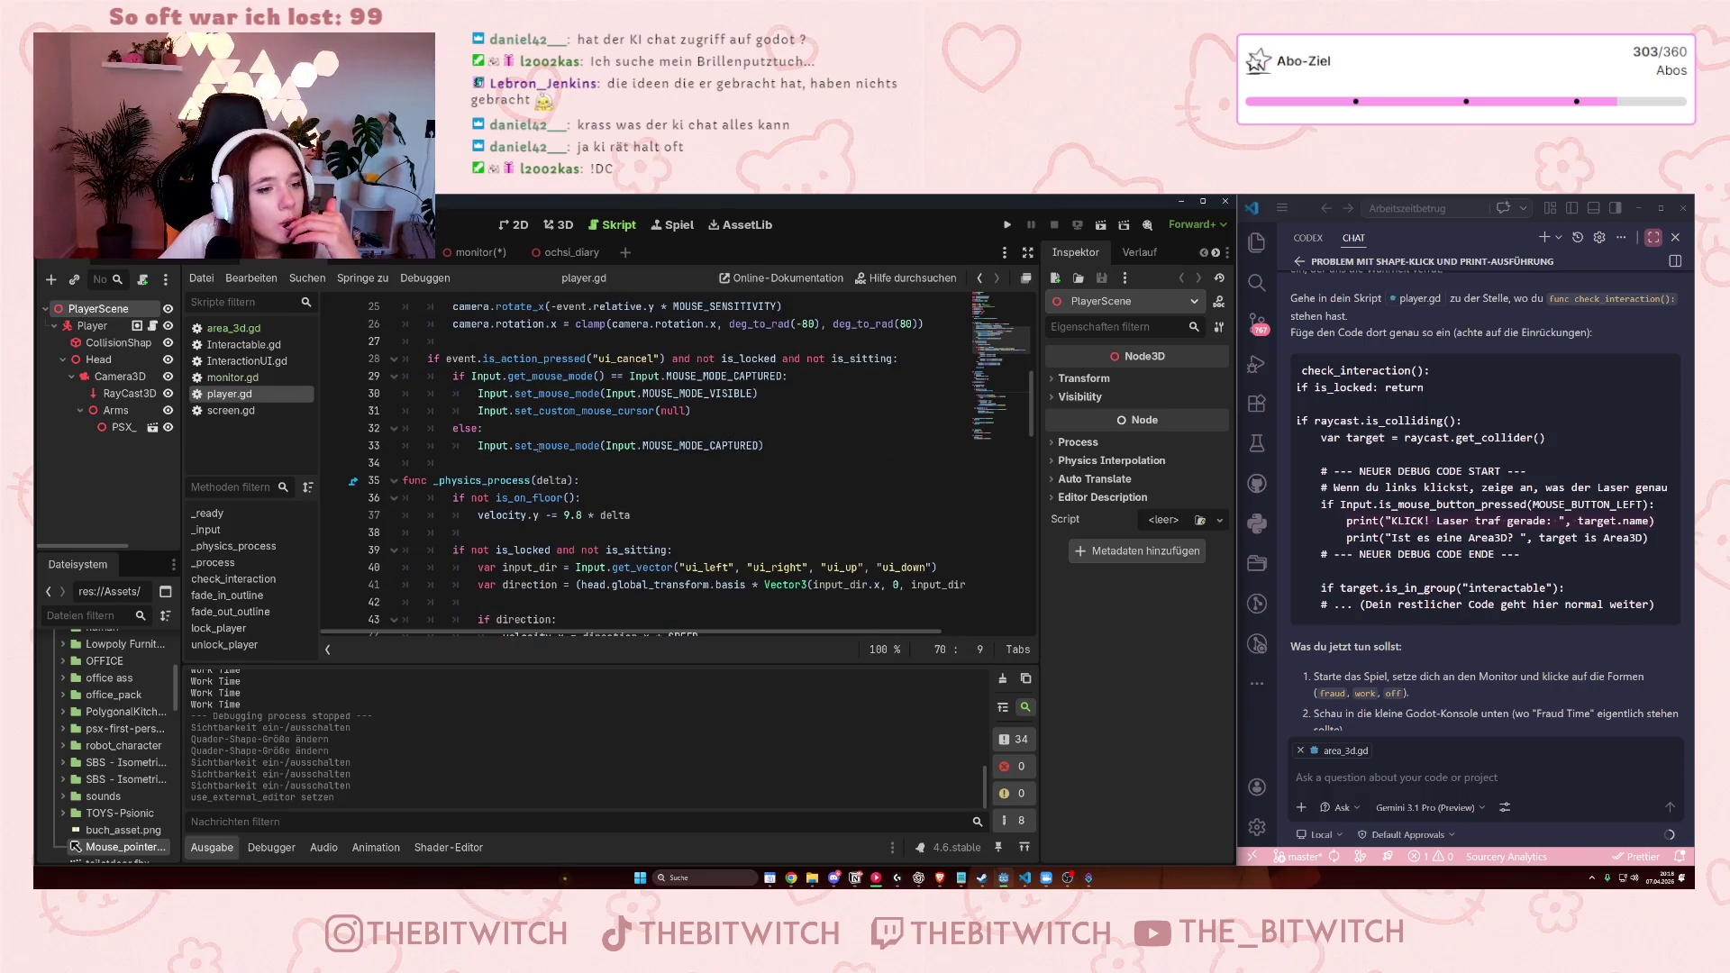
scroll(538, 445, "down", 9)
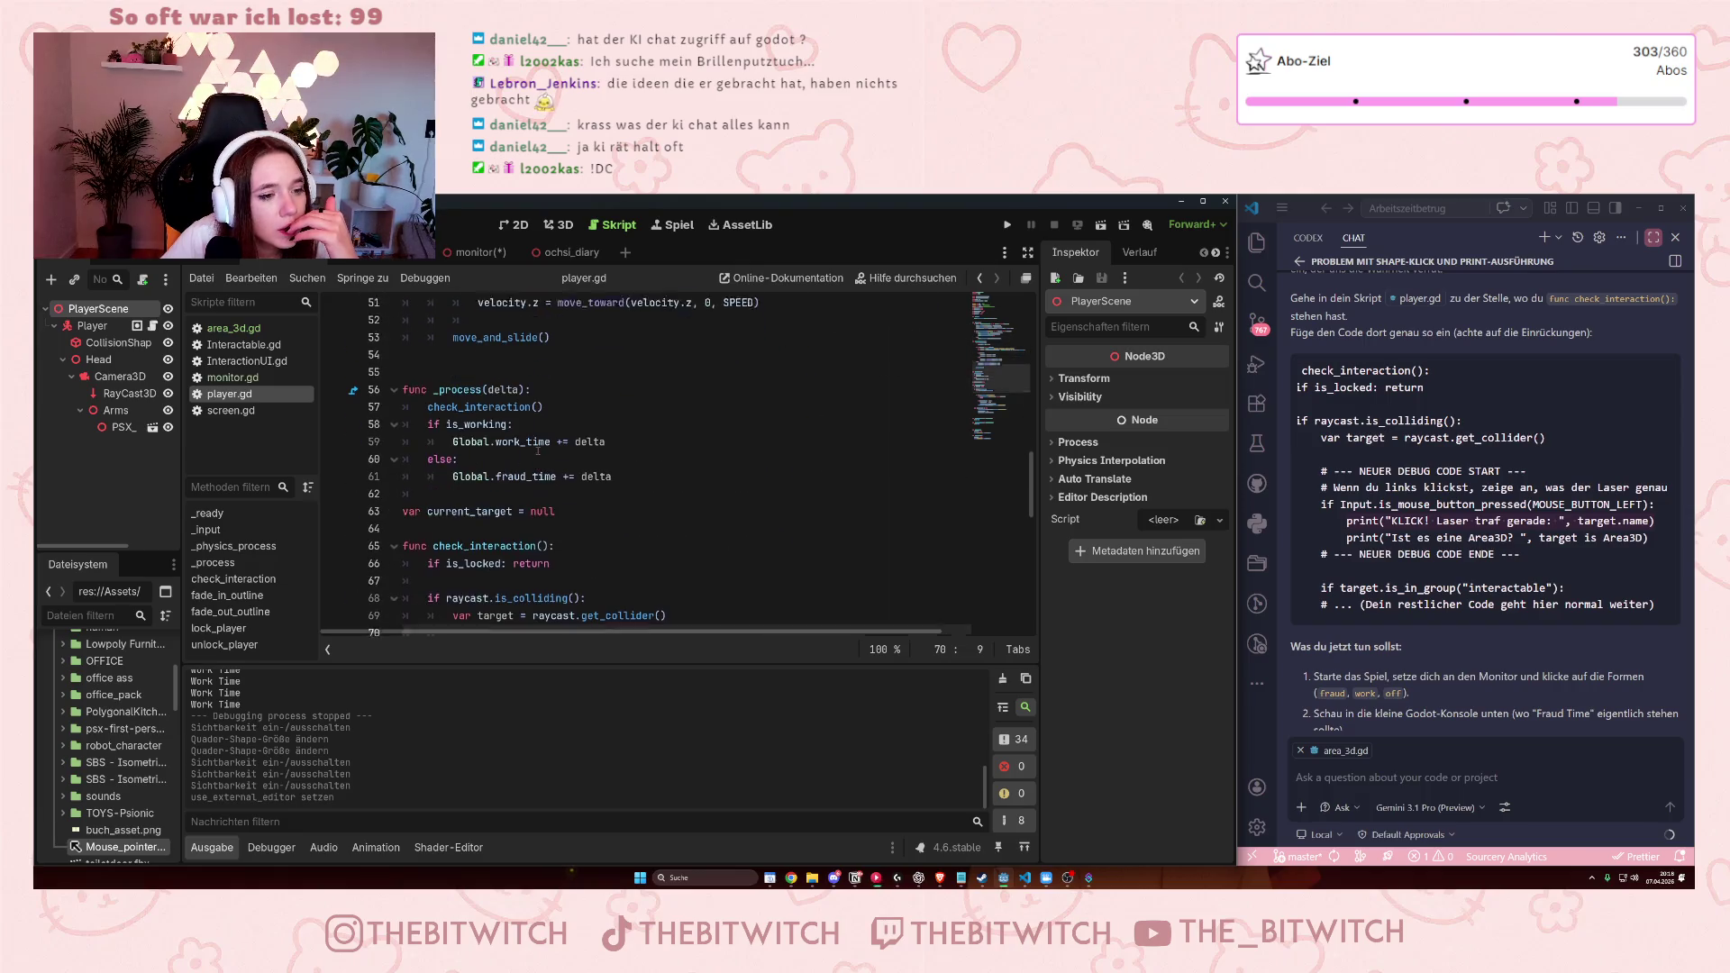
scroll(537, 452, "down", 3)
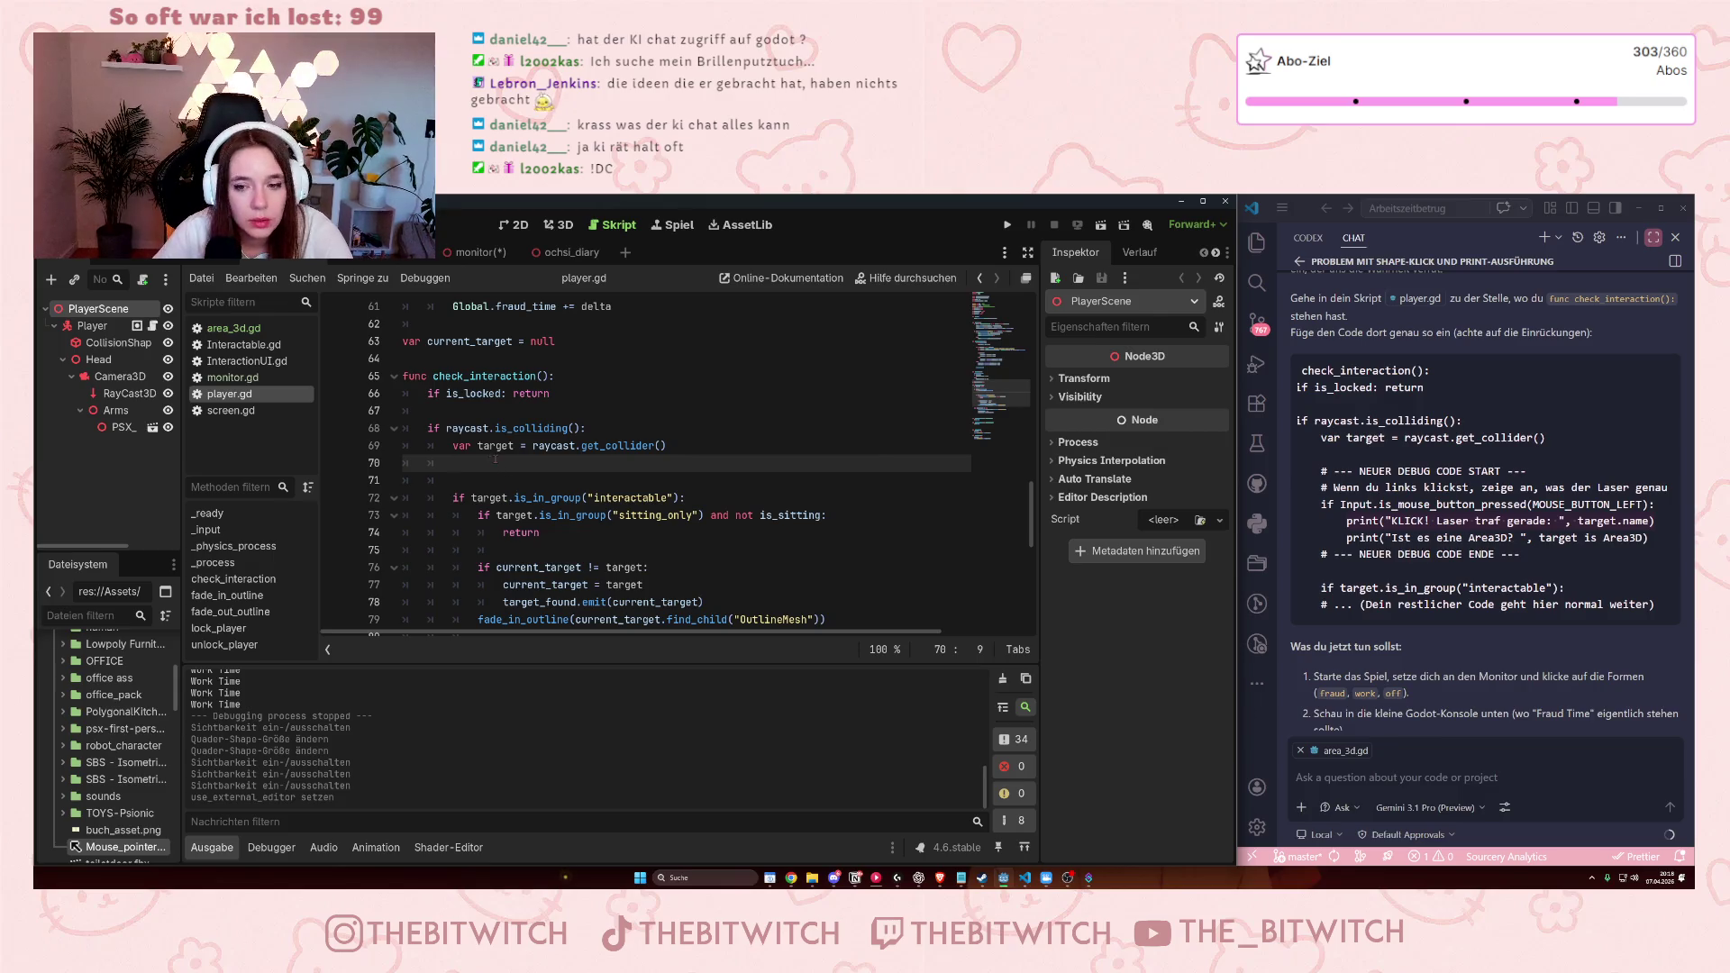
scroll(495, 460, "down", 1)
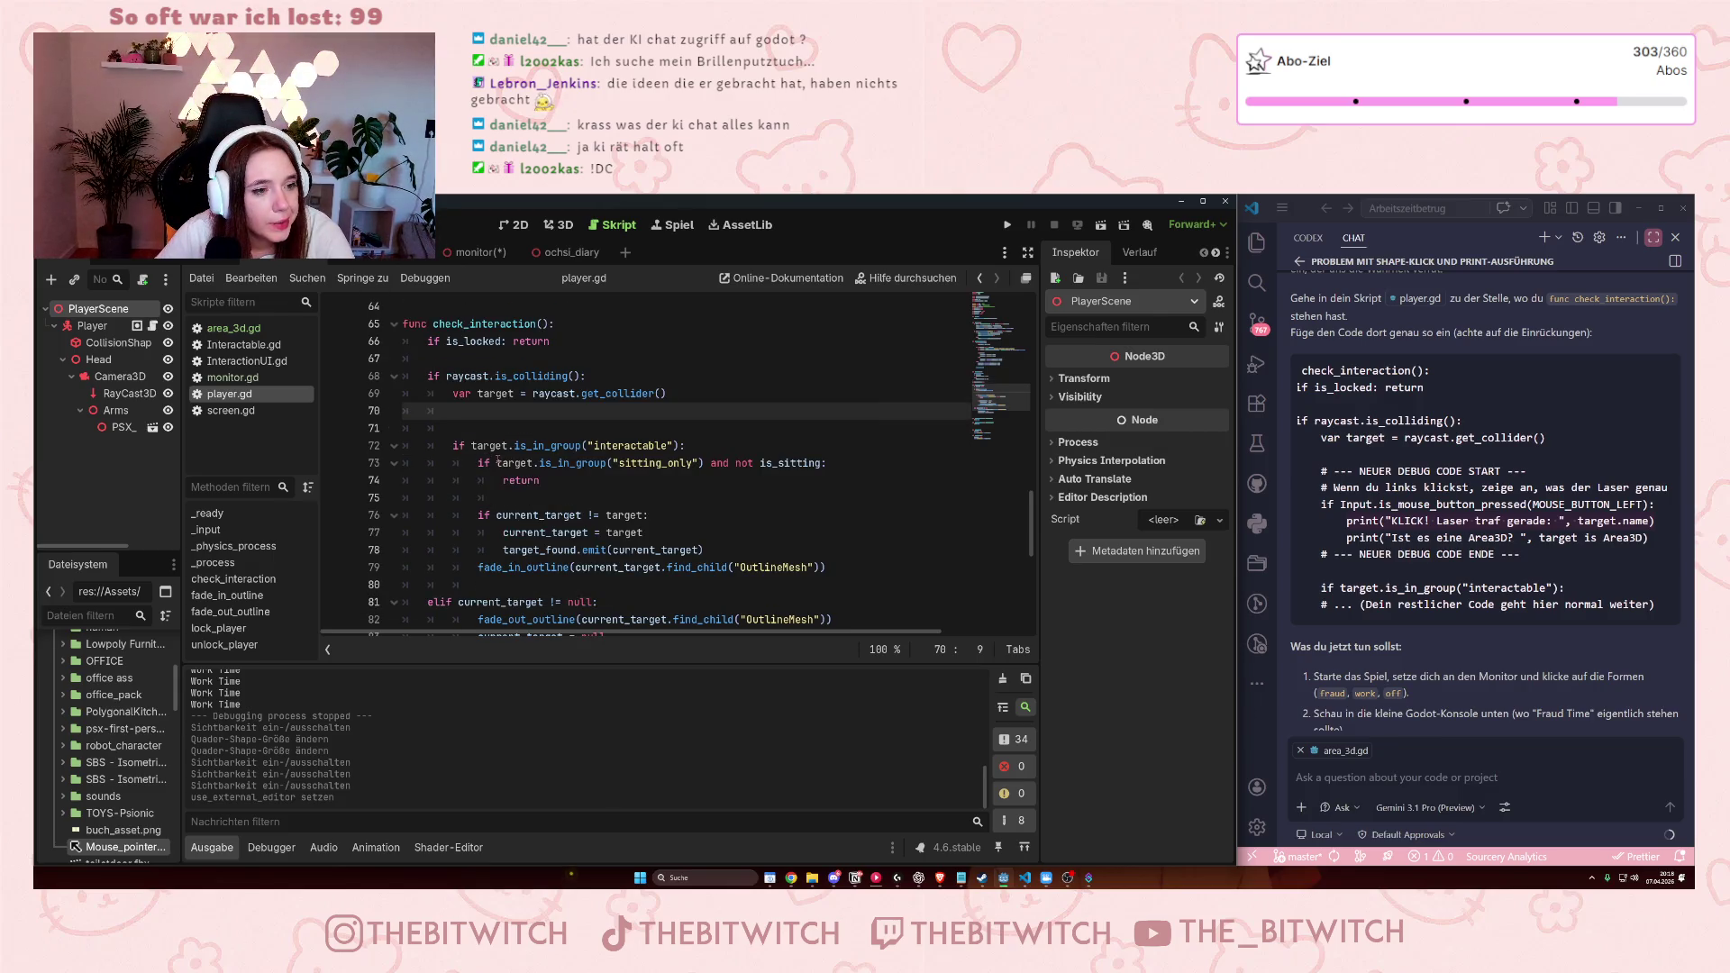
scroll(497, 460, "down", 1)
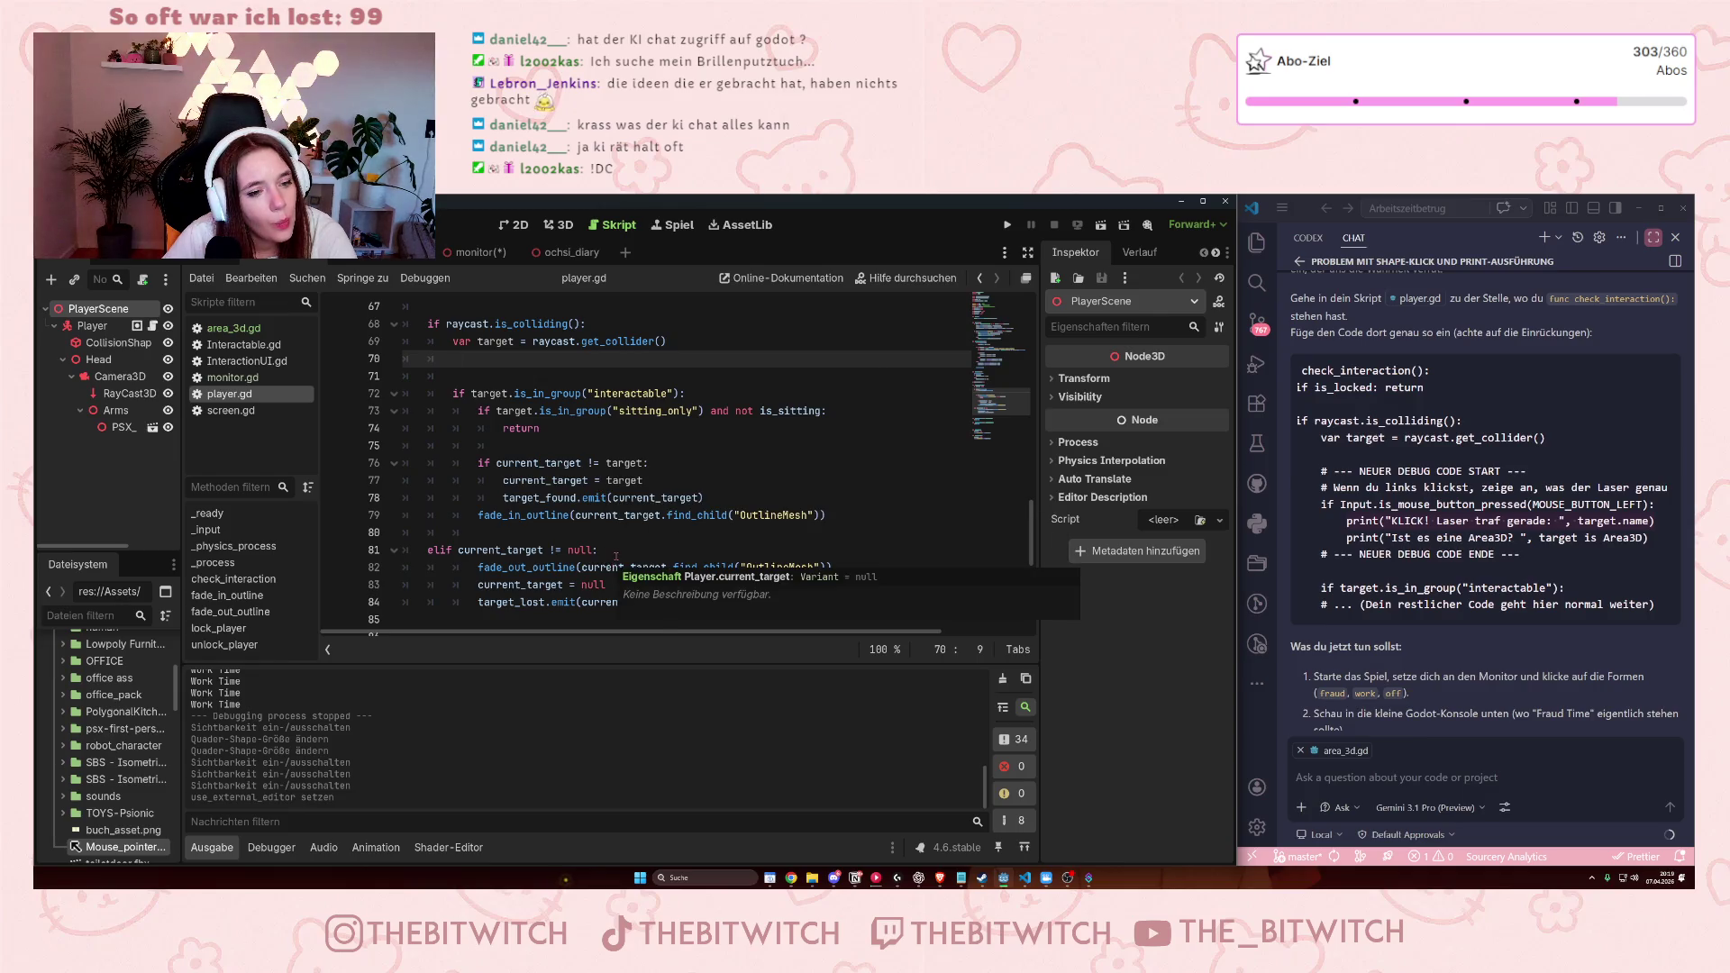
scroll(616, 557, "down", 1)
scroll(617, 557, "up", 3)
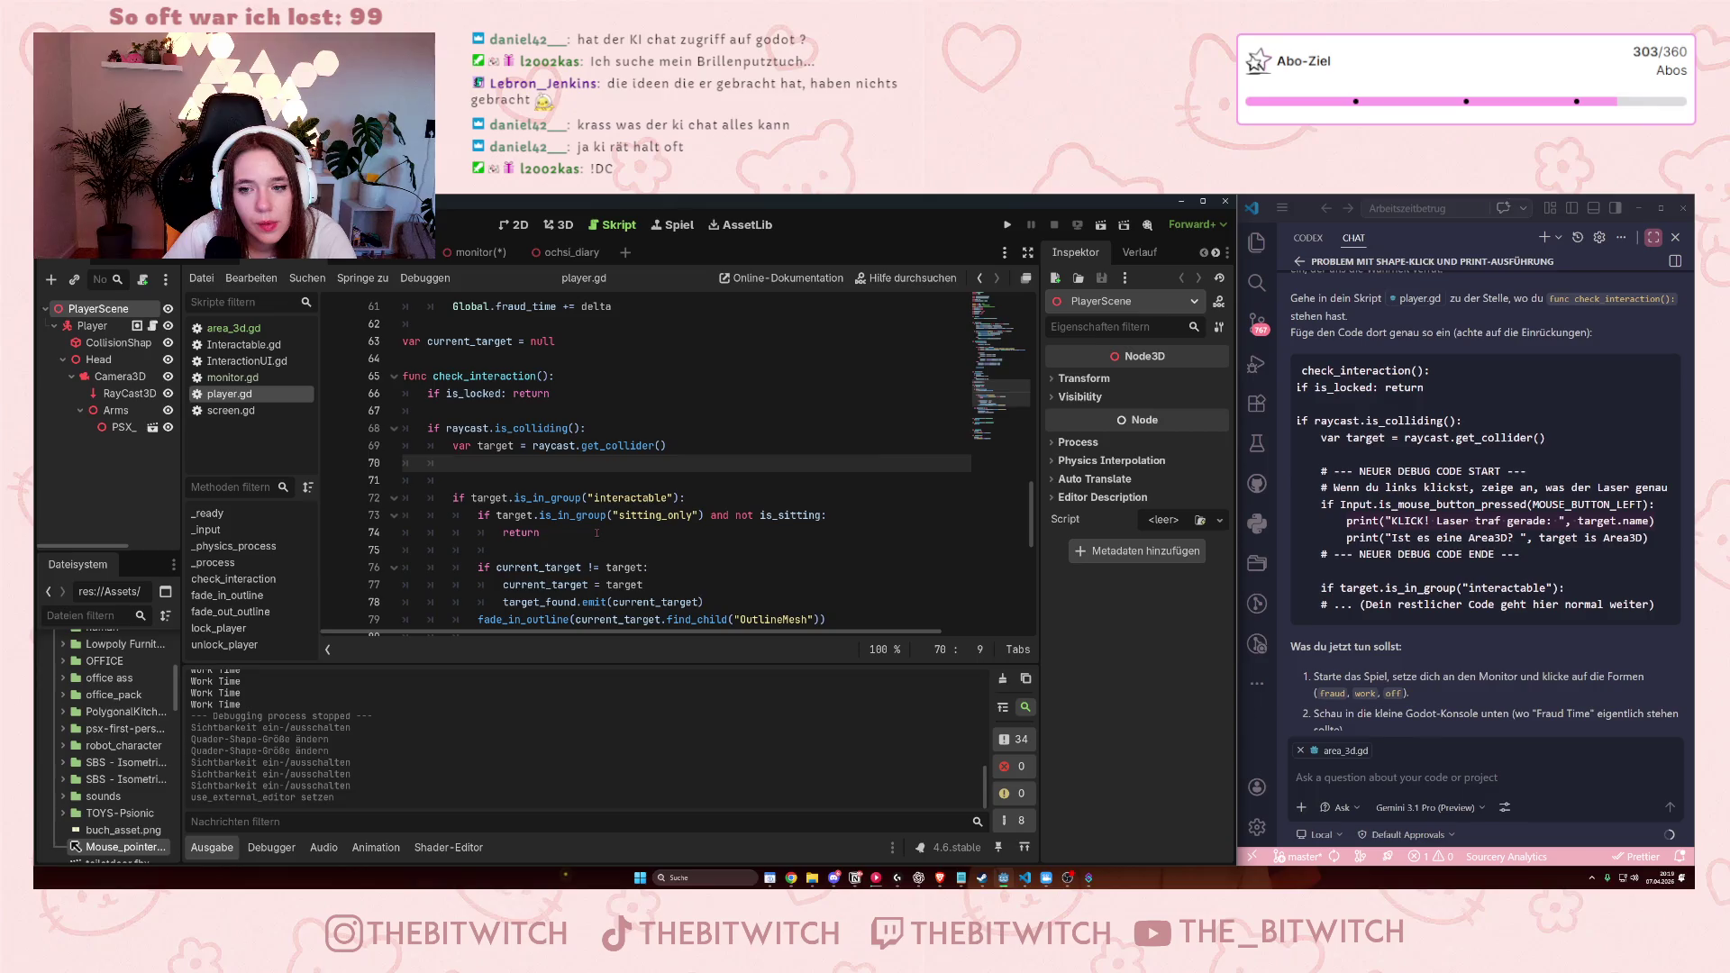
Paste the AI's left-click debug print lines after the get_collider line.
left_click_drag(1321, 505, 1656, 521)
key("ctrl+c")
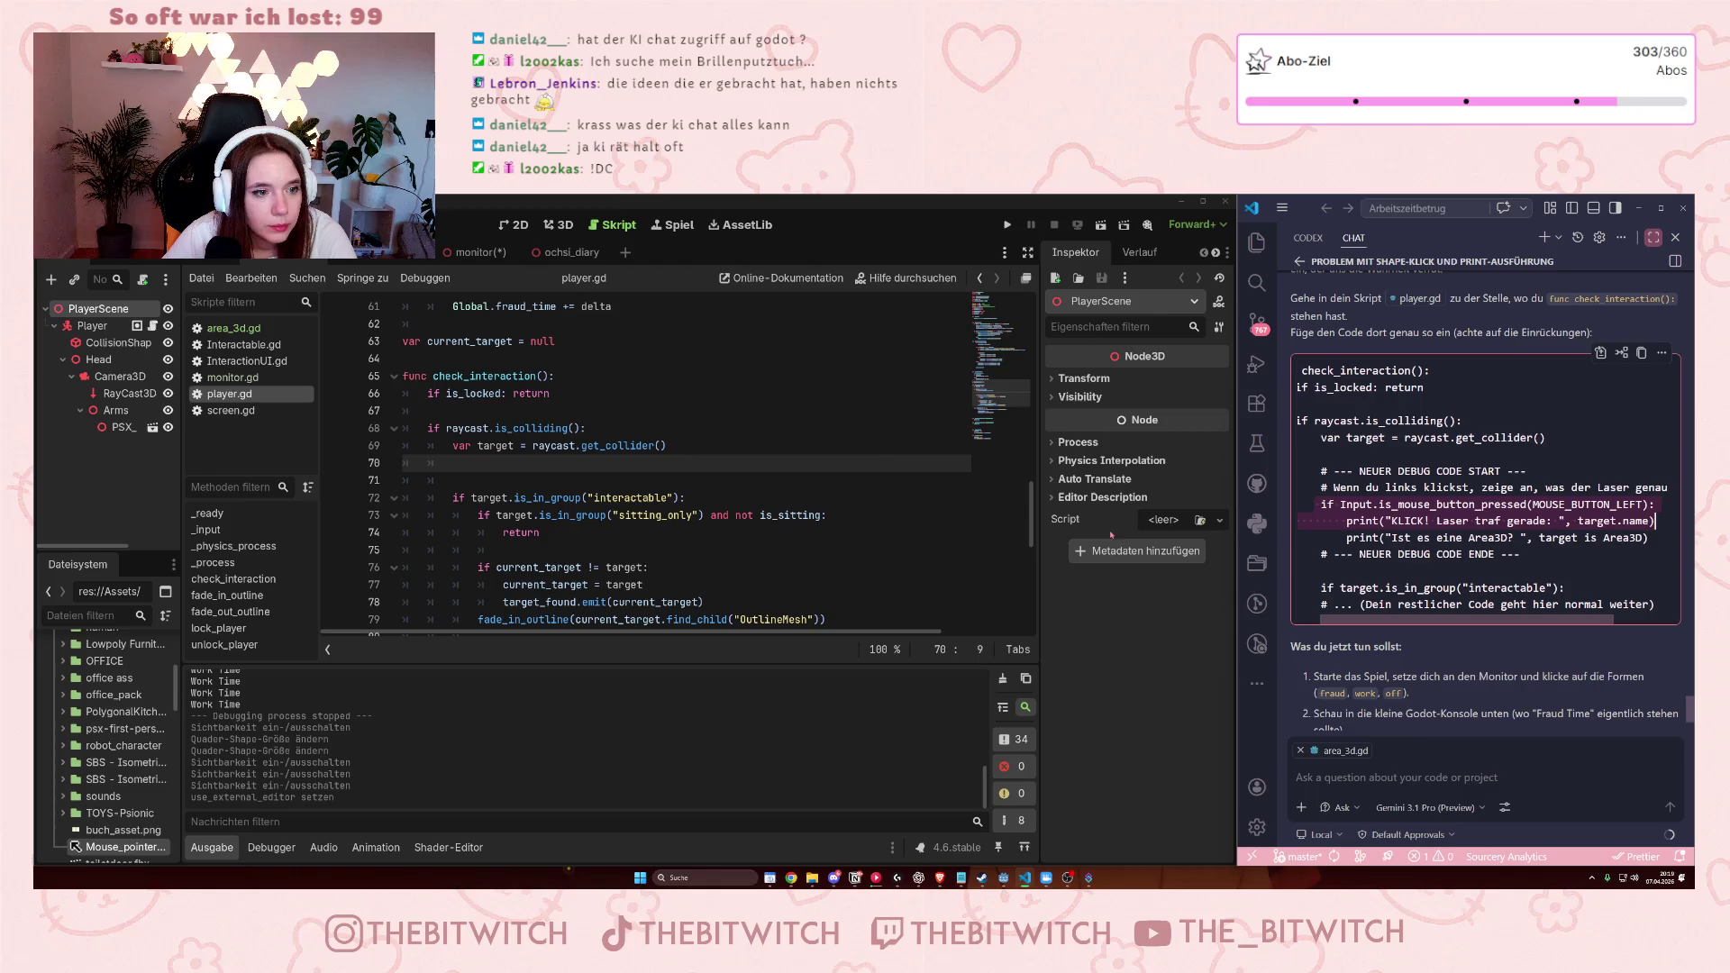
left_click(528, 466)
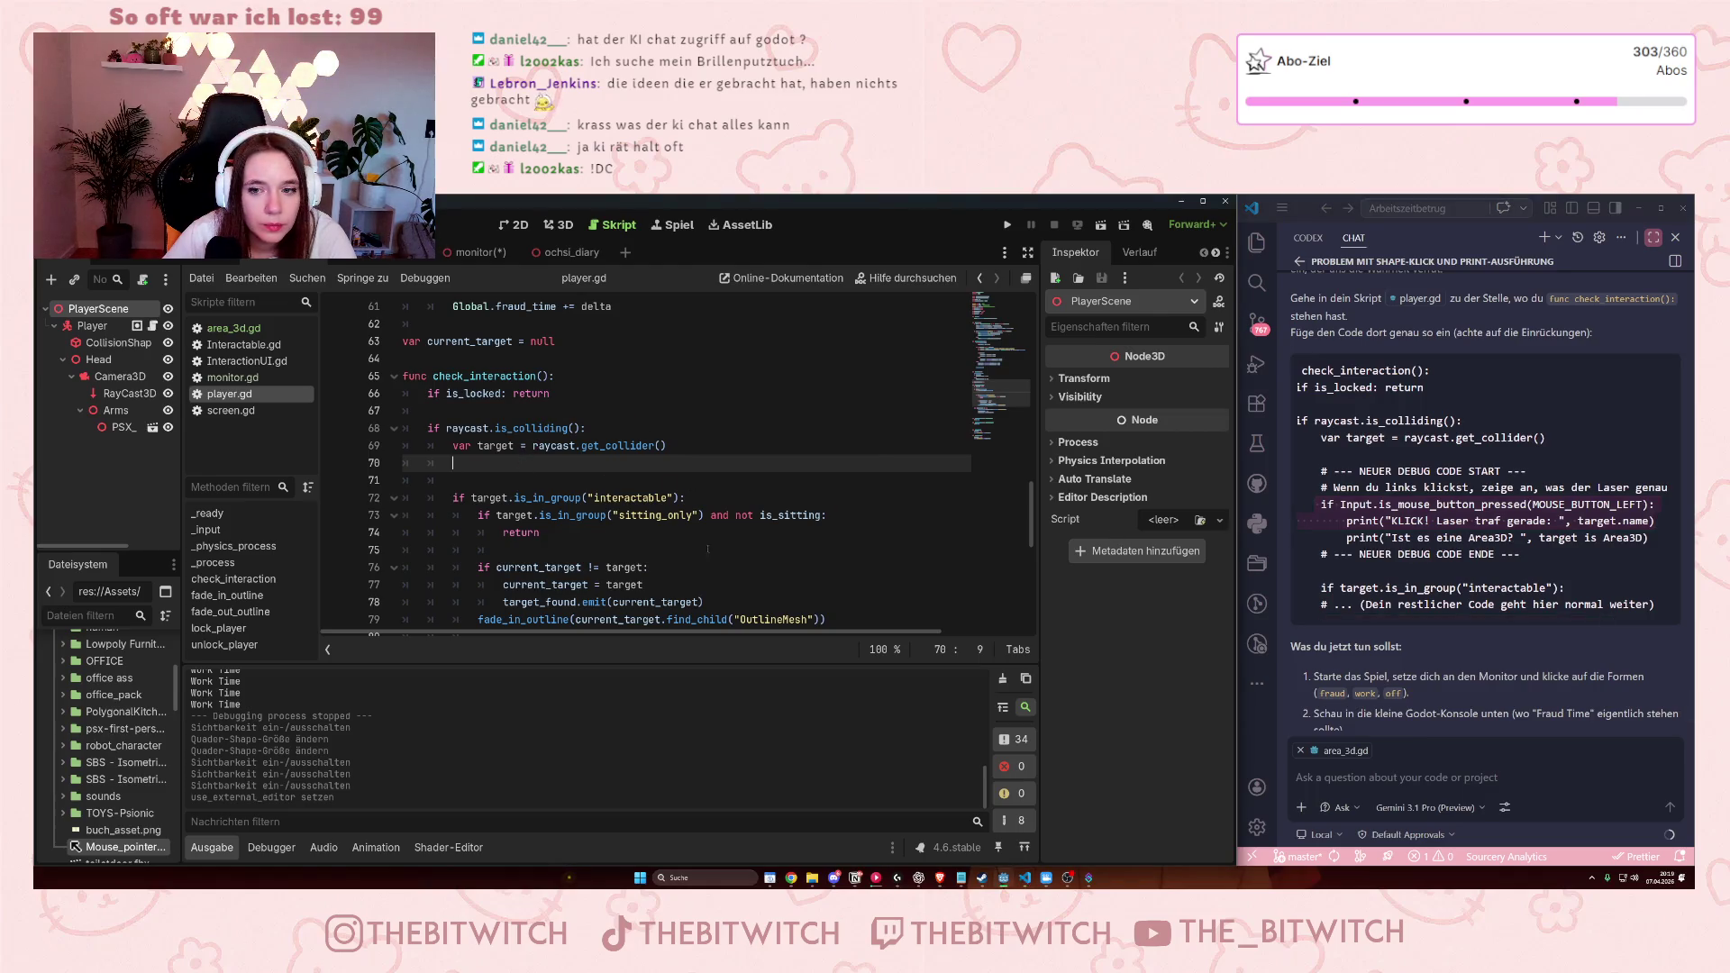
key("Return")
key("ctrl+v")
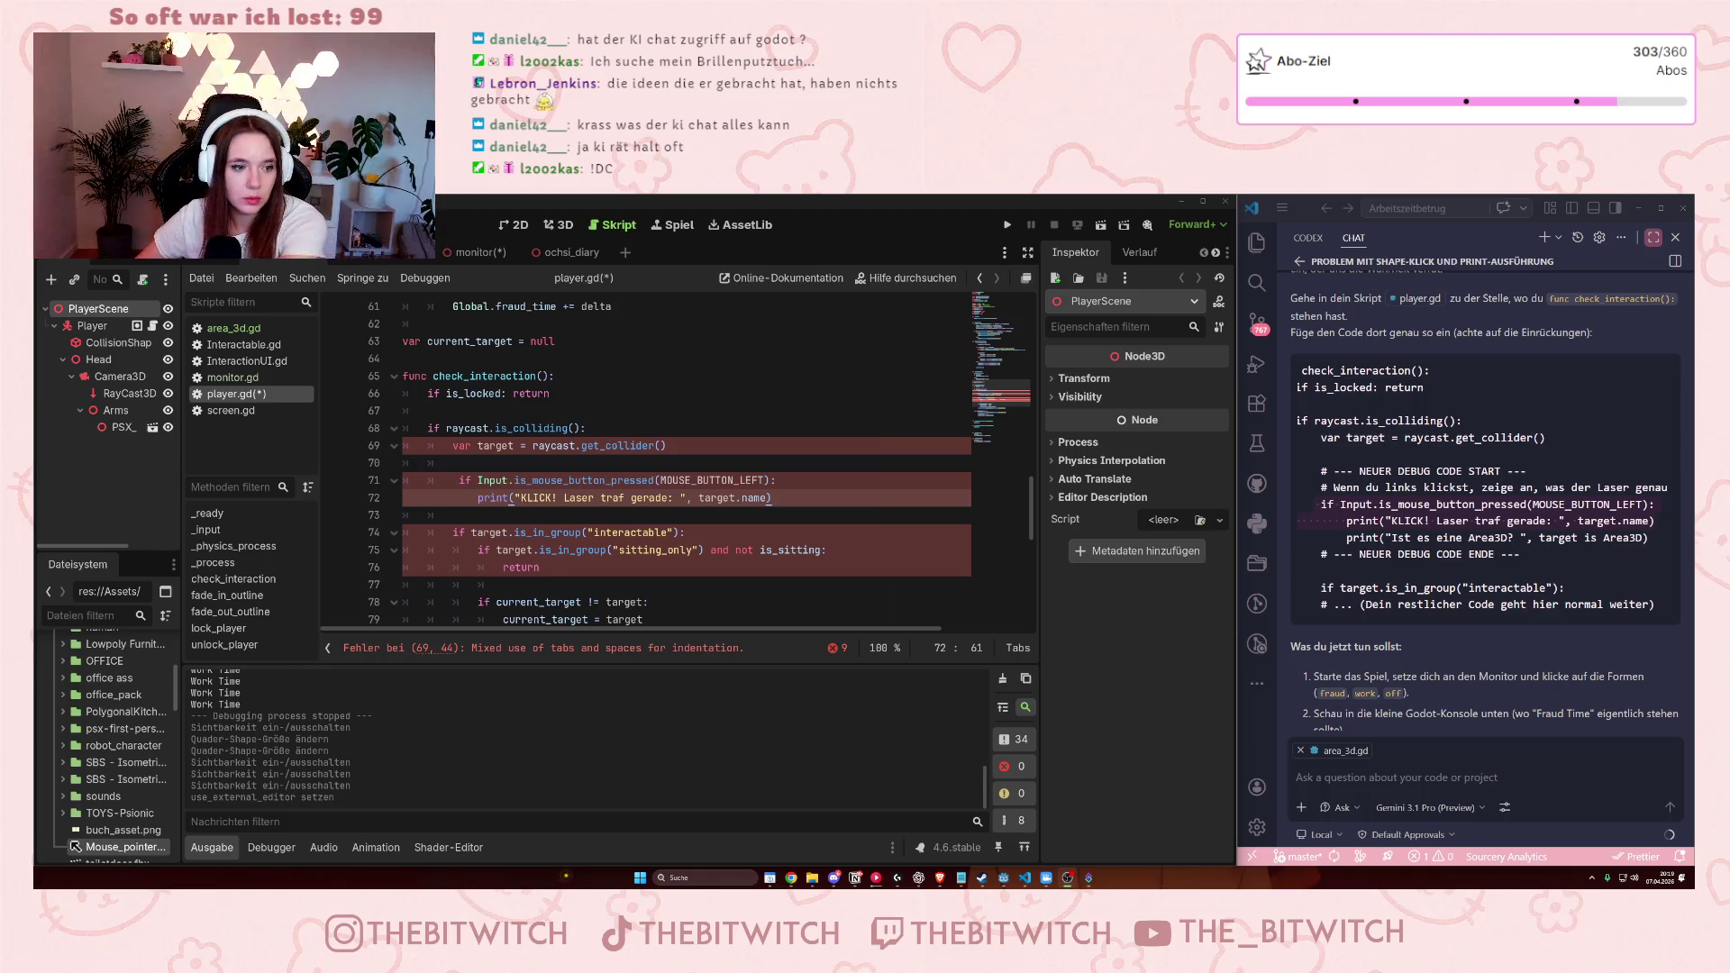
Fix the mixed indentation of the mouse-button check and print lines using tabs.
left_click(767, 497)
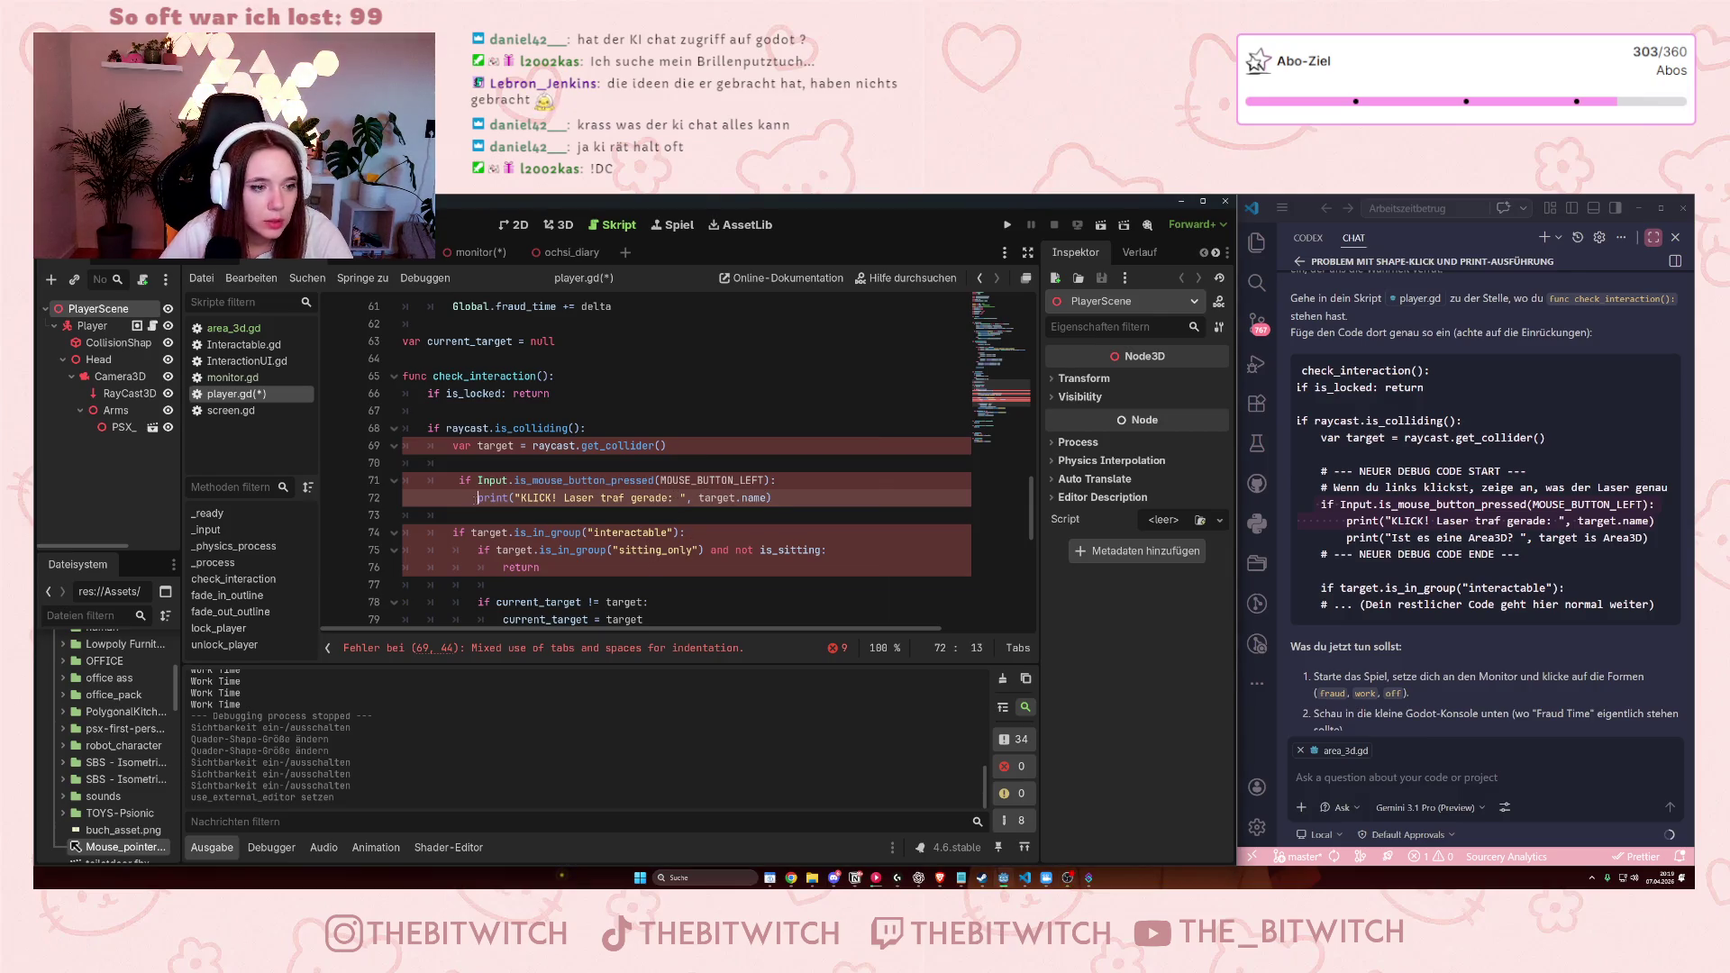
left_click_drag(478, 497, 382, 491)
key("Tab")
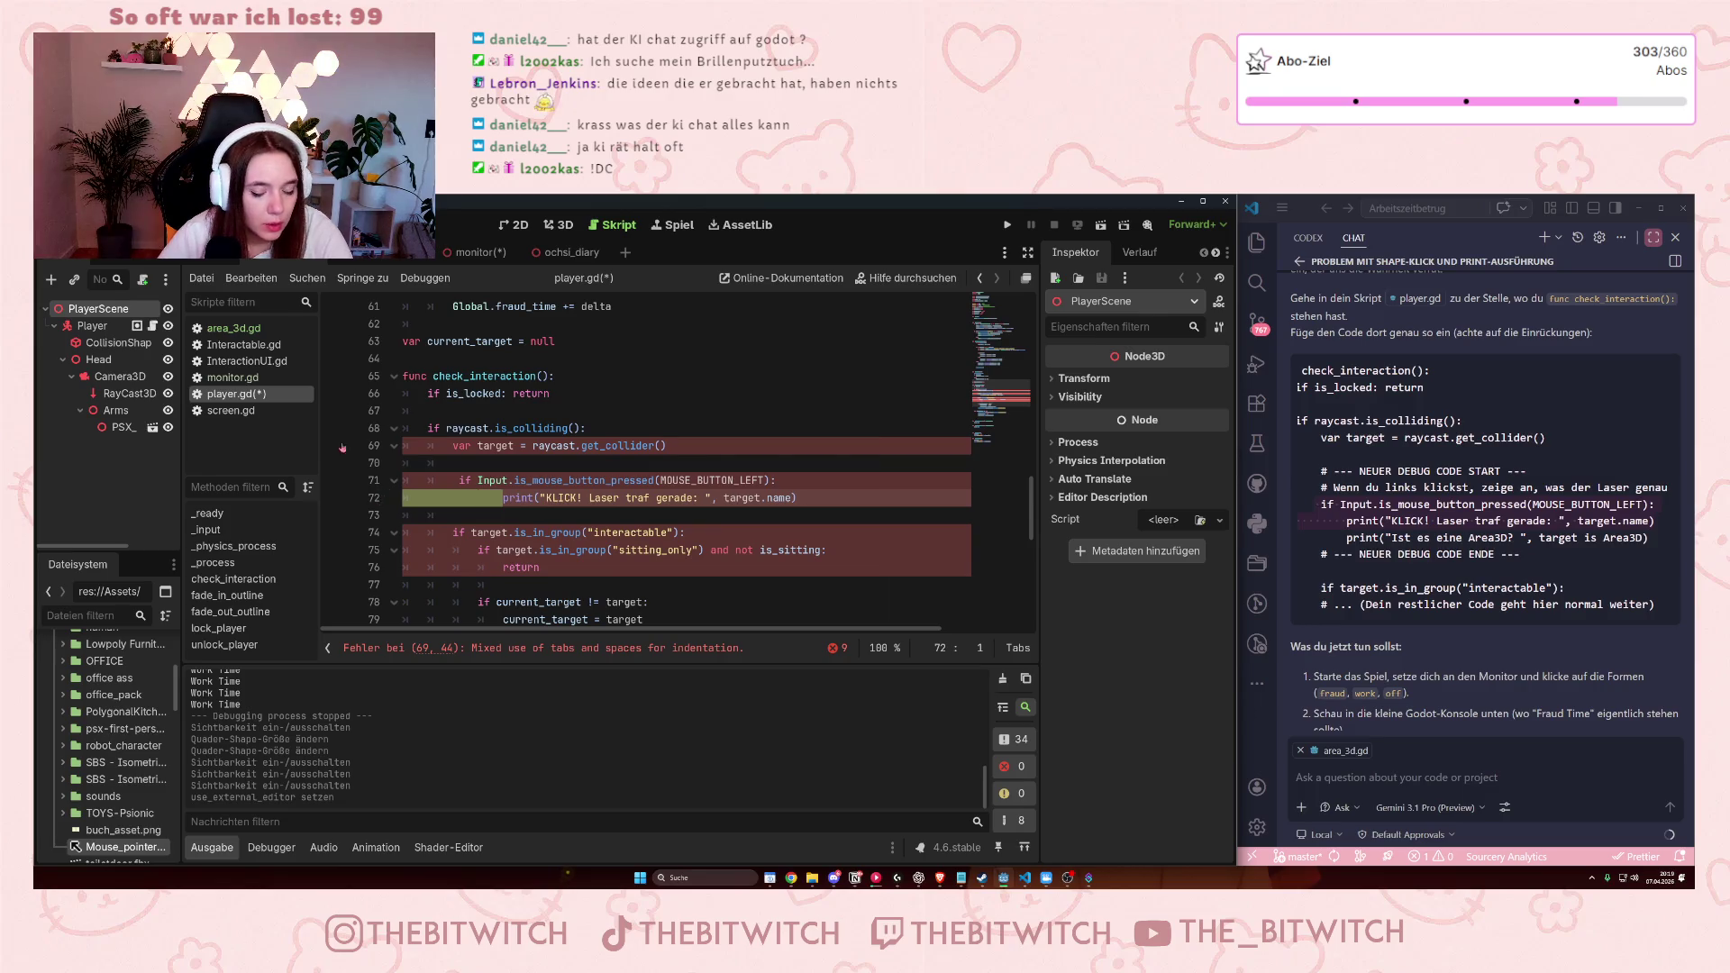
key("BackSpace")
key("Tab")
key("Tab")
key("Tab")
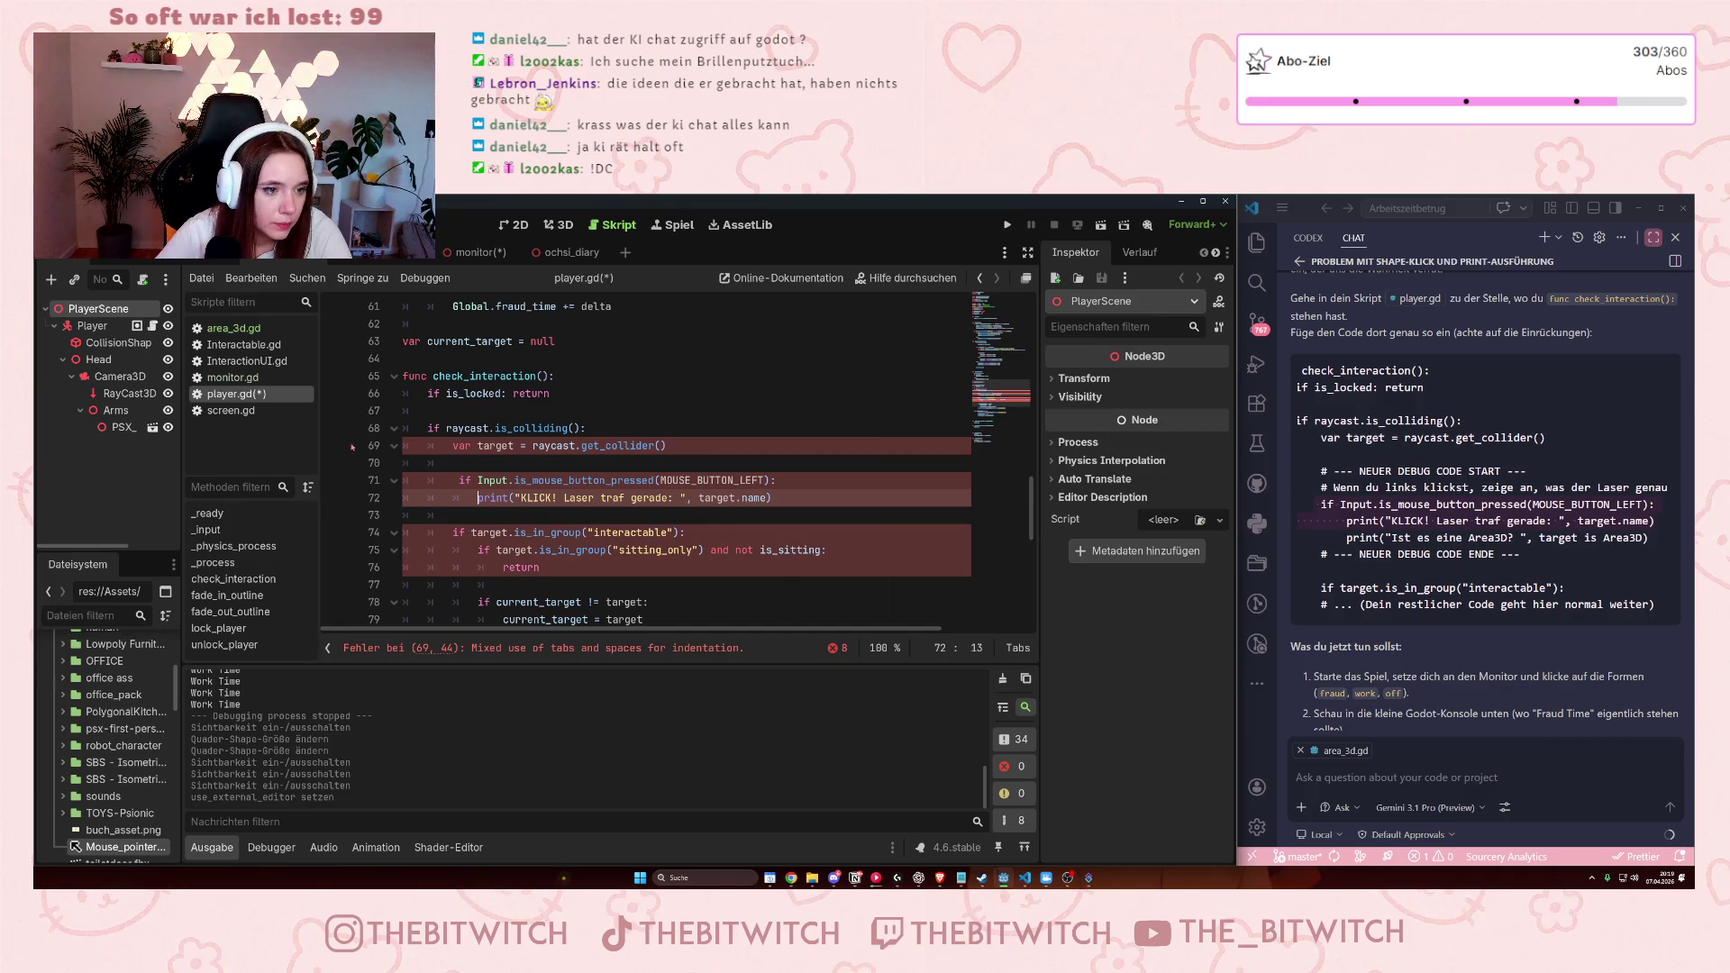
left_click(457, 481)
key("alt+f")
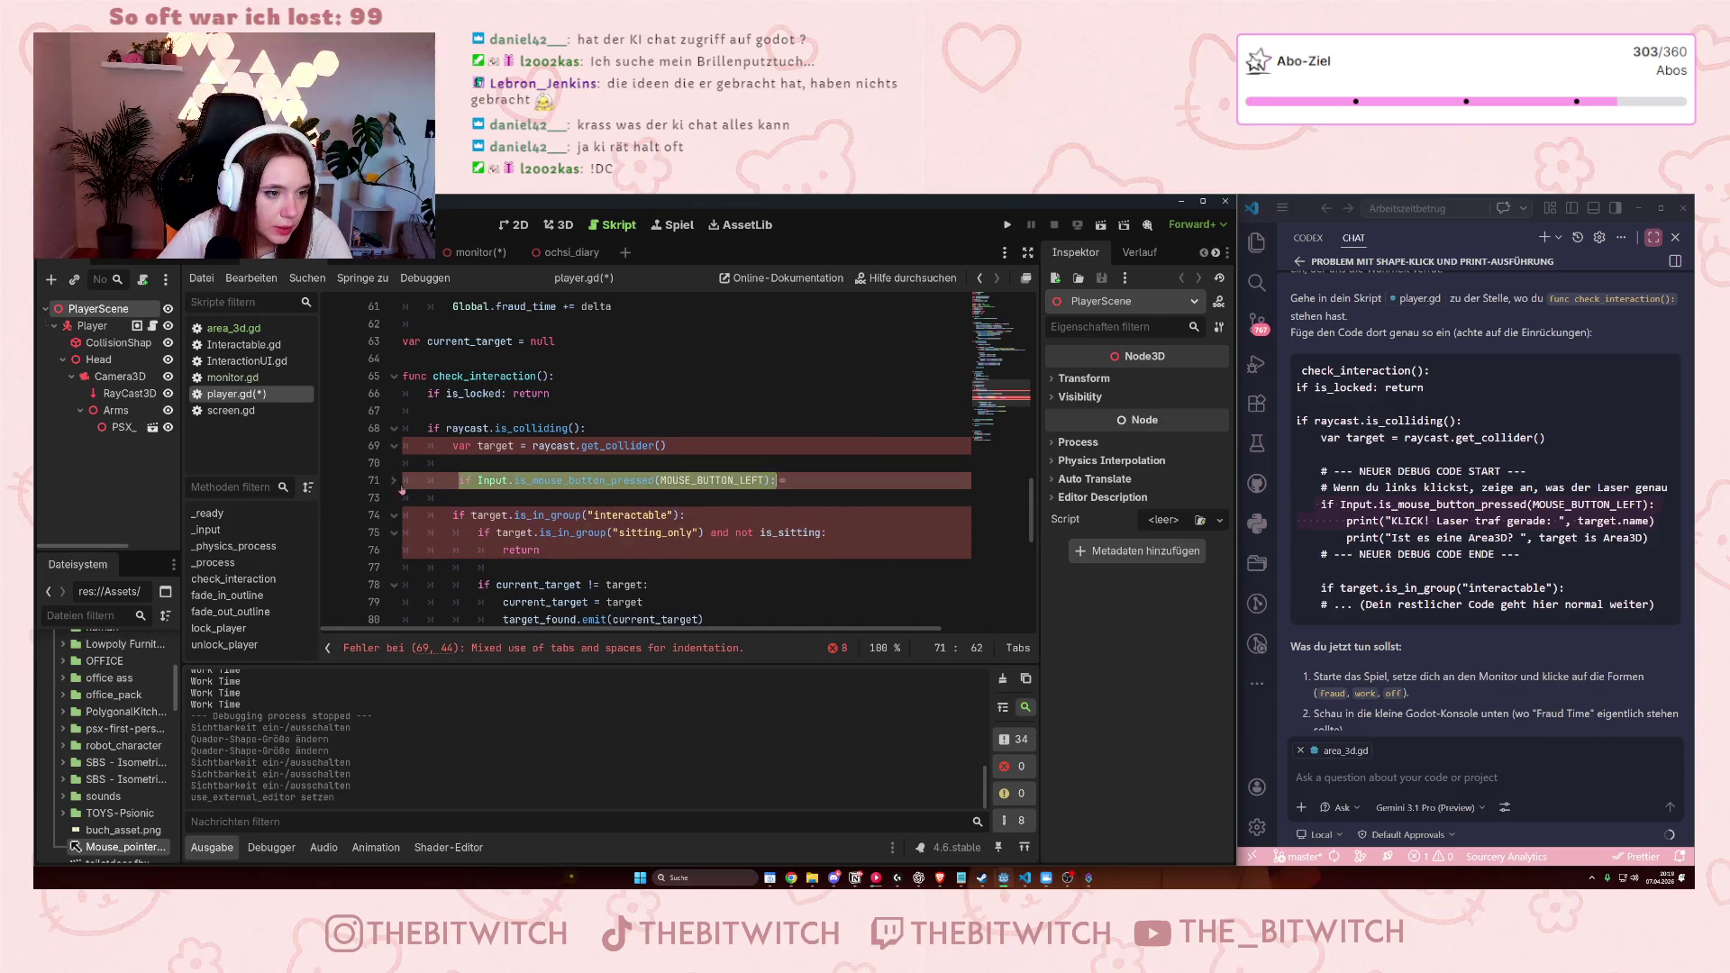
key("shift+Home")
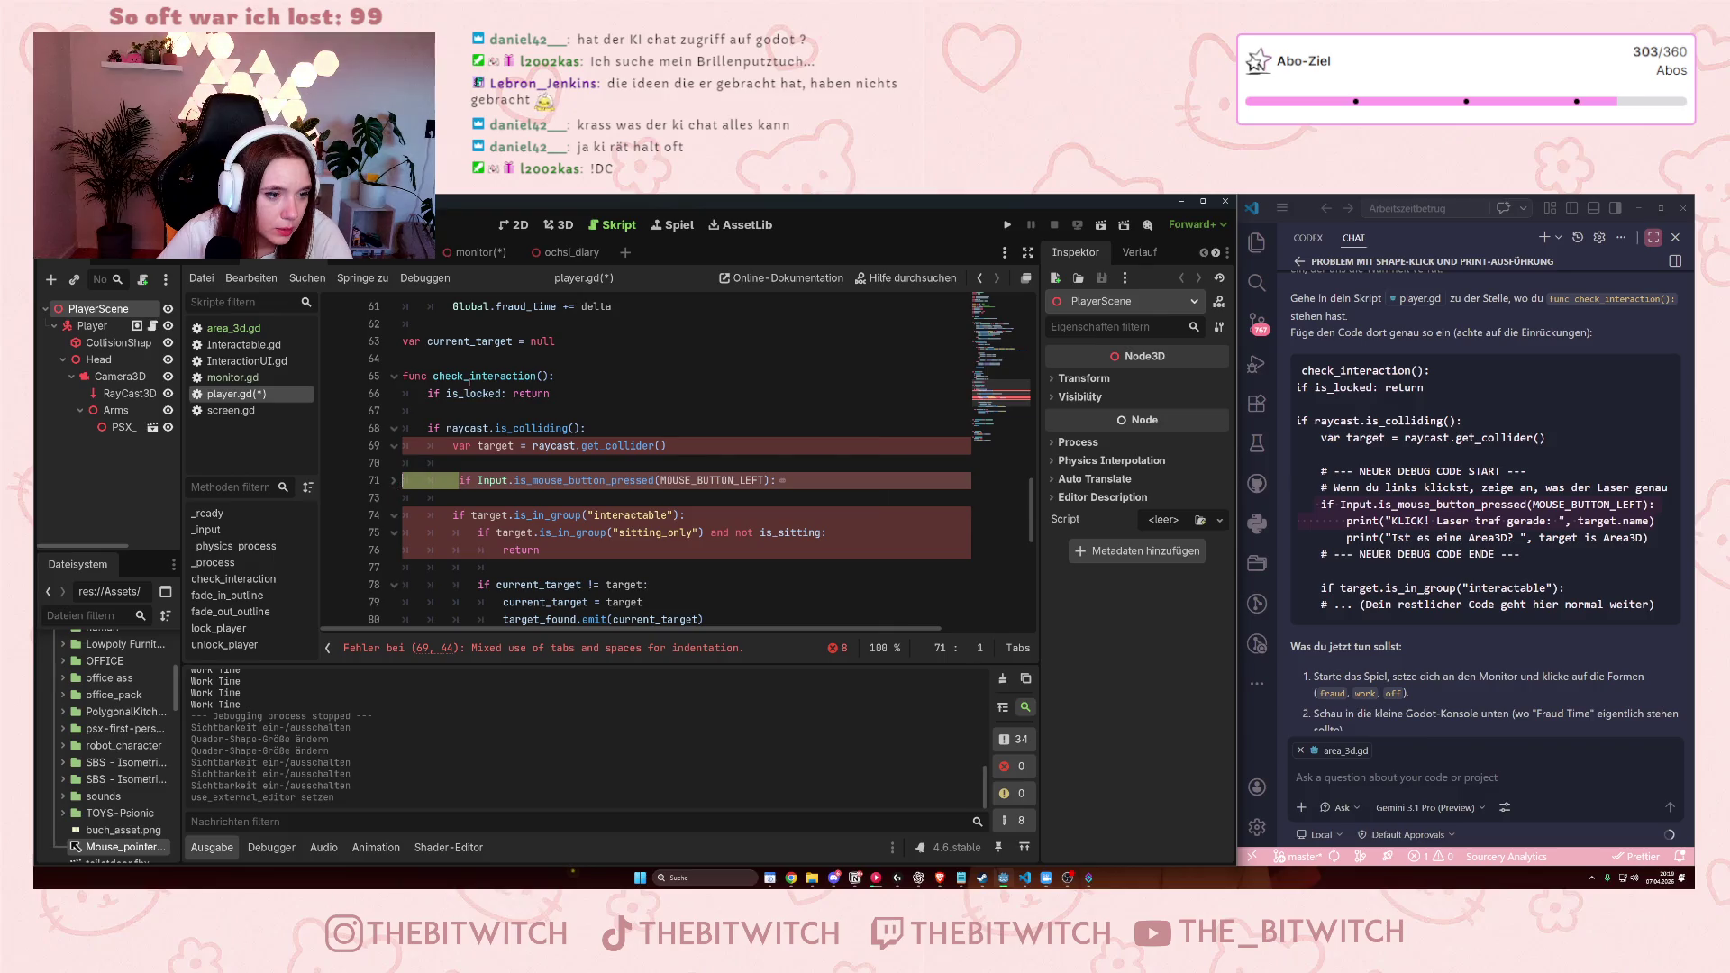
key("BackSpace")
key("Tab")
key("Tab")
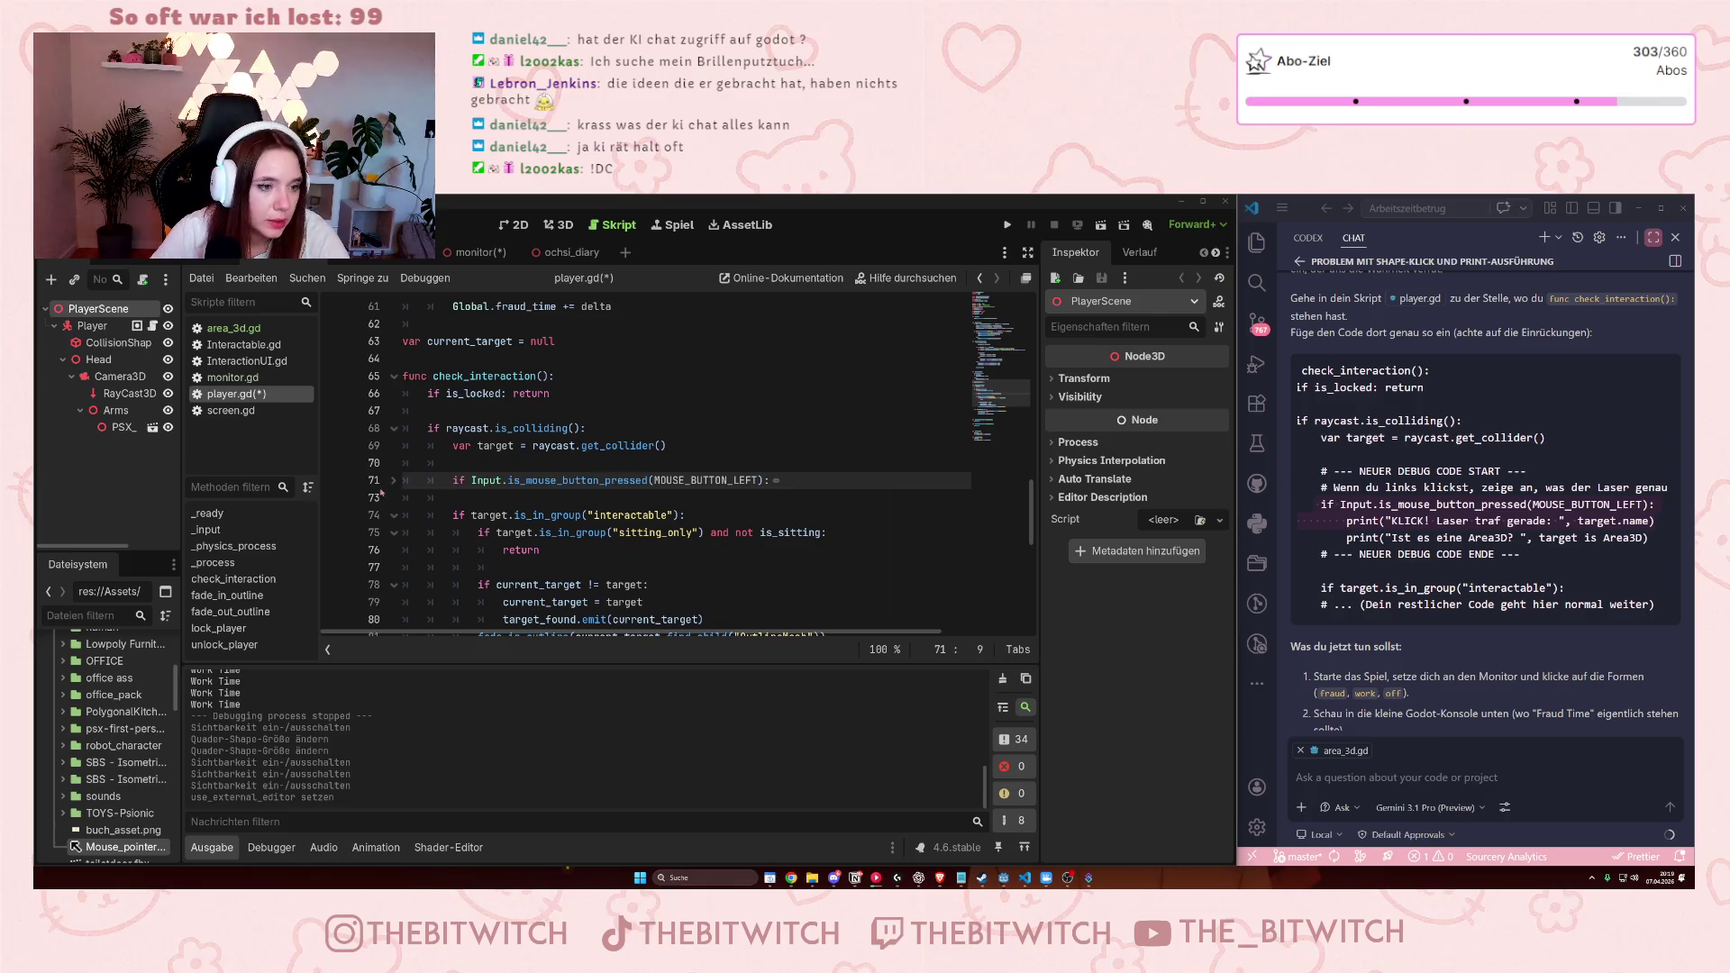
Save player.gd and run the project with F5.
left_click(541, 498)
key("ctrl+v")
key("ctrl+s")
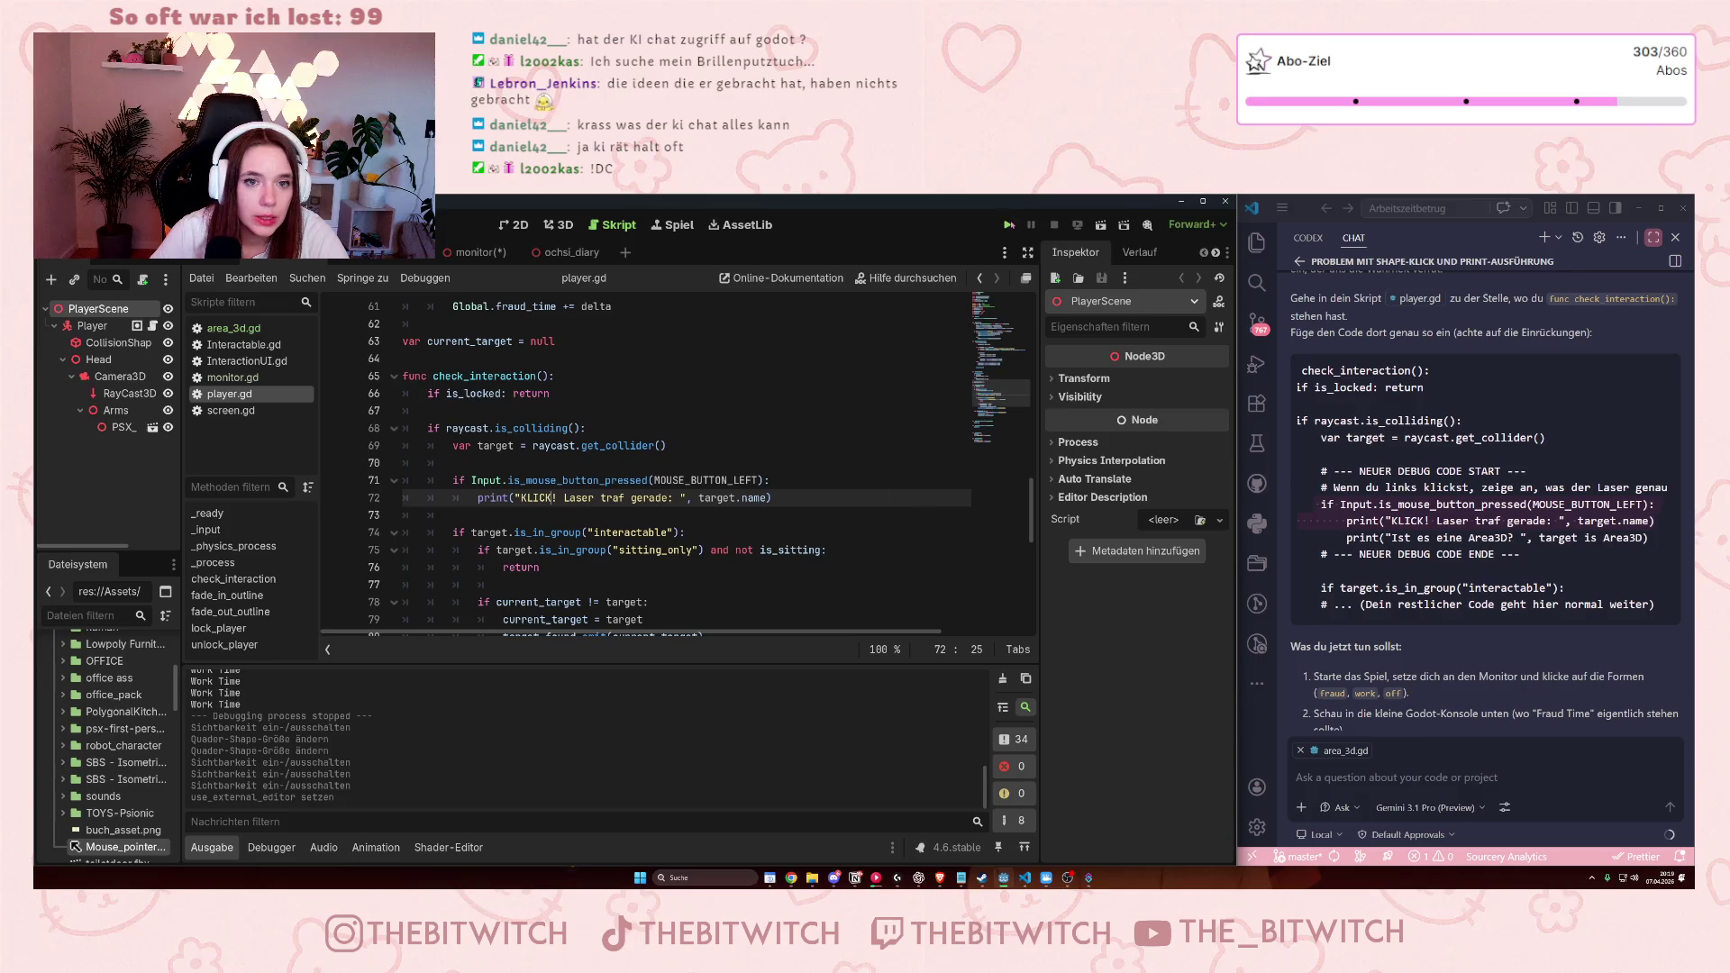
key("F5")
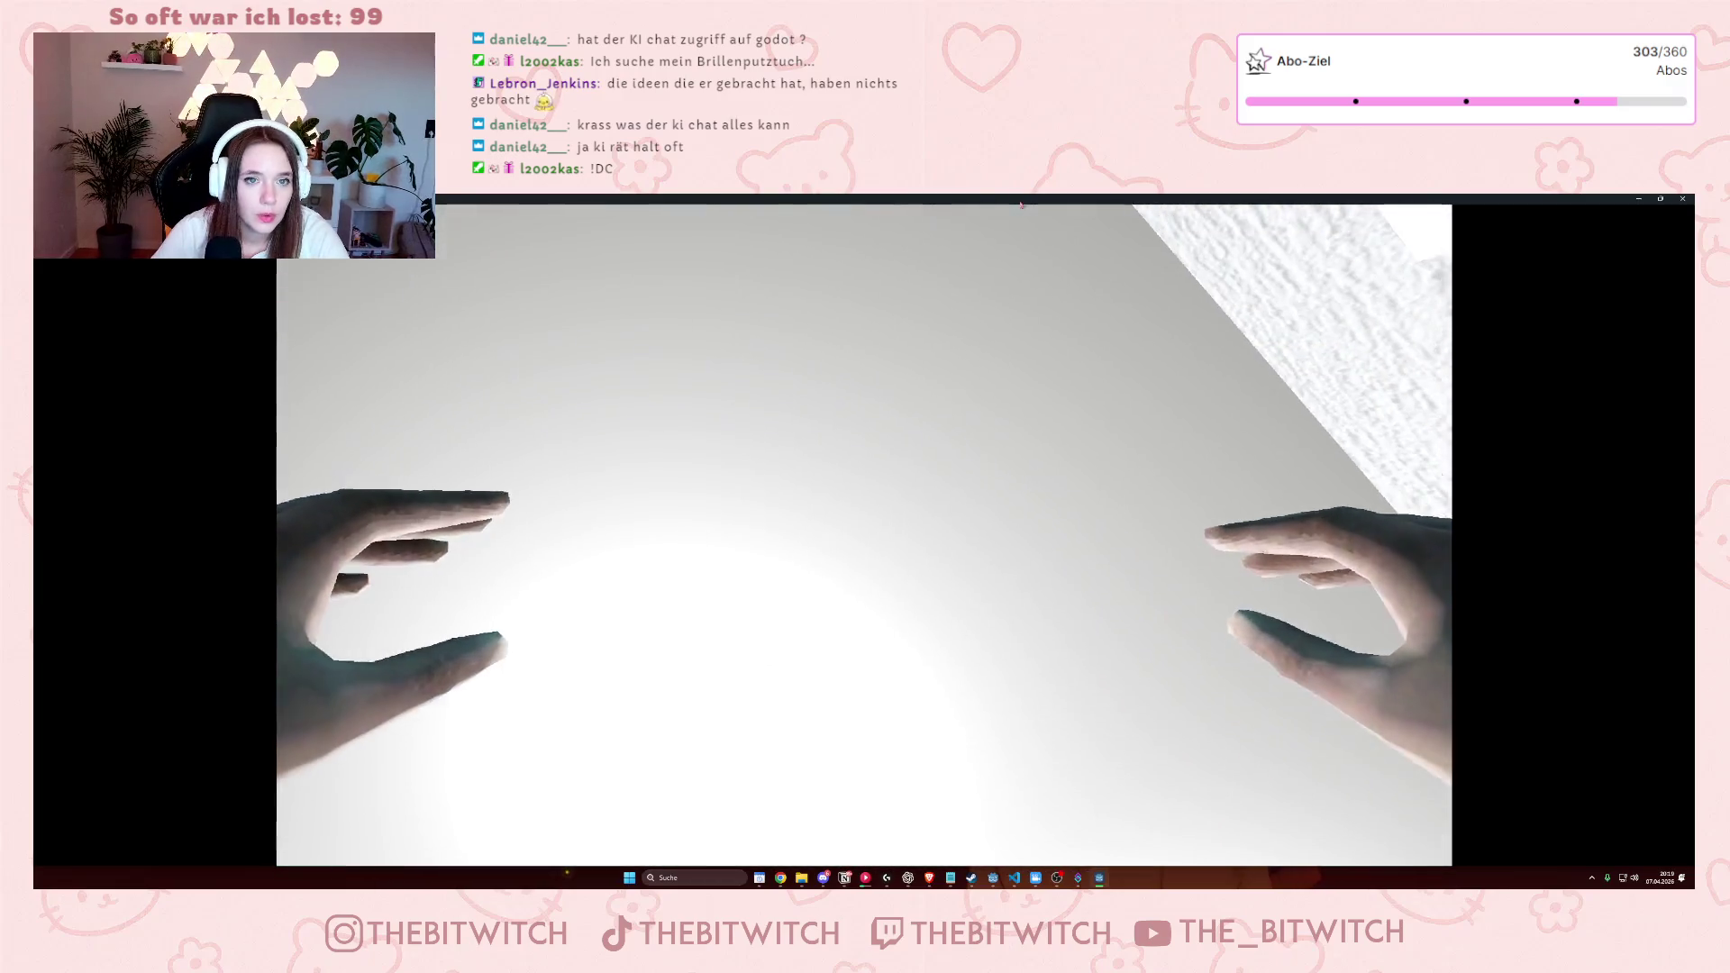
In the game, walk to the desk, sit, switch on the monitor and click its screen.
double_click(1021, 200)
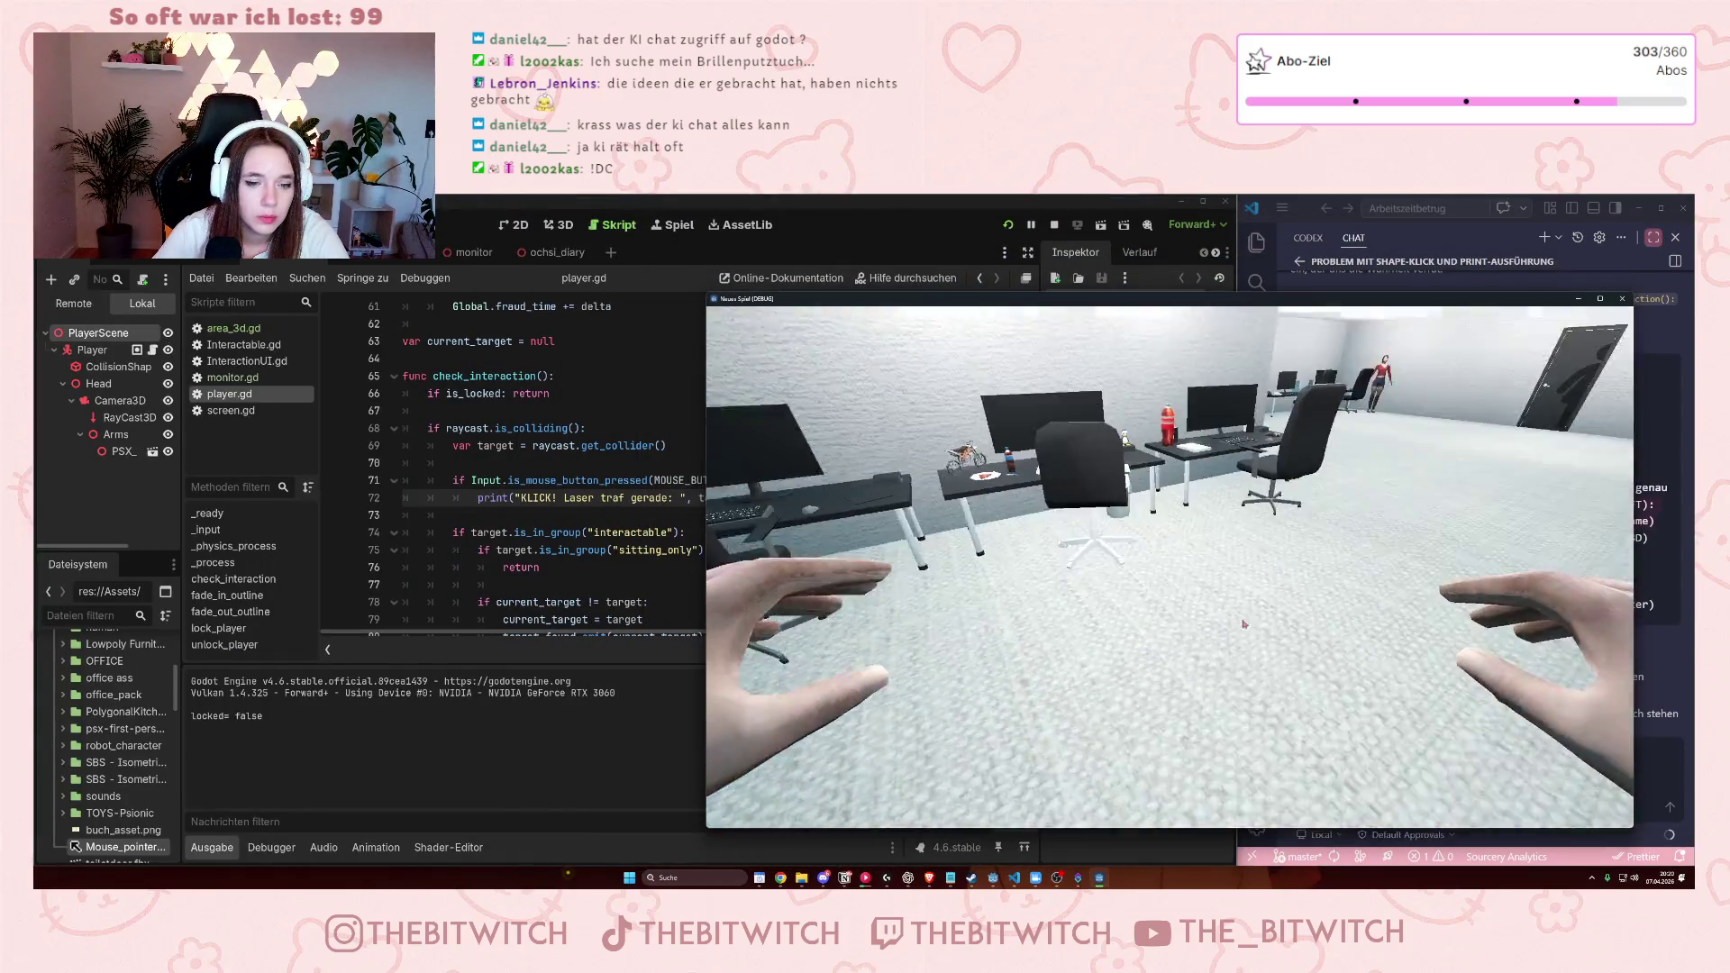
key("w")
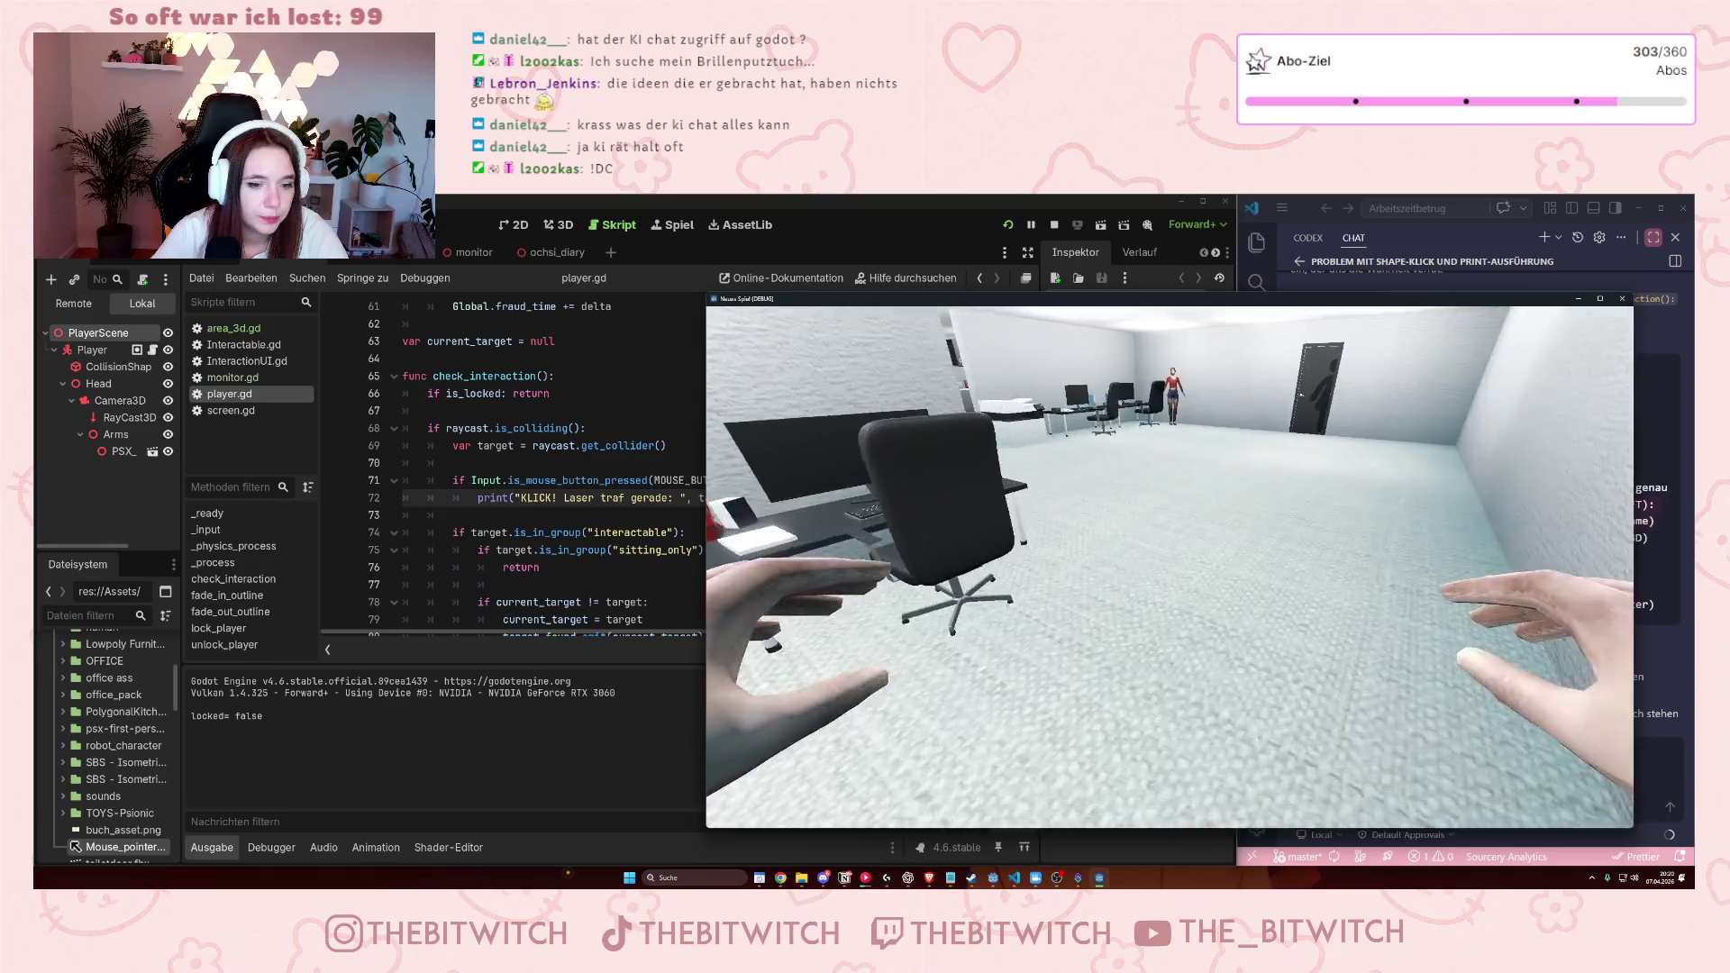
key("w")
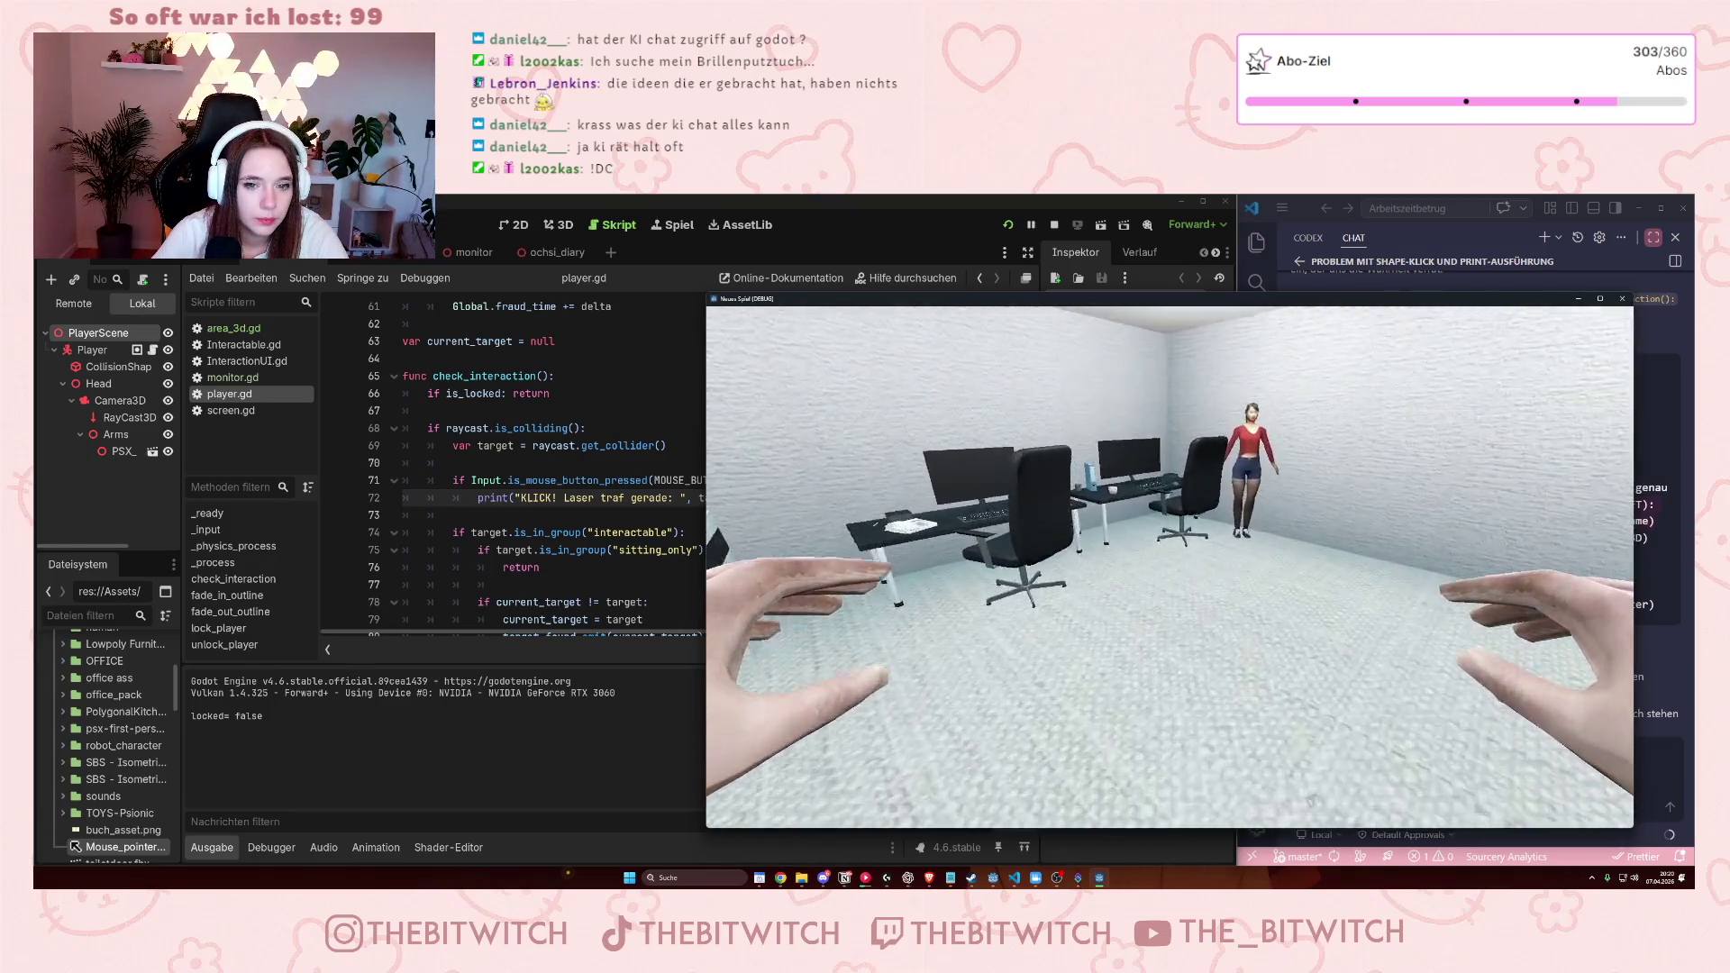
left_click(1170, 567)
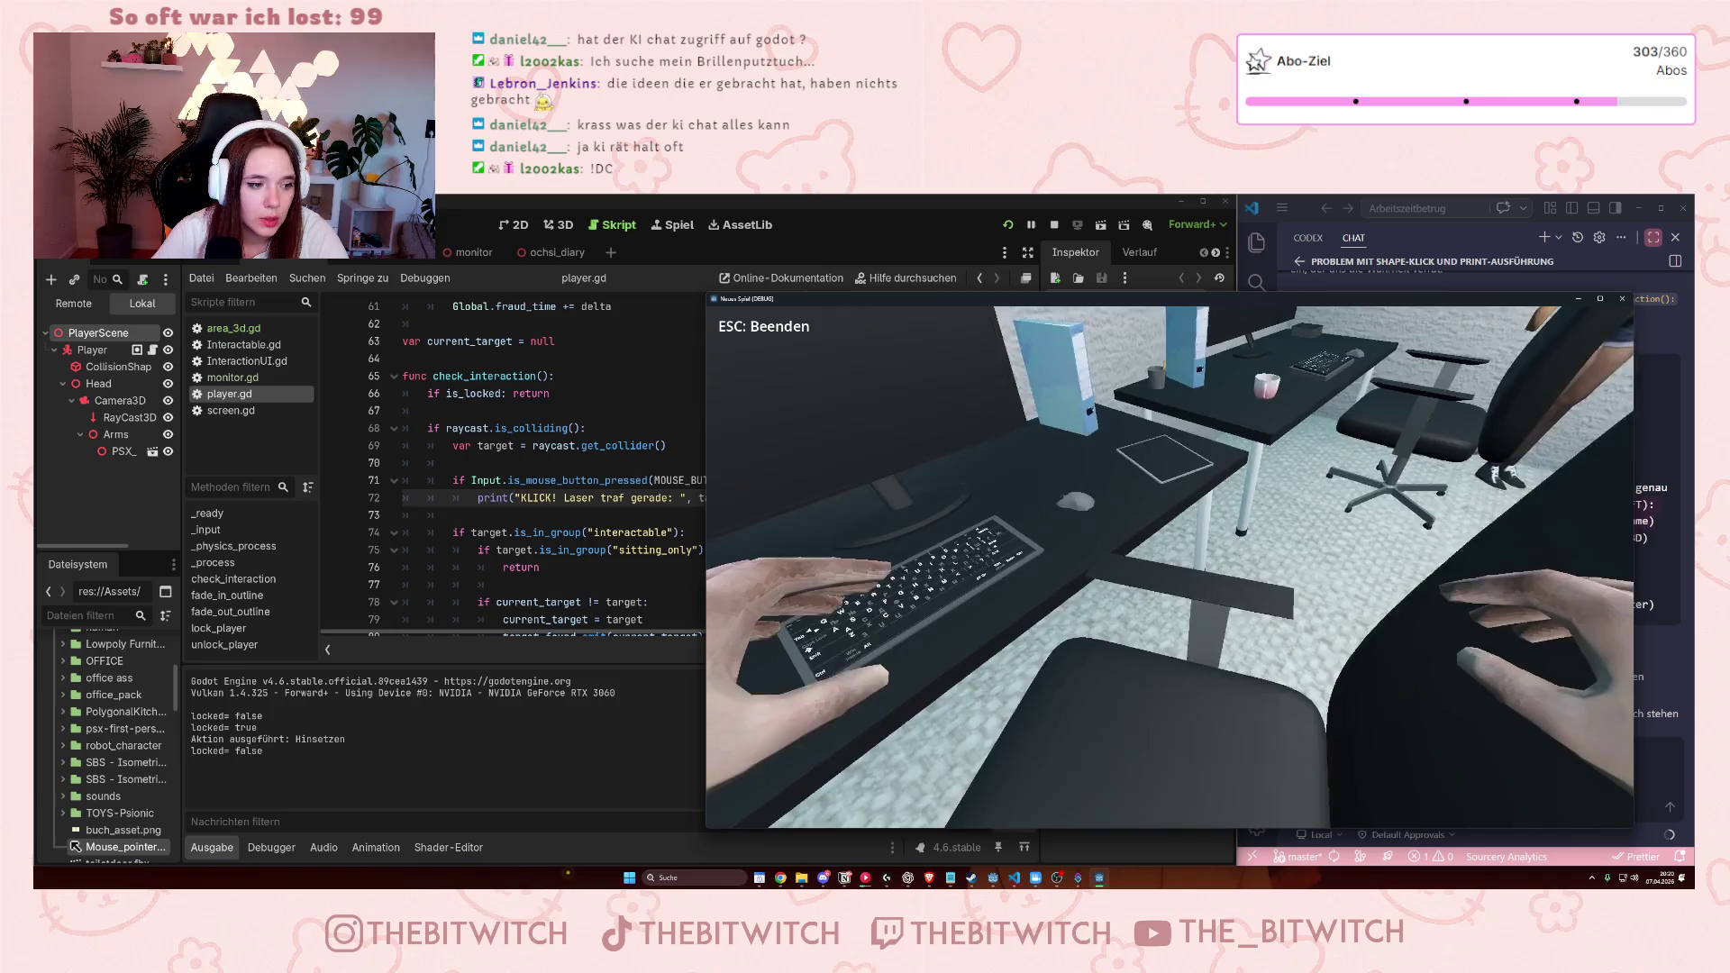
left_click(1172, 568)
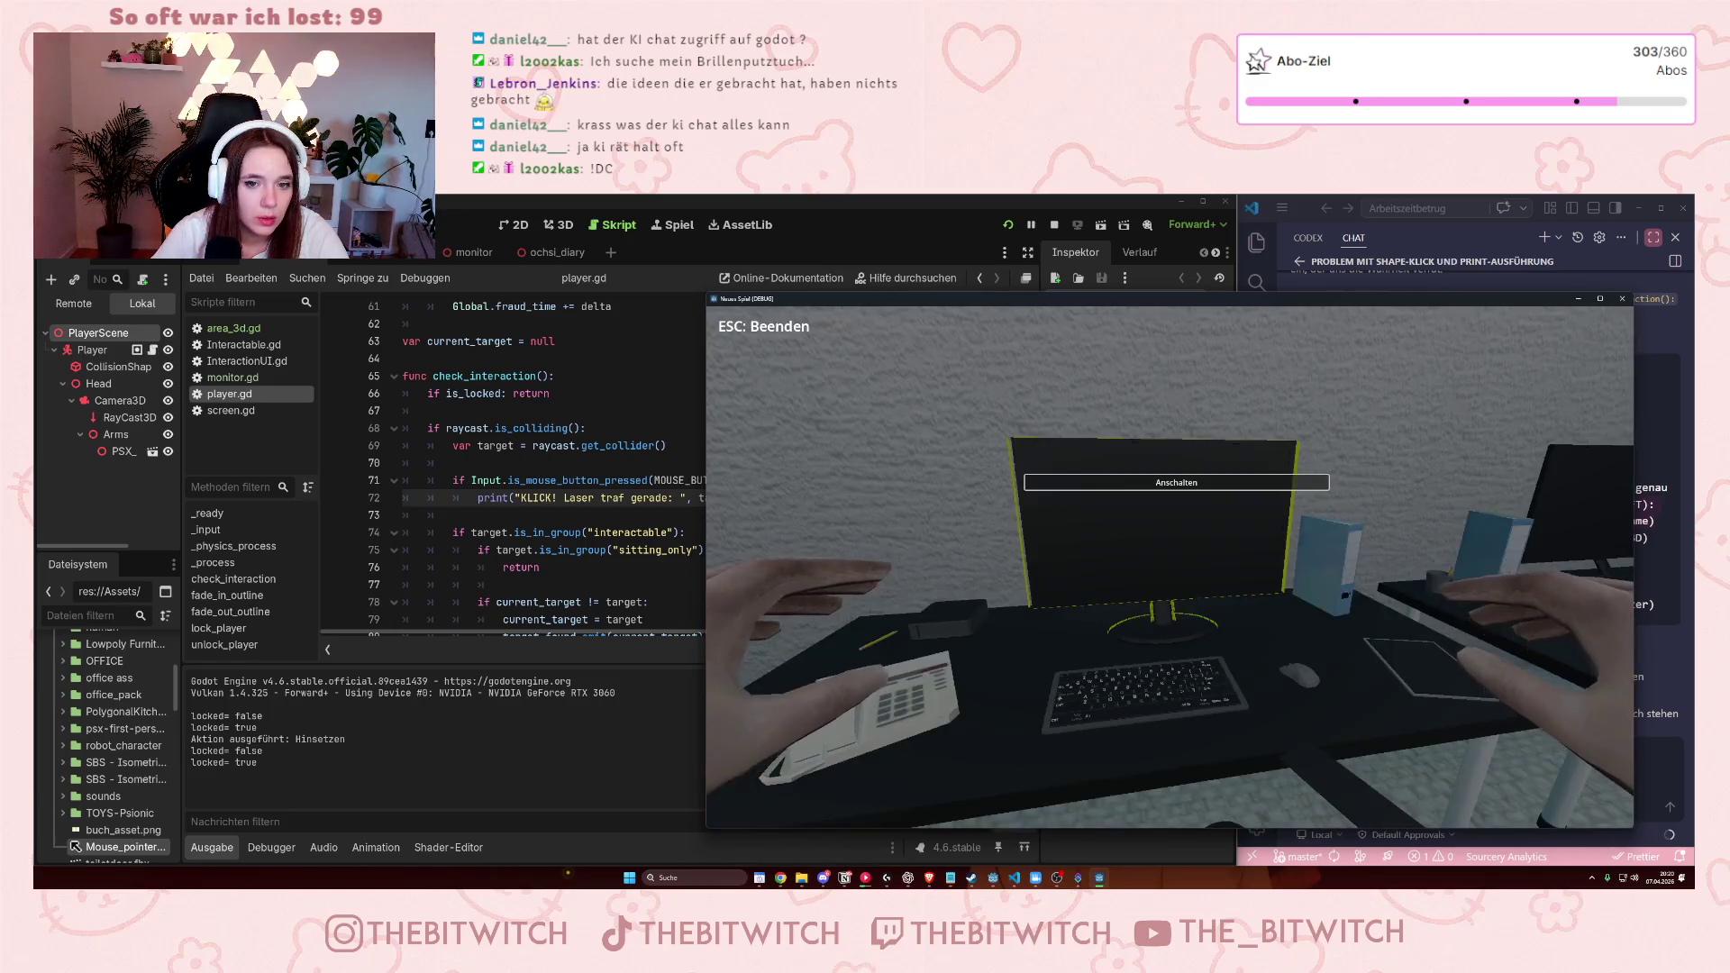
left_click(959, 654)
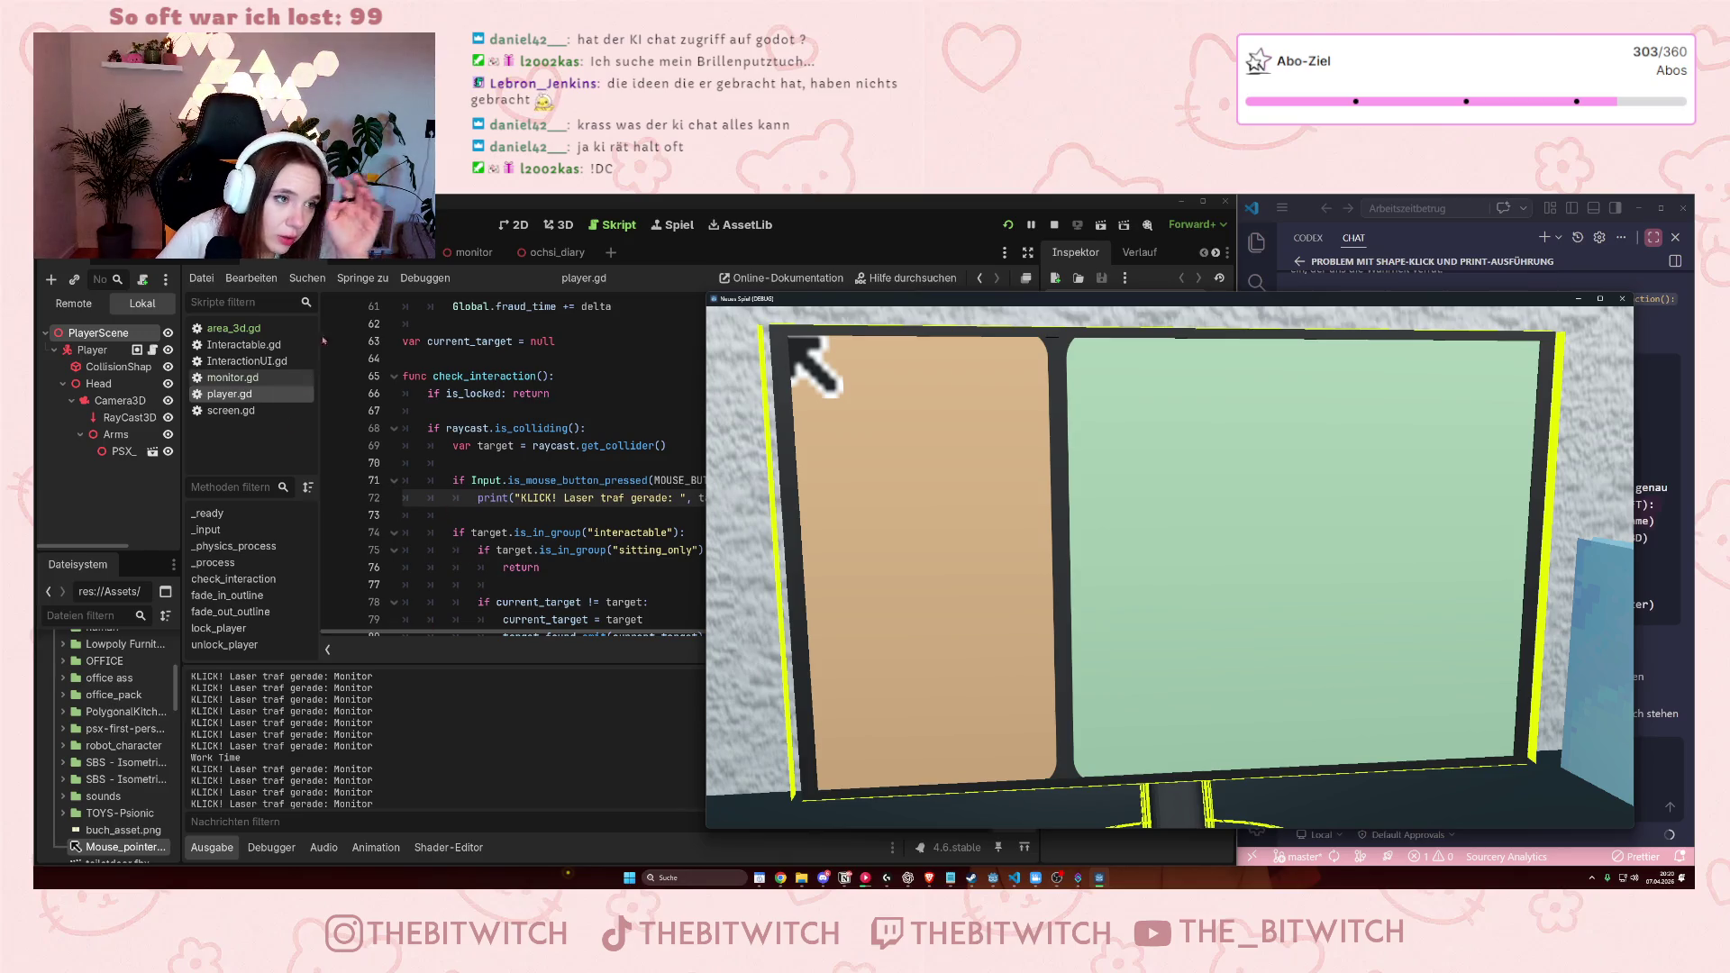
left_click(467, 255)
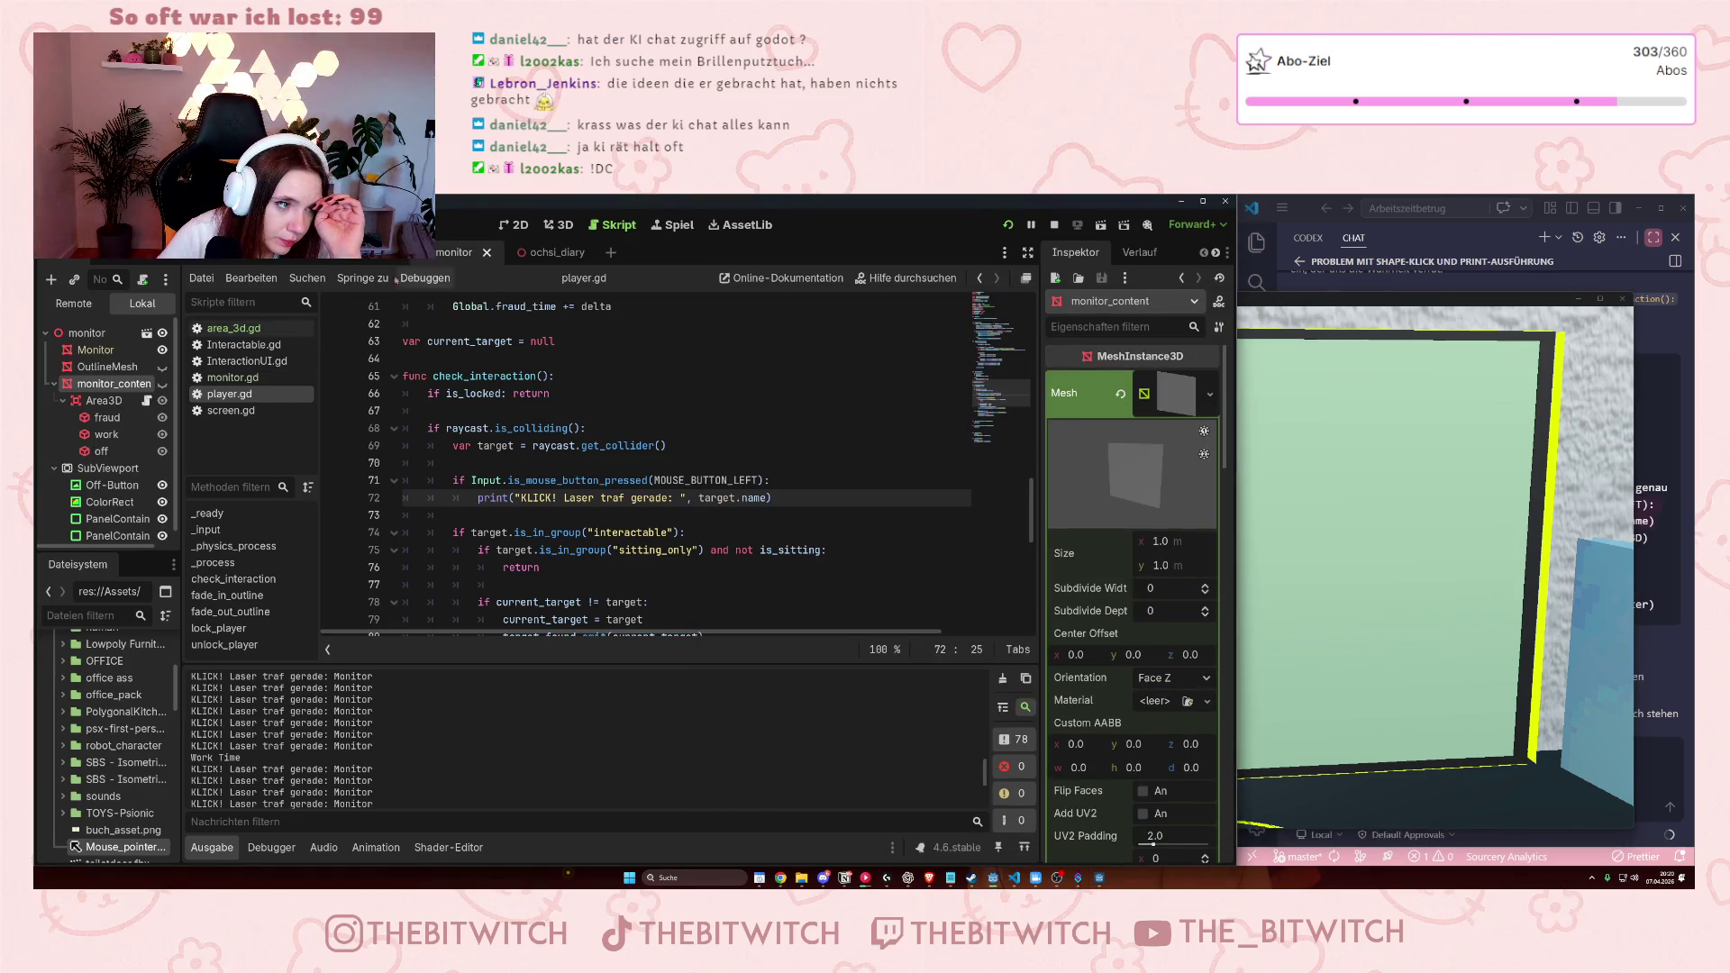
In the 3D view, lengthen the fraud hitbox's collision box along Z.
left_click(95, 349)
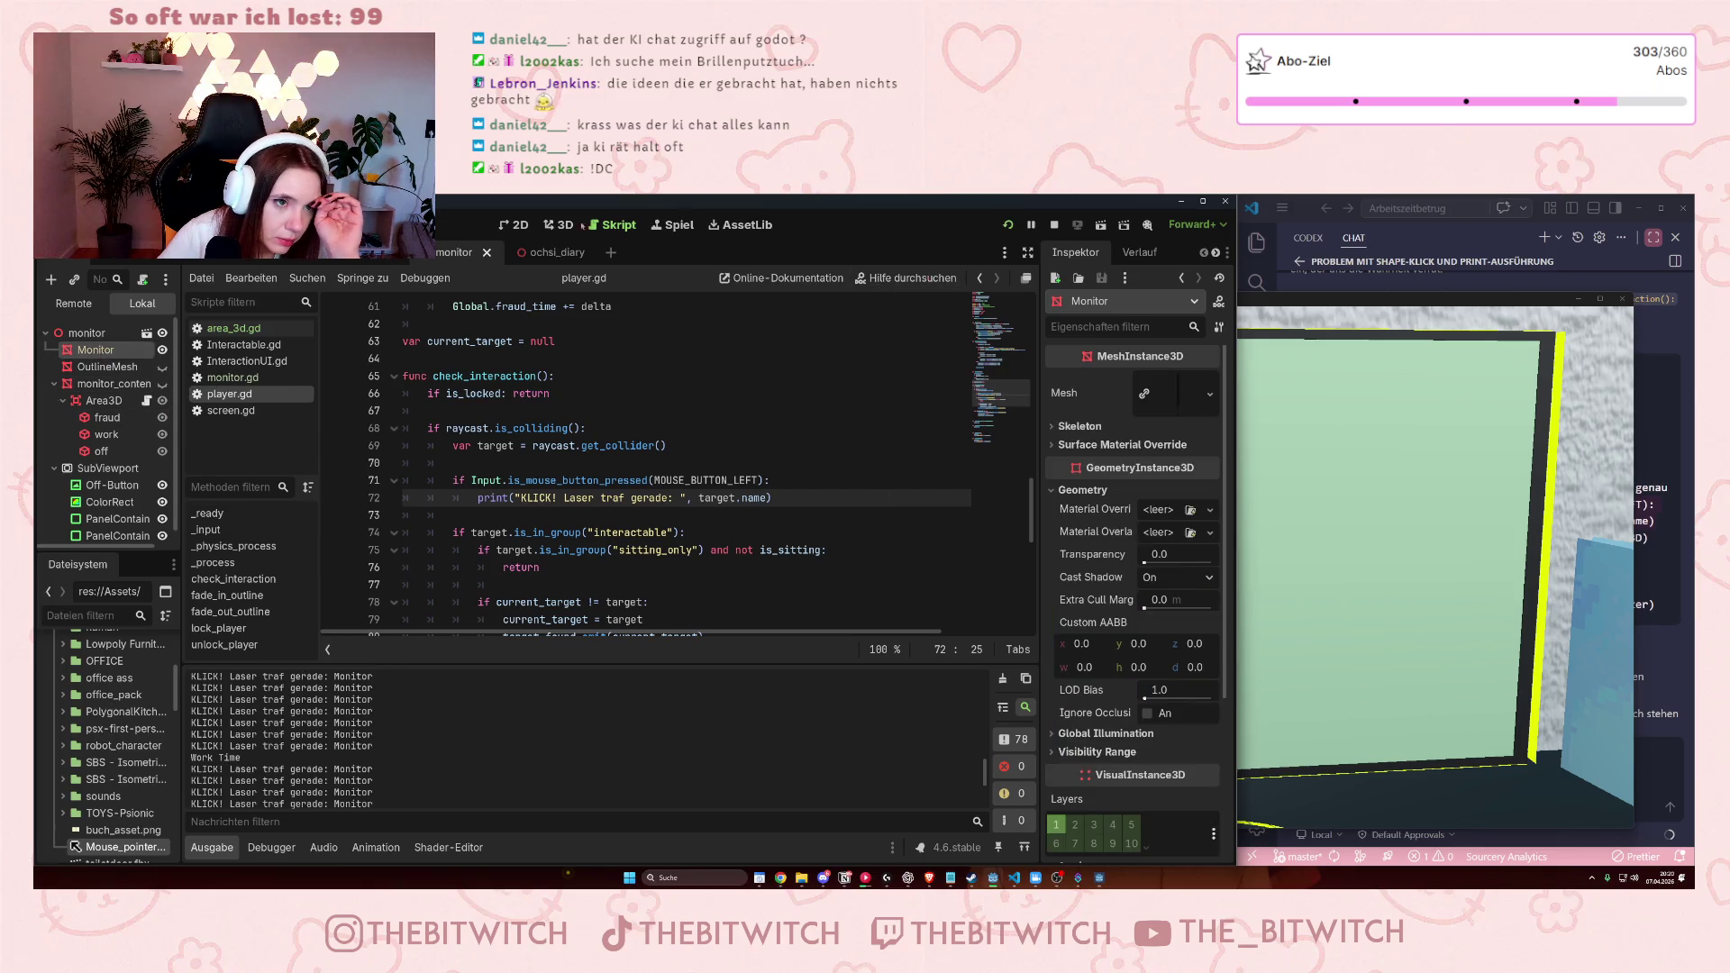
key("ctrl+F2")
left_click_drag(623, 367, 680, 486)
left_click(107, 417)
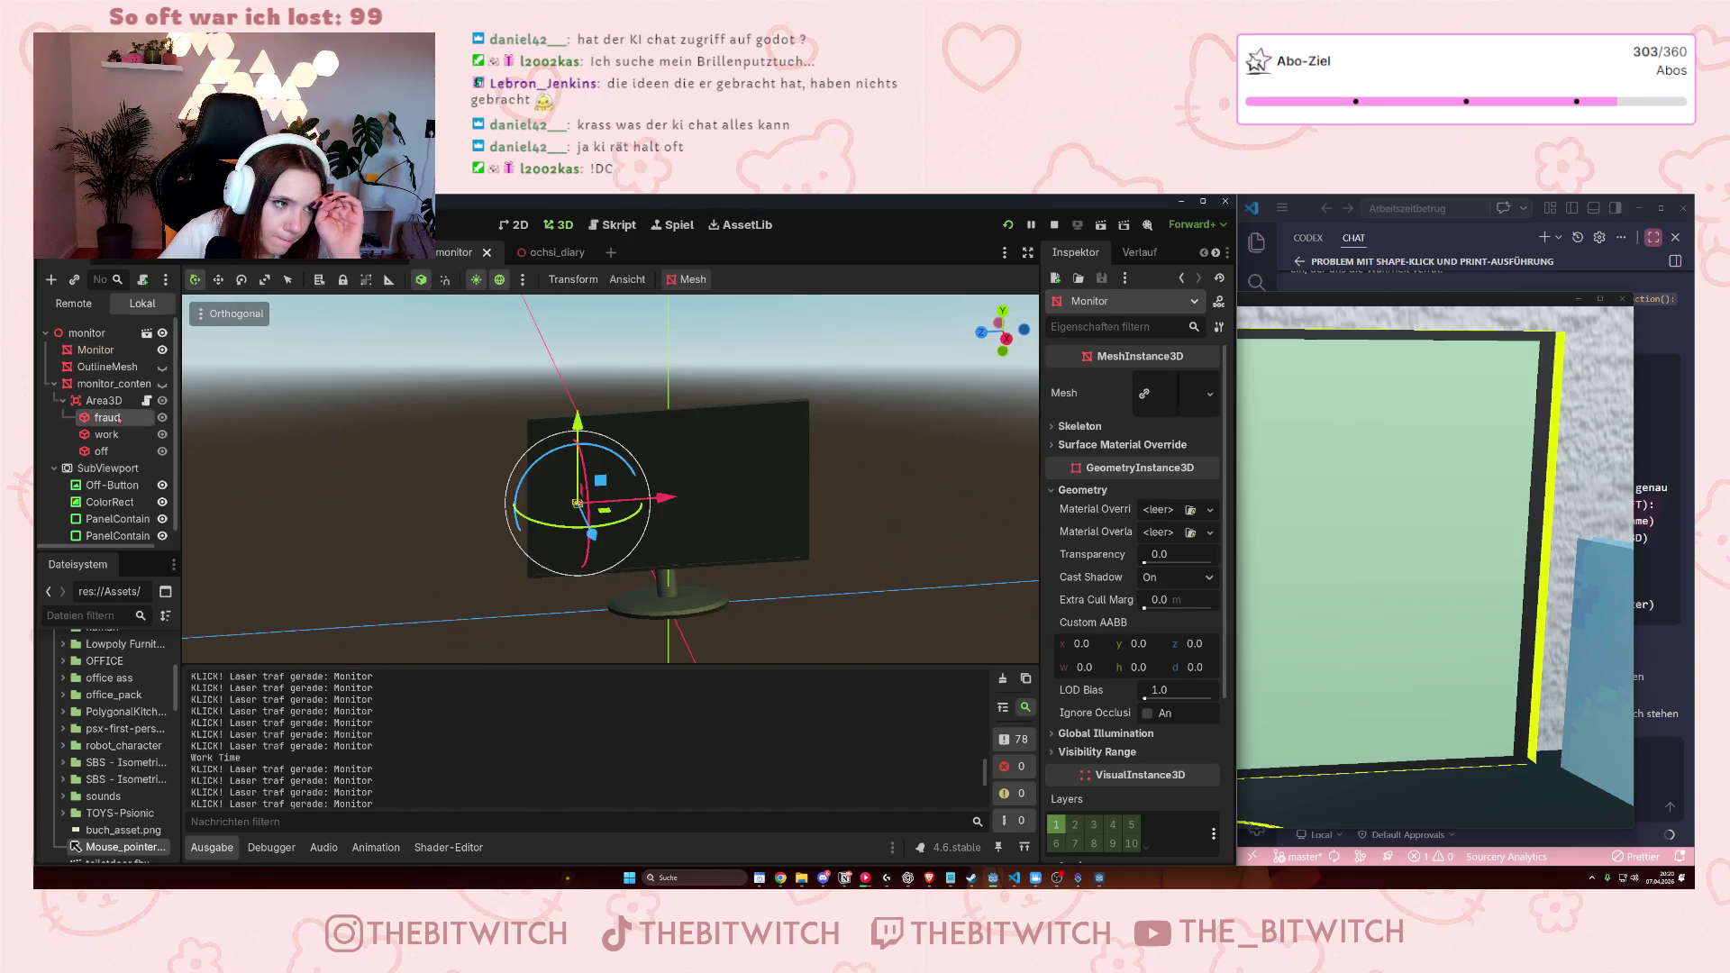
left_click_drag(505, 423, 702, 583)
left_click_drag(608, 530, 607, 576)
Nudge the work hitbox's collision box slightly and relaunch the game.
left_click(101, 450)
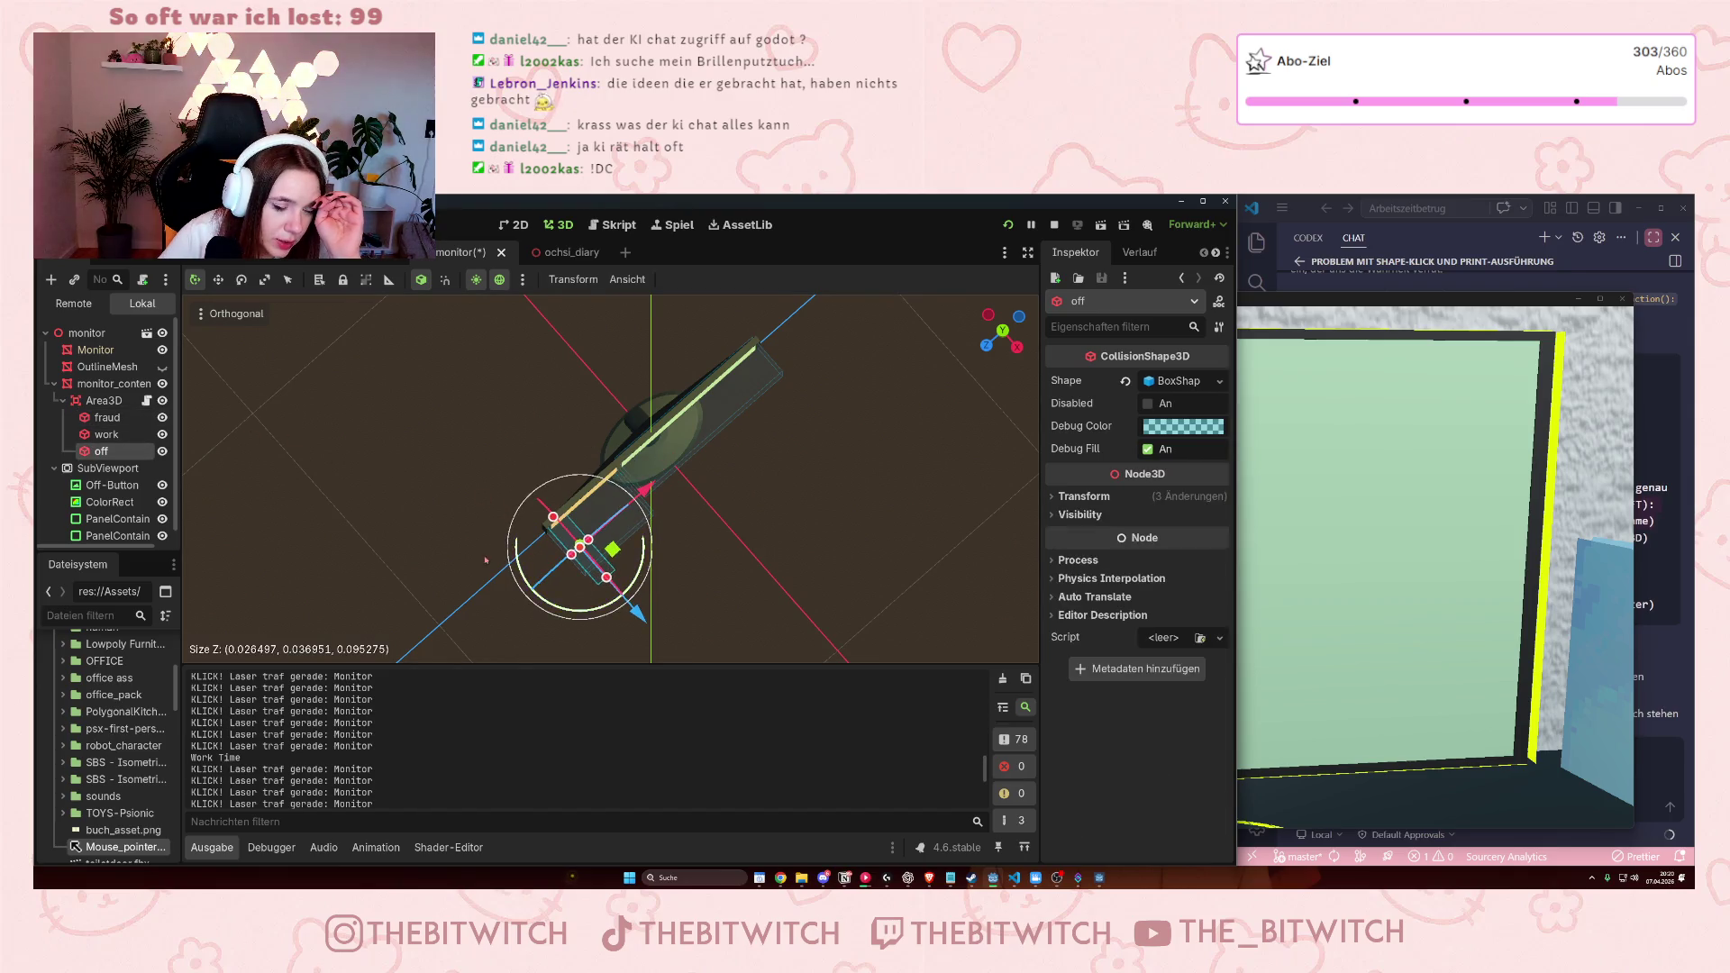
left_click(107, 417)
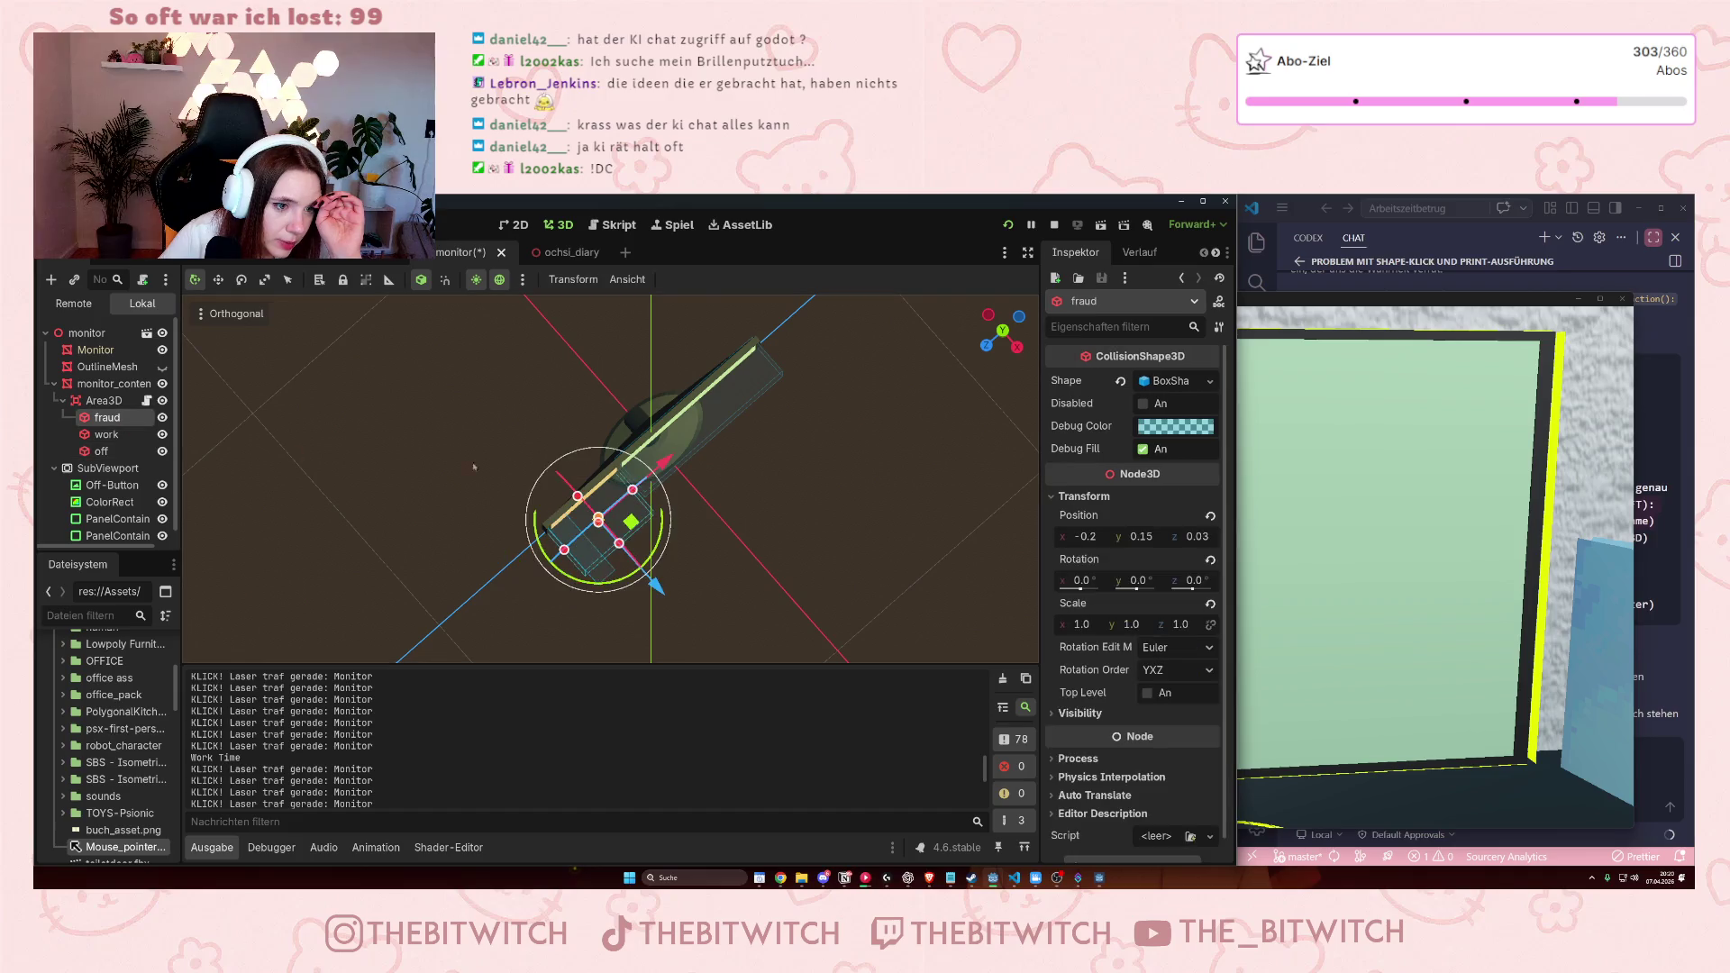
left_click(134, 436)
left_click_drag(710, 439, 718, 448)
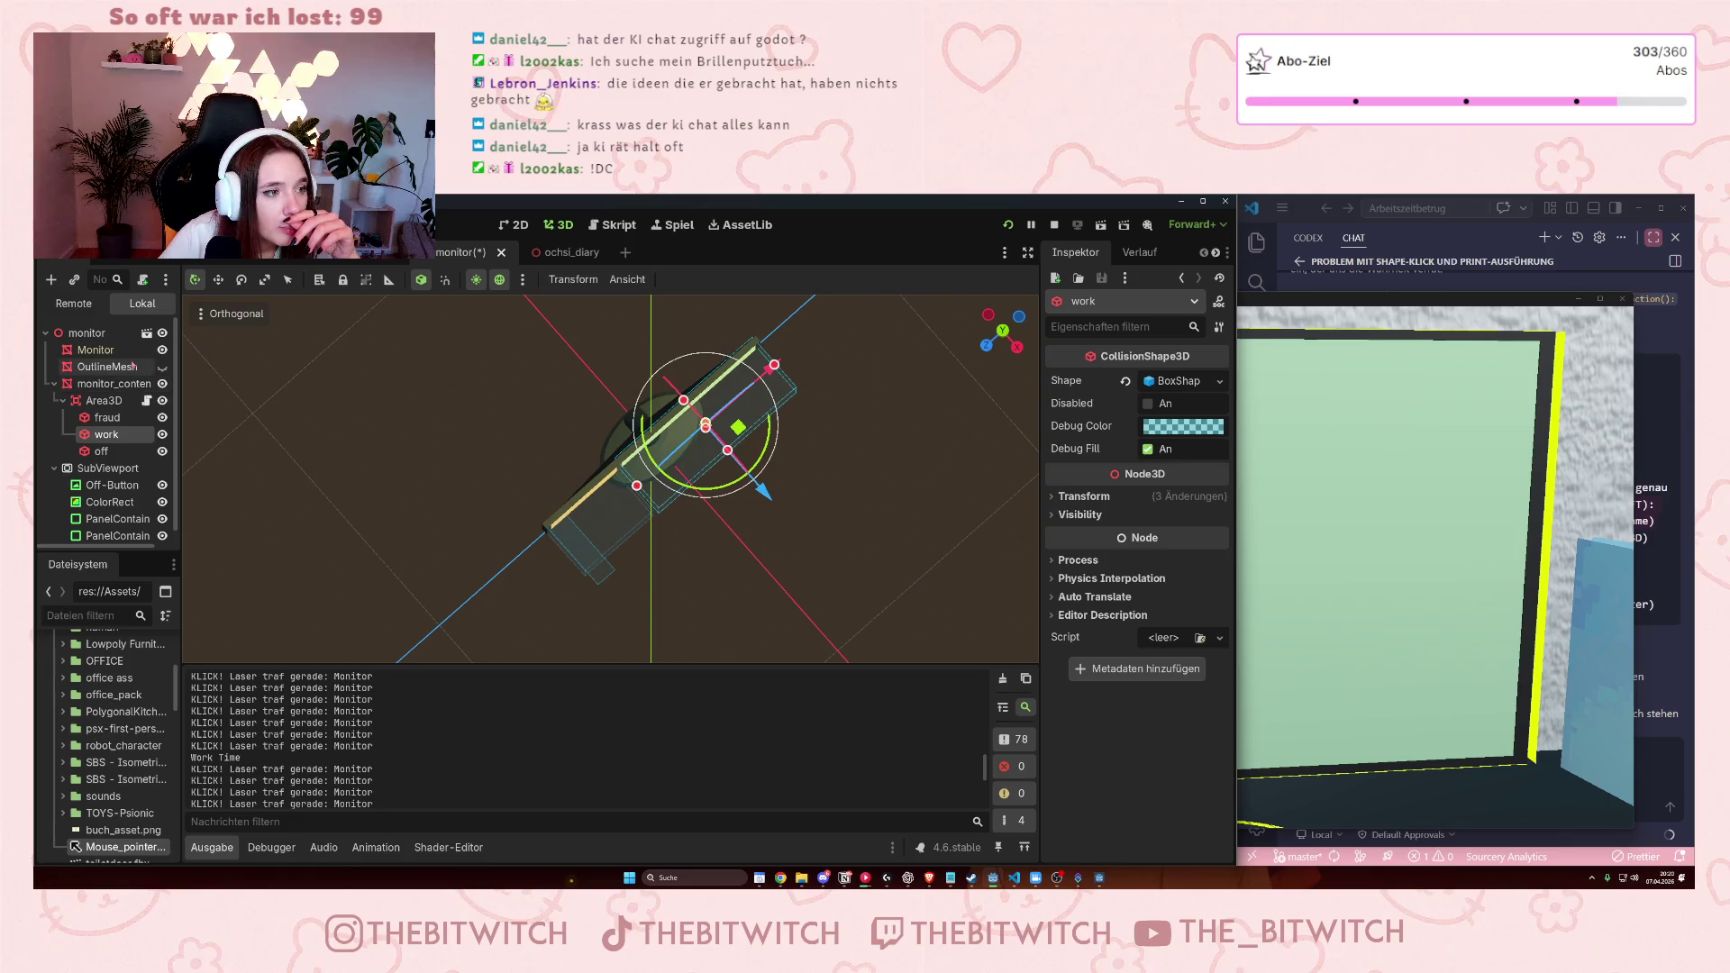
left_click(95, 350)
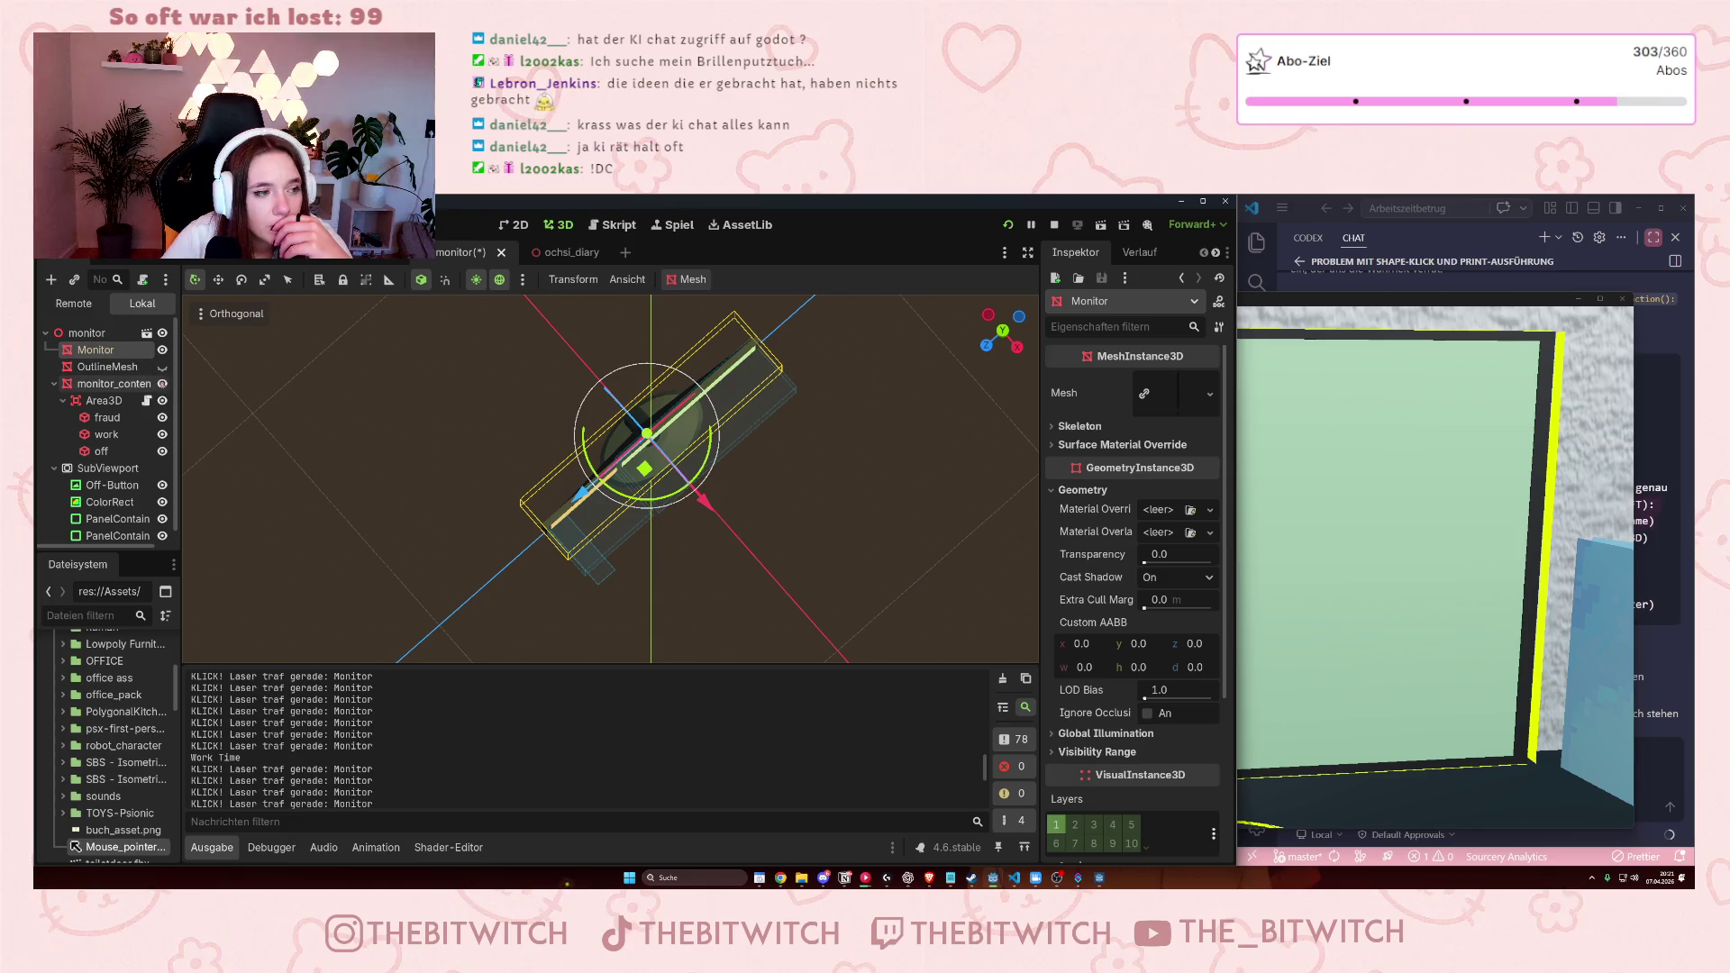
left_click(164, 384)
left_click(1055, 225)
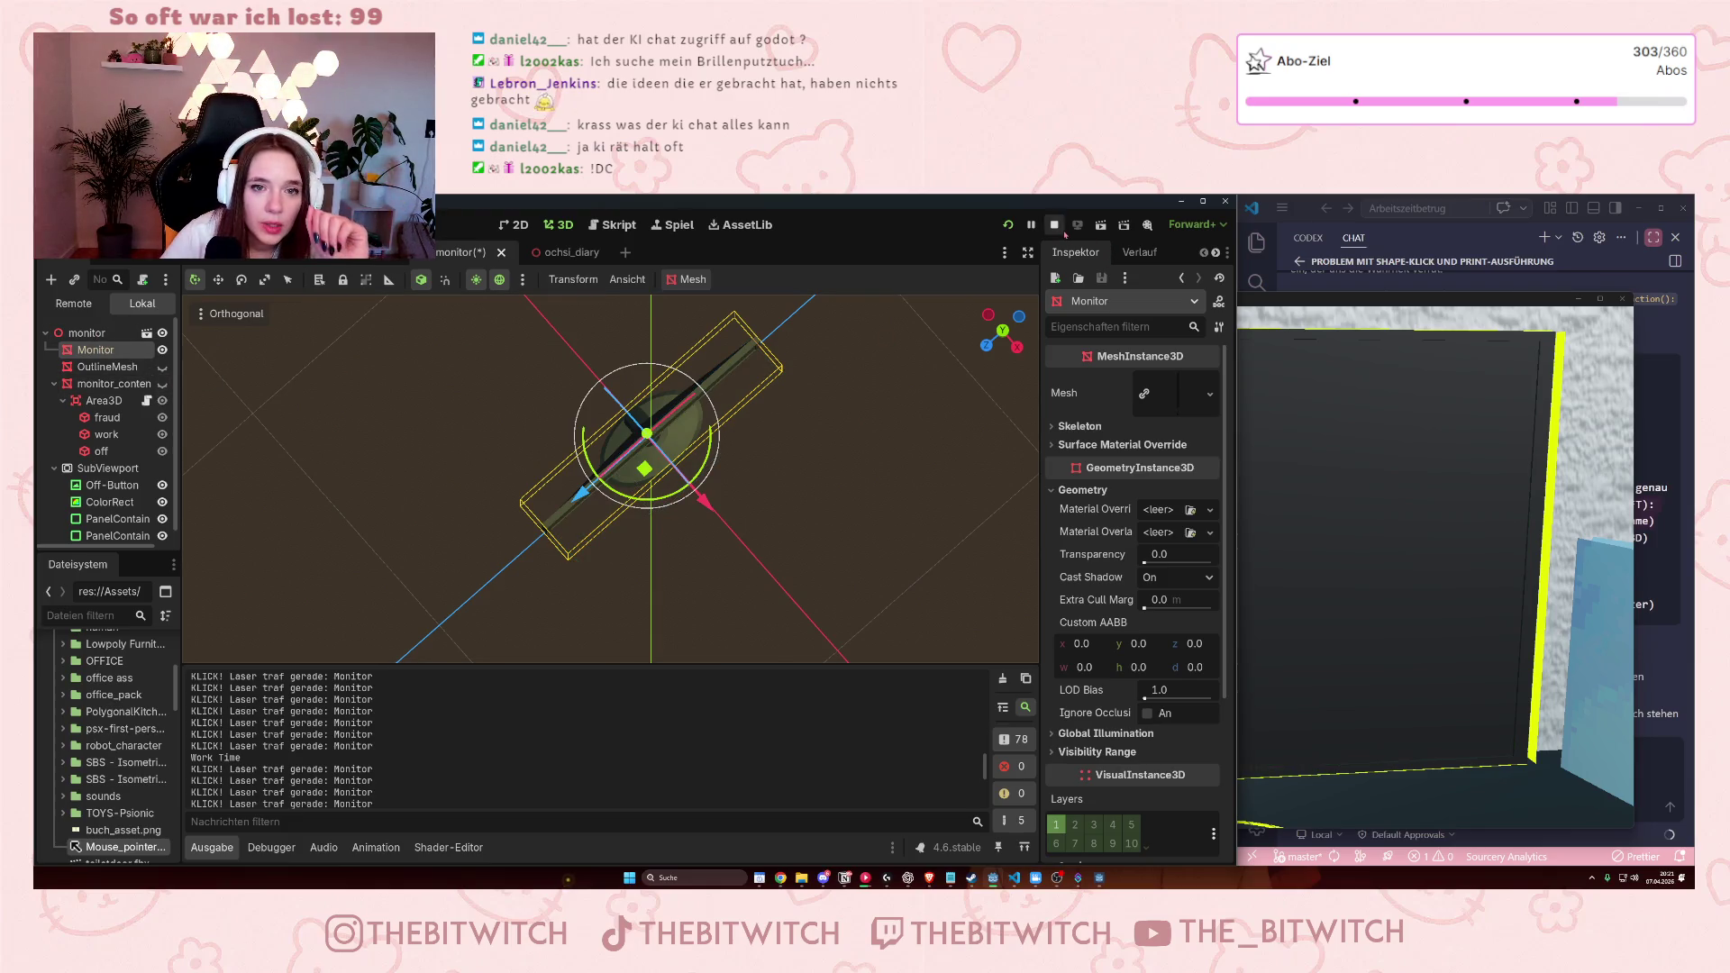
left_click(1003, 224)
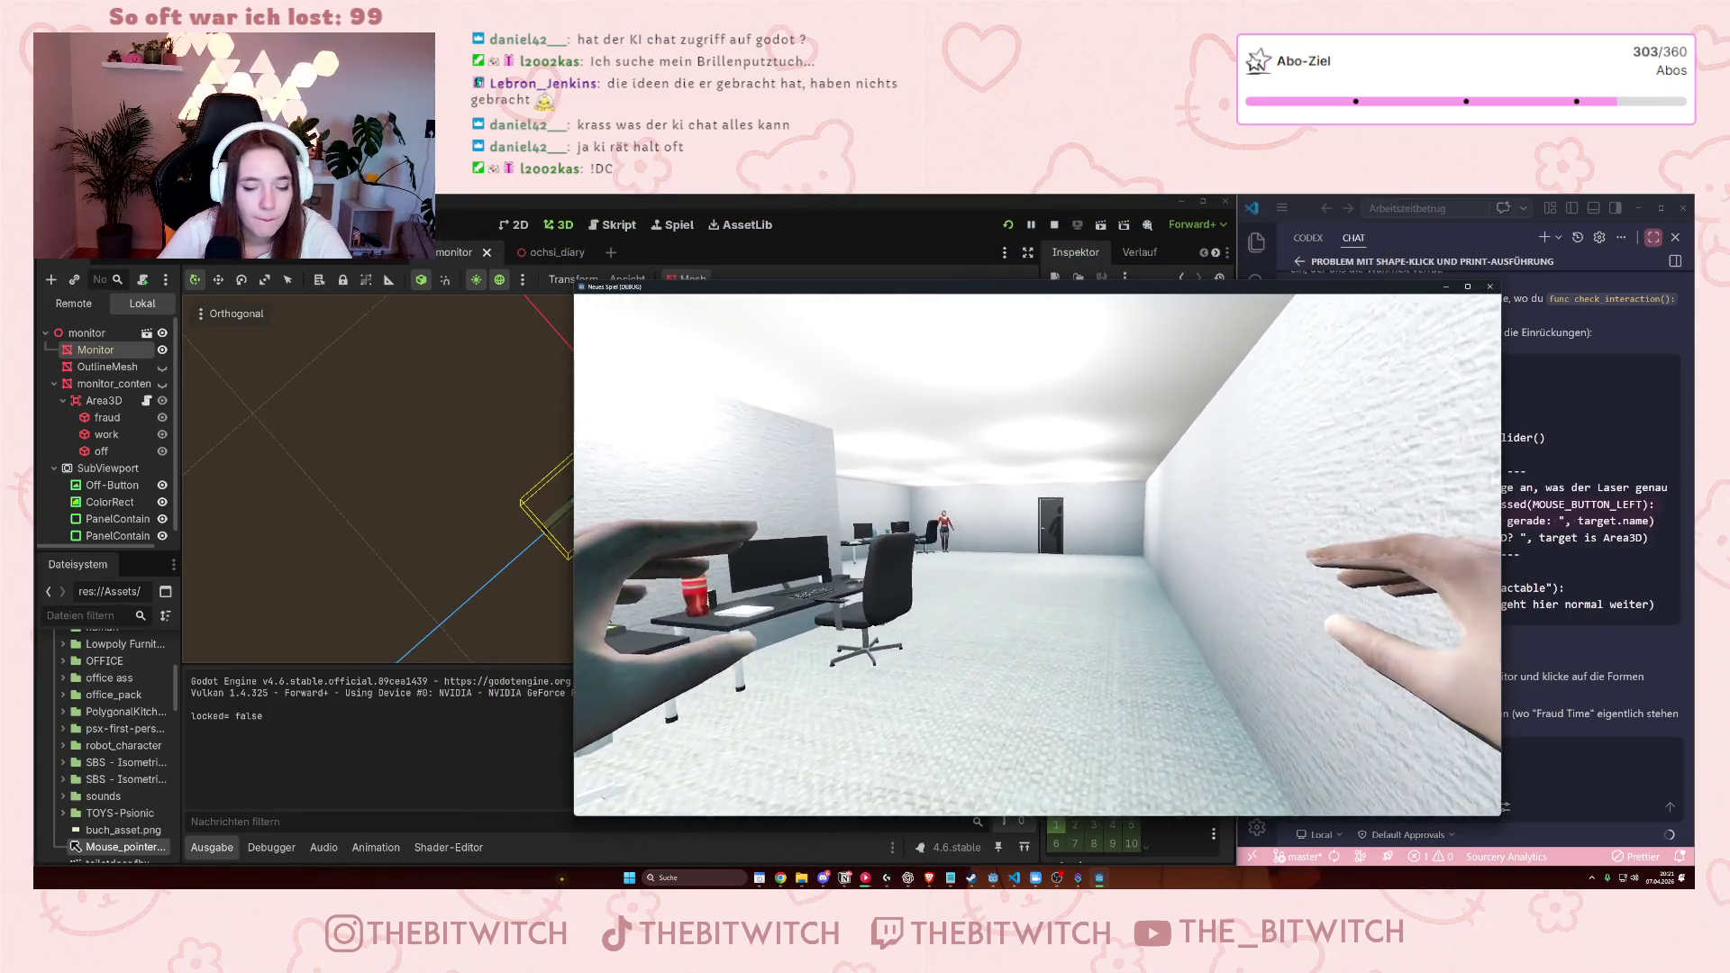
Walk to the desk, sit, switch the monitor on and click its orange zone.
key("w")
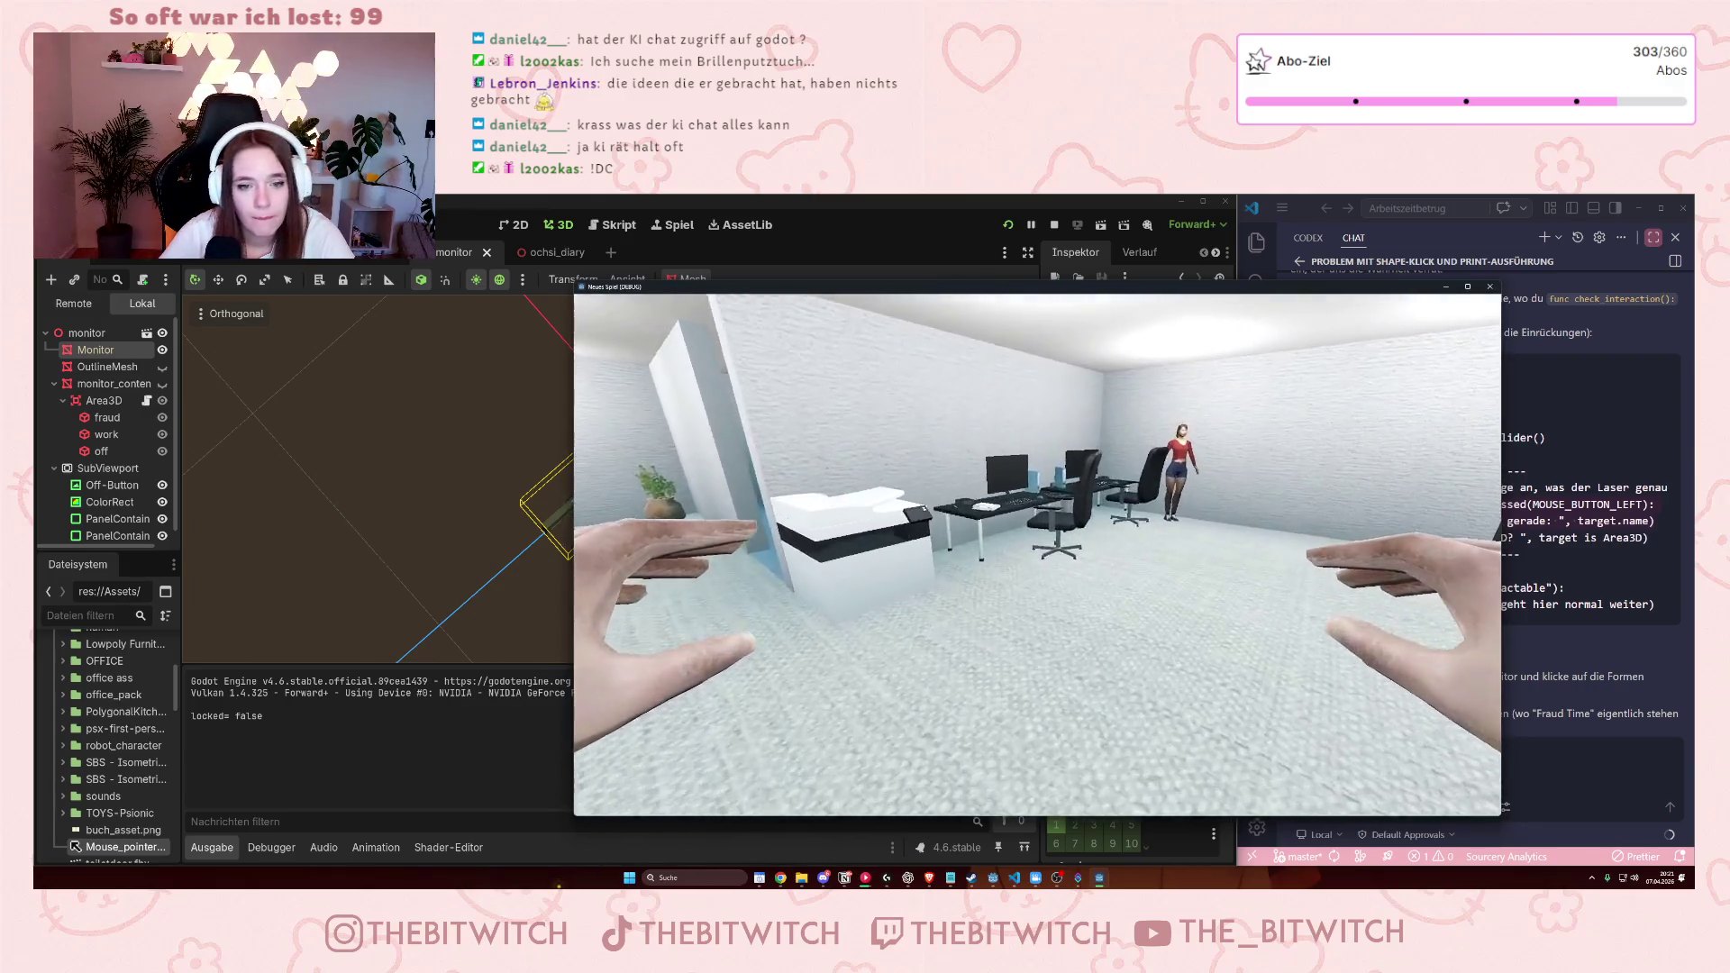
key("w")
key("e")
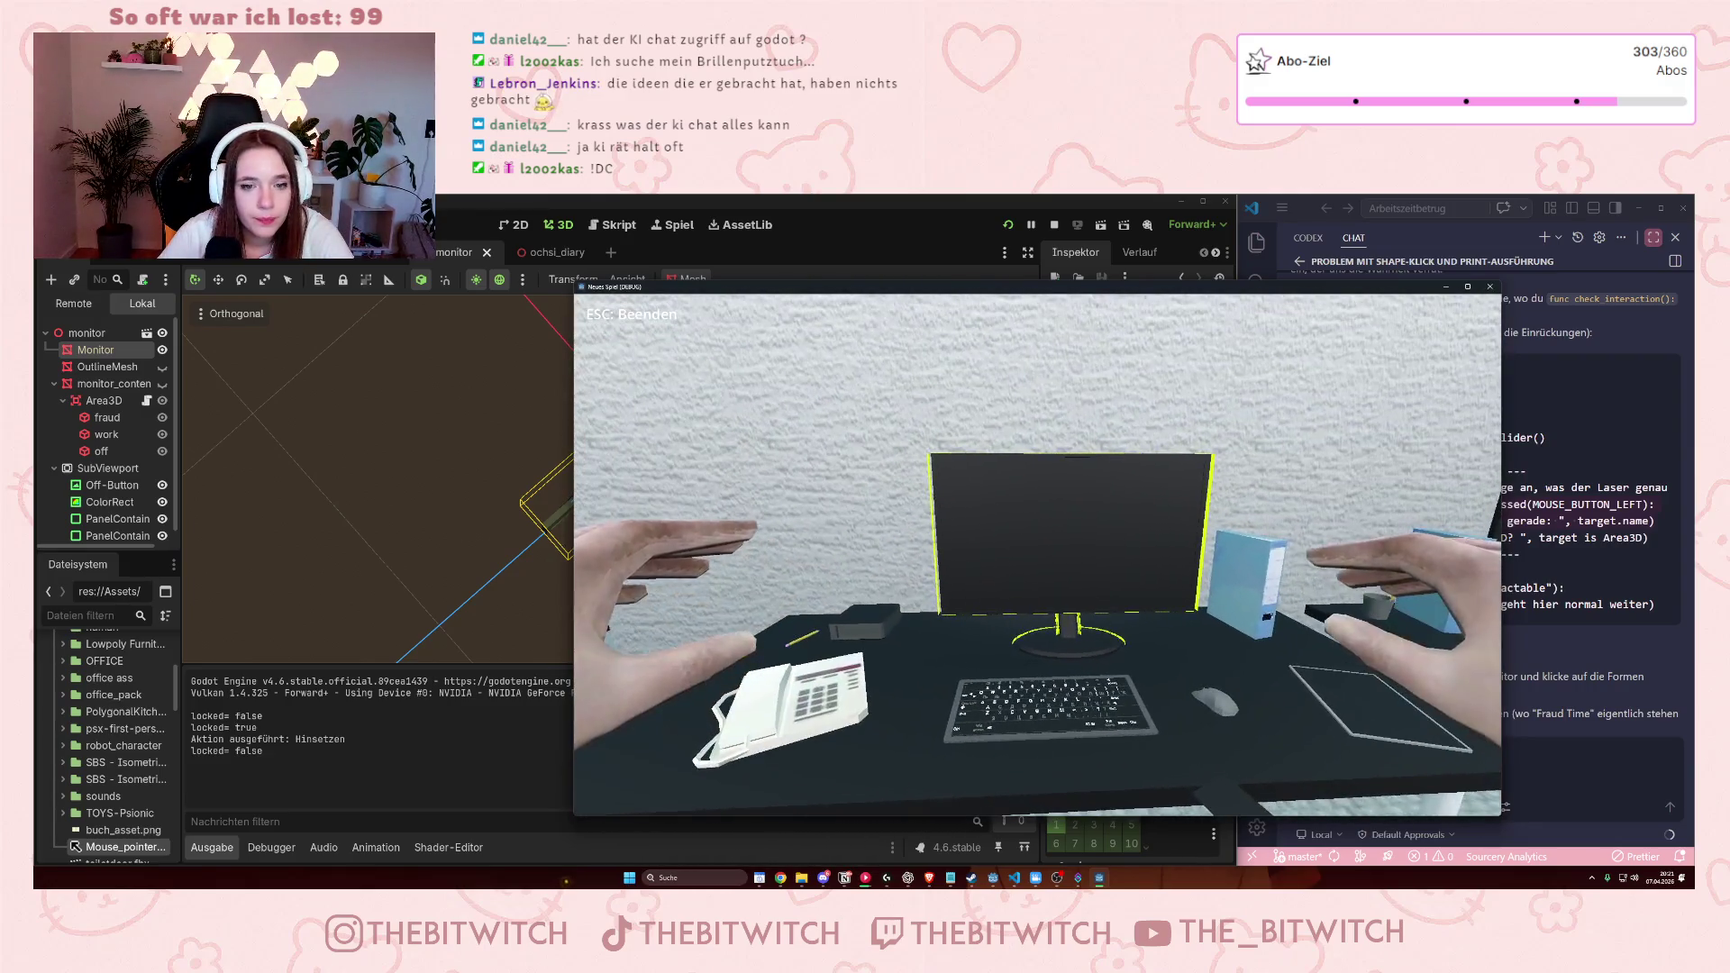
key("e")
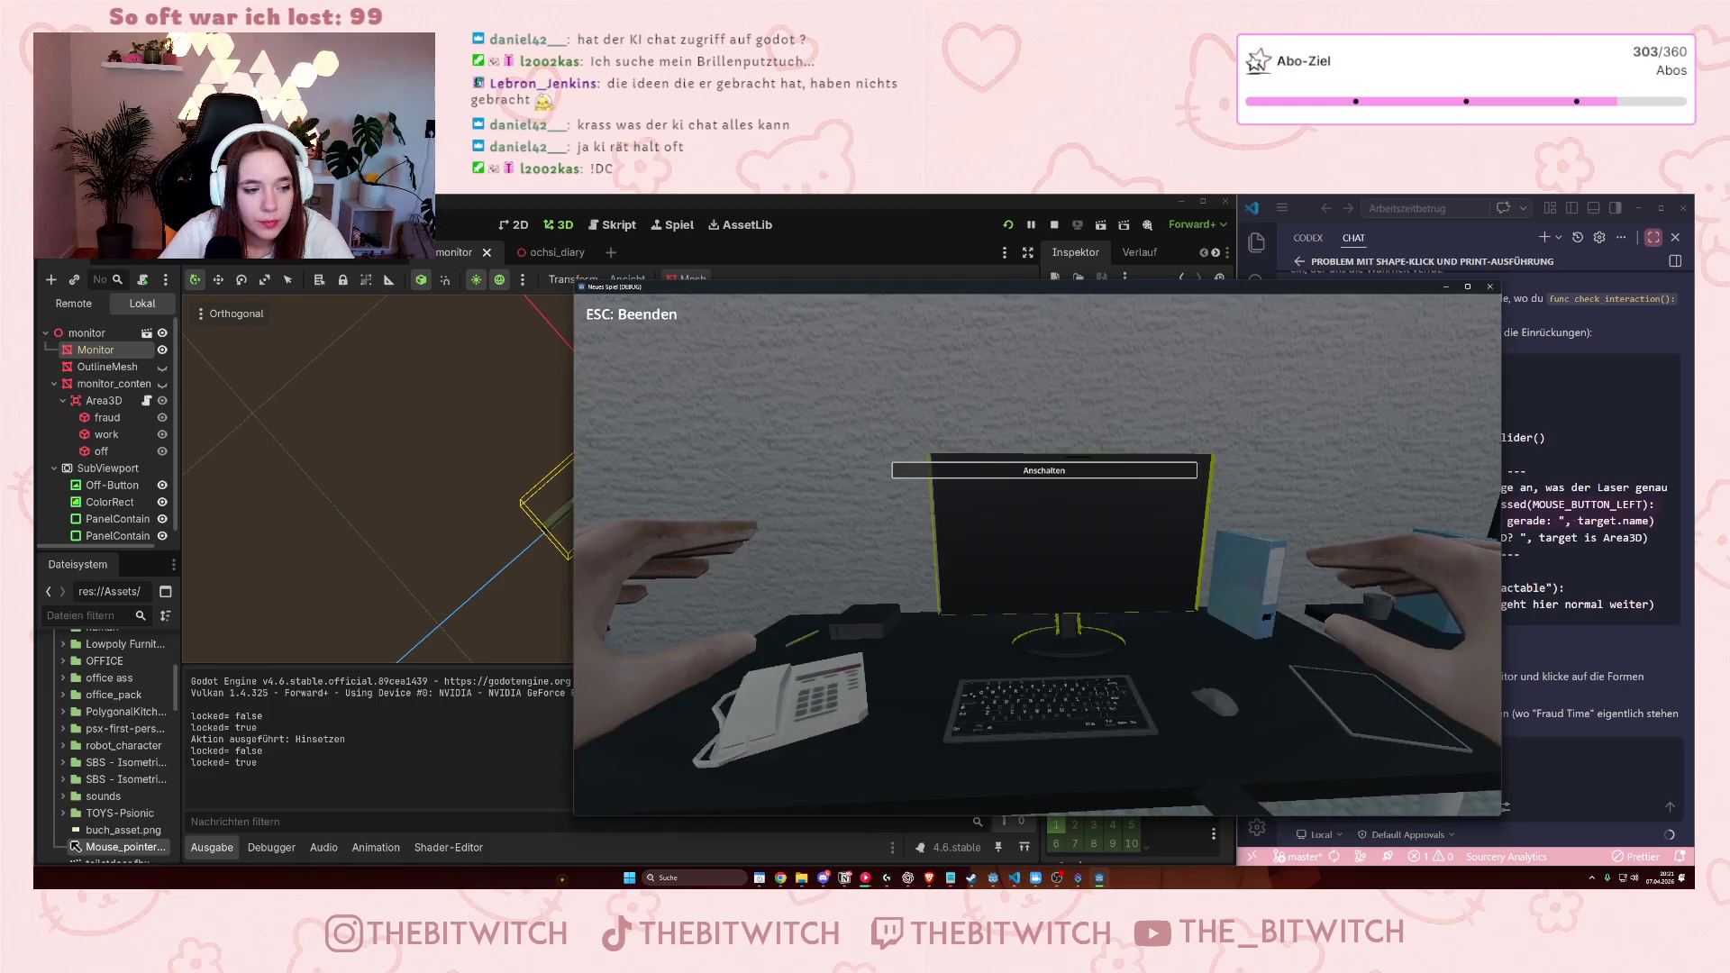
key("e")
left_click(808, 649)
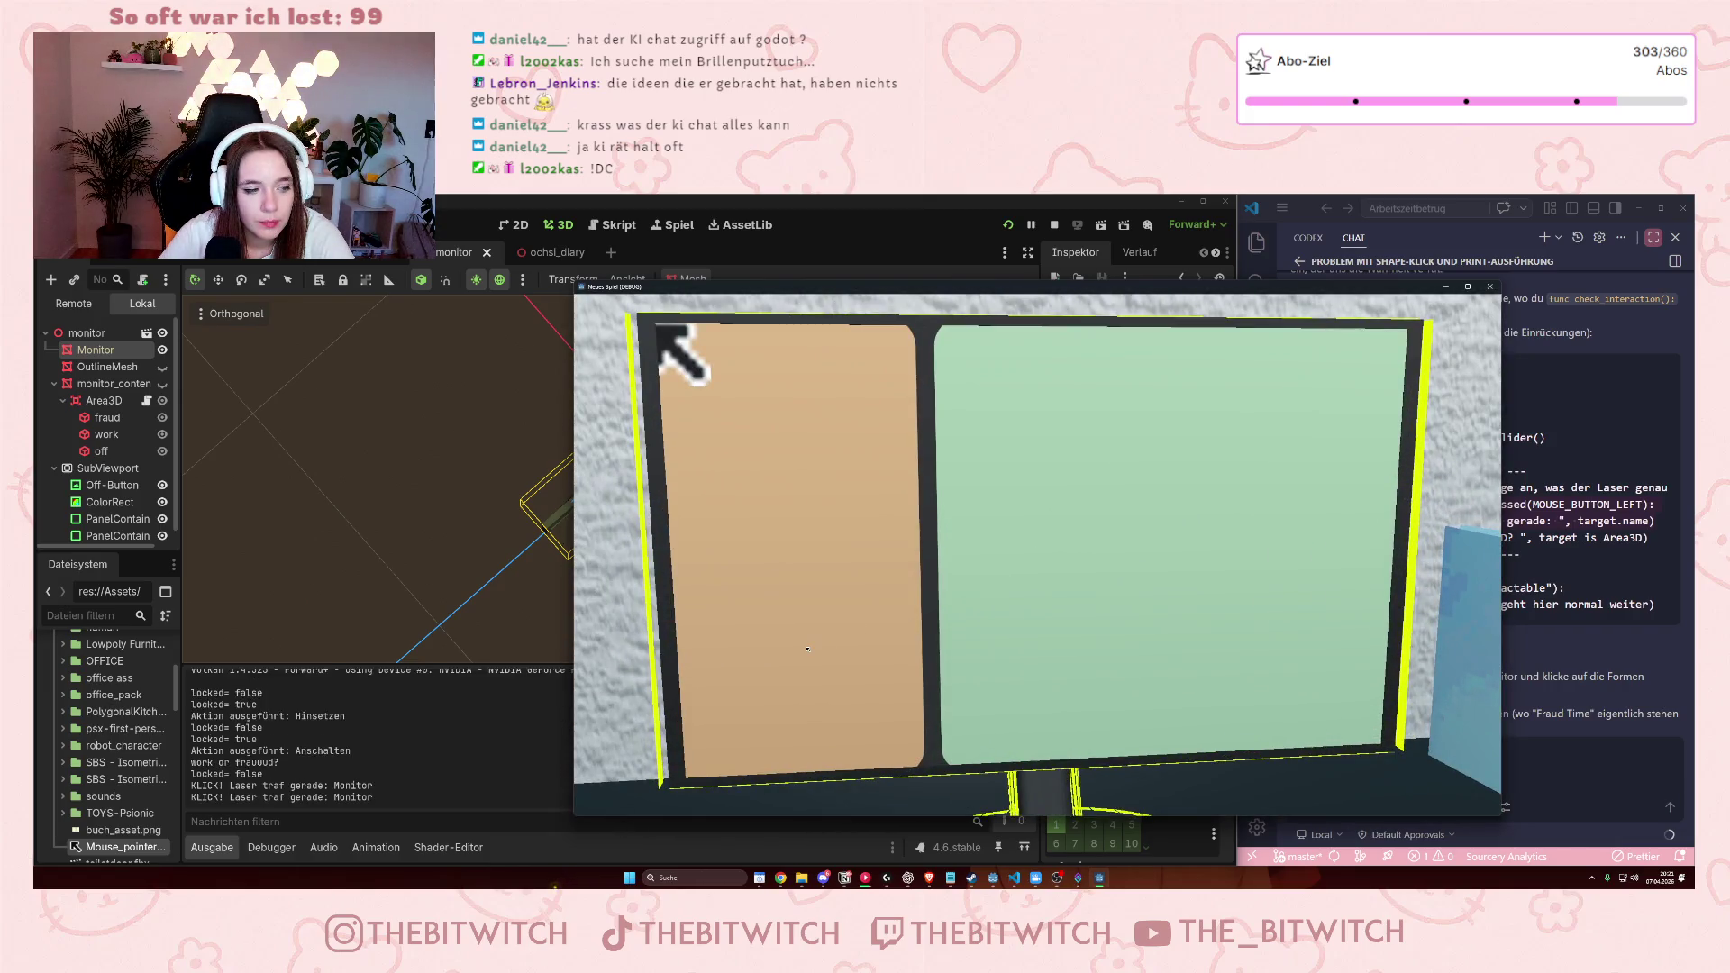
left_click(808, 648)
Check the Output log for 'KLICK! Laser traf gerade: Monitor' hits and stop the game.
scroll(388, 781, "up", 5)
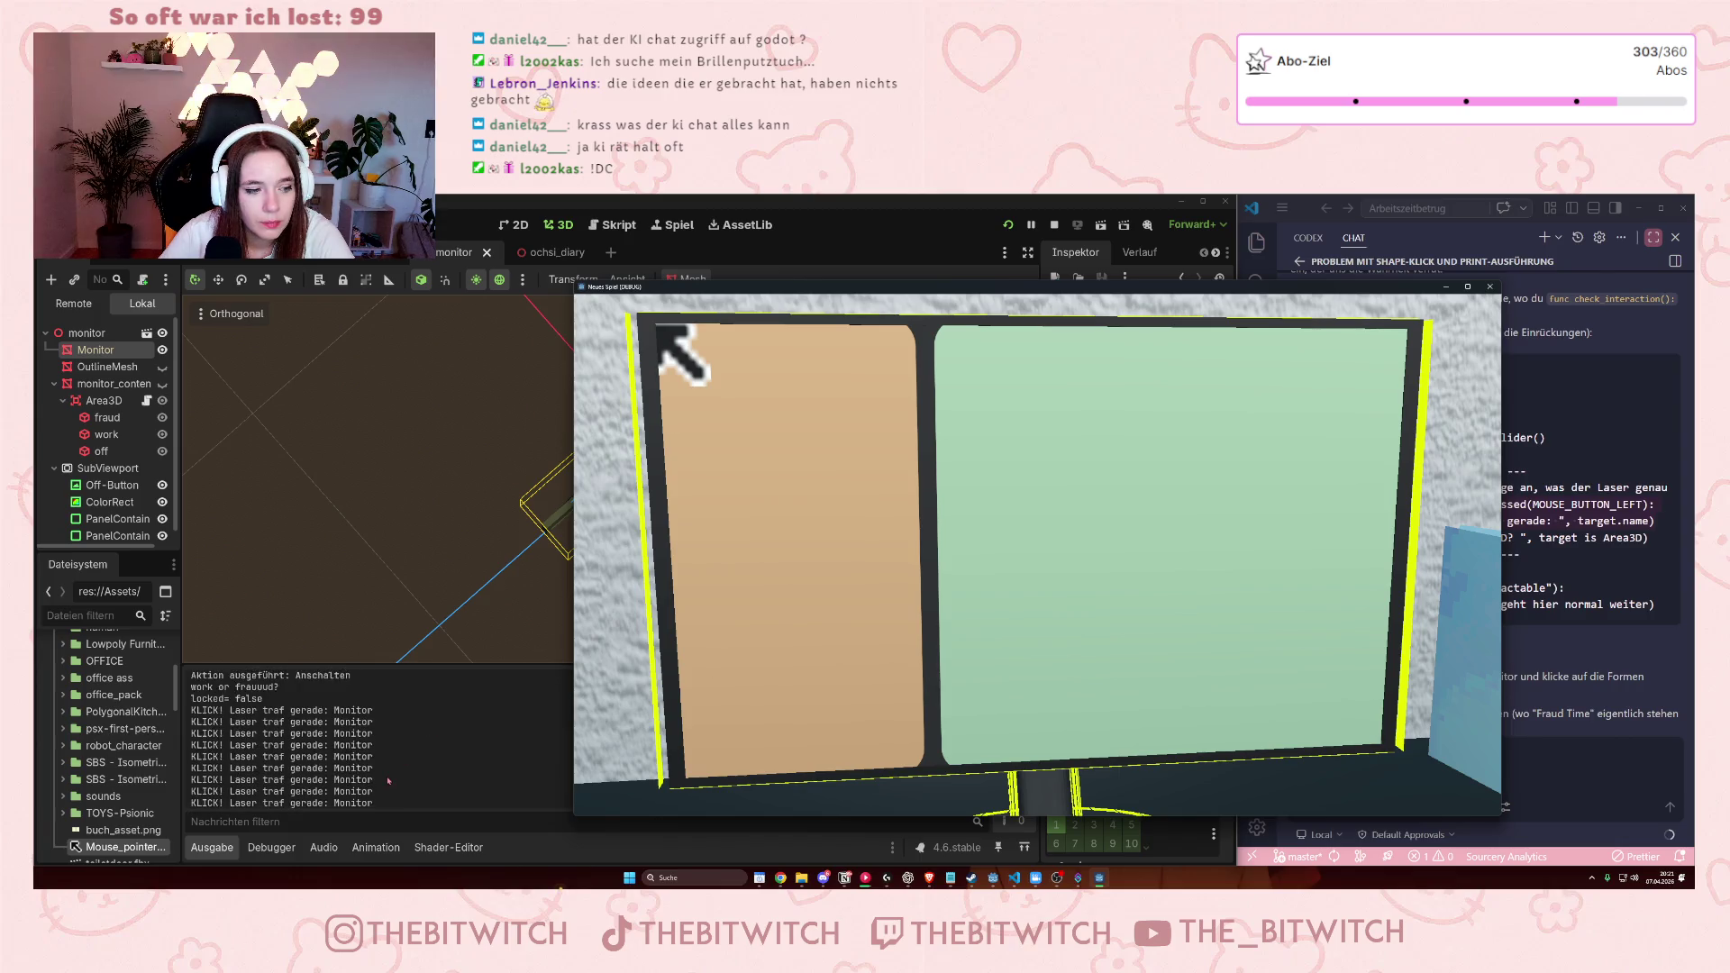
scroll(389, 781, "down", 10)
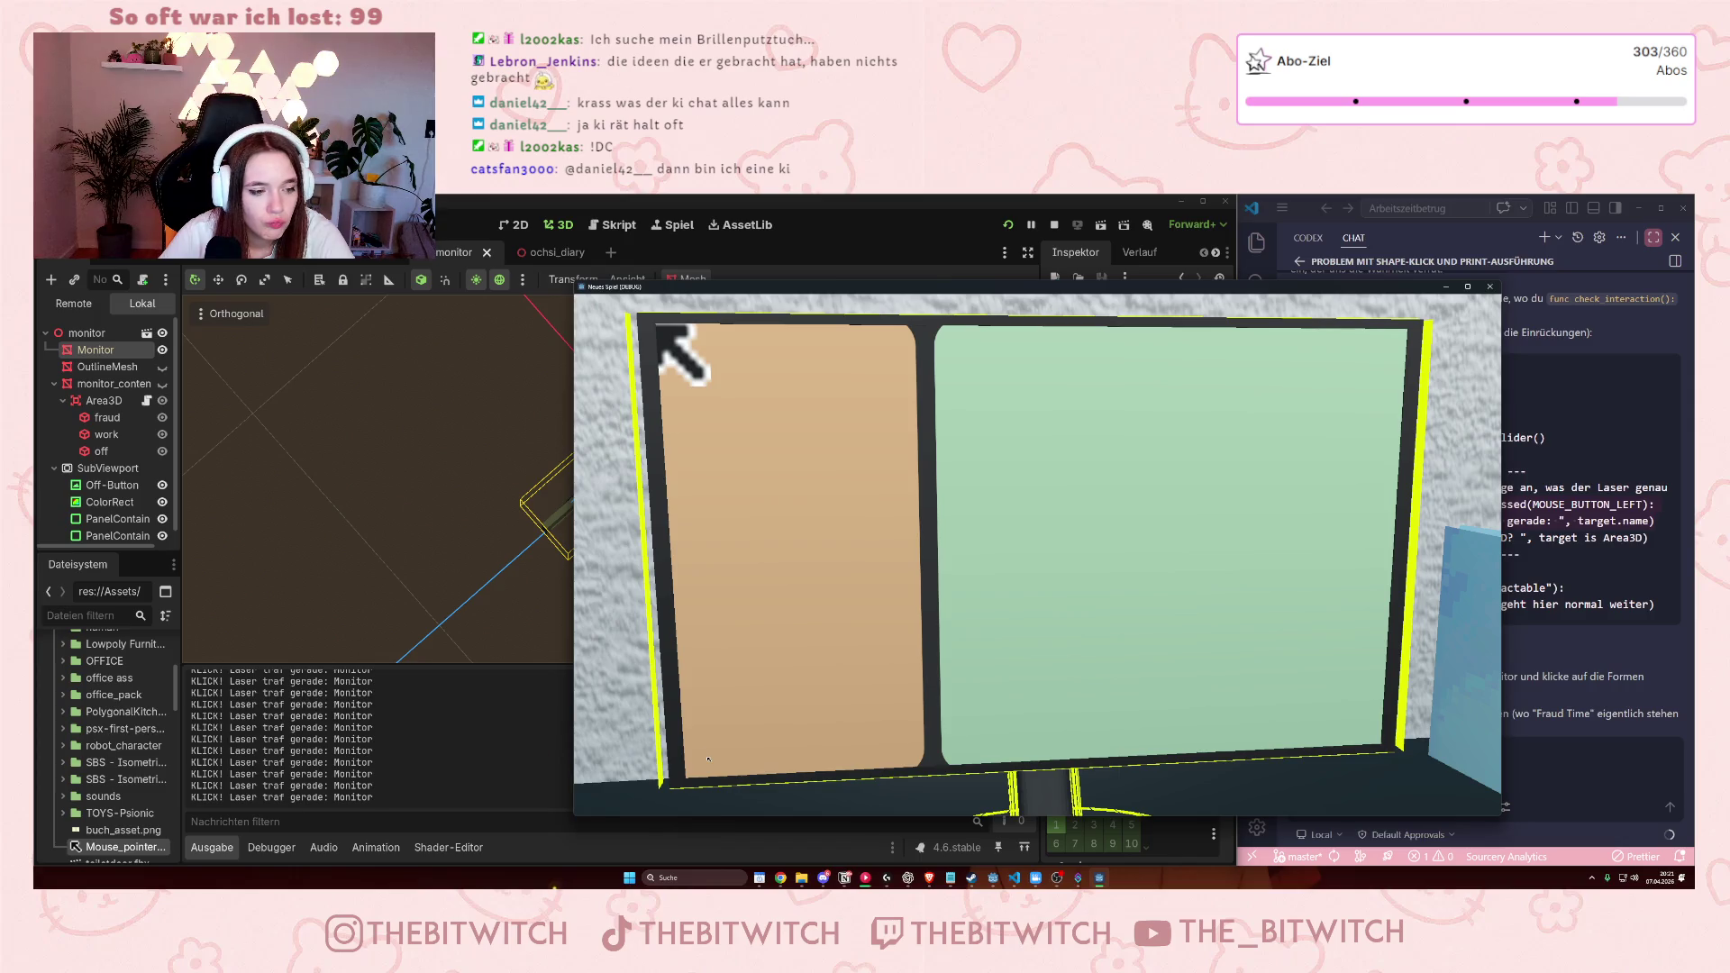
scroll(442, 758, "up", 10)
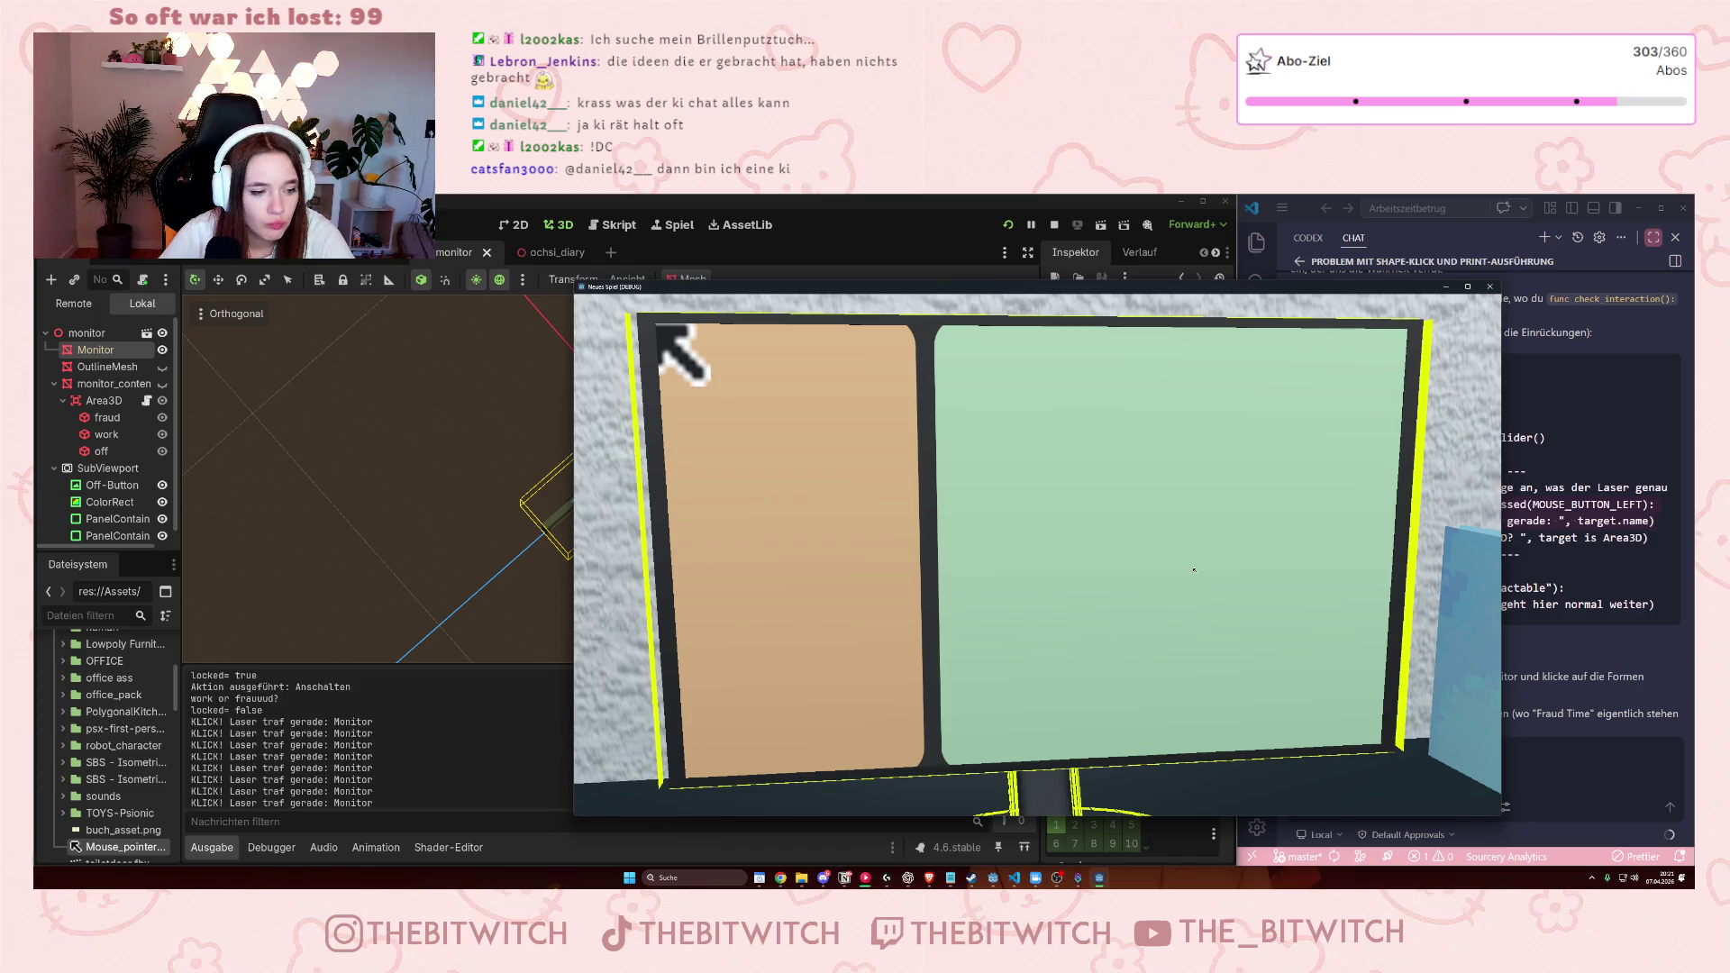
scroll(295, 677, "down", 5)
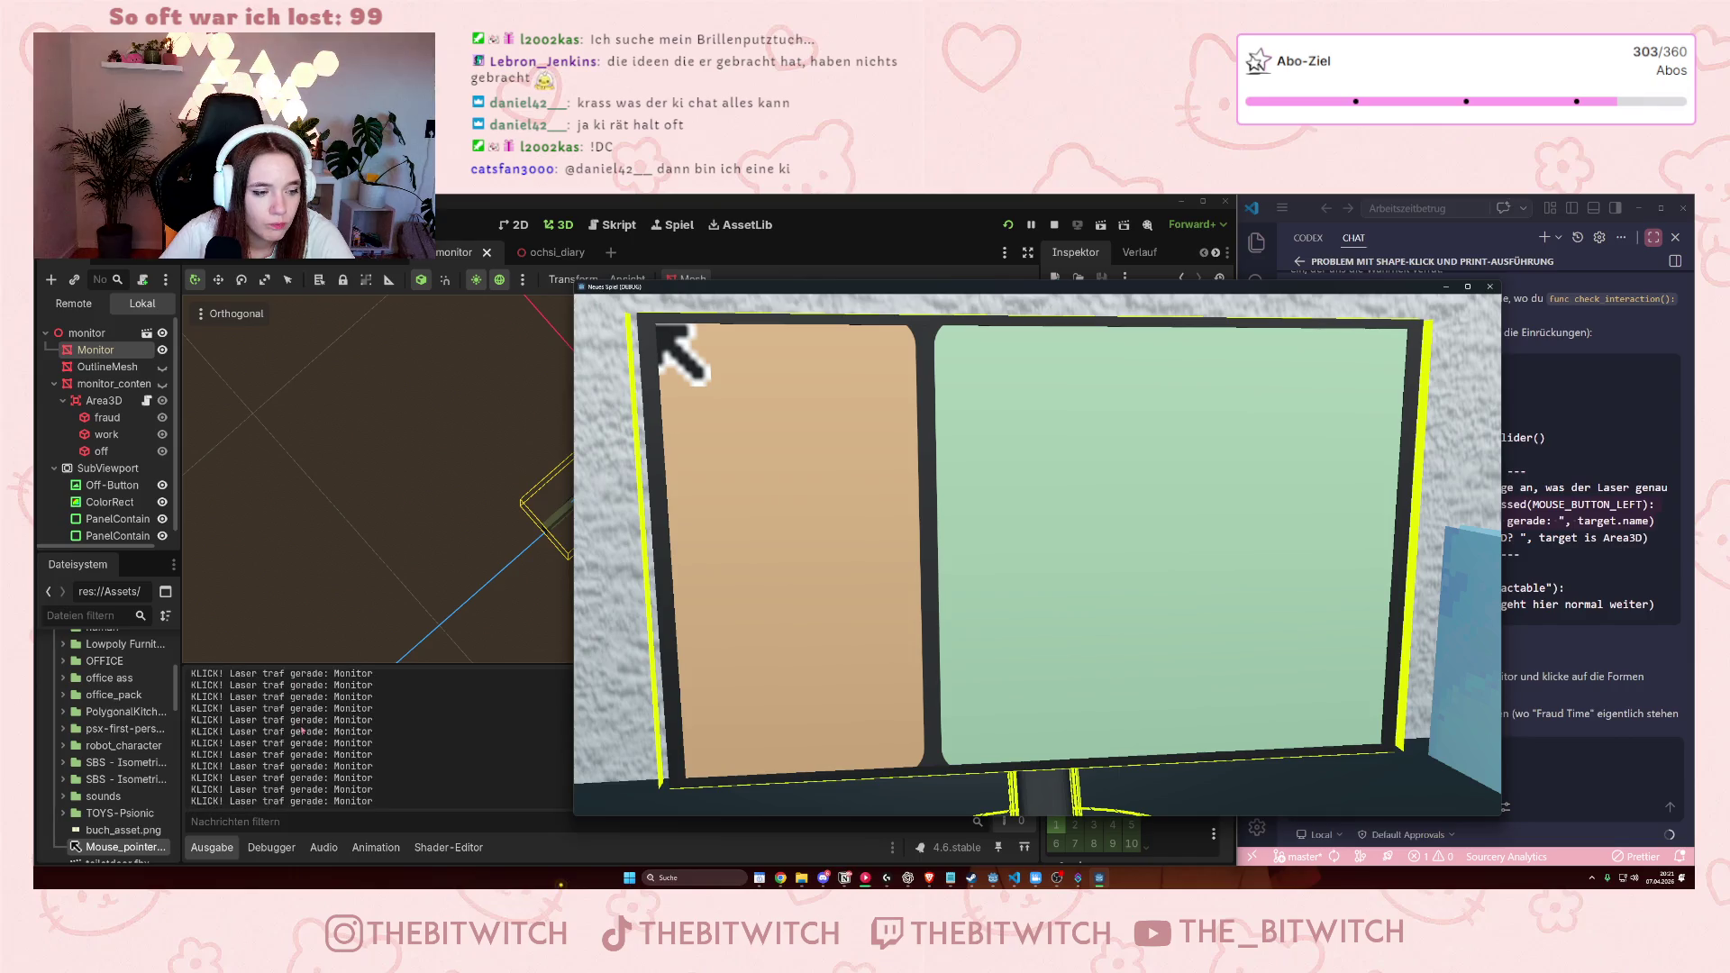
scroll(315, 759, "down", 3)
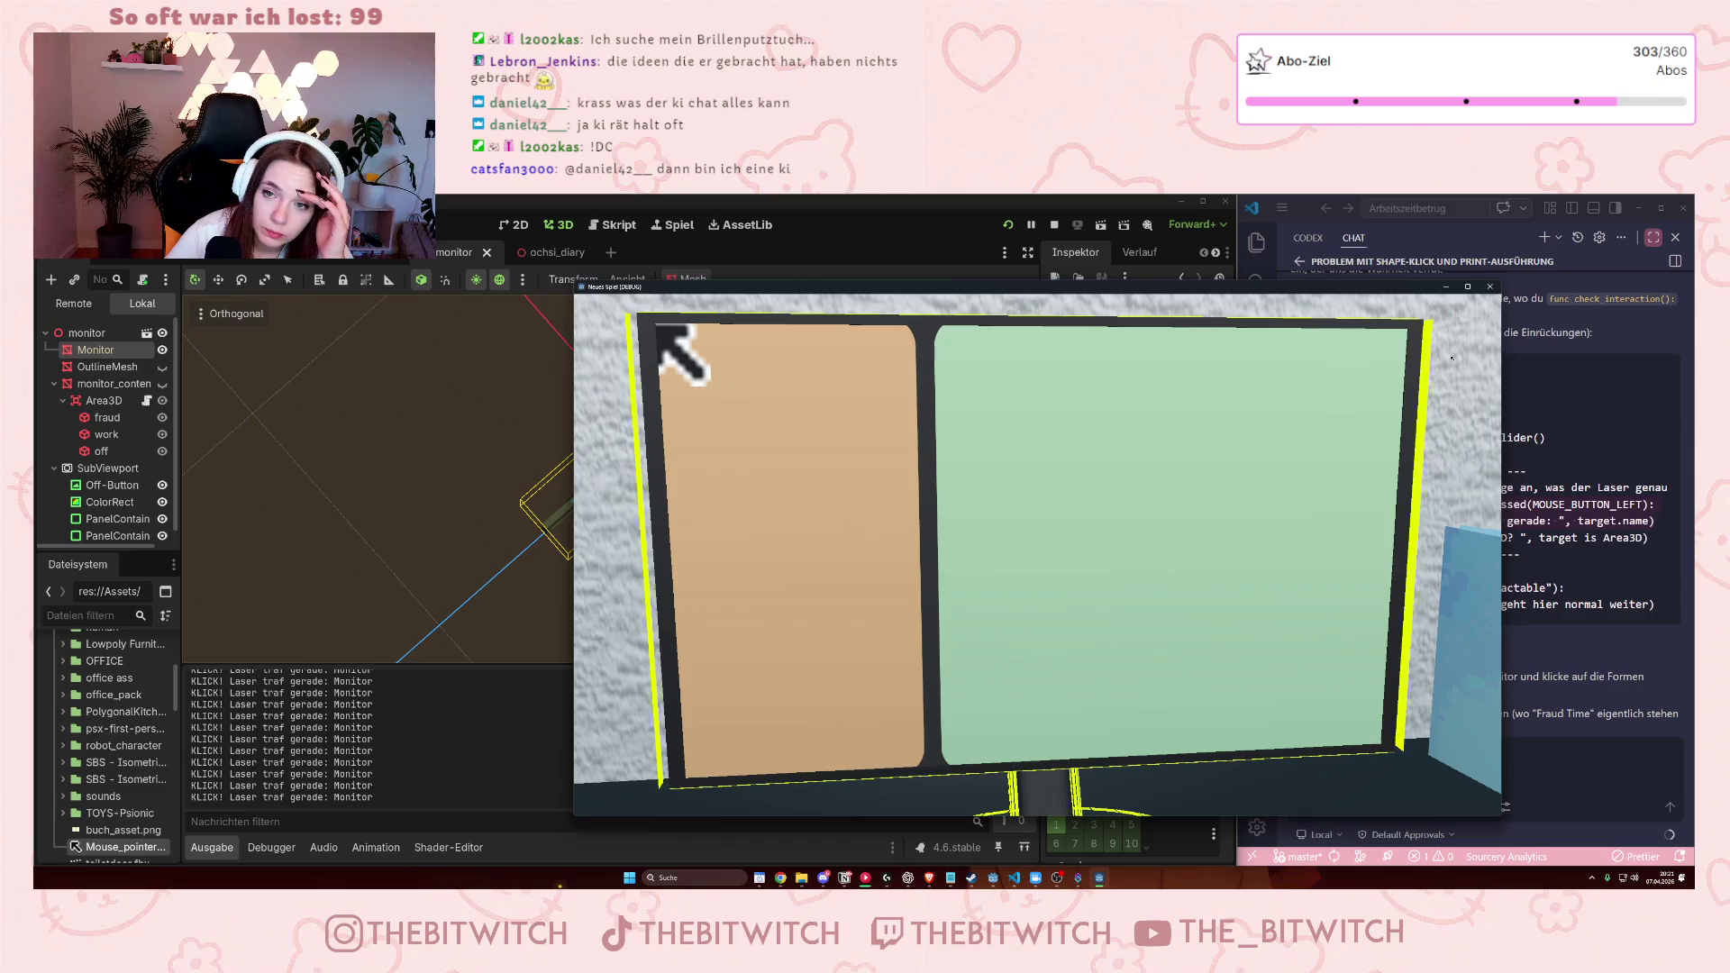
left_click(1489, 287)
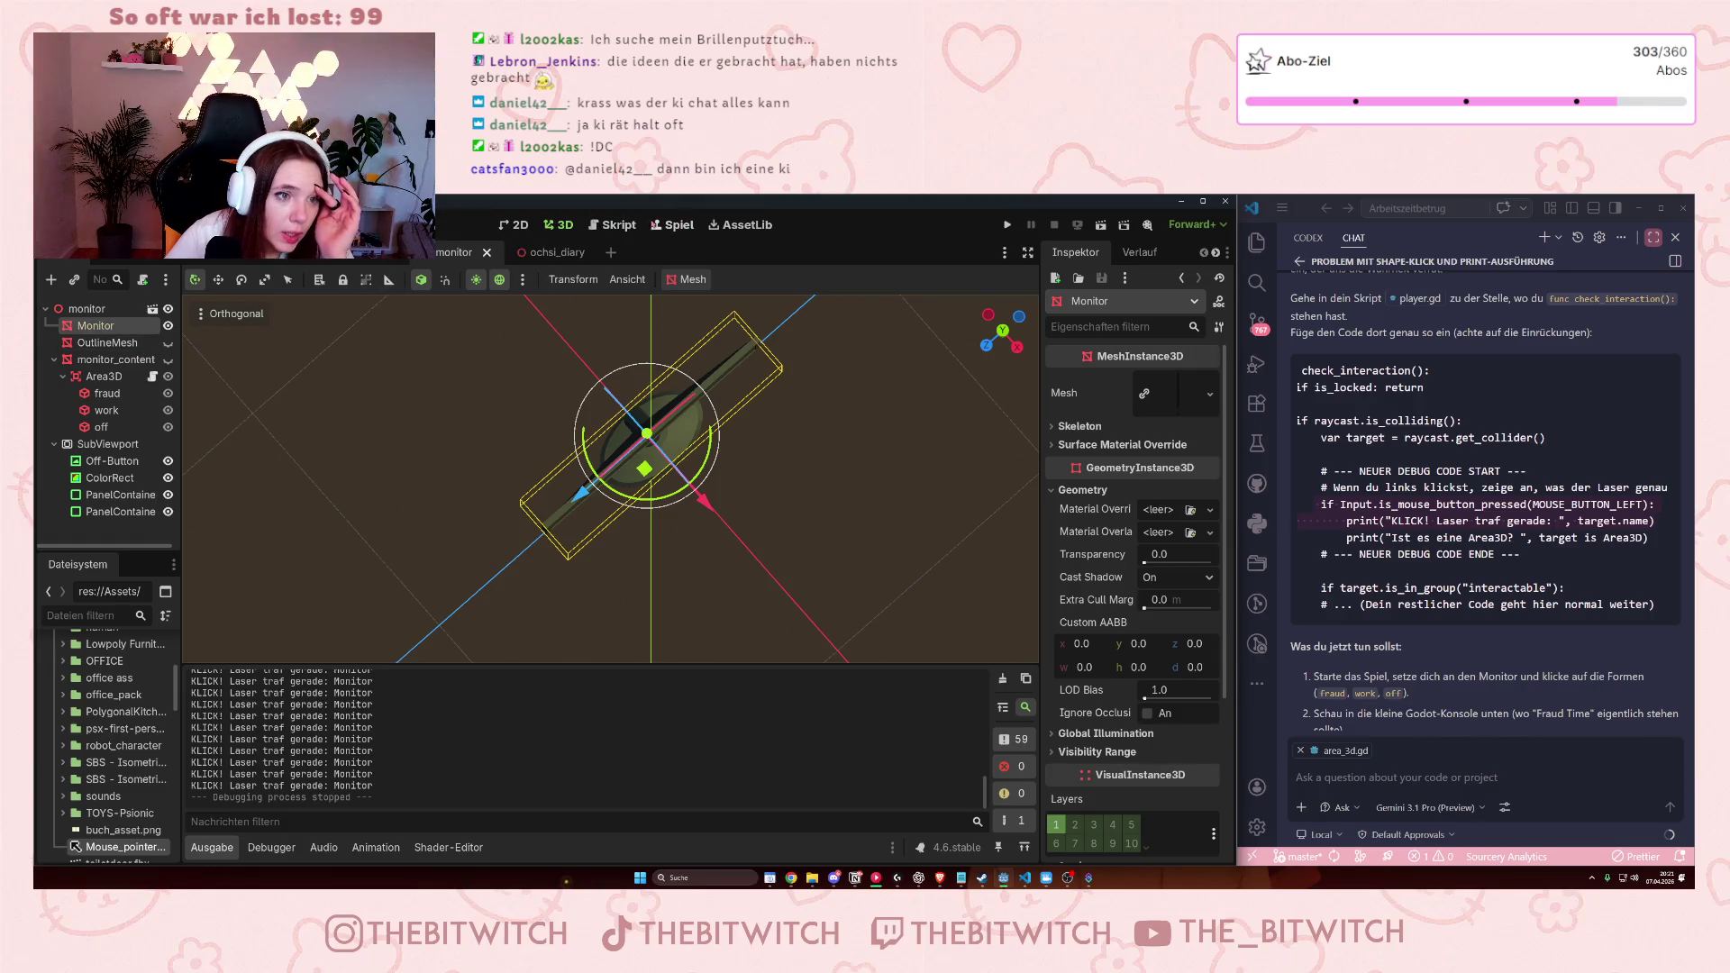
Open player.gd and copy the AI's Area3D check print line from the chat.
left_click(625, 227)
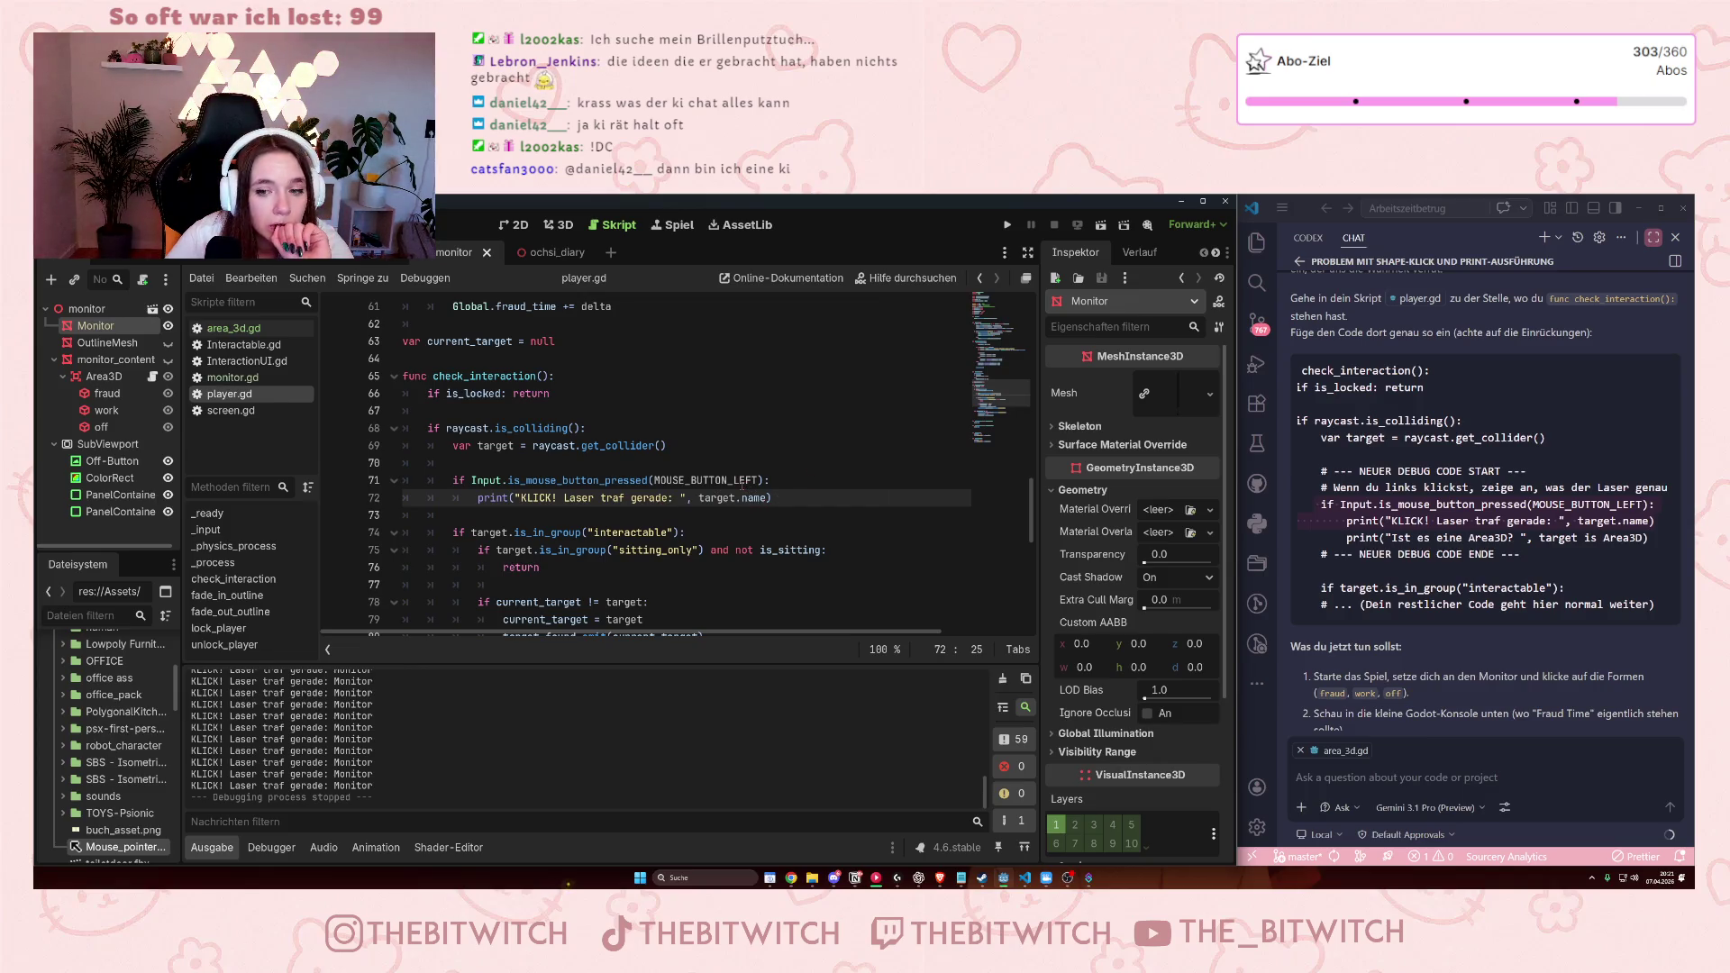
mouse_move(742, 486)
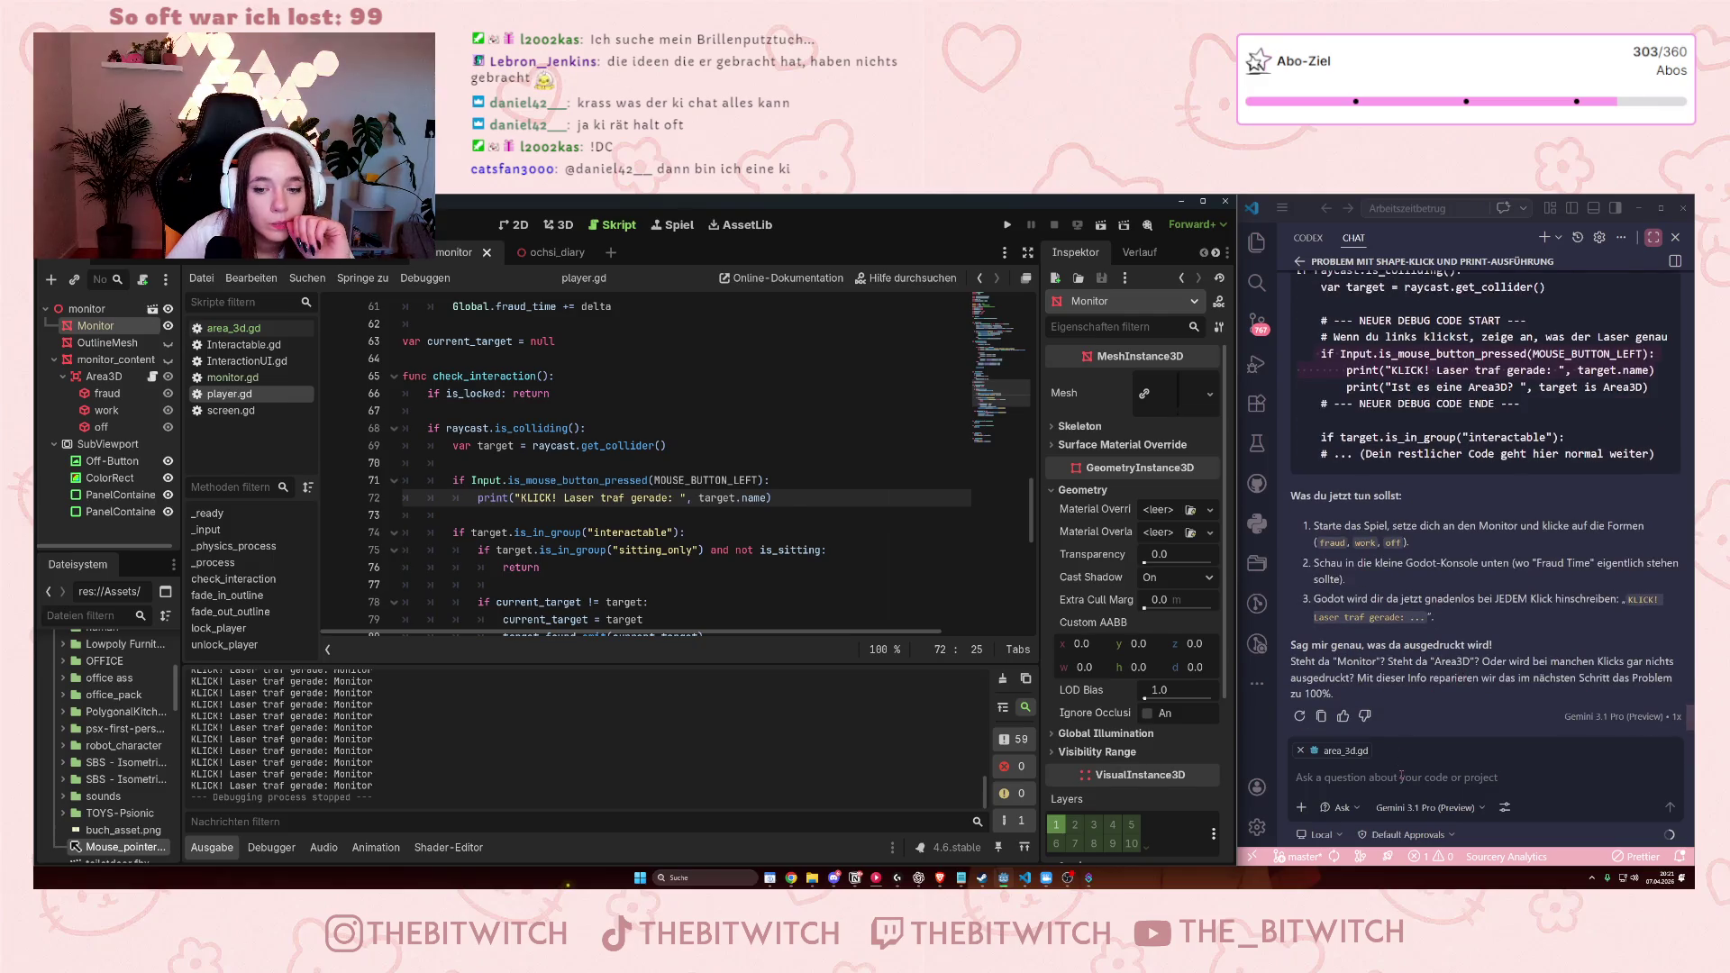
triple_click(1361, 662)
left_click(1390, 662)
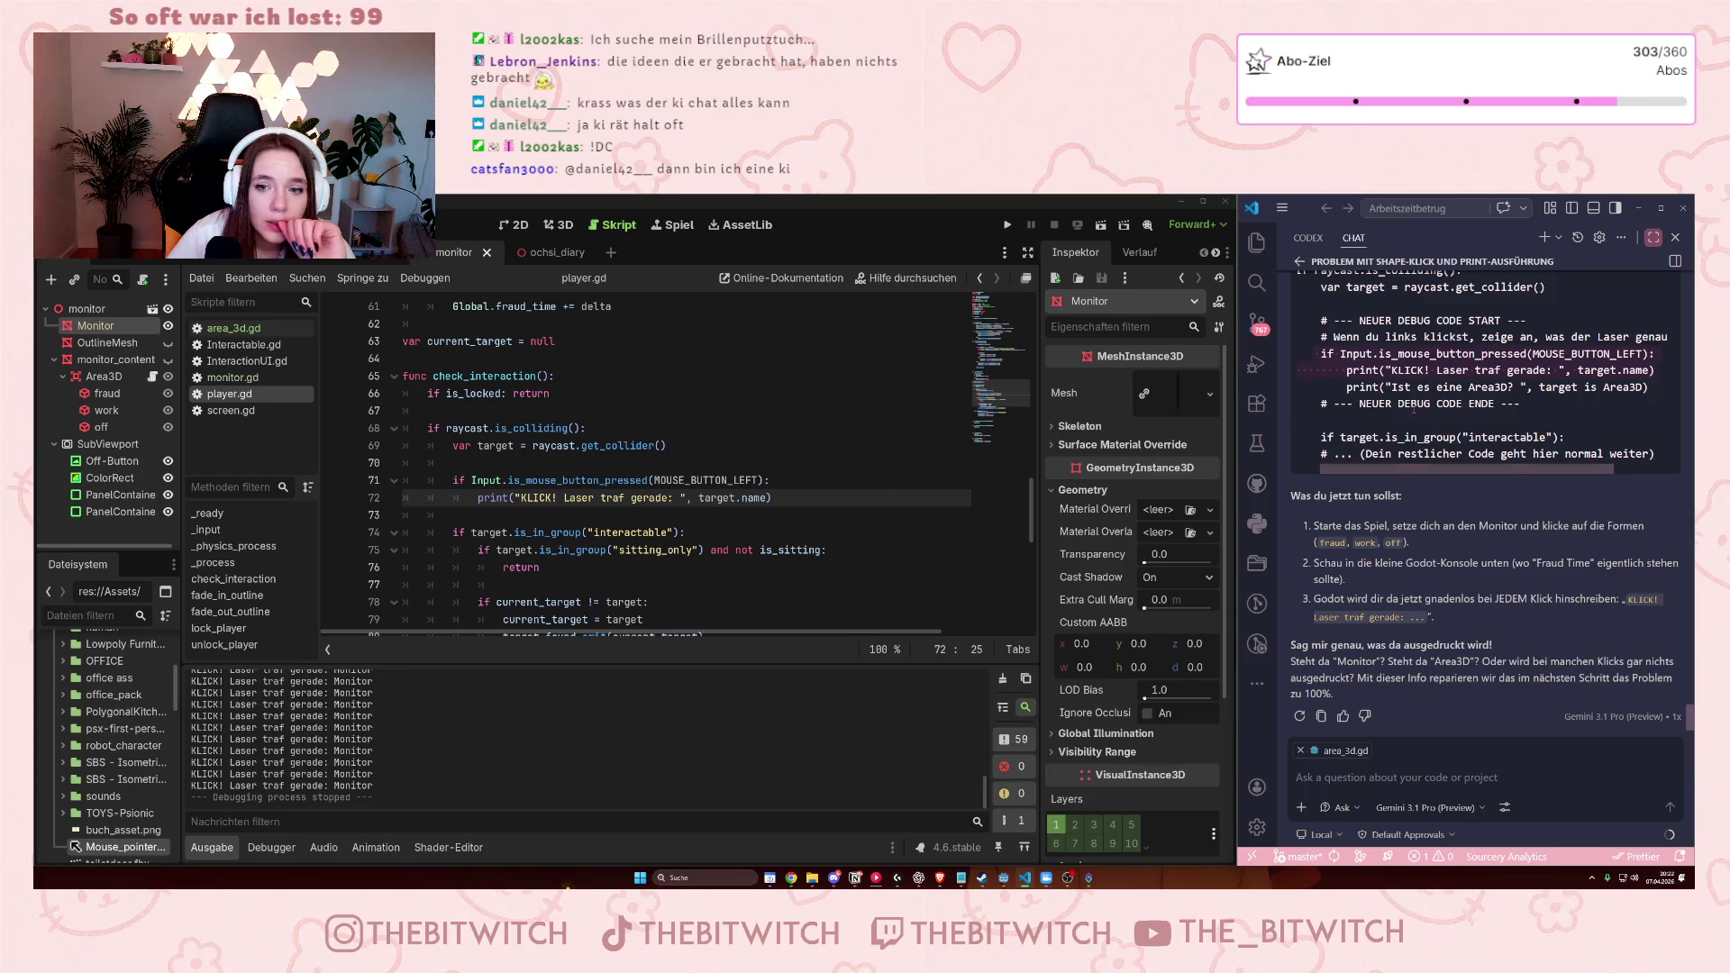
left_click_drag(1657, 390, 1346, 387)
key("ctrl+c")
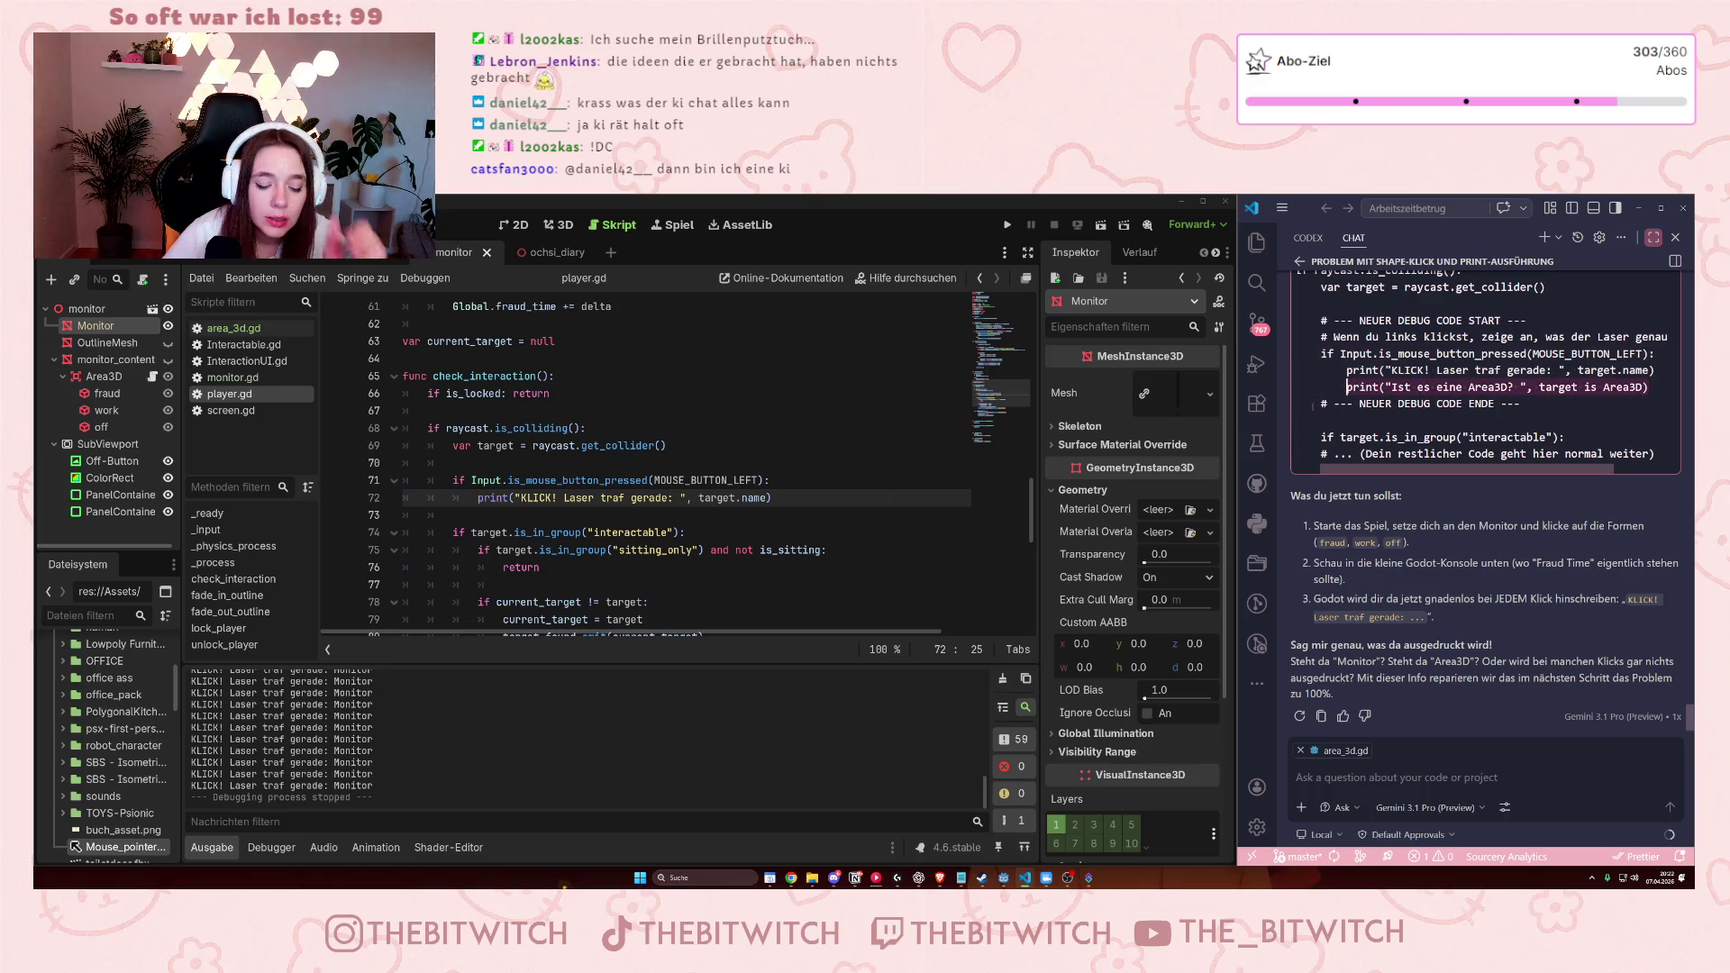
Paste the 'Ist es eine Area3D? ' print below line 72, save, and launch the game.
left_click(784, 498)
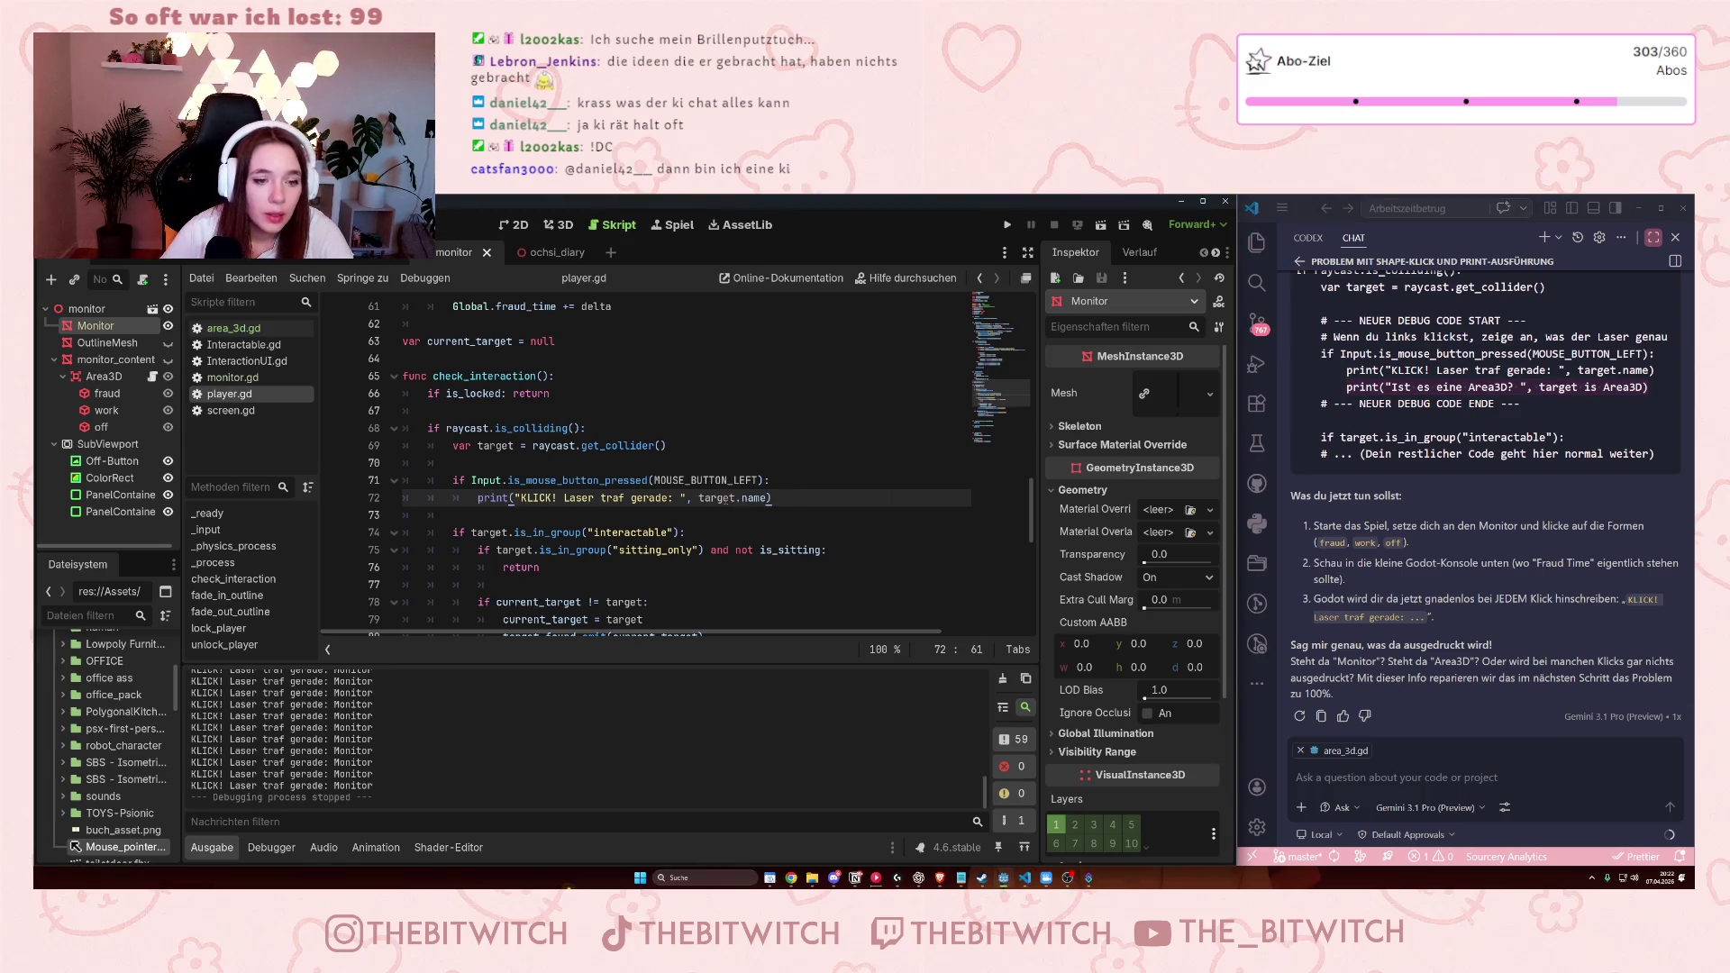
key("Return")
key("ctrl+v")
left_click(695, 409)
key("ctrl+s")
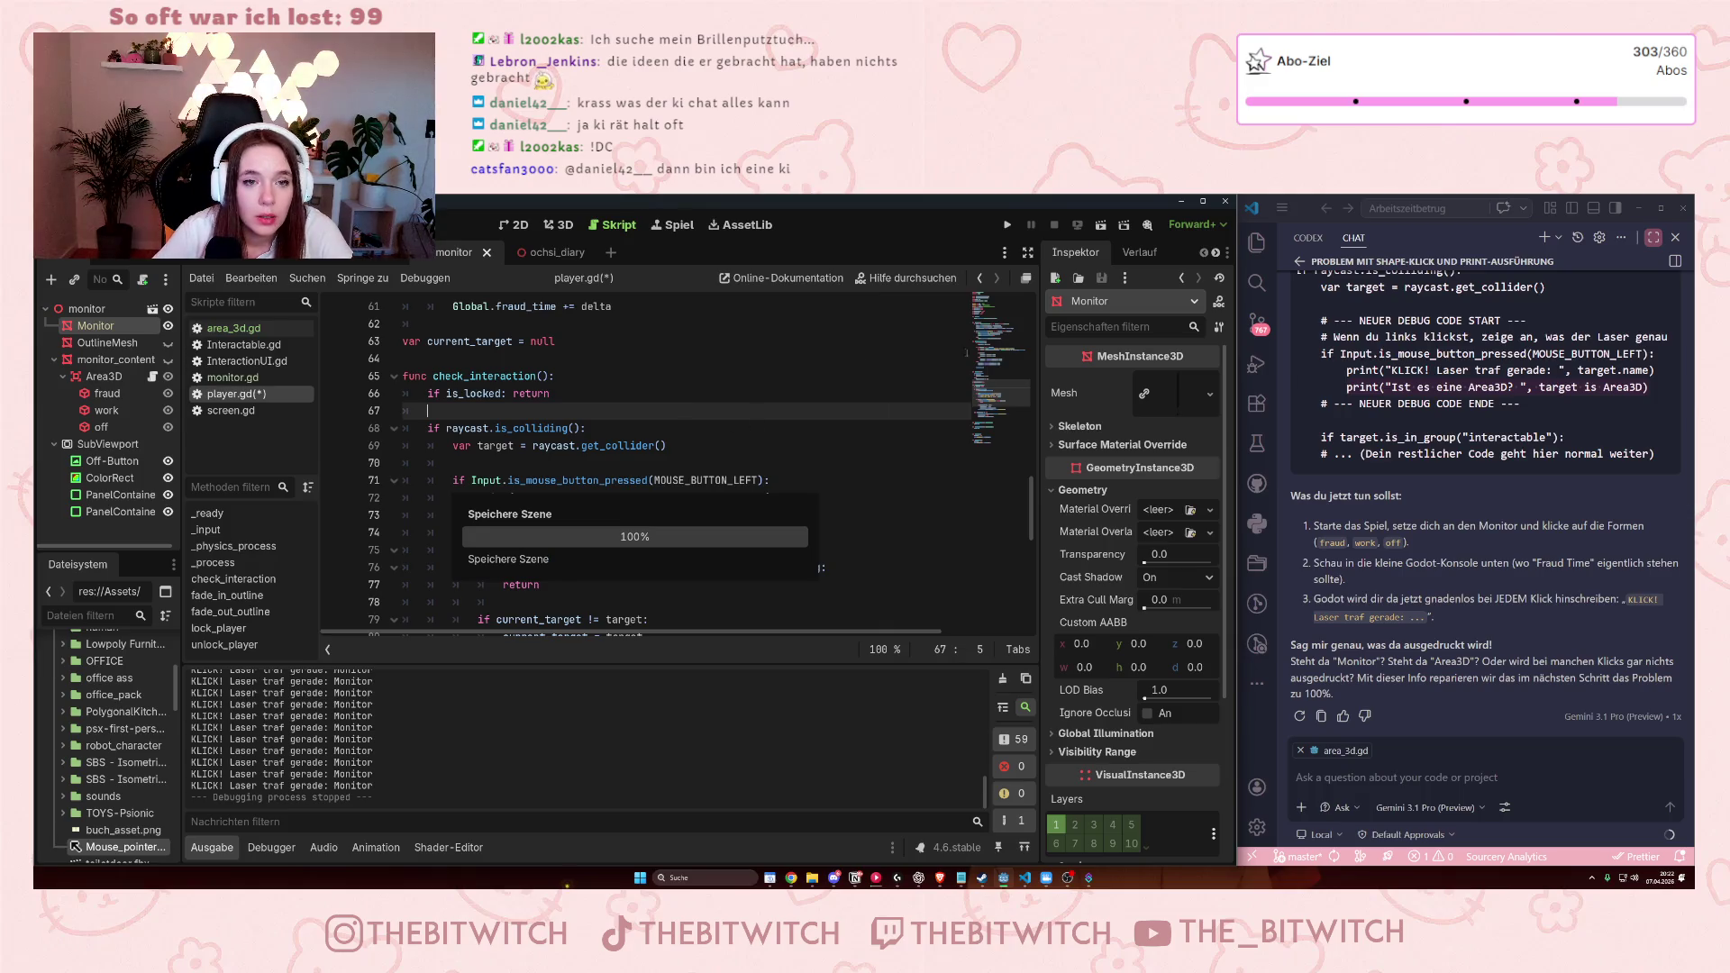
left_click(1008, 225)
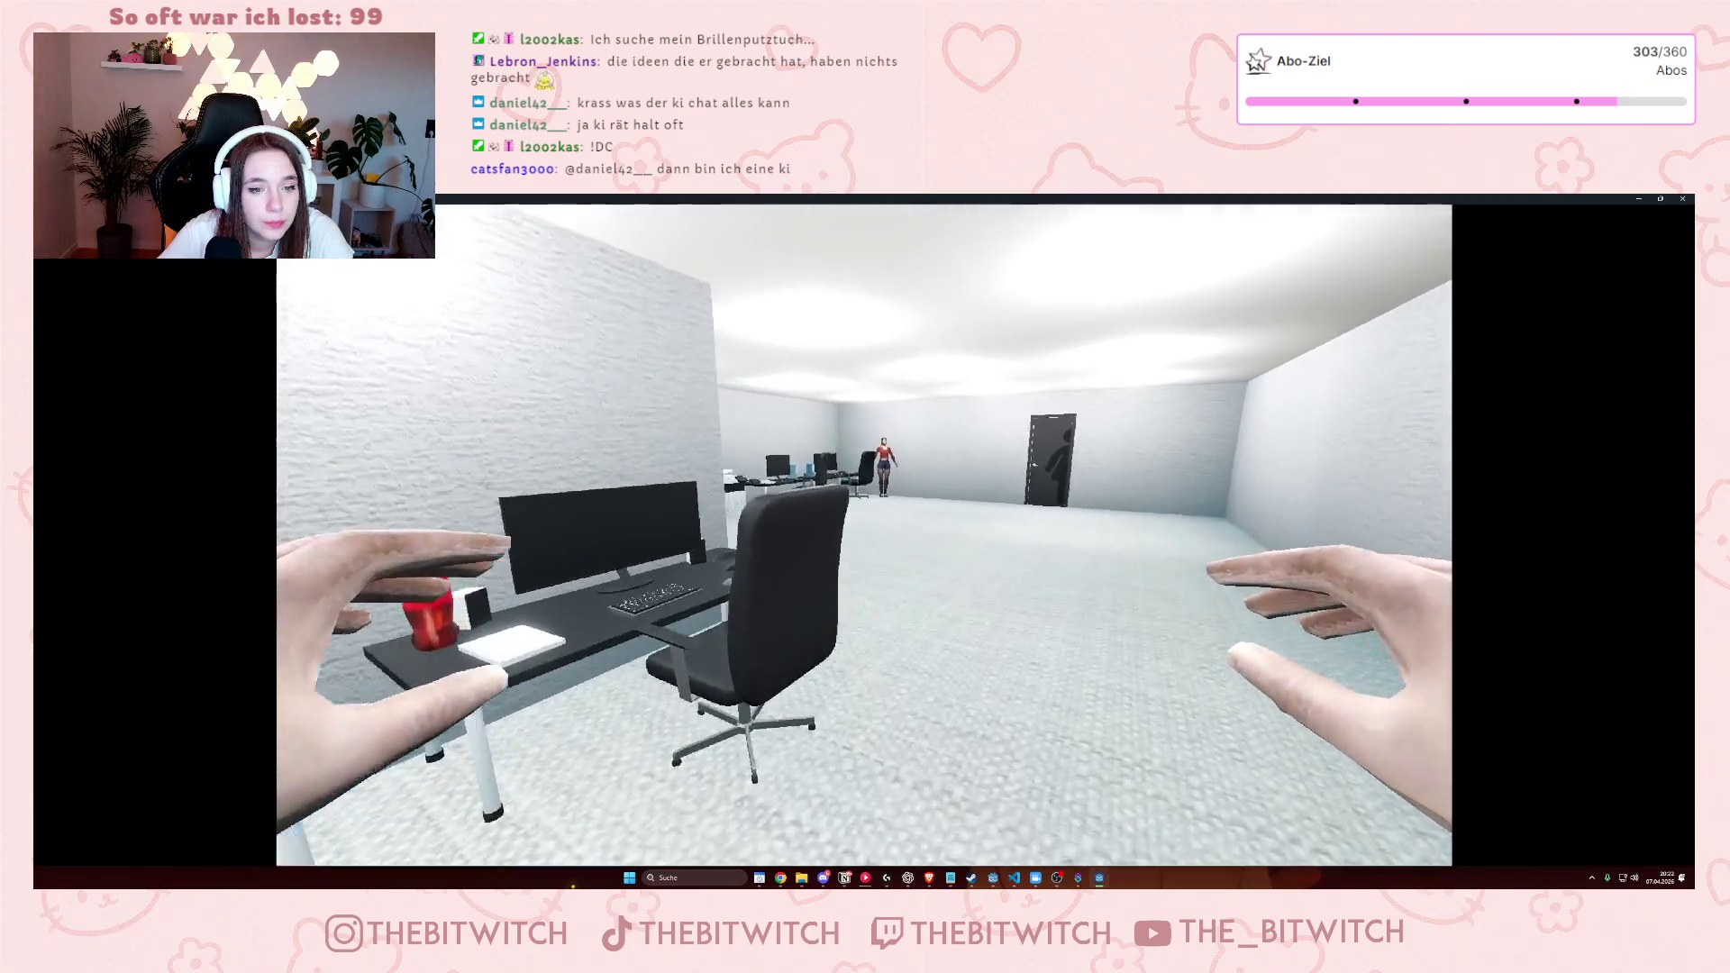
Walk the player across the office toward the desks, then quit the running game.
key("w")
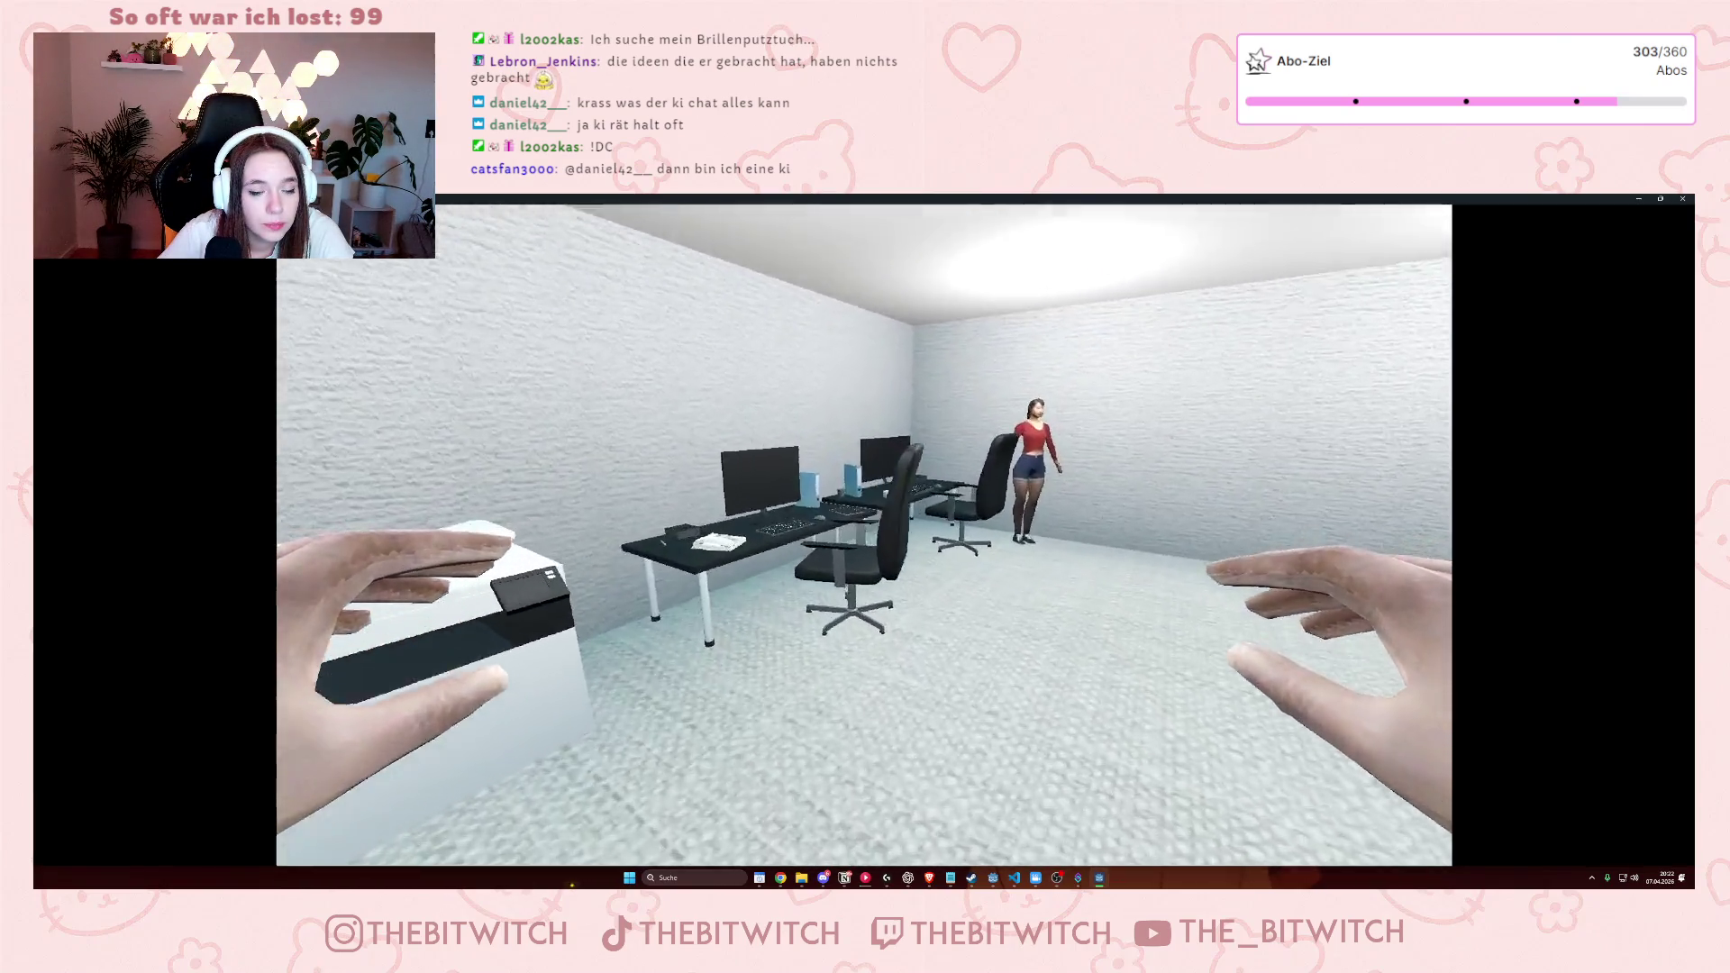
key("w")
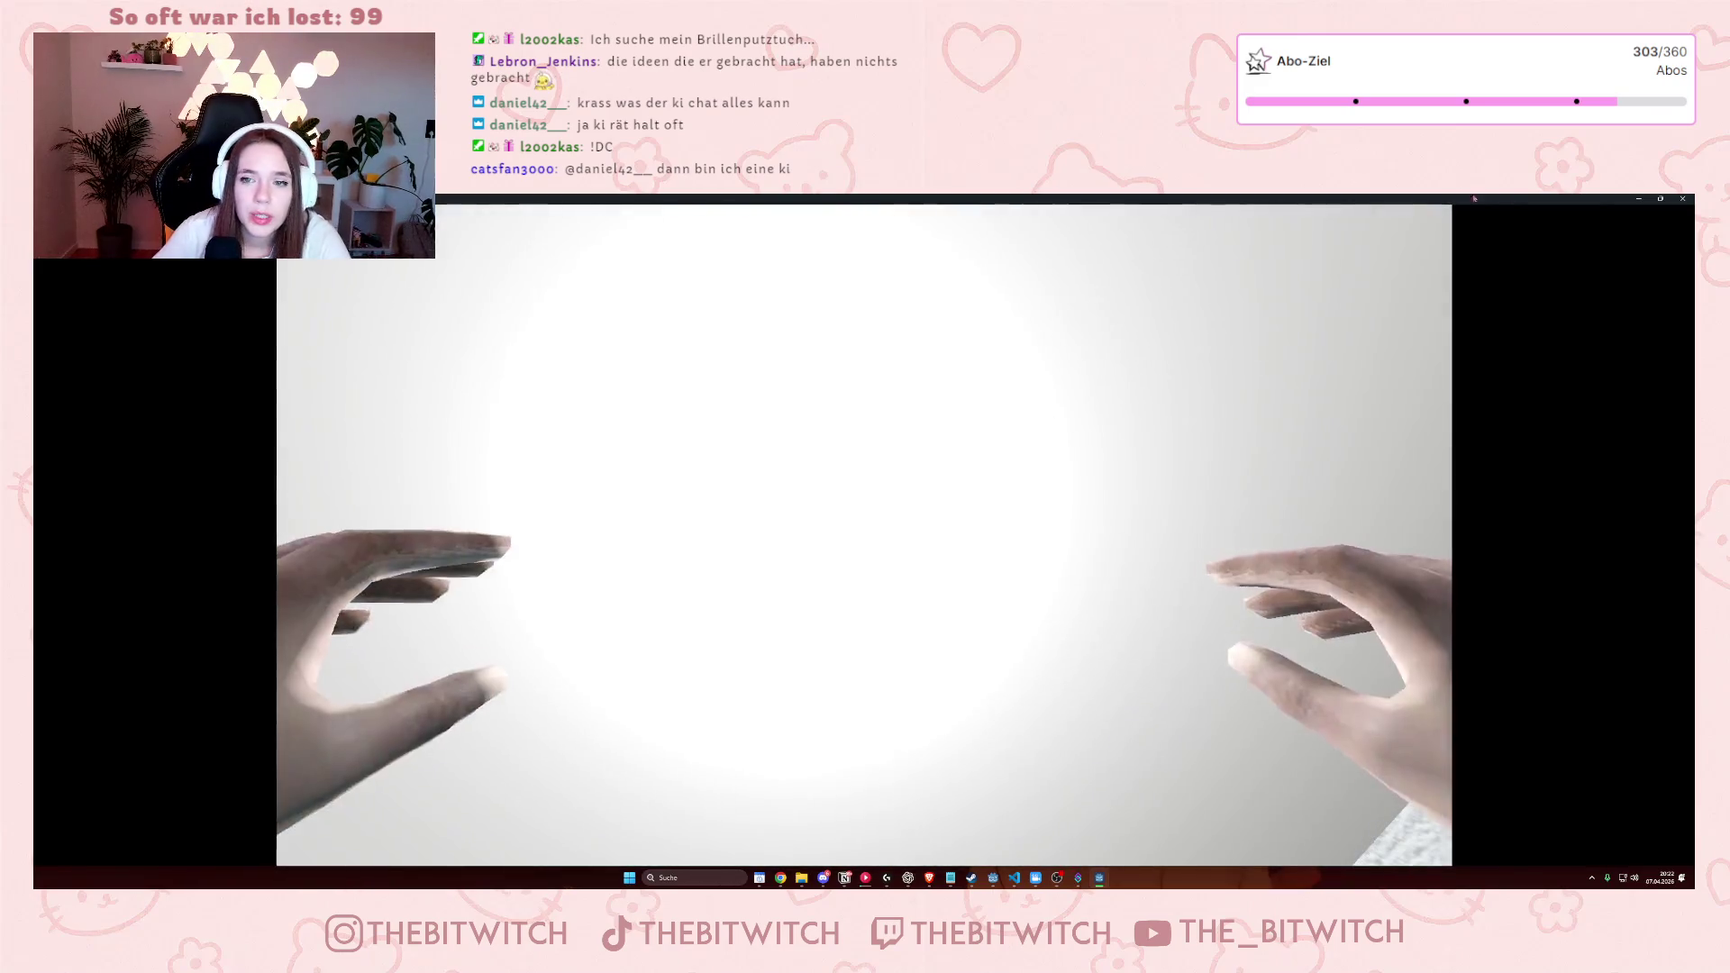
key("F8")
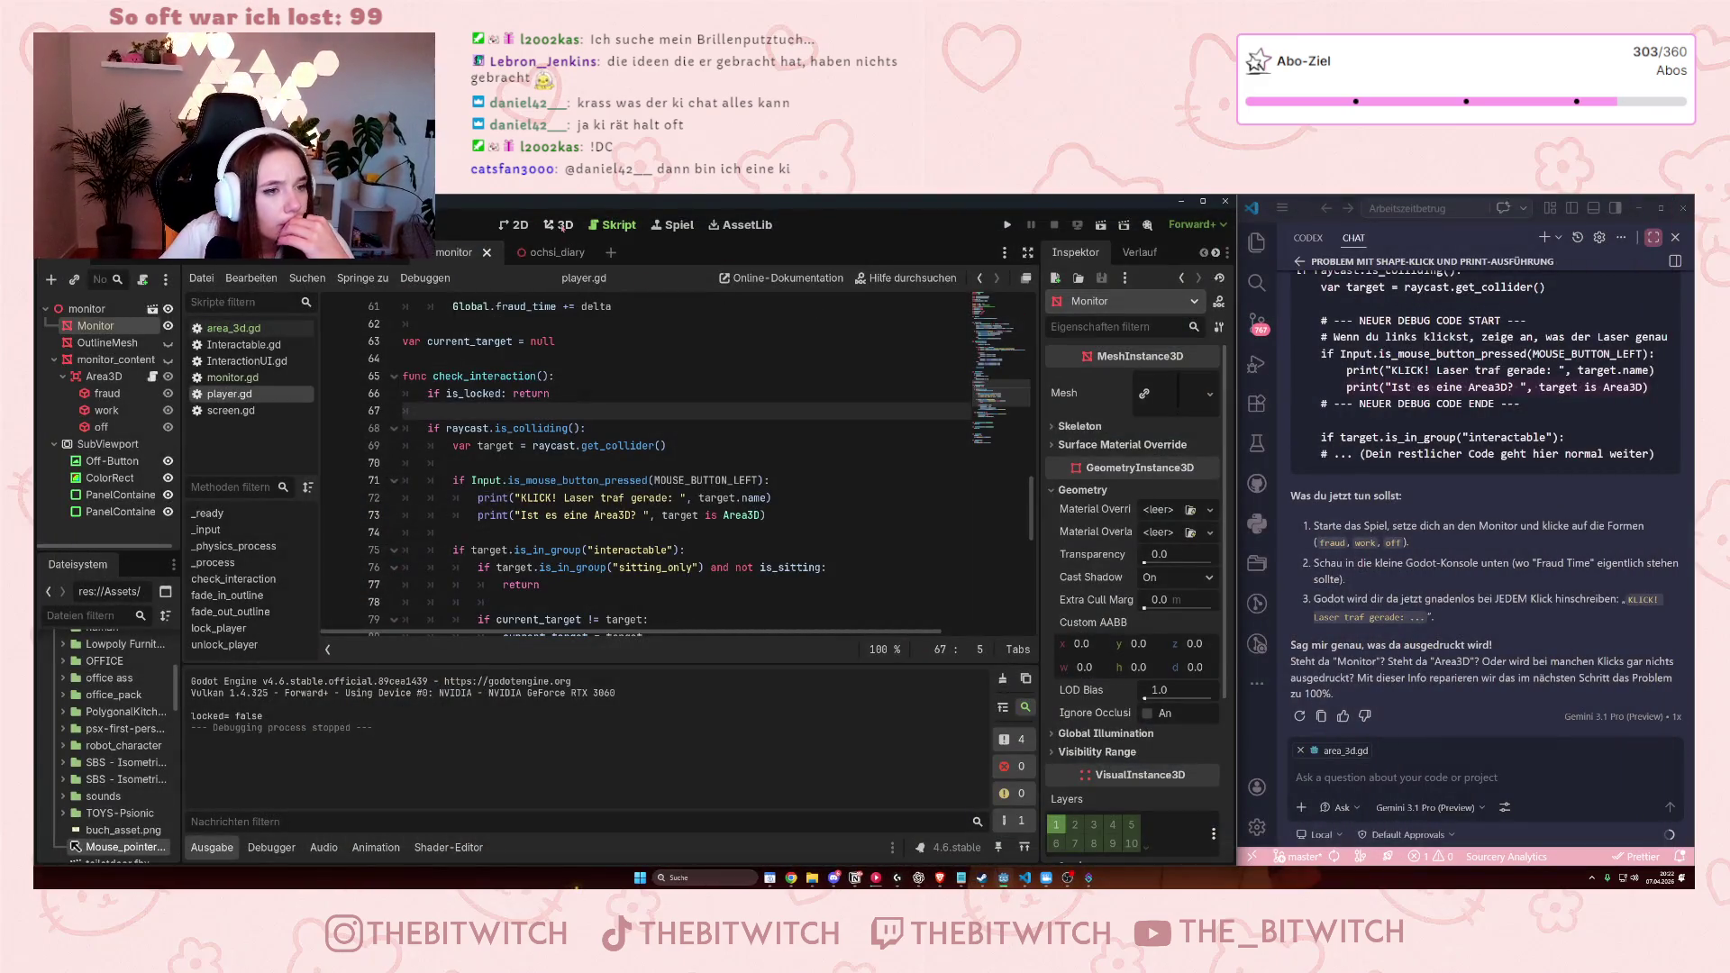
Open the ochsi_diary desk scene in 3D and inspect the Monitor's CollisionShape from above.
left_click(561, 225)
left_click_drag(440, 437, 424, 342)
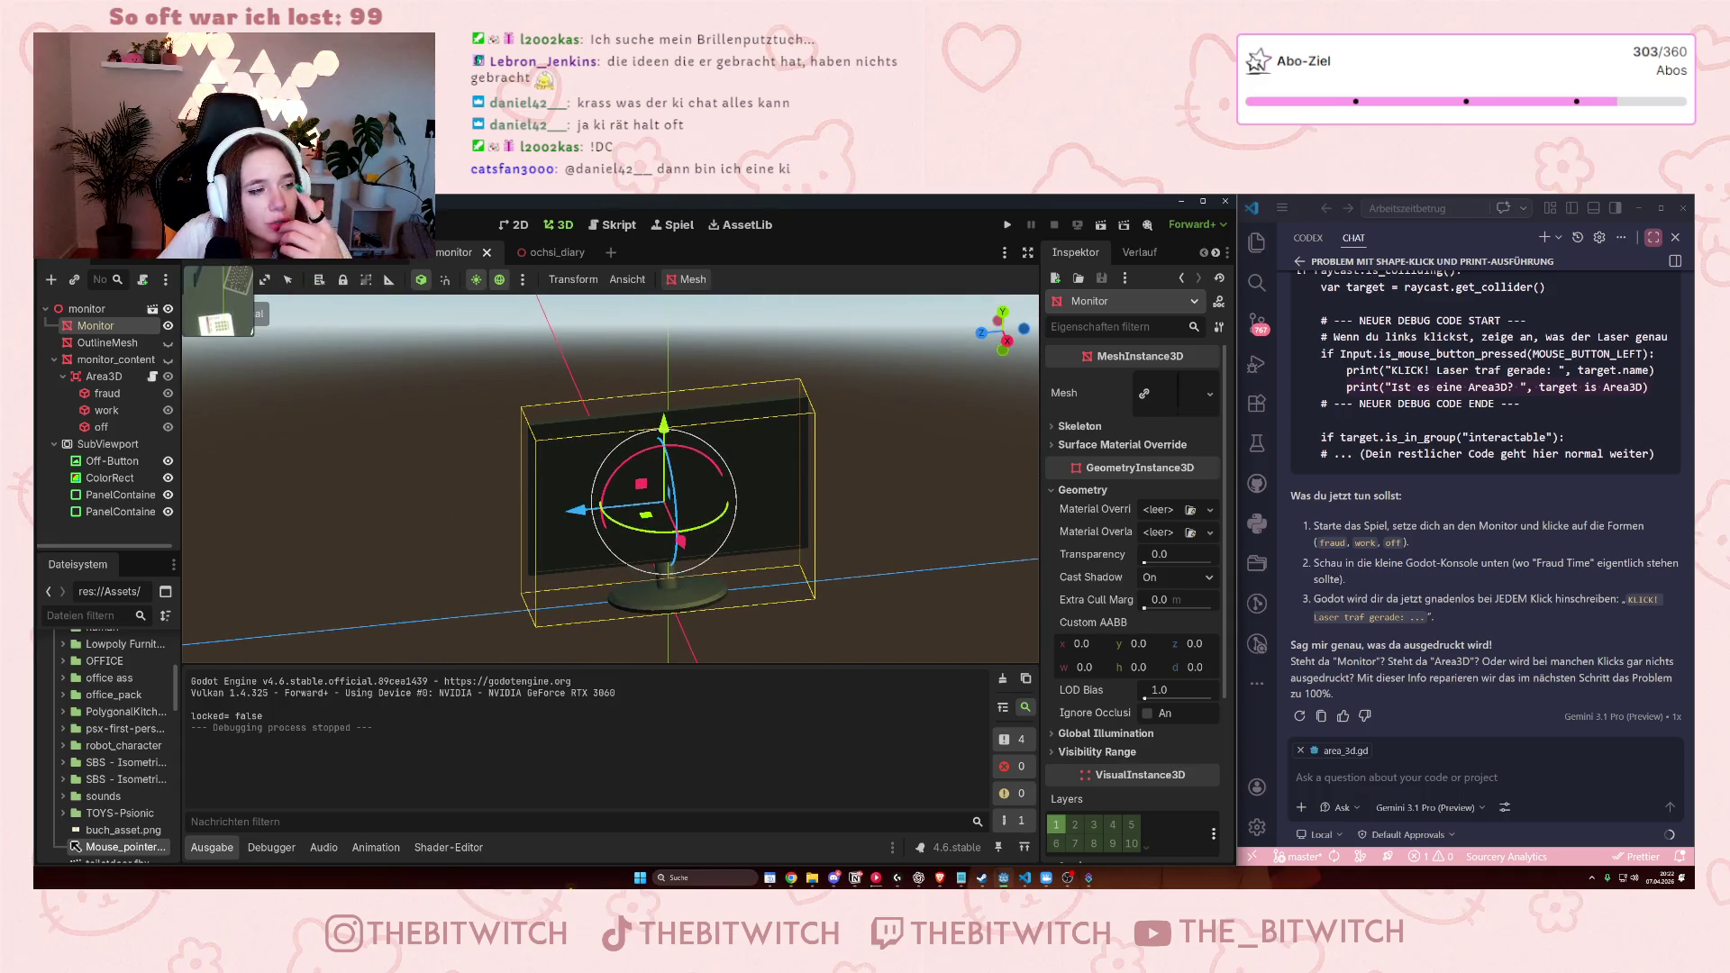
left_click(554, 253)
scroll(93, 502, "down", 5)
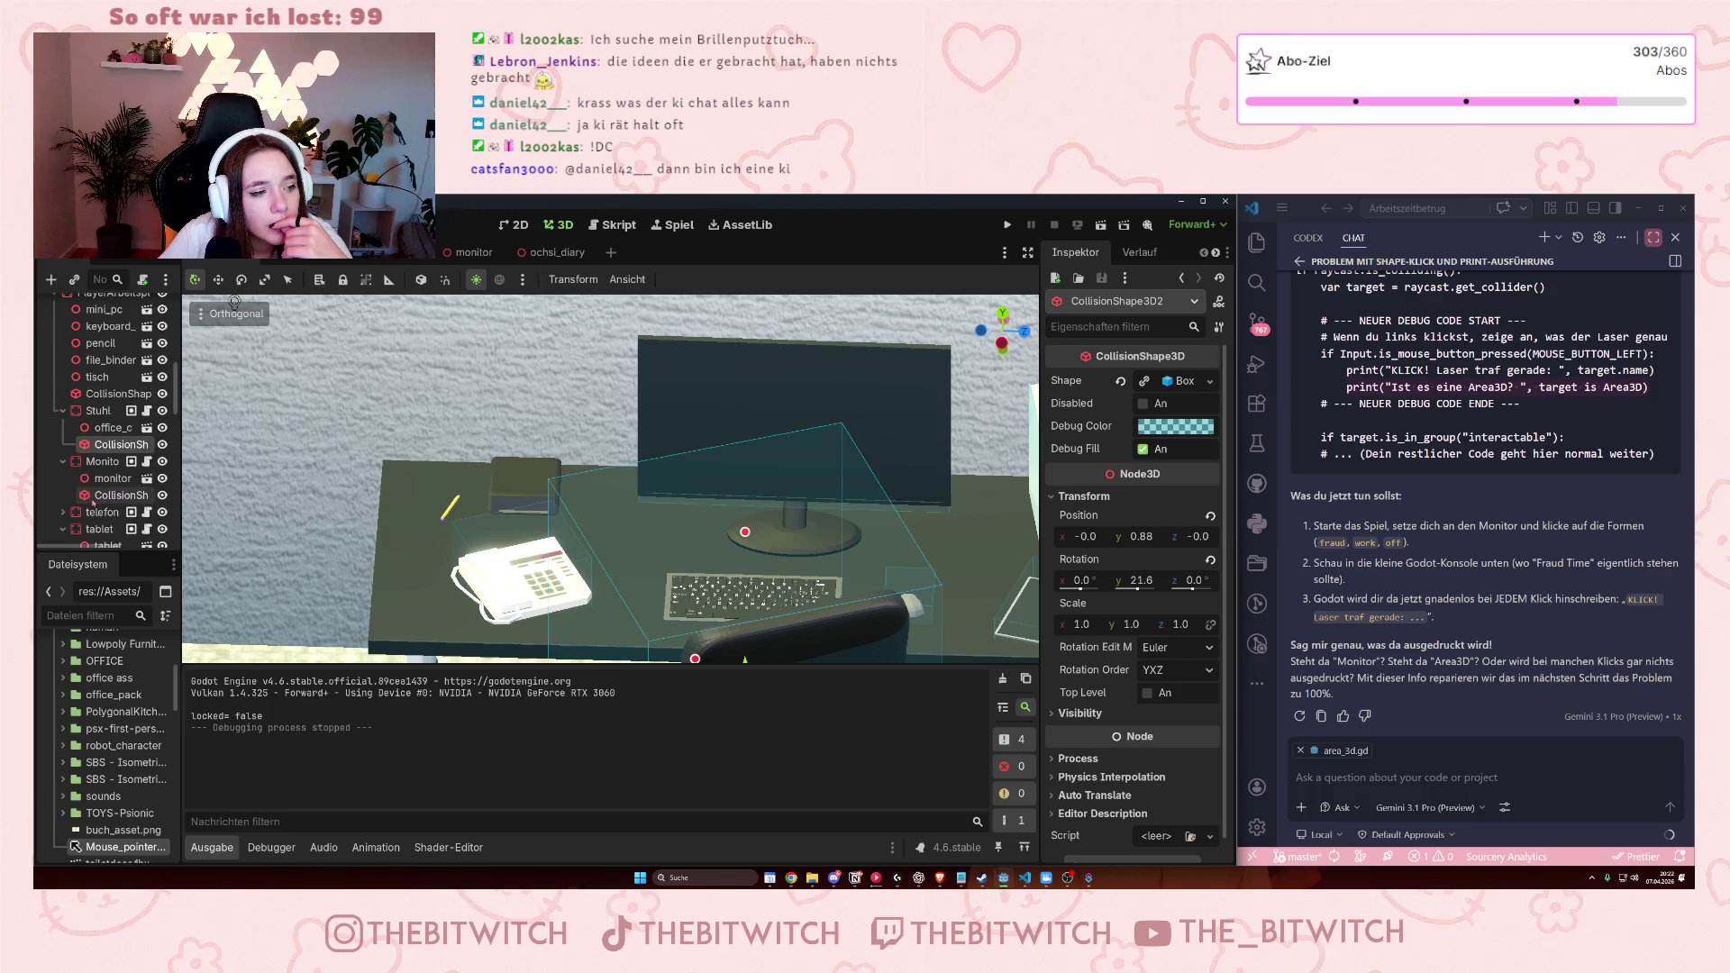
left_click(102, 496)
mouse_move(535, 499)
left_mouse_down()
mouse_move(788, 349)
mouse_move(887, 246)
left_mouse_up()
Relaunch the game windowed, sit down at the desk and switch the monitor on.
key("F5")
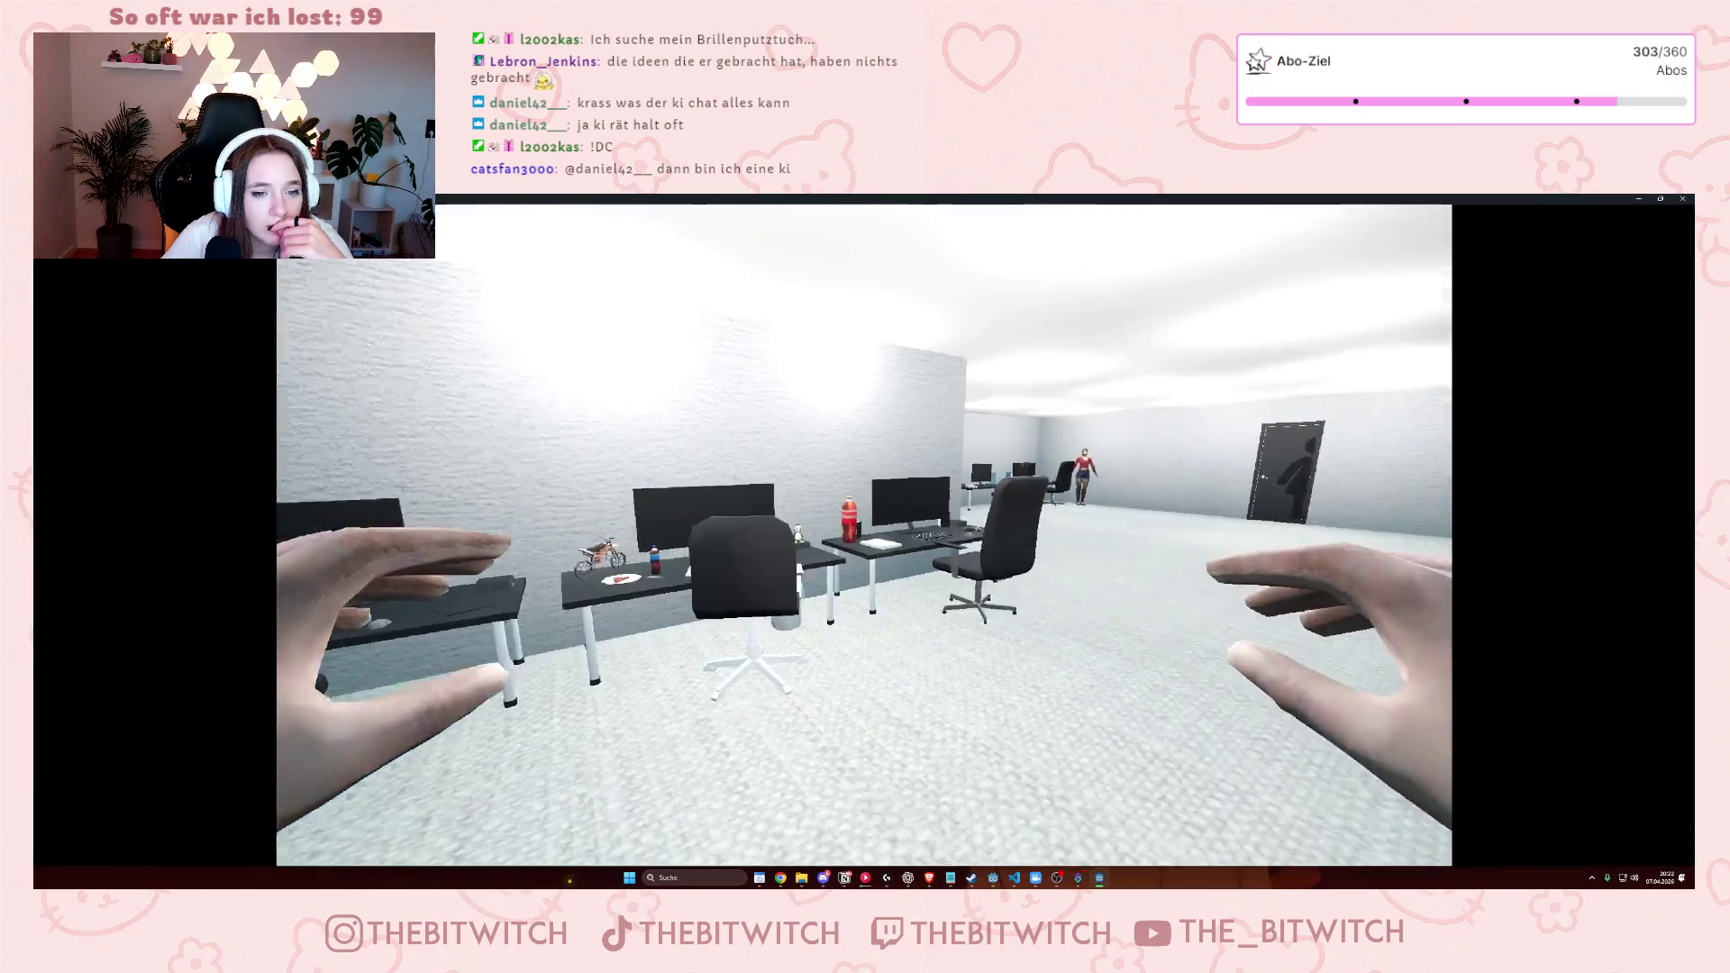
key("Escape")
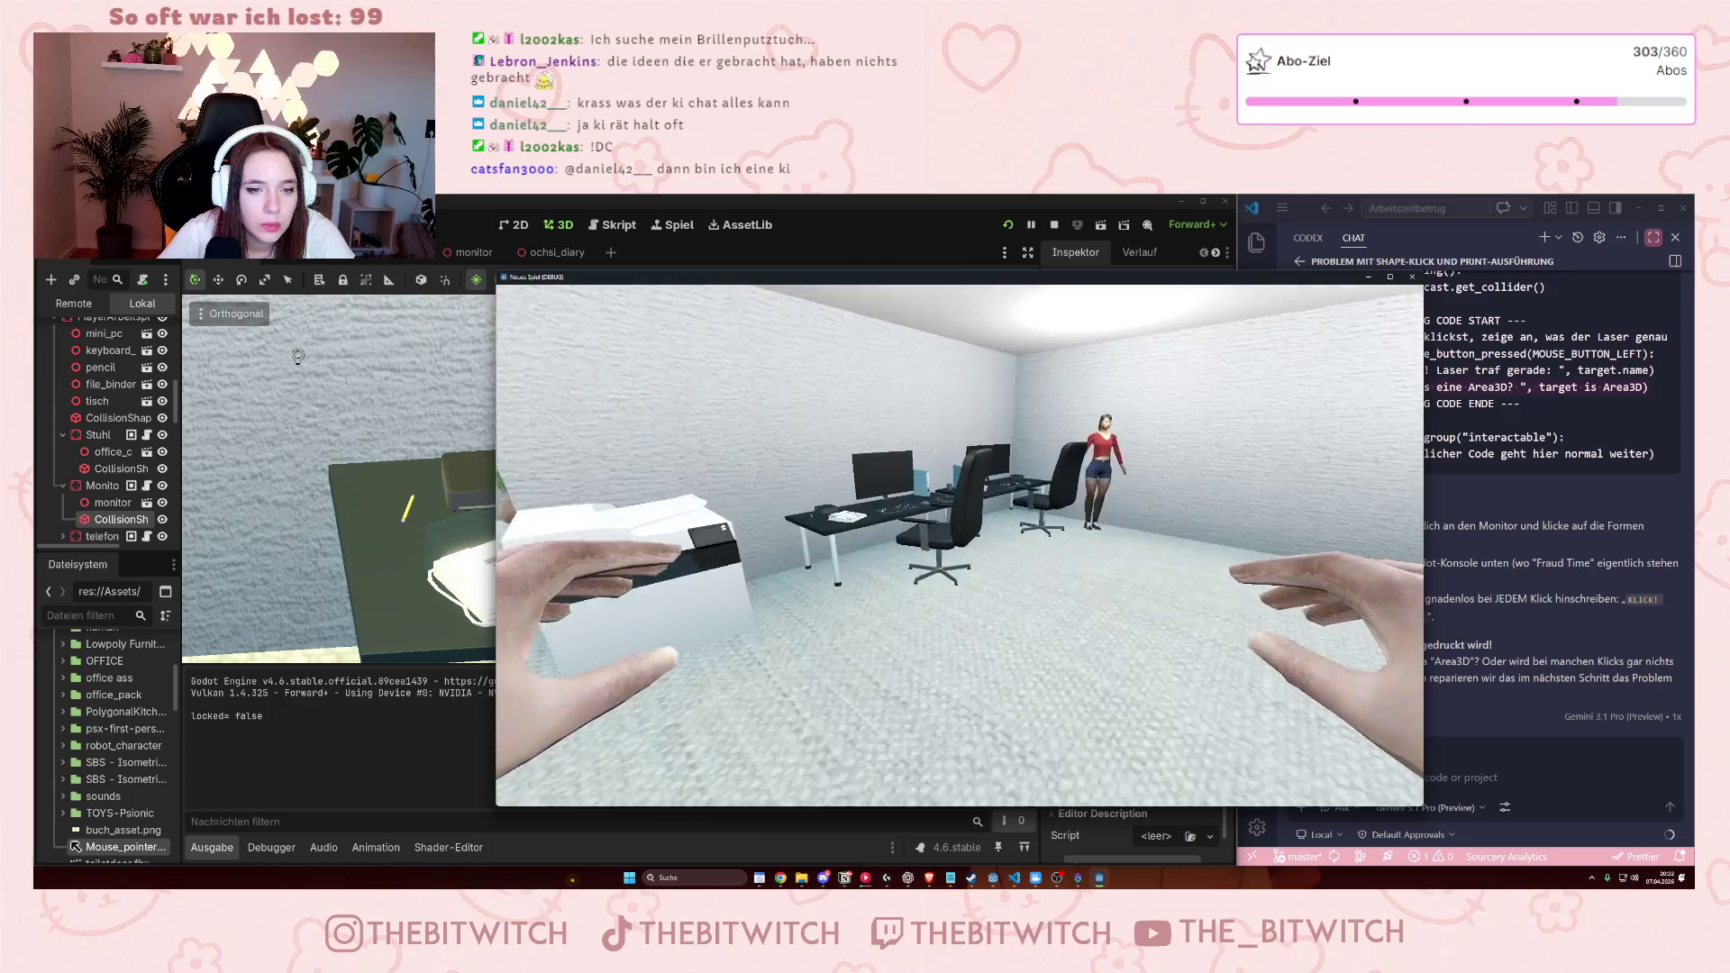
left_click(959, 545)
left_click(961, 546)
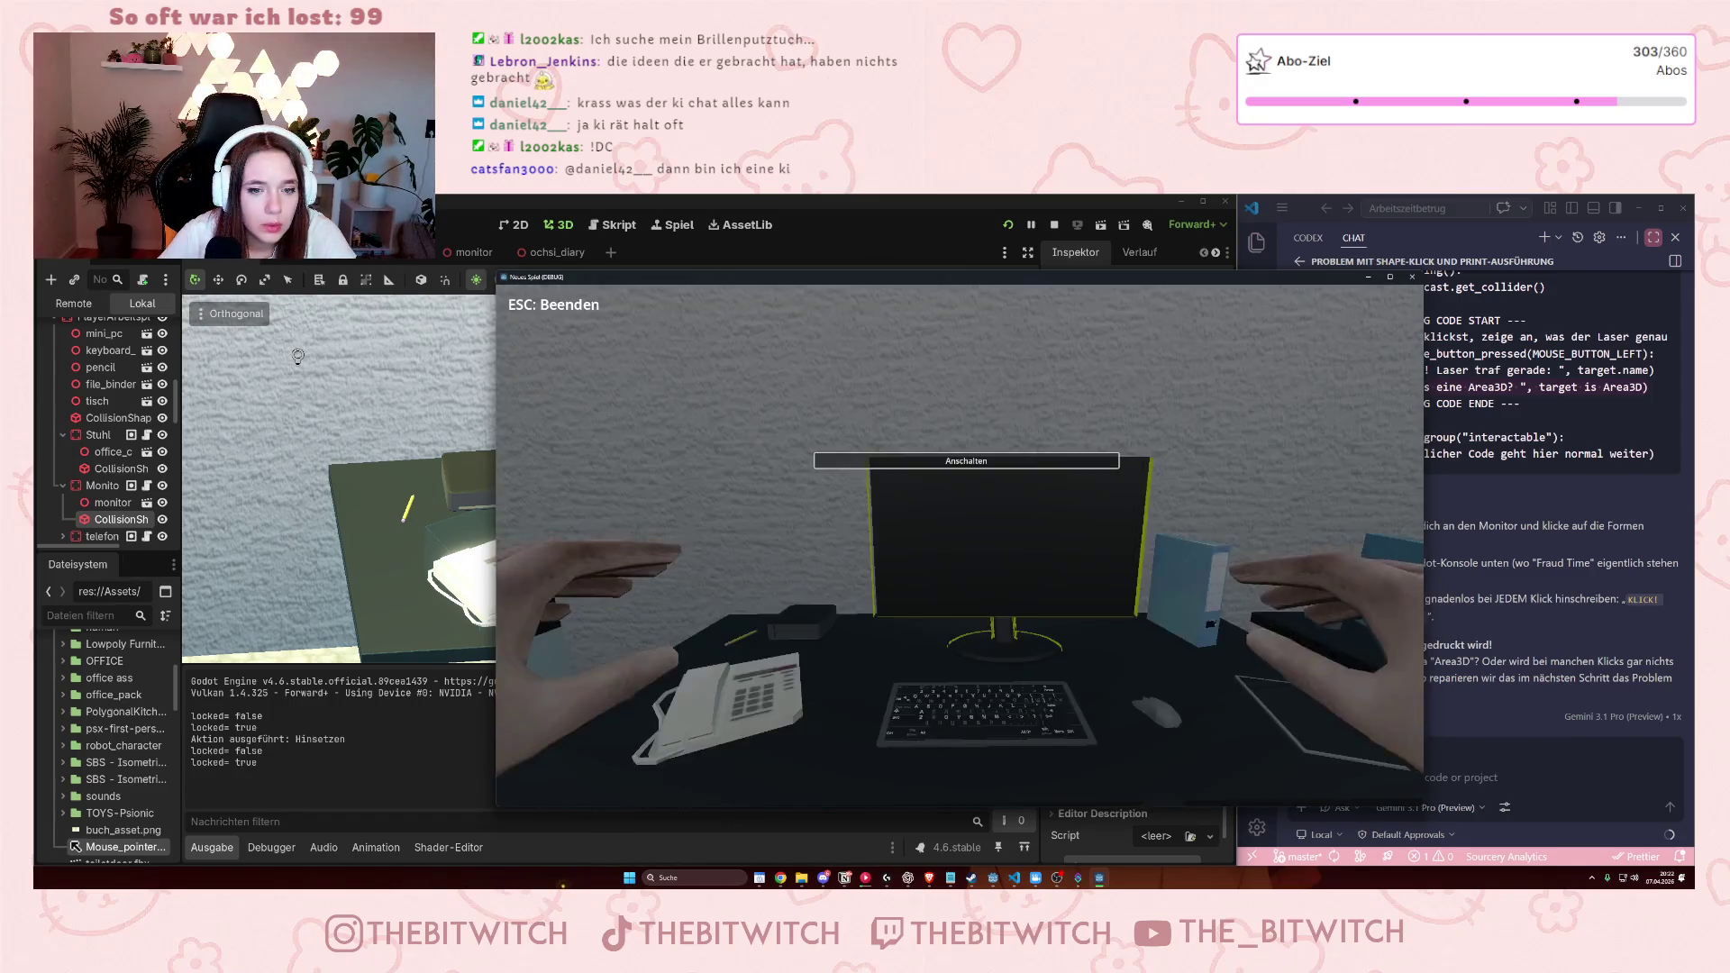
left_click(960, 546)
Click two monitor zones and review the hits logged in the Output panel.
left_click(677, 724)
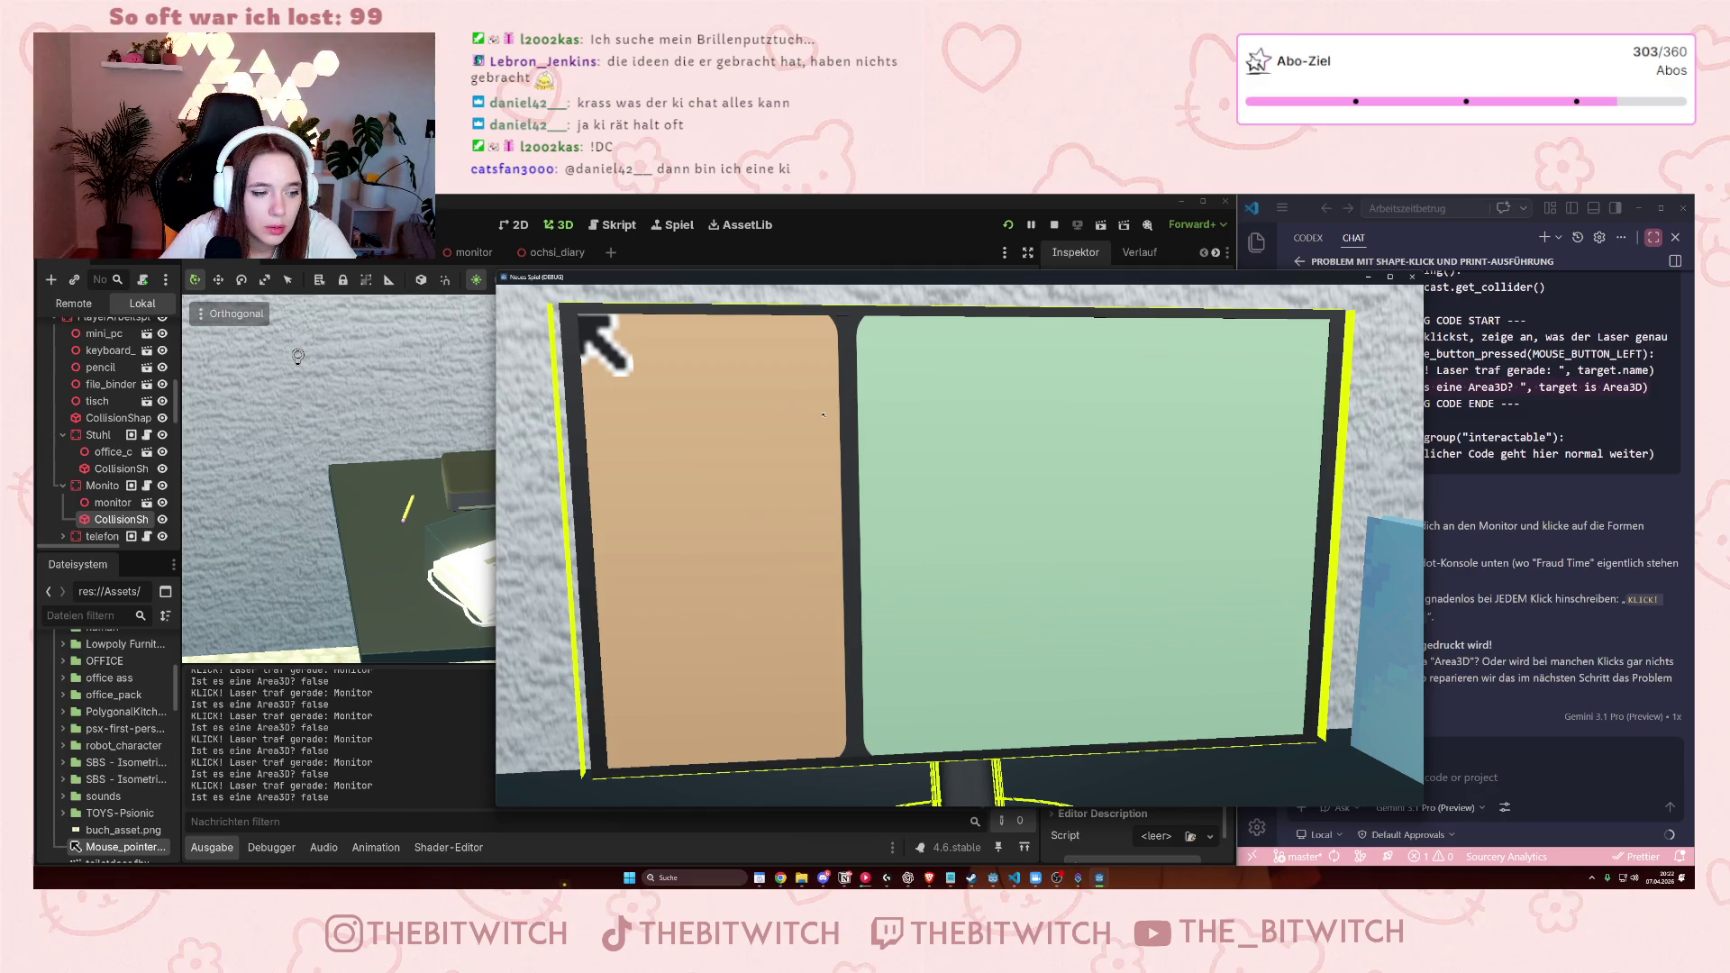
left_click(584, 320)
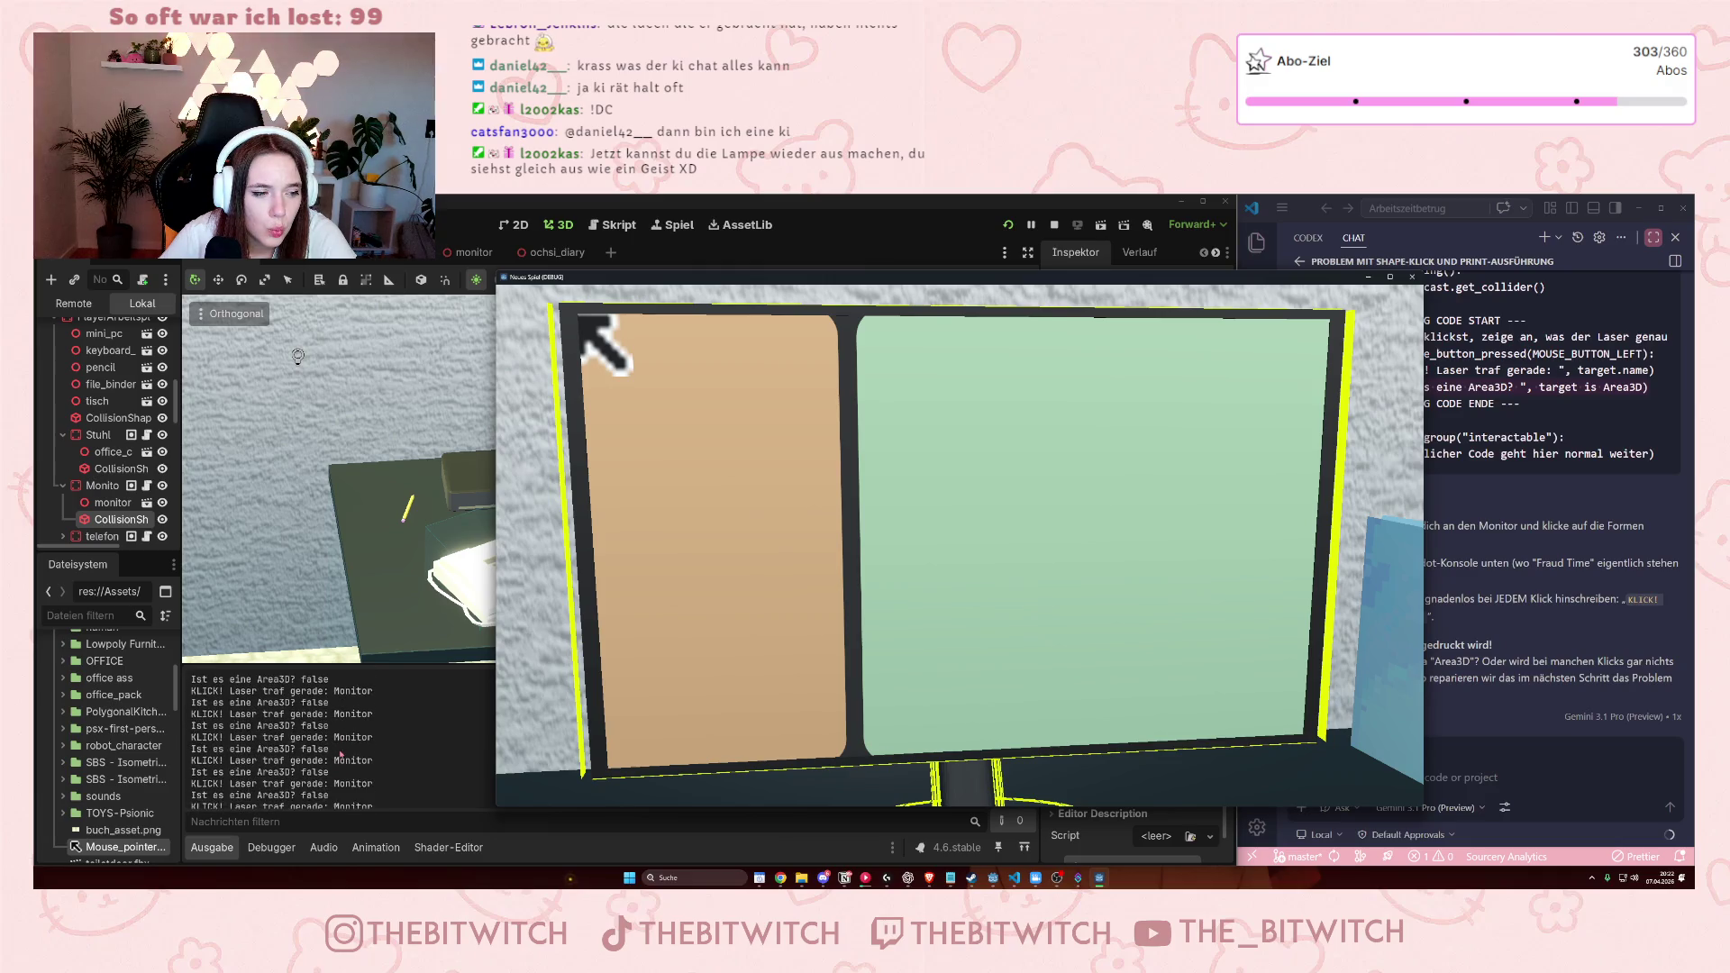
scroll(241, 740, "up", 2)
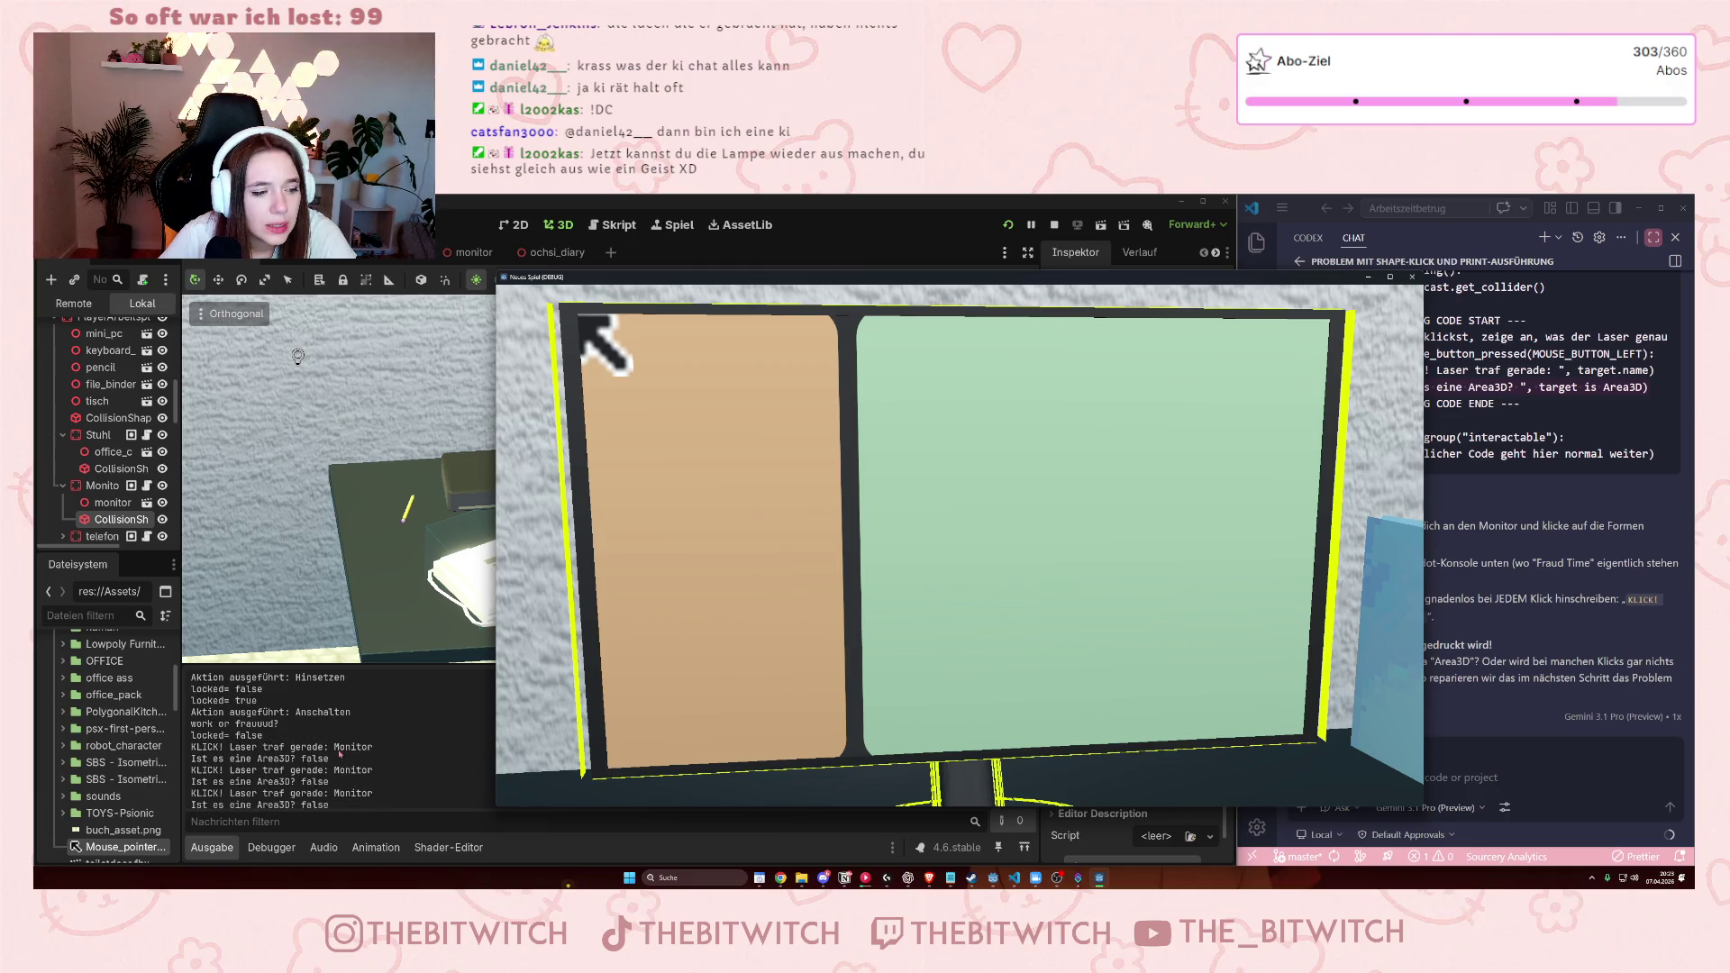
scroll(479, 700, "down", 5)
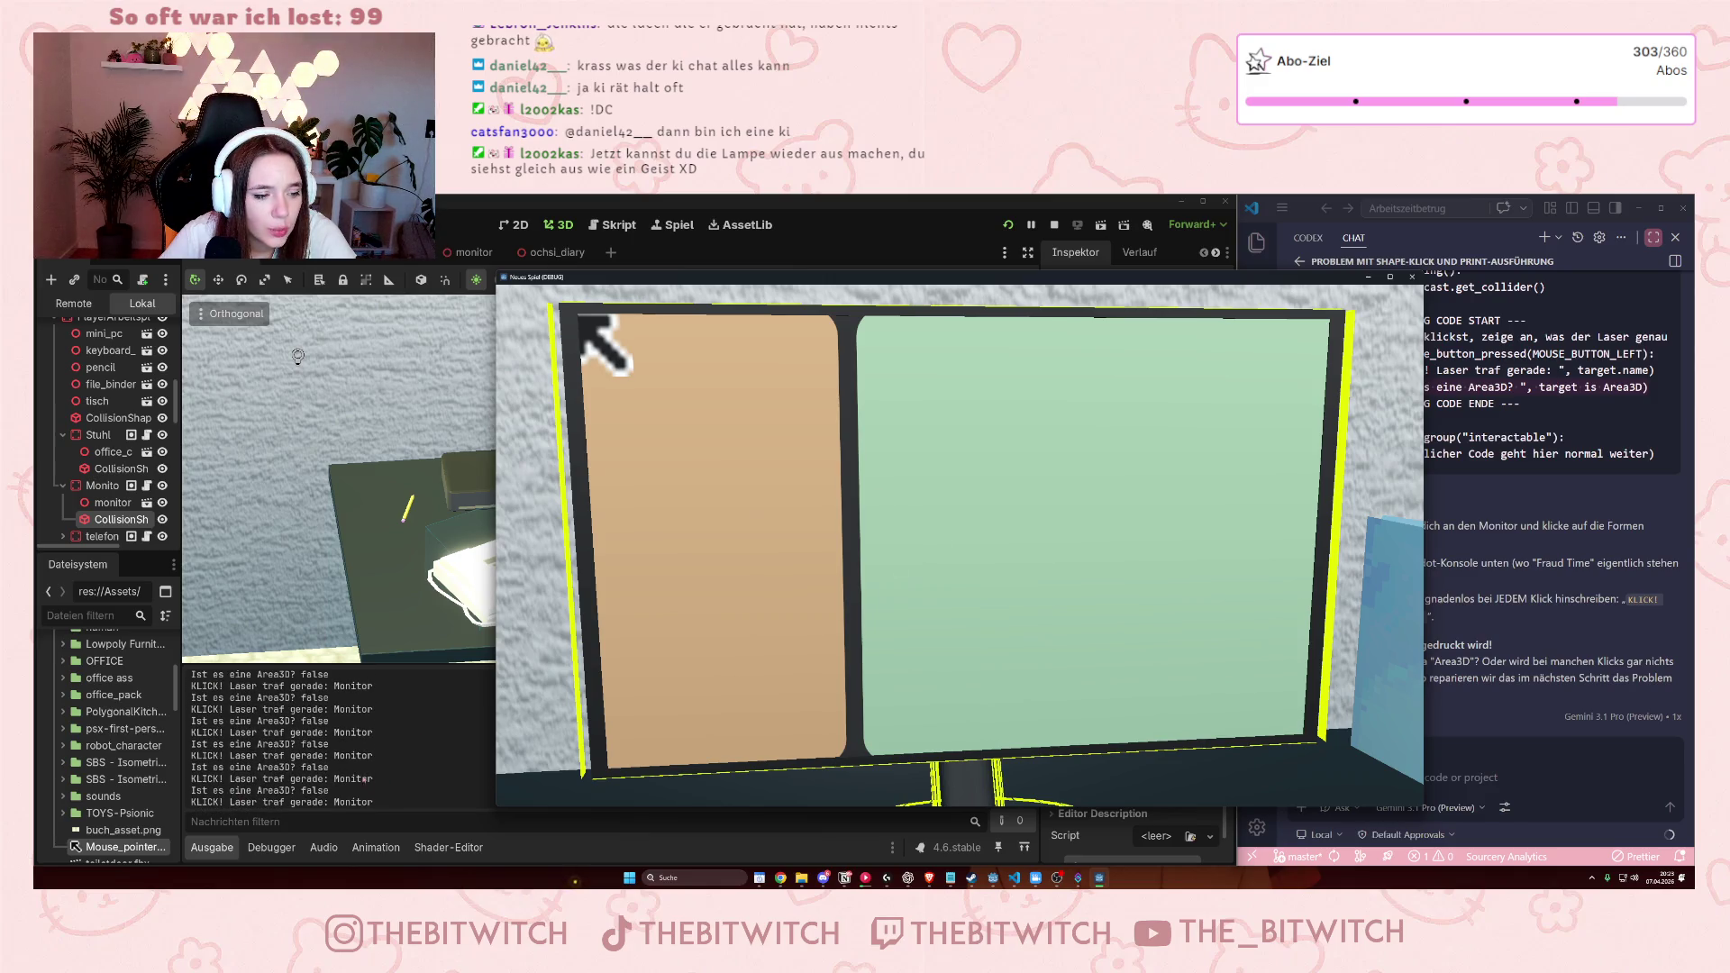
scroll(365, 771, "up", 2)
scroll(361, 765, "up", 1)
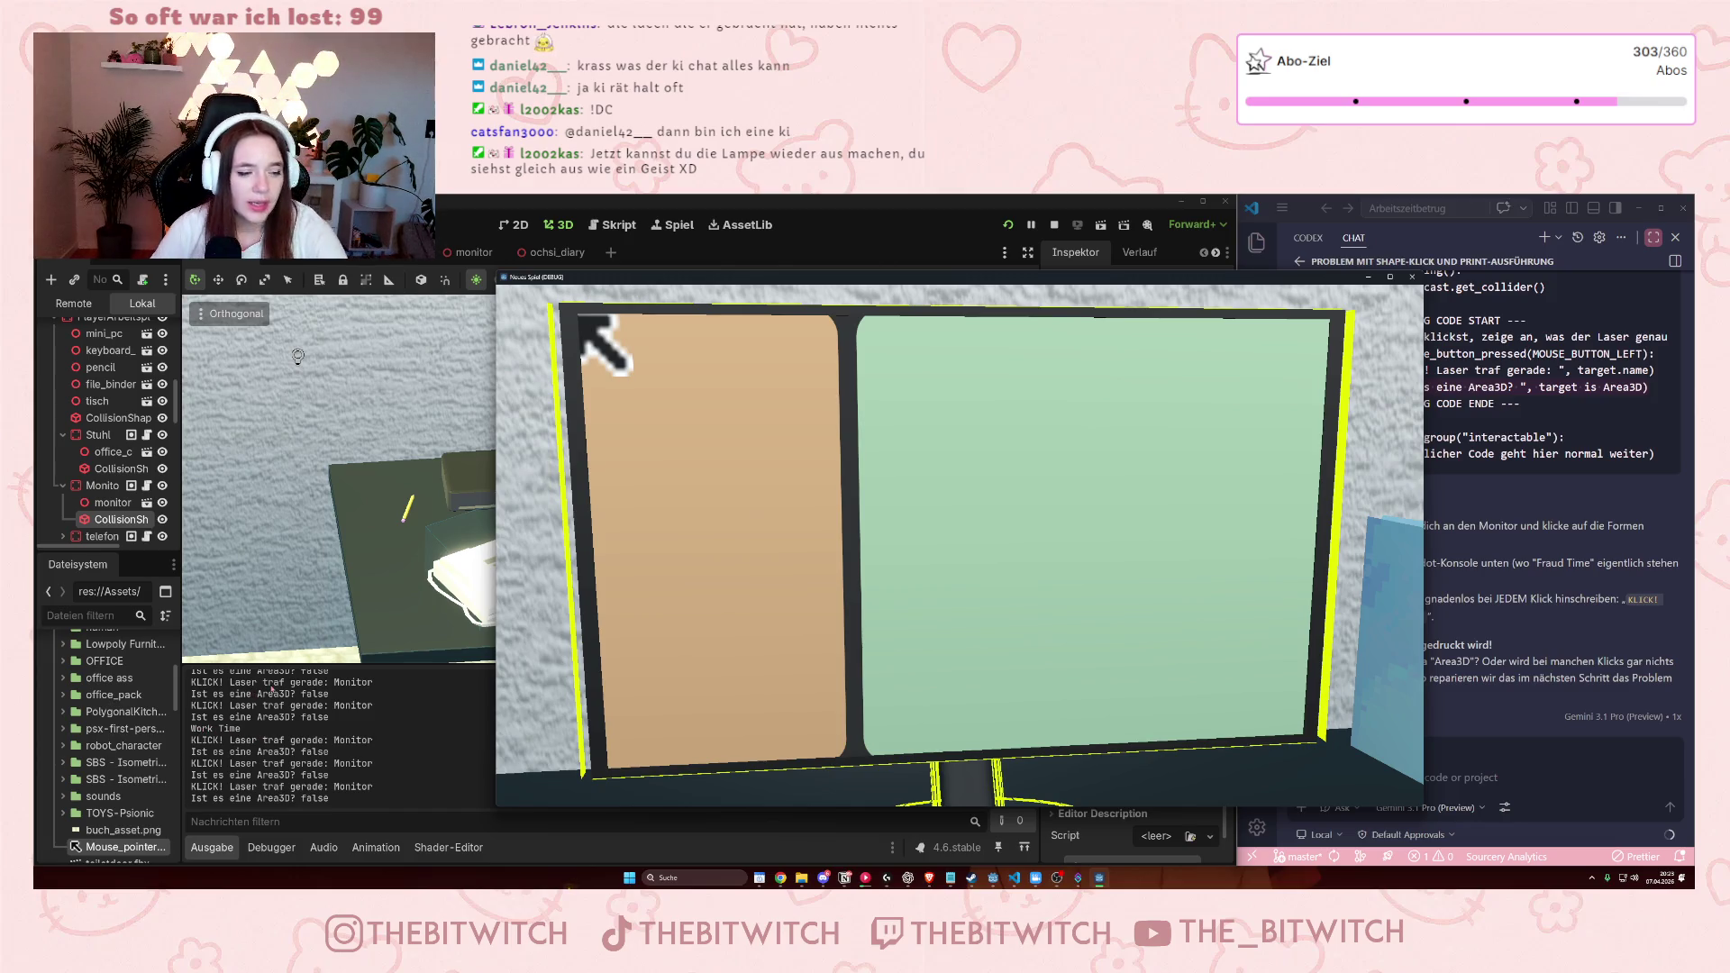
left_click(274, 714)
Select the 'Work Time' line in the Output panel, then click into the Gemini chat input.
left_click_drag(240, 728, 190, 729)
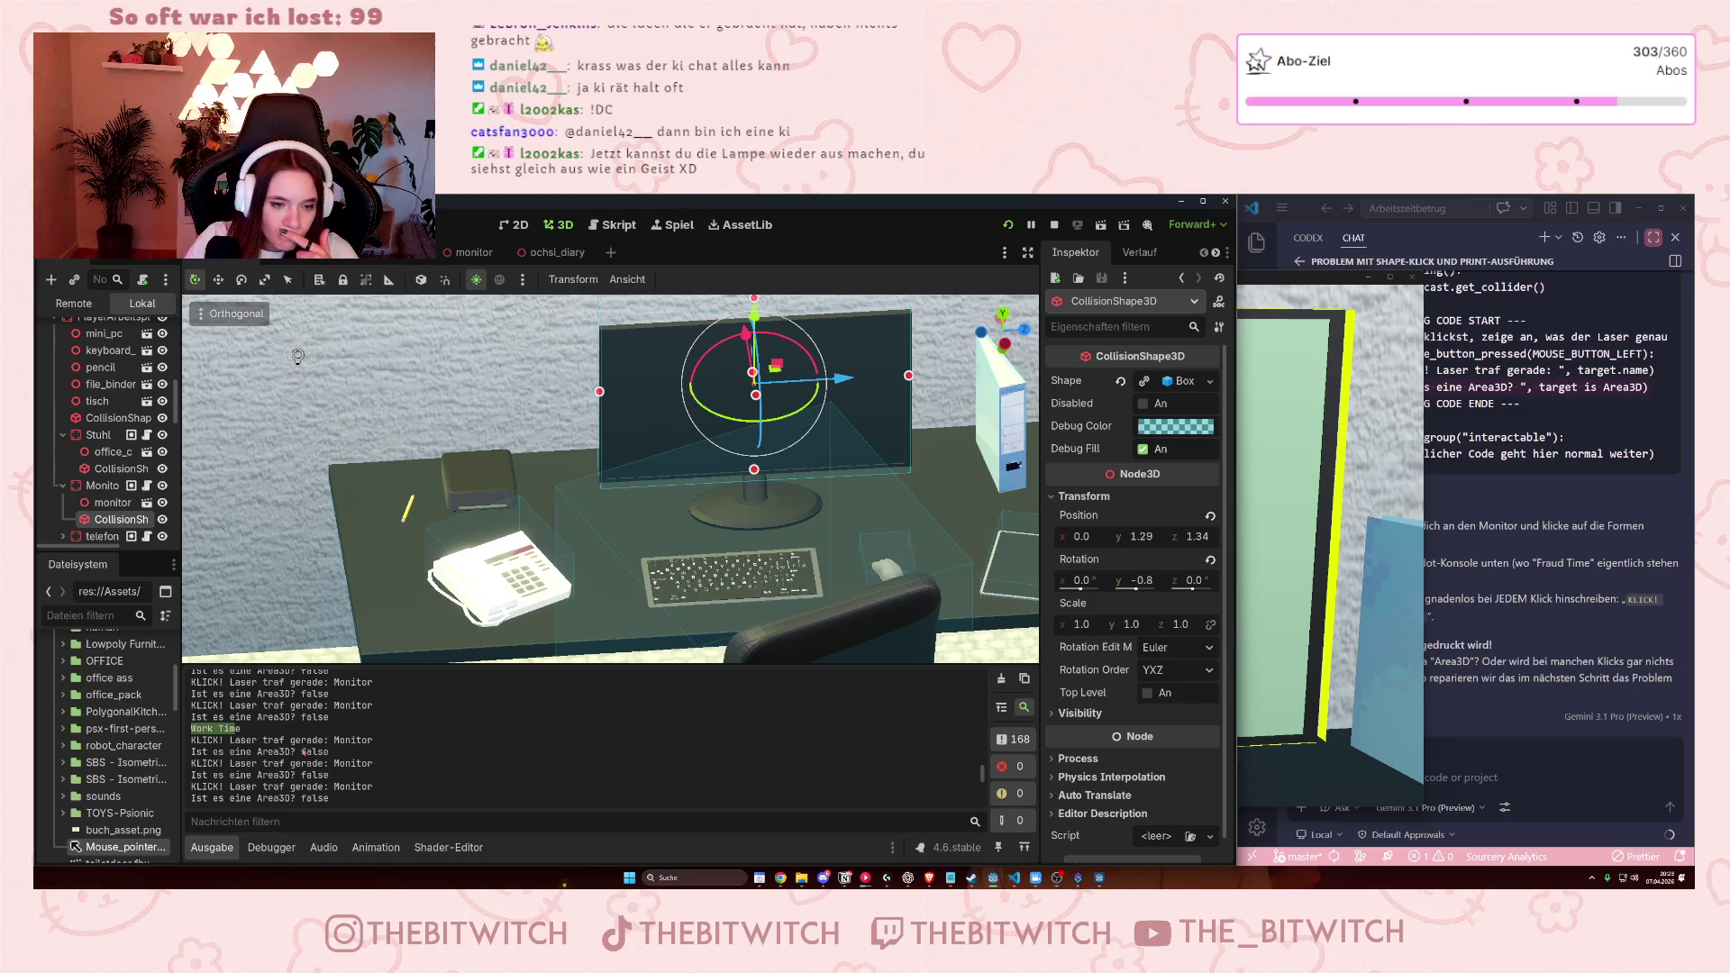
left_click(1565, 783)
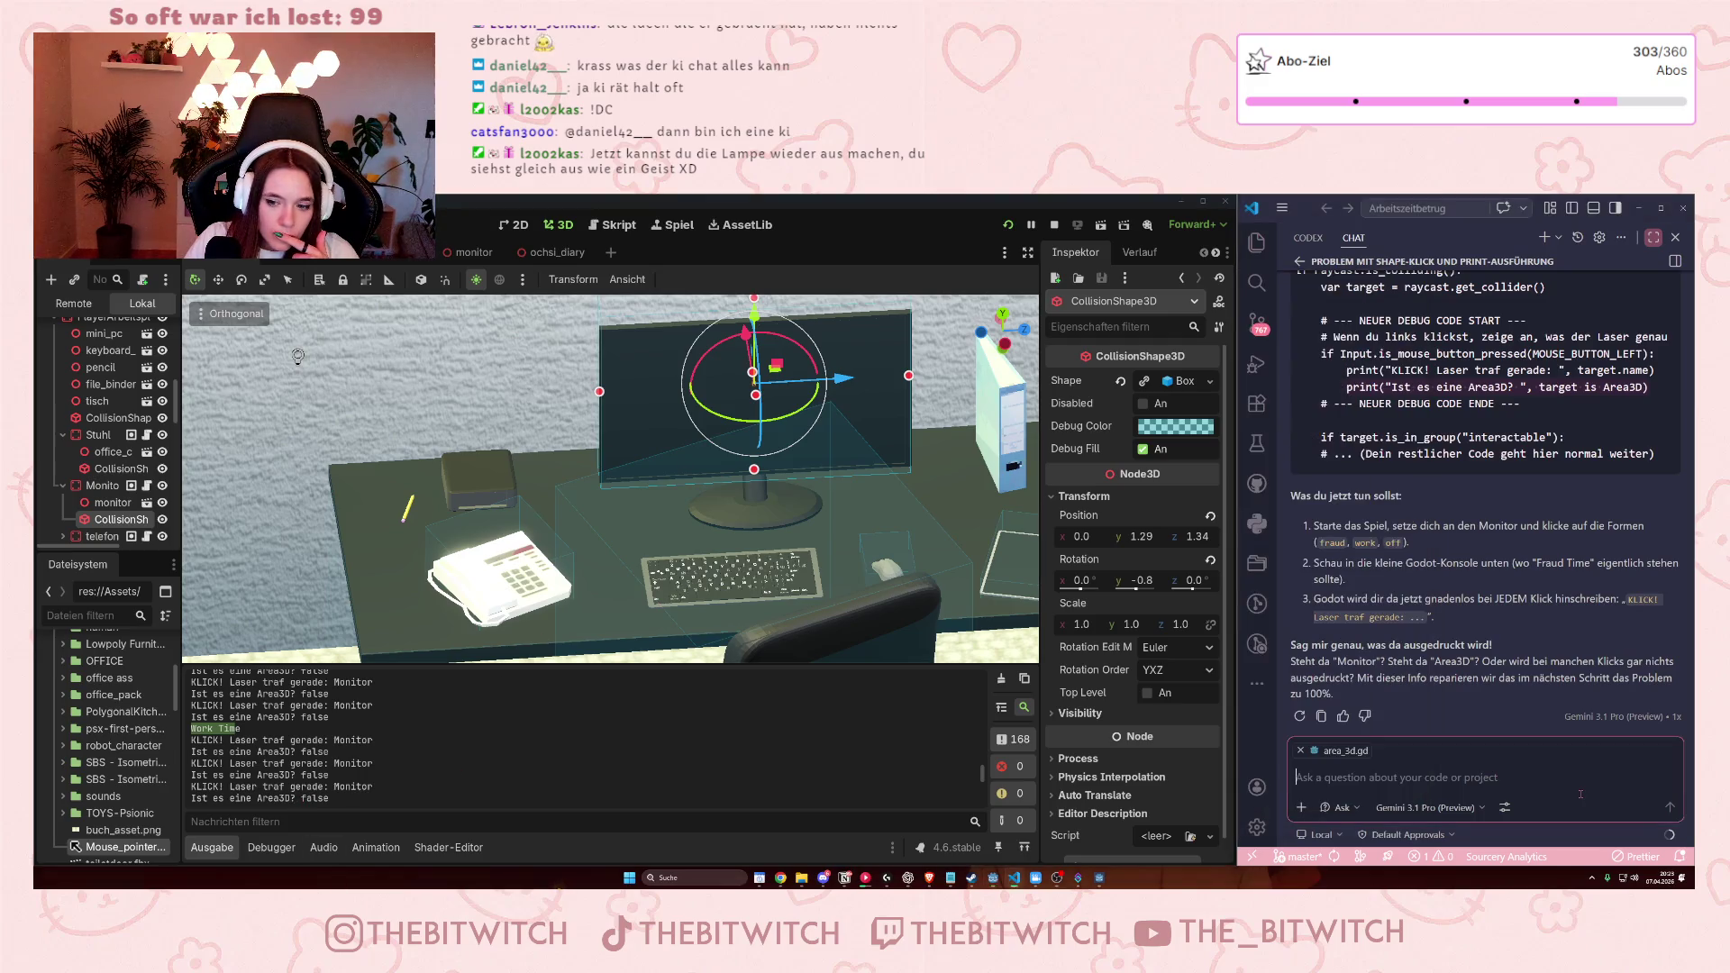
Report to Gemini that clicks always print Area3D false, though Work Time printed once.
type("sie sagt im")
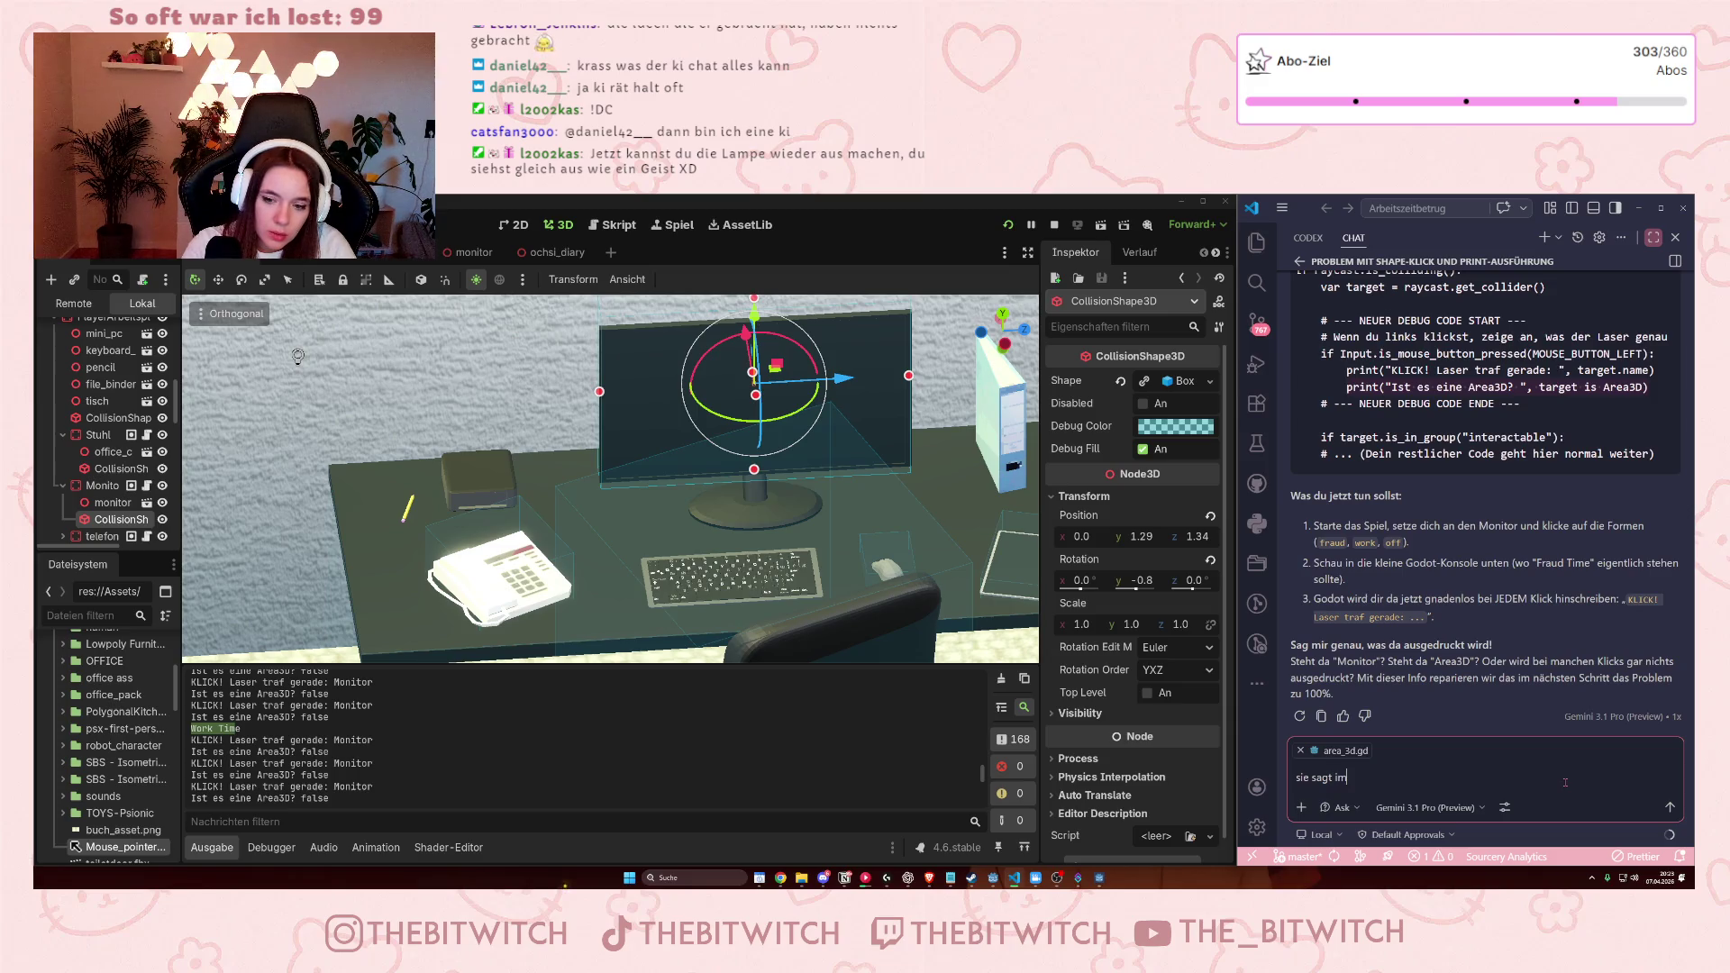
type("mer")
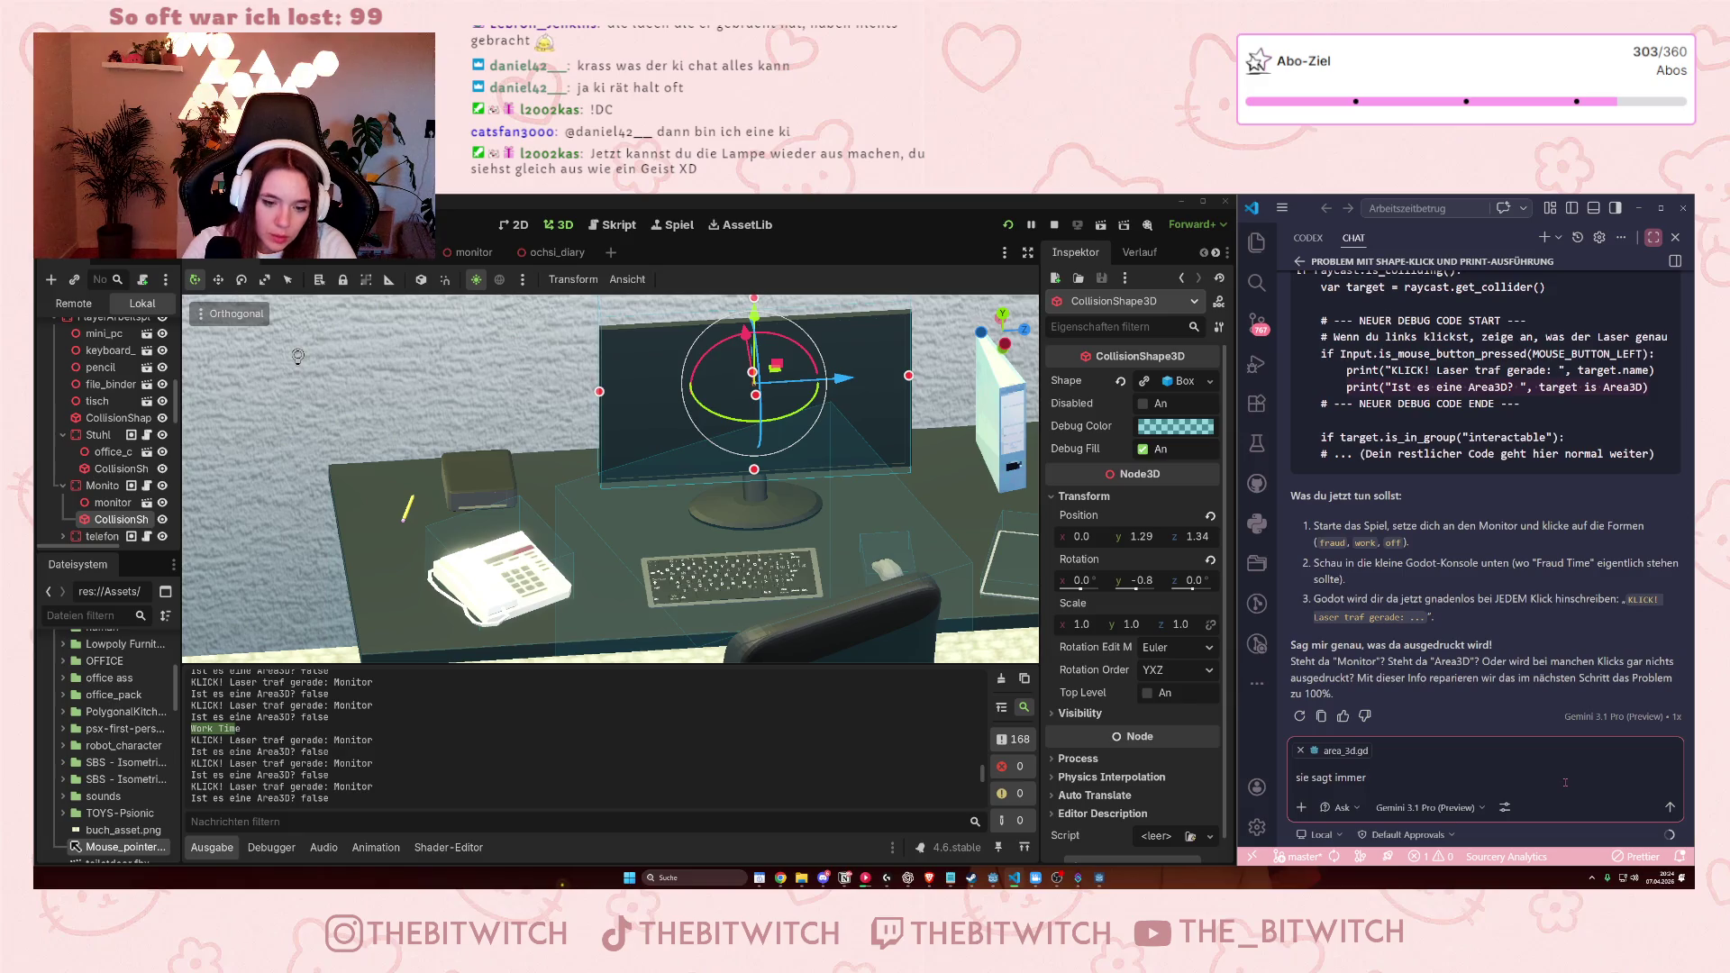
type("Area3d false, auch")
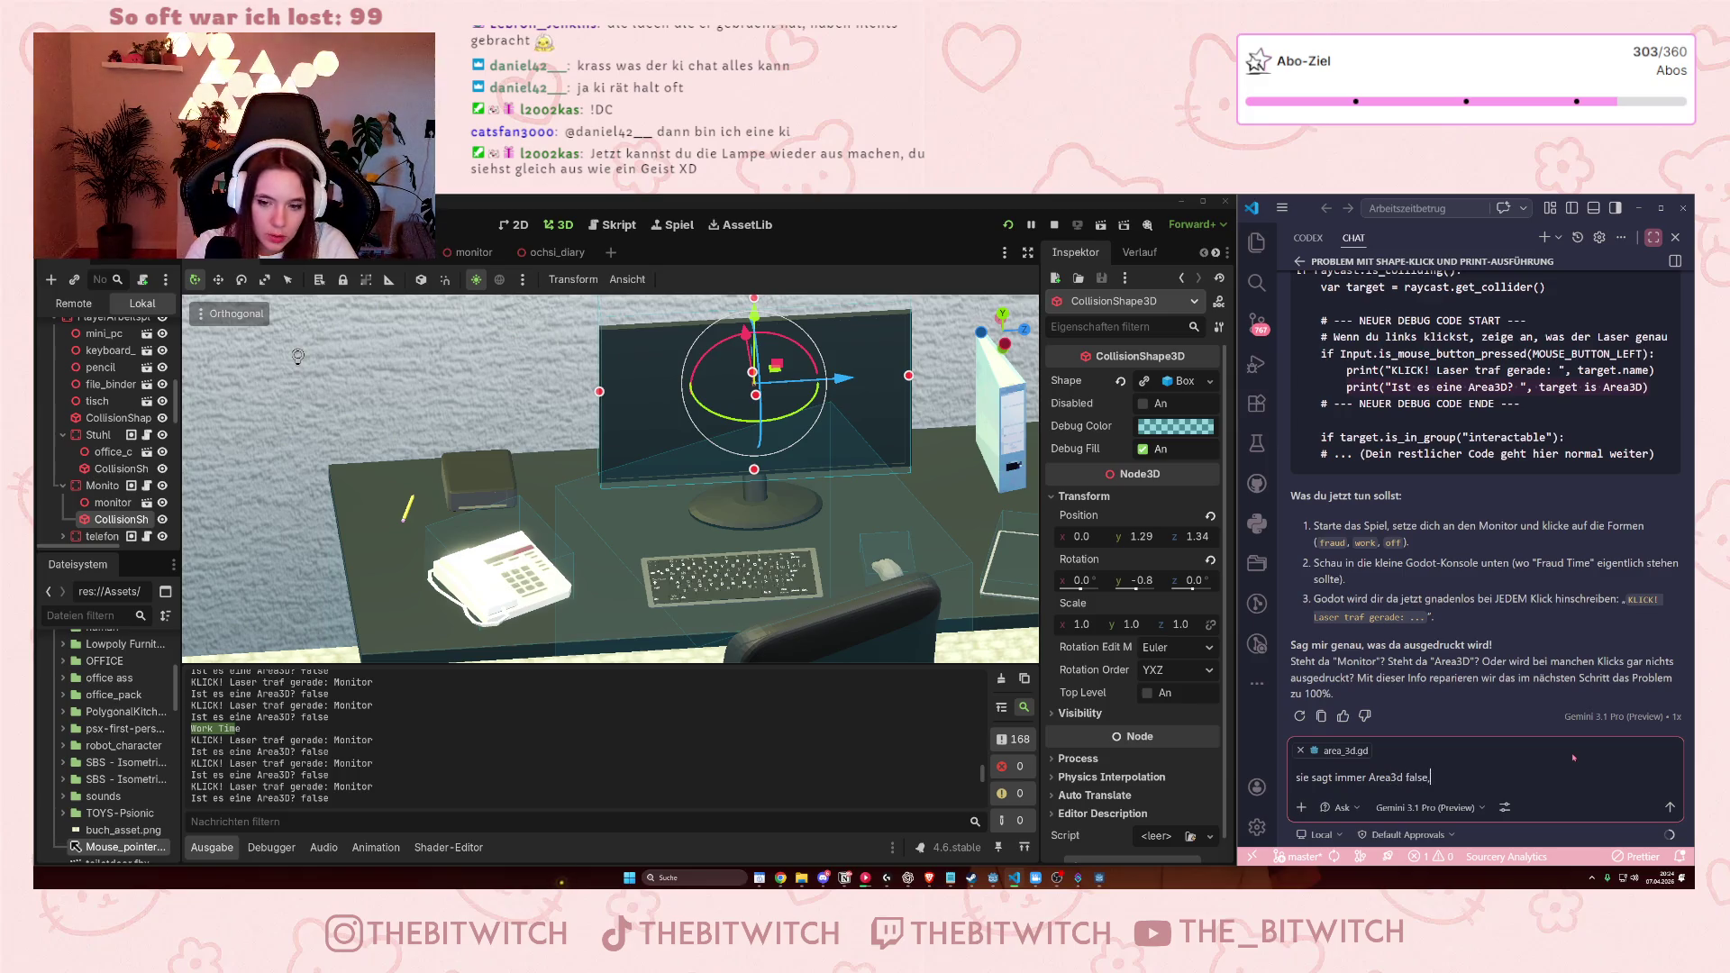
type(" wenn ")
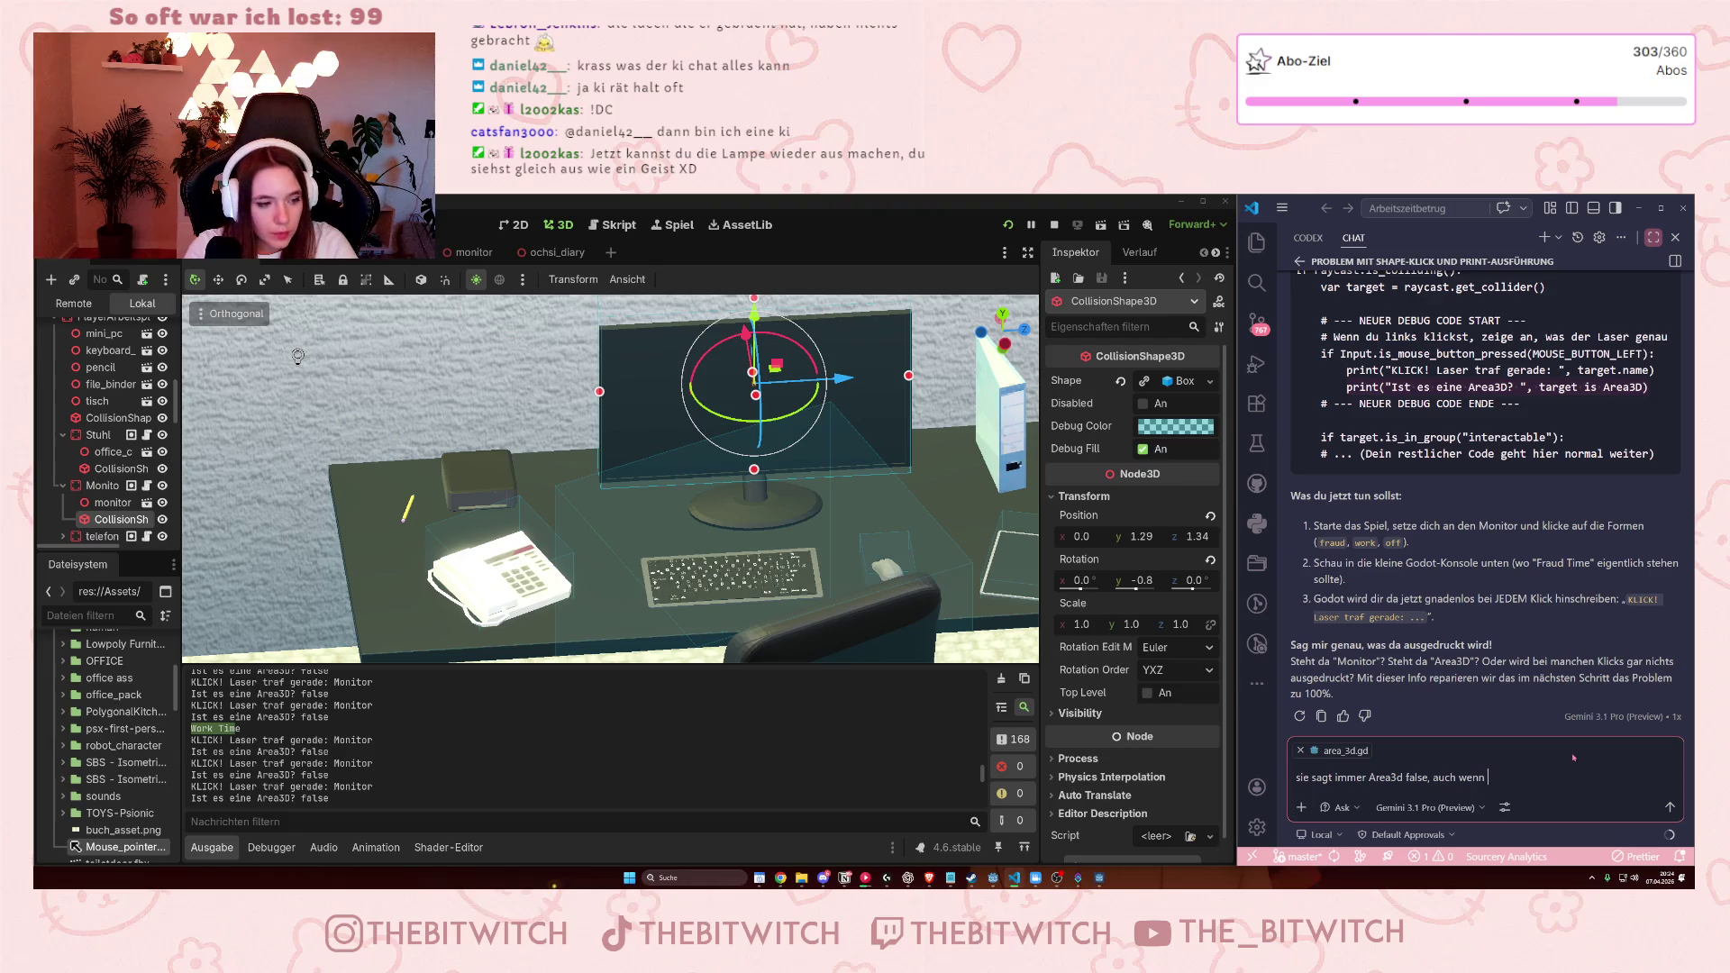
type("work time ")
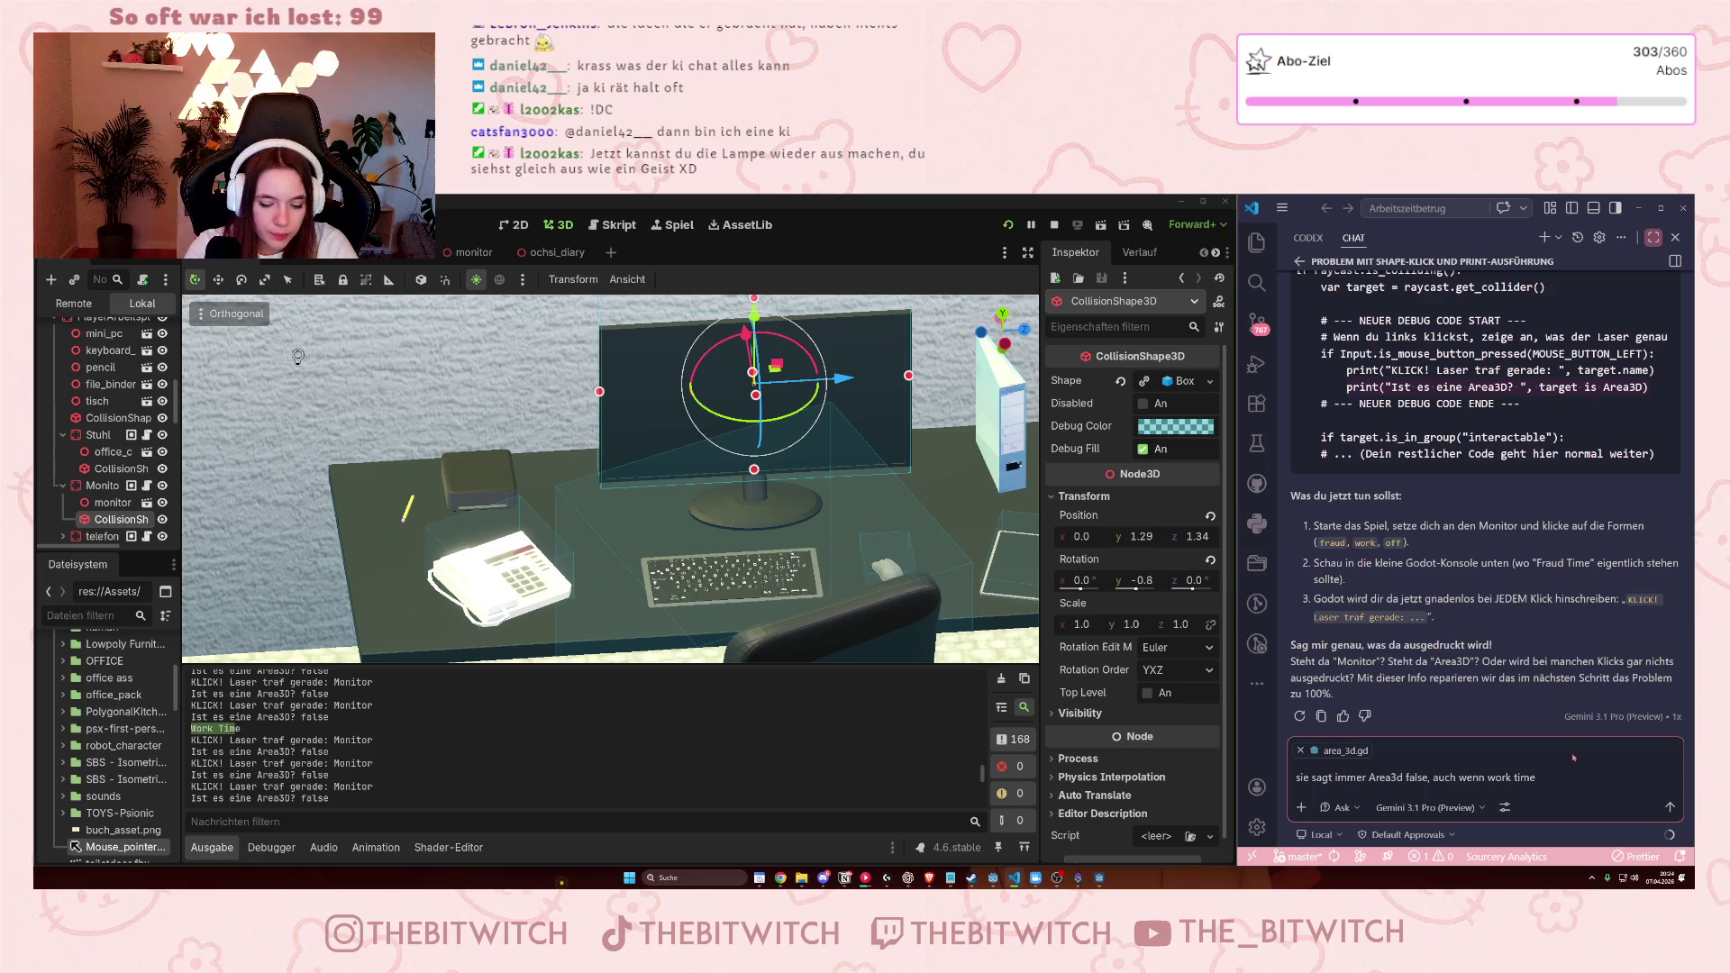
type("einmal ge")
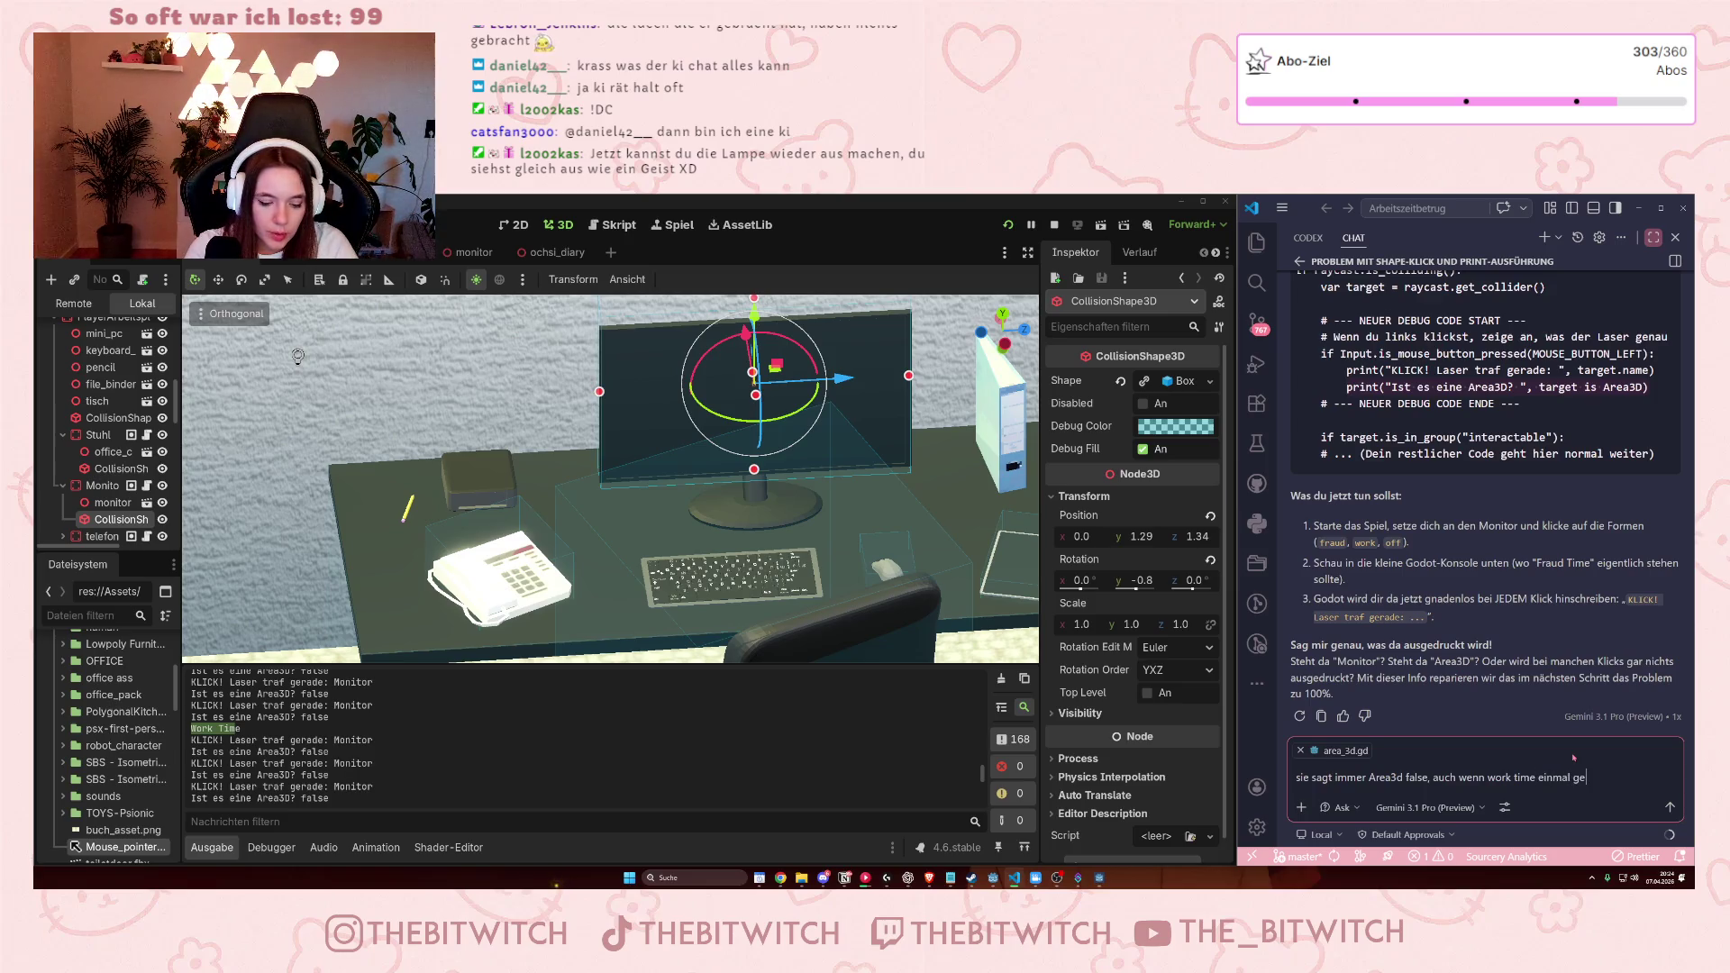
type("printet")
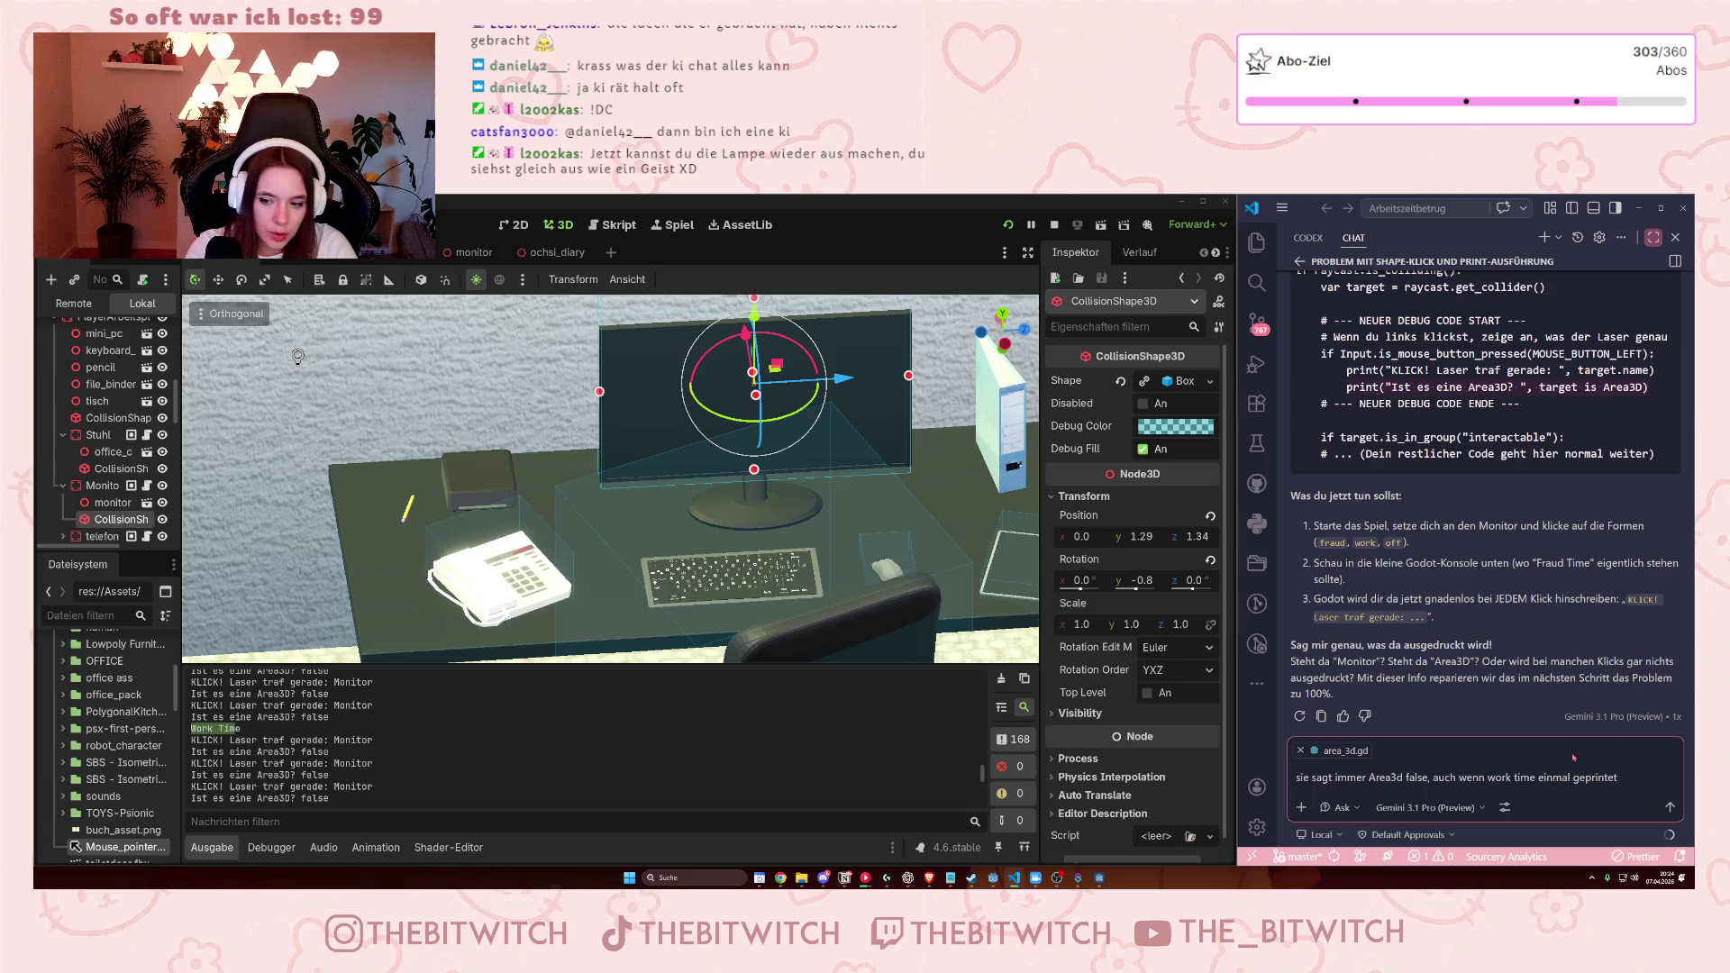
type(" wird (i")
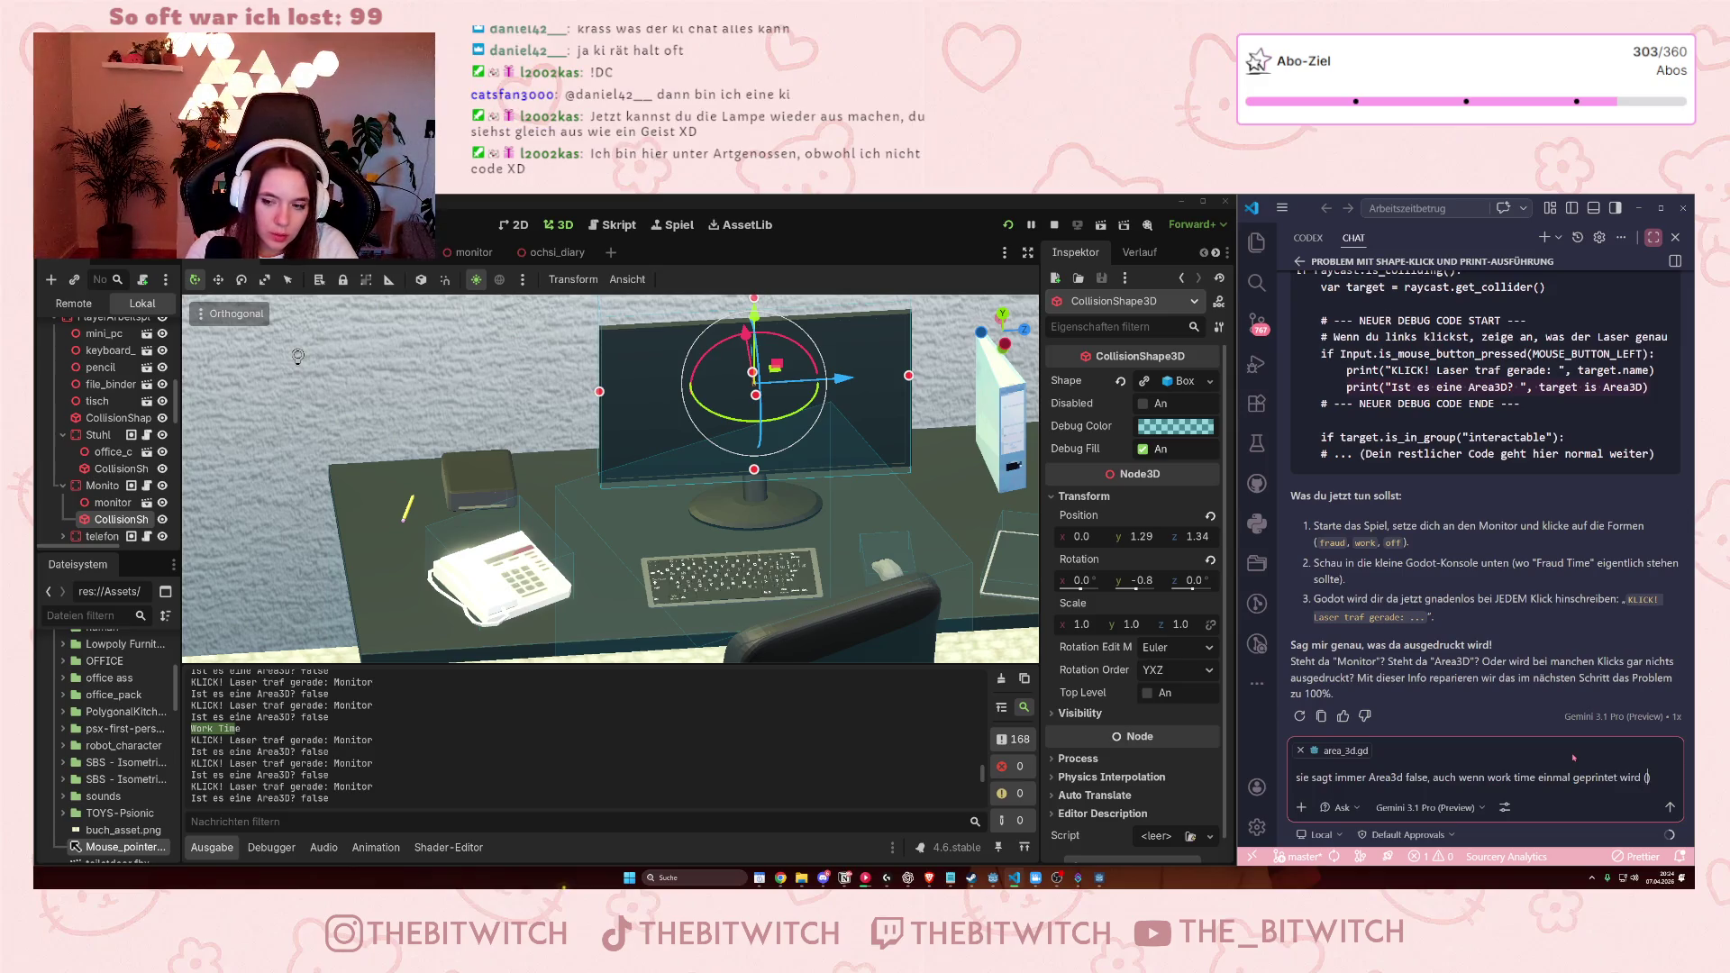
type("n einem s")
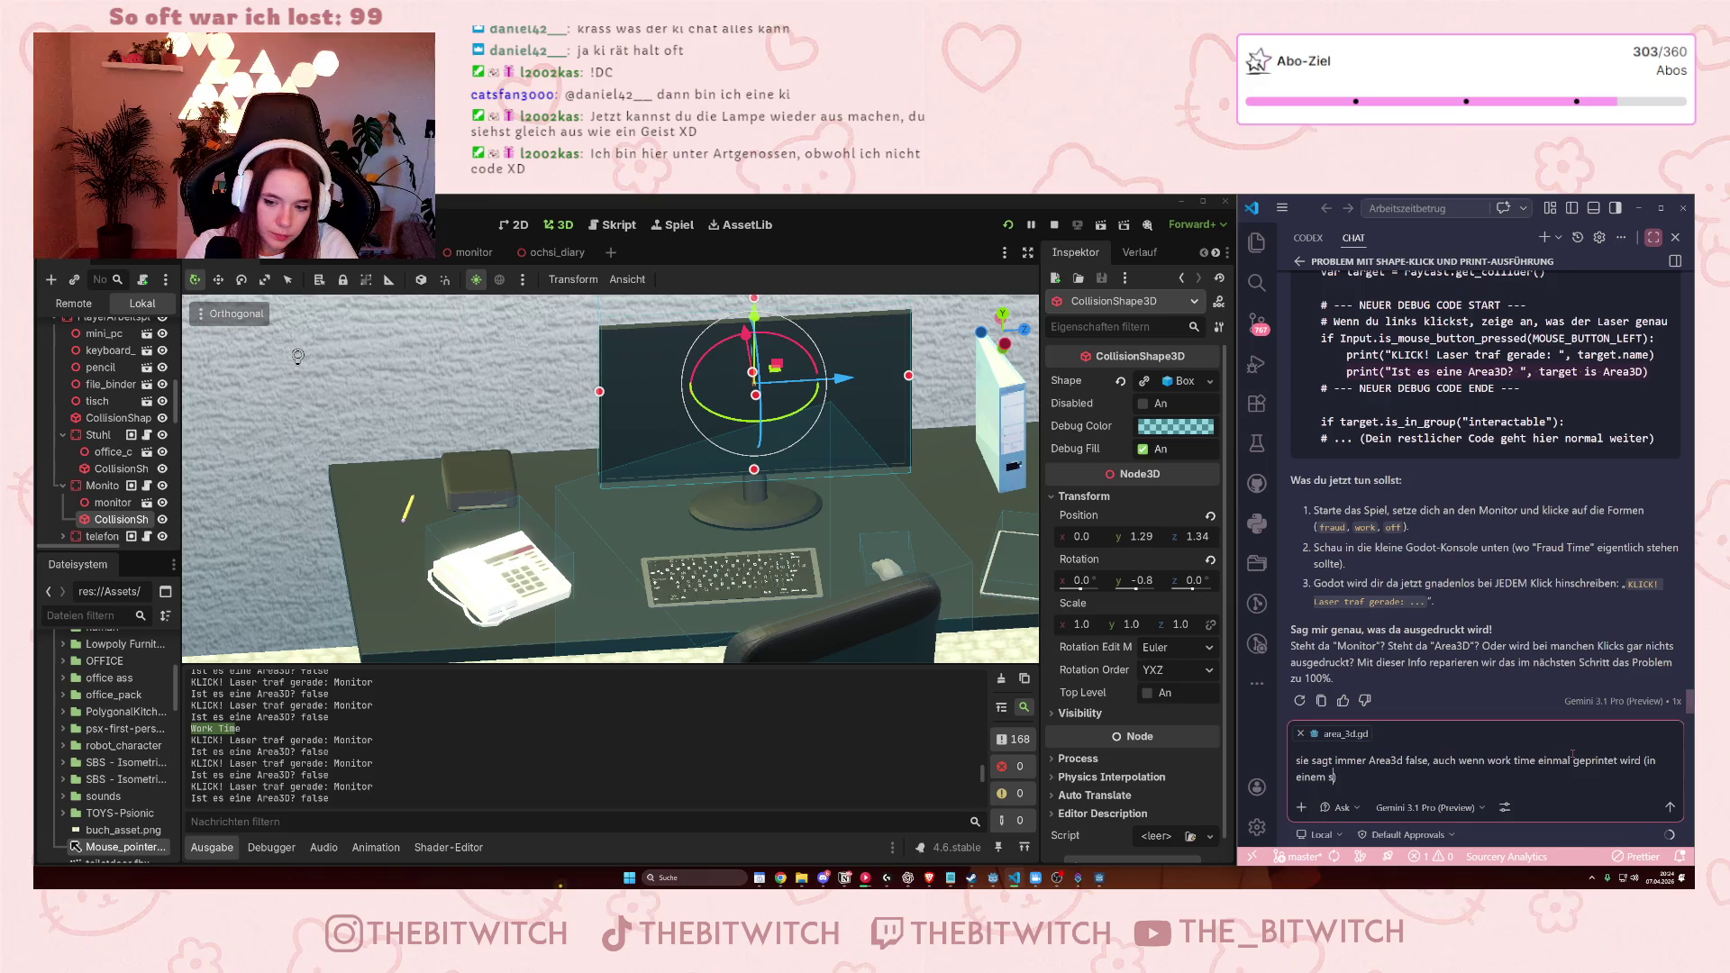
type("ehr kleinen ")
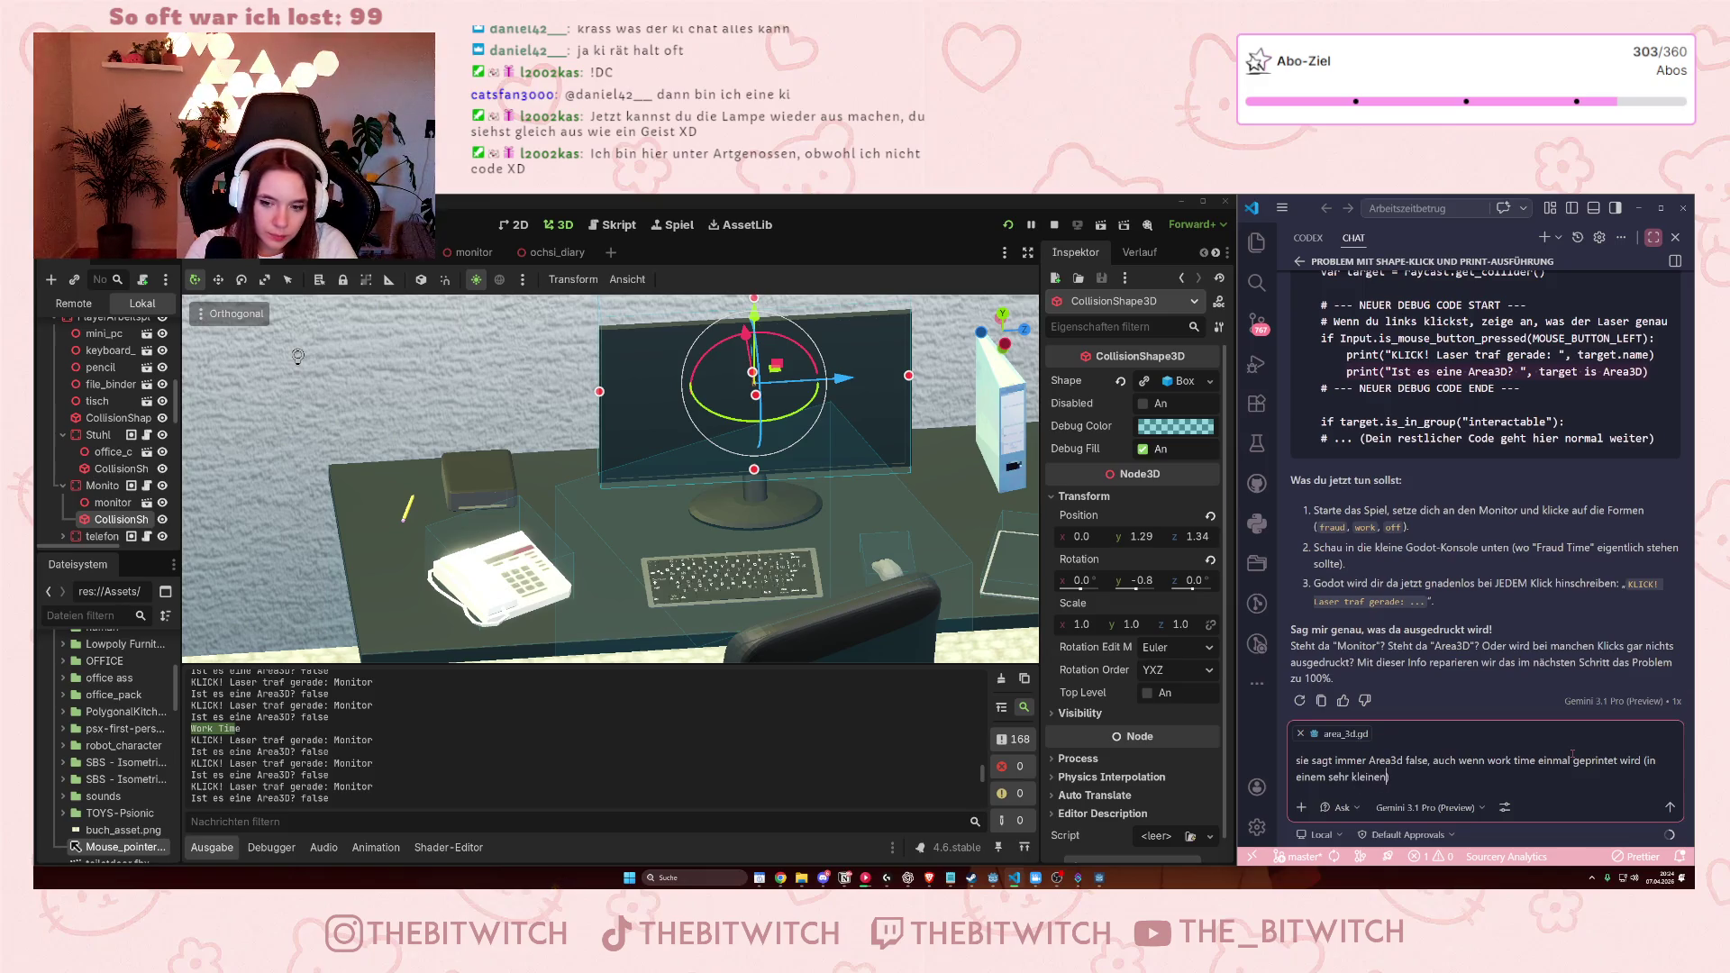
type("klick-b")
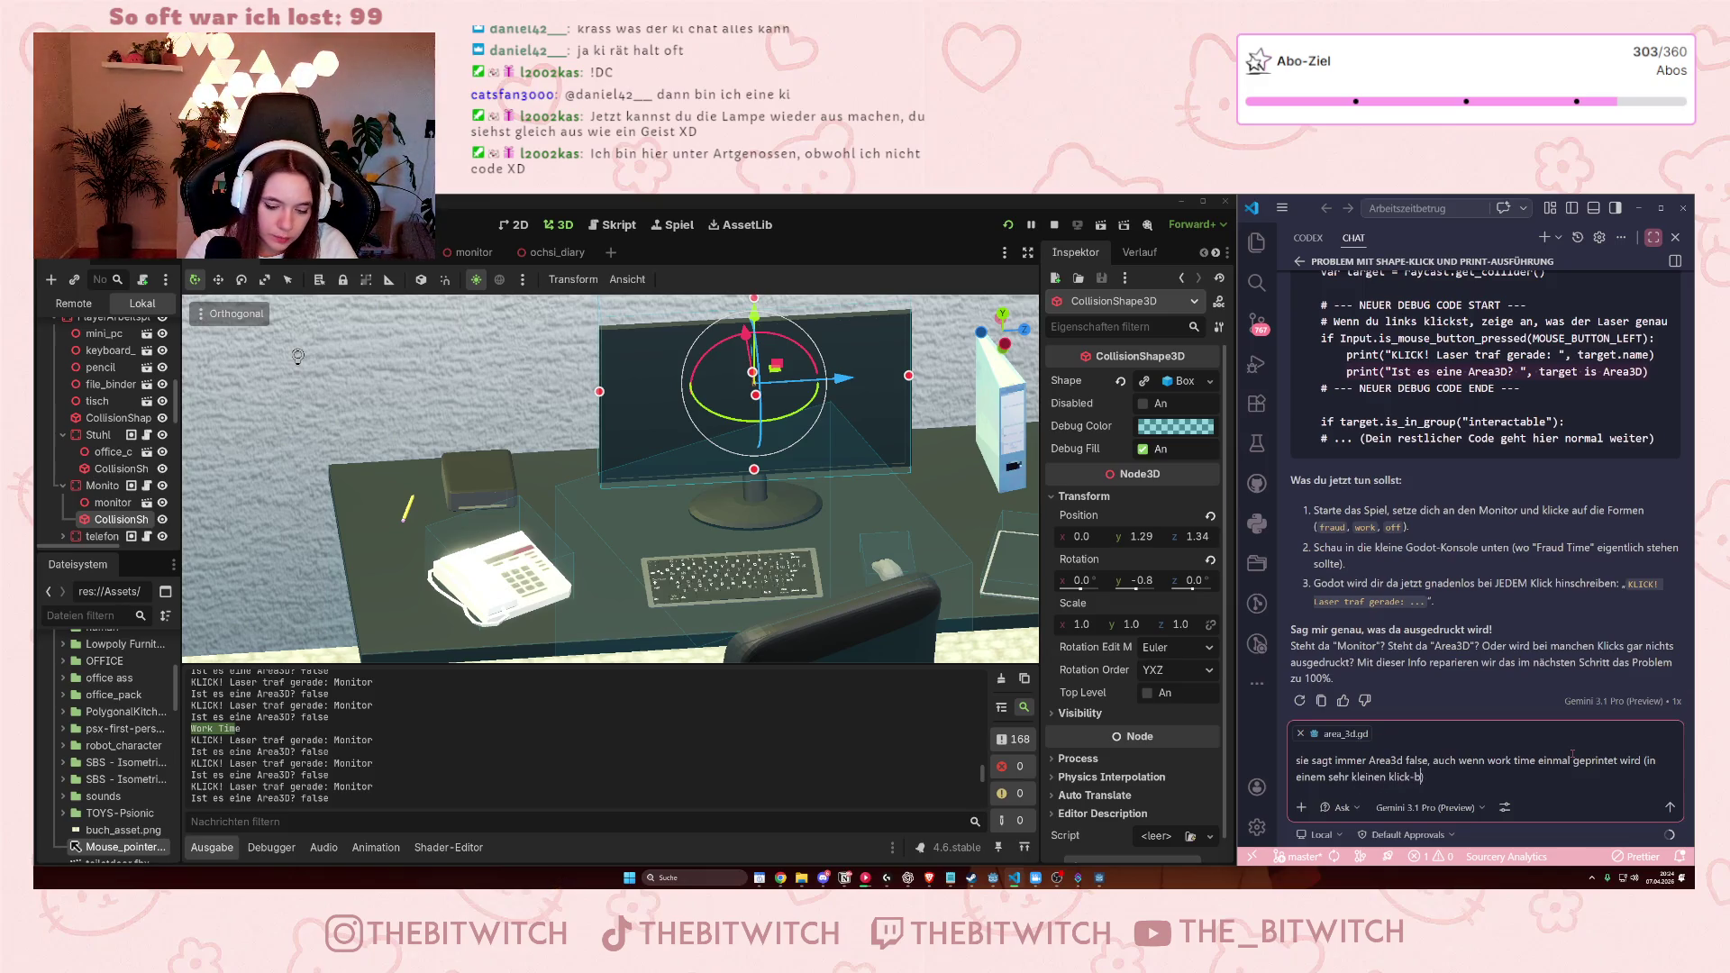
type("ereich klappt es).")
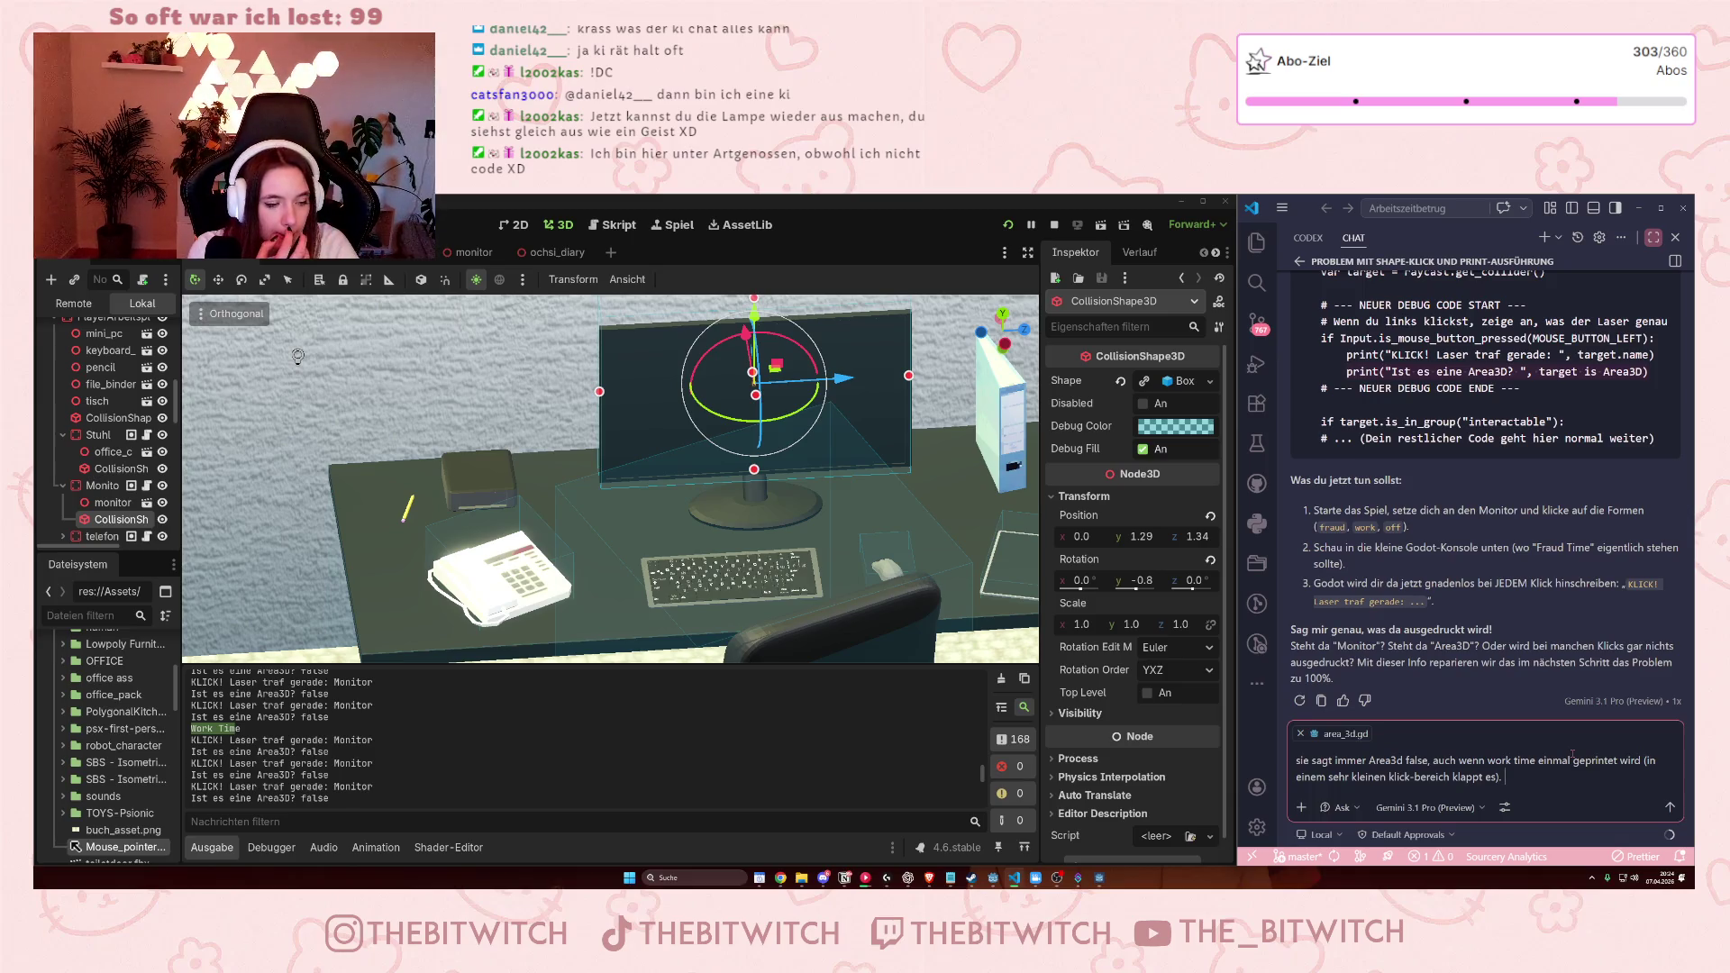
type(" Es")
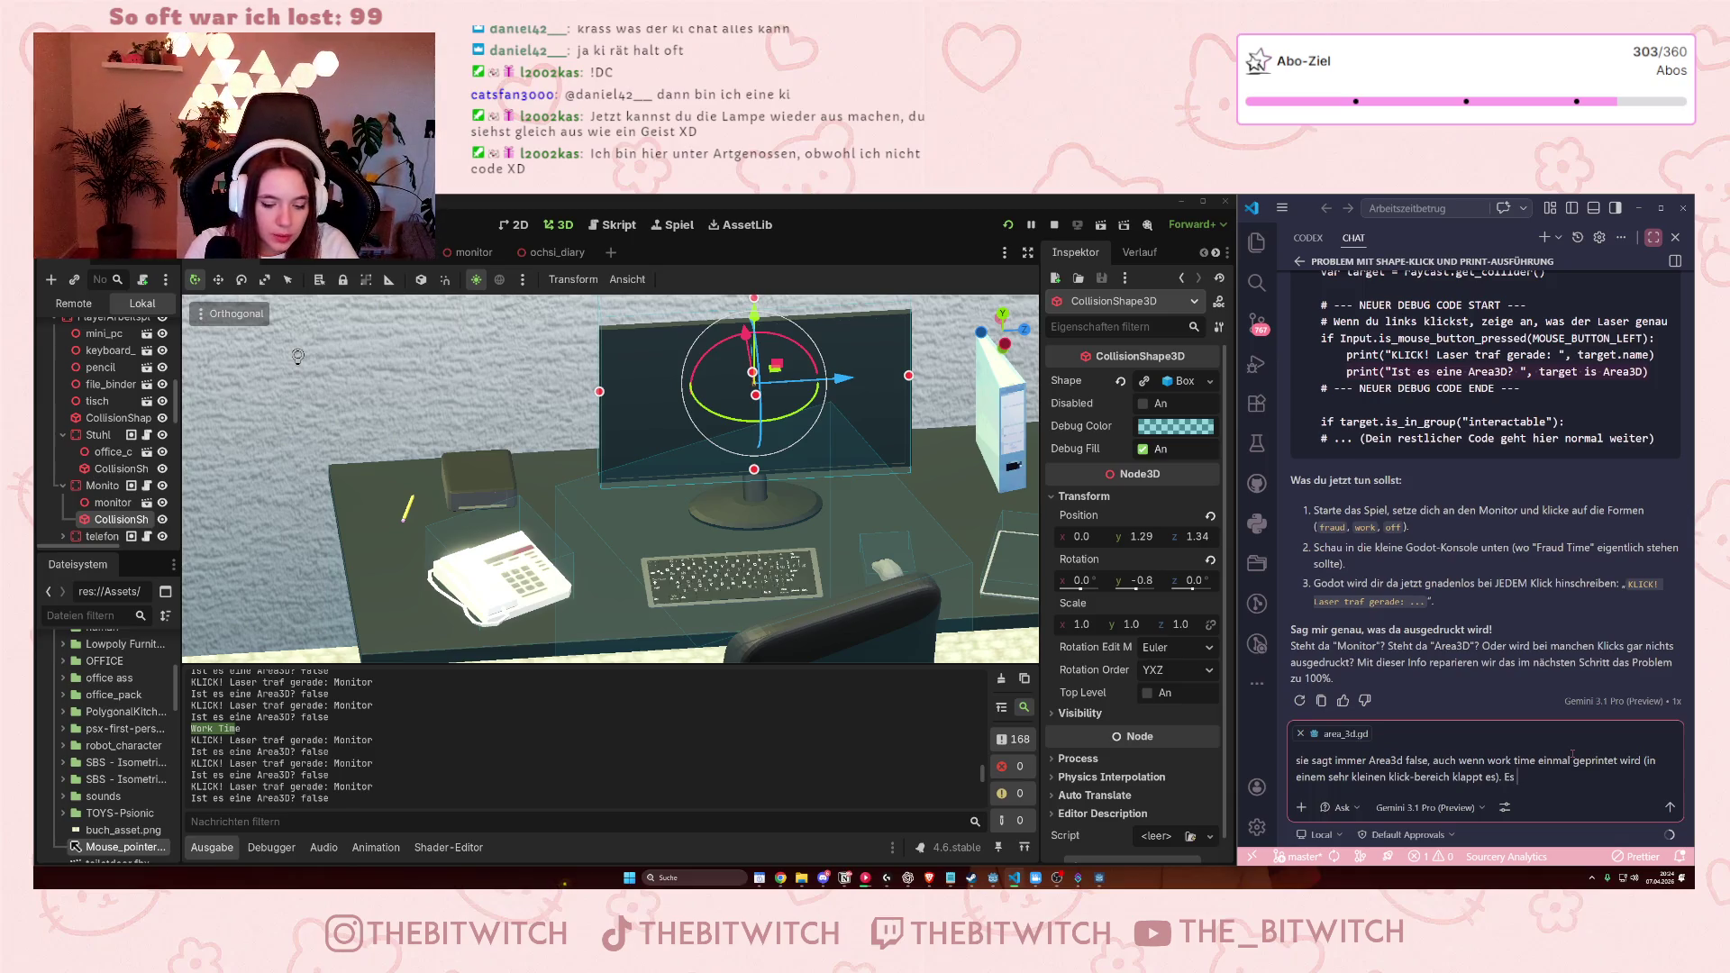
type(" wird immer mon")
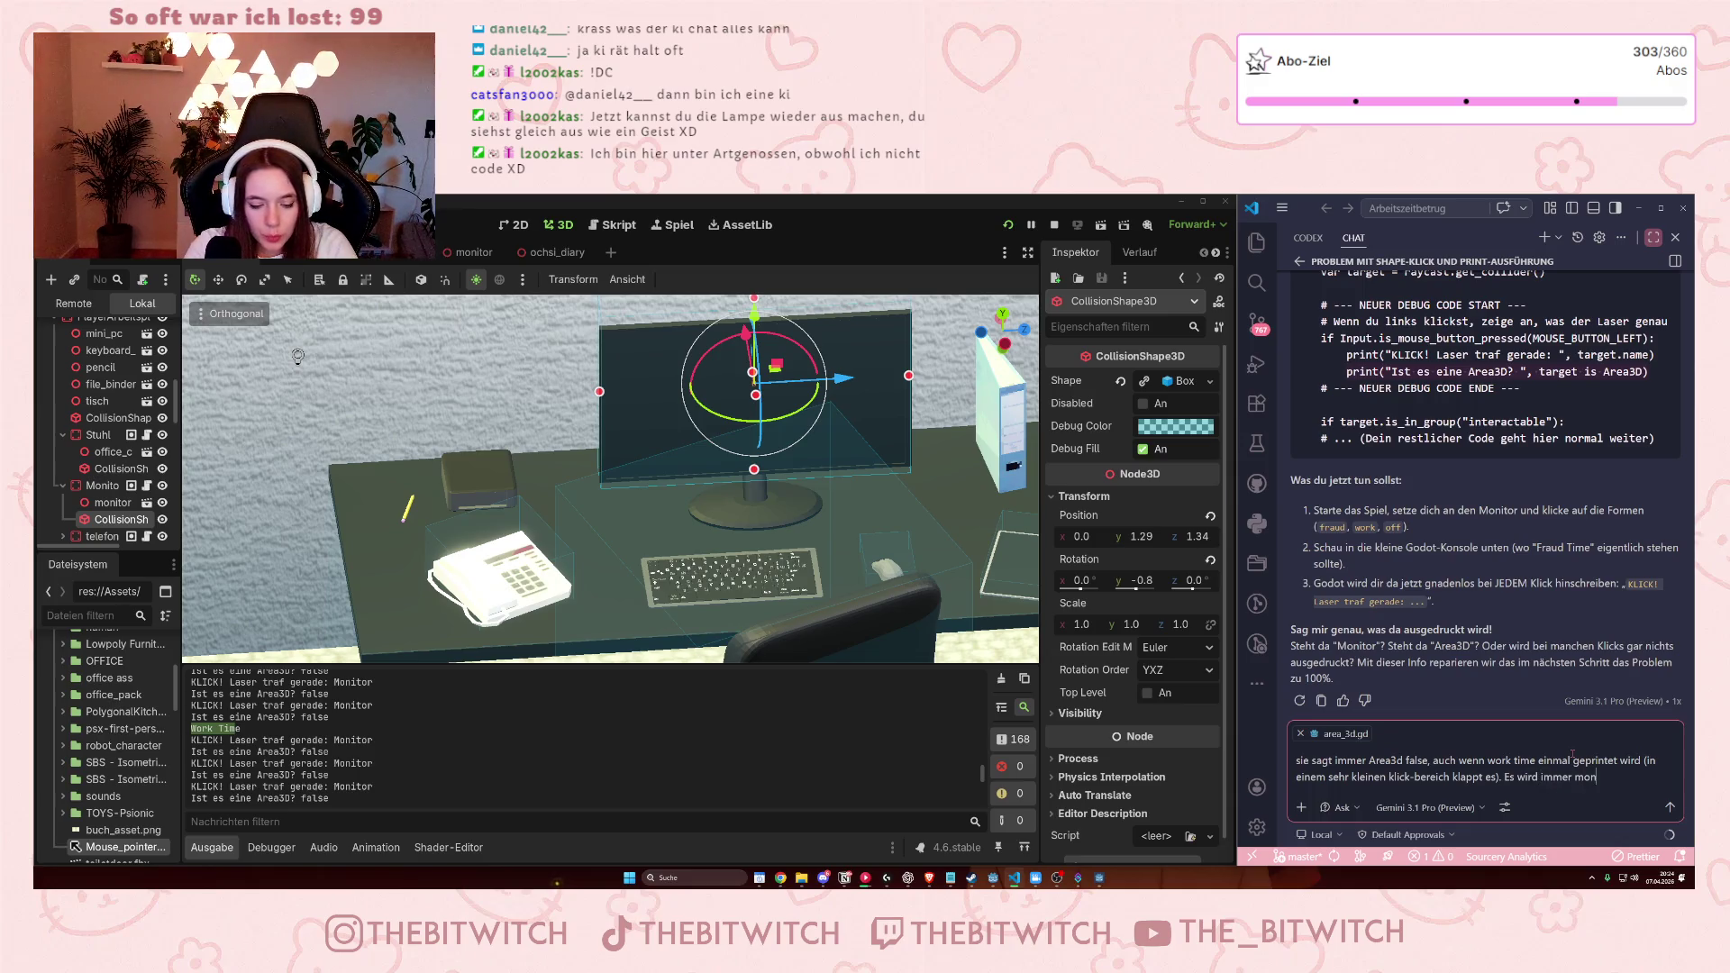
type("itor und are")
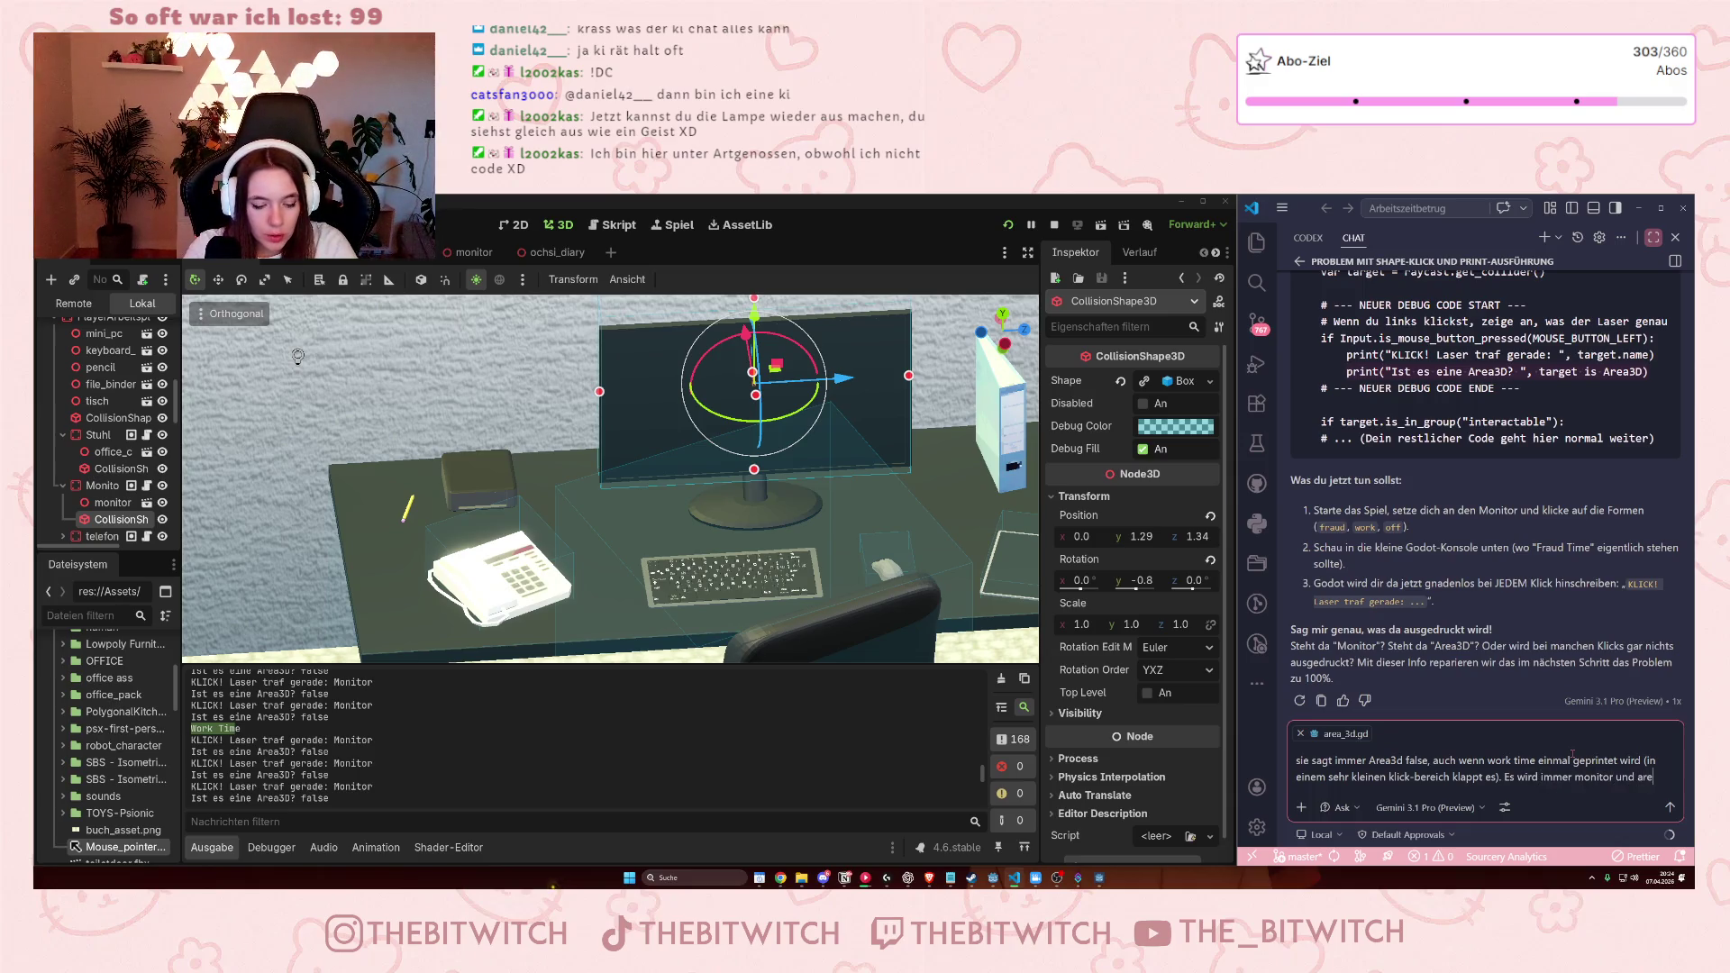
type("a3d false")
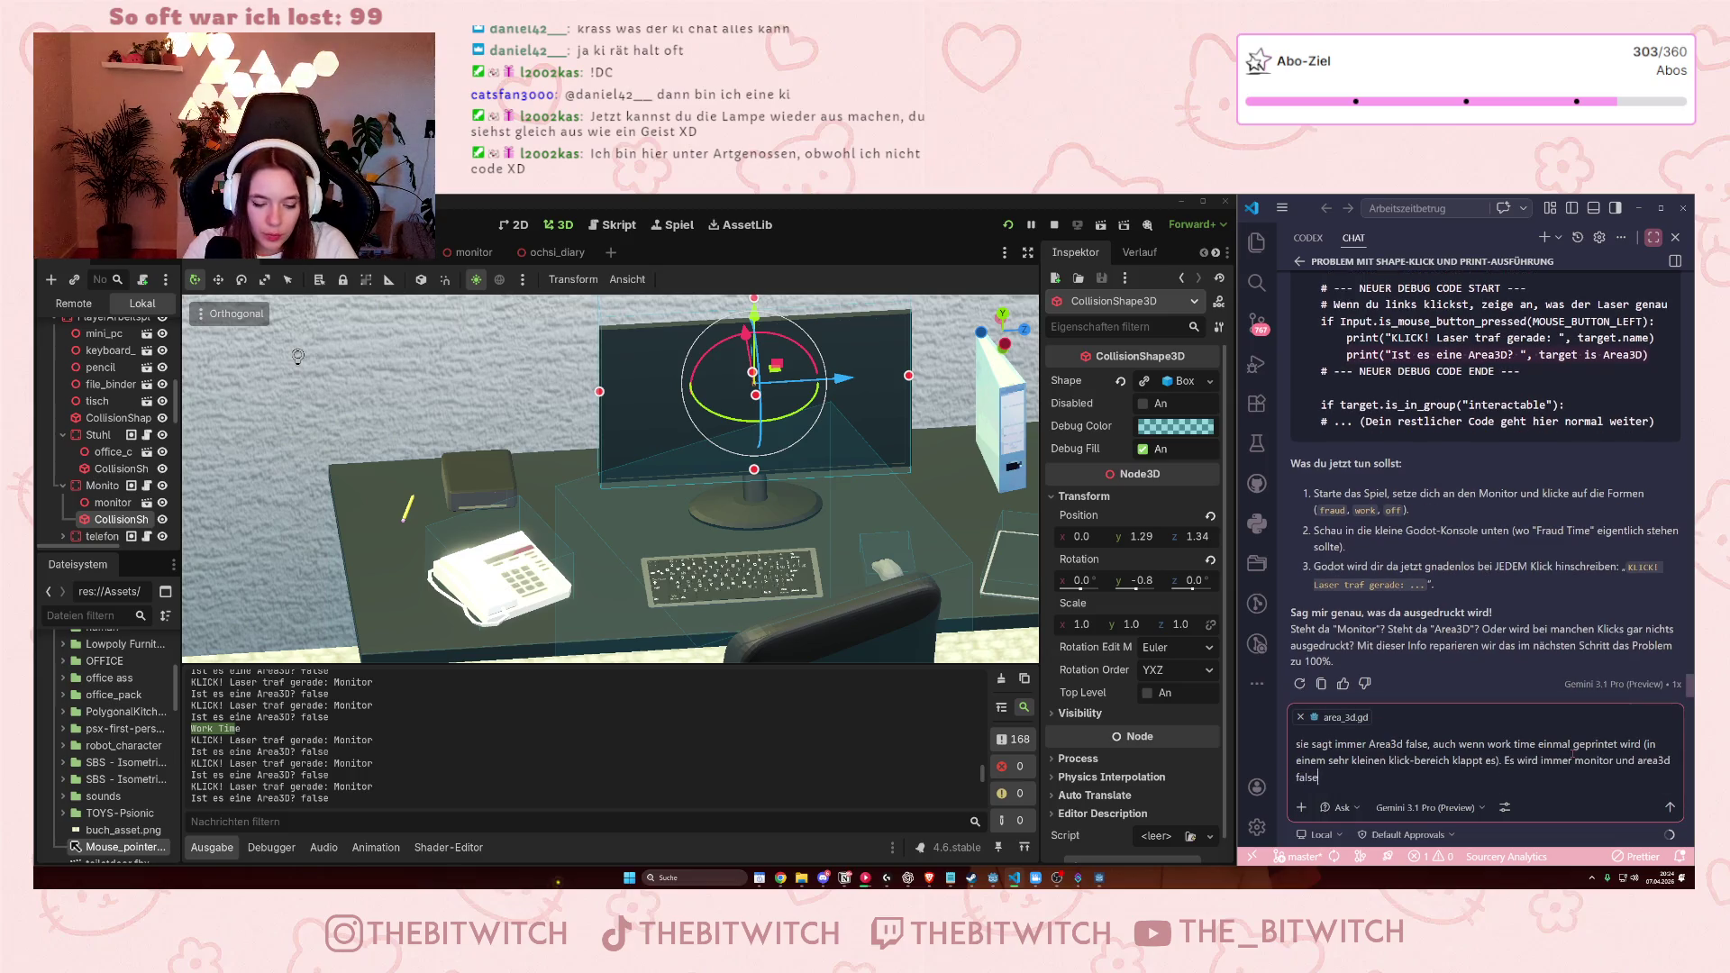
type(" ausgegeben")
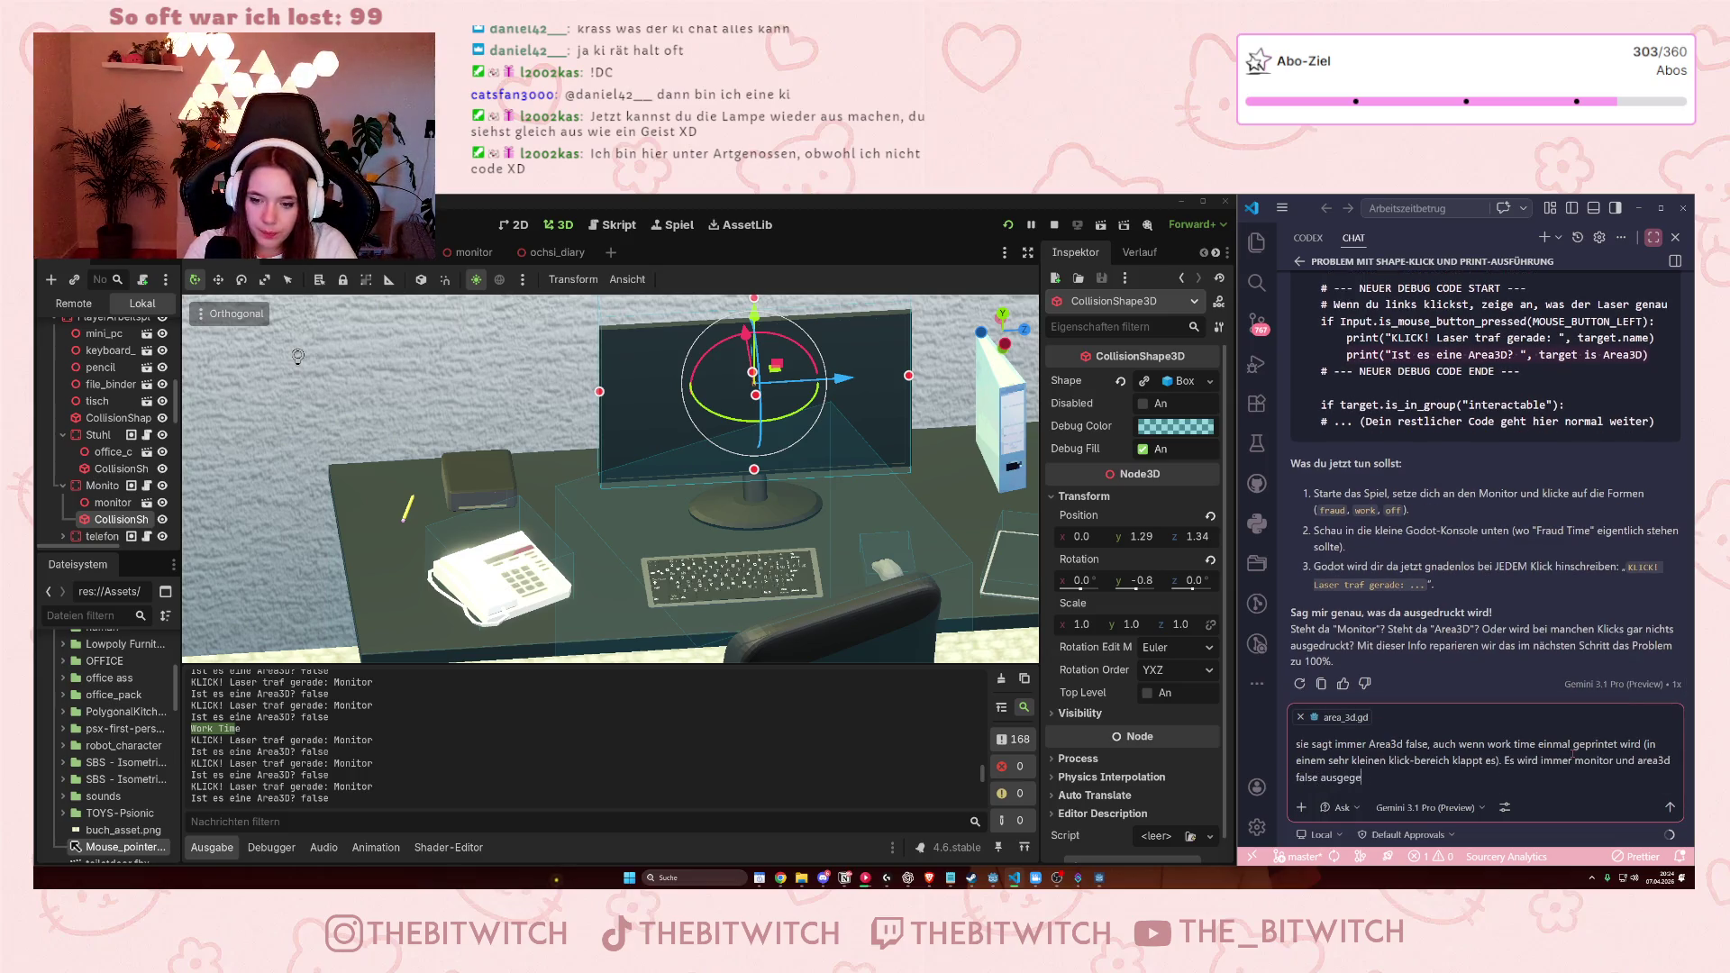
key("Return")
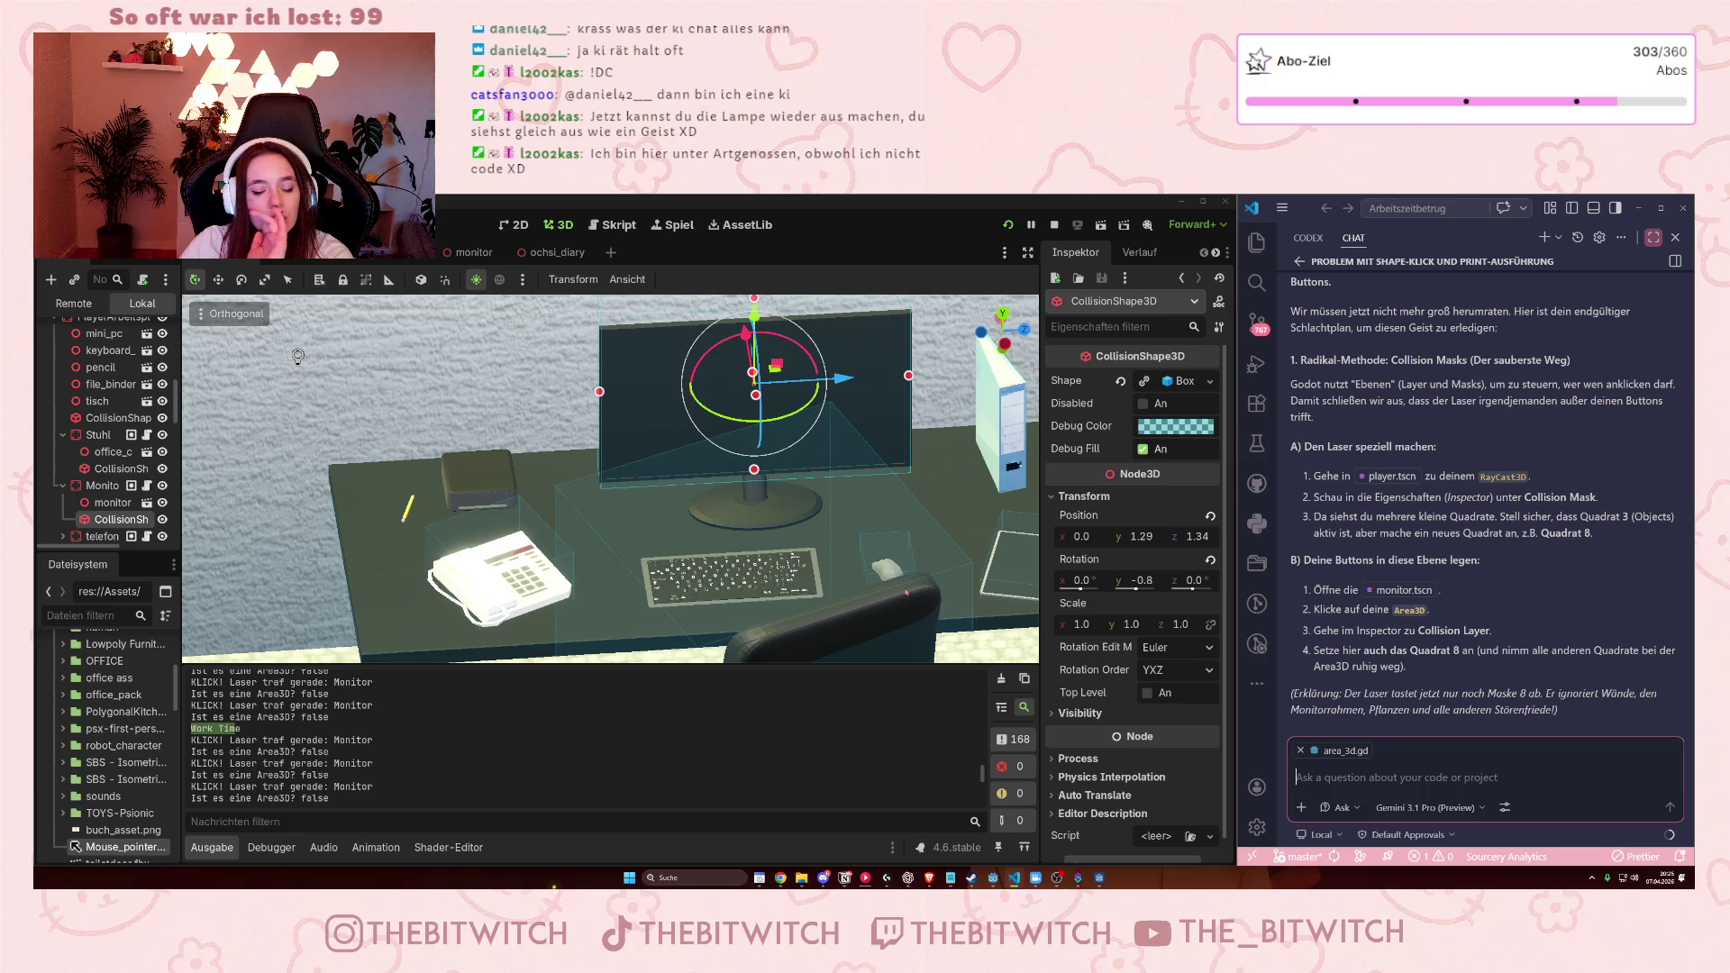
Scroll through Gemini's reply putting the RayCast3D mask and Area3D layer on layer 8.
scroll(70, 471, "up", 2)
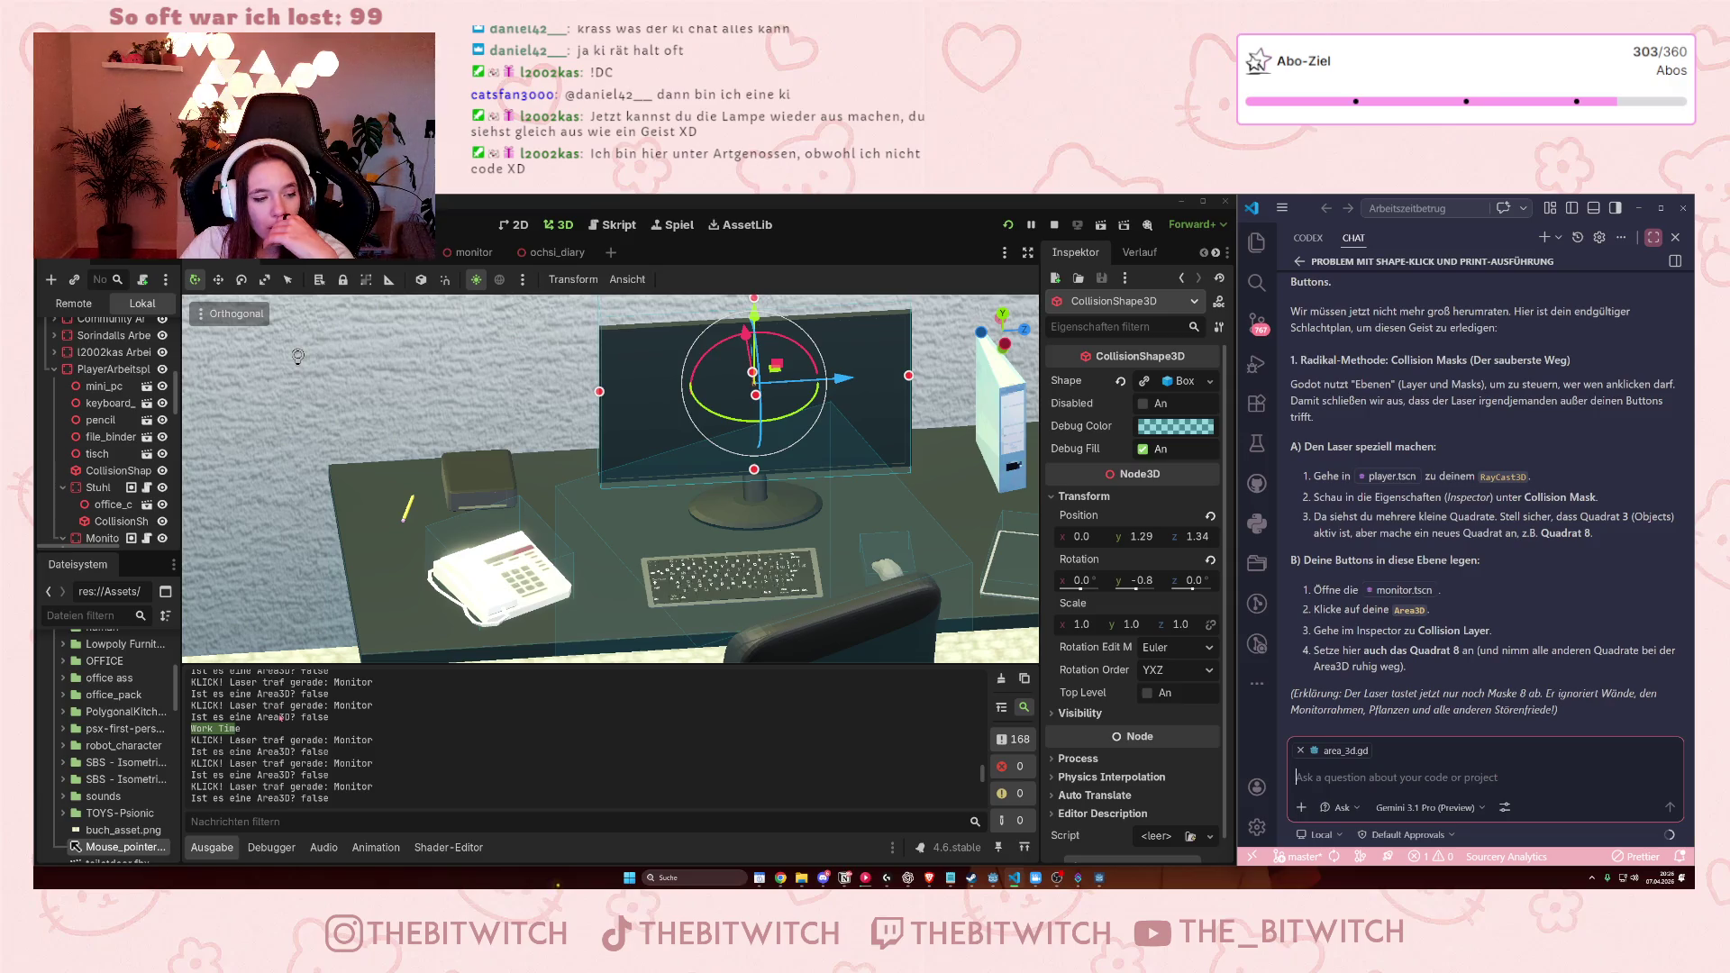
Zoom and orbit the office viewport to look at the monitor up close.
scroll(284, 718, "down", 3)
scroll(287, 719, "down", 5)
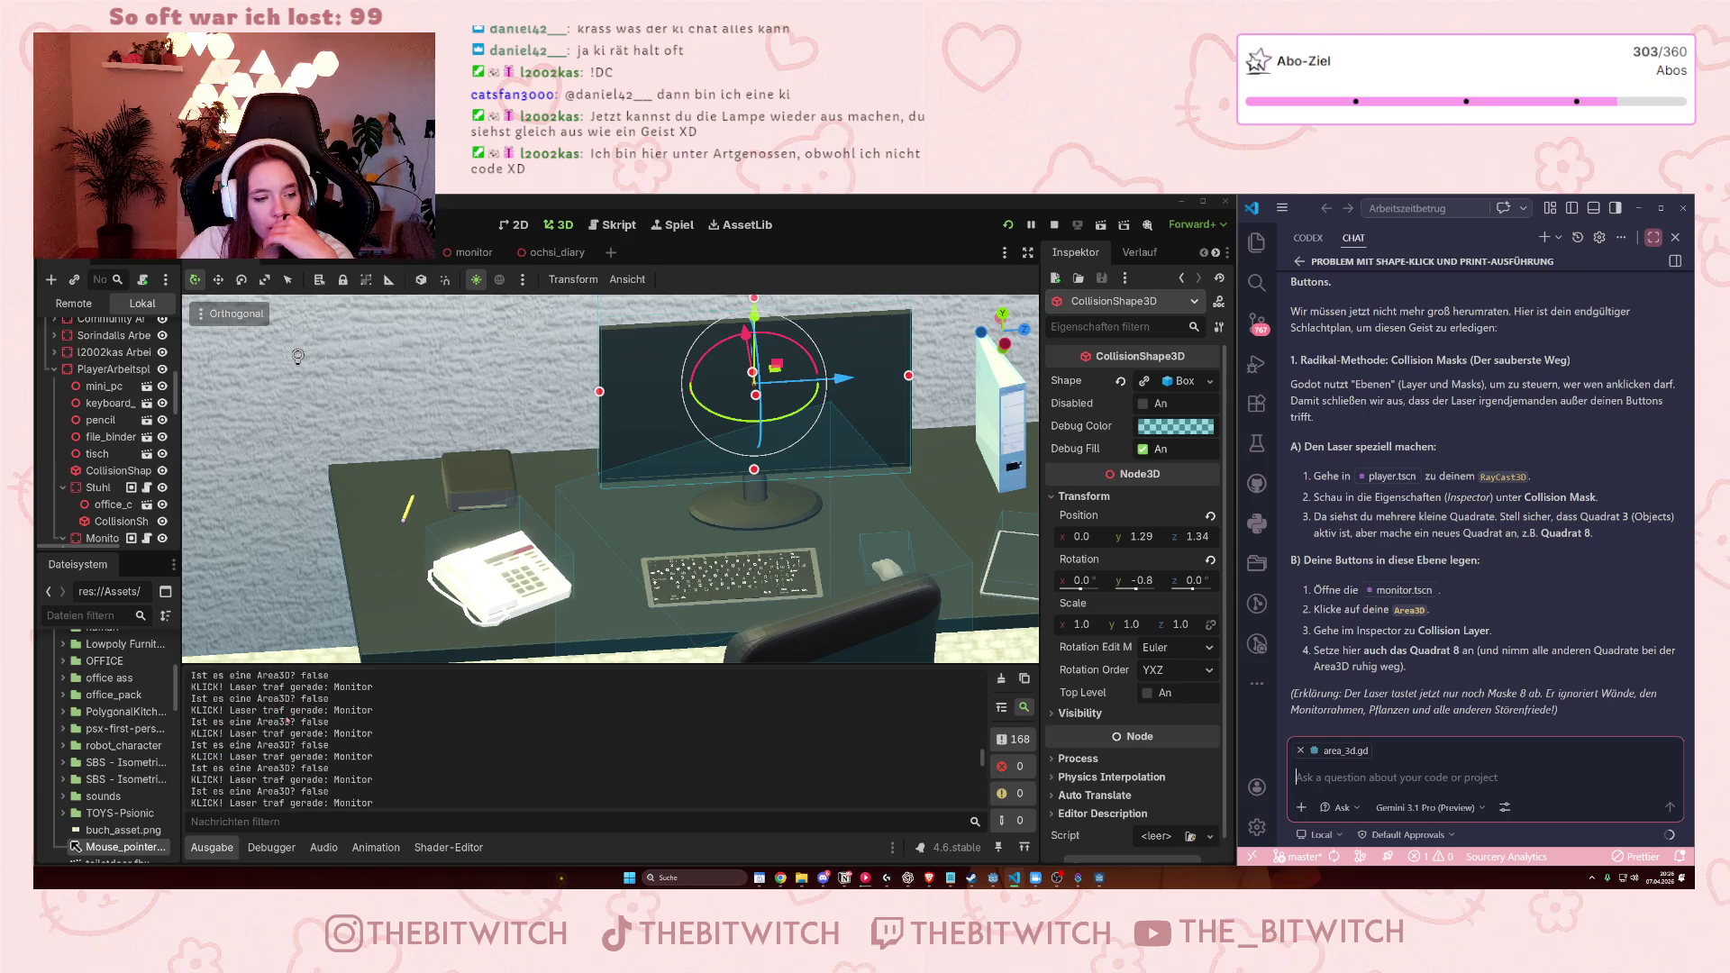
scroll(287, 720, "down", 5)
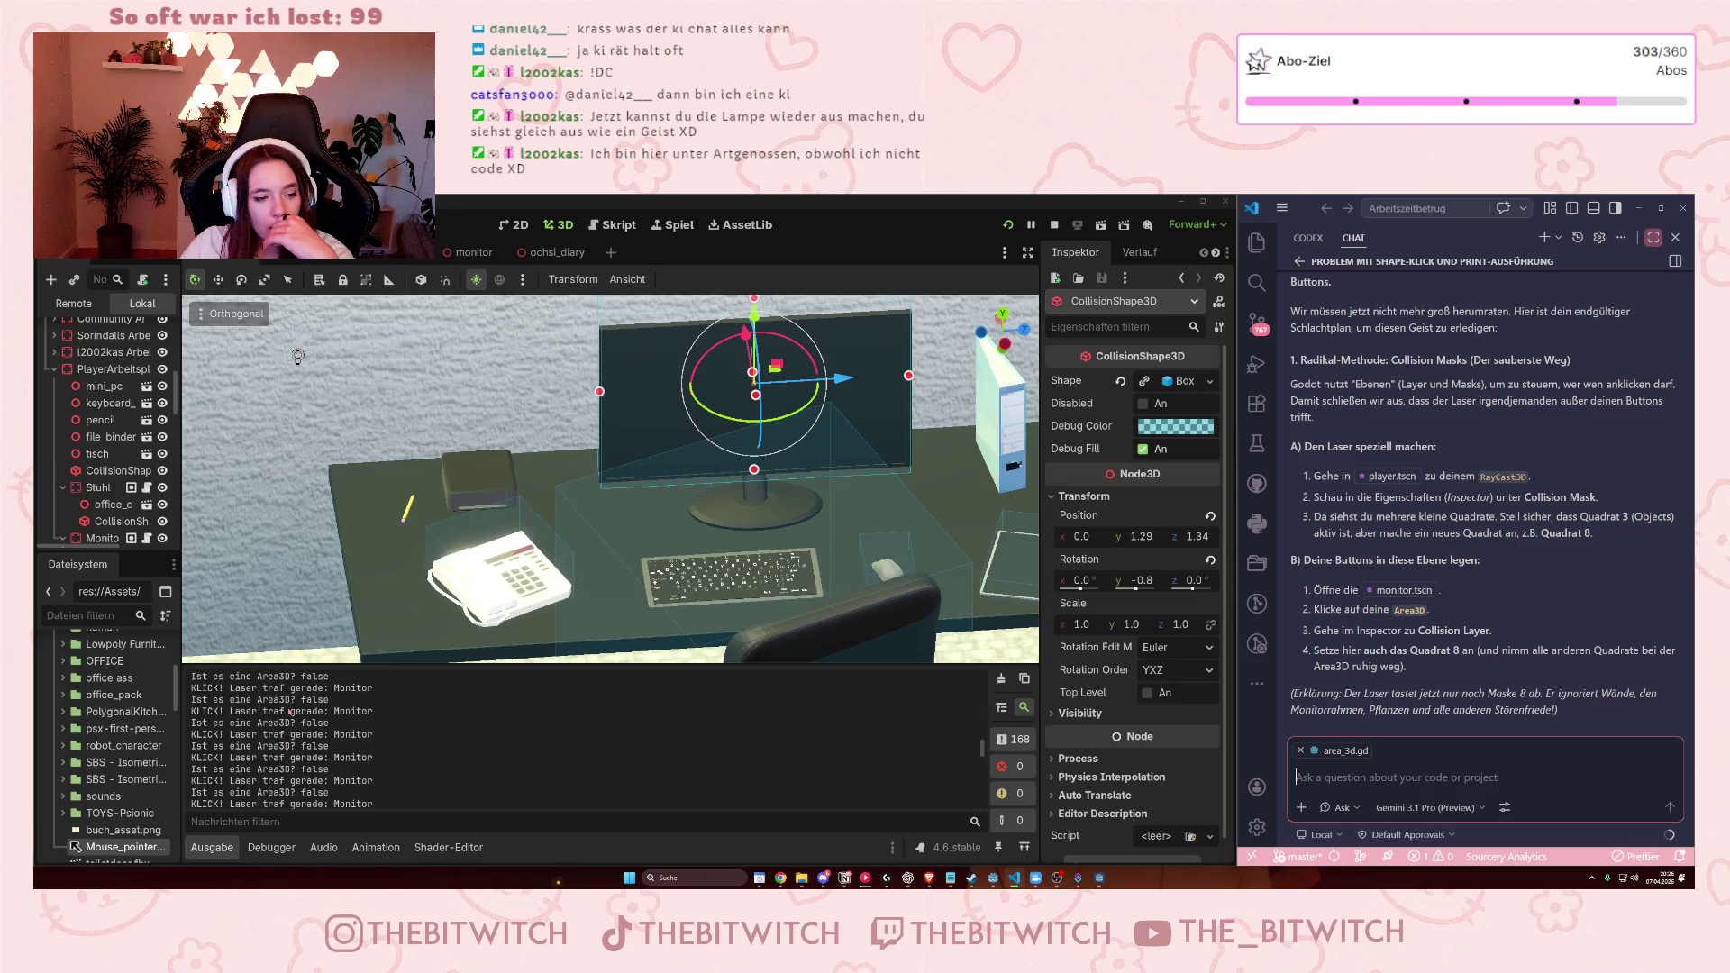
scroll(290, 713, "down", 5)
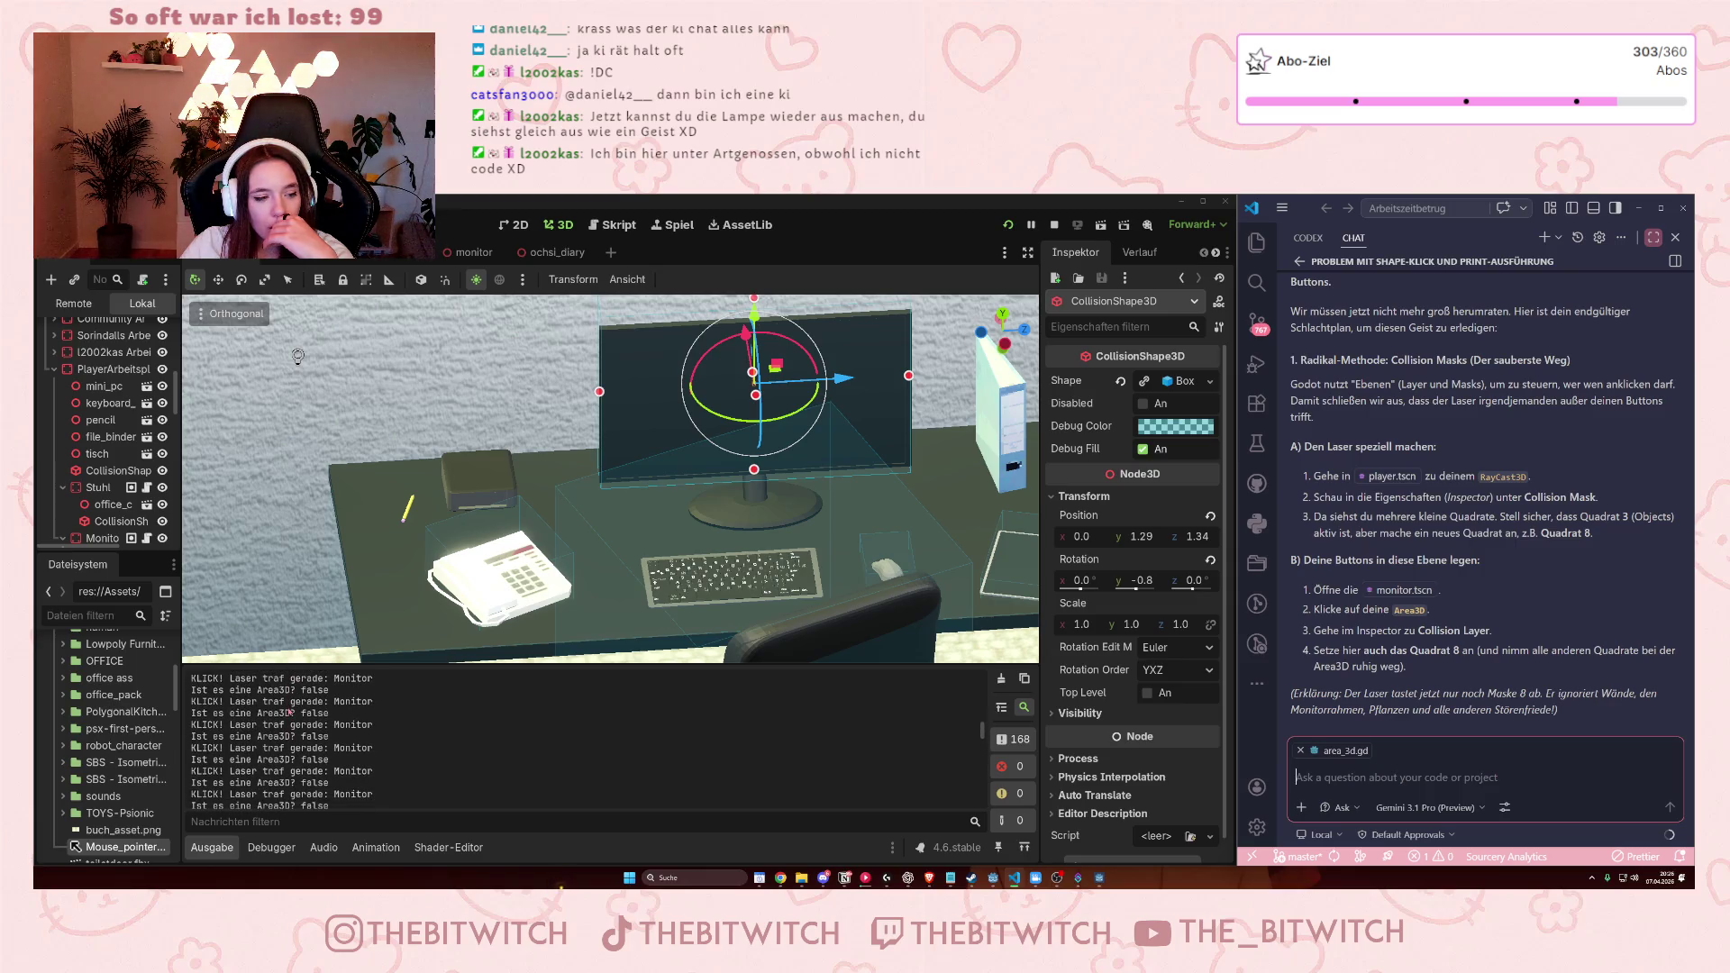
scroll(290, 712, "down", 5)
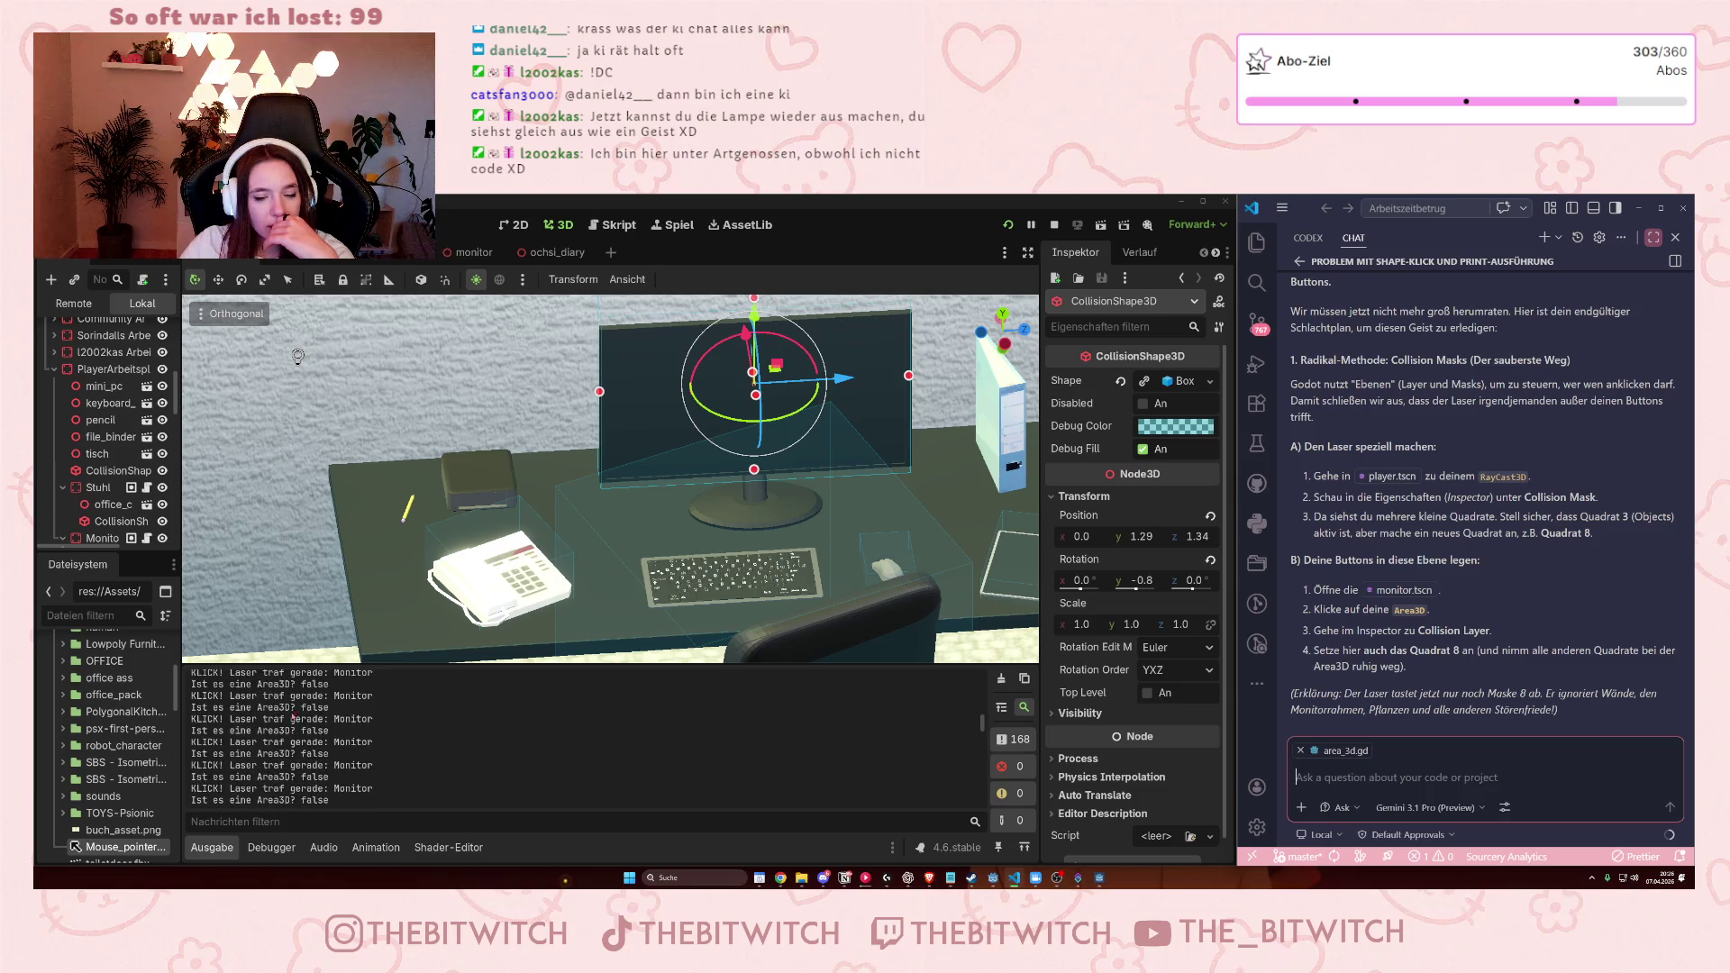
scroll(293, 740, "down", 5)
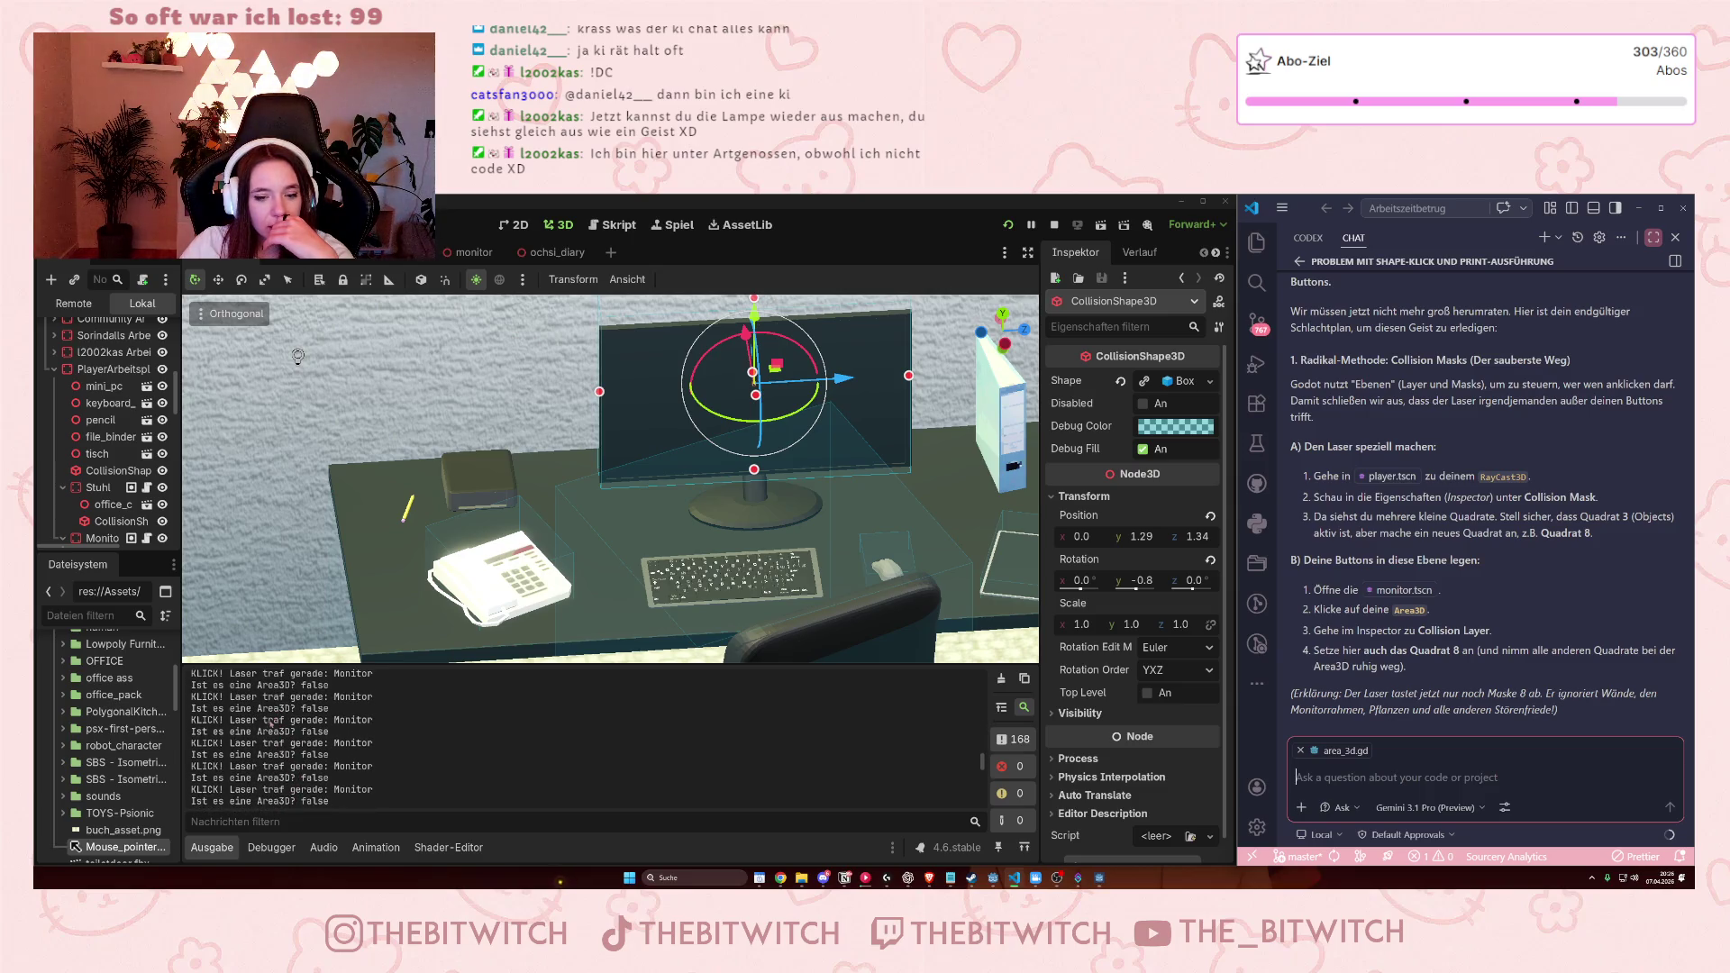
scroll(271, 723, "down", 5)
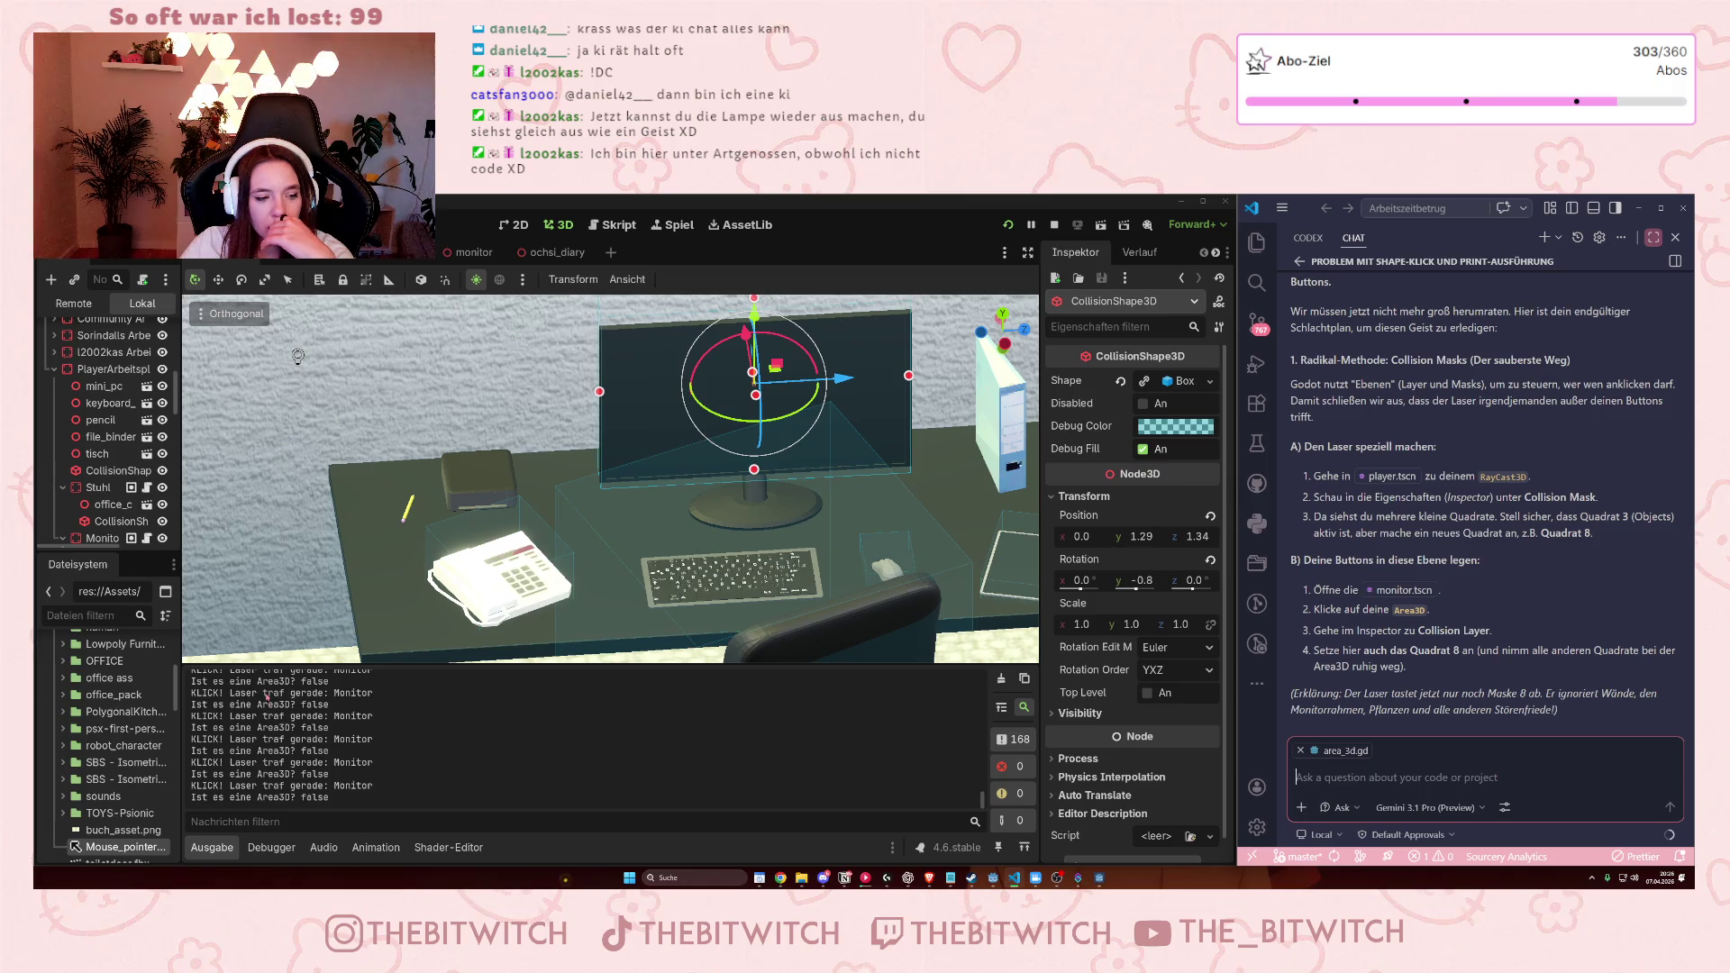
scroll(598, 499, "down", 3)
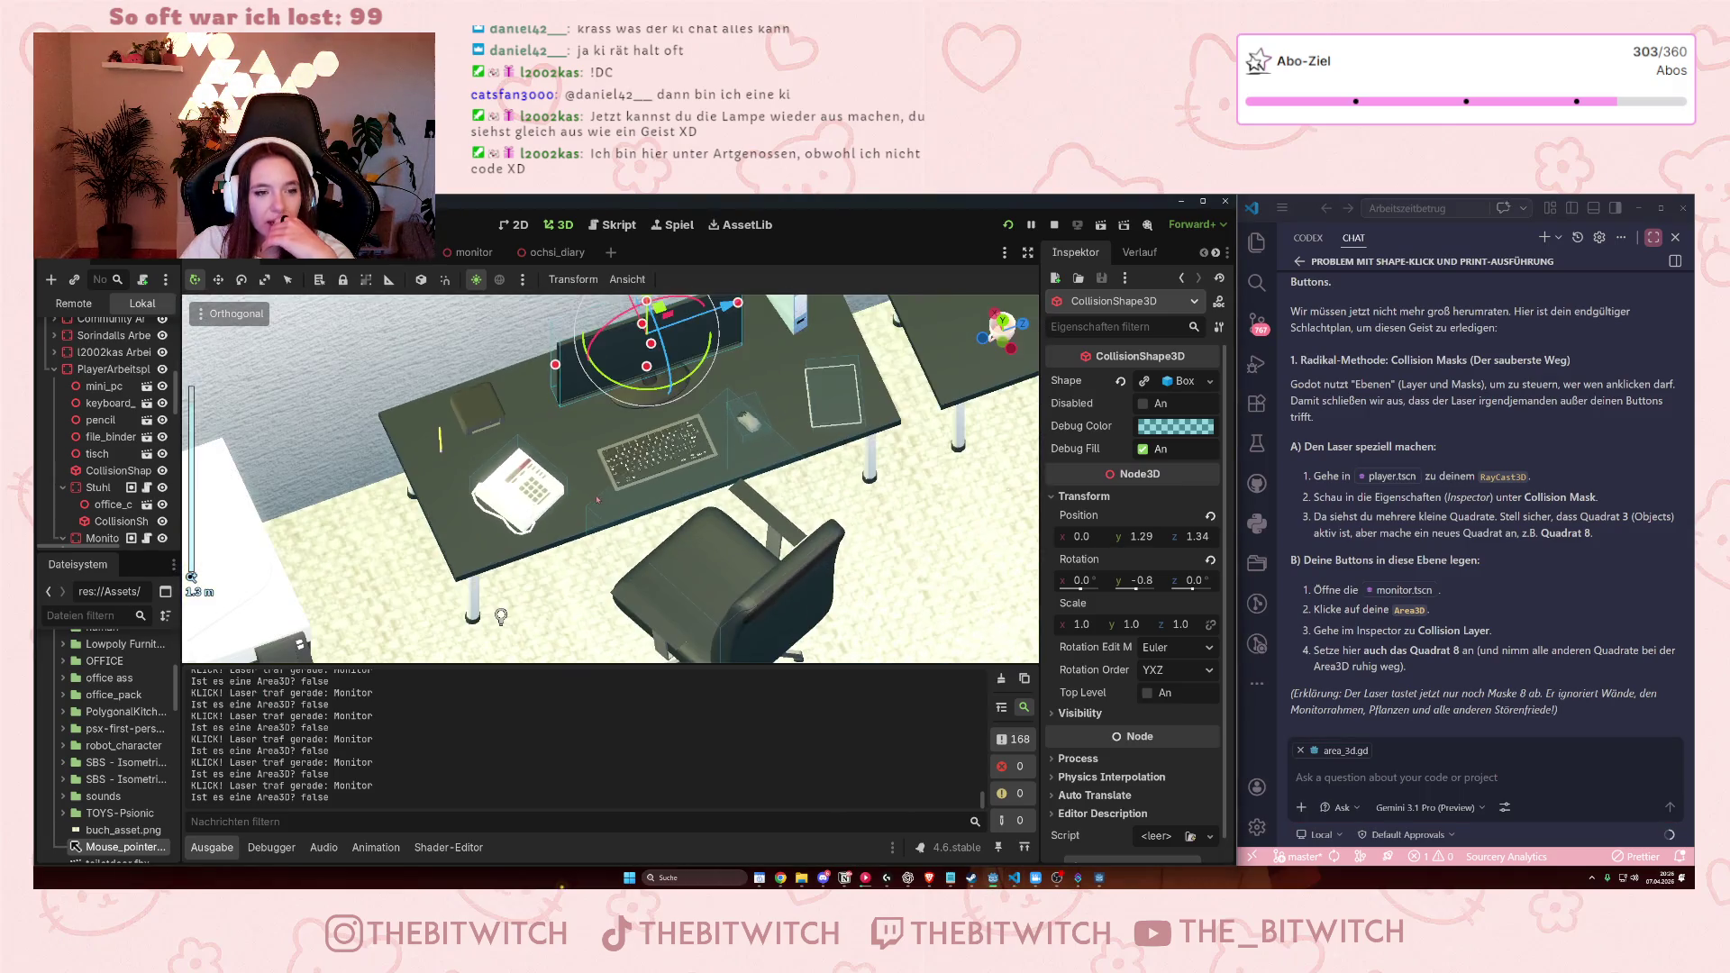
mouse_move(591, 468)
left_mouse_down()
mouse_move(579, 429)
mouse_move(598, 432)
left_mouse_up()
scroll(599, 432, "up", 6)
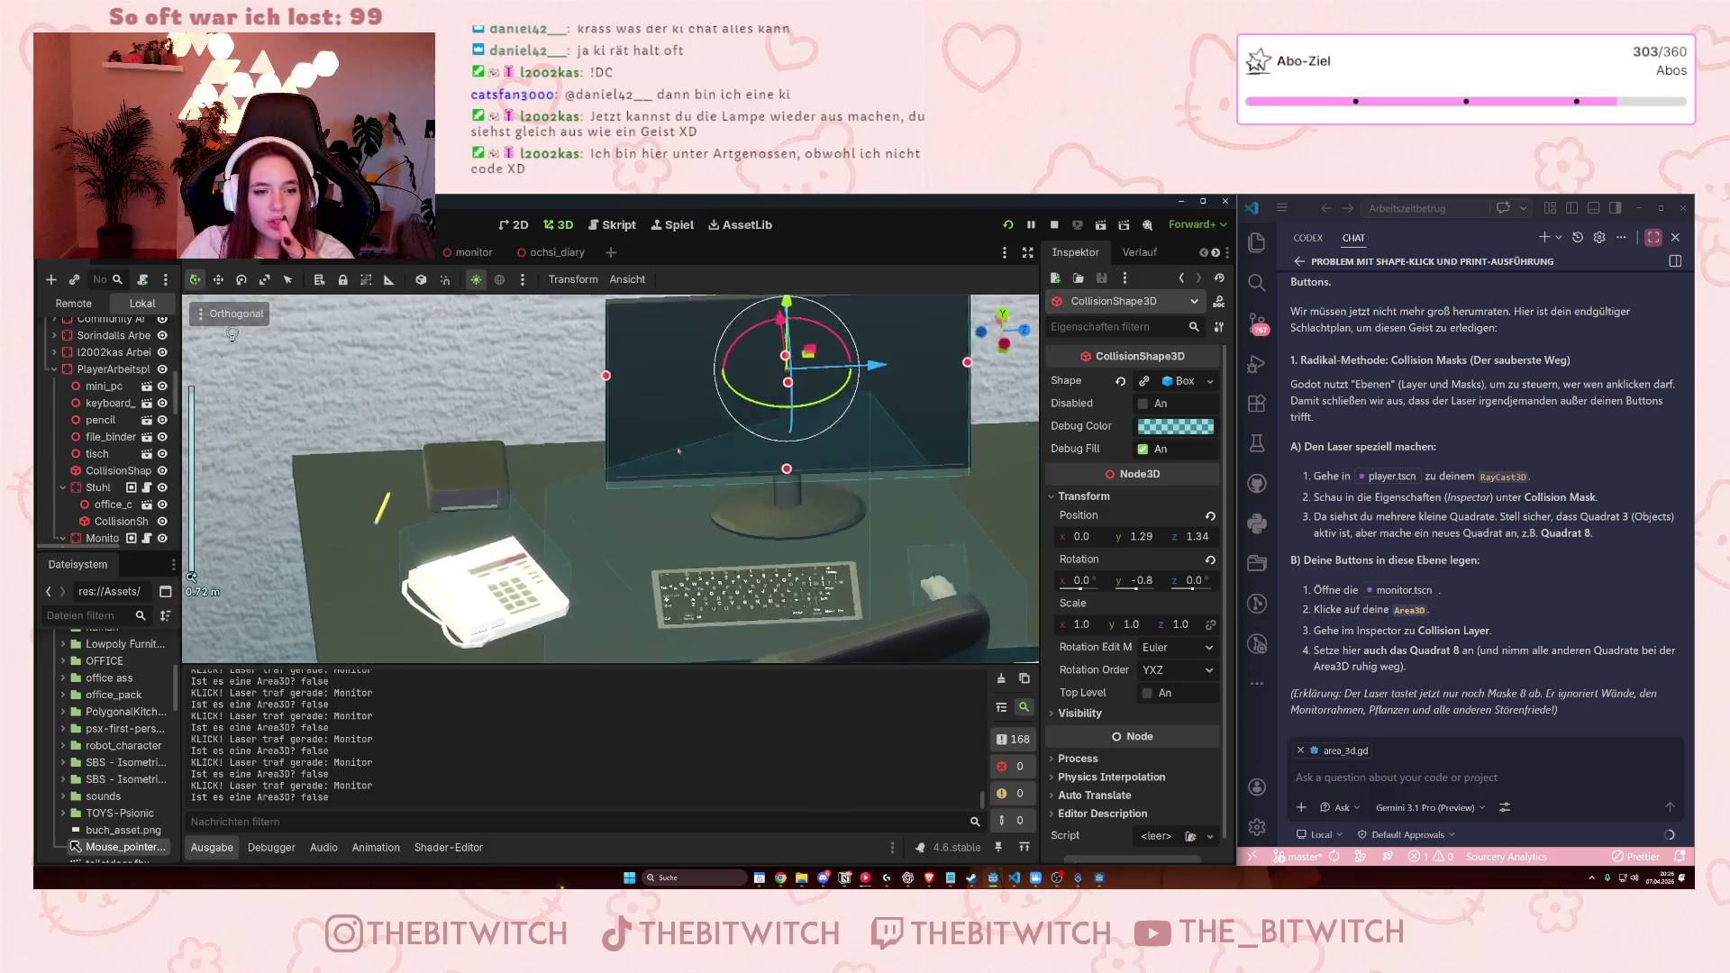
left_click_drag(704, 461, 717, 432)
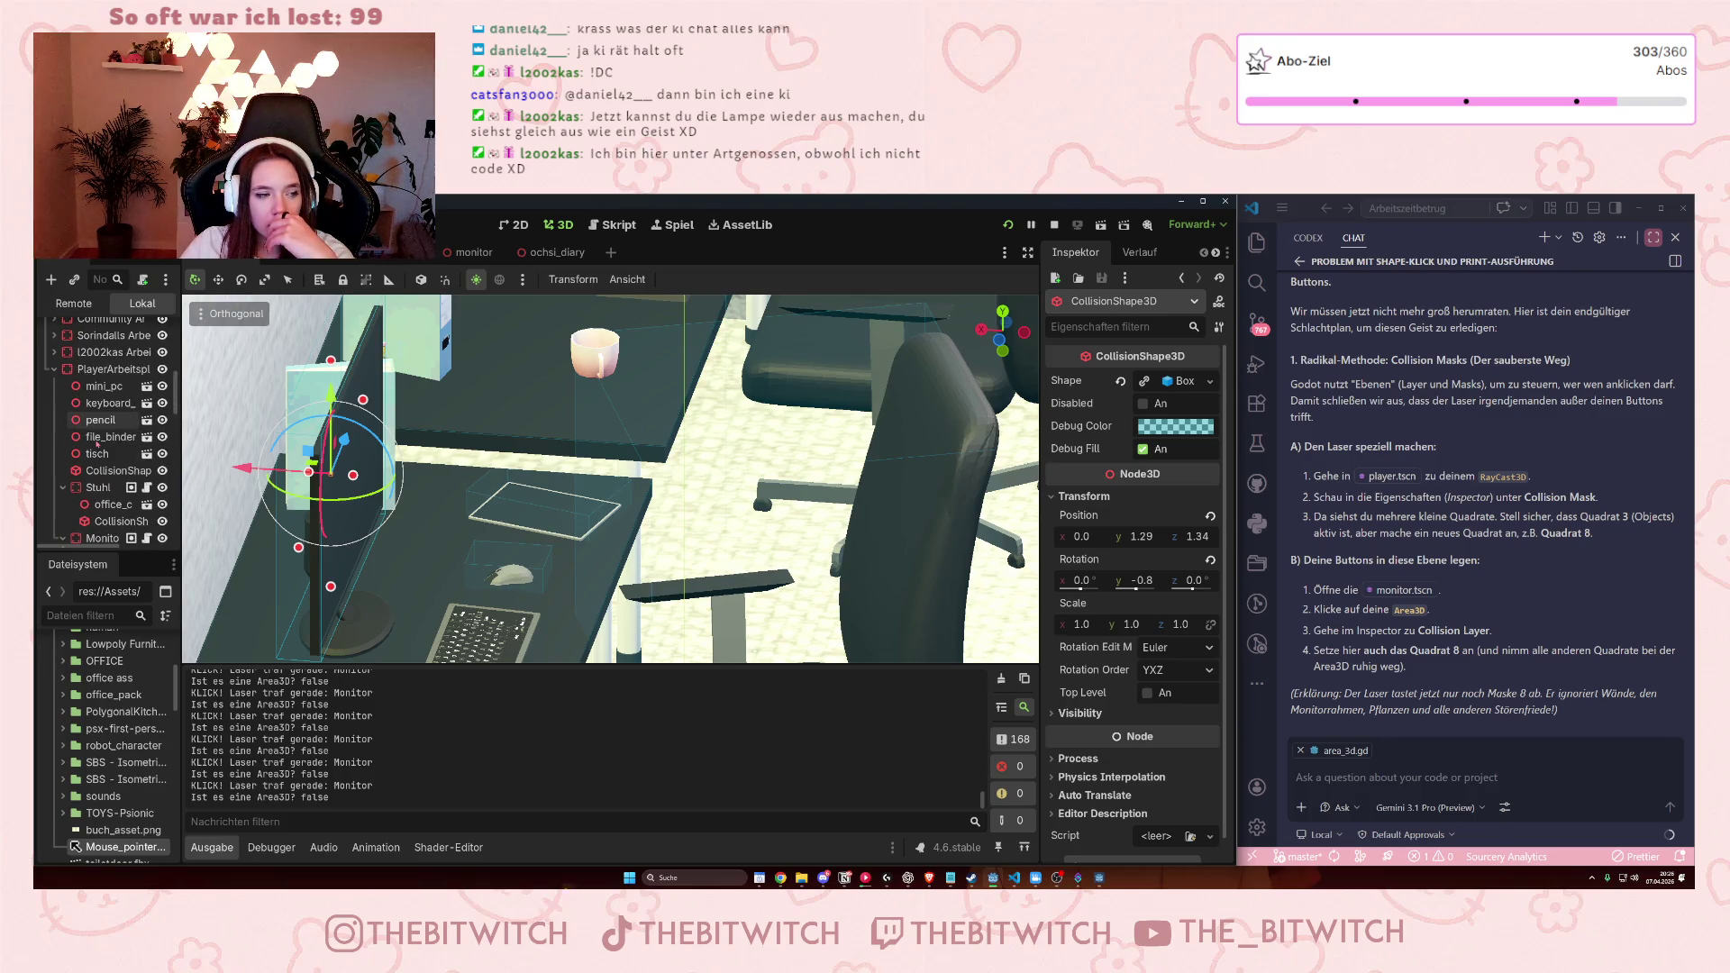
Select the monitor instance in the office scene and switch to the monitor.tscn tab.
scroll(97, 443, "down", 2)
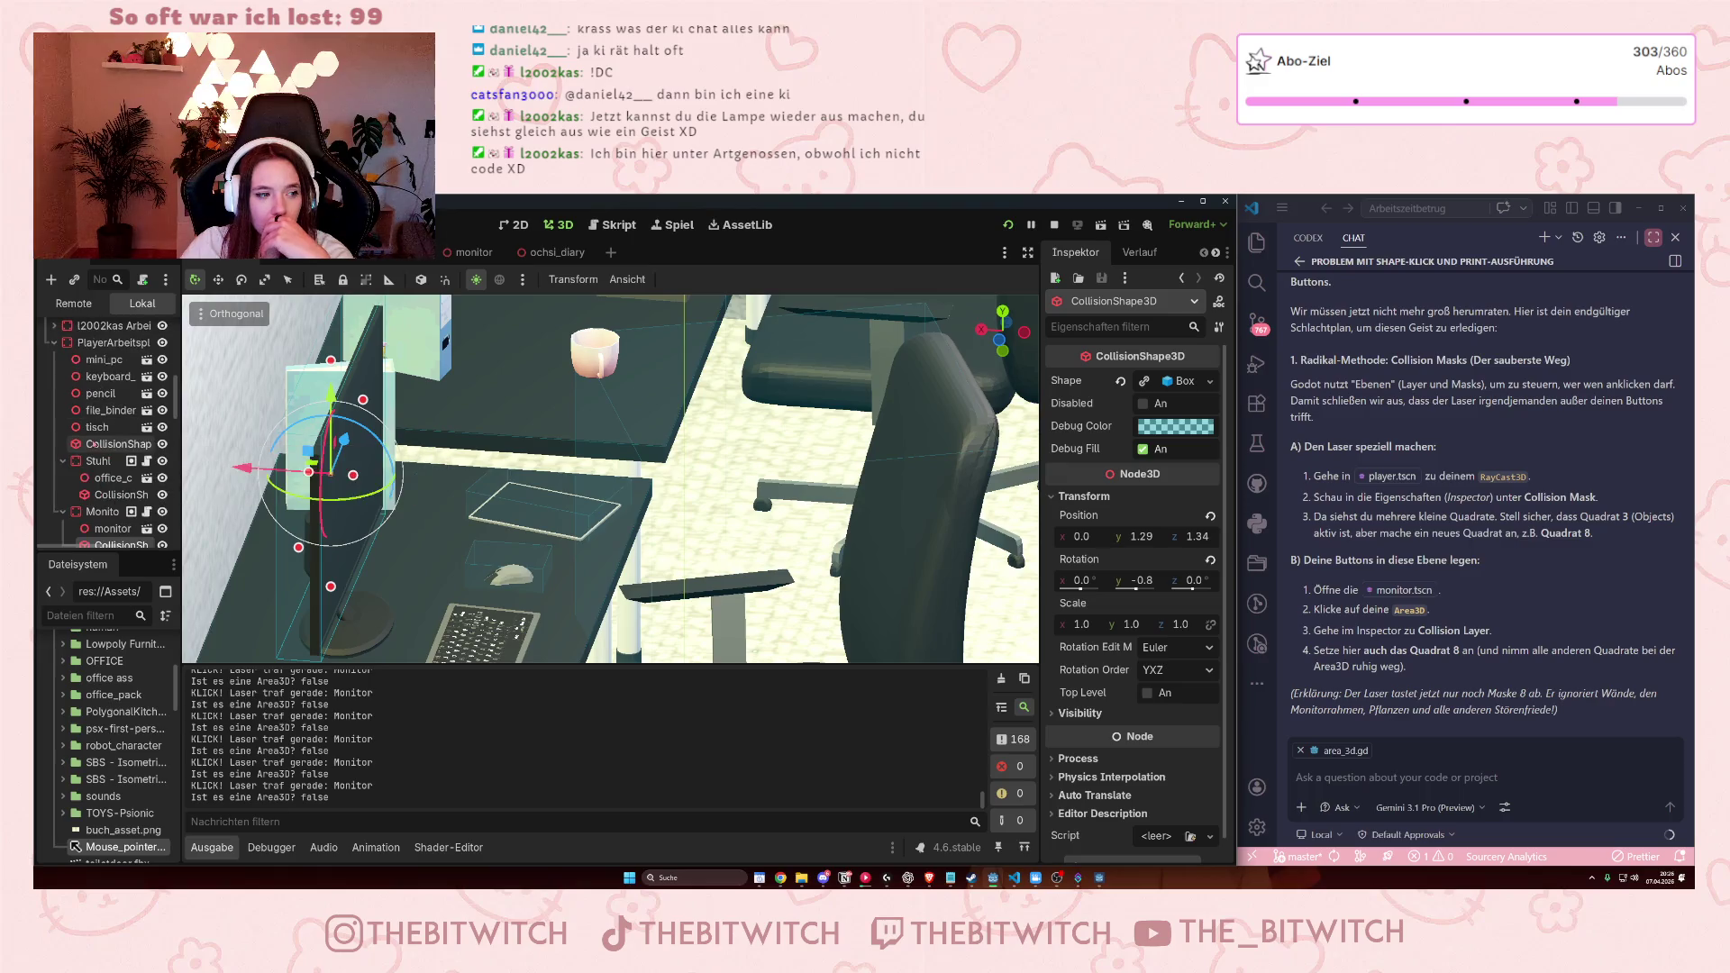
scroll(94, 443, "down", 1)
left_click(113, 502)
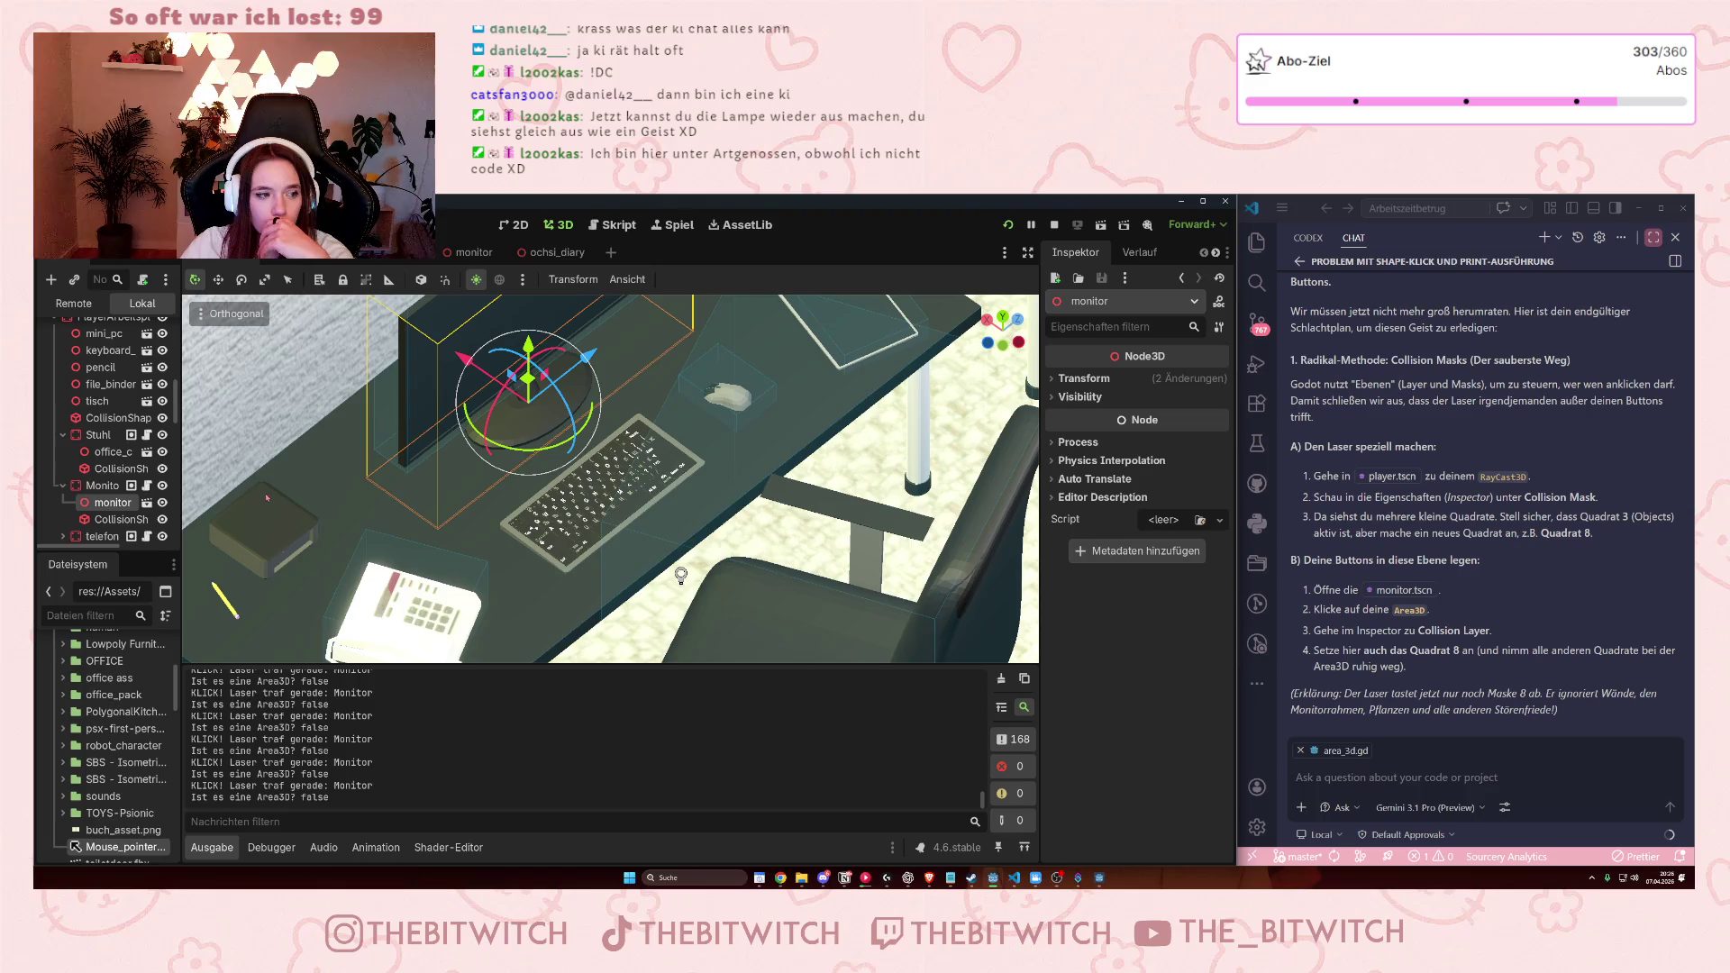
left_click(464, 253)
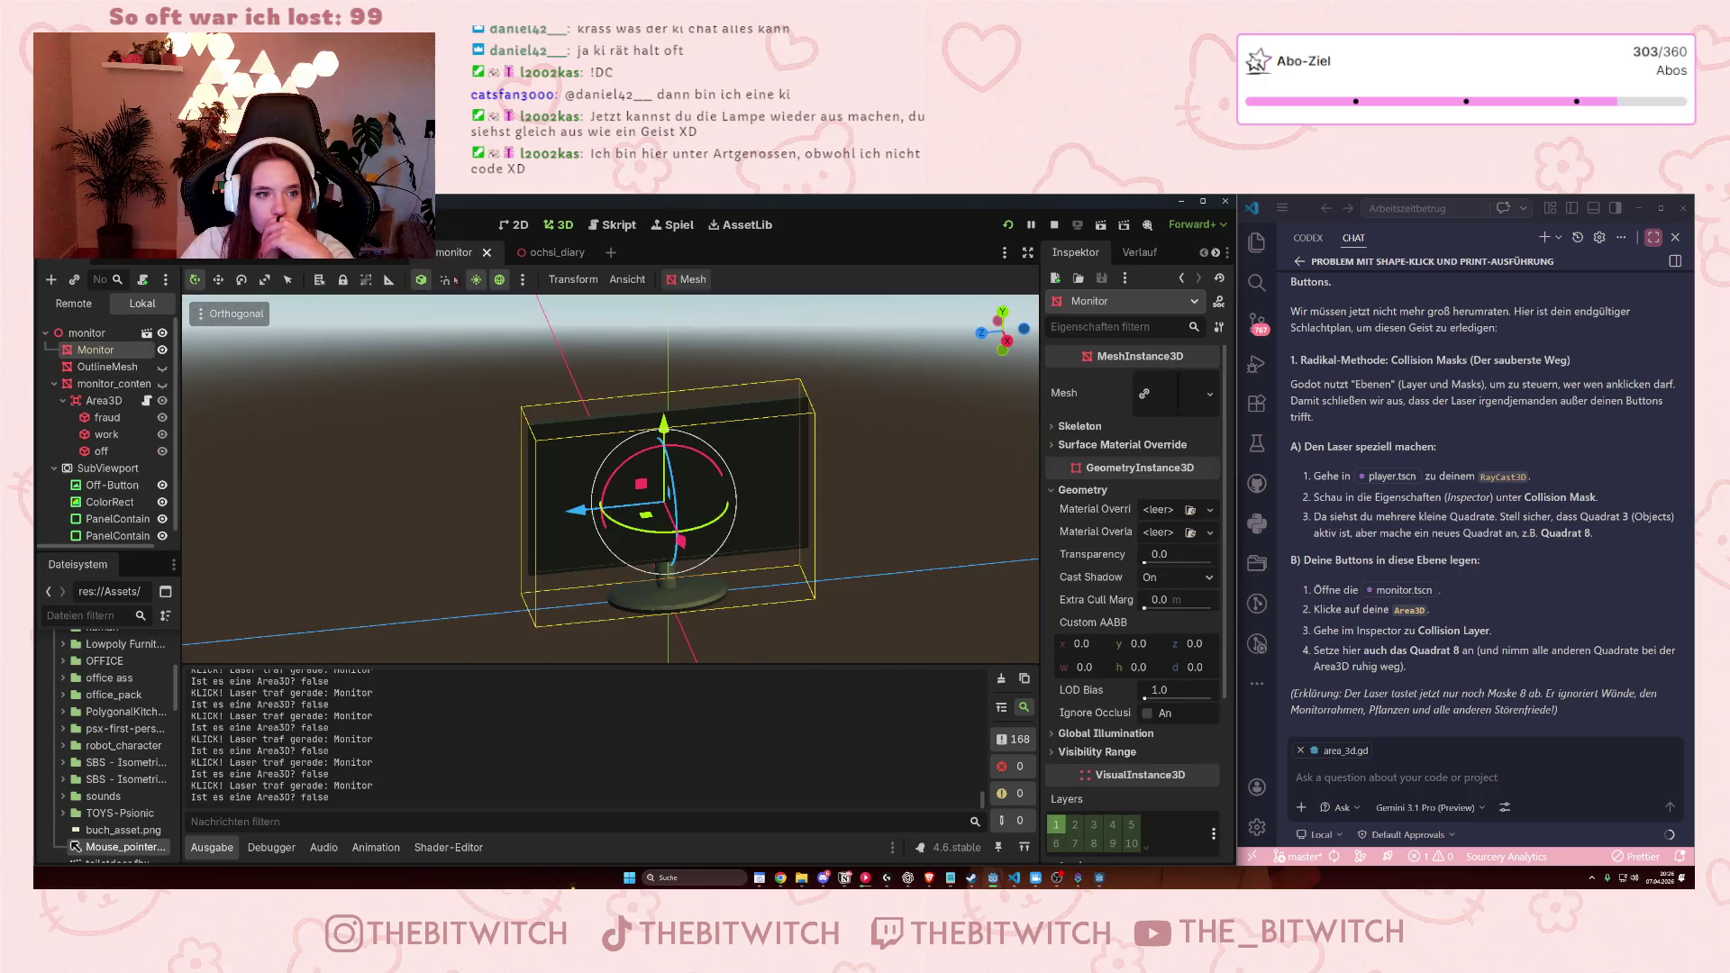
From a front view of the monitor, show the OutlineMesh, inspect it, then hide it again.
left_click_drag(501, 539, 421, 444)
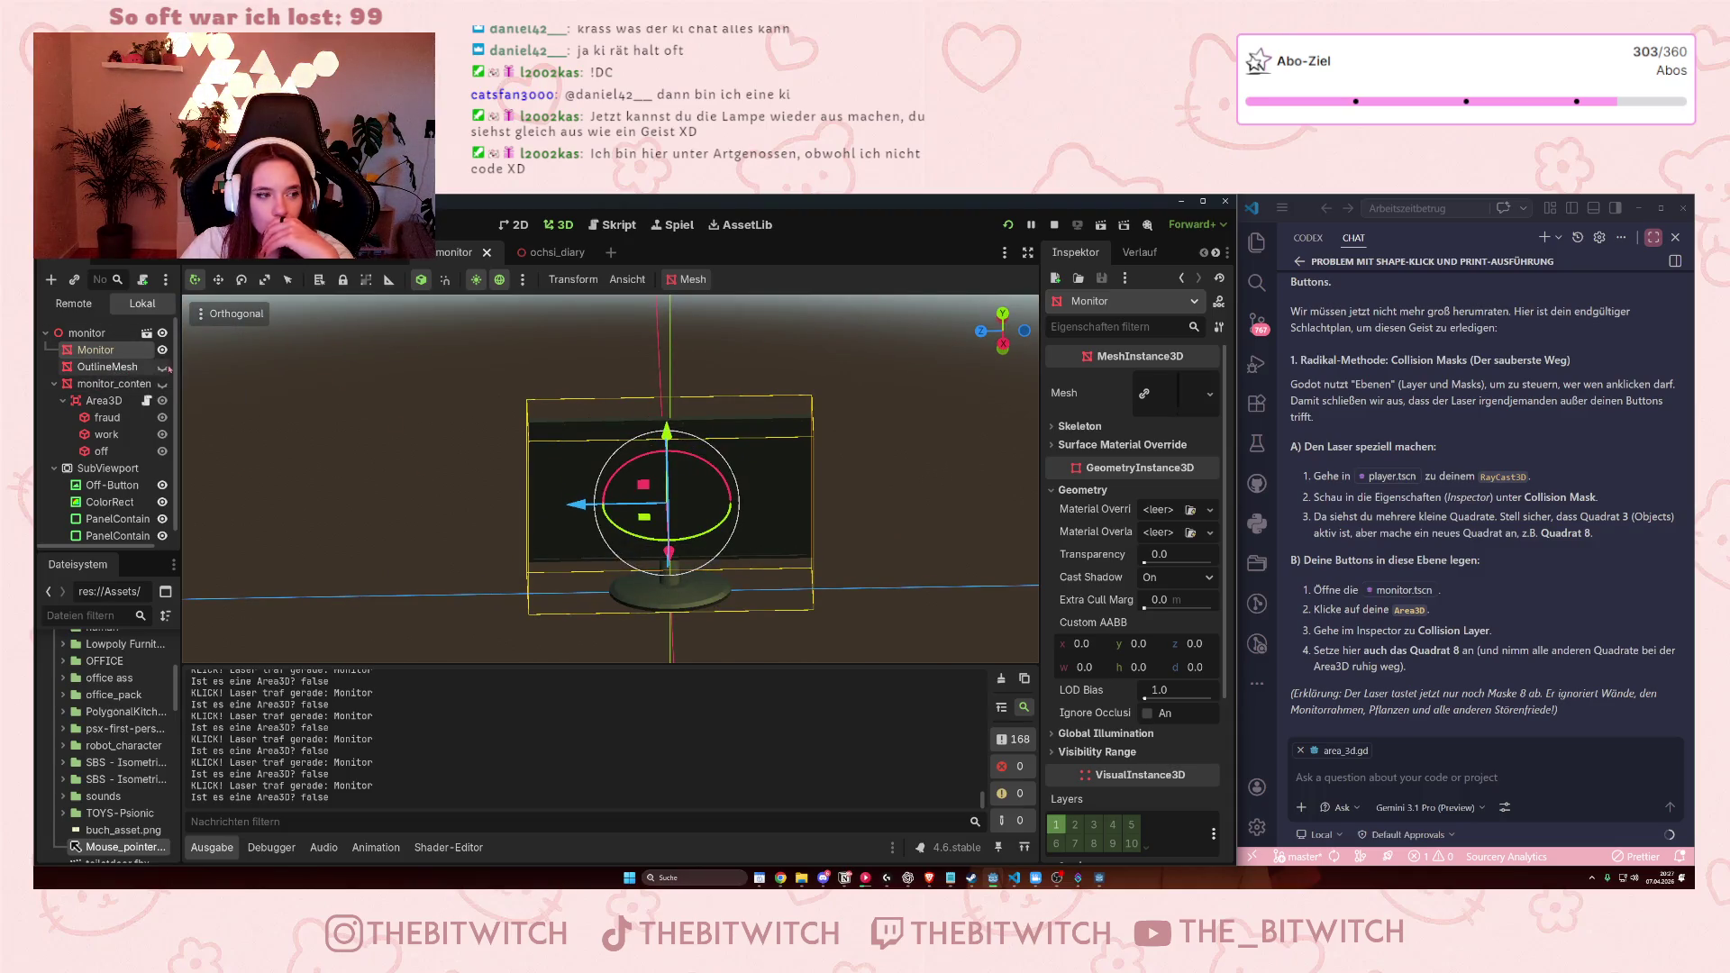
left_click(162, 366)
left_click_drag(486, 505, 415, 450)
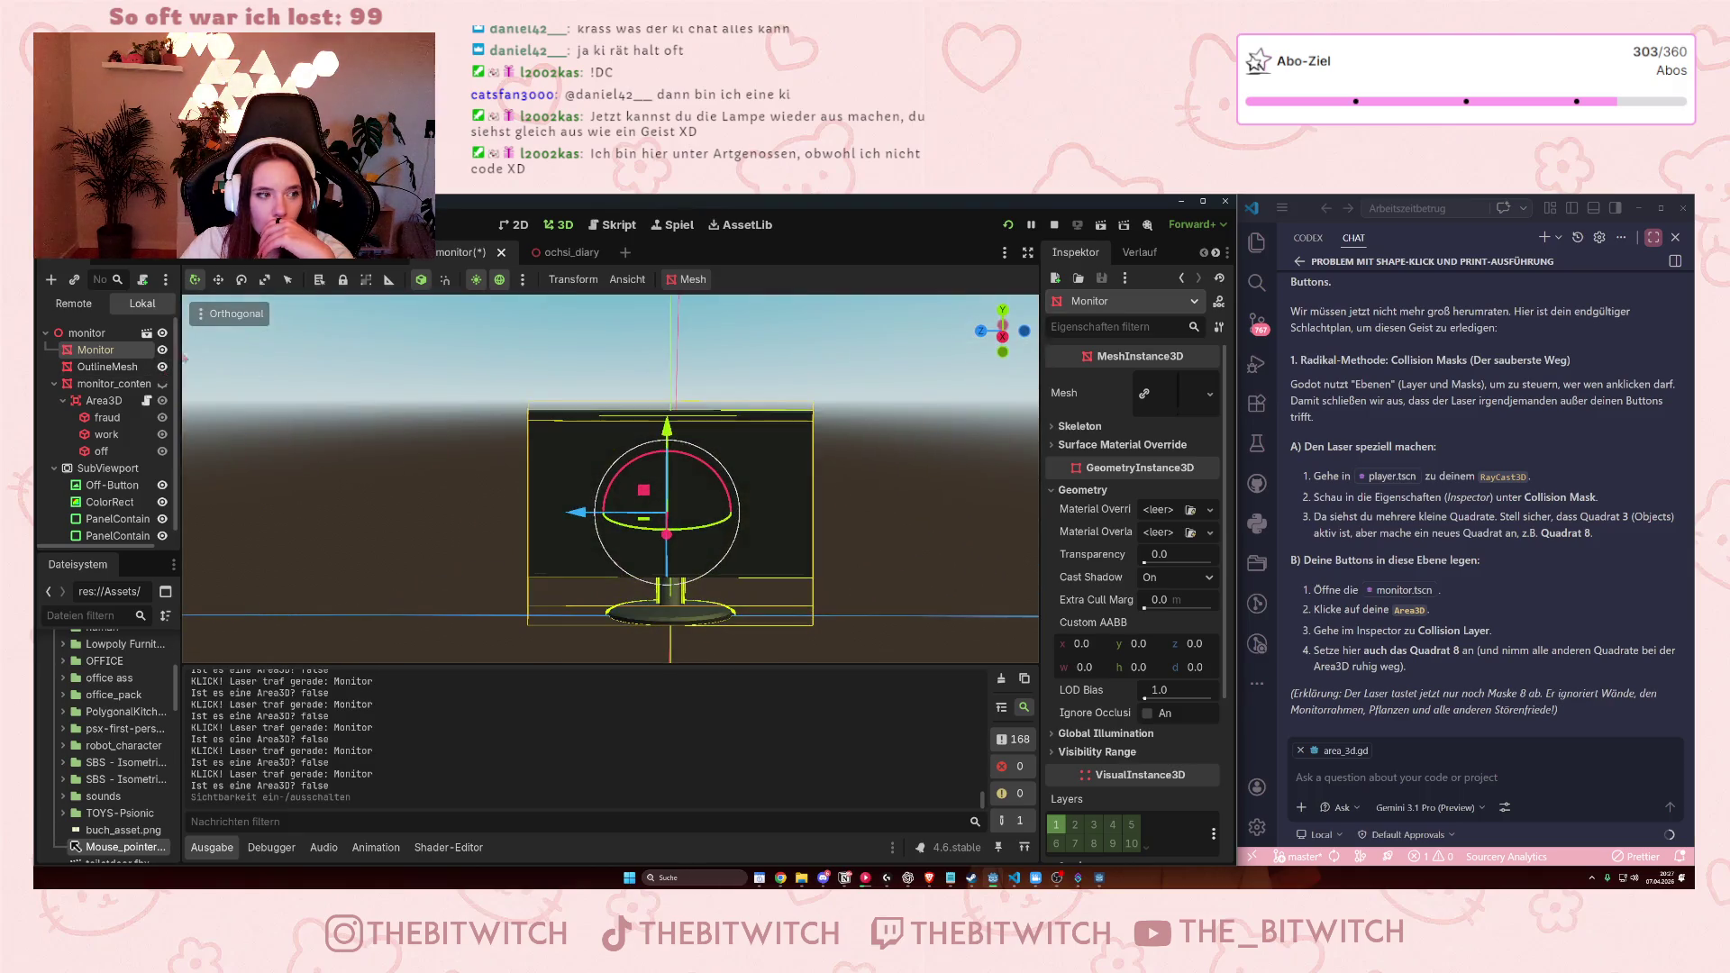
left_click(108, 366)
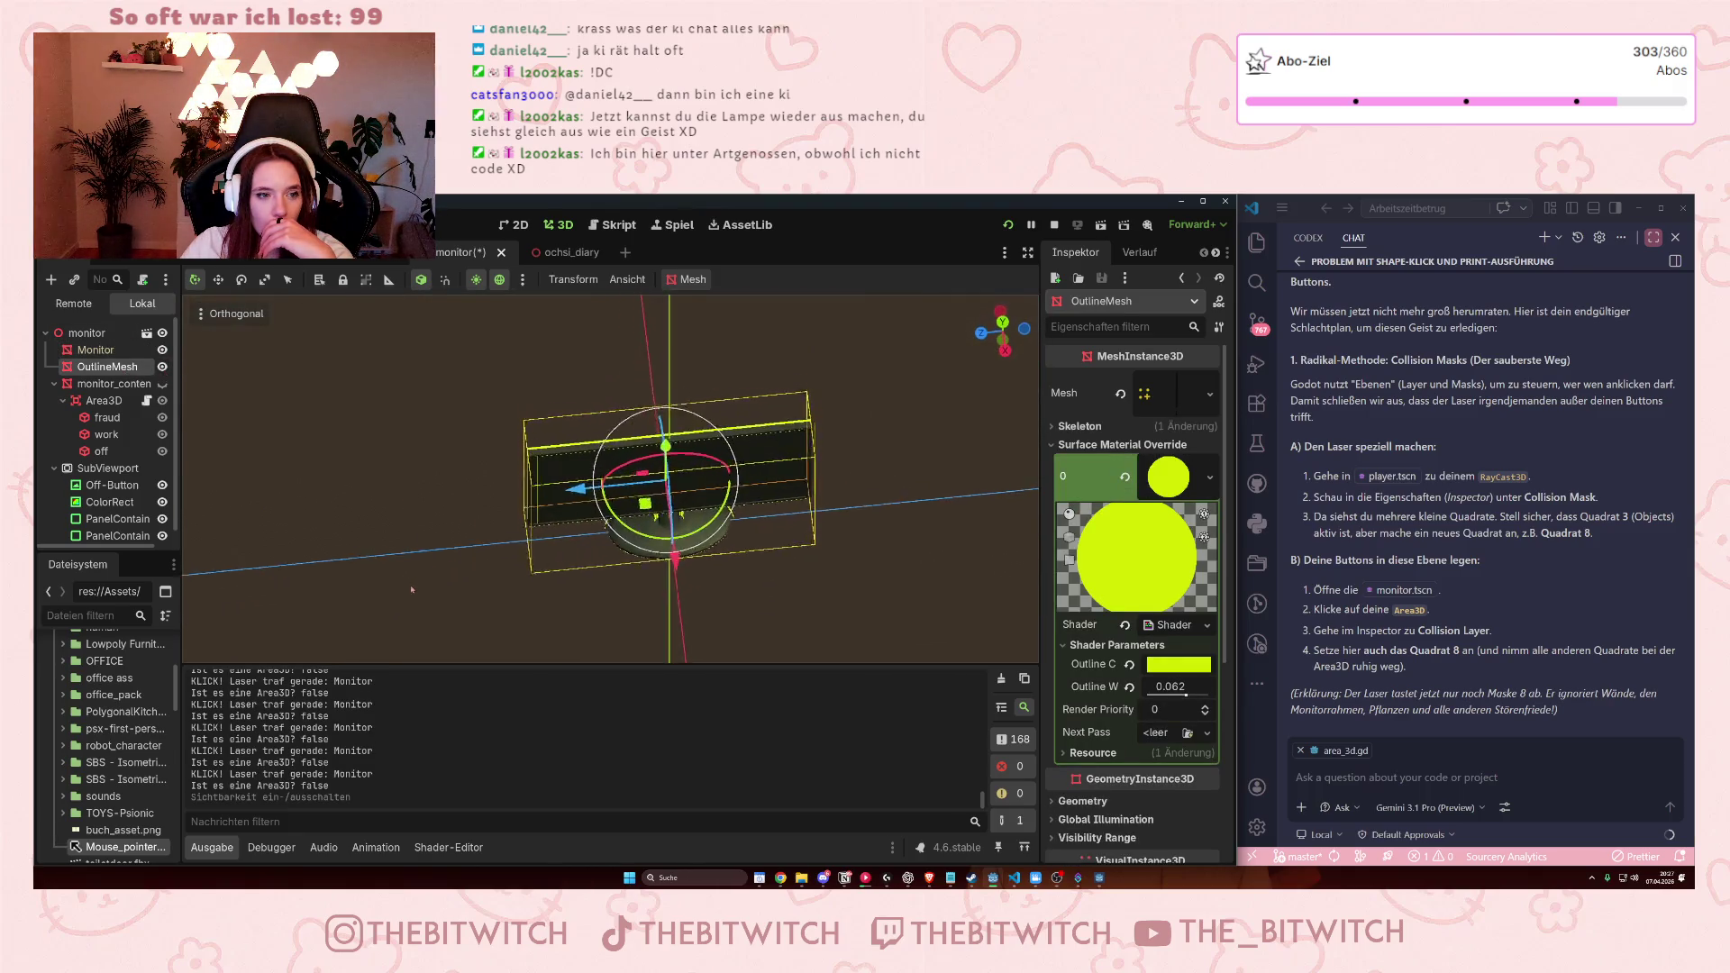
left_click(162, 369)
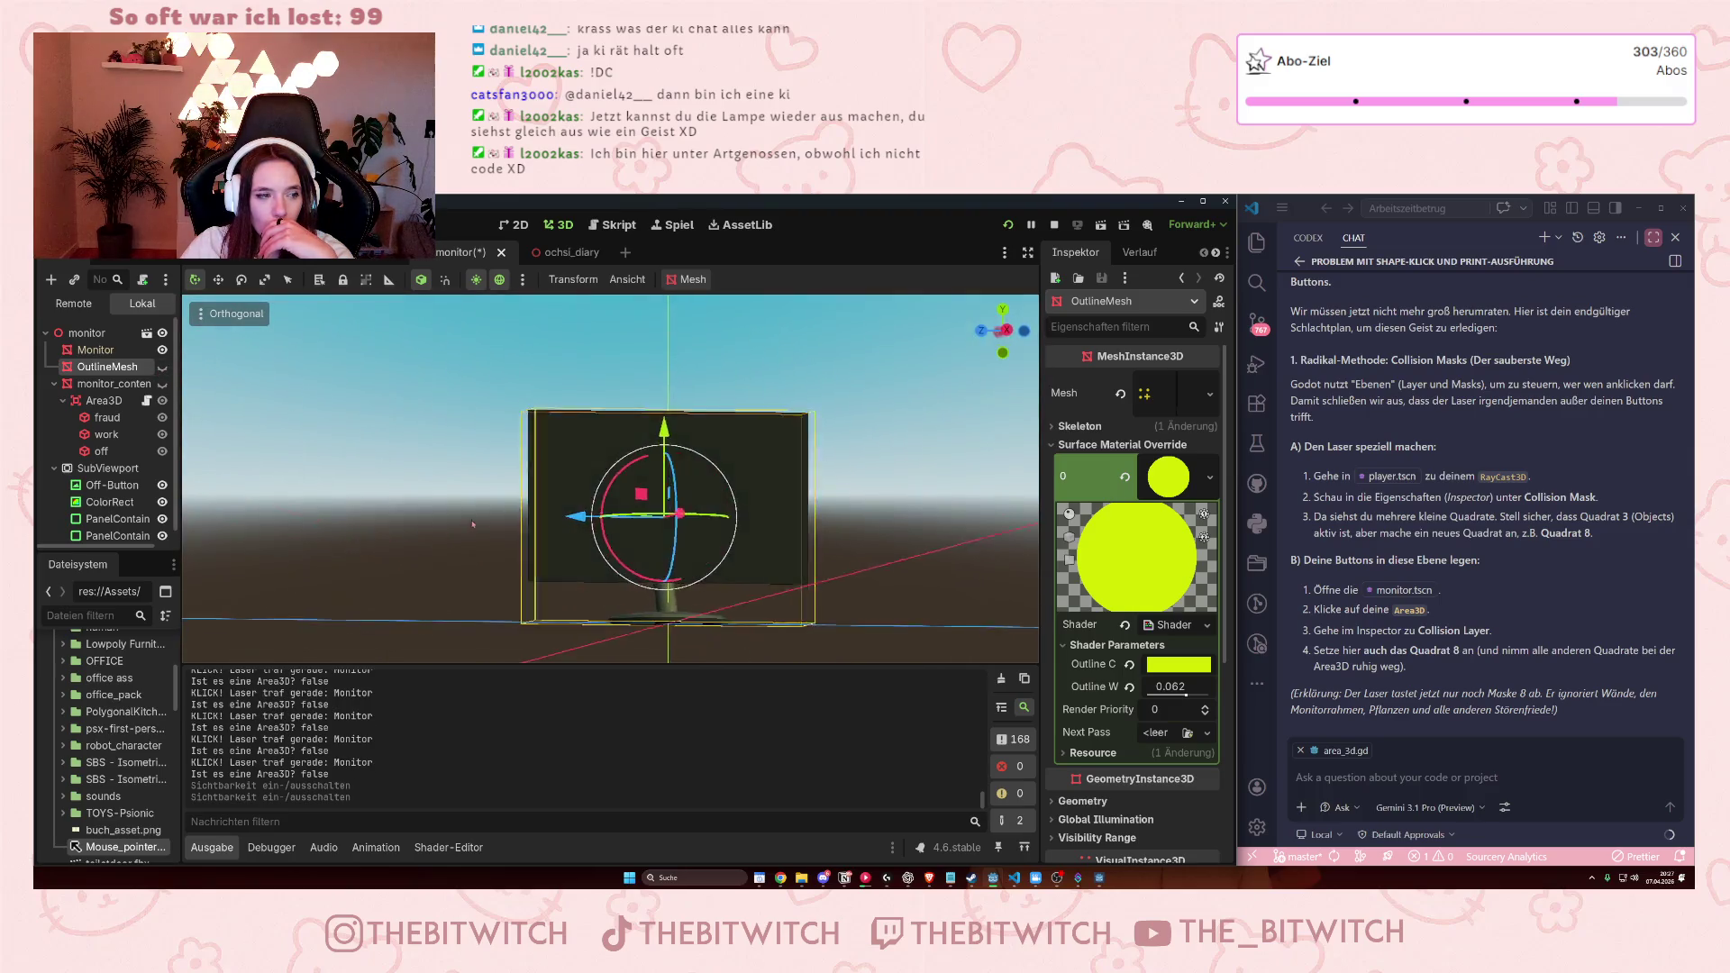
Select monitor_content and scroll the Inspector to its viewport-texture albedo material override.
left_click(115, 384)
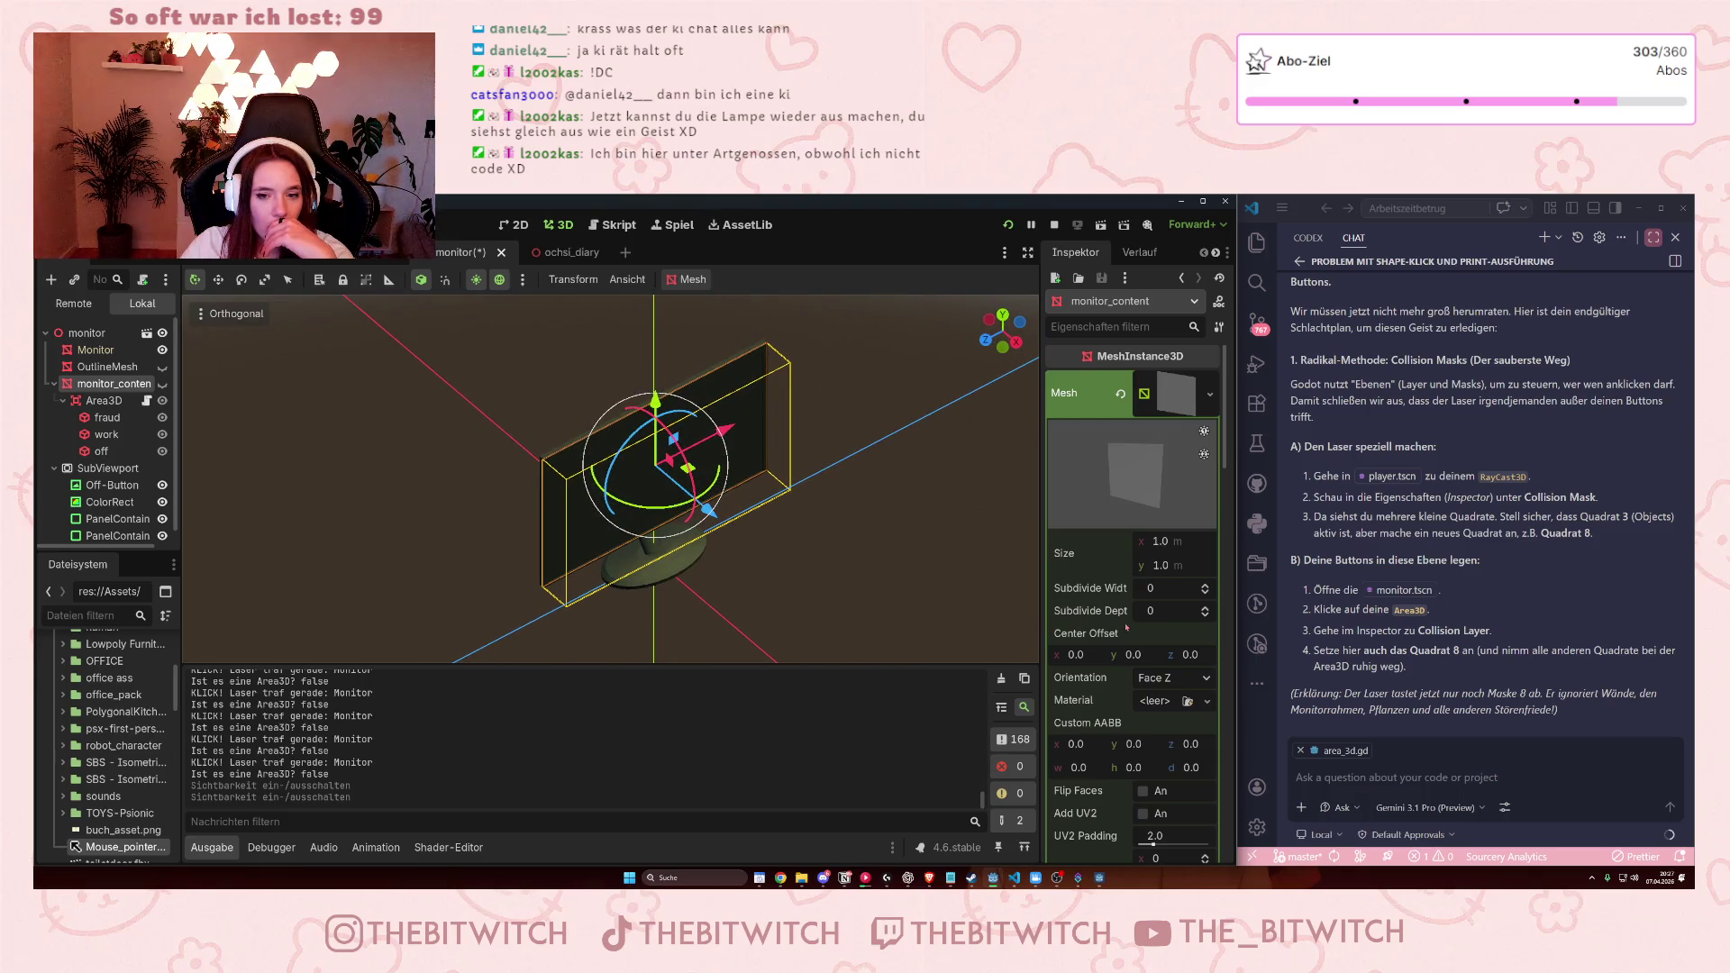
scroll(1172, 642, "down", 3)
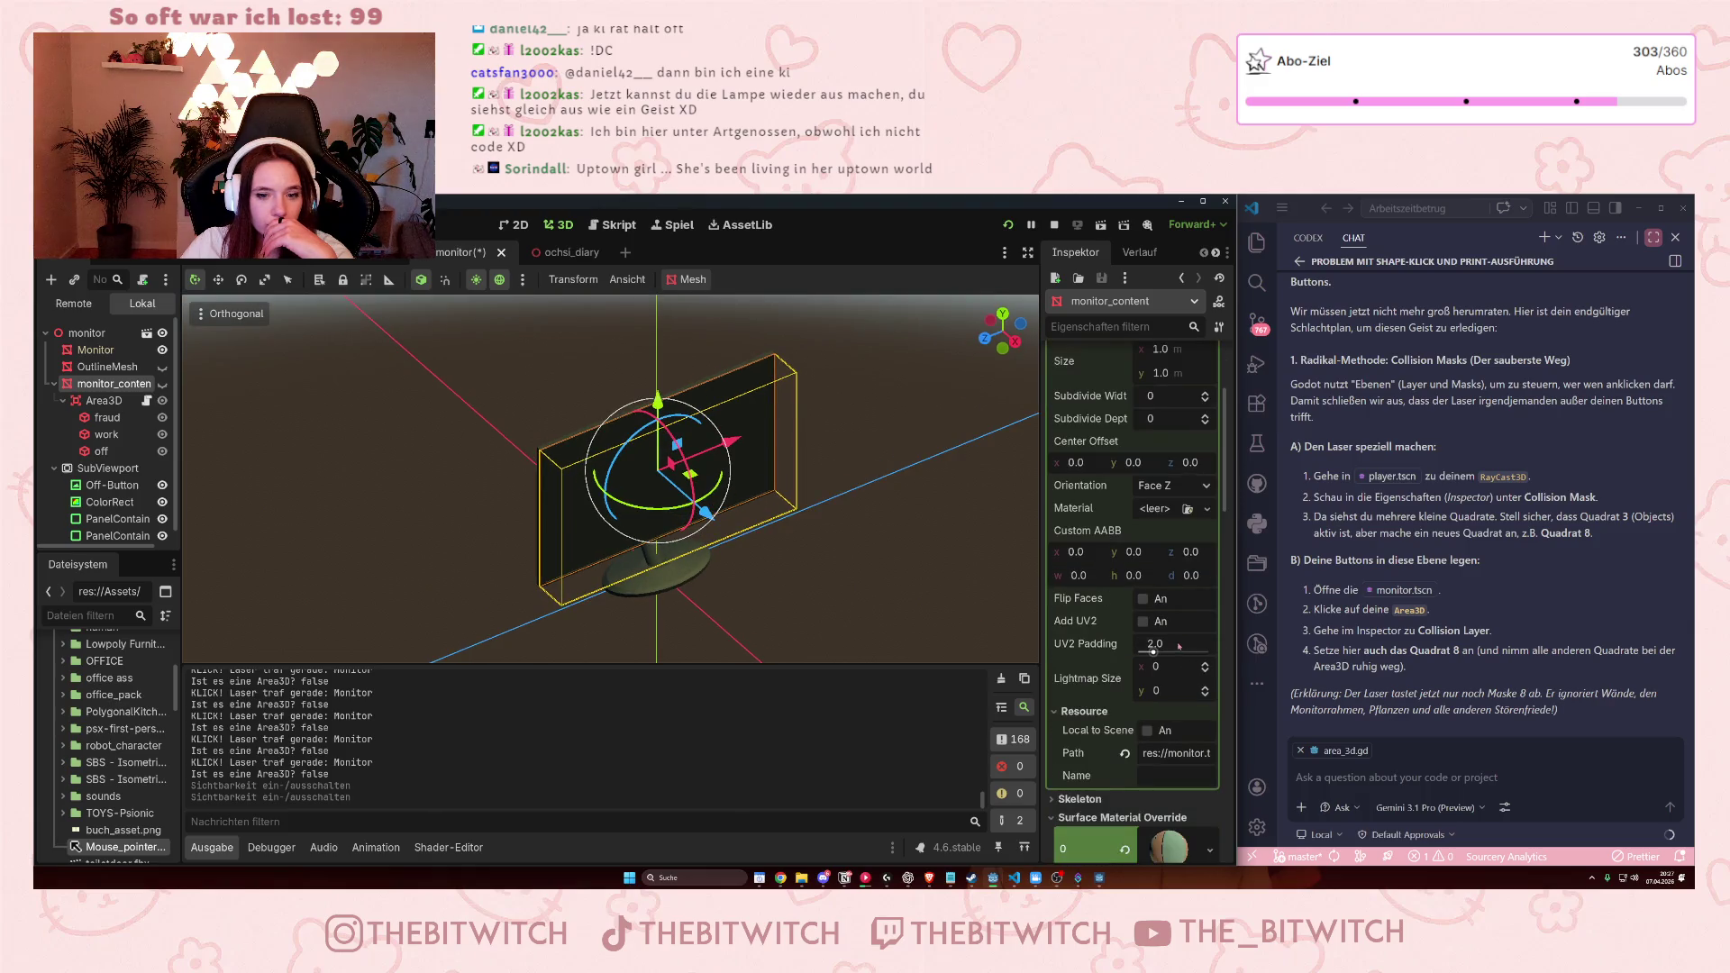
scroll(1173, 641, "up", 3)
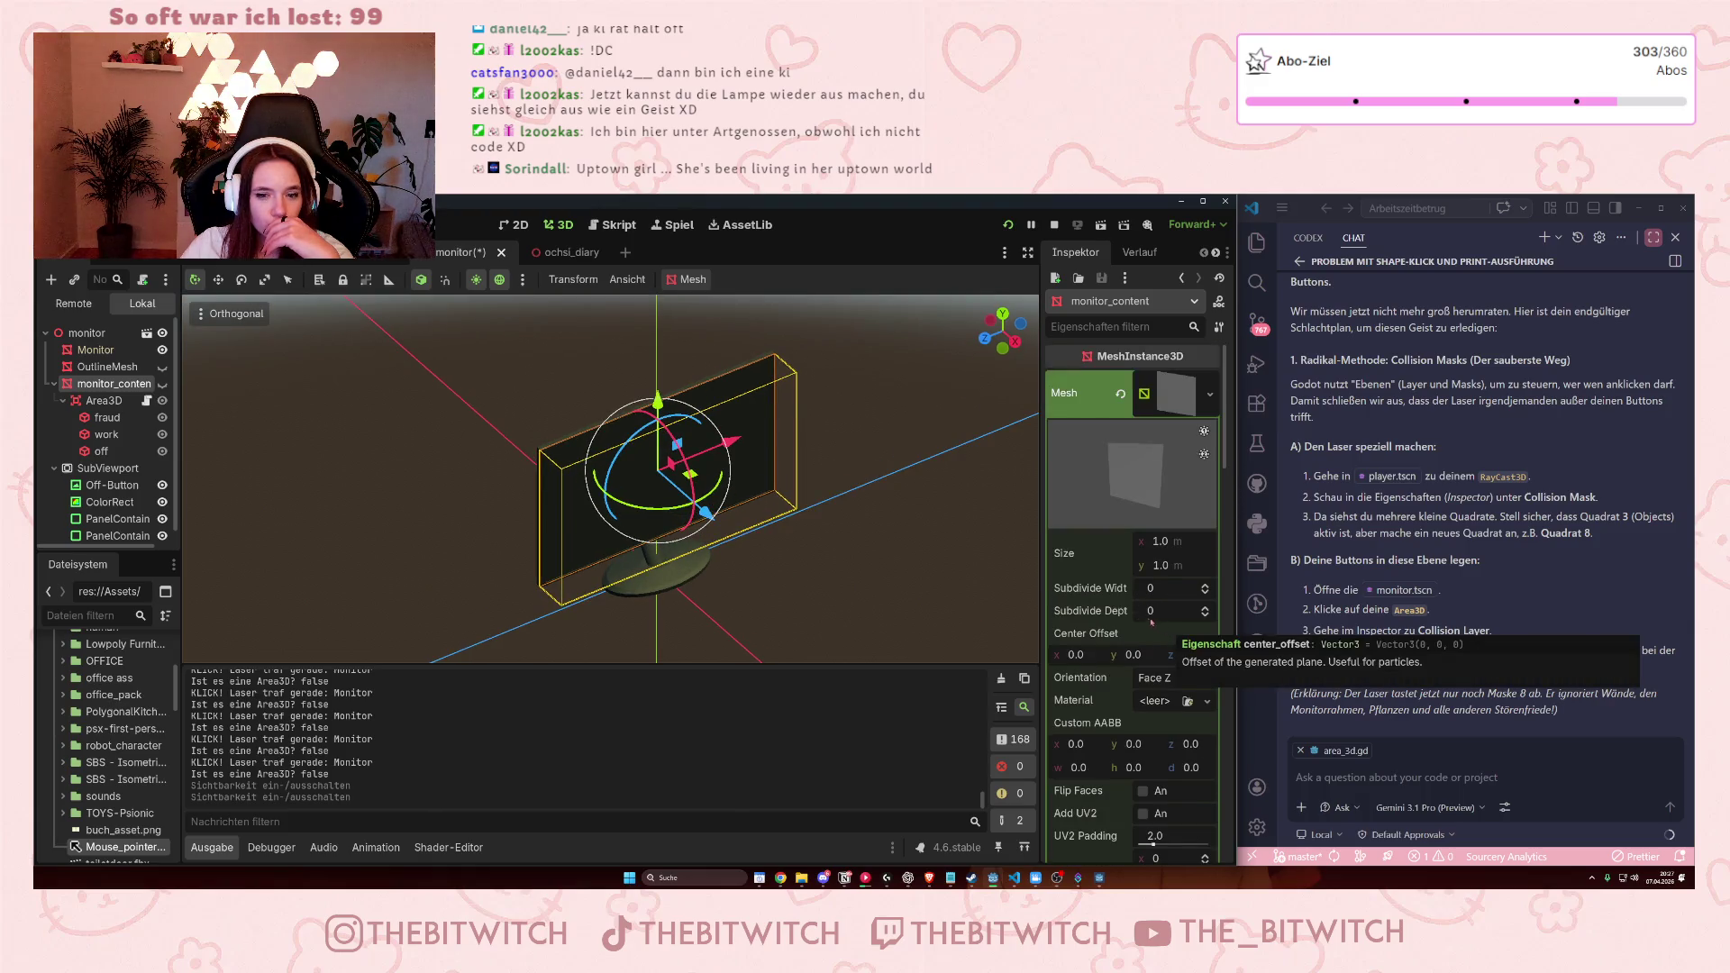
scroll(1098, 603, "down", 10)
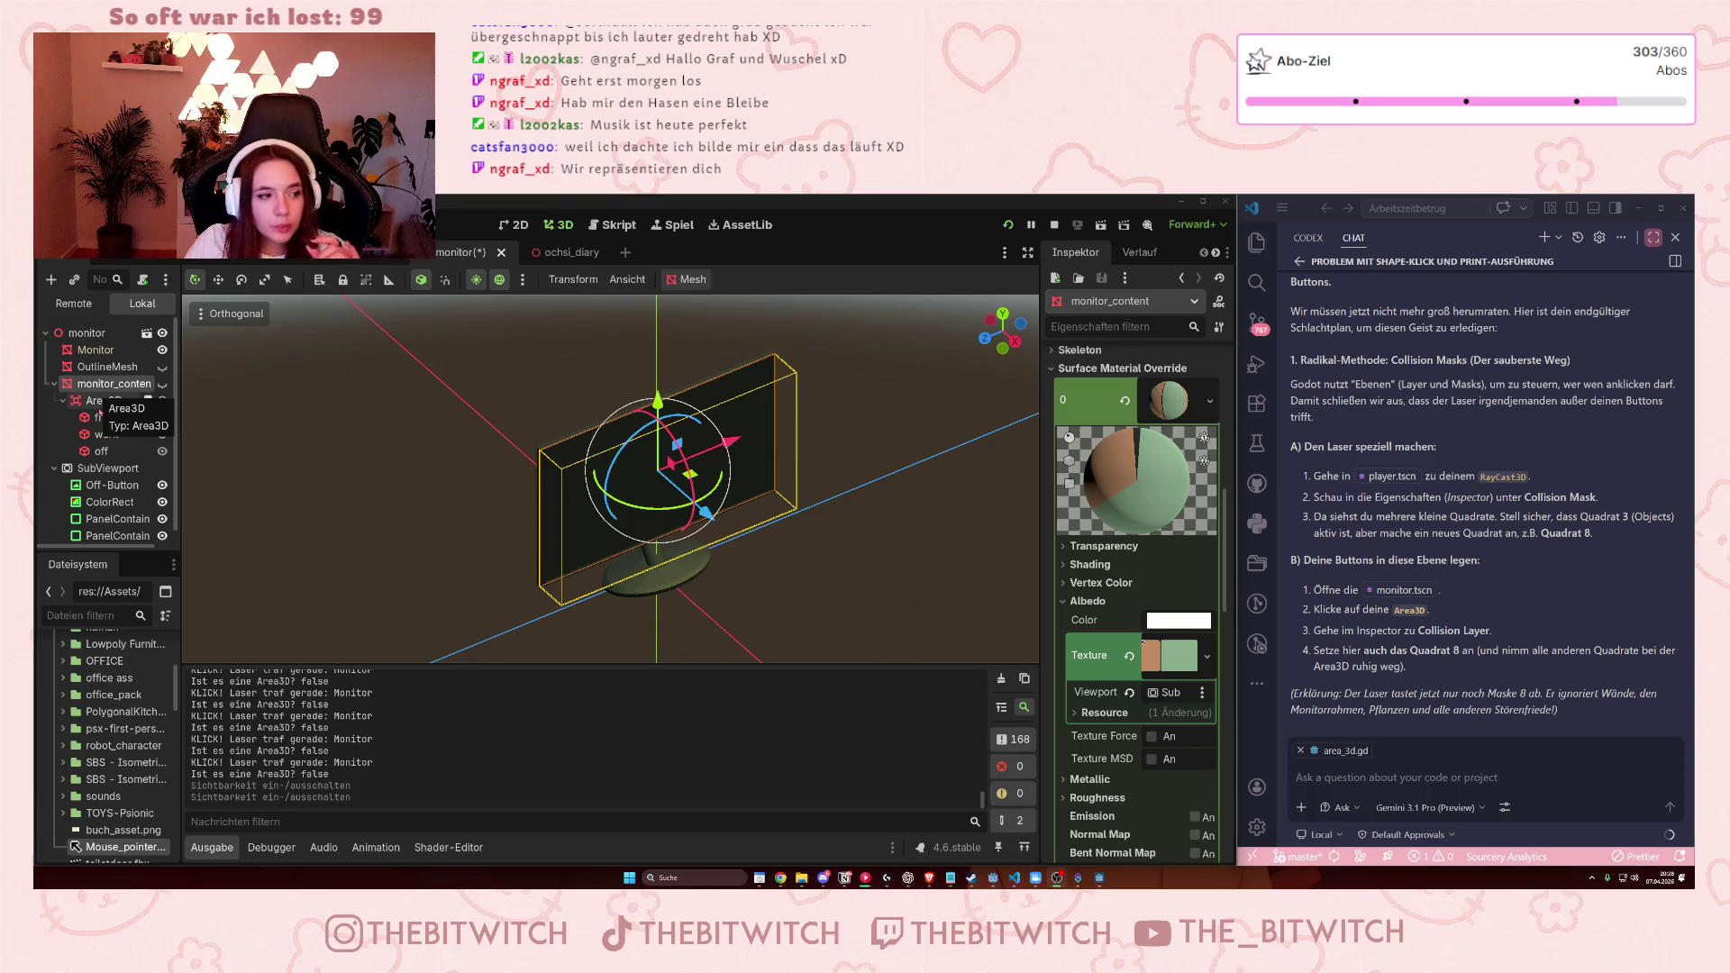
Move Area3D directly under the monitor root and dismiss its non-uniform scaling warning.
left_click_drag(90, 401, 71, 382)
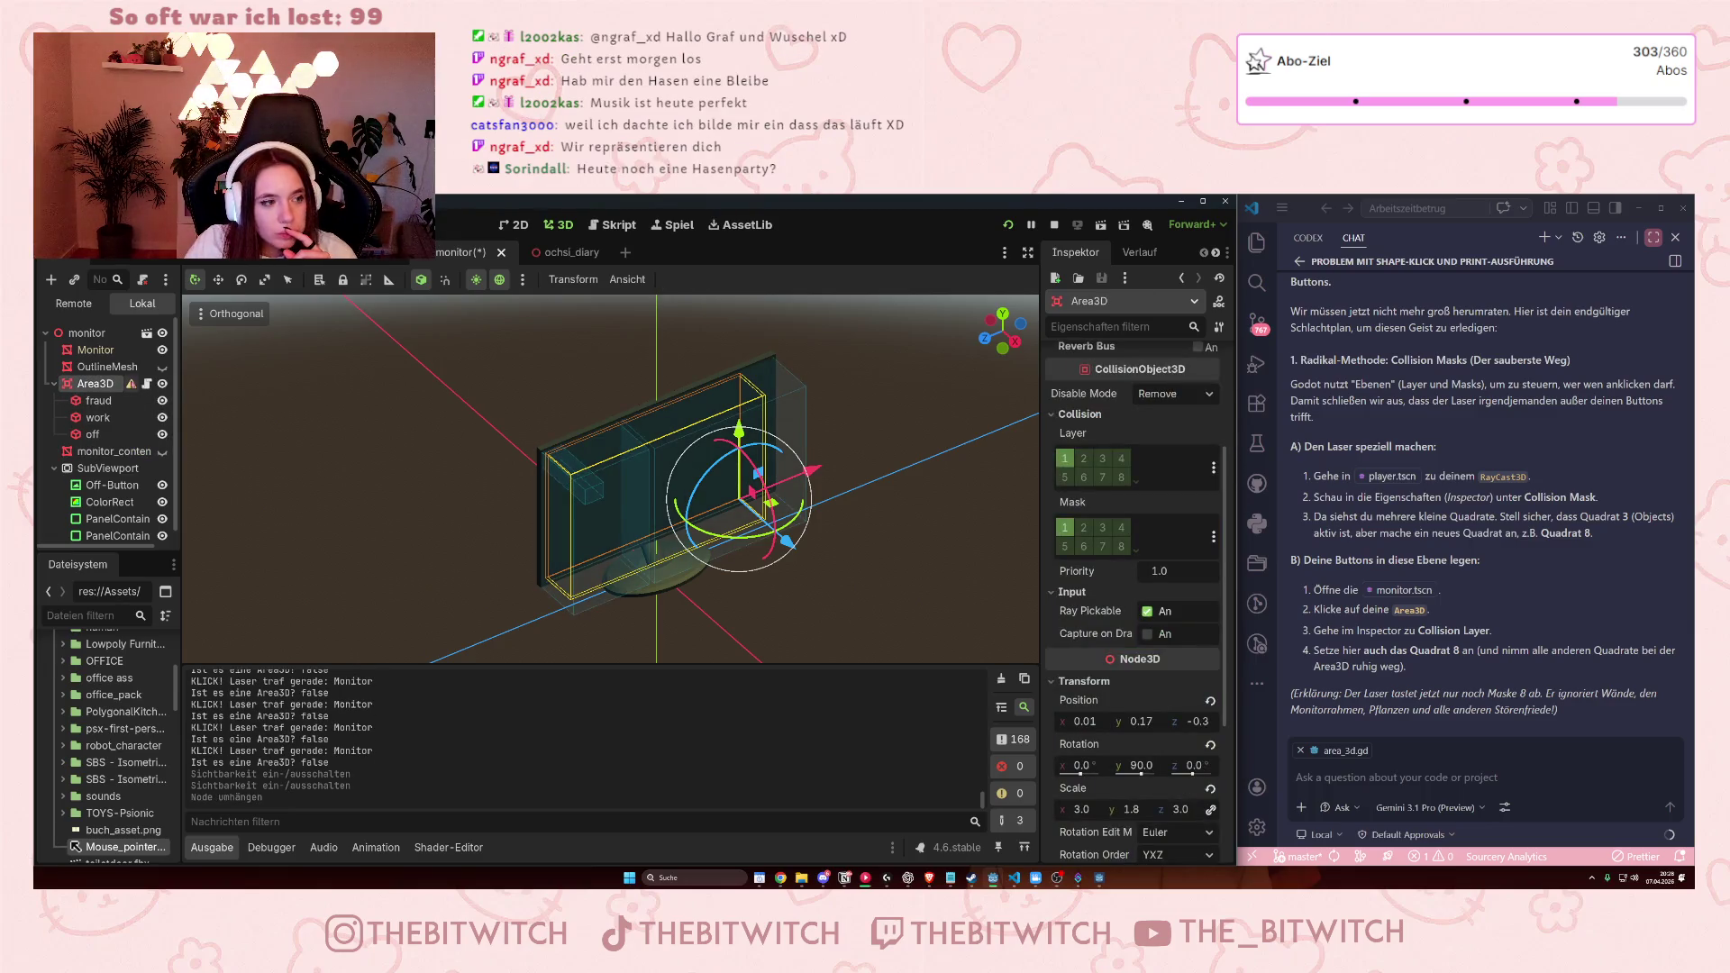
mouse_move(132, 385)
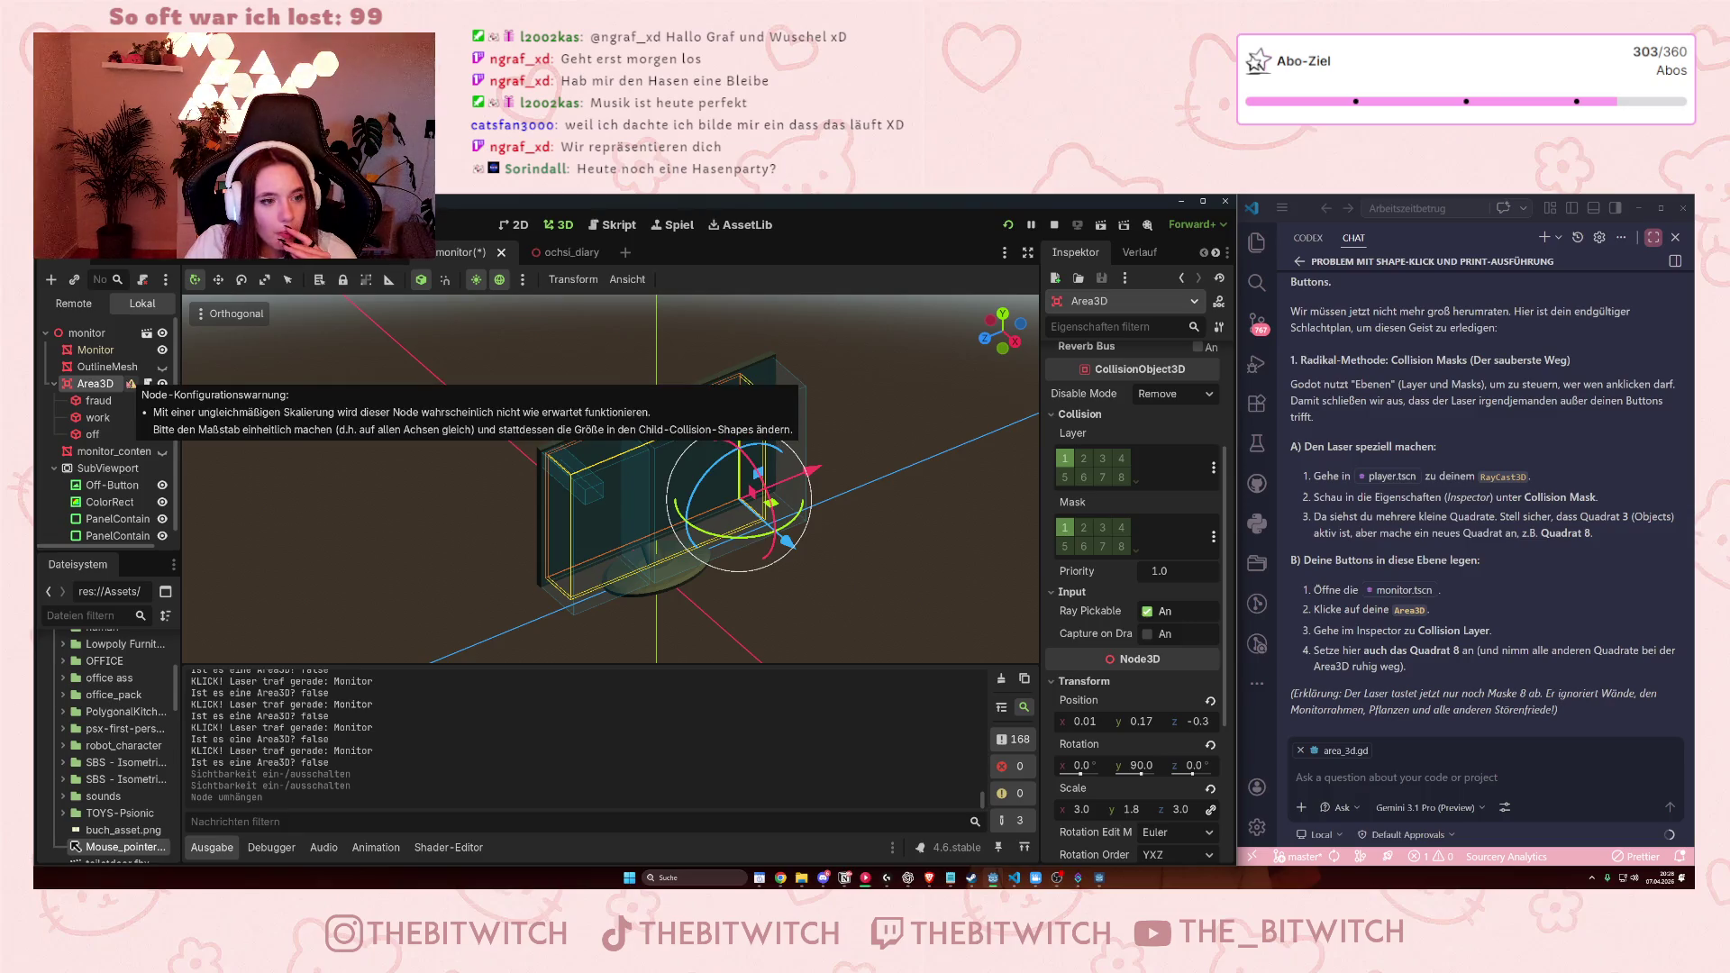
left_click(130, 387)
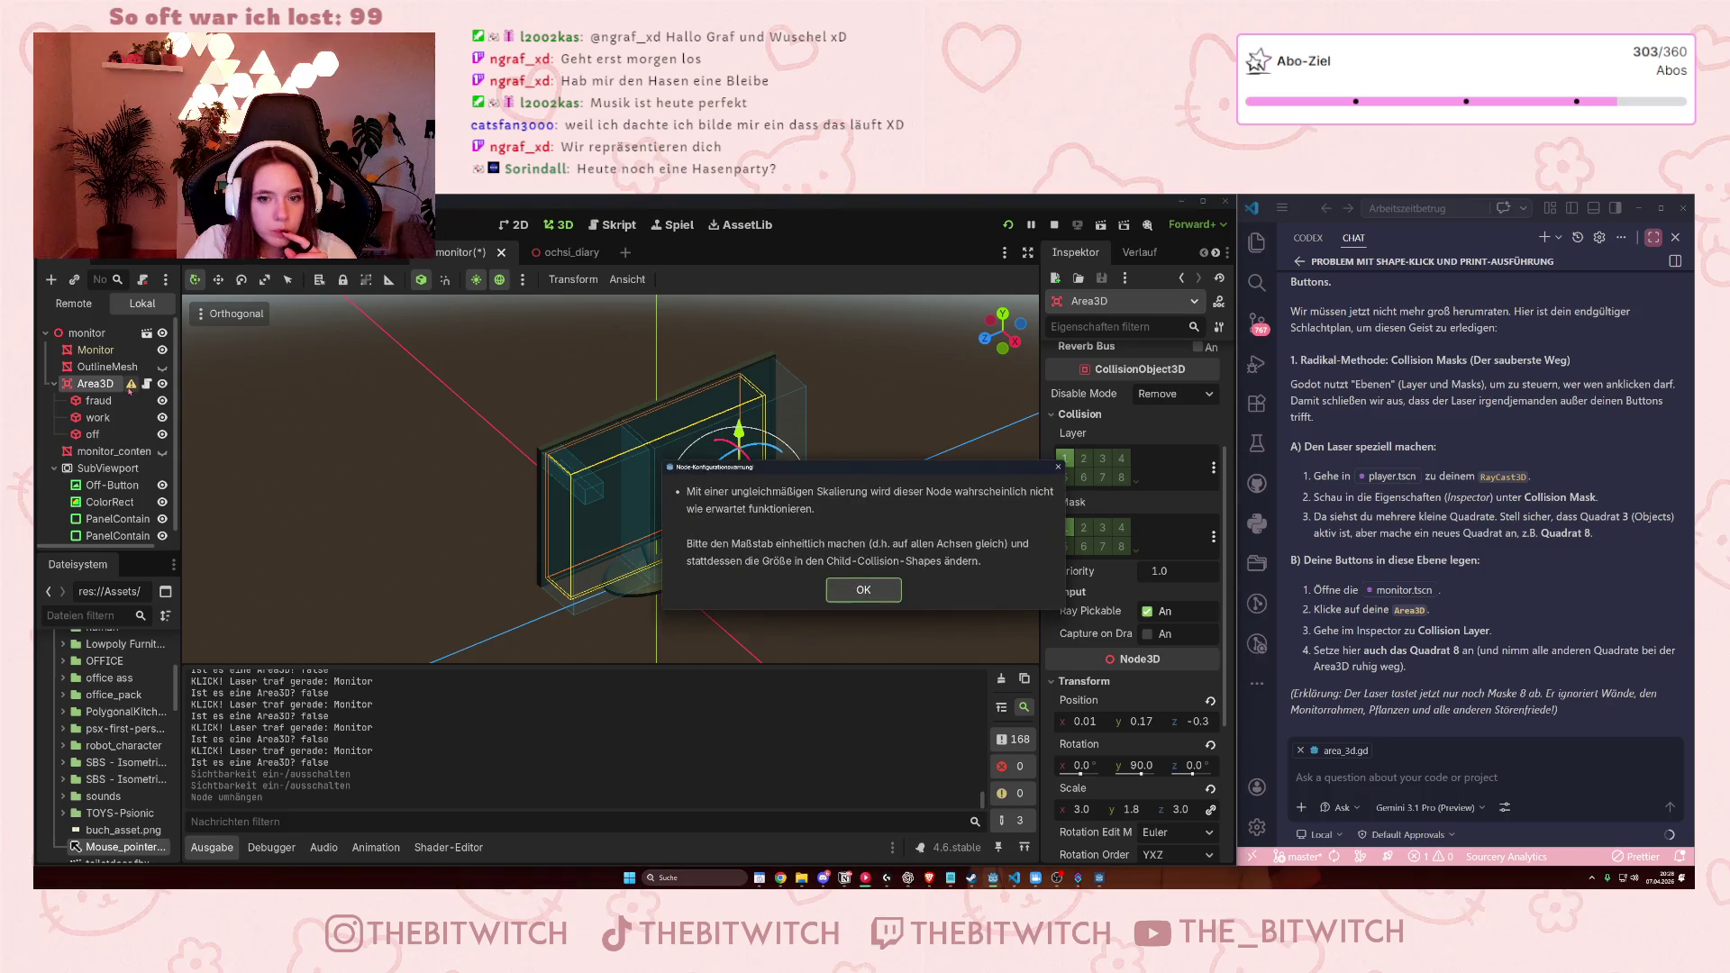
left_click(864, 590)
Set Area3D's Scale Y to 3 so all three axes read 3.0.
scroll(1143, 660, "up", 3)
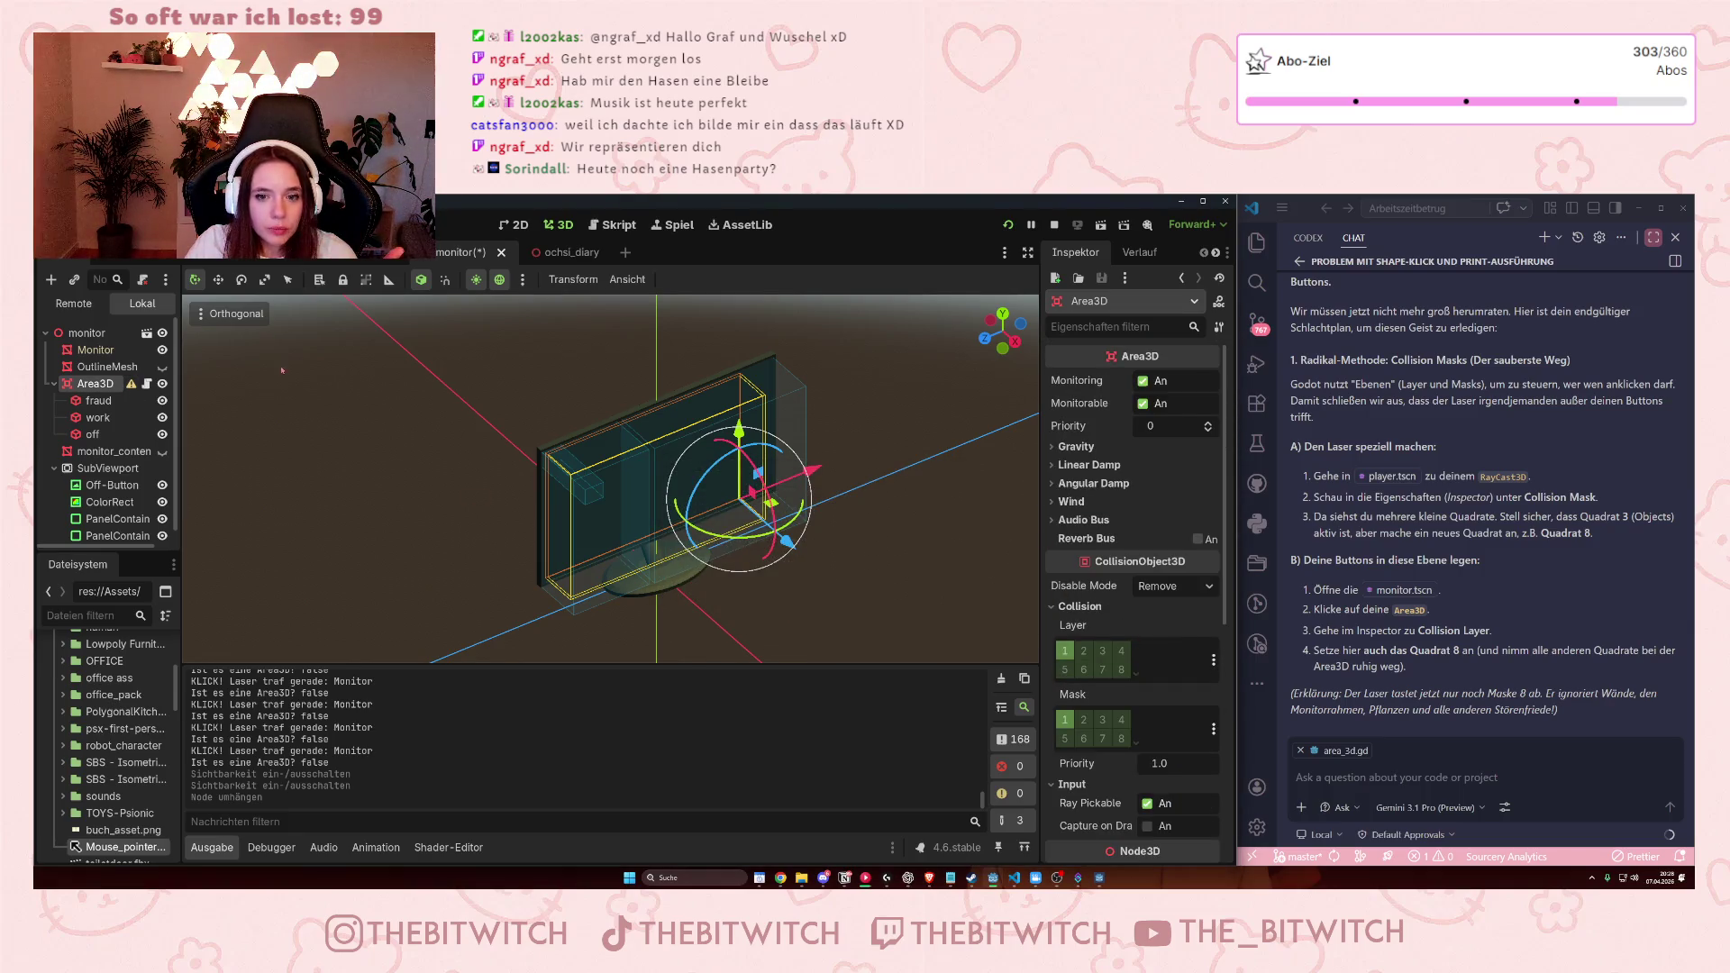
scroll(1162, 653, "down", 4)
scroll(1170, 653, "down", 1)
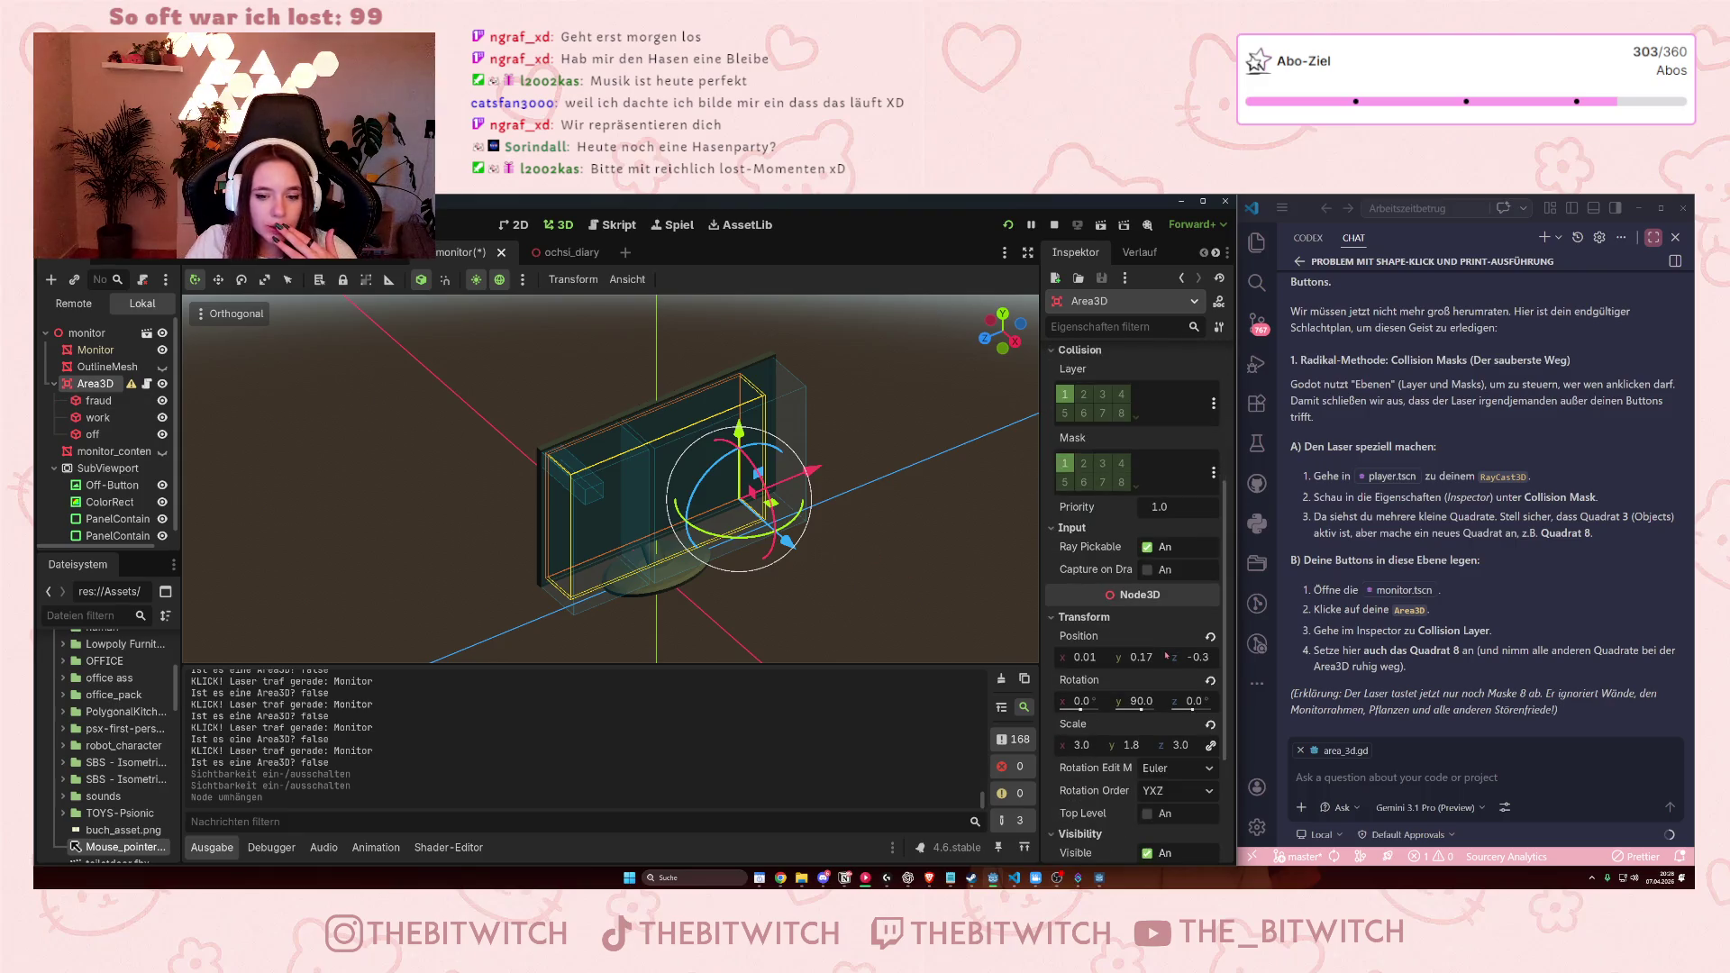
left_click(1129, 745)
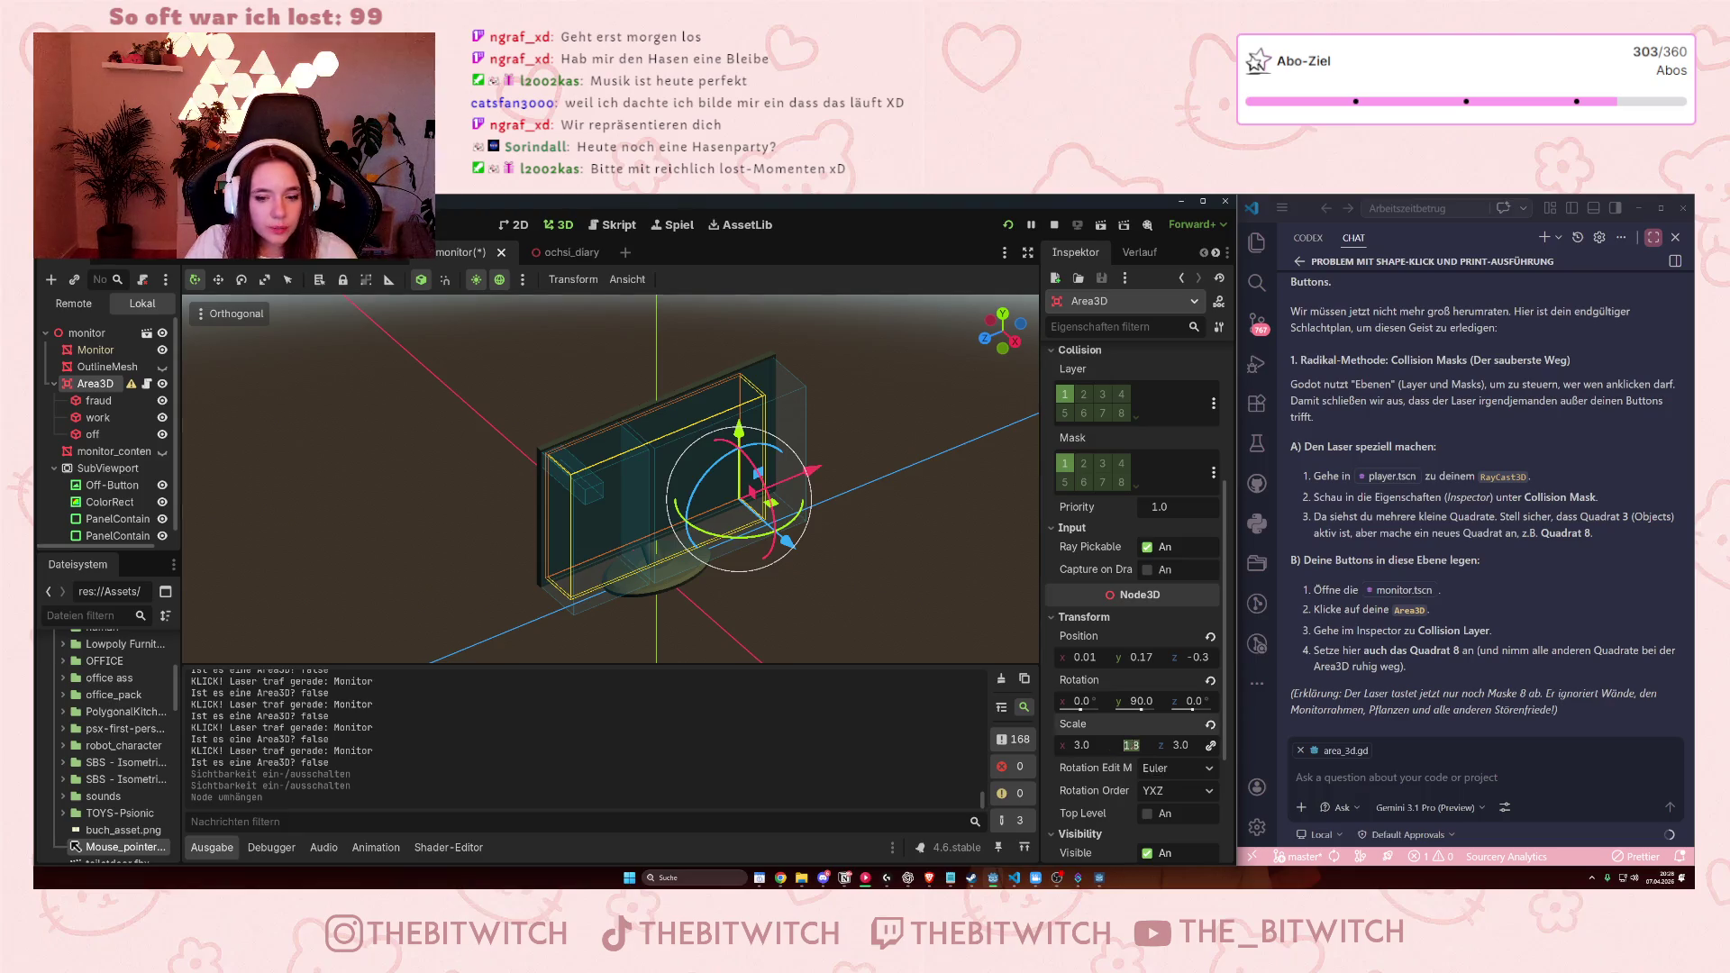
key("Return")
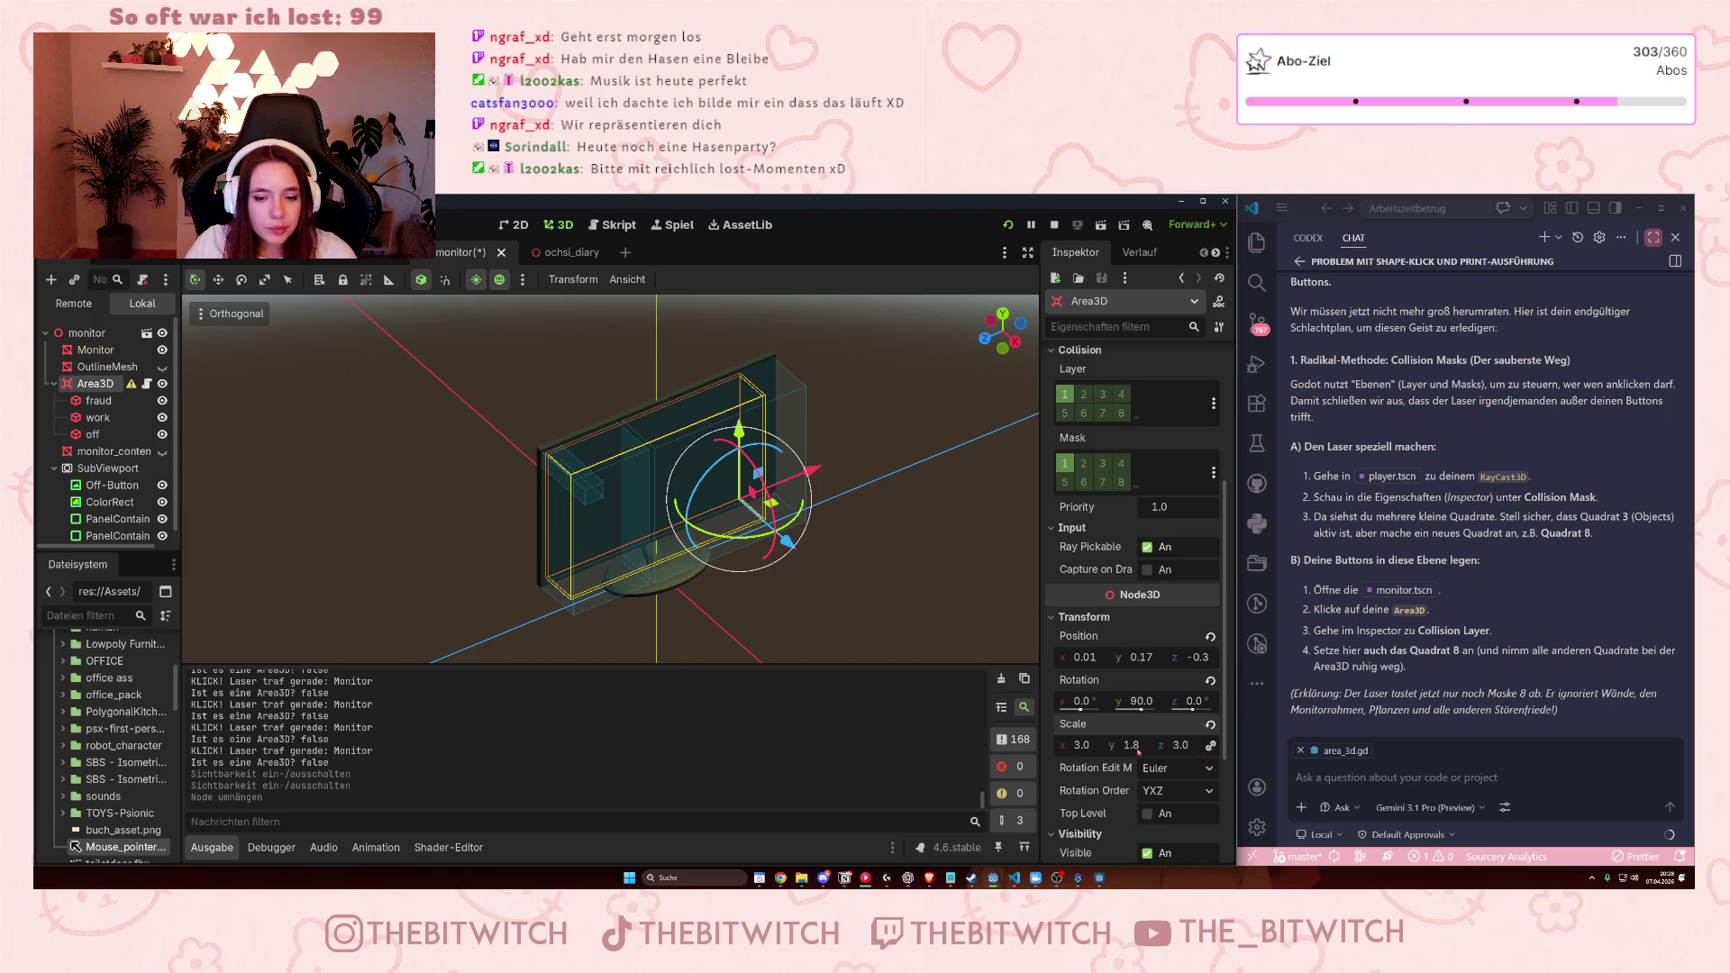
left_click(1145, 748)
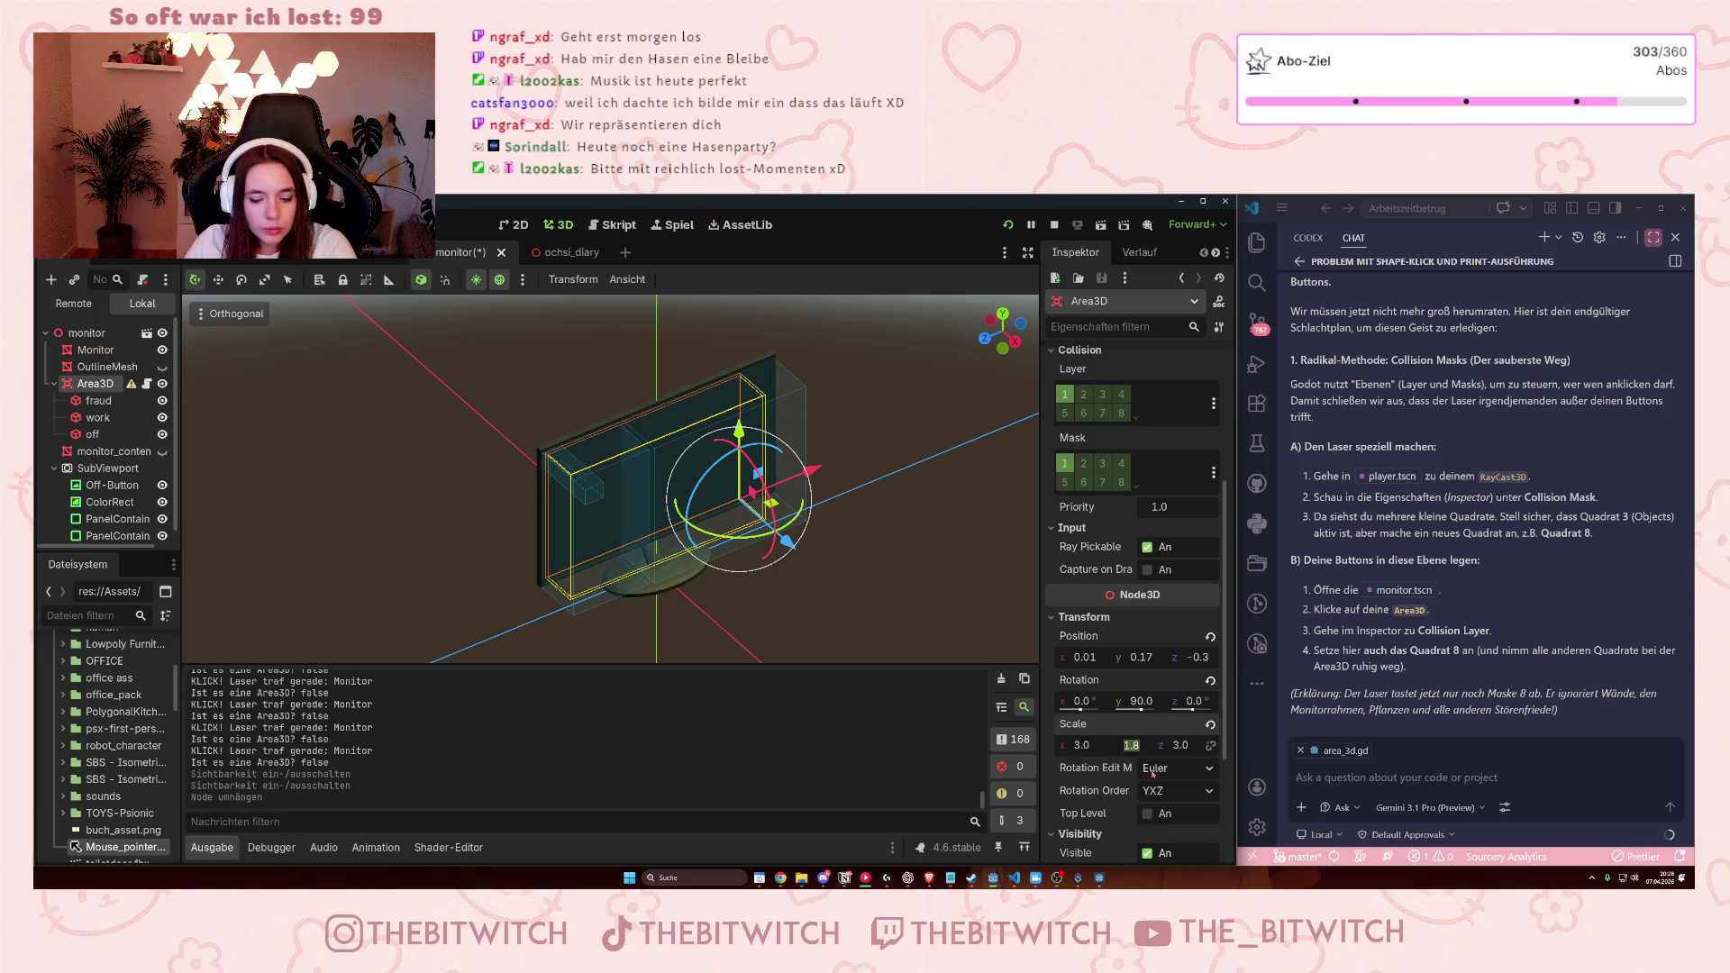
type("3")
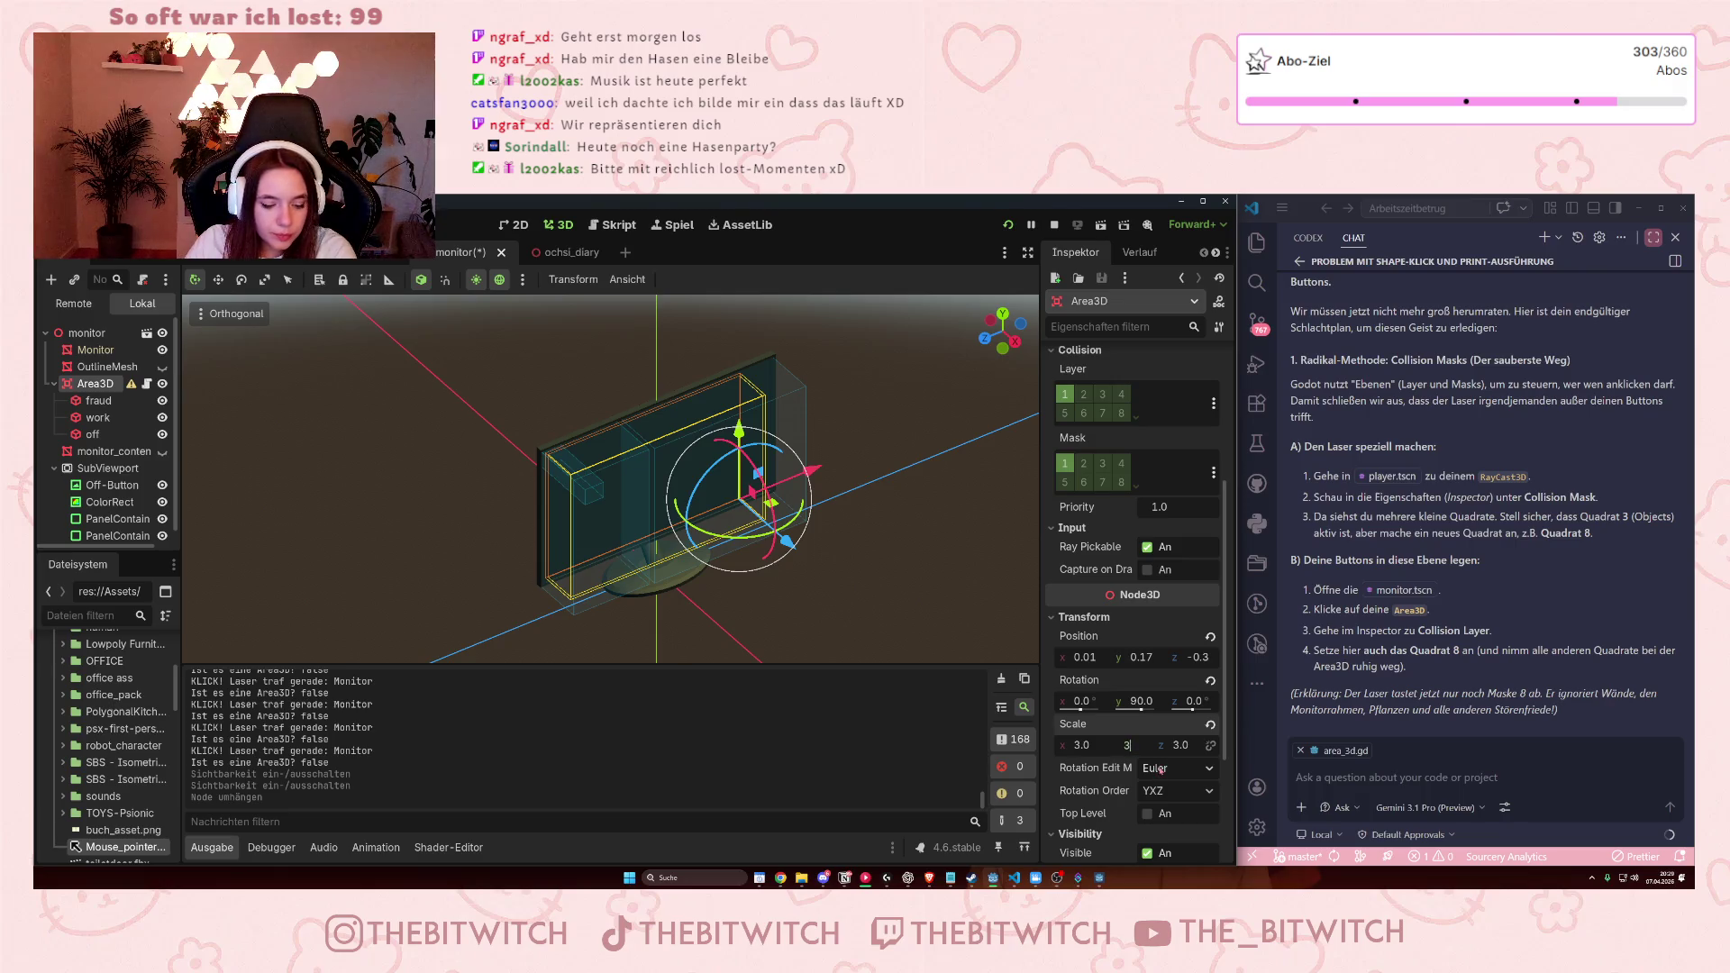
key("Return")
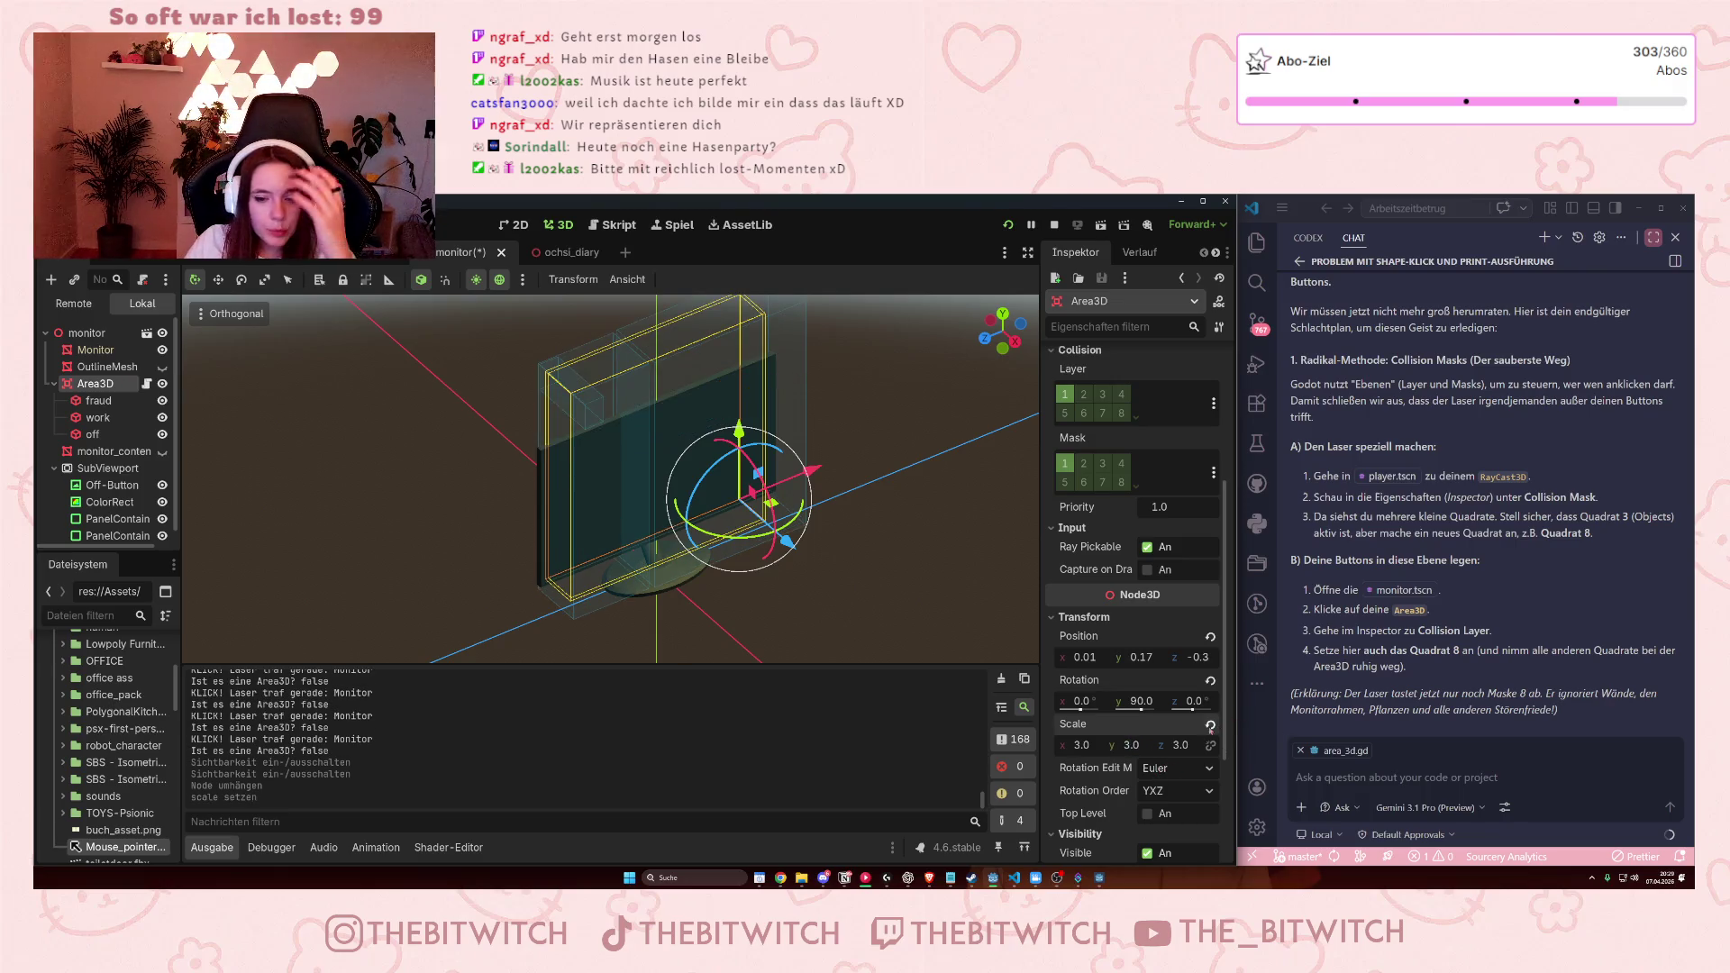
left_click(97, 401)
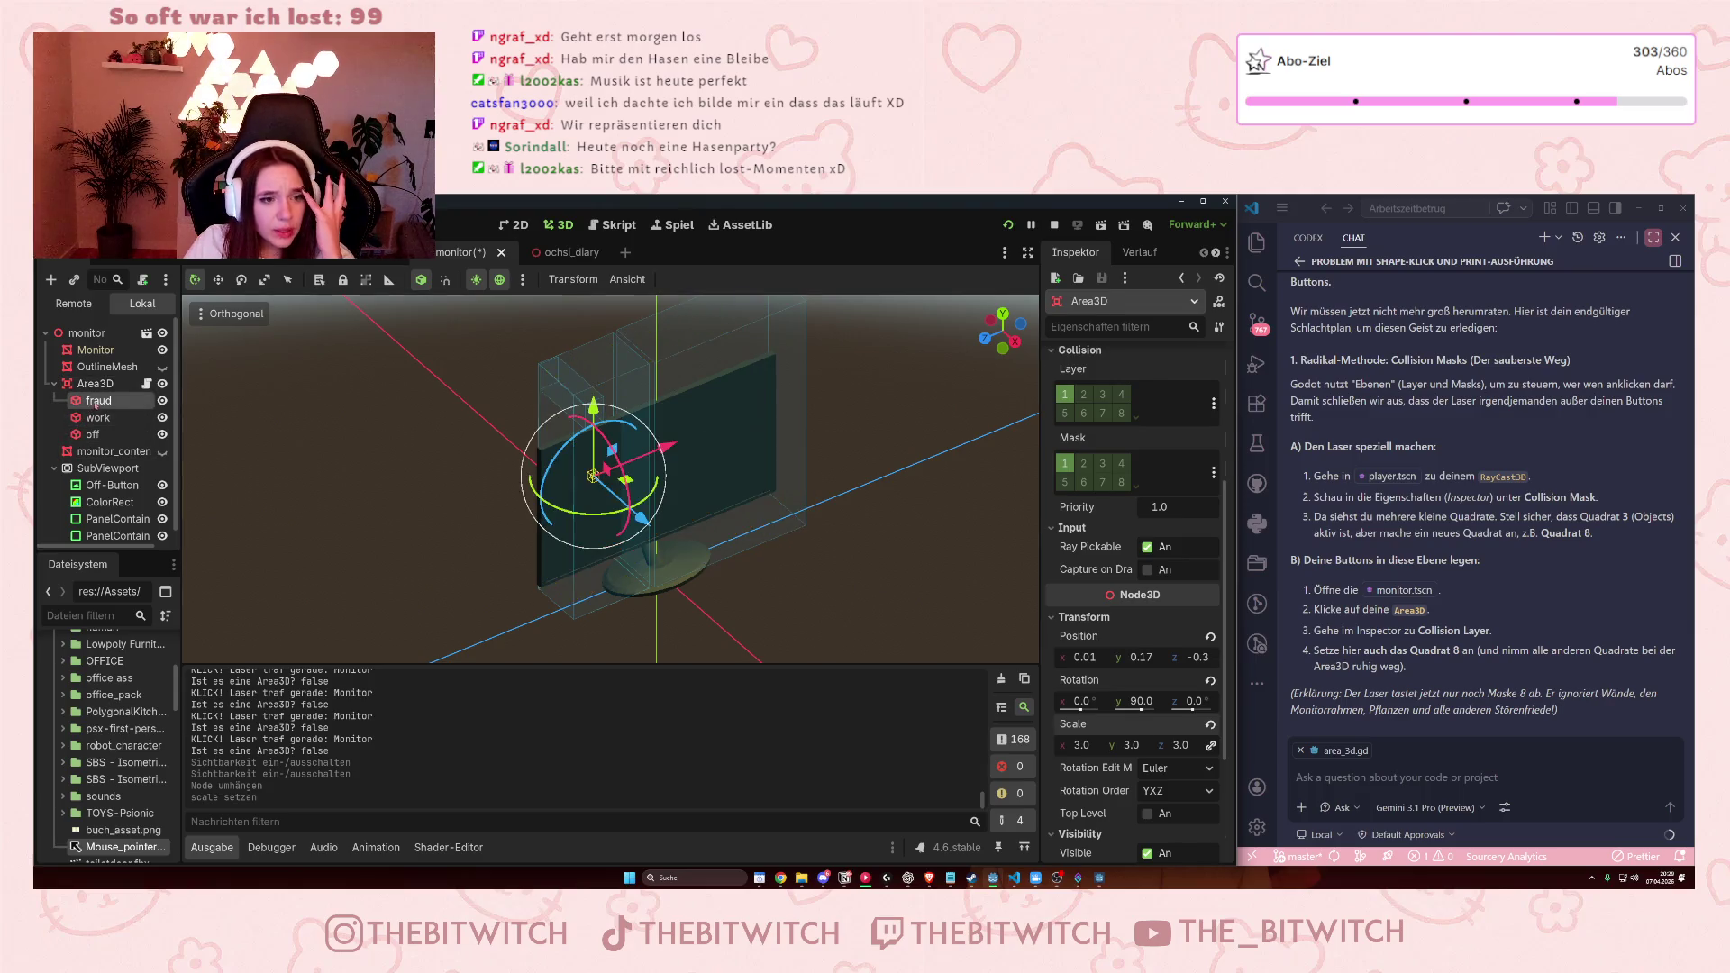
Shorten the fraud and work collision boxes slightly by dragging their bottom Size Y handles.
key("KP_3")
mouse_move(720, 587)
left_mouse_down()
mouse_move(583, 383)
mouse_move(580, 445)
left_mouse_up()
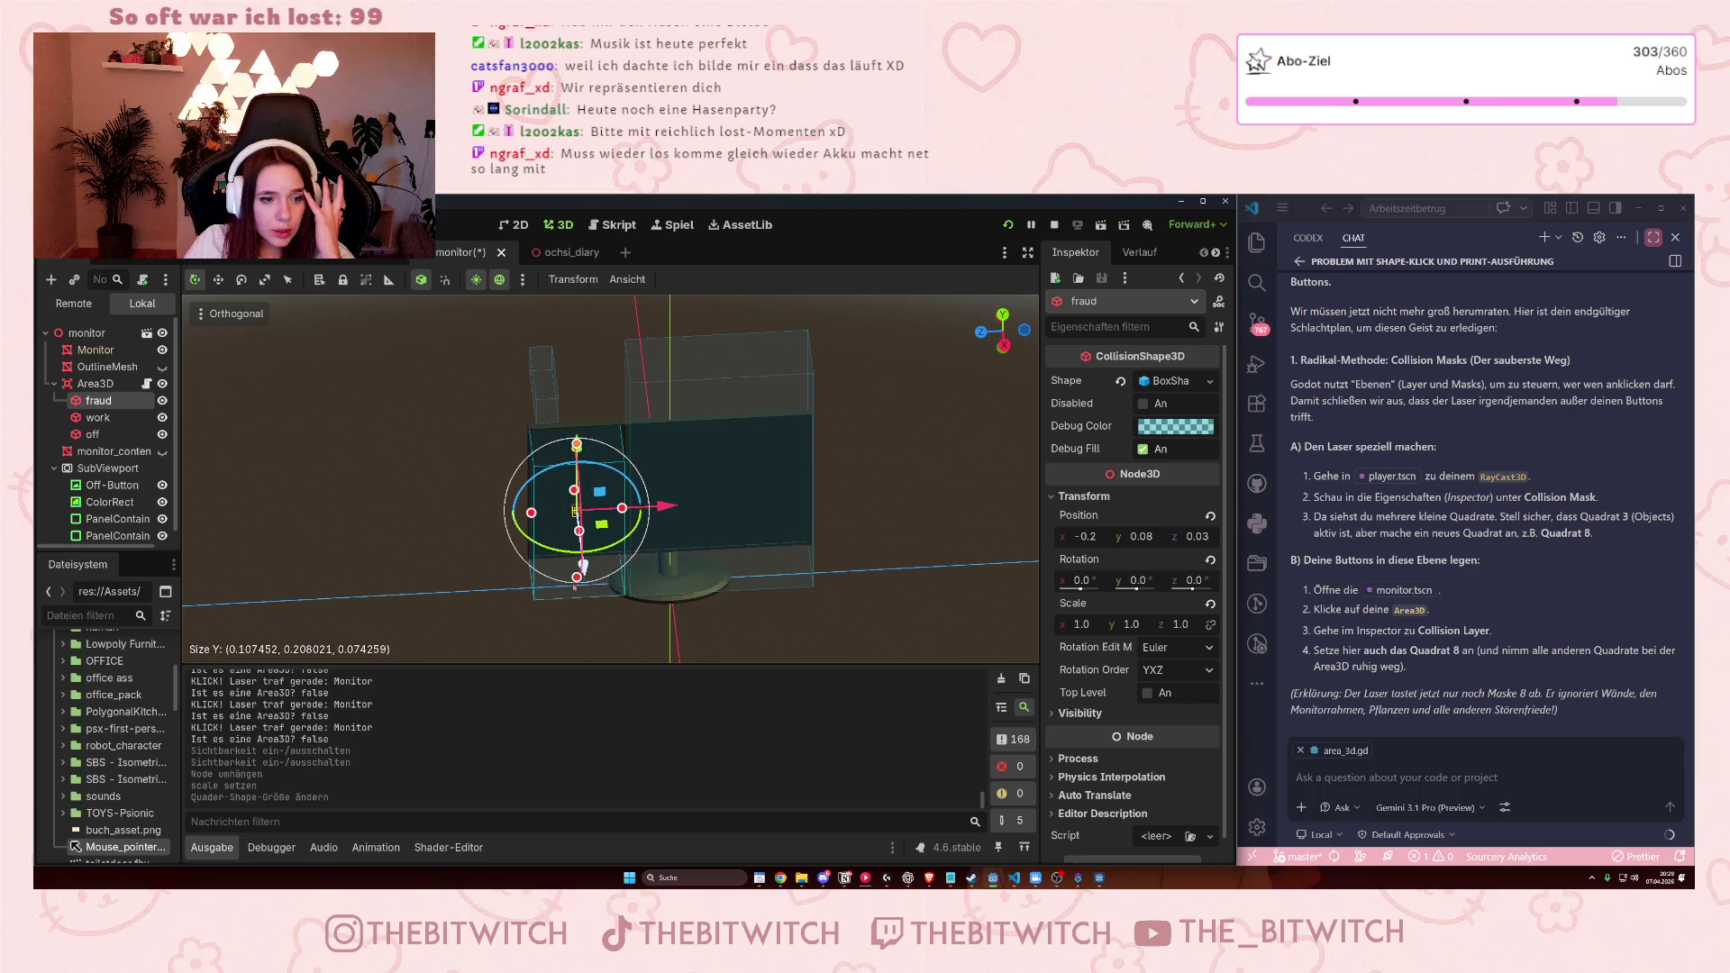
left_click_drag(577, 578, 577, 572)
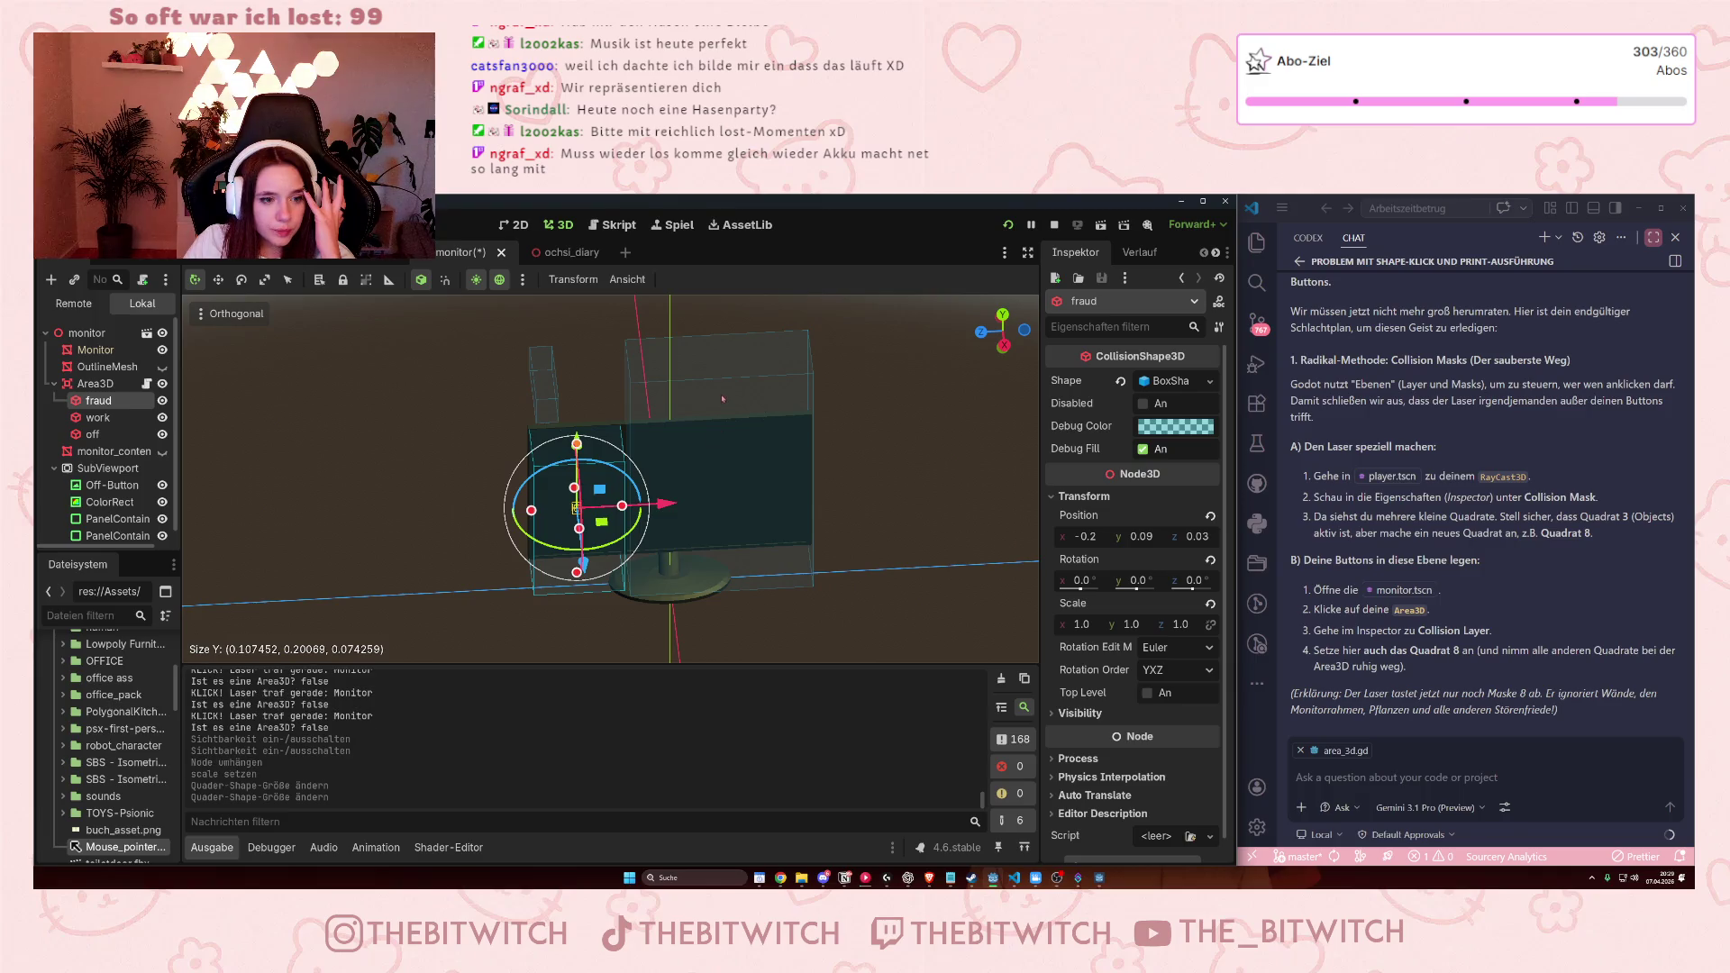
key("KP_1")
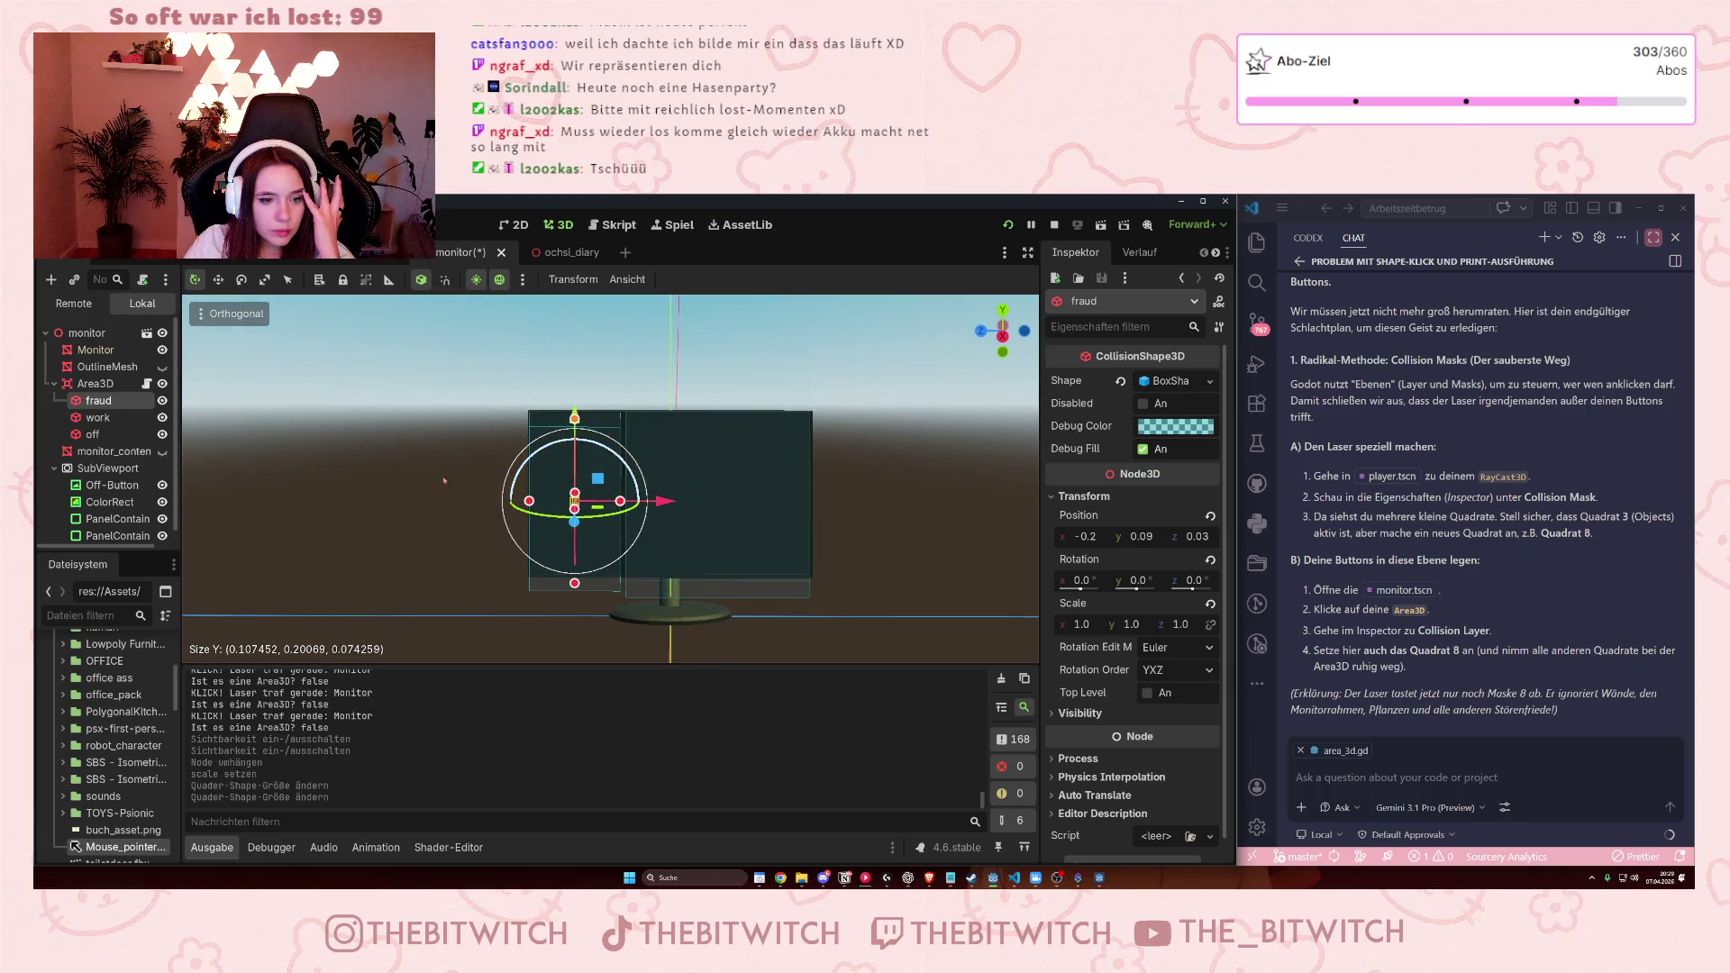
left_click(99, 418)
left_click_drag(718, 420, 730, 424)
left_click_drag(717, 589, 717, 579)
Drag the off zone down along Y onto the monitor in front orthographic view.
left_click(93, 435)
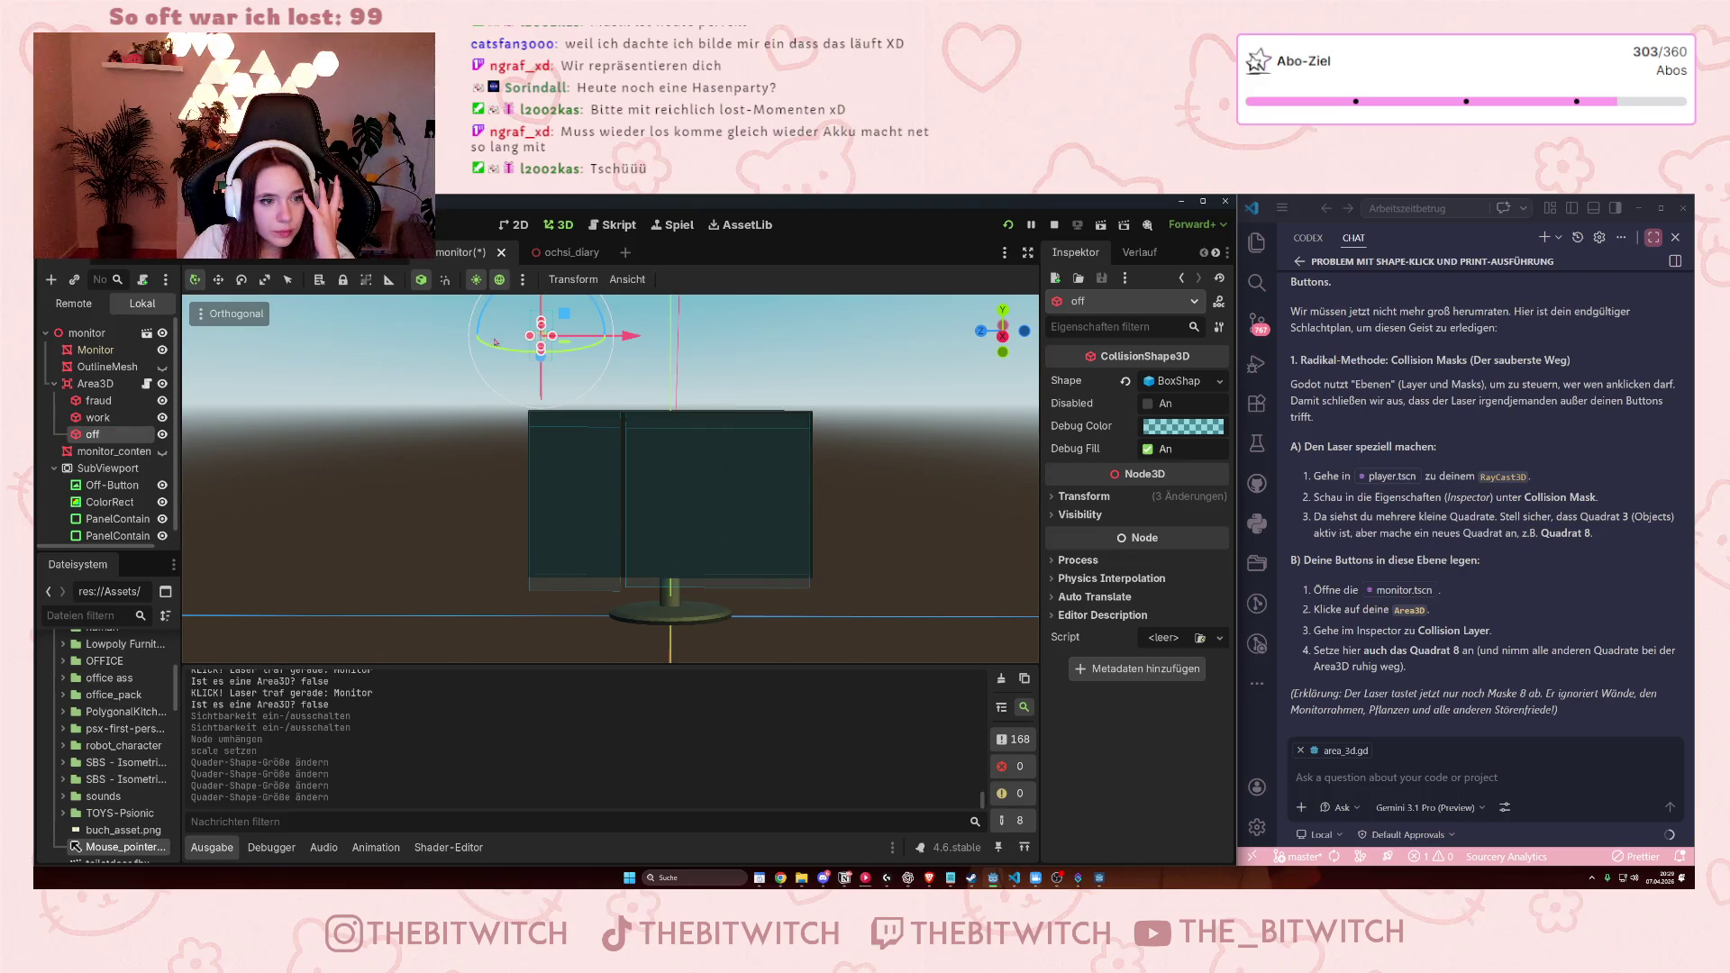
scroll(572, 343, "down", 5)
left_click_drag(577, 317, 573, 386)
scroll(573, 386, "up", 8)
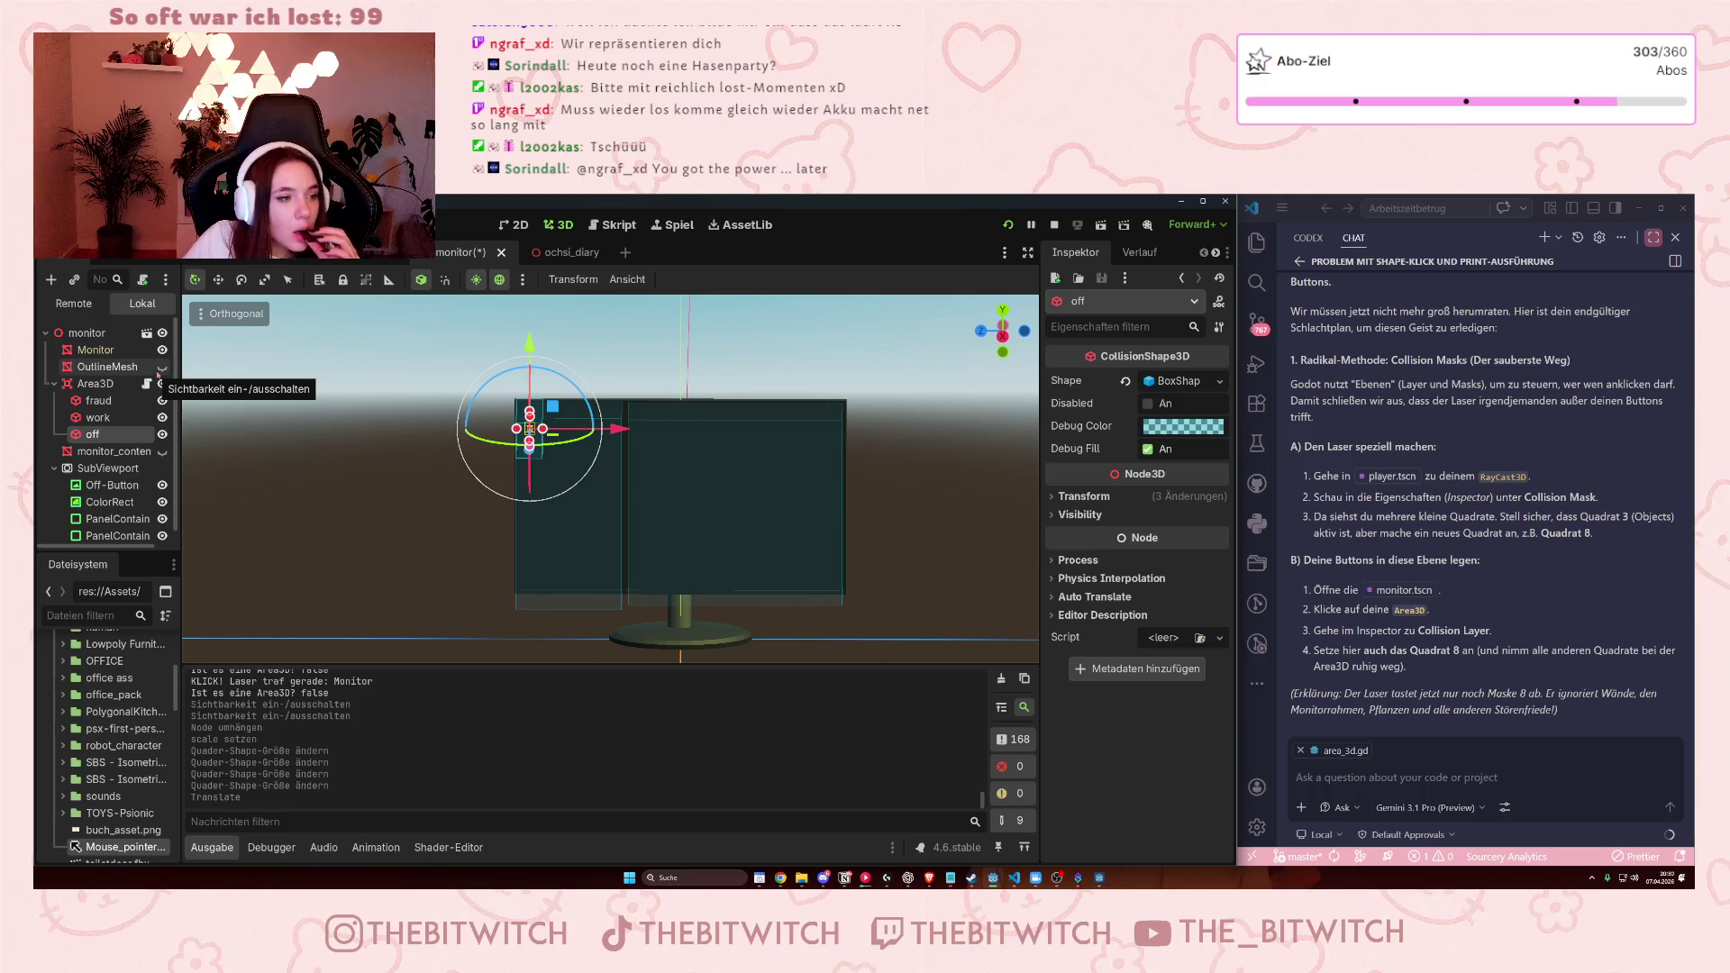
Move Area3D back under monitor_content and dismiss its non-uniform scaling warning.
left_click(106, 384)
left_click_drag(106, 384, 135, 453)
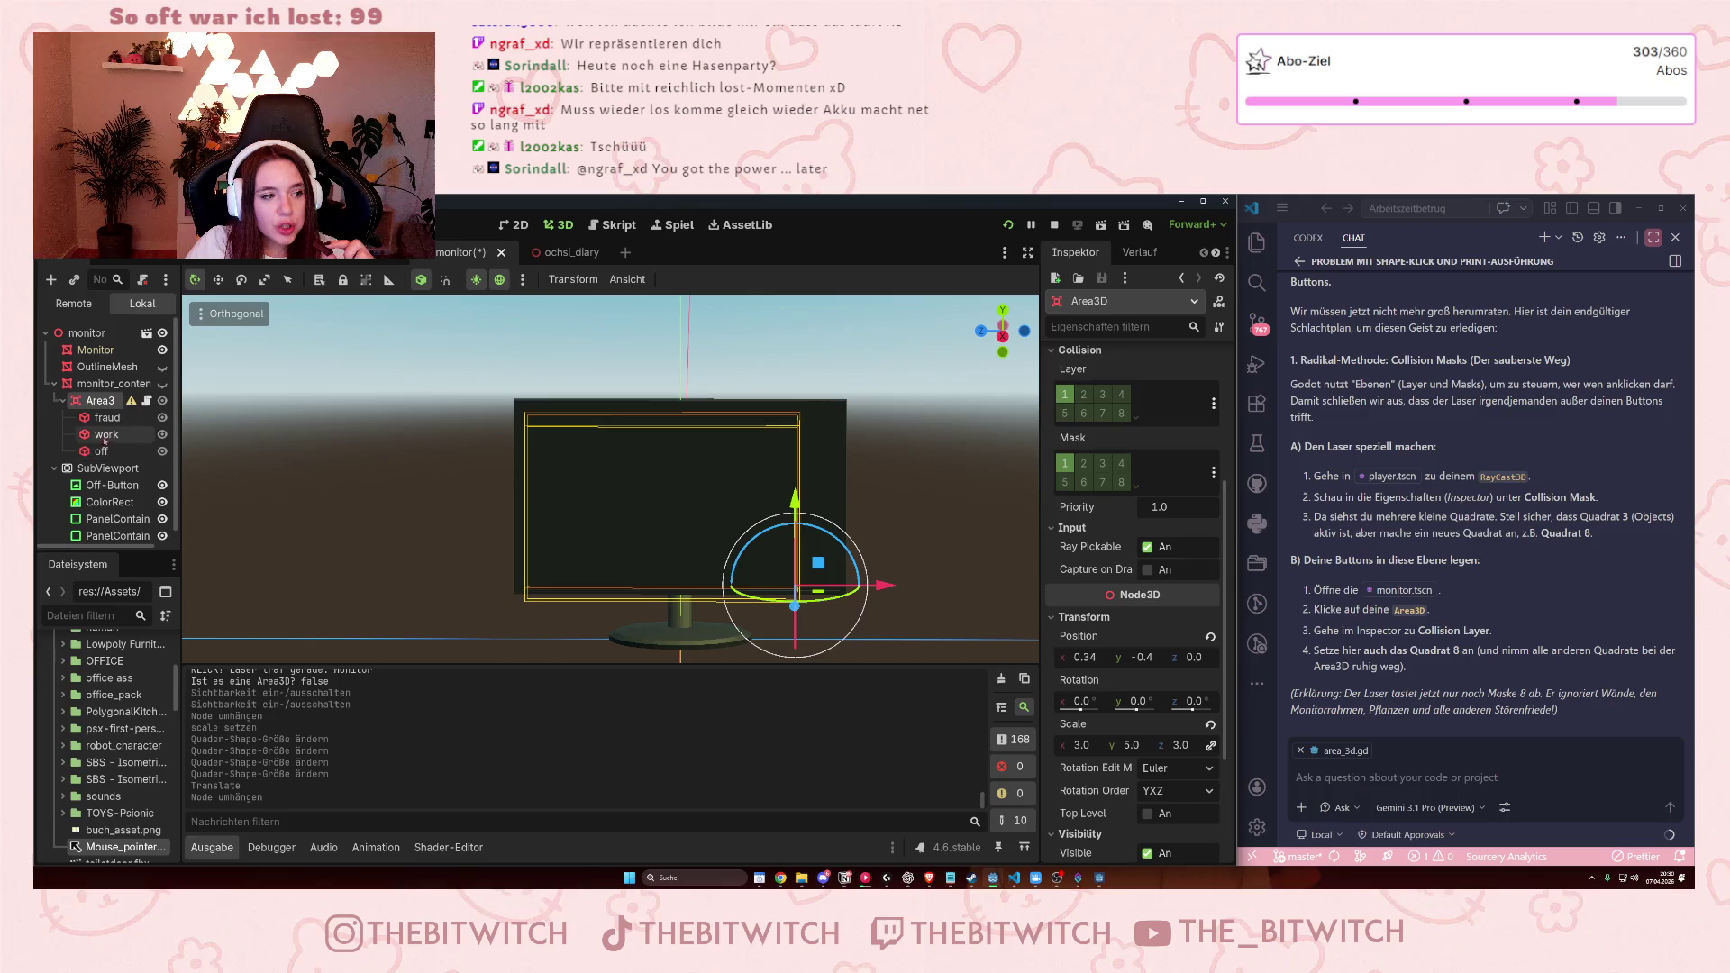
left_click(131, 400)
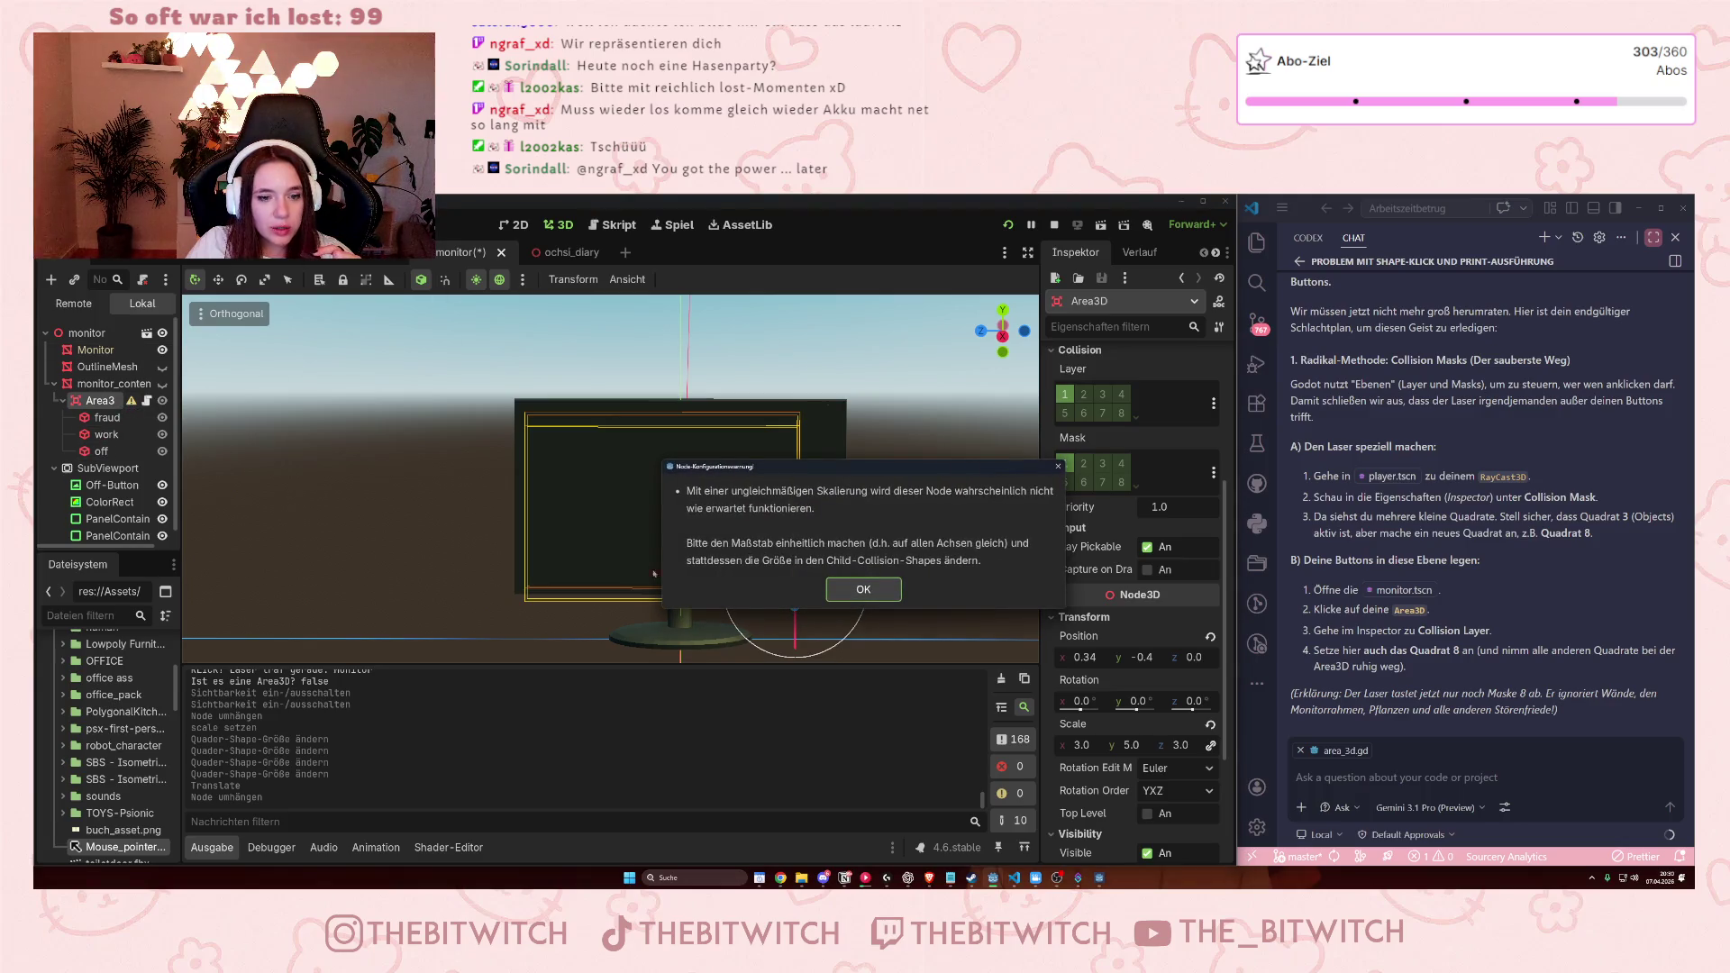
left_click(891, 592)
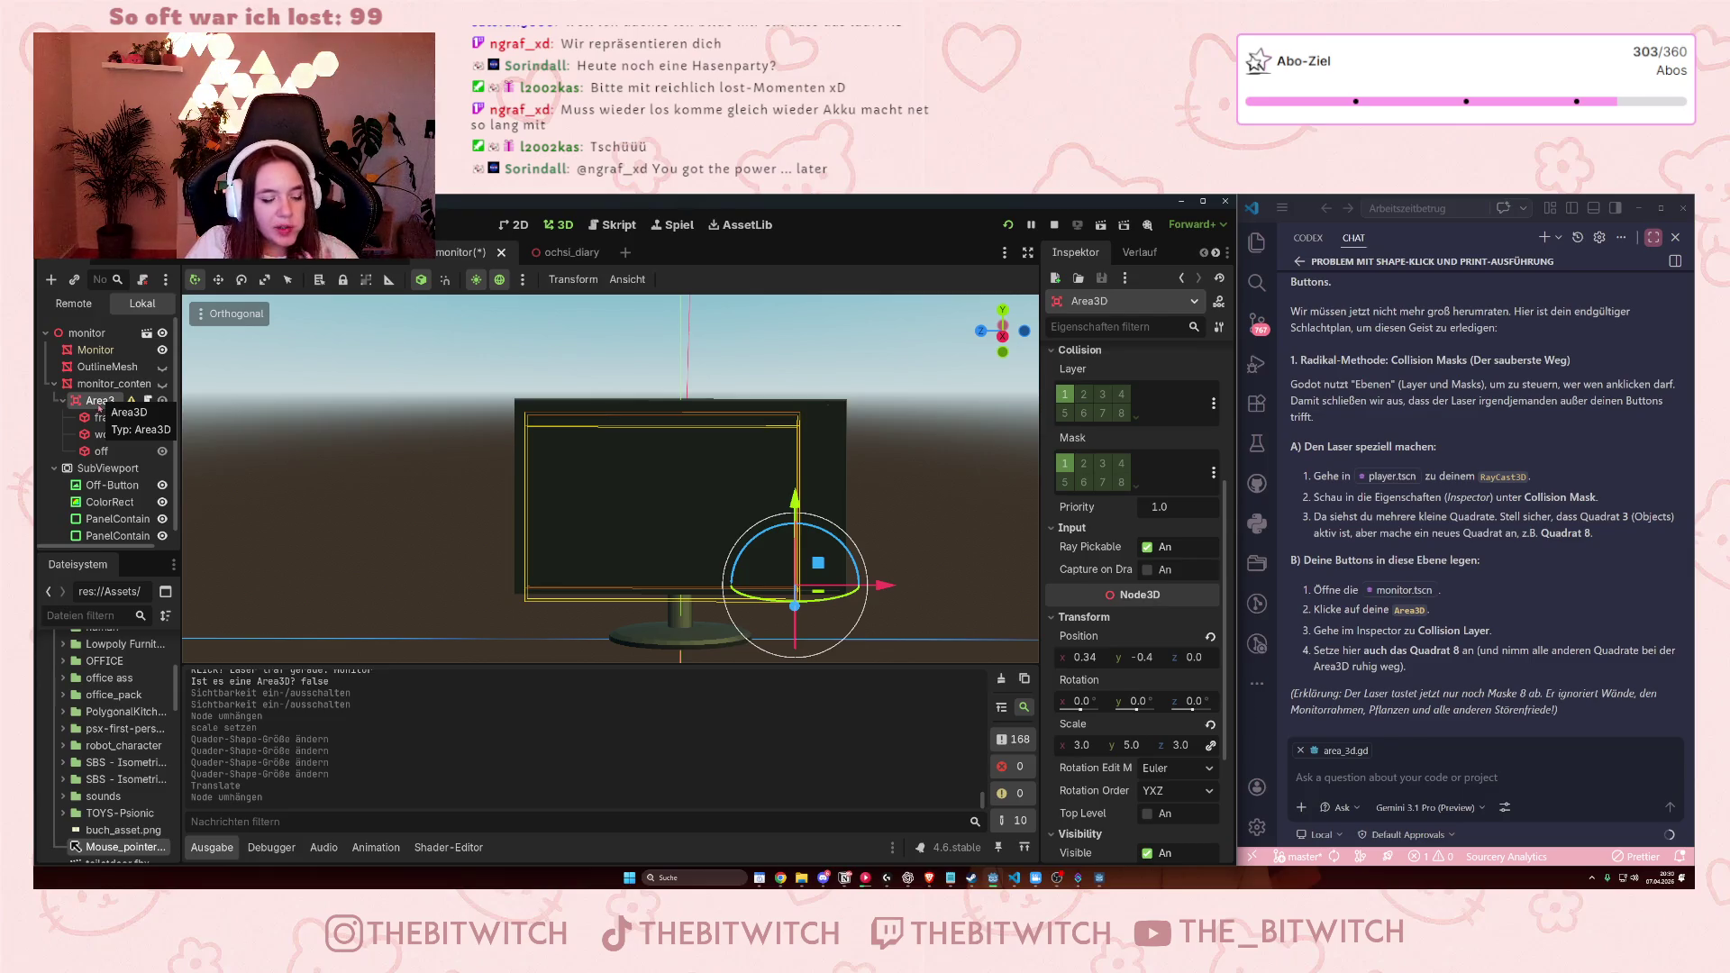
Open Area3D's attached area_3d.gd script and expand the VS Code chat to read it.
right_click(97, 406)
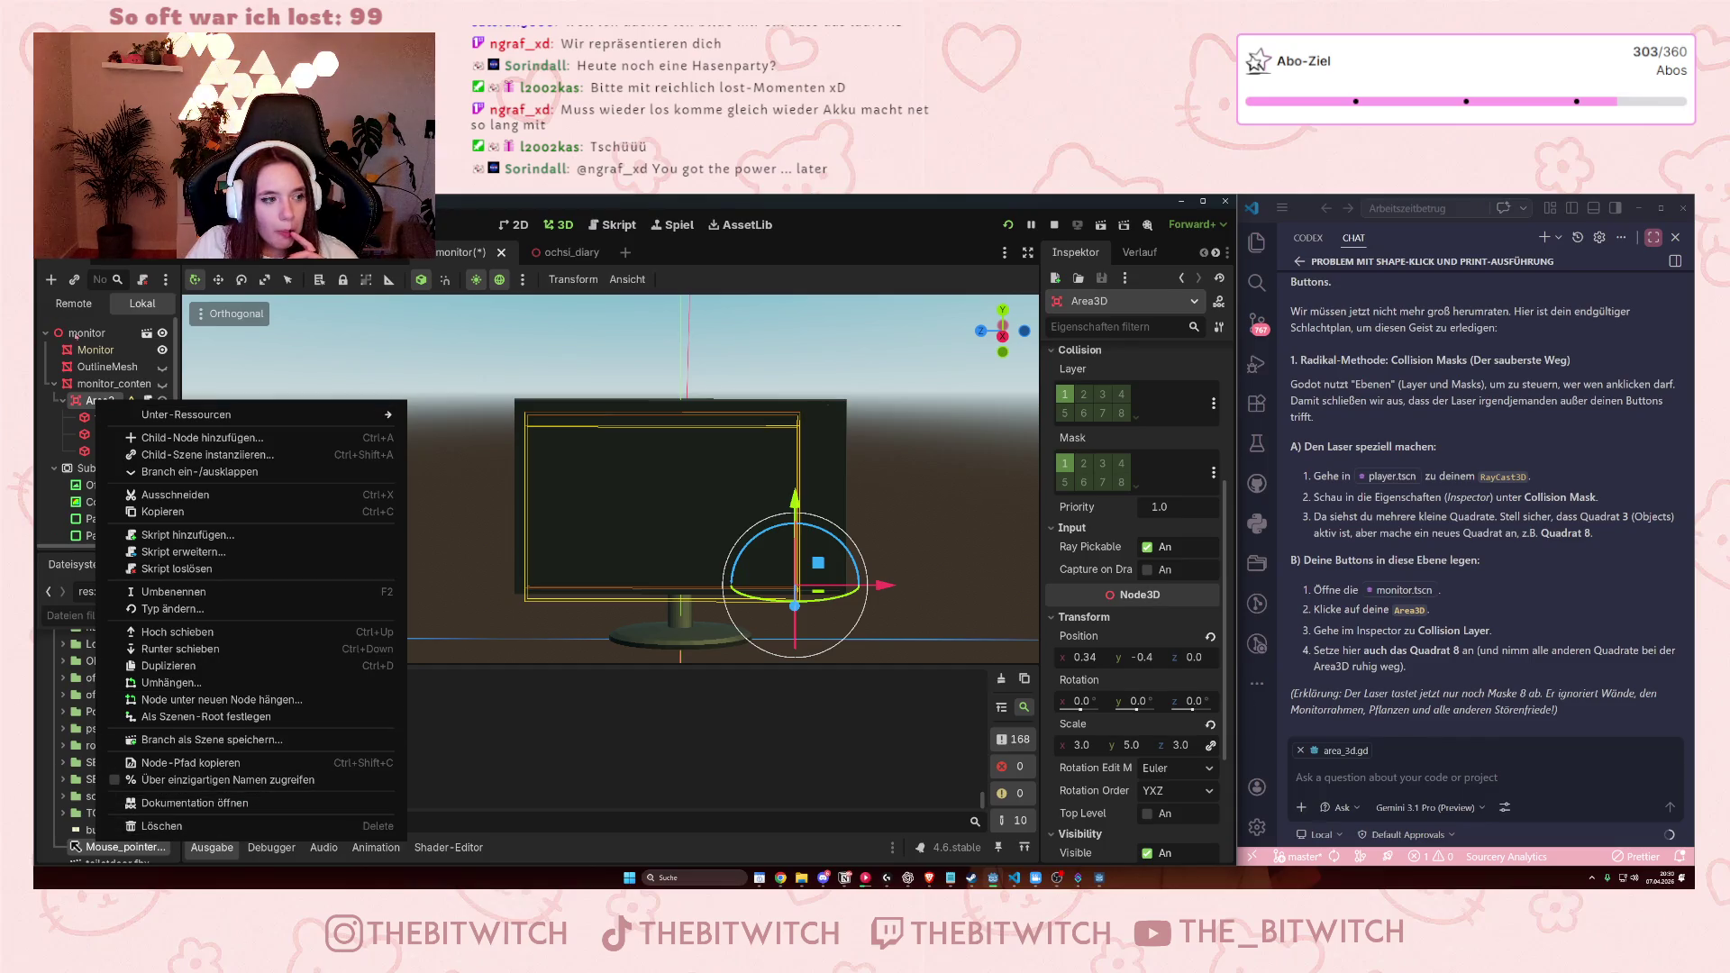
left_click(81, 393)
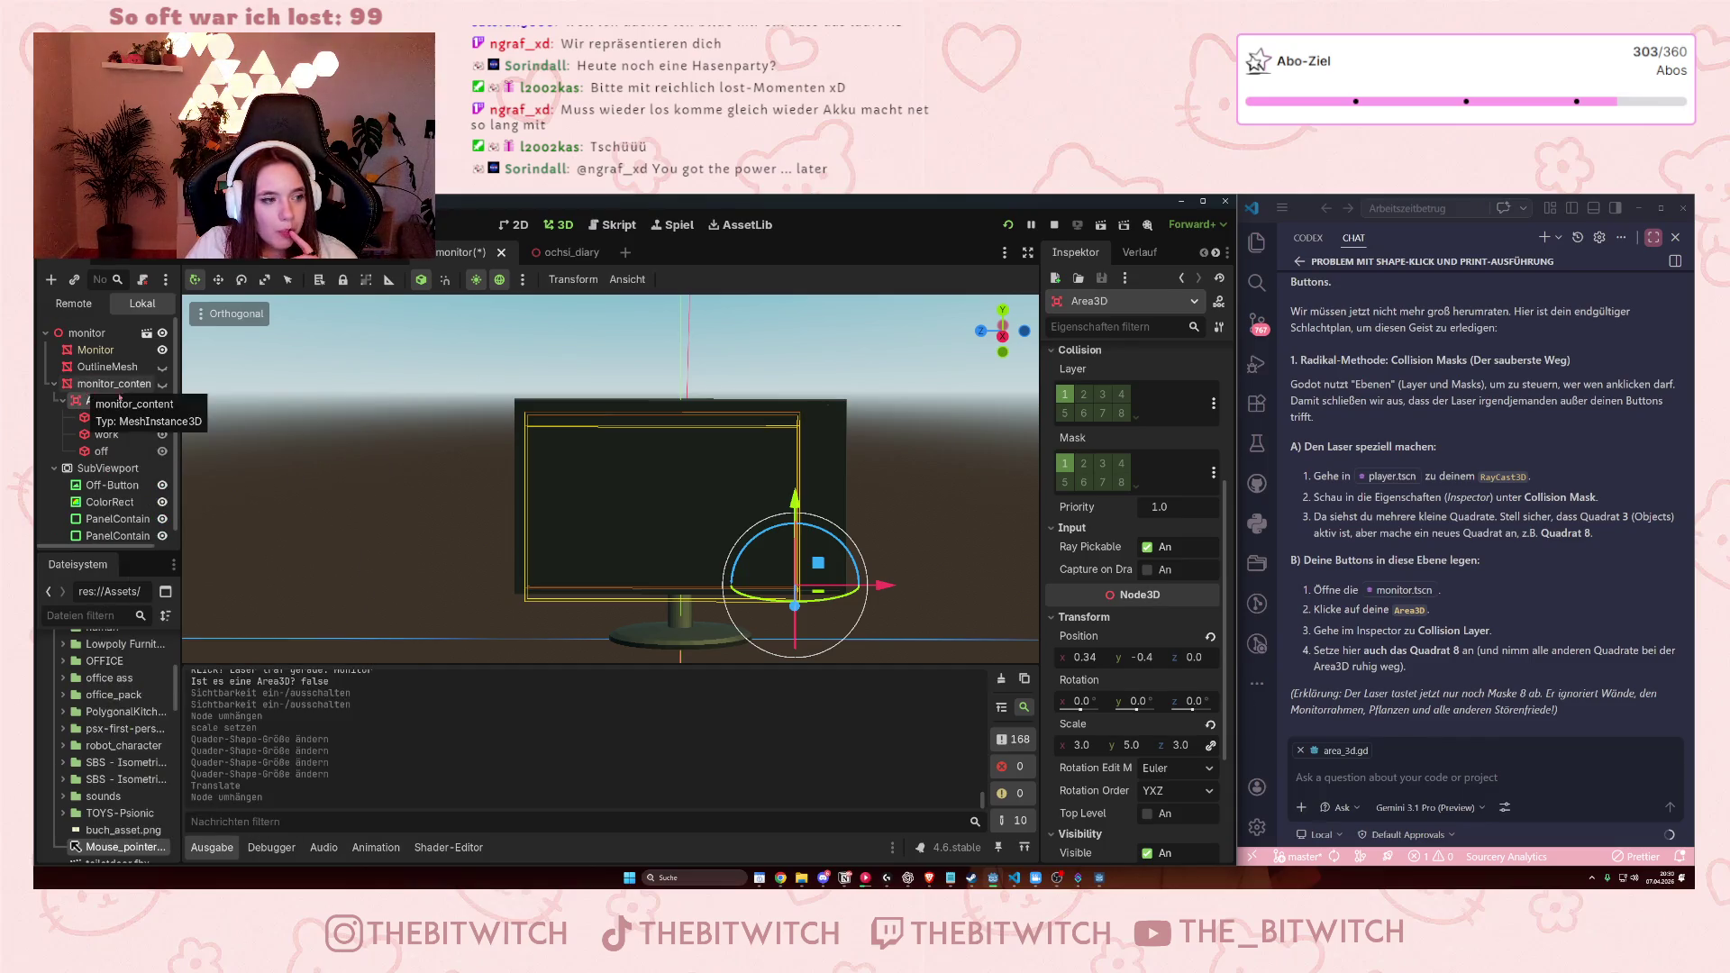
left_click(147, 400)
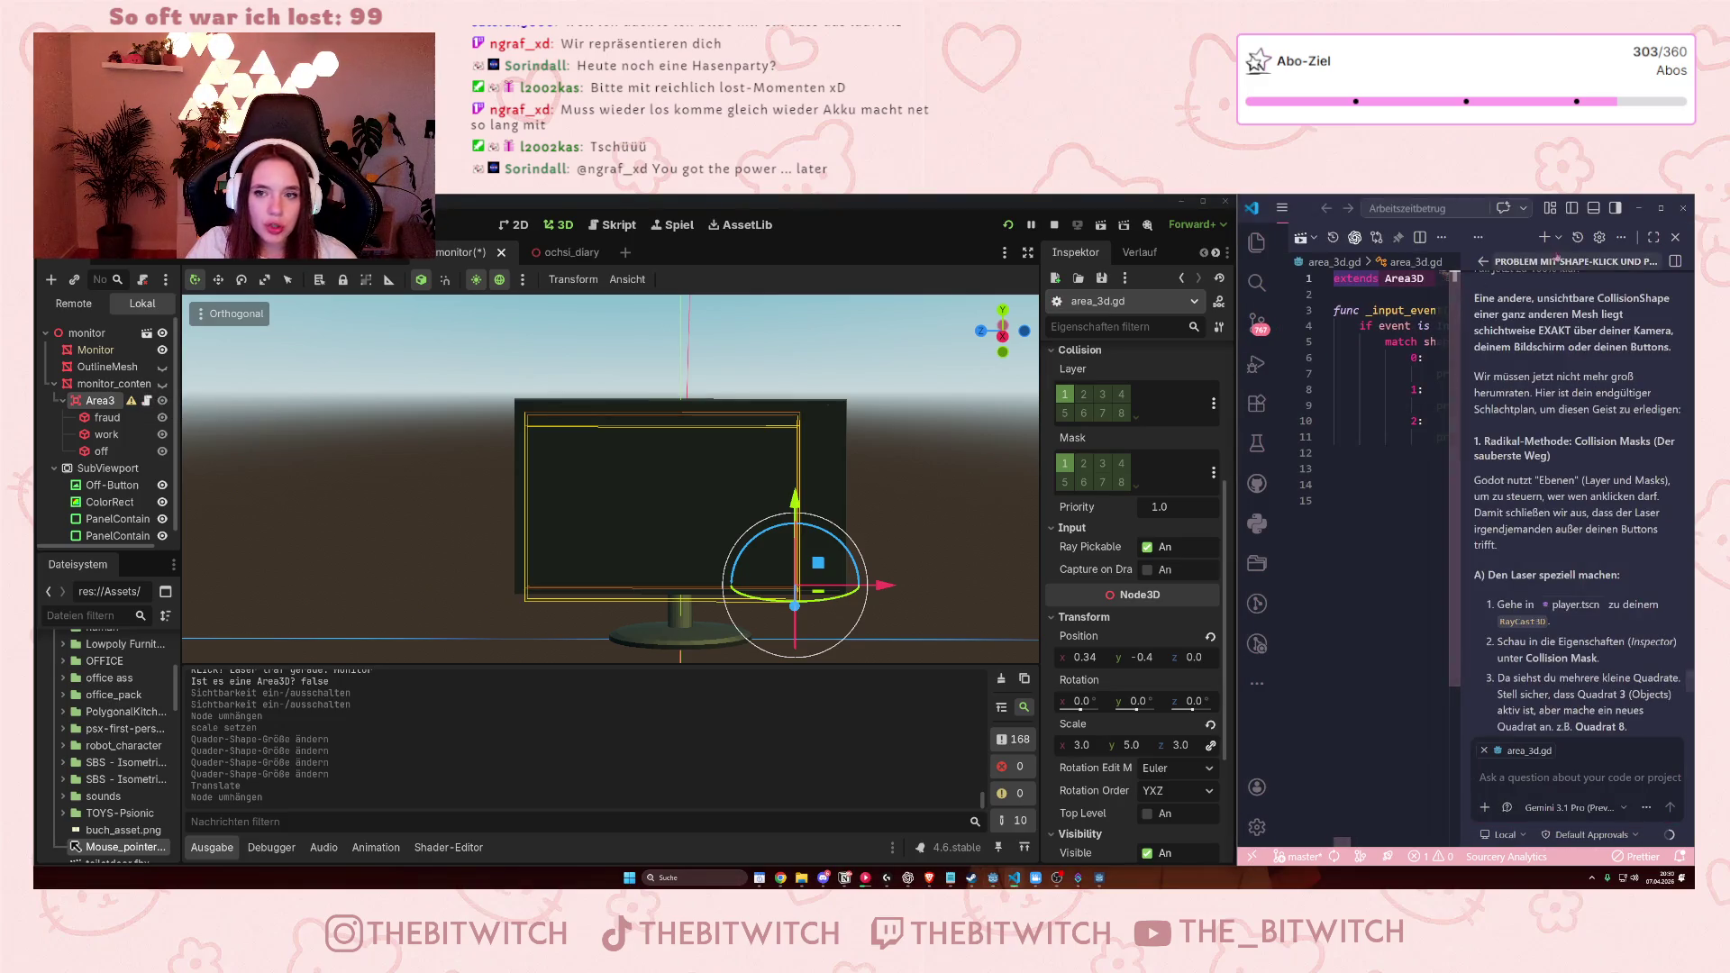
left_click(1653, 237)
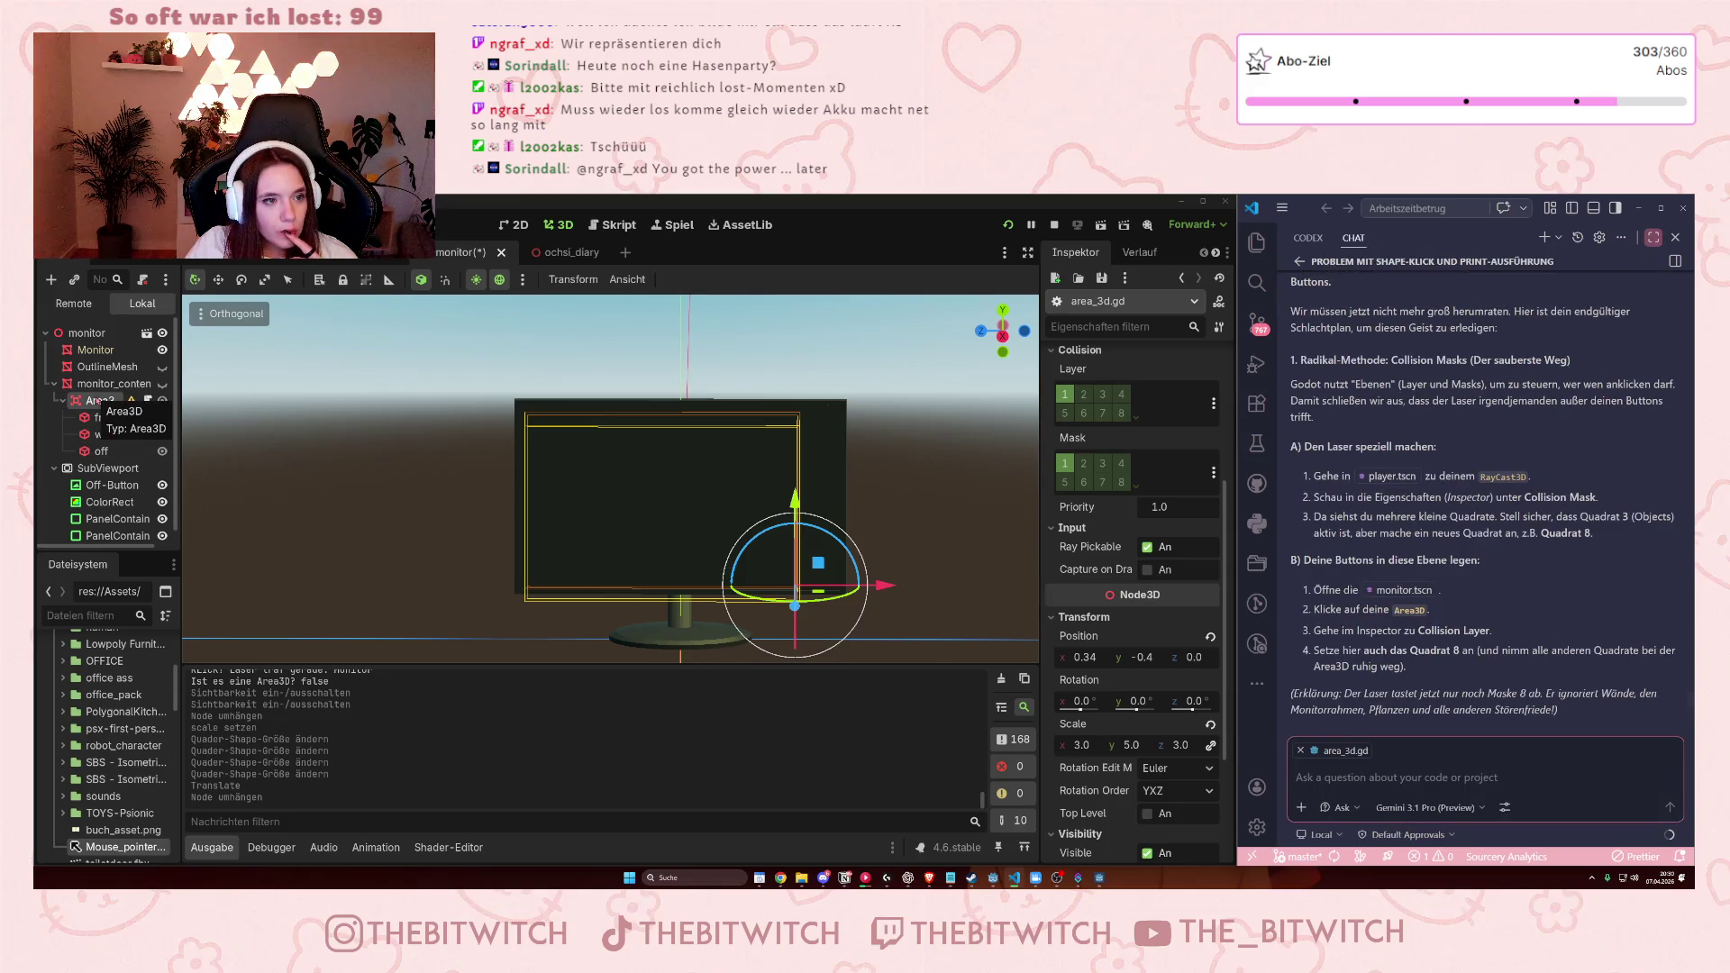
Copy all of area_3d.gd's Fraud/Work/OFF print code into the VS Code chat prompt.
left_click(613, 224)
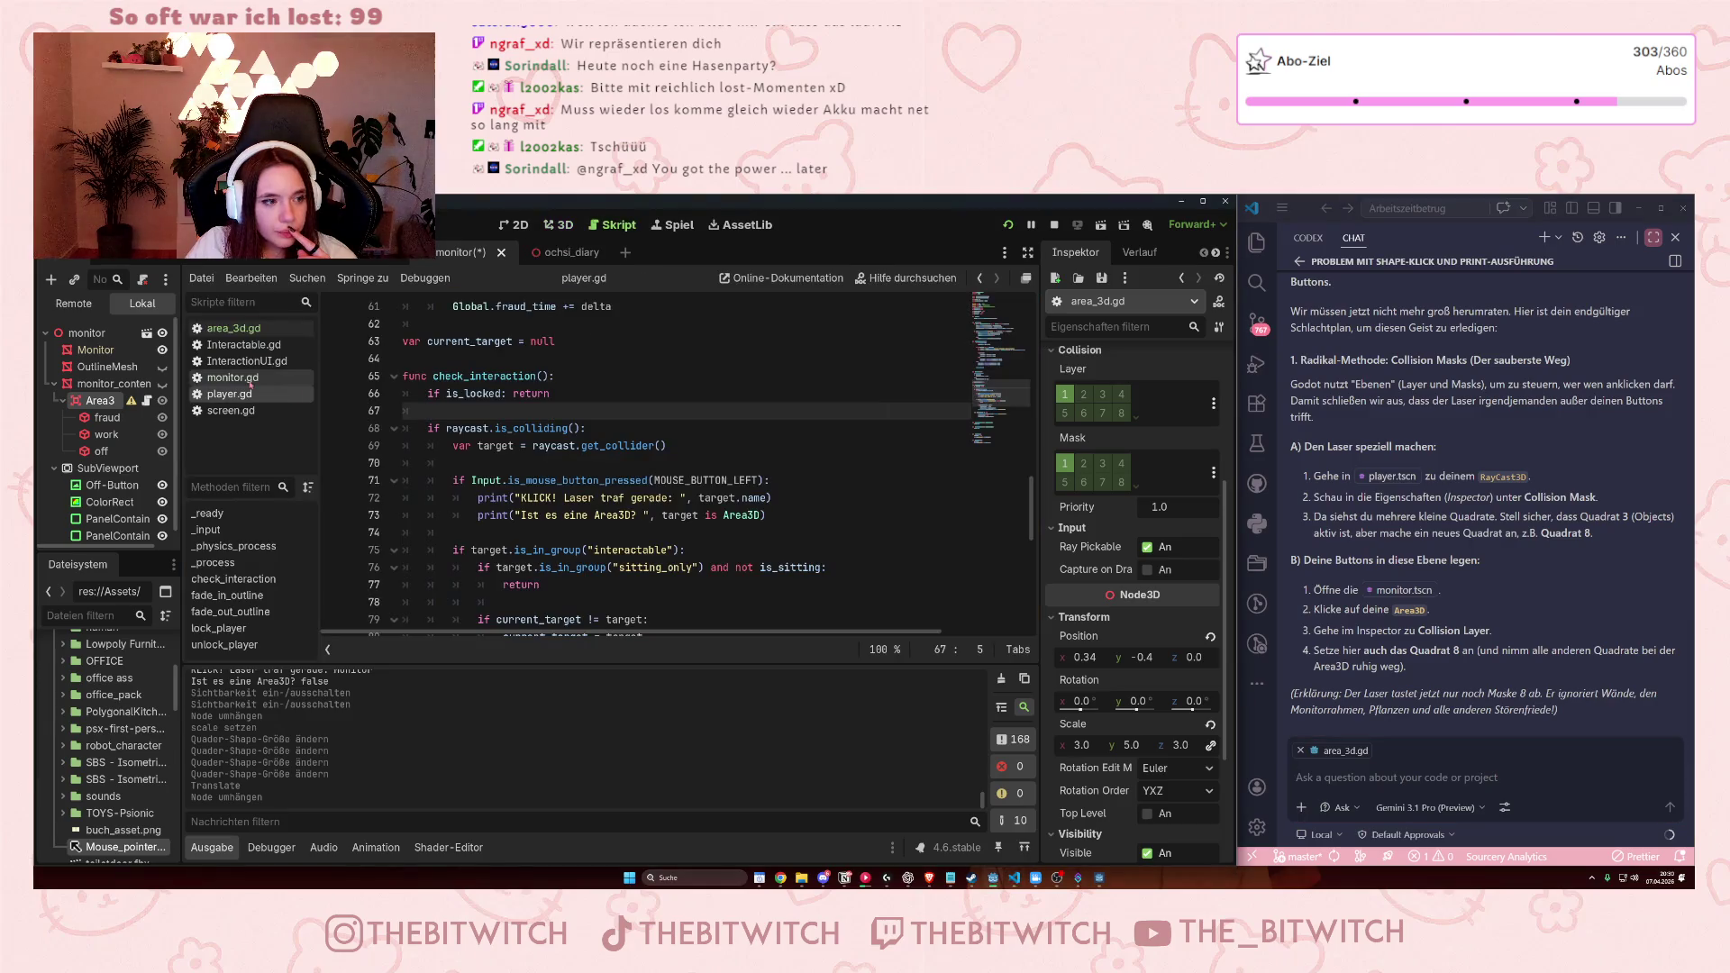
left_click(240, 336)
key("ctrl+a")
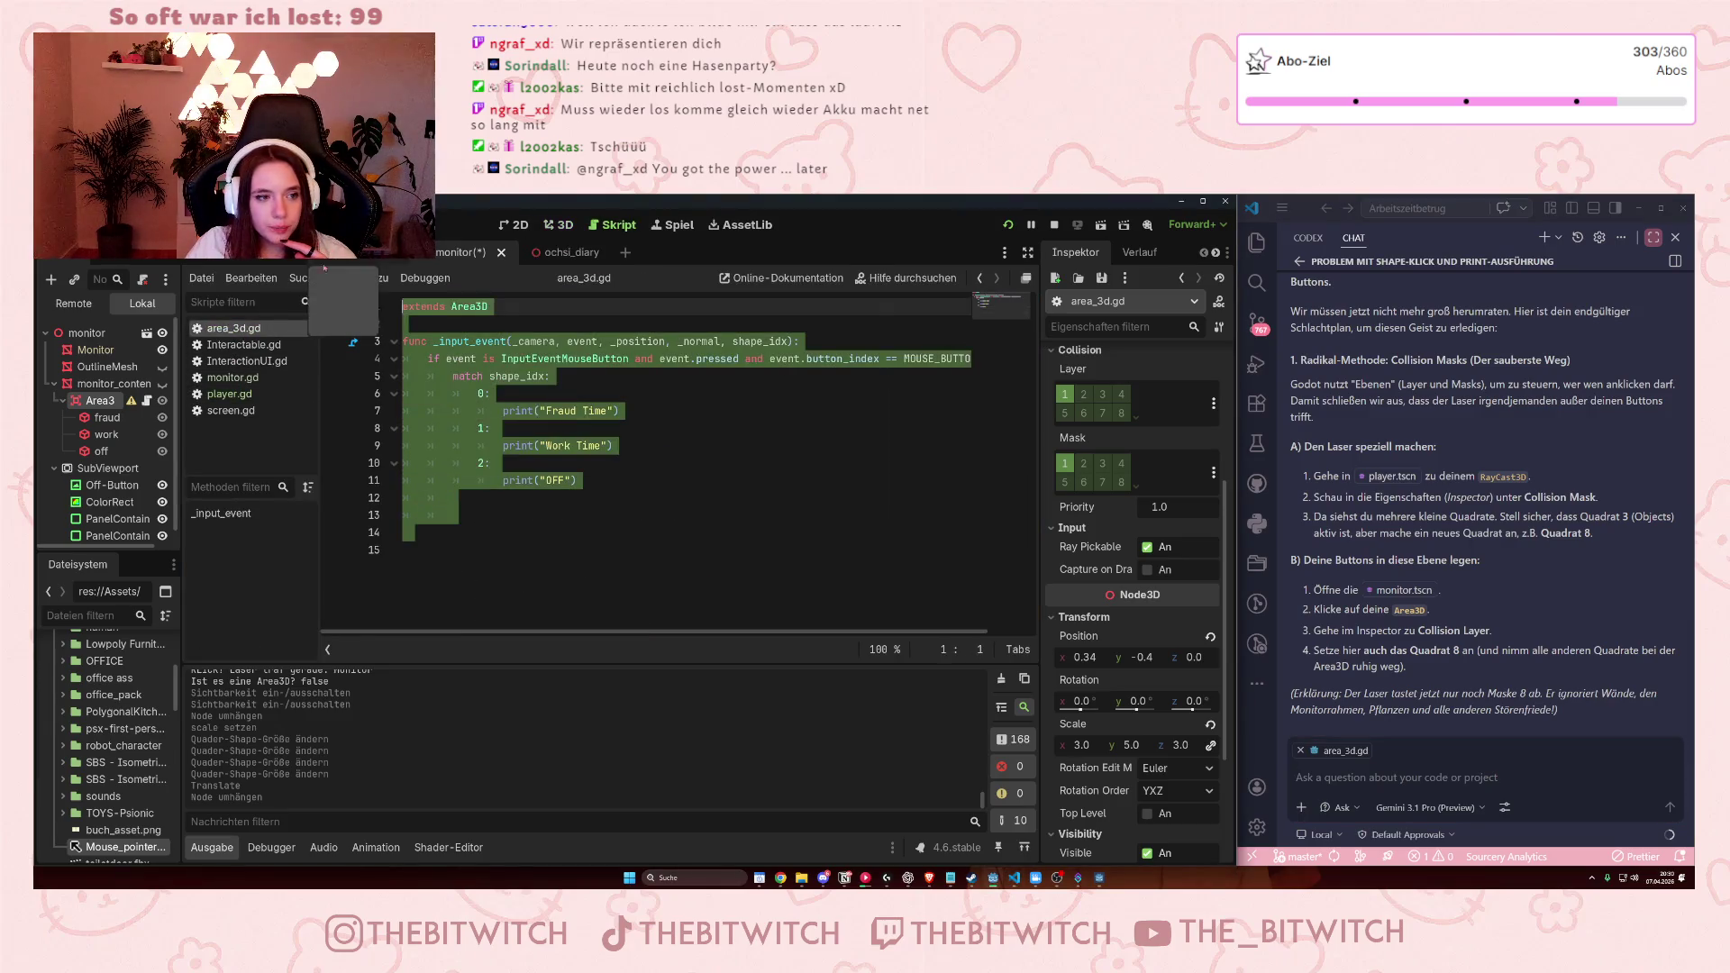
key("ctrl+c")
key("alt+Tab")
key("ctrl+v")
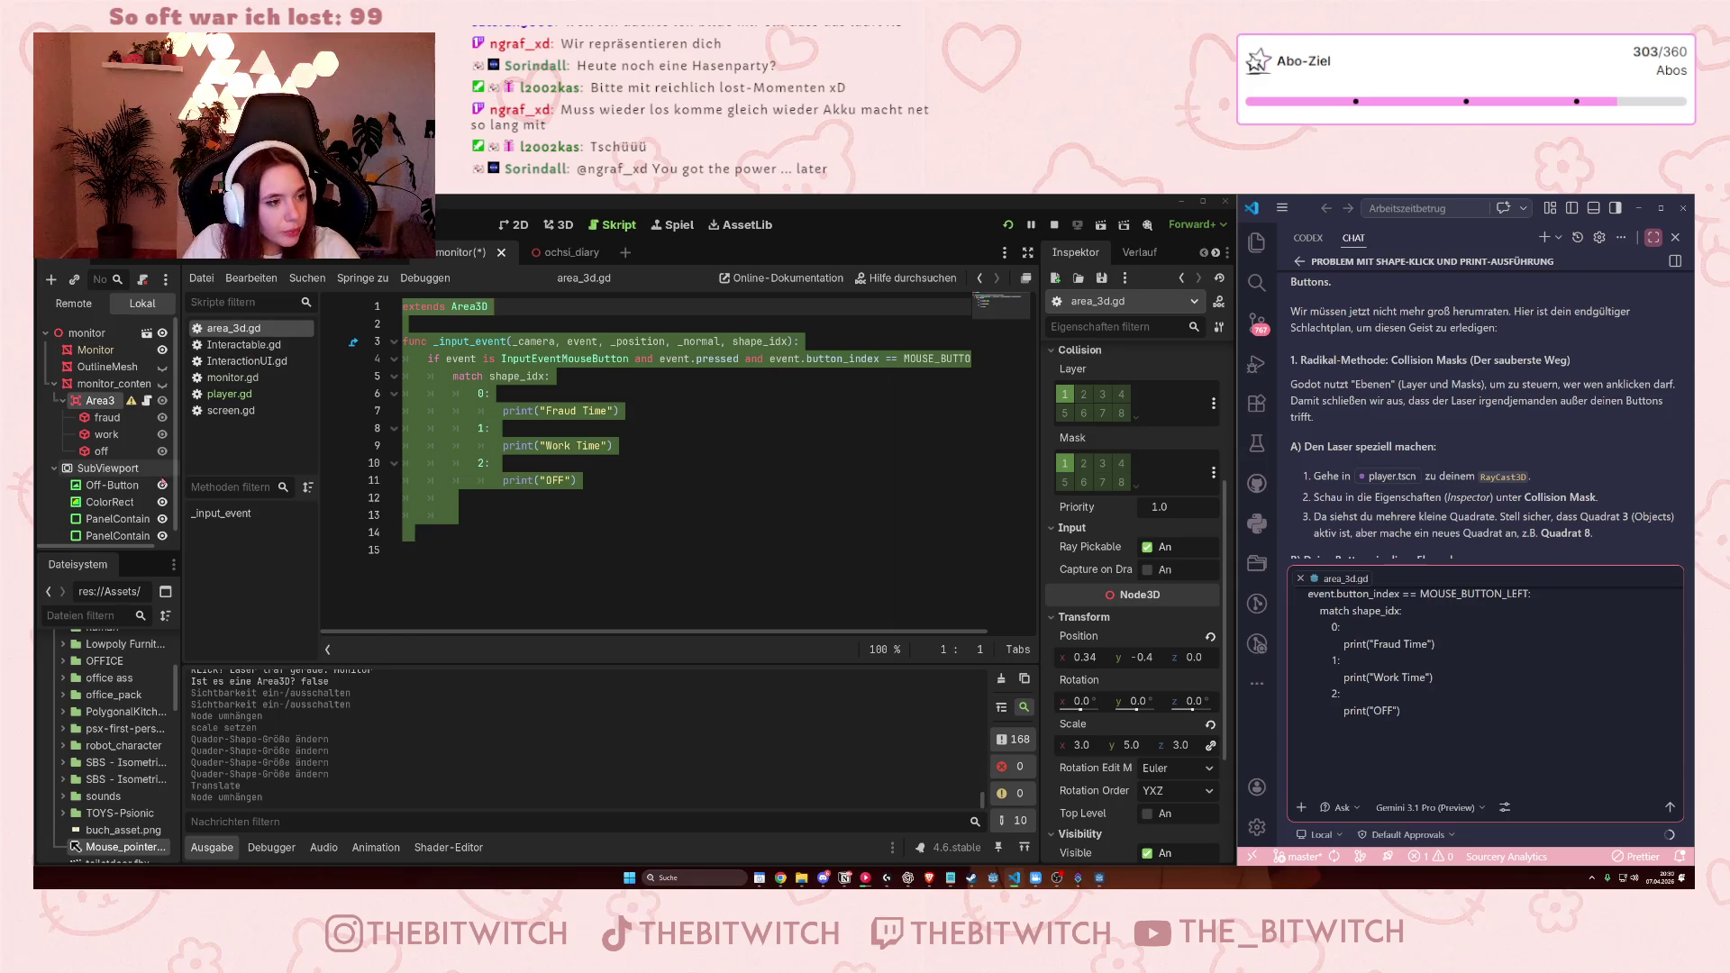
left_click(101, 384)
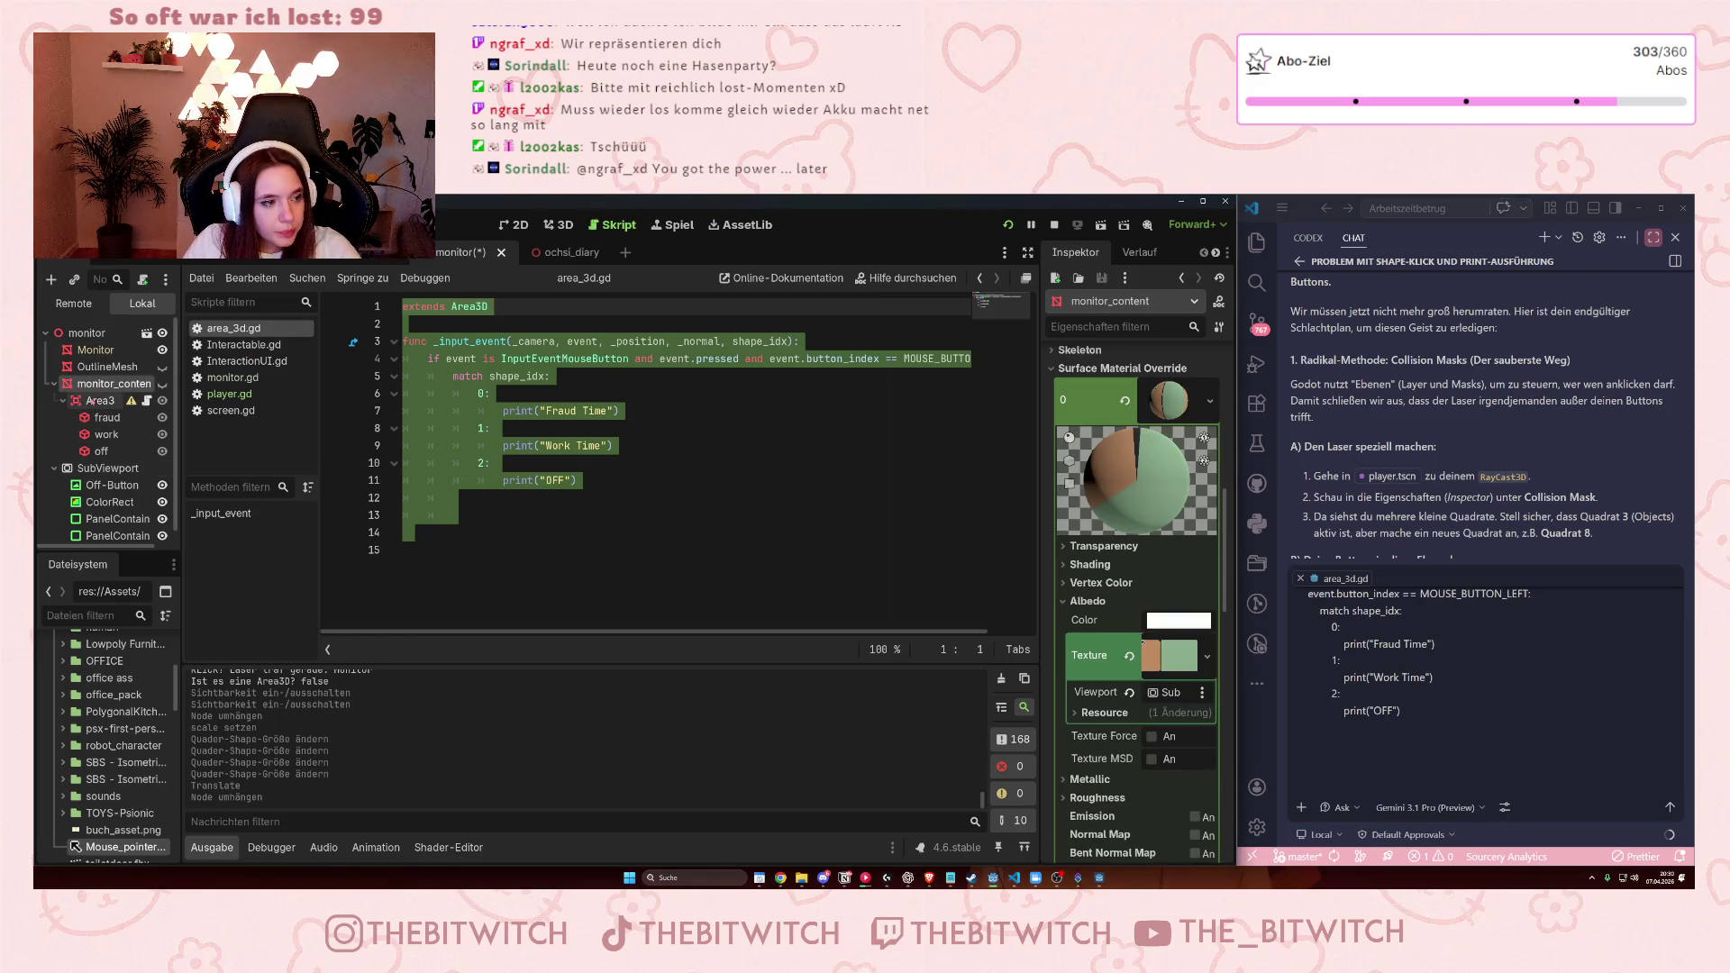
Add an Area3D child node under monitor_content.
right_click(94, 392)
mouse_move(131, 403)
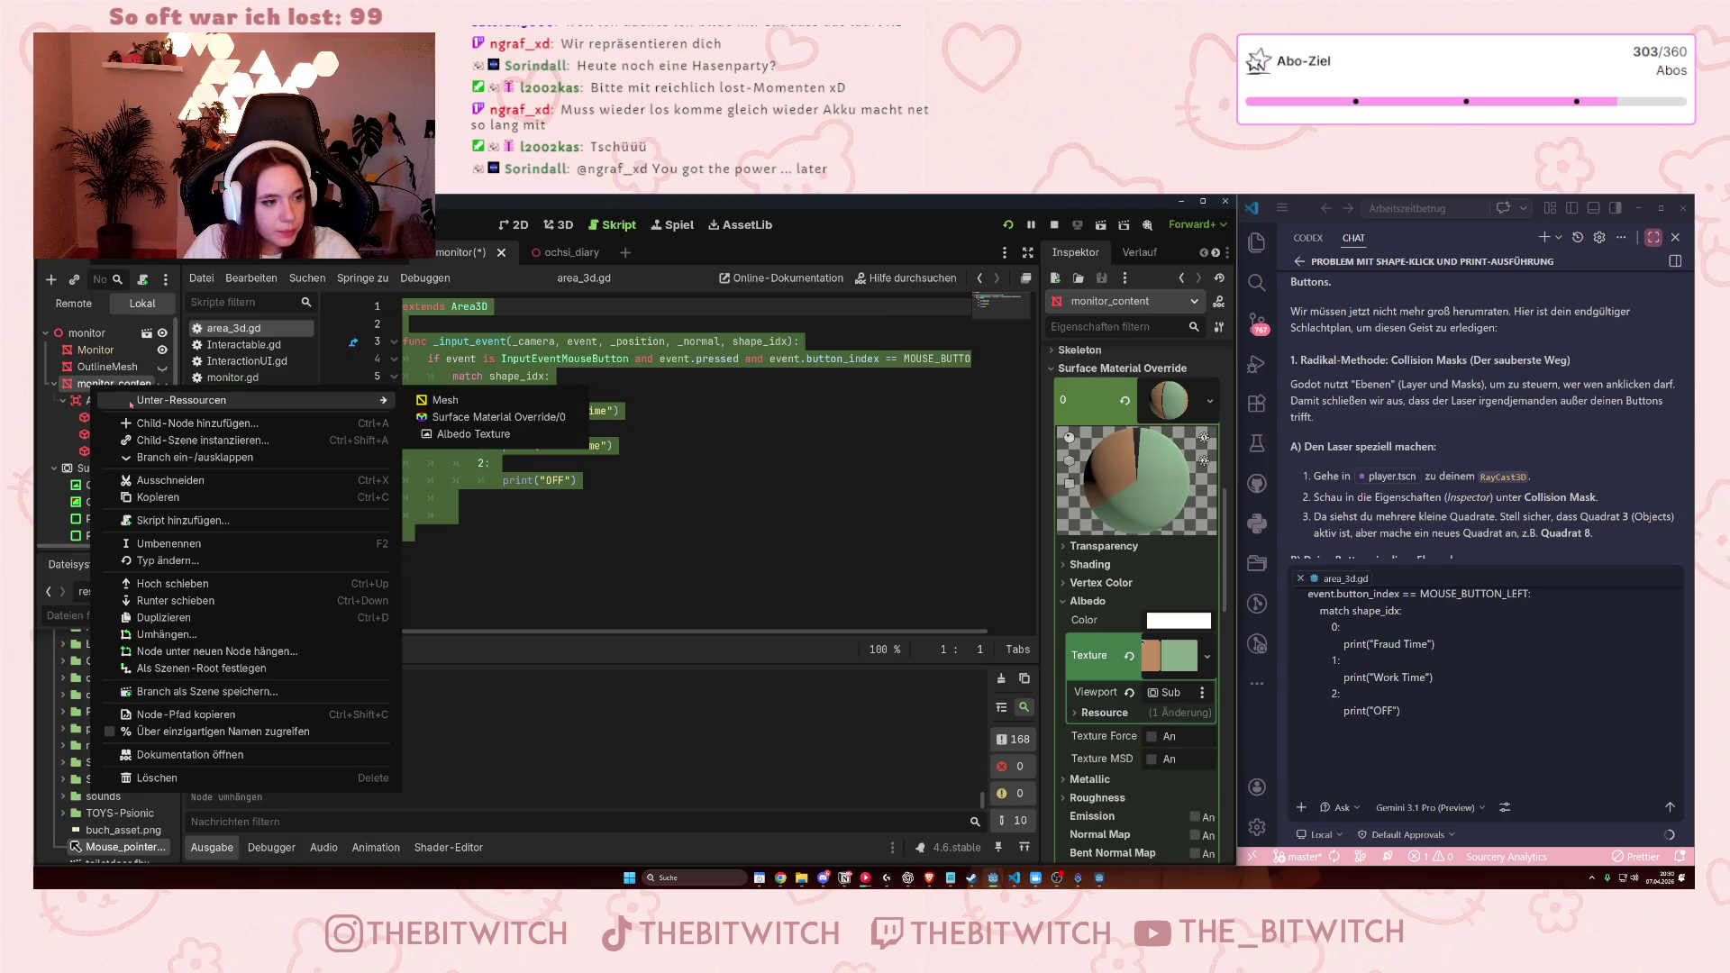
left_click(172, 423)
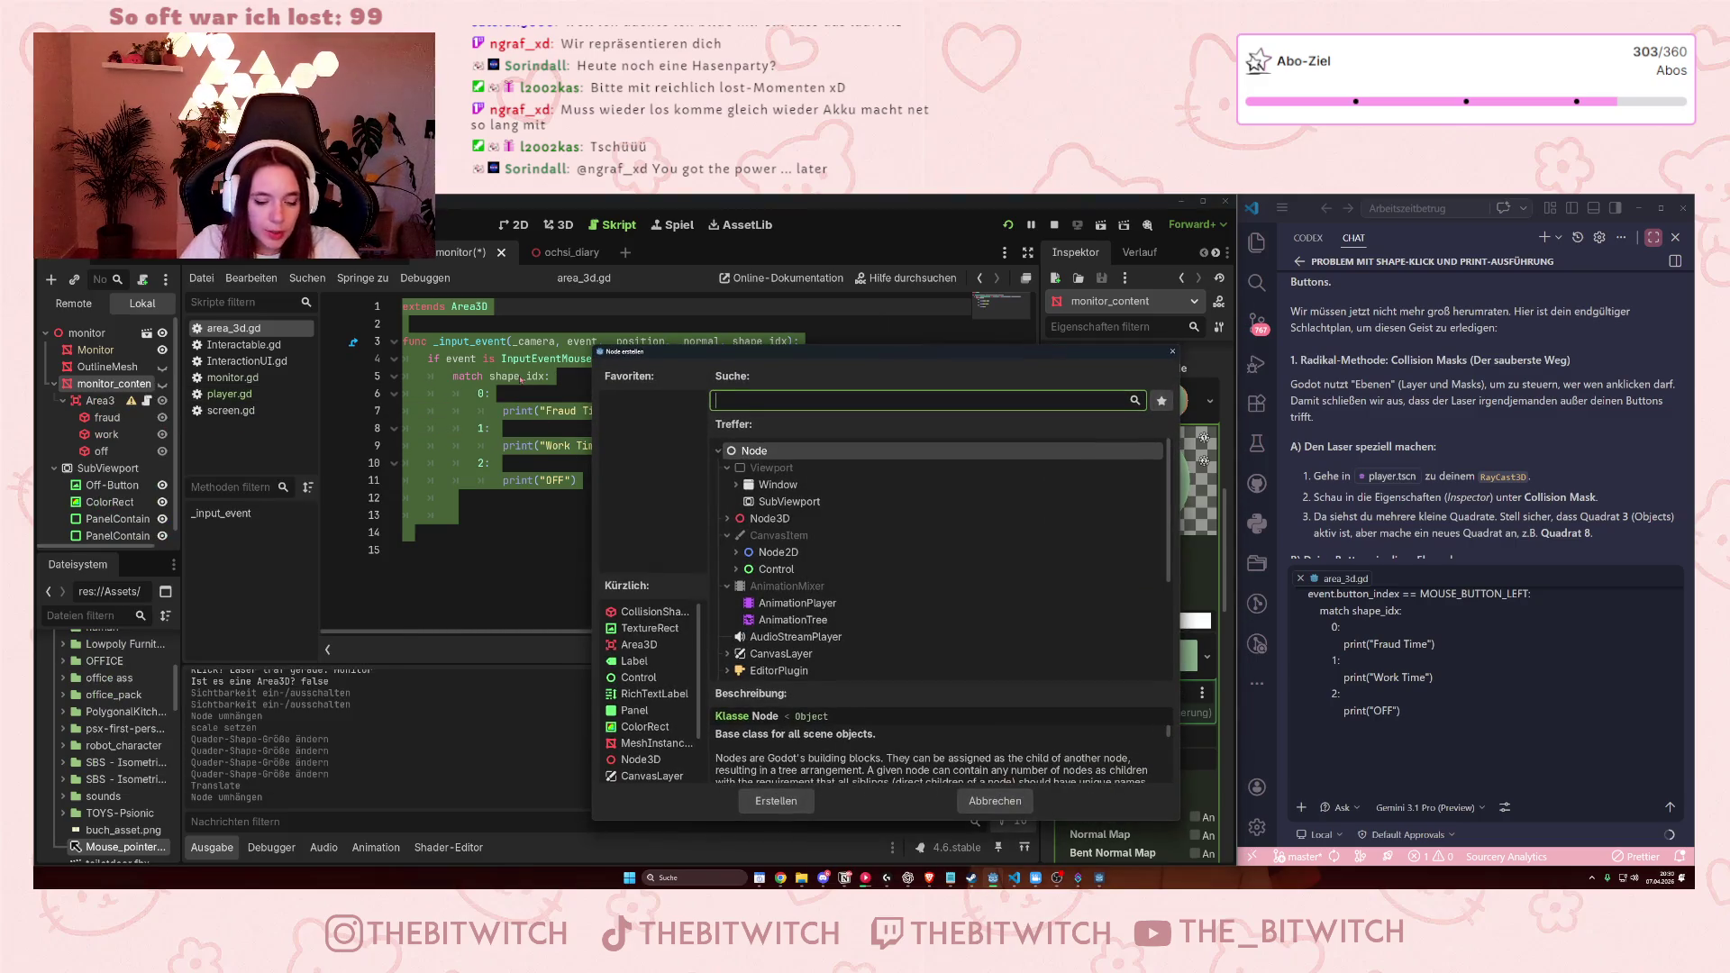
type("area")
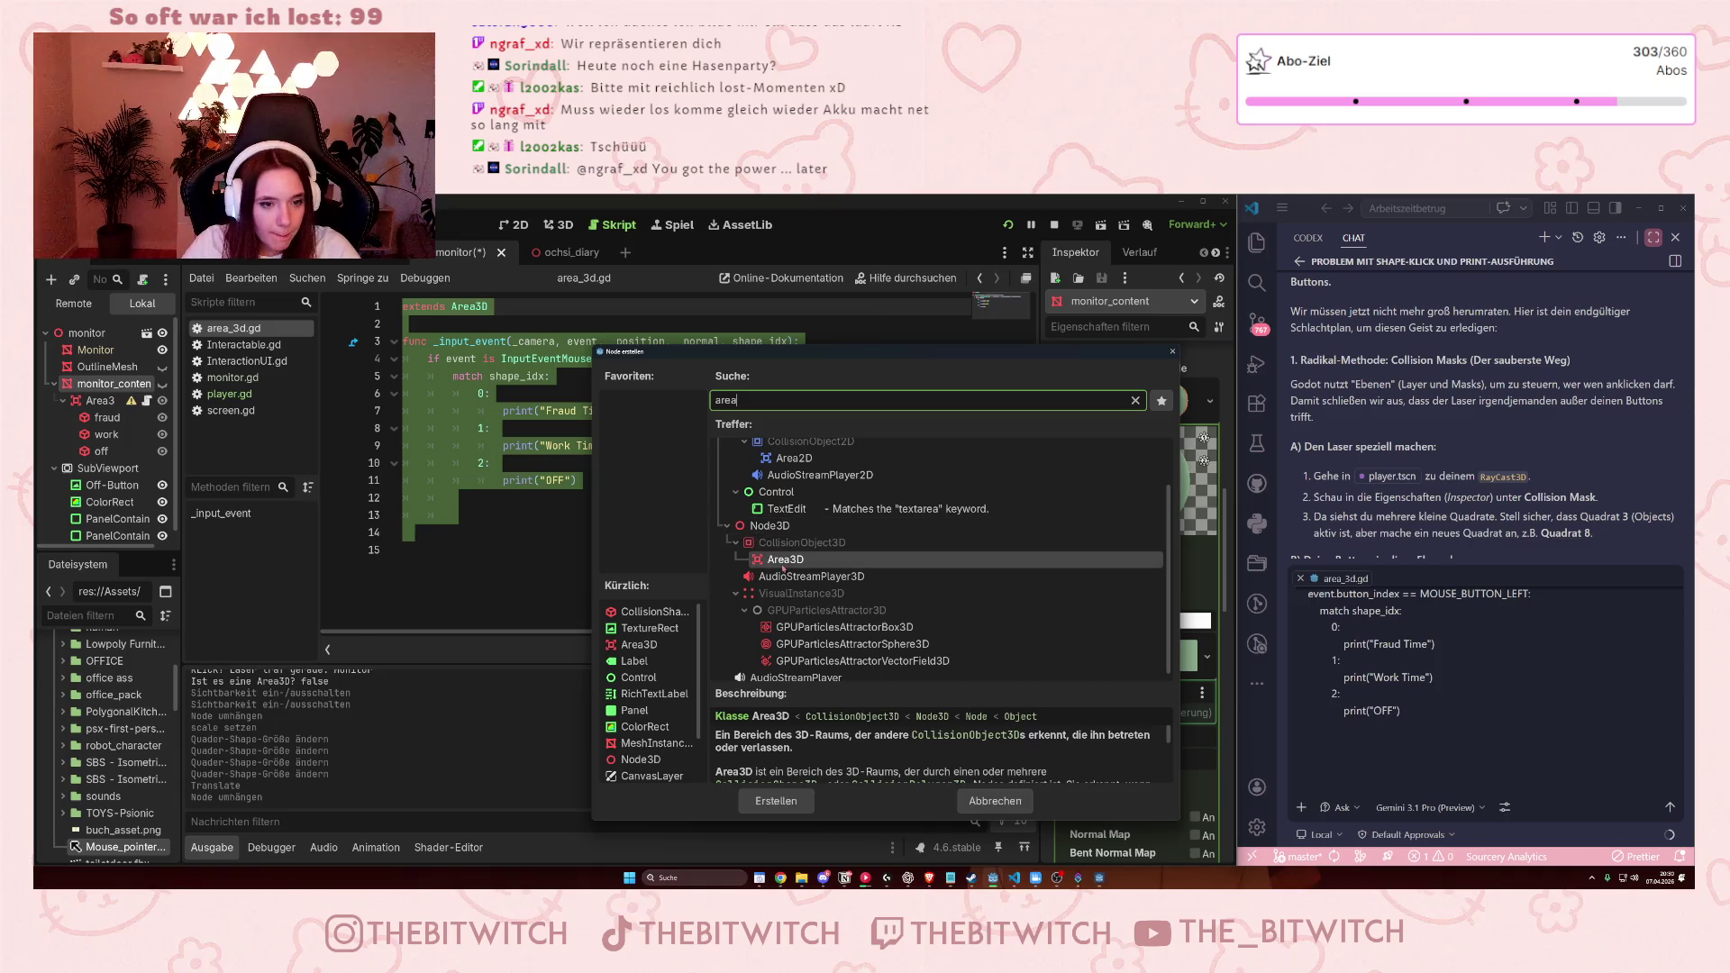
double_click(786, 561)
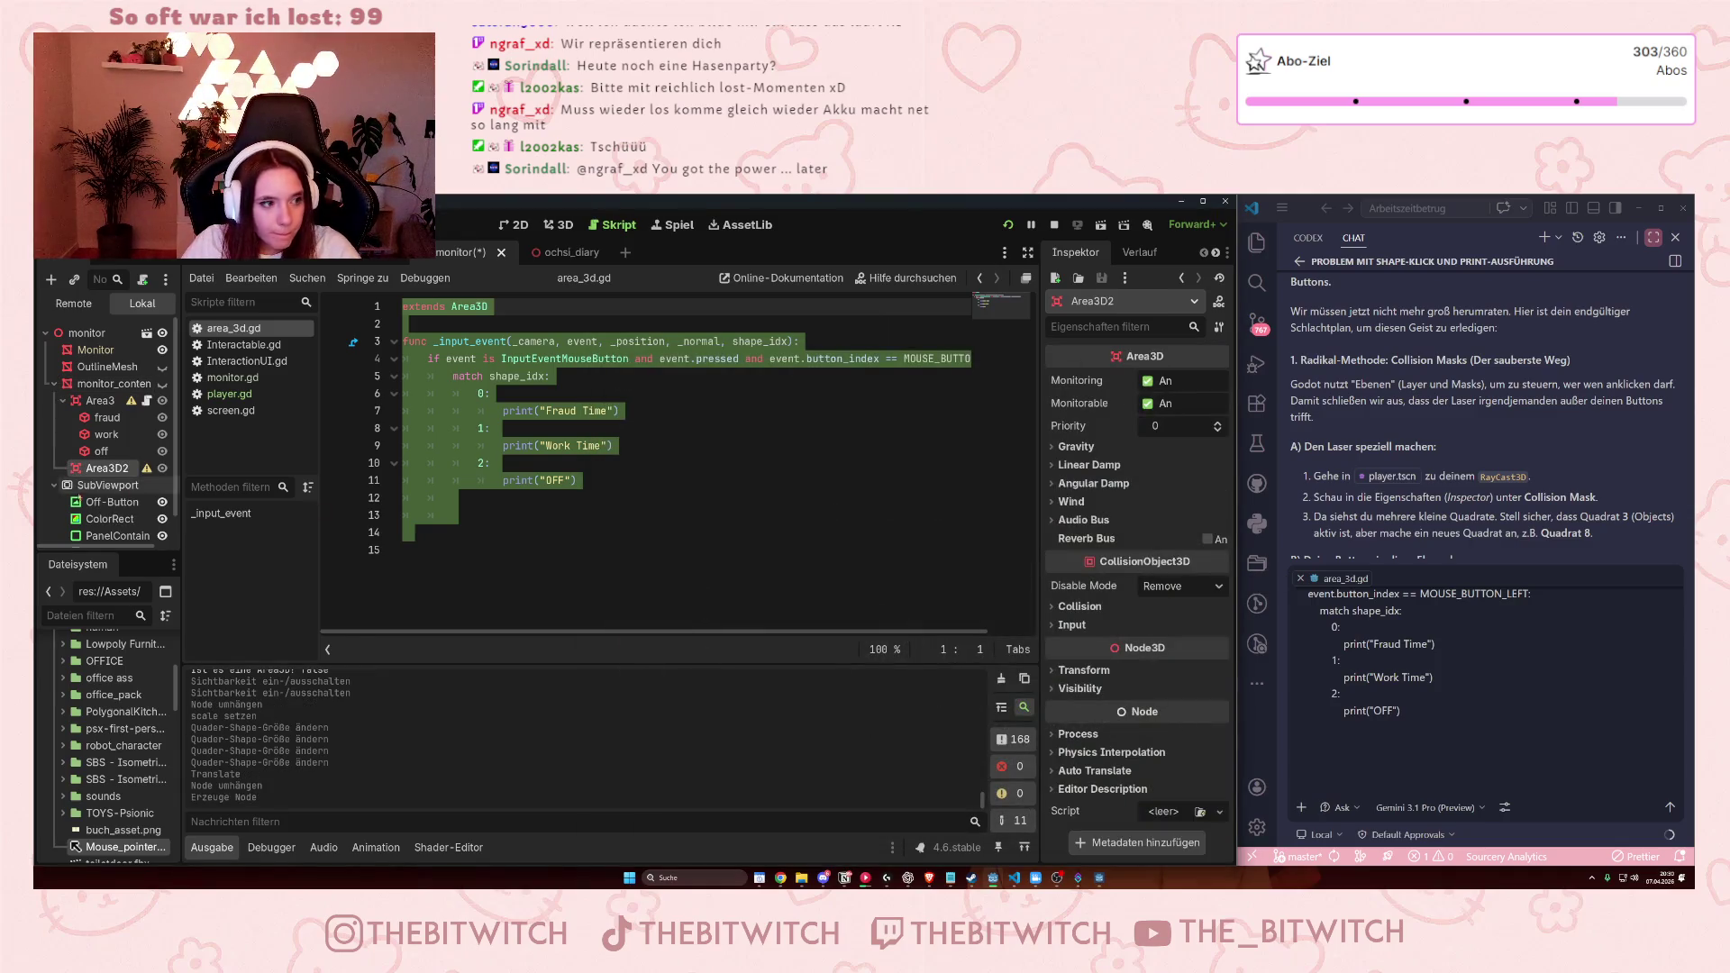
Rename the new Area3D to monitor_hitboxes and paste a box CollisionShape3D beneath it.
left_click(97, 470)
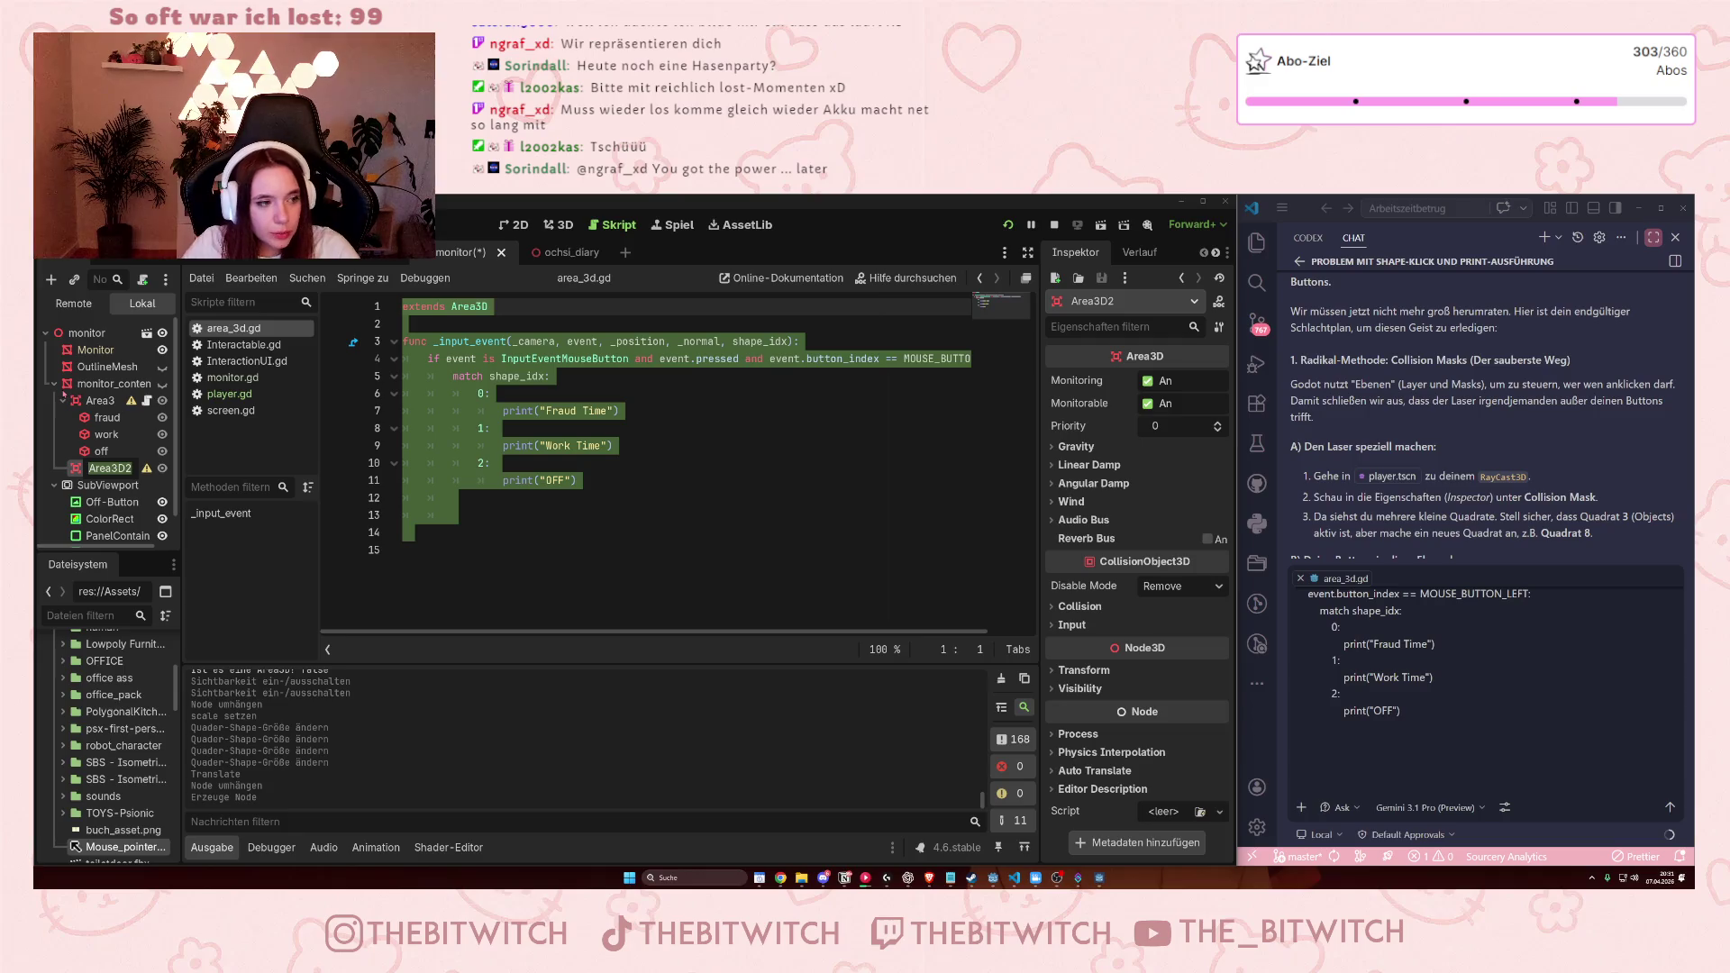
type("m")
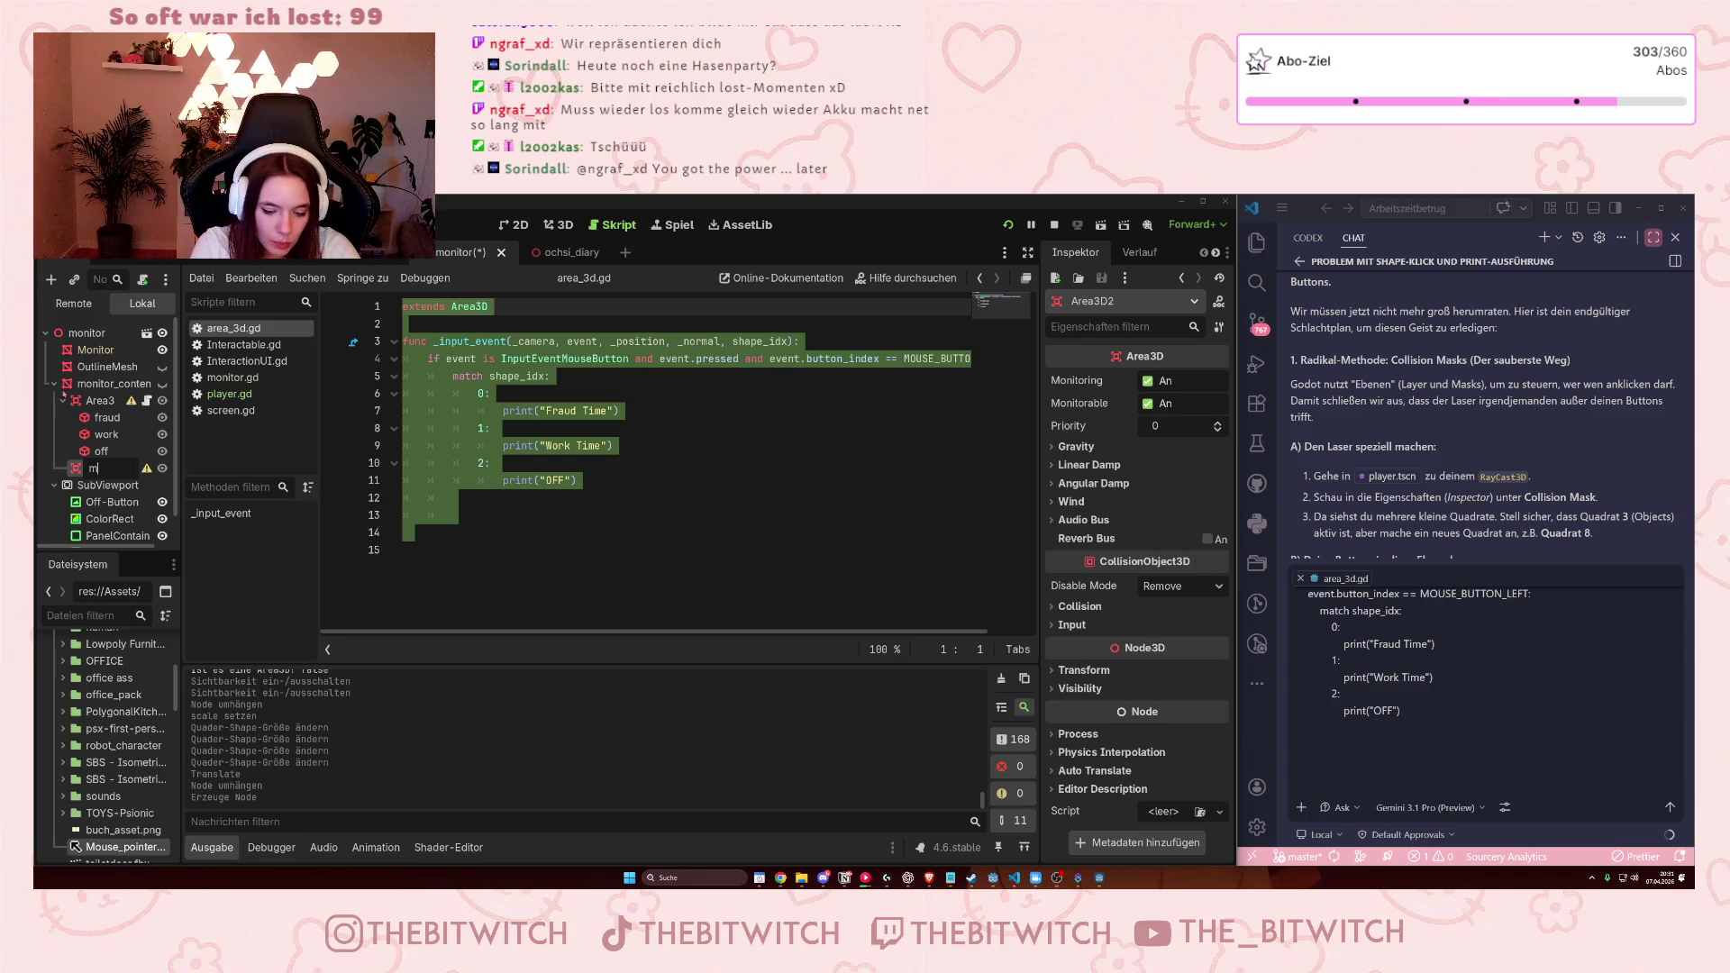
type("onitor_hit")
key("Return")
type("hitboxes")
key("Return")
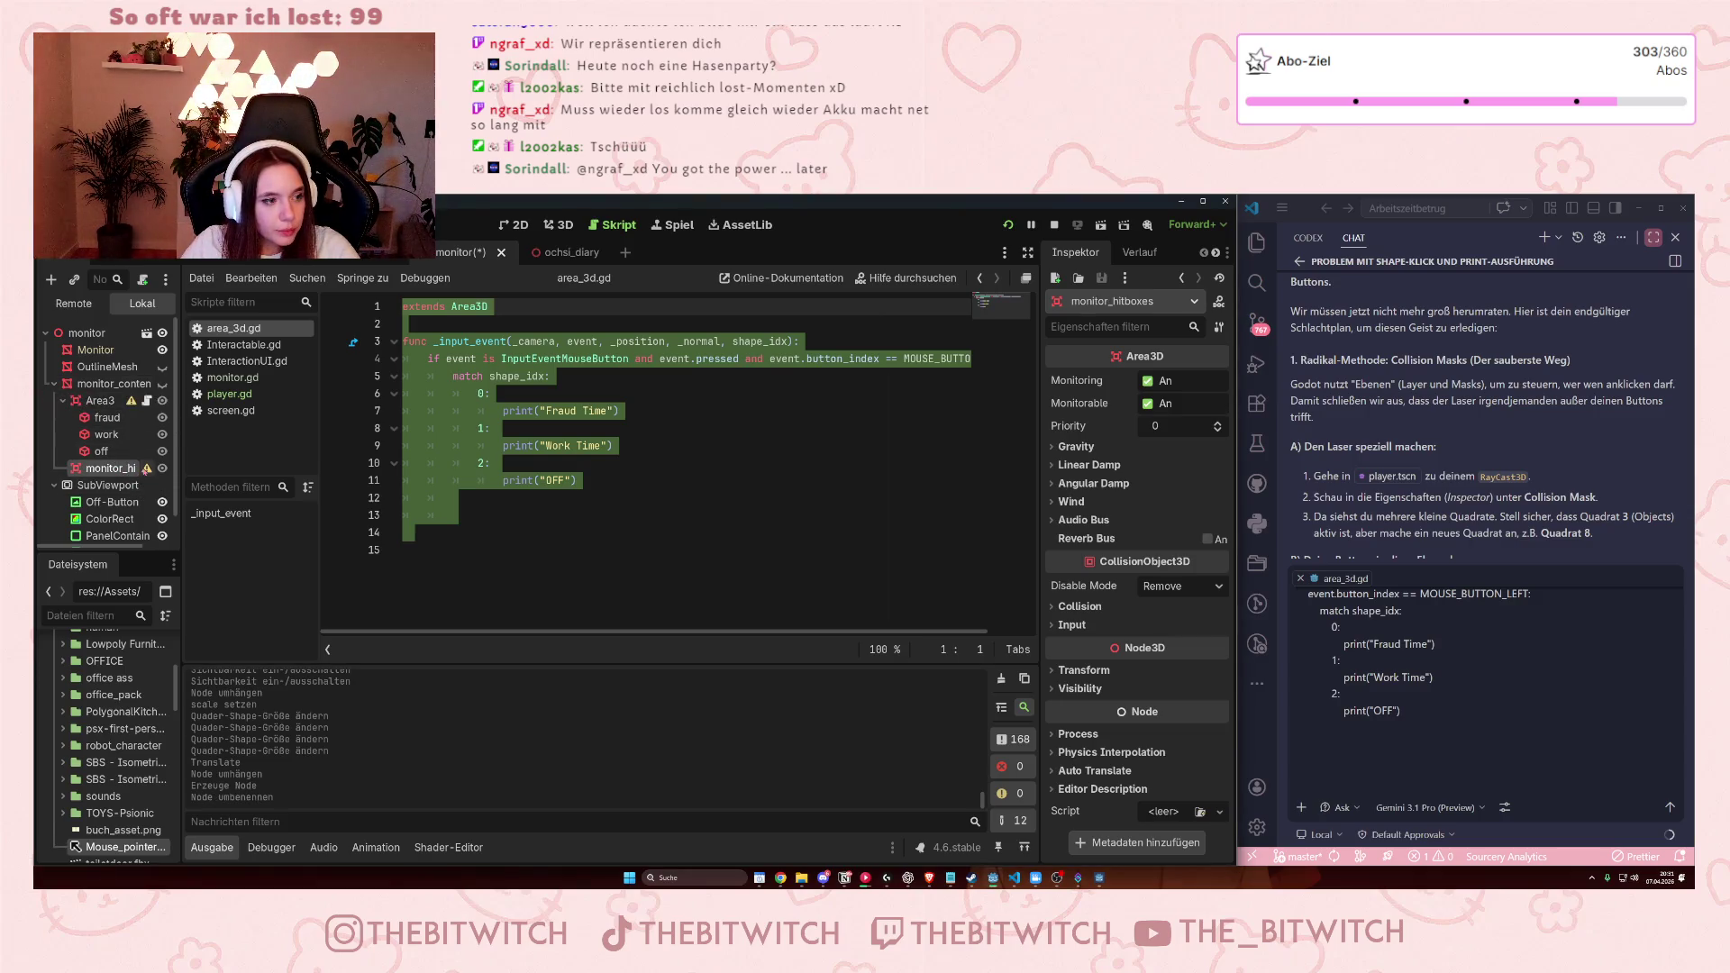
key("ctrl+v")
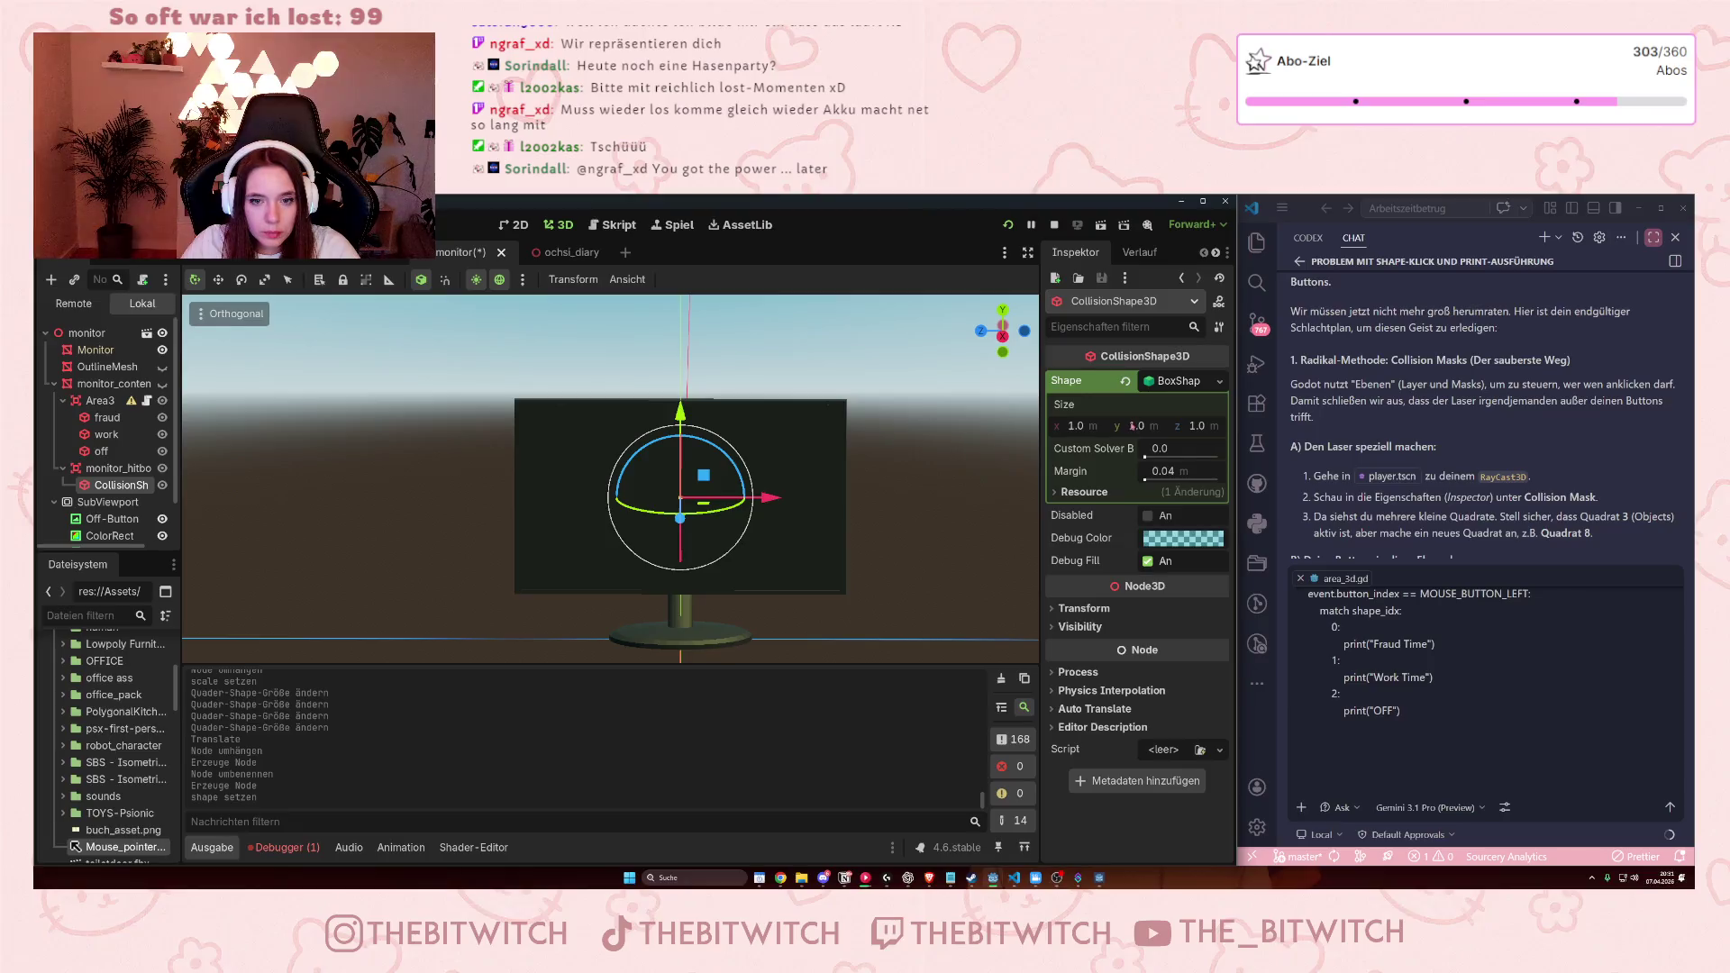
Show the monitor_content screen again and set the collision box's X size to 1.0.
scroll(694, 529, "down", 5)
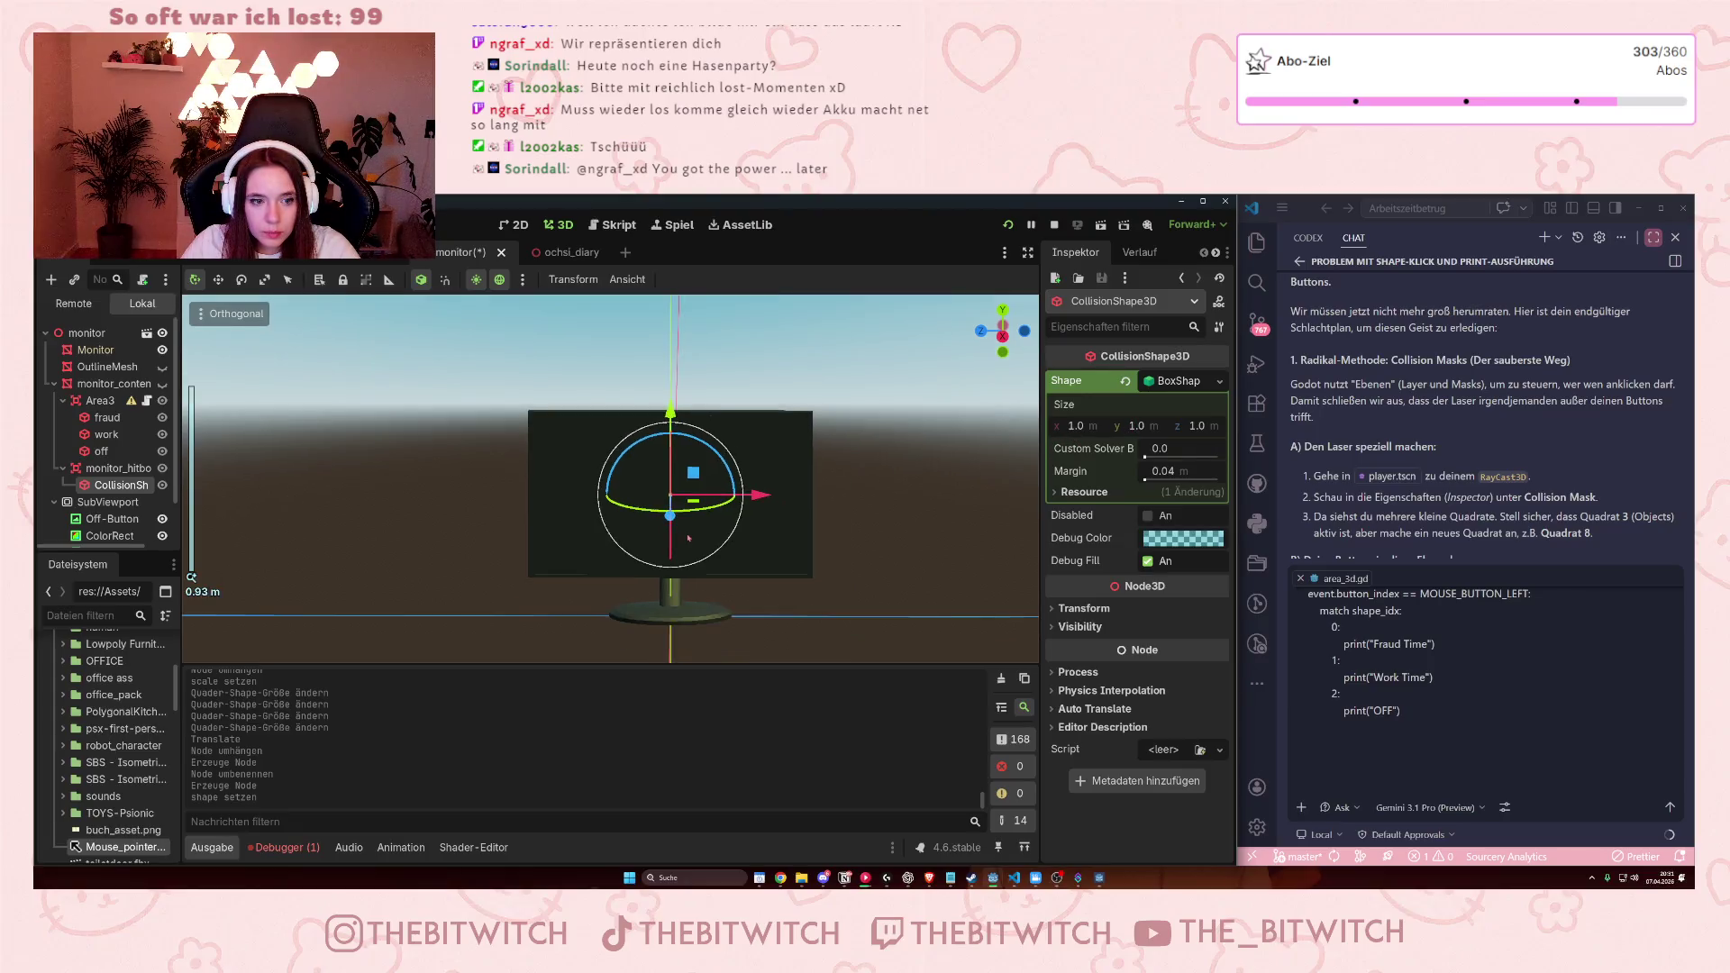
scroll(694, 529, "up", 10)
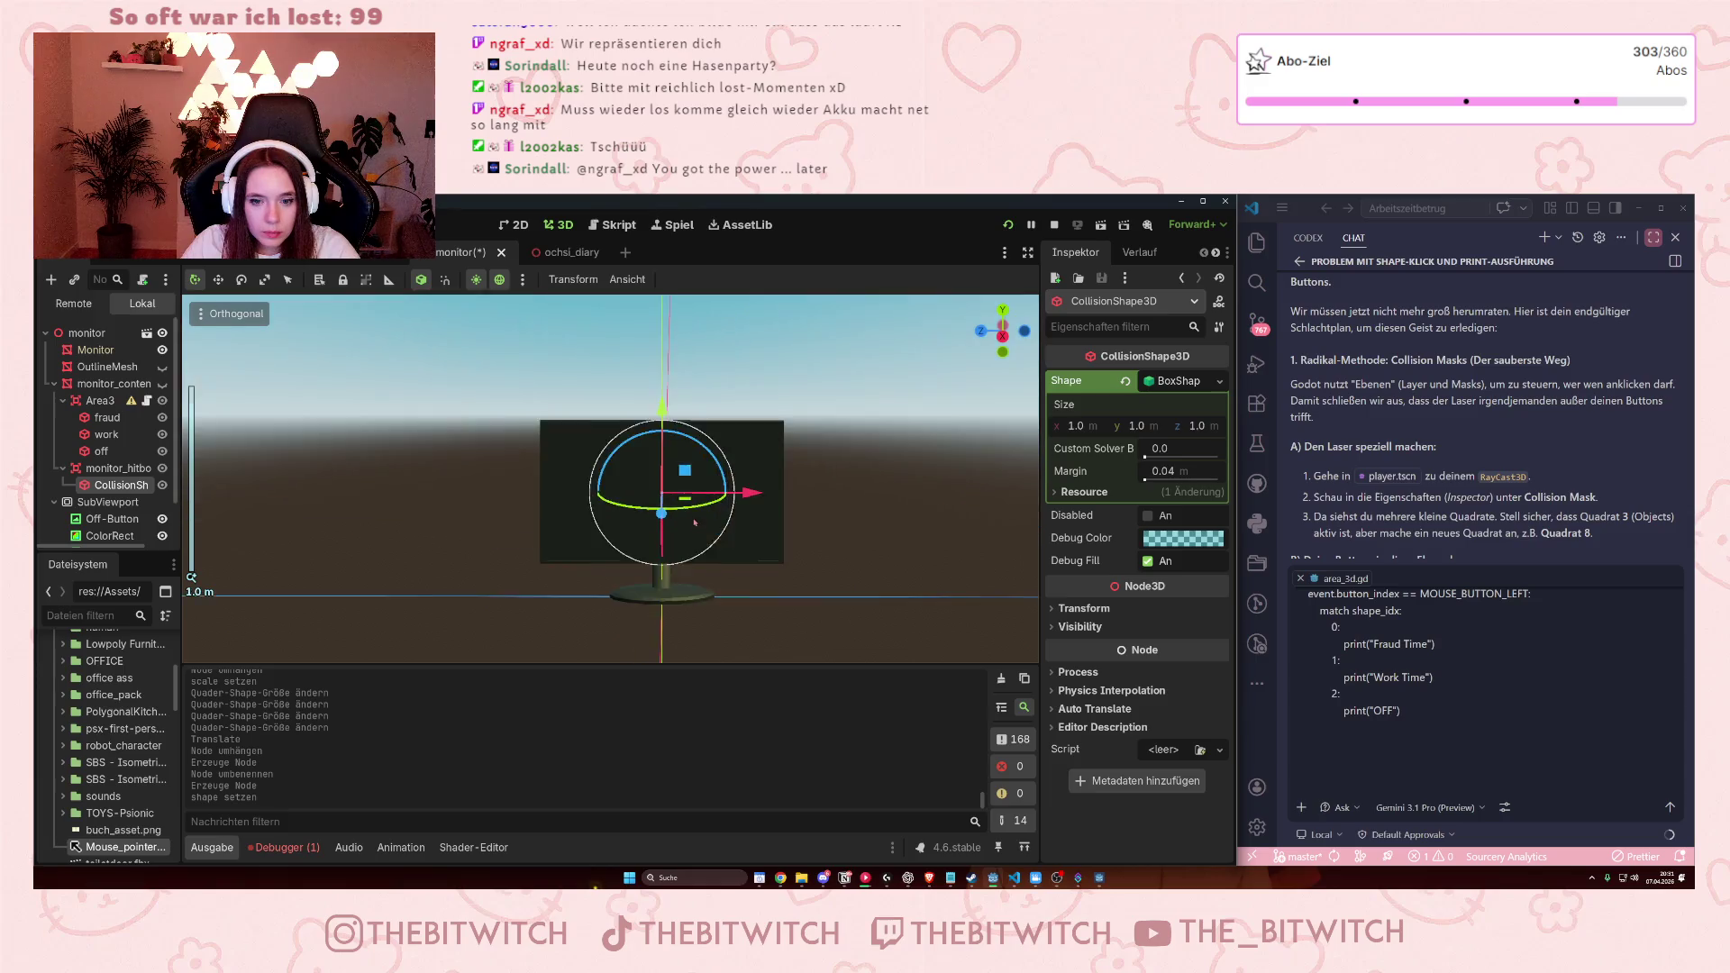
scroll(696, 519, "down", 5)
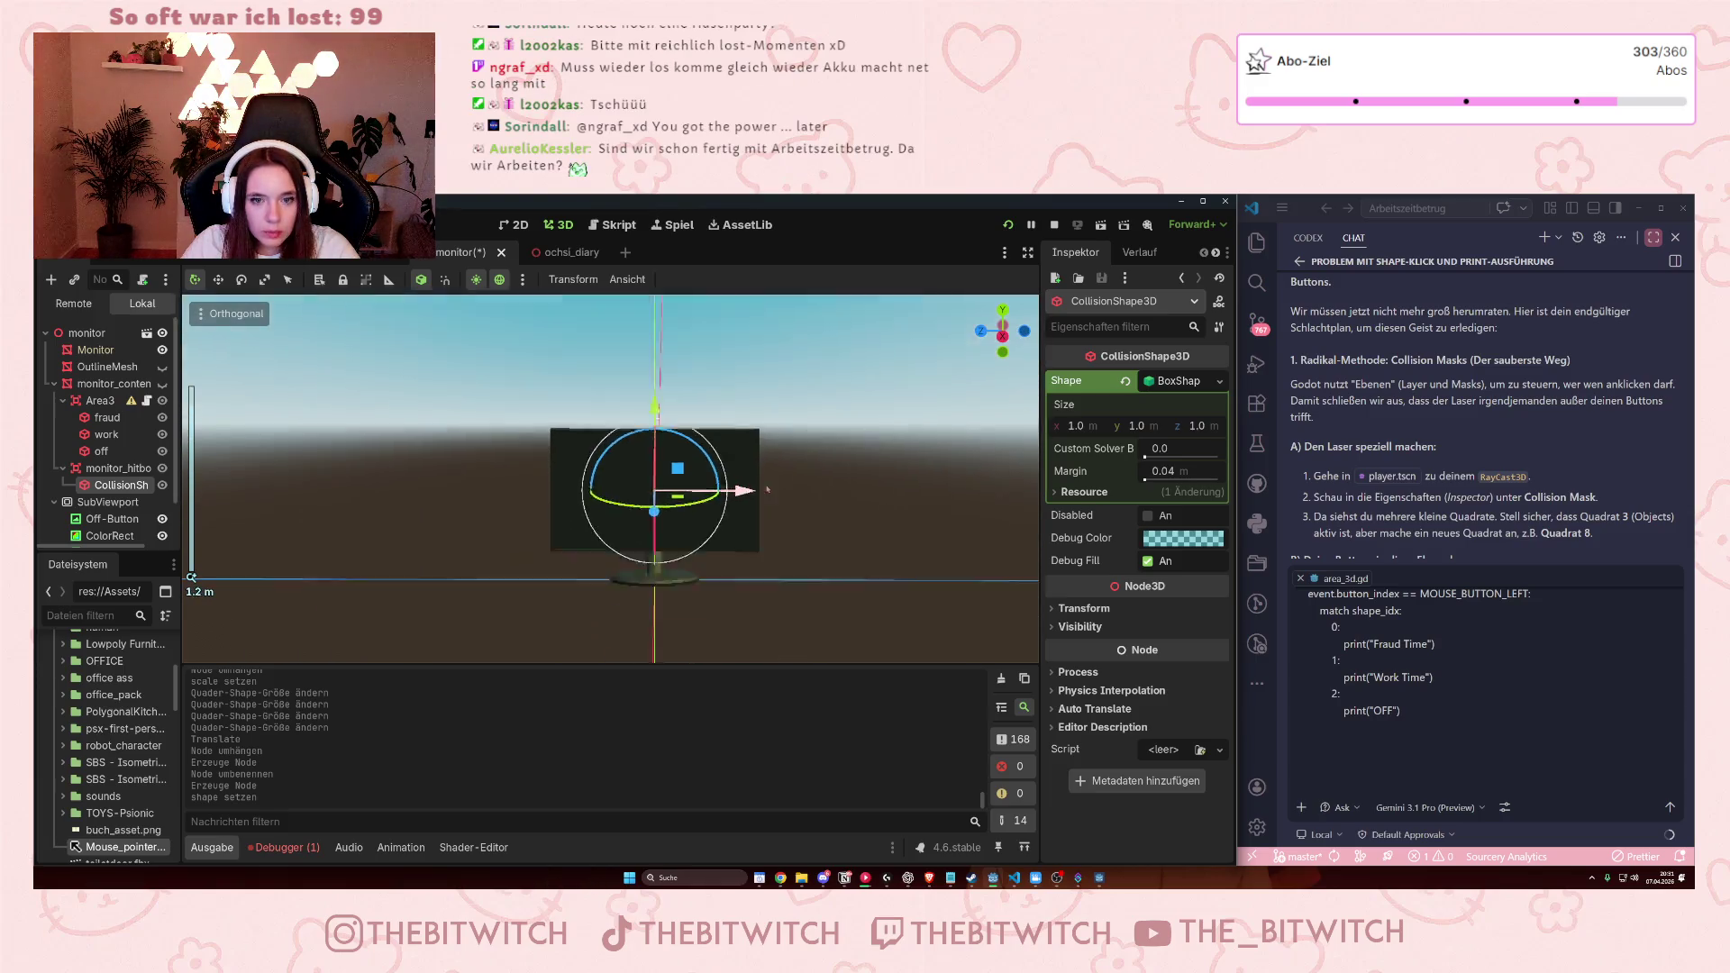
left_click_drag(1075, 430, 1104, 432)
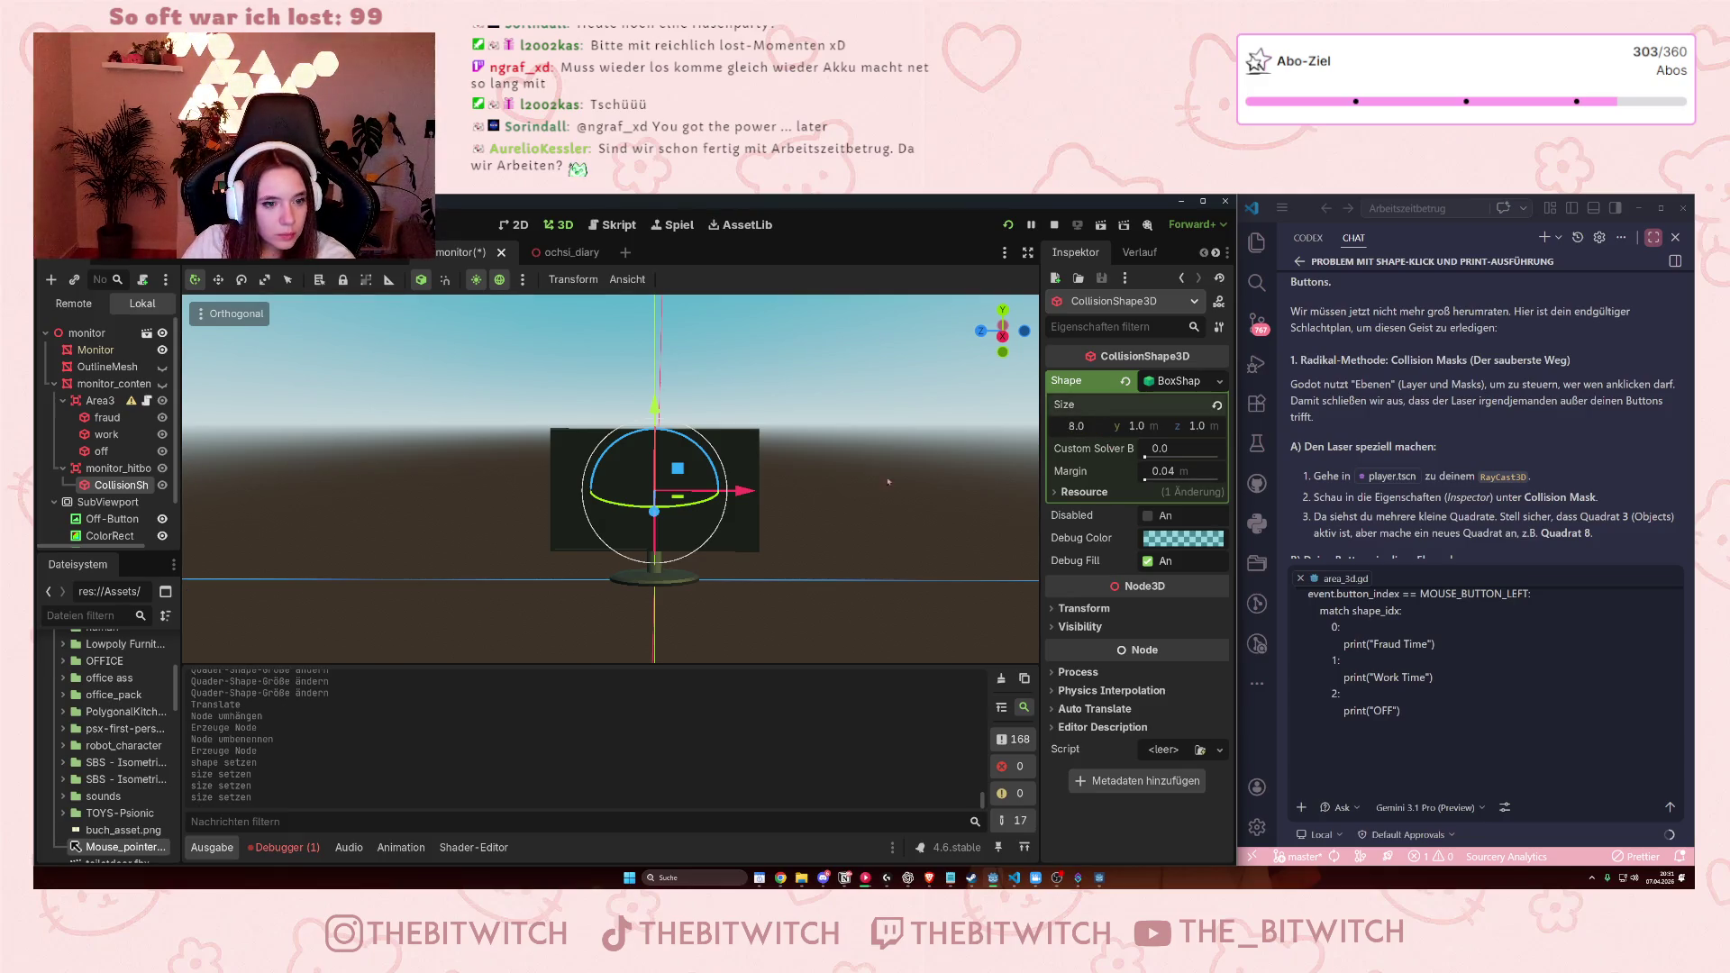
scroll(688, 502, "down", 3)
mouse_move(734, 522)
left_mouse_down()
mouse_move(659, 471)
mouse_move(687, 384)
left_mouse_up()
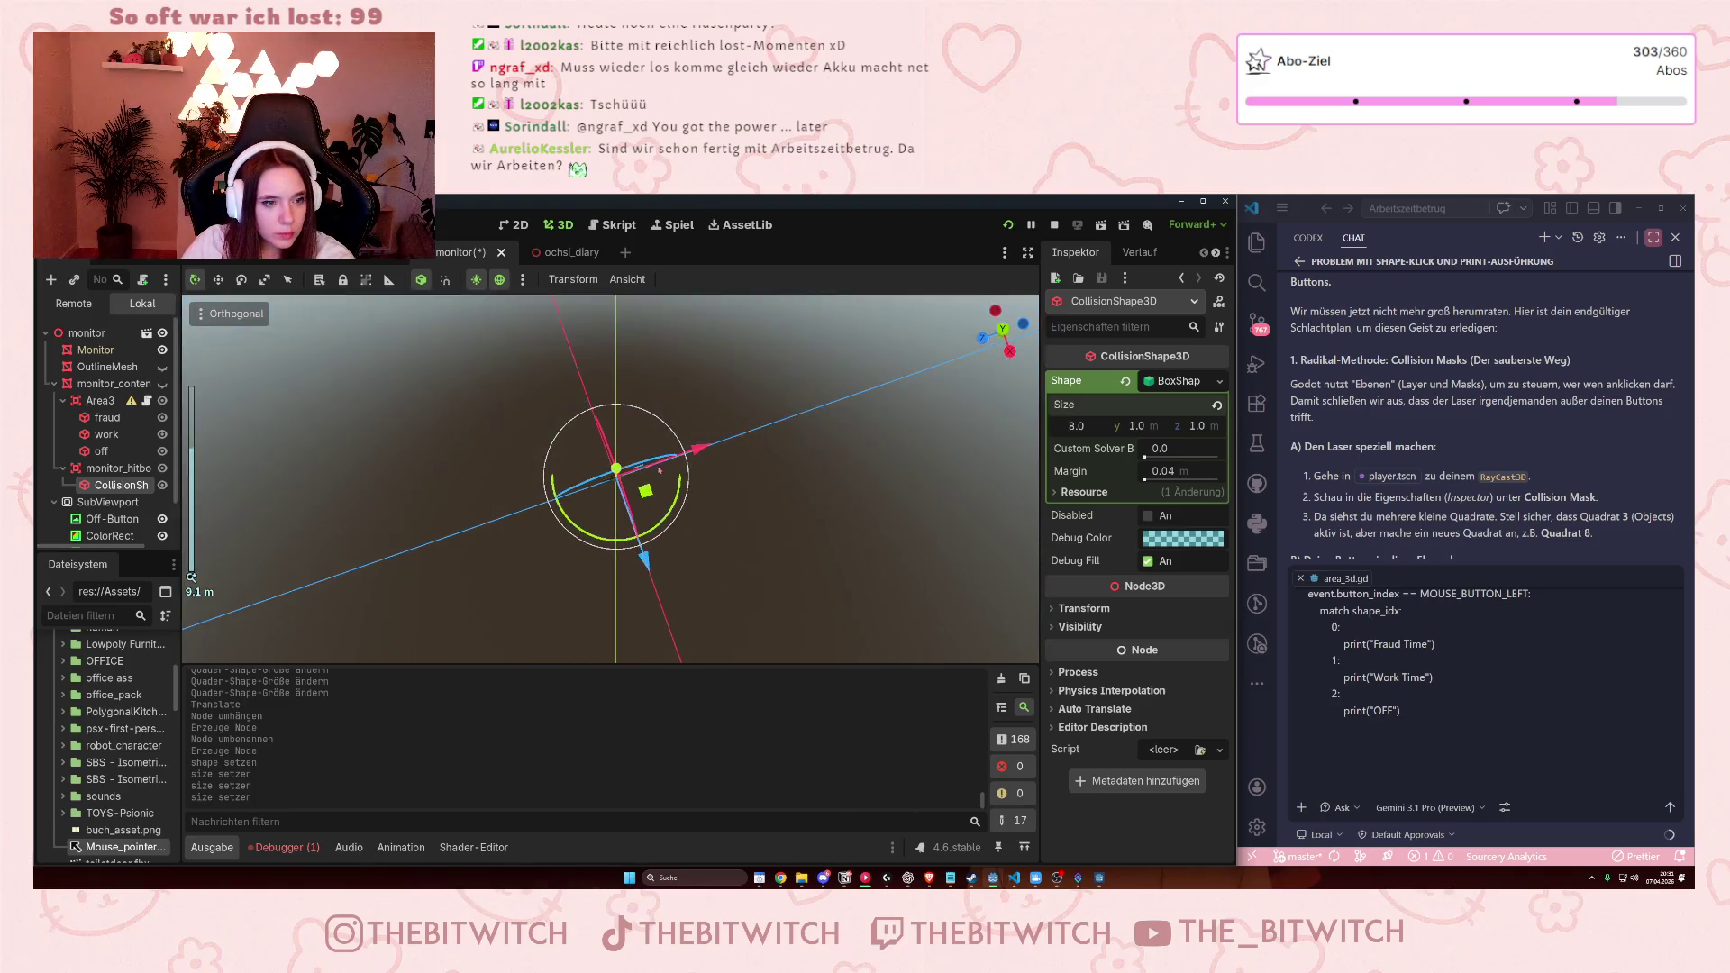
scroll(659, 471, "up", 5)
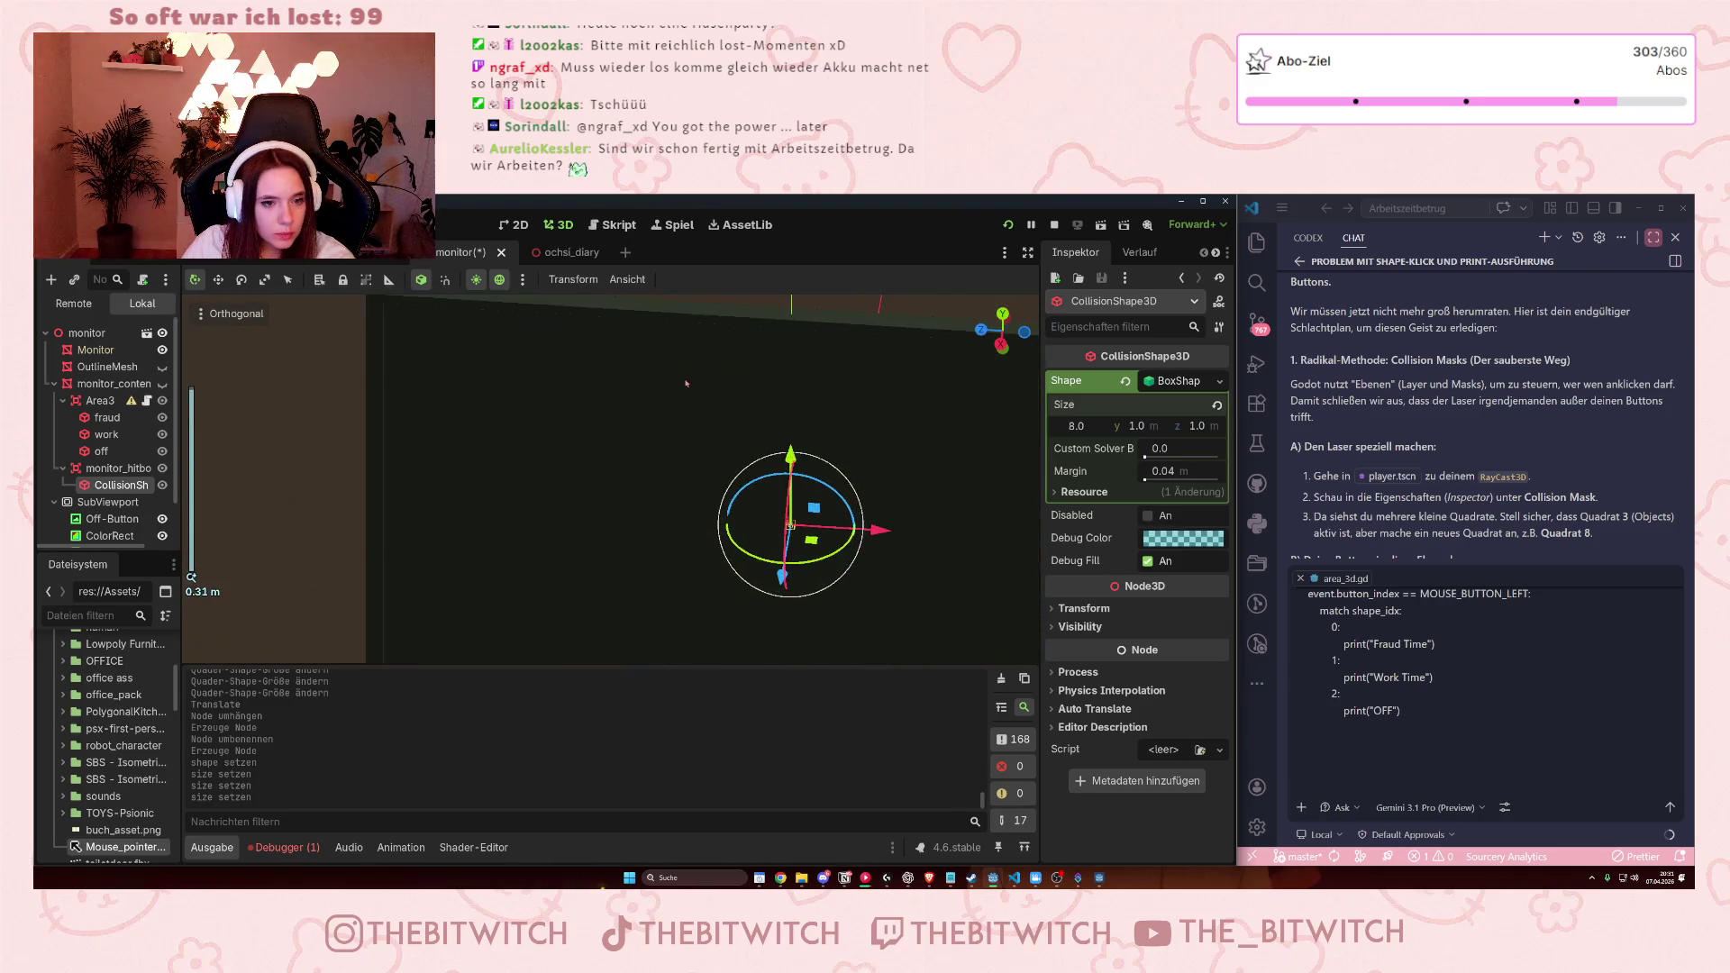
left_click(163, 383)
scroll(340, 422, "down", 10)
left_click(1075, 426)
type("1")
key("Return")
Shrink the box to about 0.324 × 0.236 over the left tan panel and hide Area3.
scroll(752, 433, "up", 2)
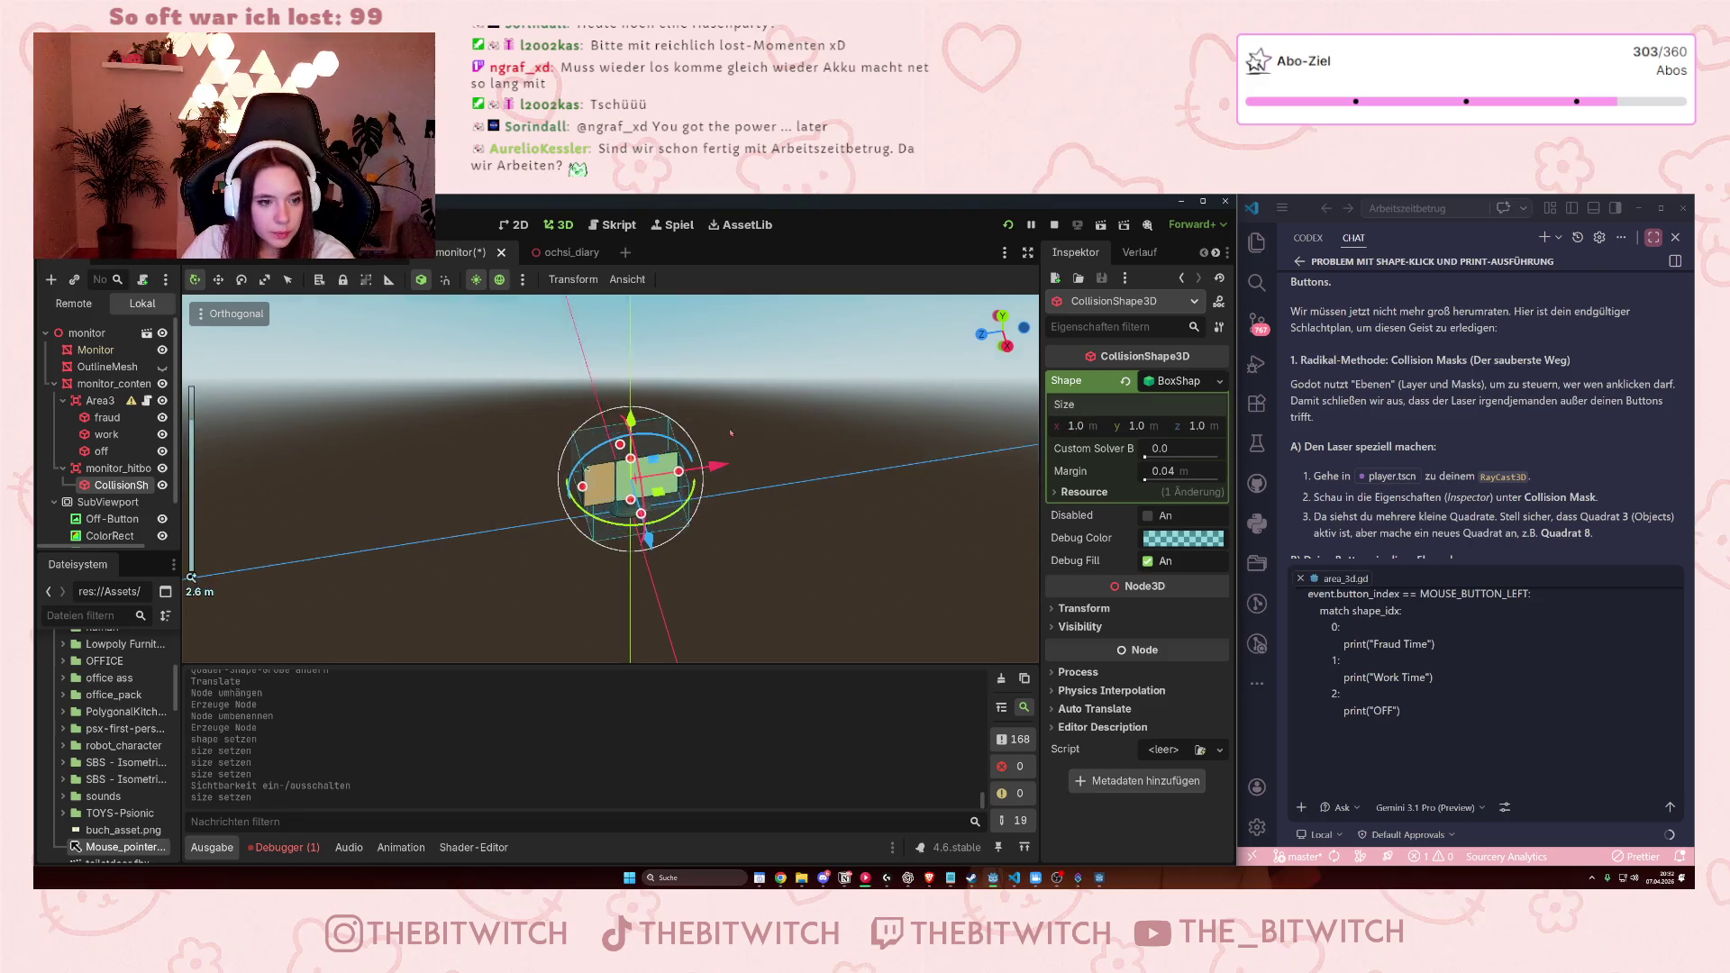
scroll(753, 432, "up", 10)
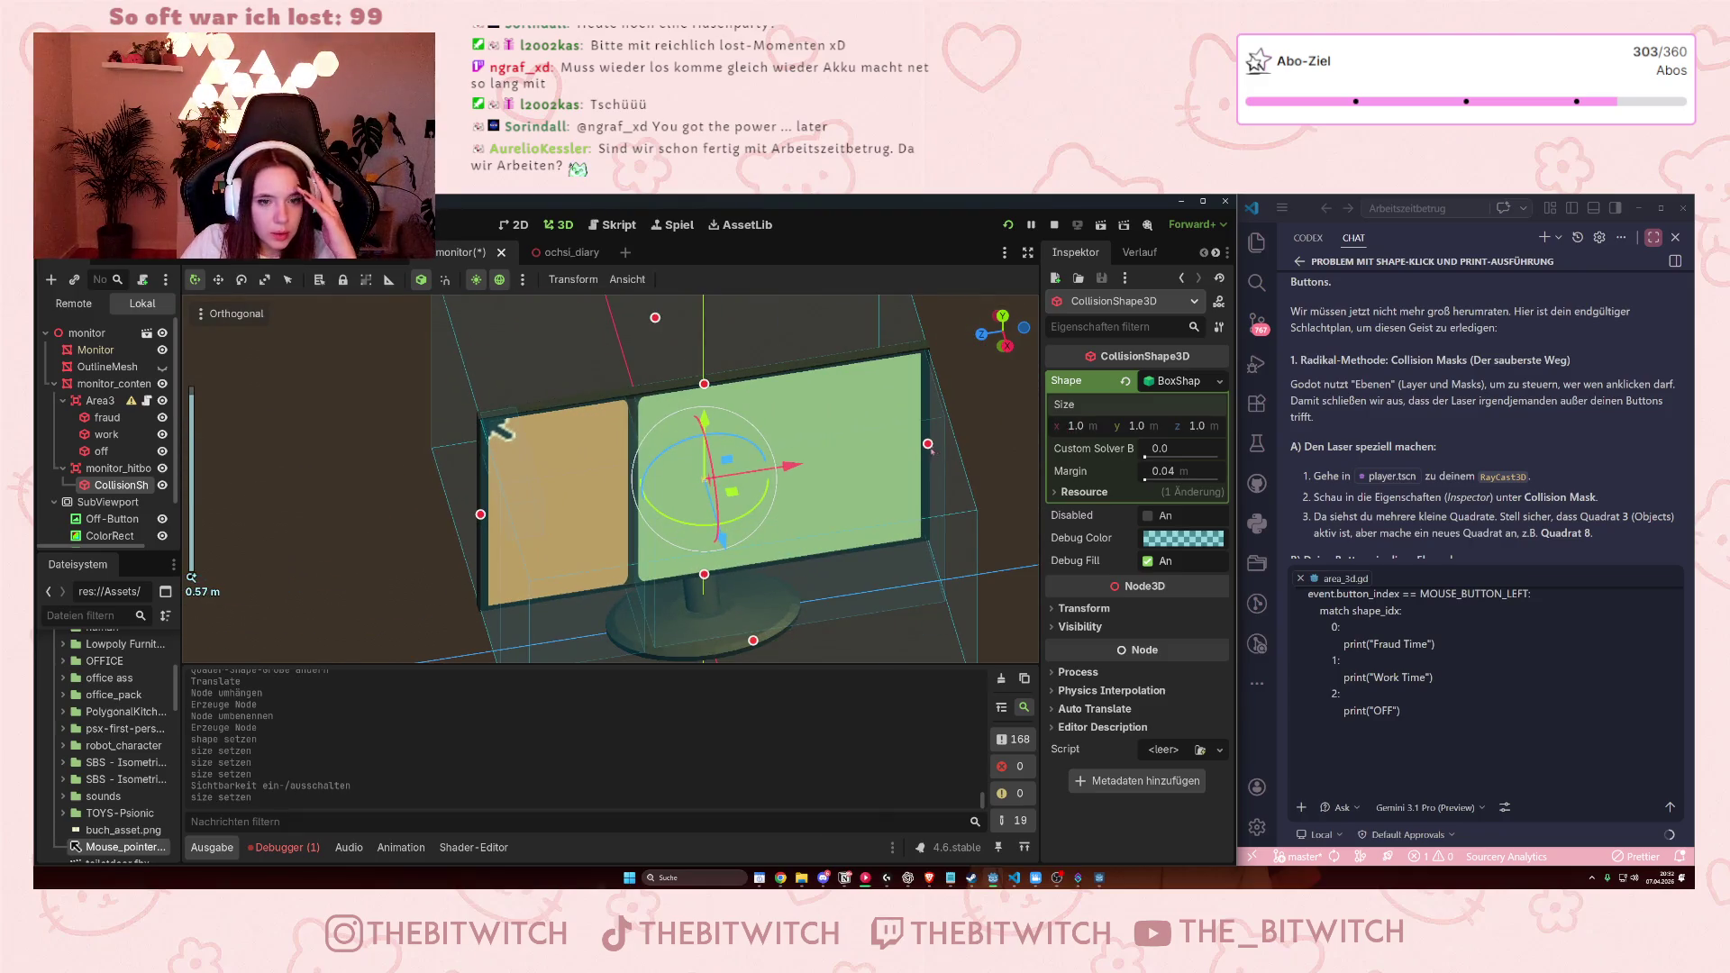
mouse_move(934, 451)
left_mouse_down()
mouse_move(626, 491)
mouse_move(658, 505)
left_mouse_up()
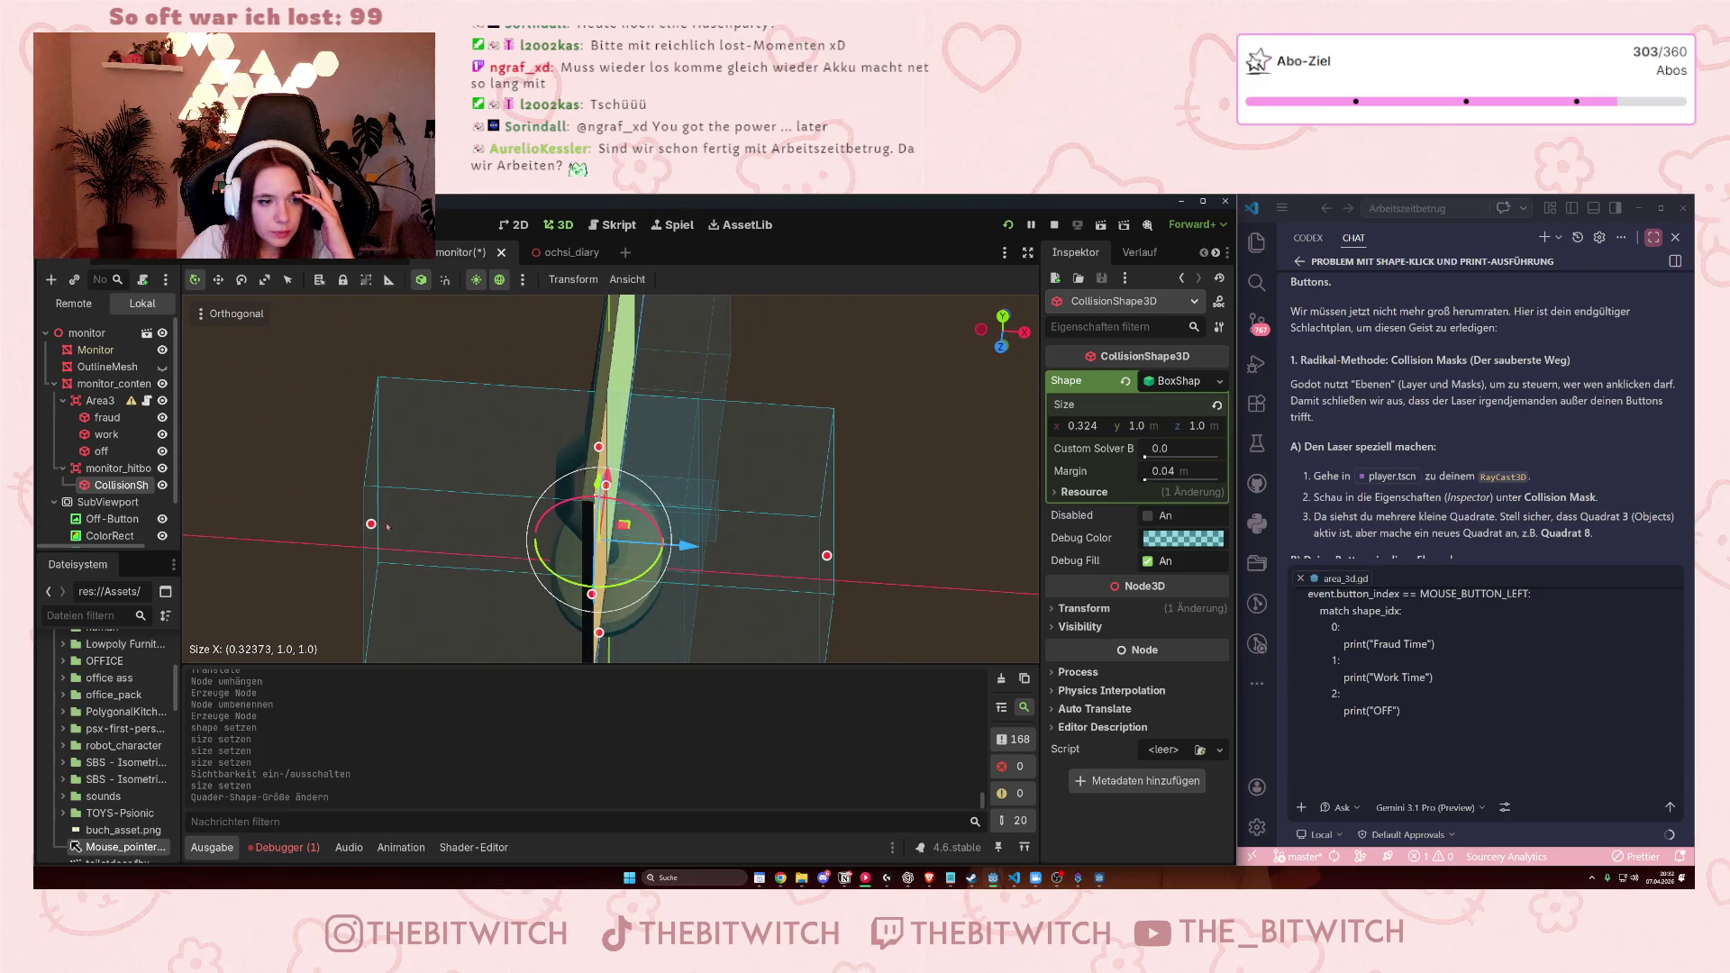
mouse_move(372, 524)
left_mouse_down()
mouse_move(588, 548)
mouse_move(570, 569)
left_mouse_up()
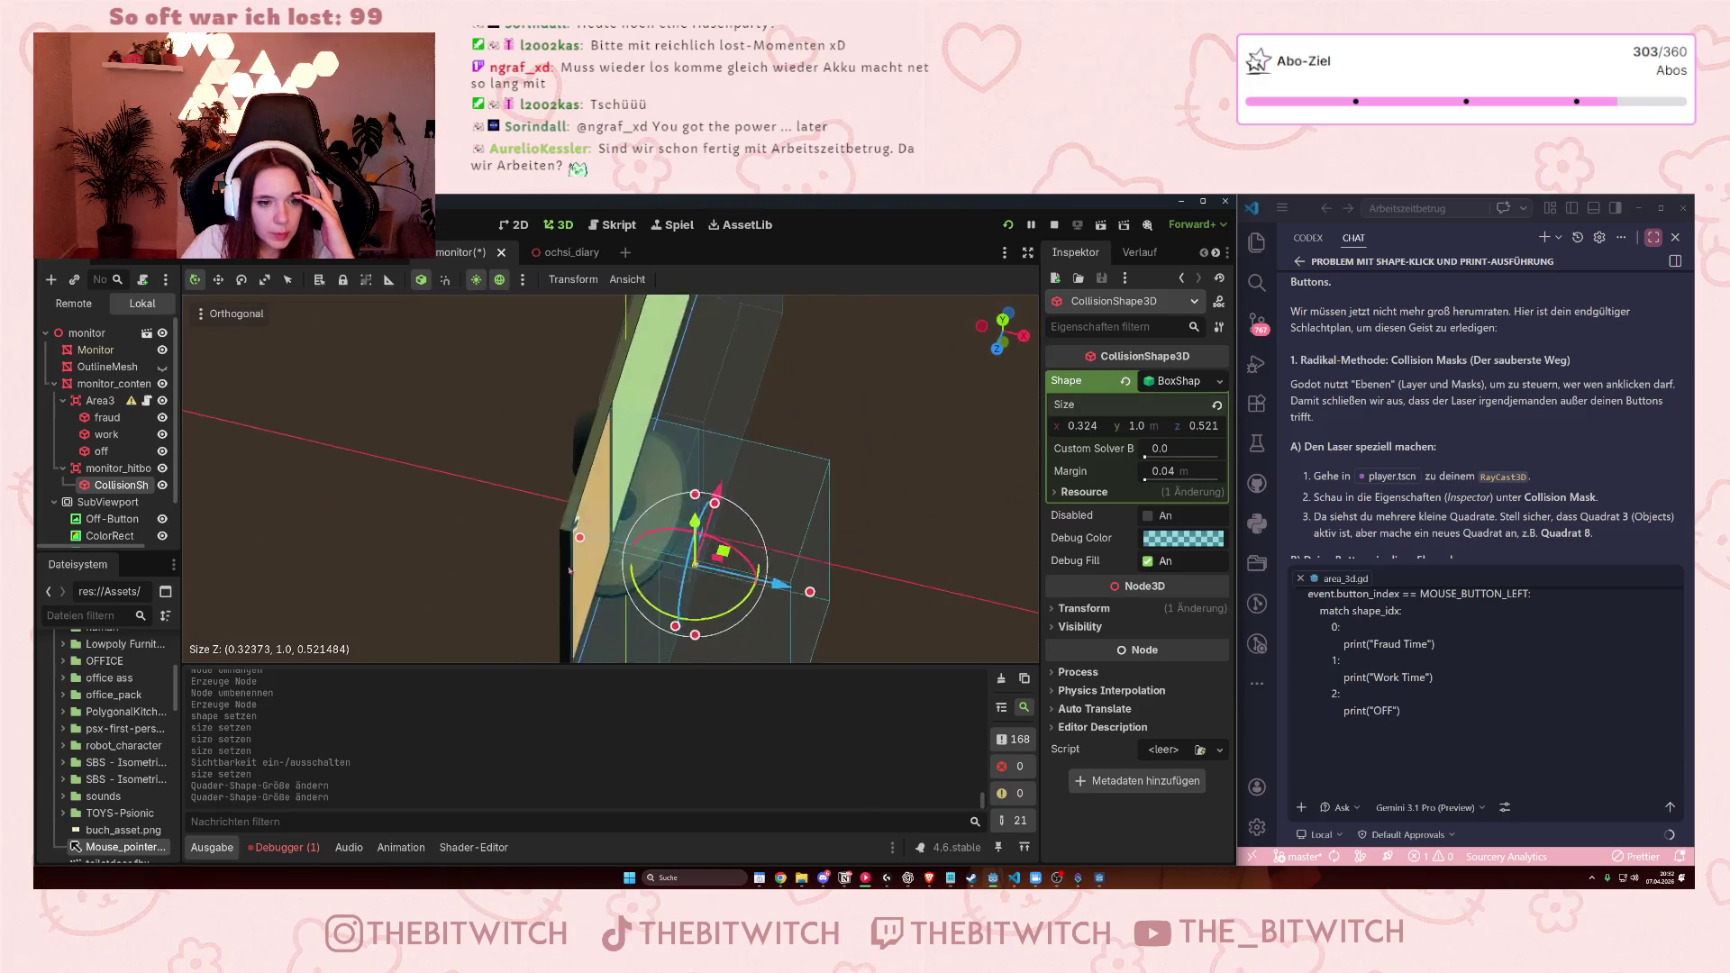
left_click_drag(809, 591, 685, 569)
left_click(162, 400)
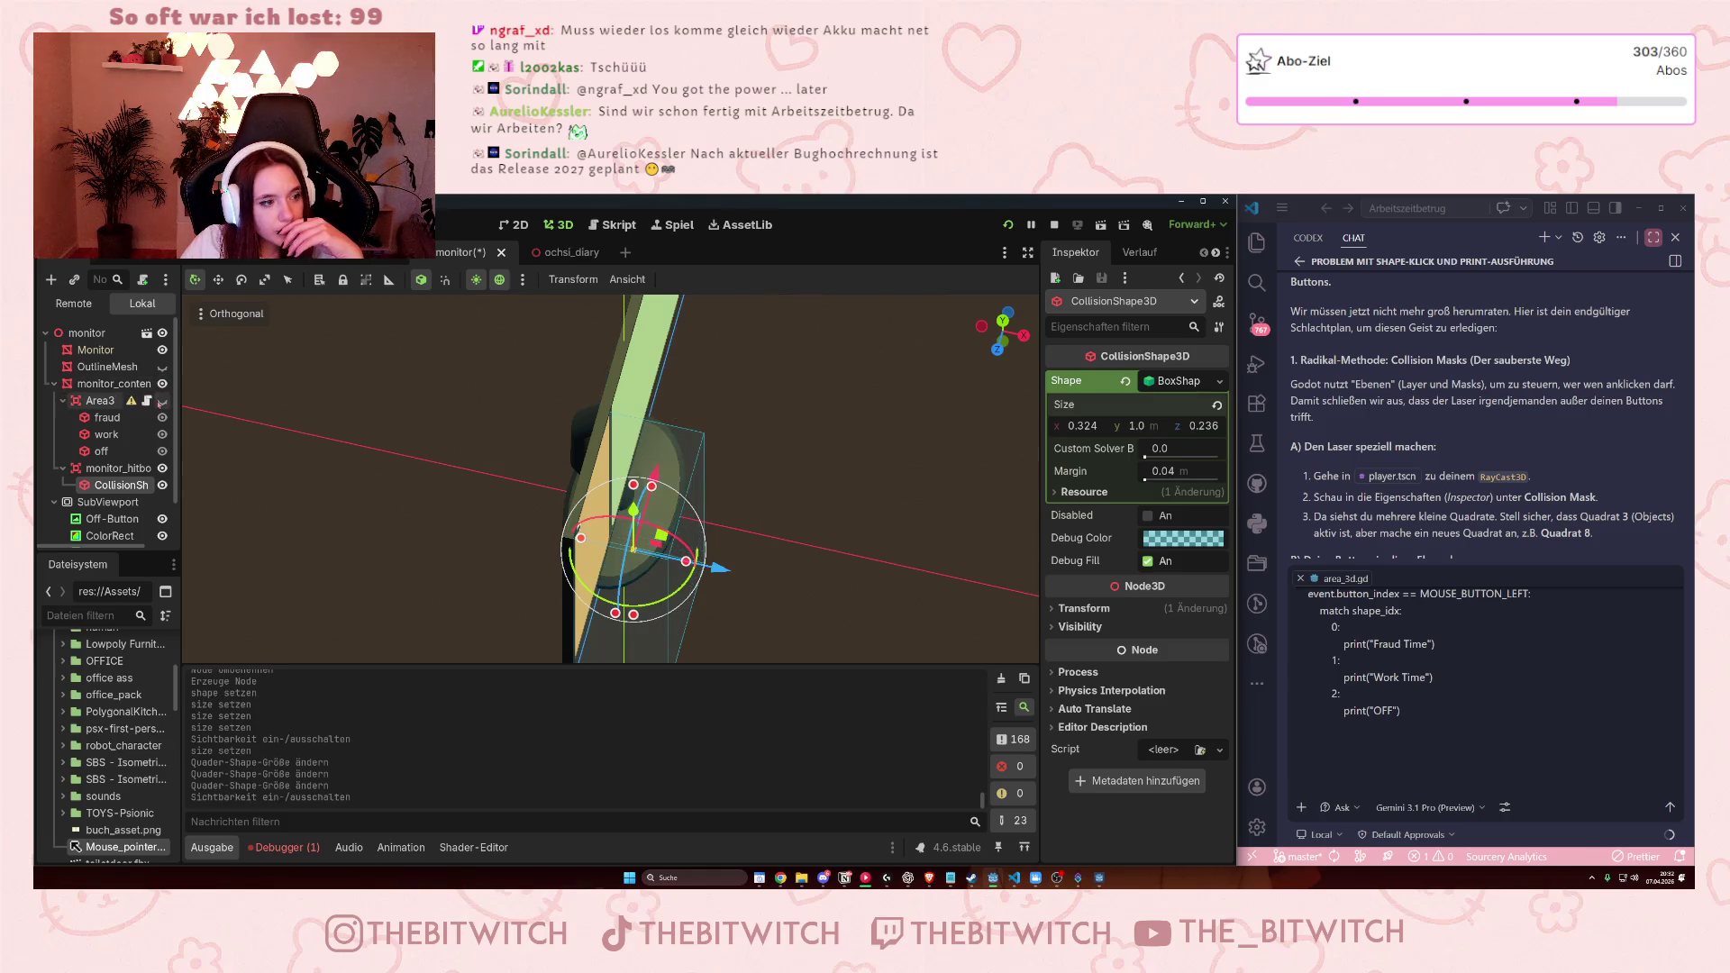
left_click(118, 470)
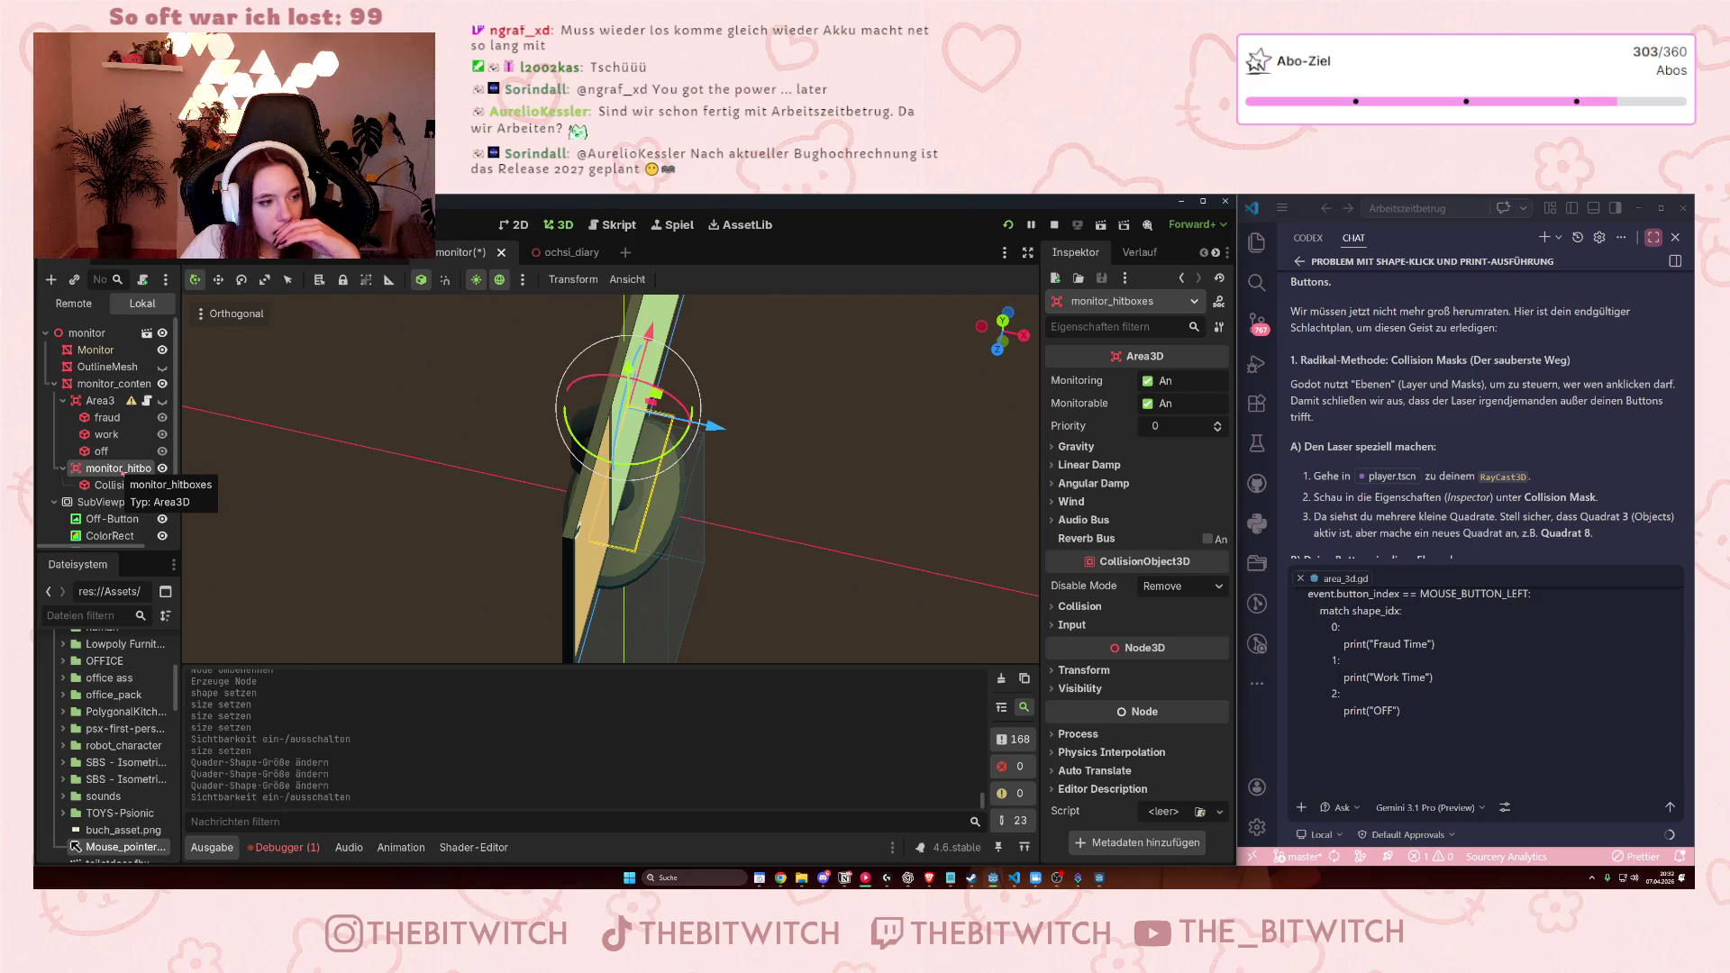
Attach a new monitor_hitboxes.gd script and apply the external editor option in Editor Settings.
left_click(143, 279)
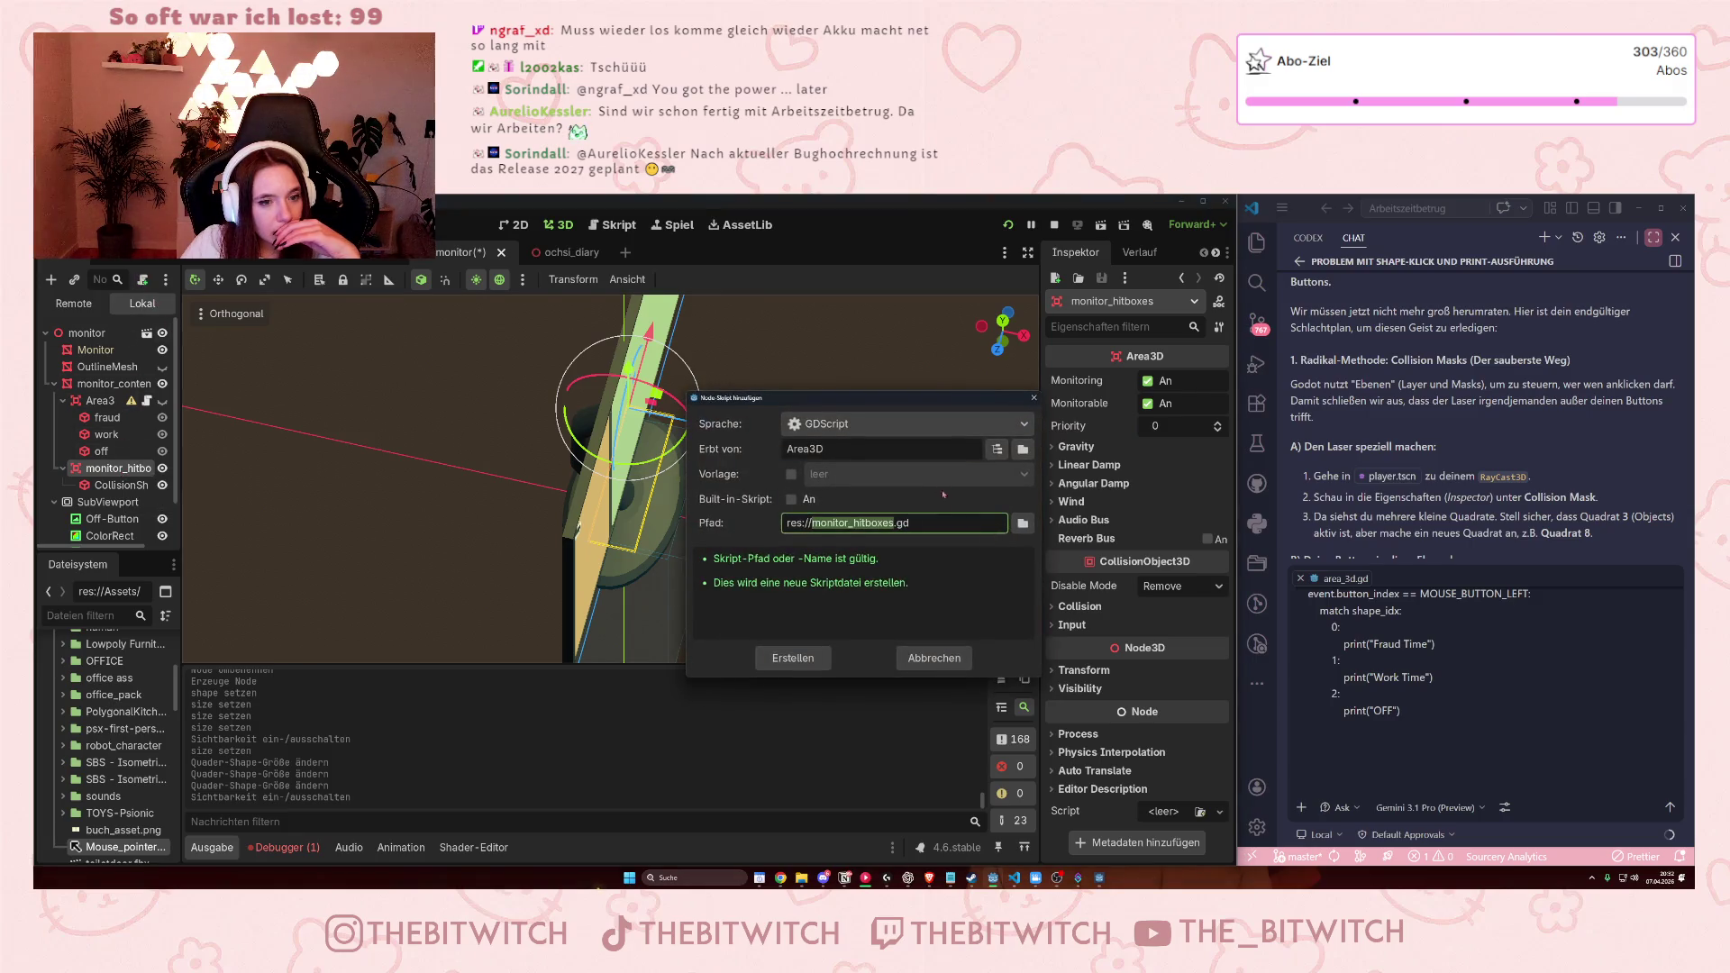
left_click(793, 658)
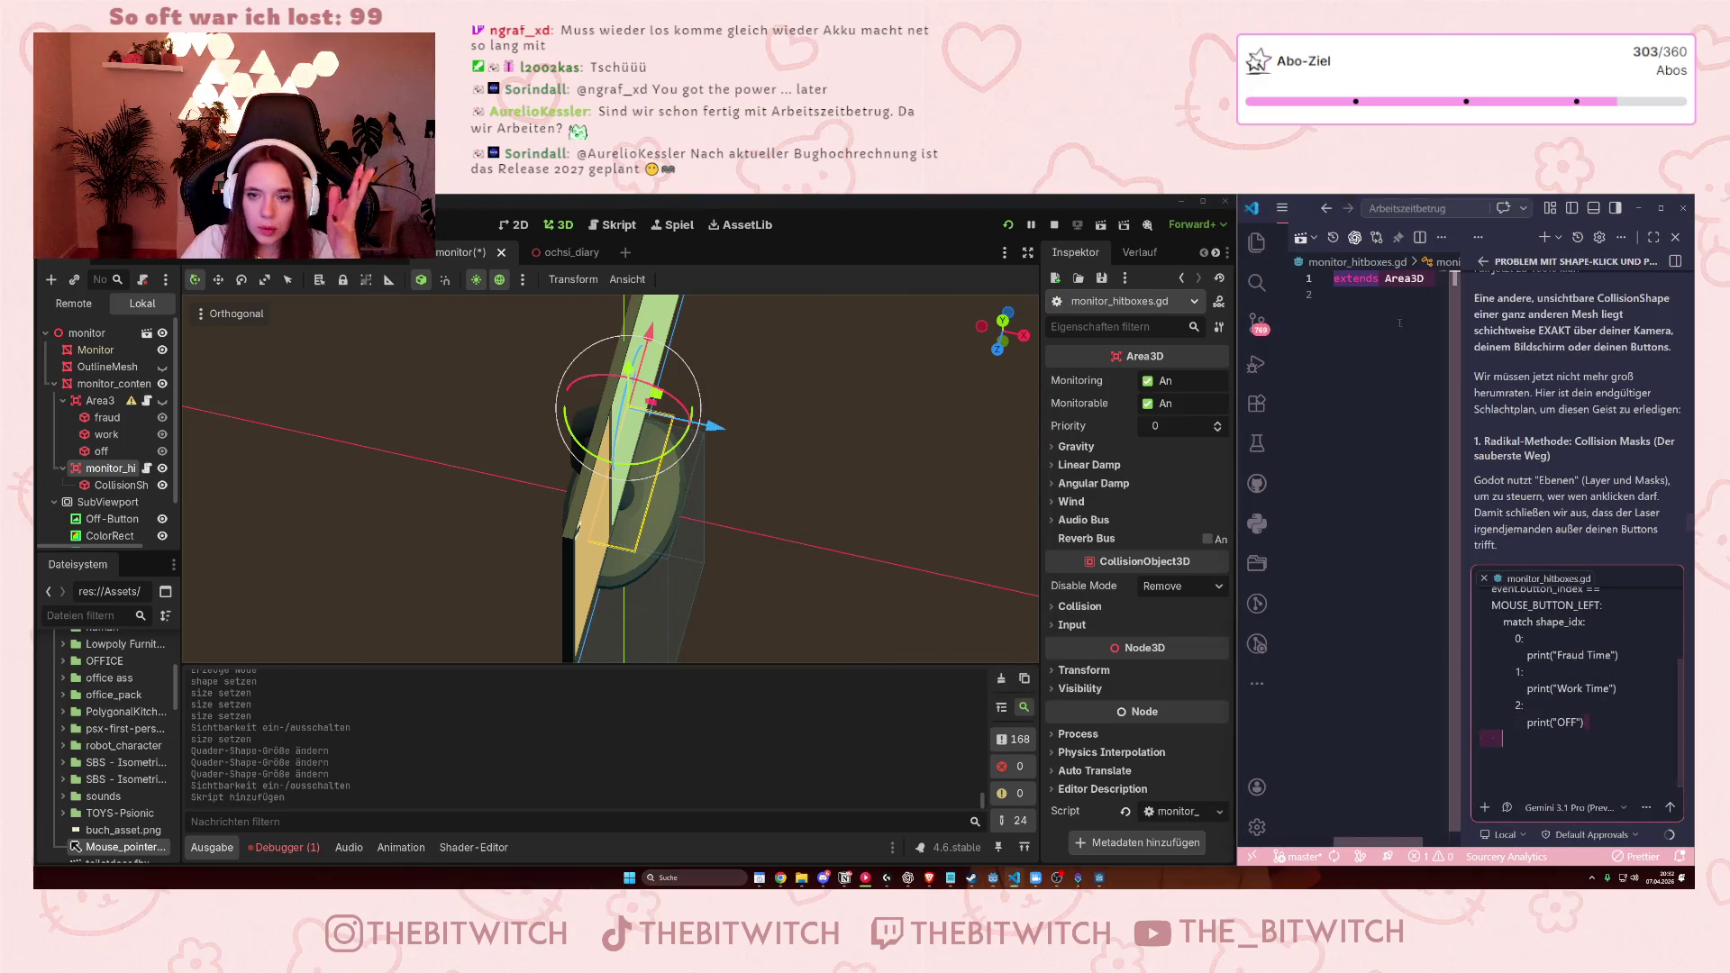
left_click(612, 226)
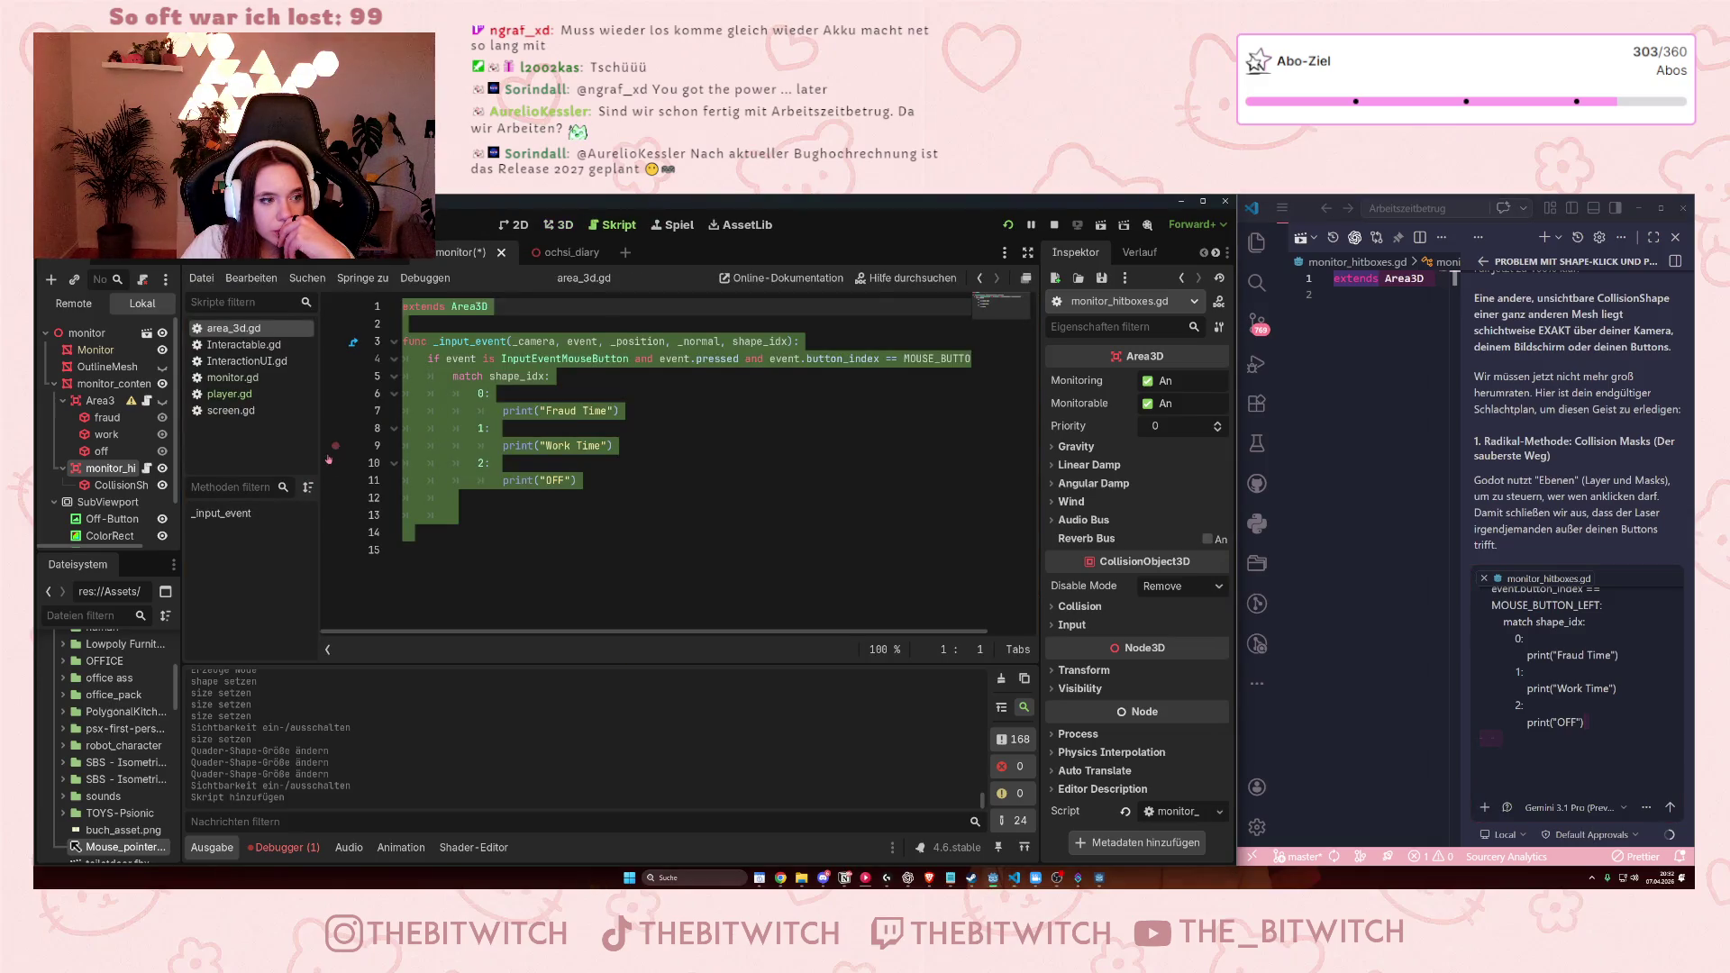
left_click(1653, 238)
left_click(208, 224)
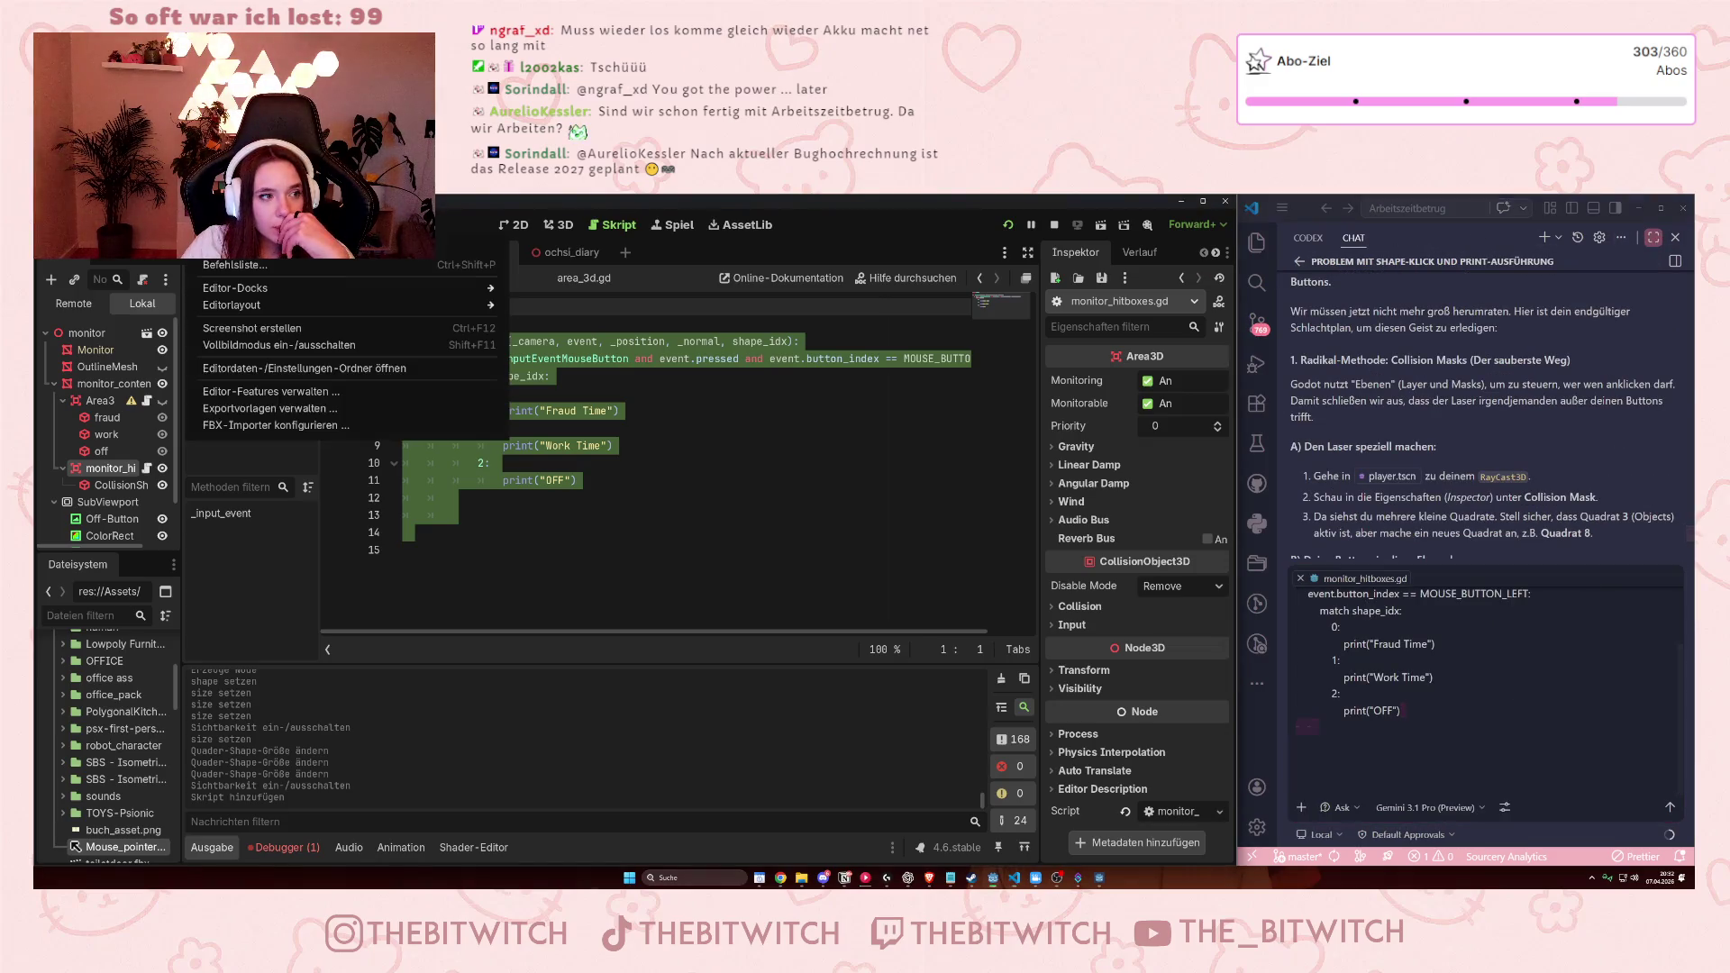
left_click(252, 306)
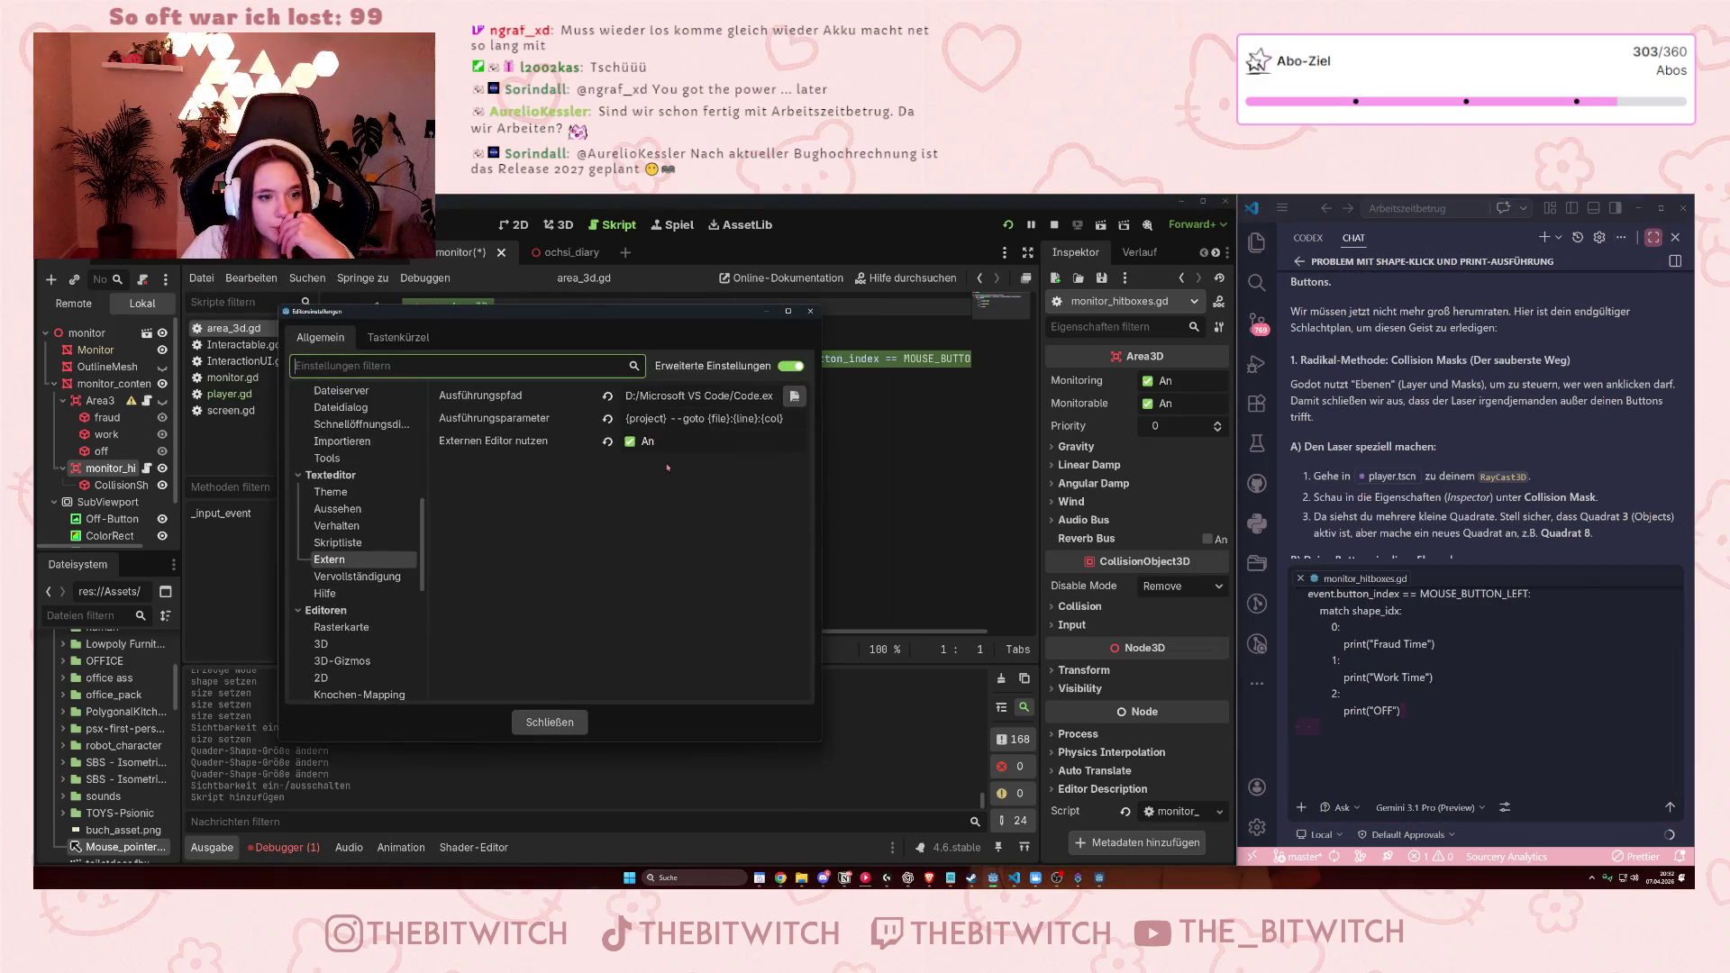
left_click(550, 722)
Paste the Fraud Time / Work Time / OFF click-handling code into monitor_hitboxes.gd and save.
left_click(161, 468)
left_click(161, 469)
left_click(146, 469)
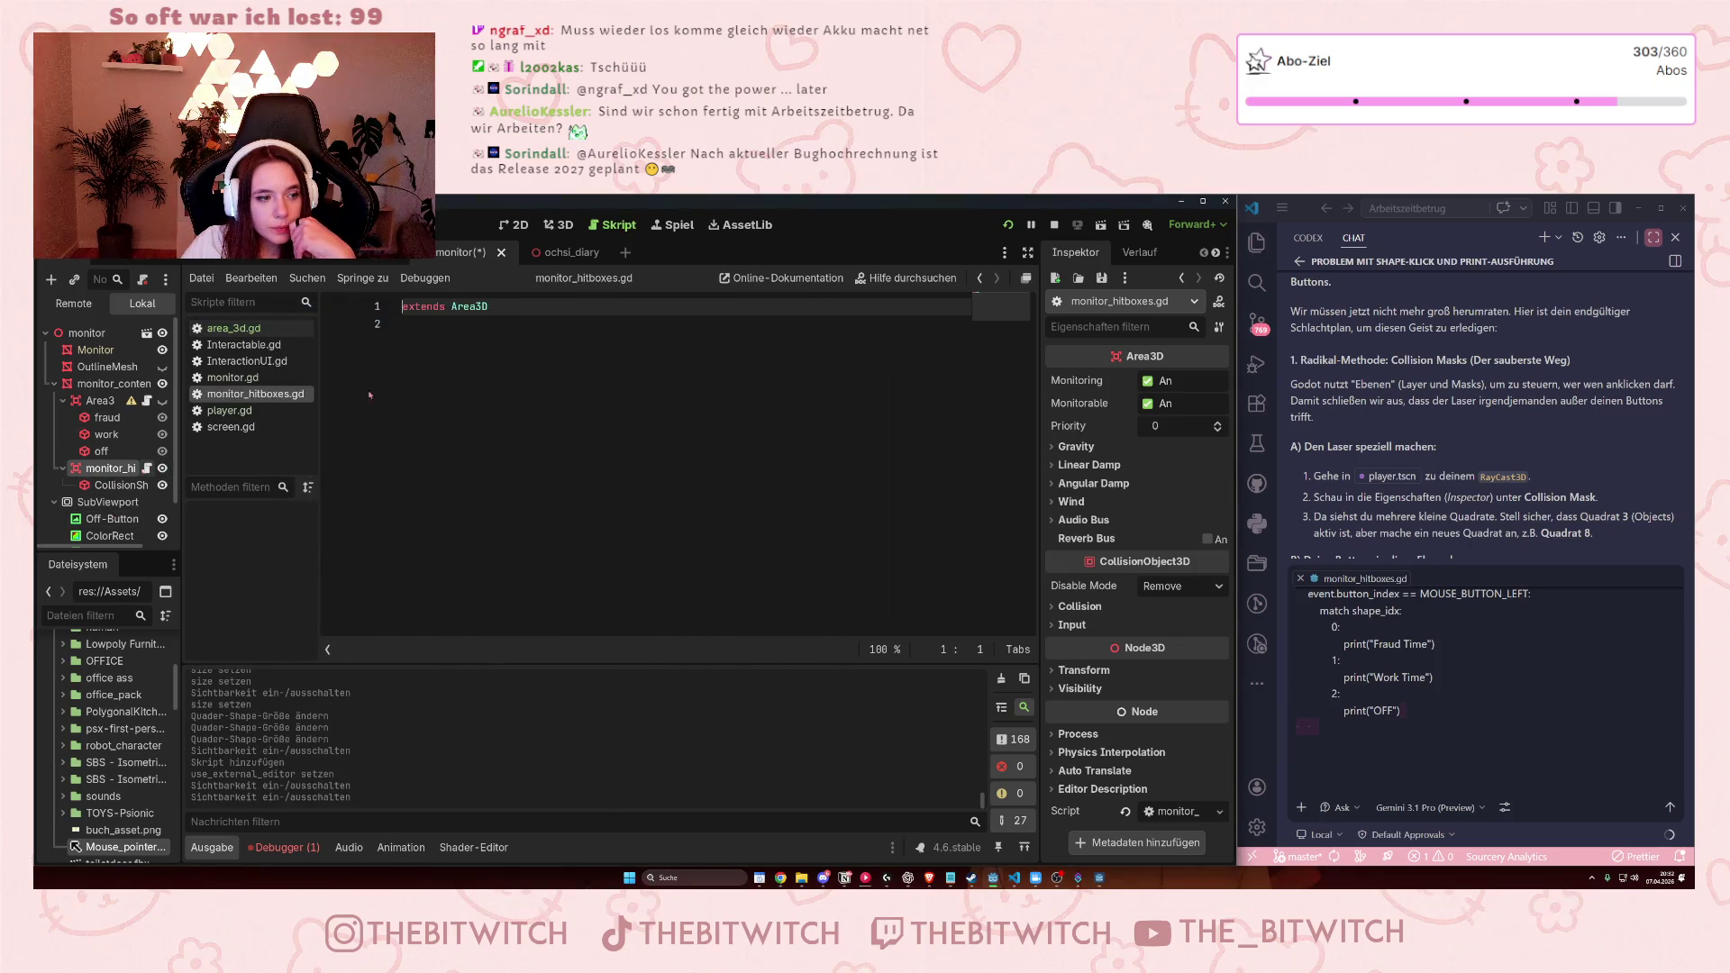
key("alt+Tab")
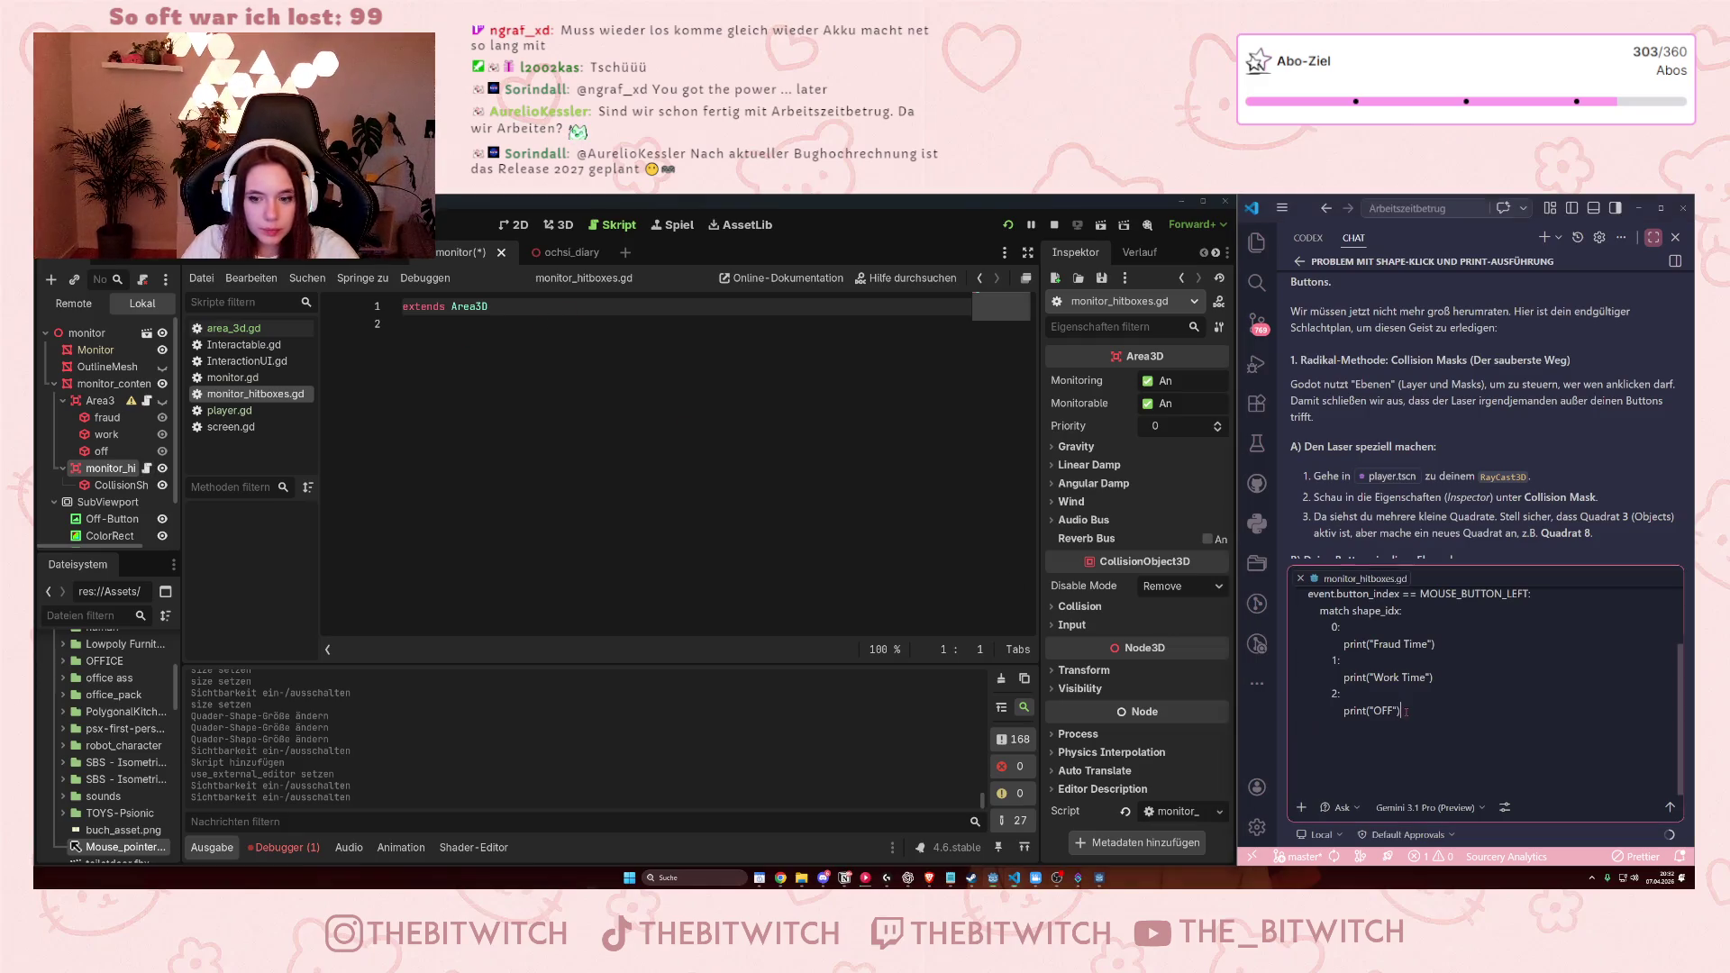
left_click(705, 623)
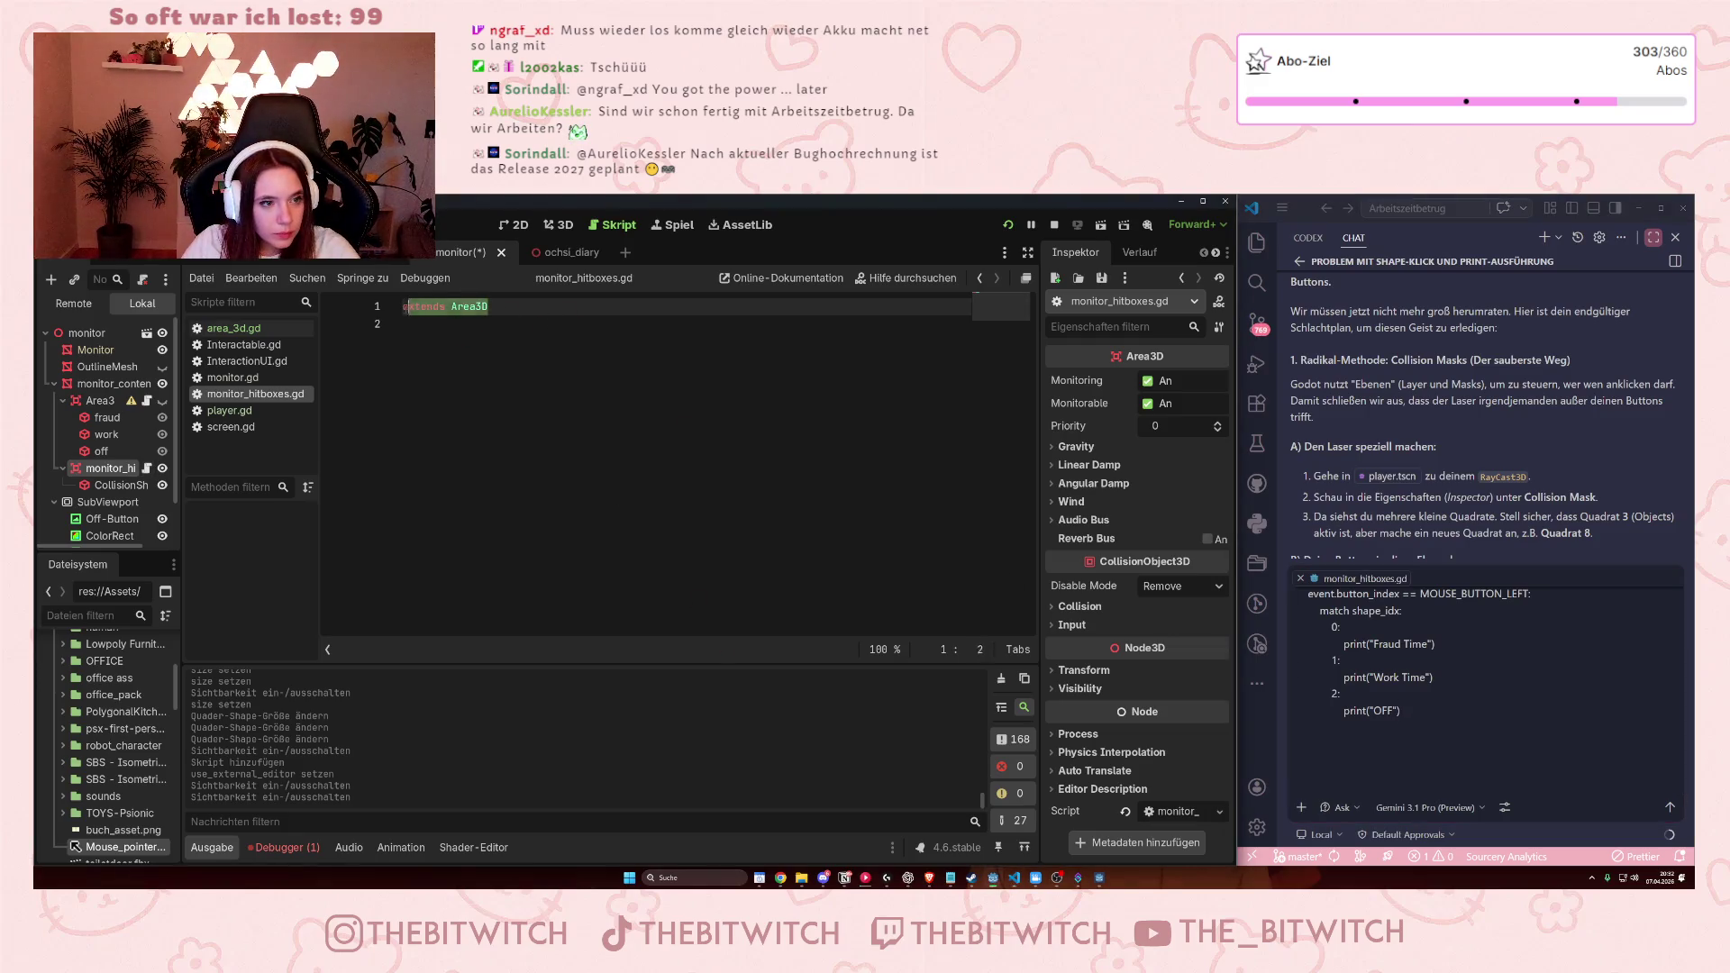
key("ctrl+v")
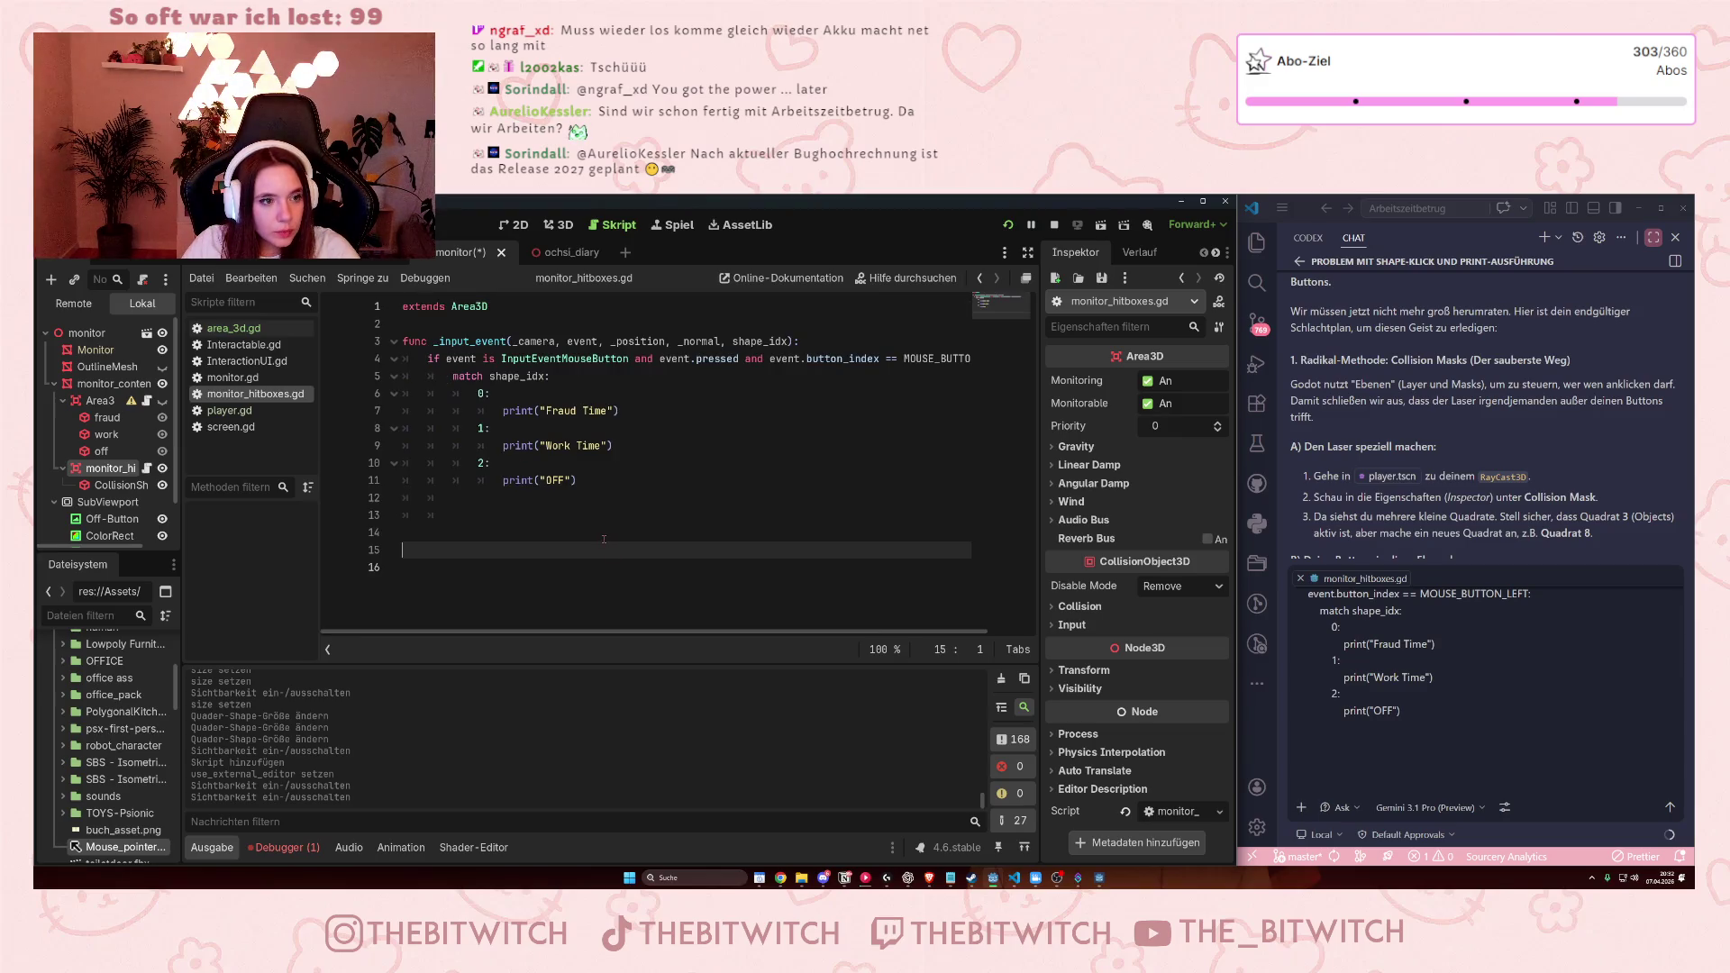
left_click(604, 539)
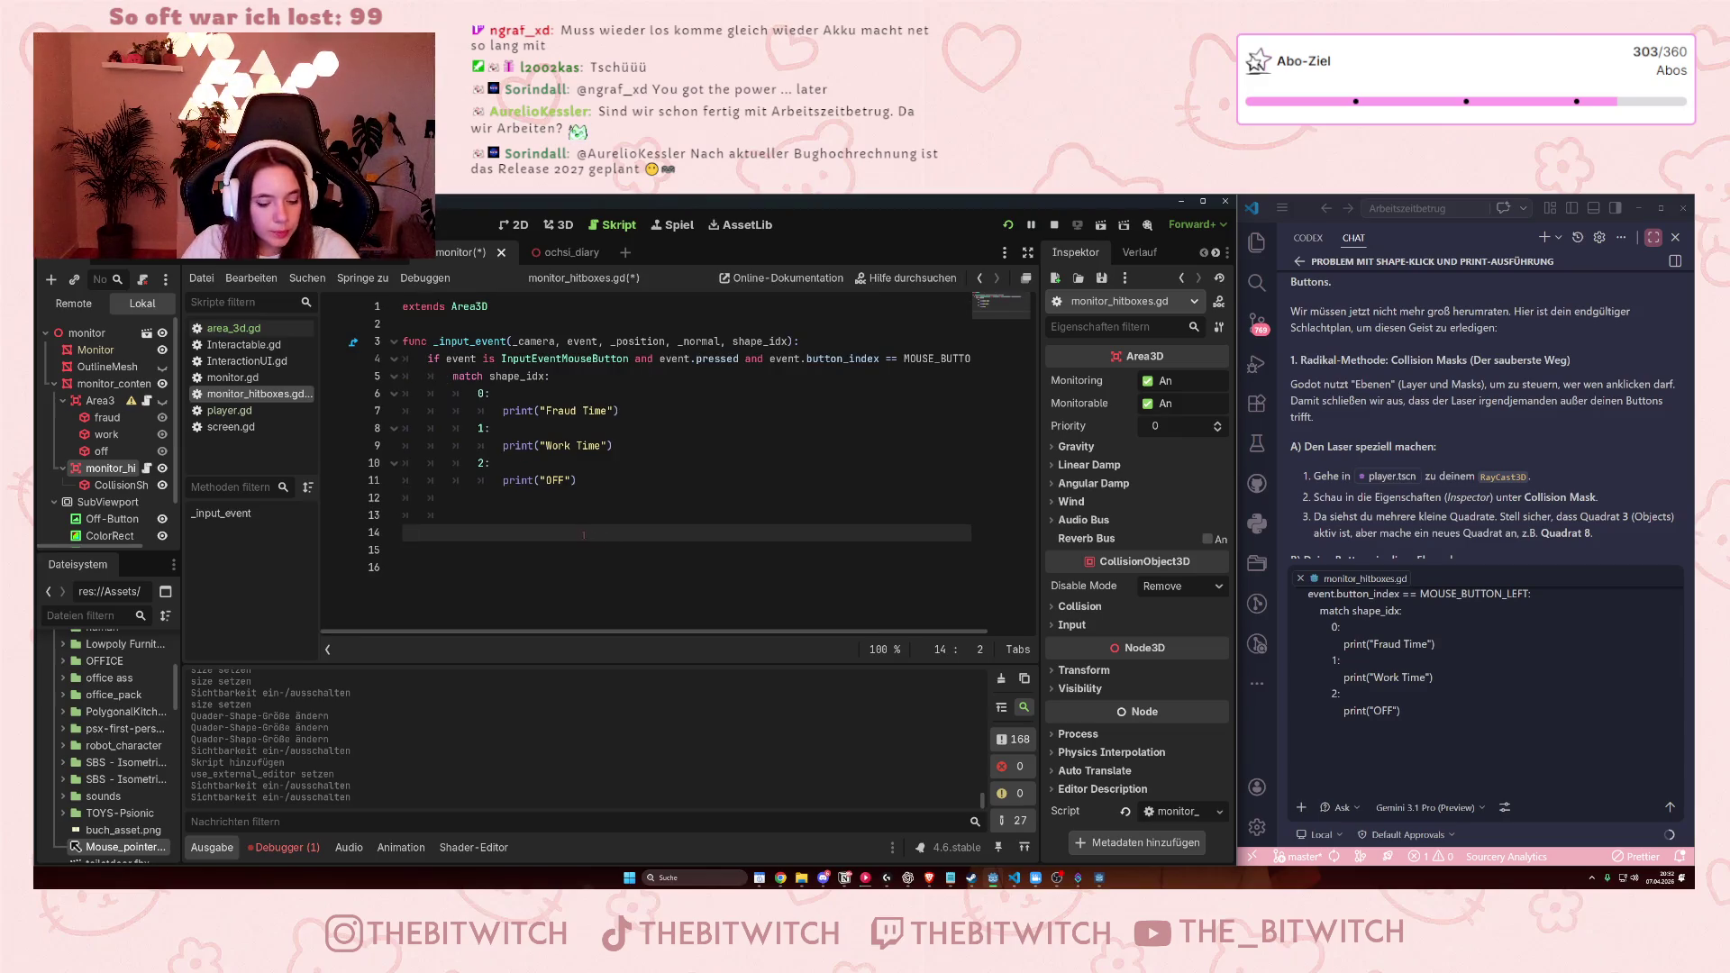
key("ctrl+s")
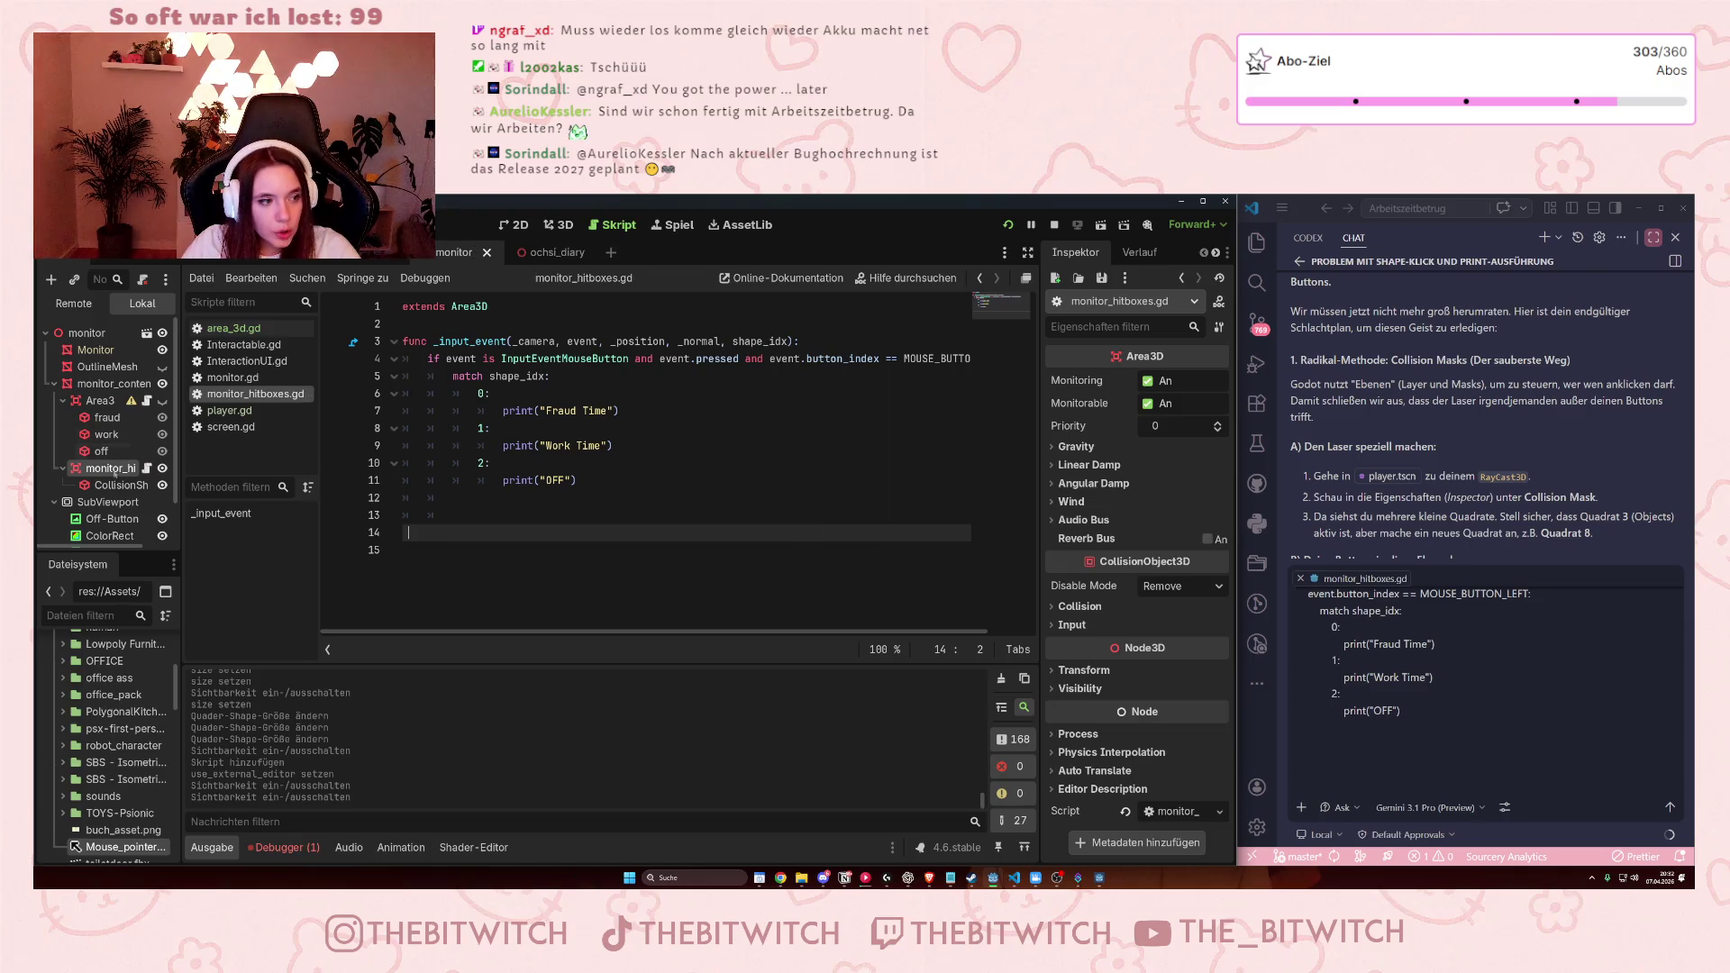
Rename the existing collision shape to fraud.
left_click(119, 484)
left_click(118, 485)
type("fra")
key("Return")
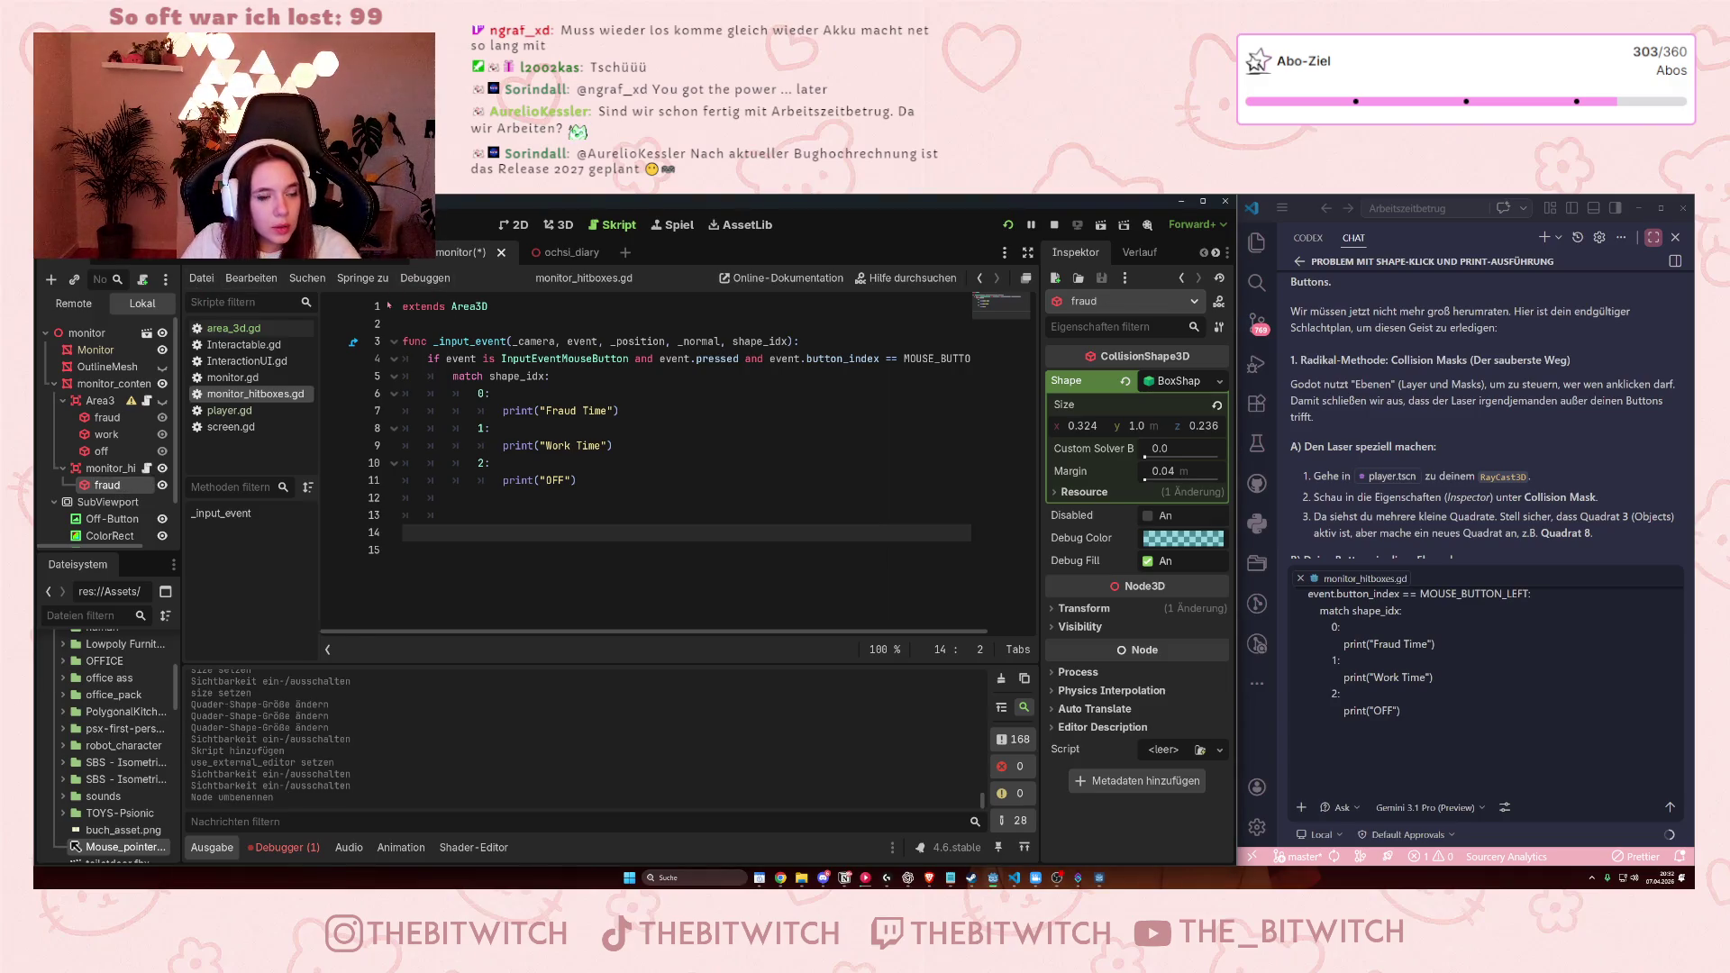
Add a new CollisionShape3D child under monitor_hitboxes.
left_click(559, 225)
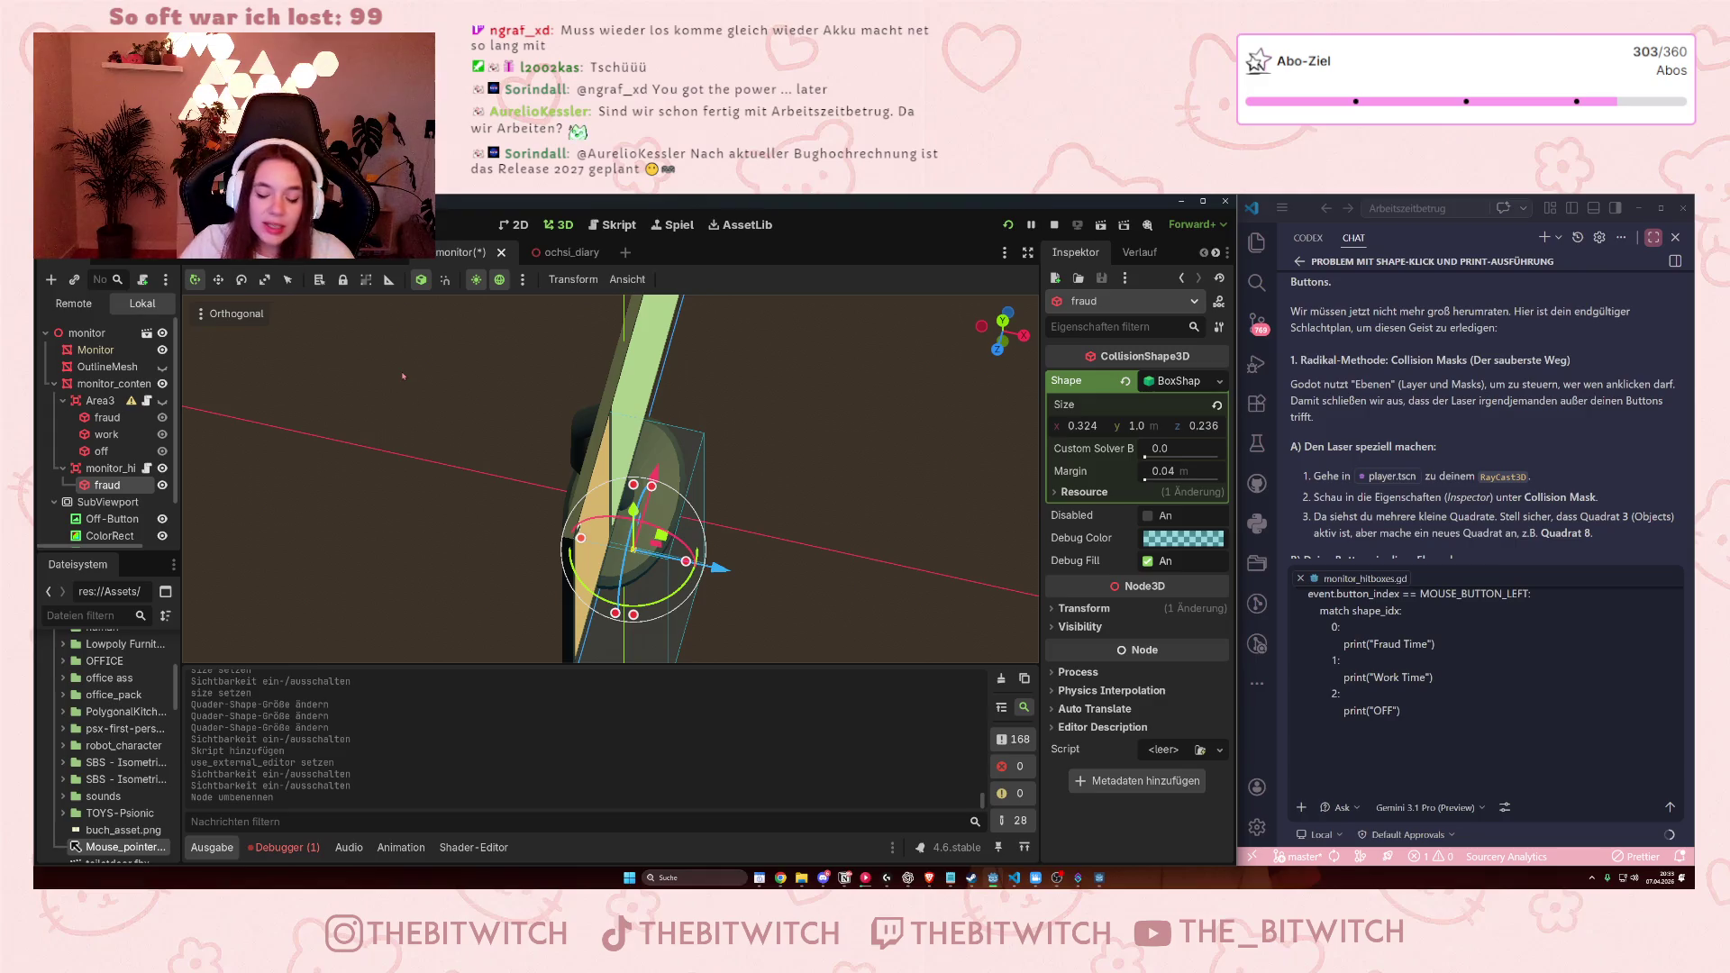
key("KP_3")
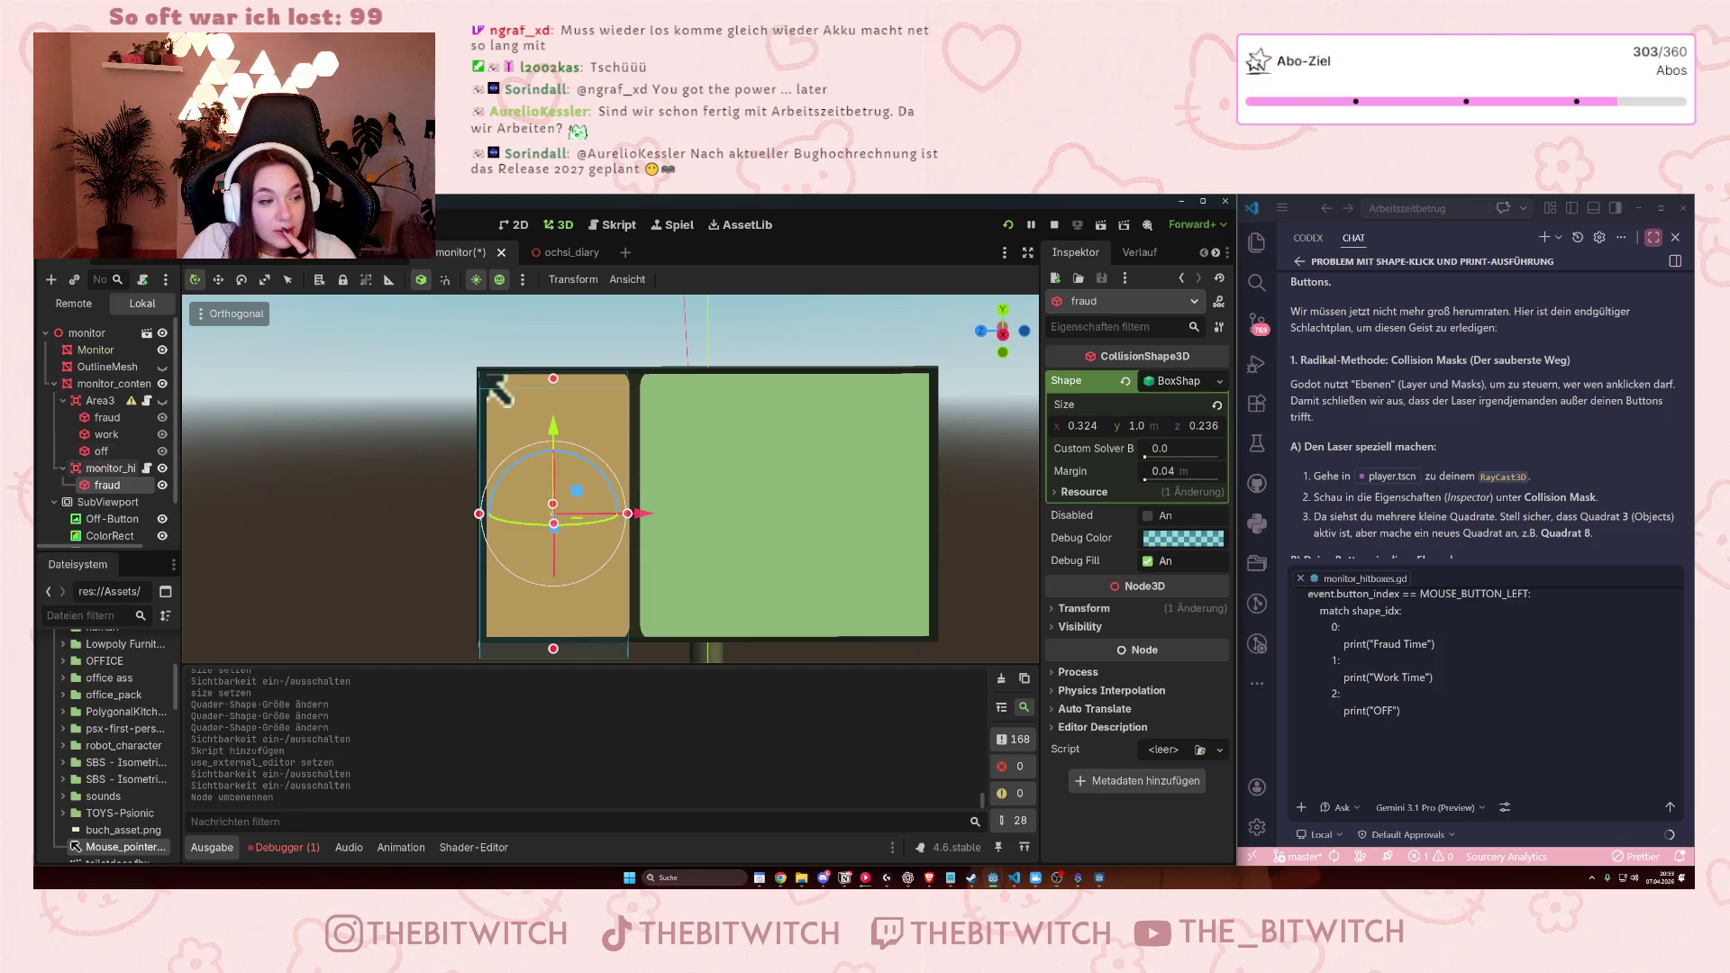
left_click(99, 467)
right_click(110, 468)
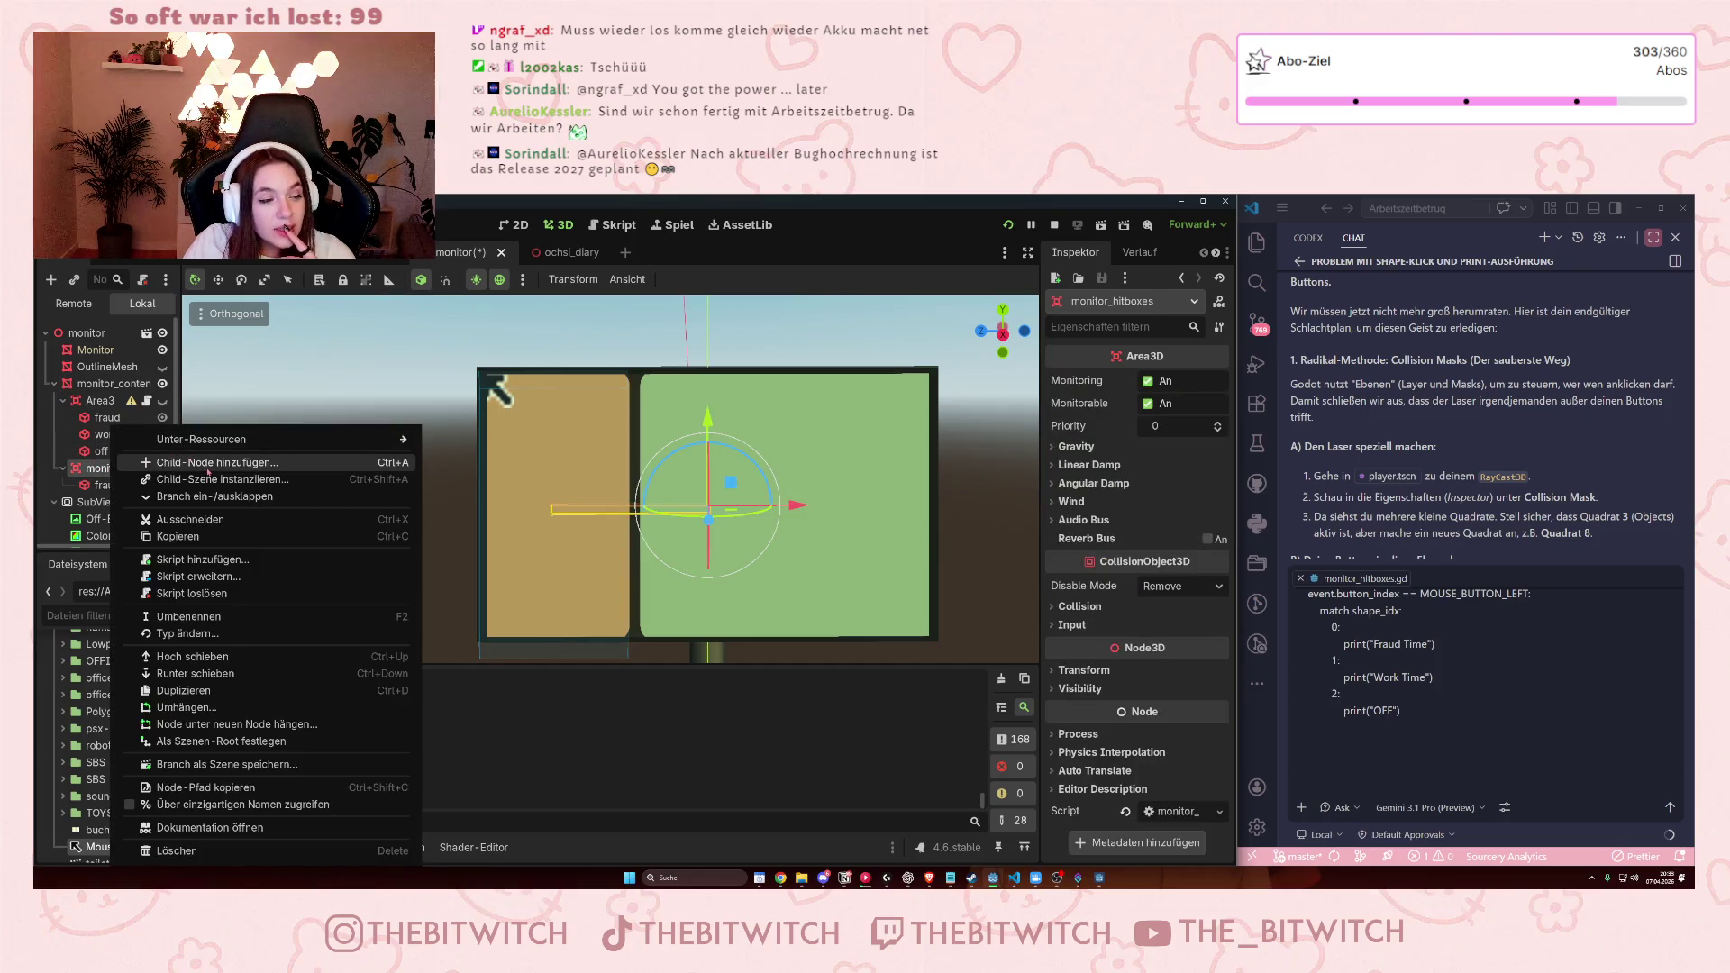
left_click(208, 464)
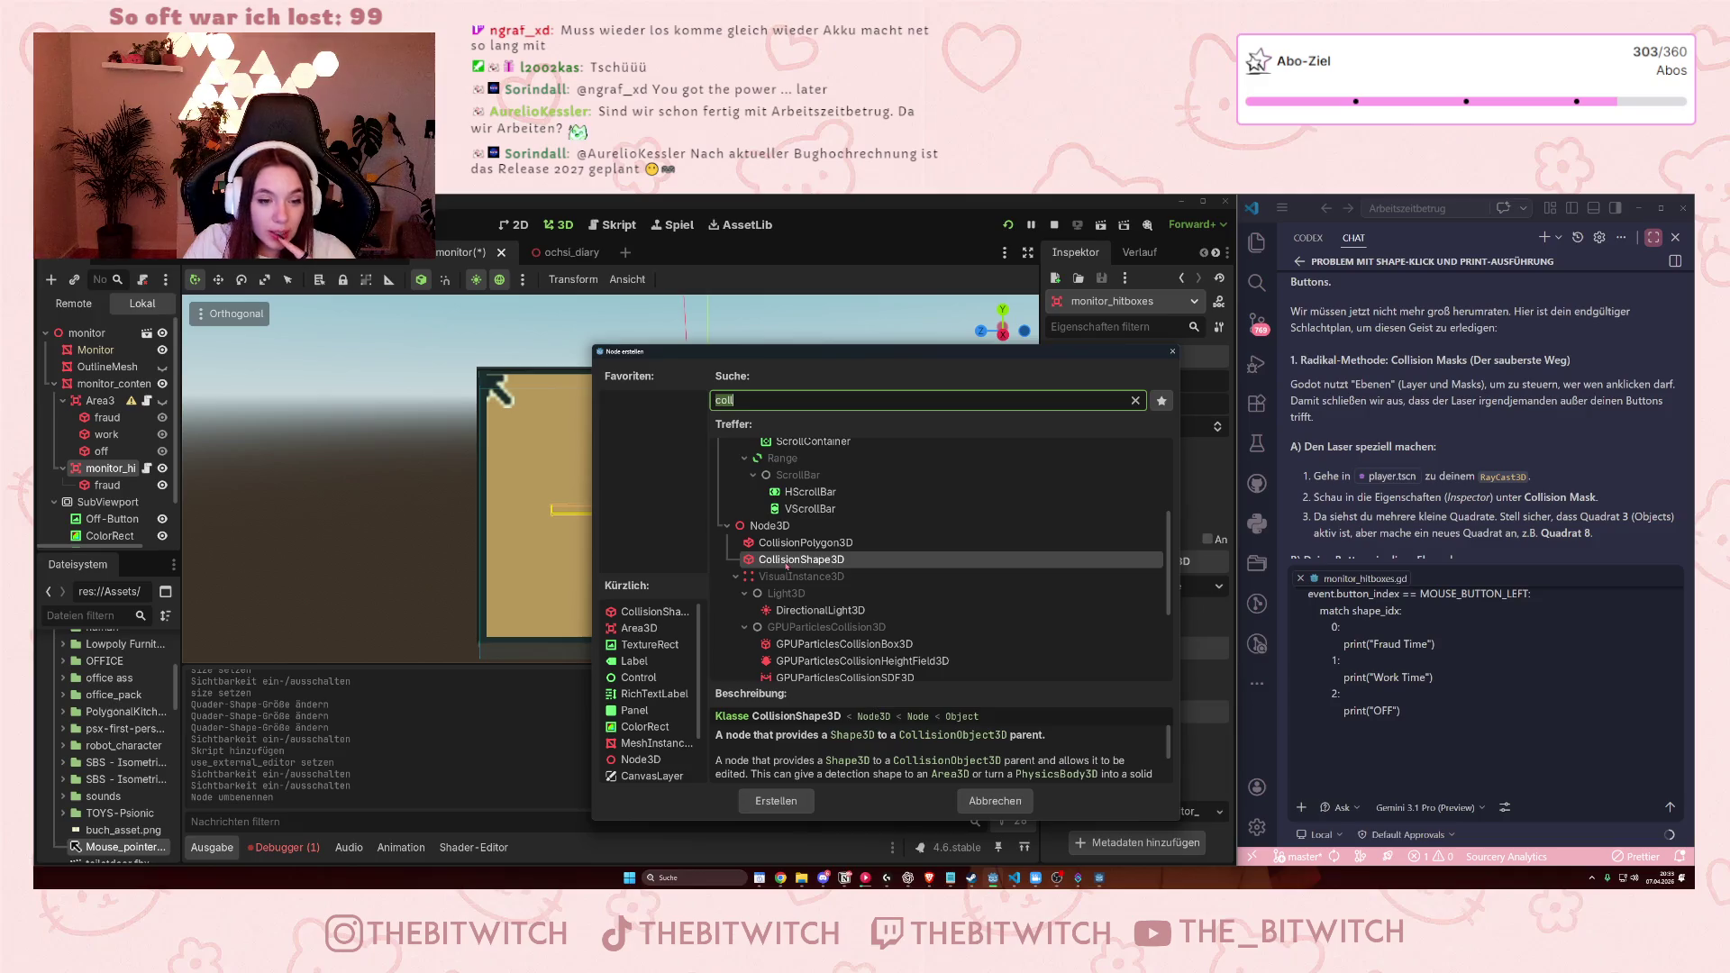
double_click(787, 562)
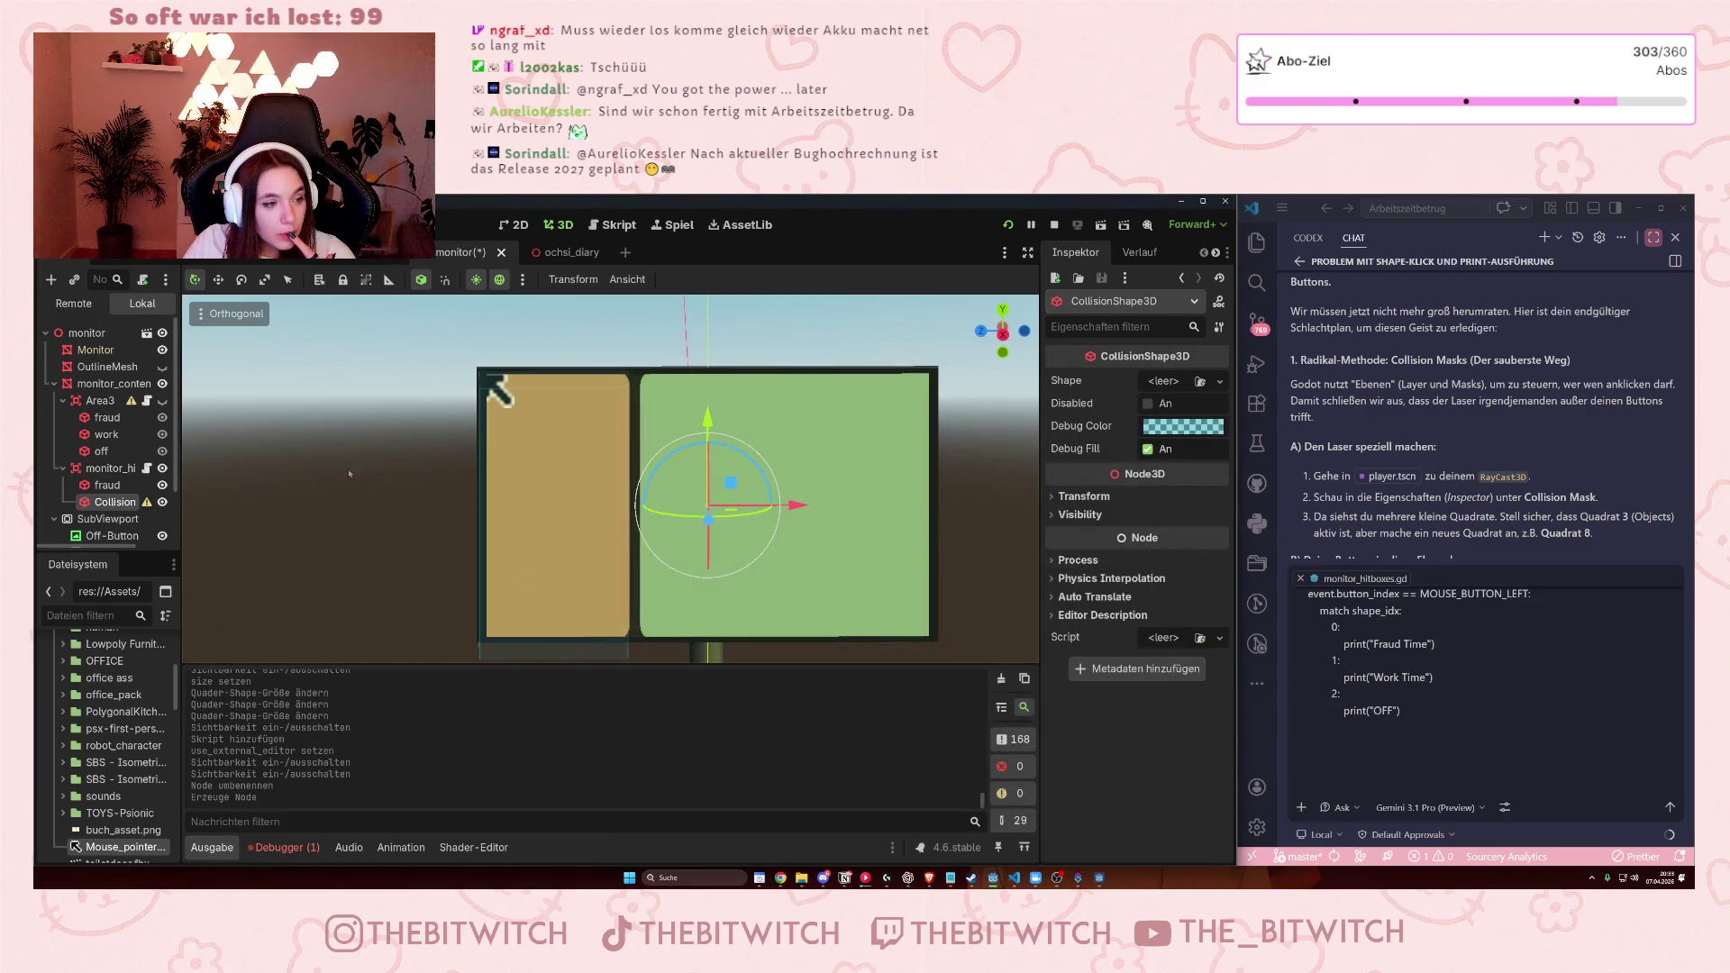
Give it a BoxShape3D and resize it over the right green panel, depth about 0.305.
left_click_drag(382, 465, 631, 505)
scroll(715, 538, "down", 2)
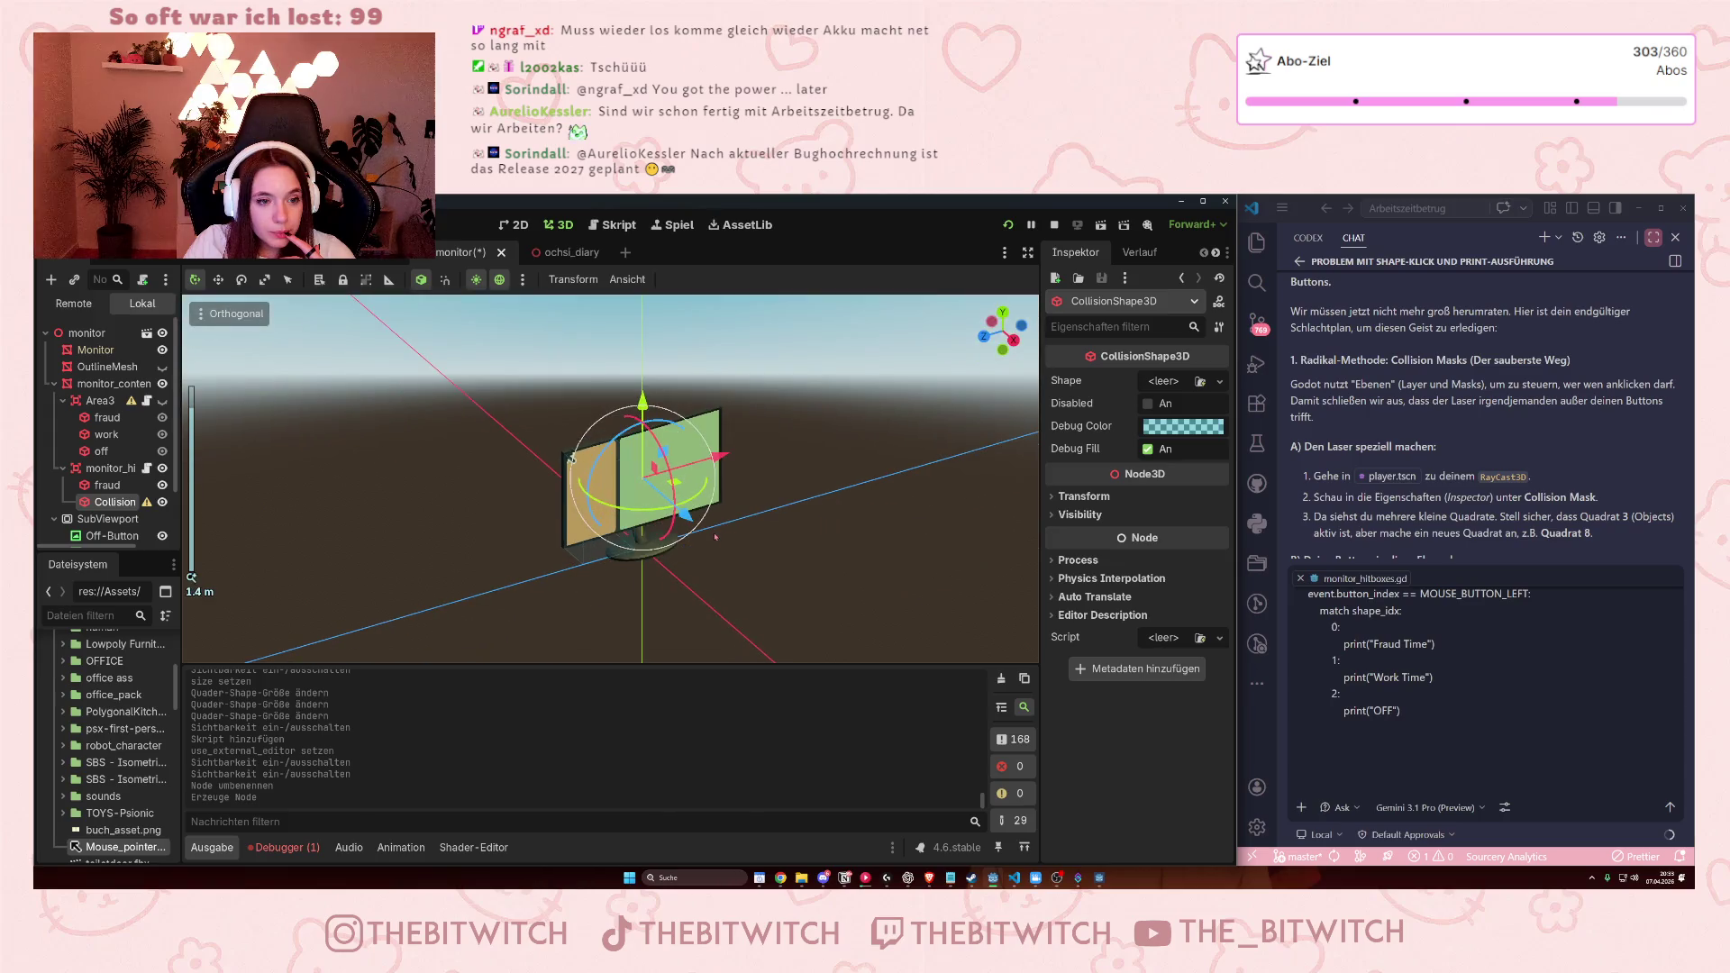
scroll(716, 537, "up", 2)
left_click(1219, 381)
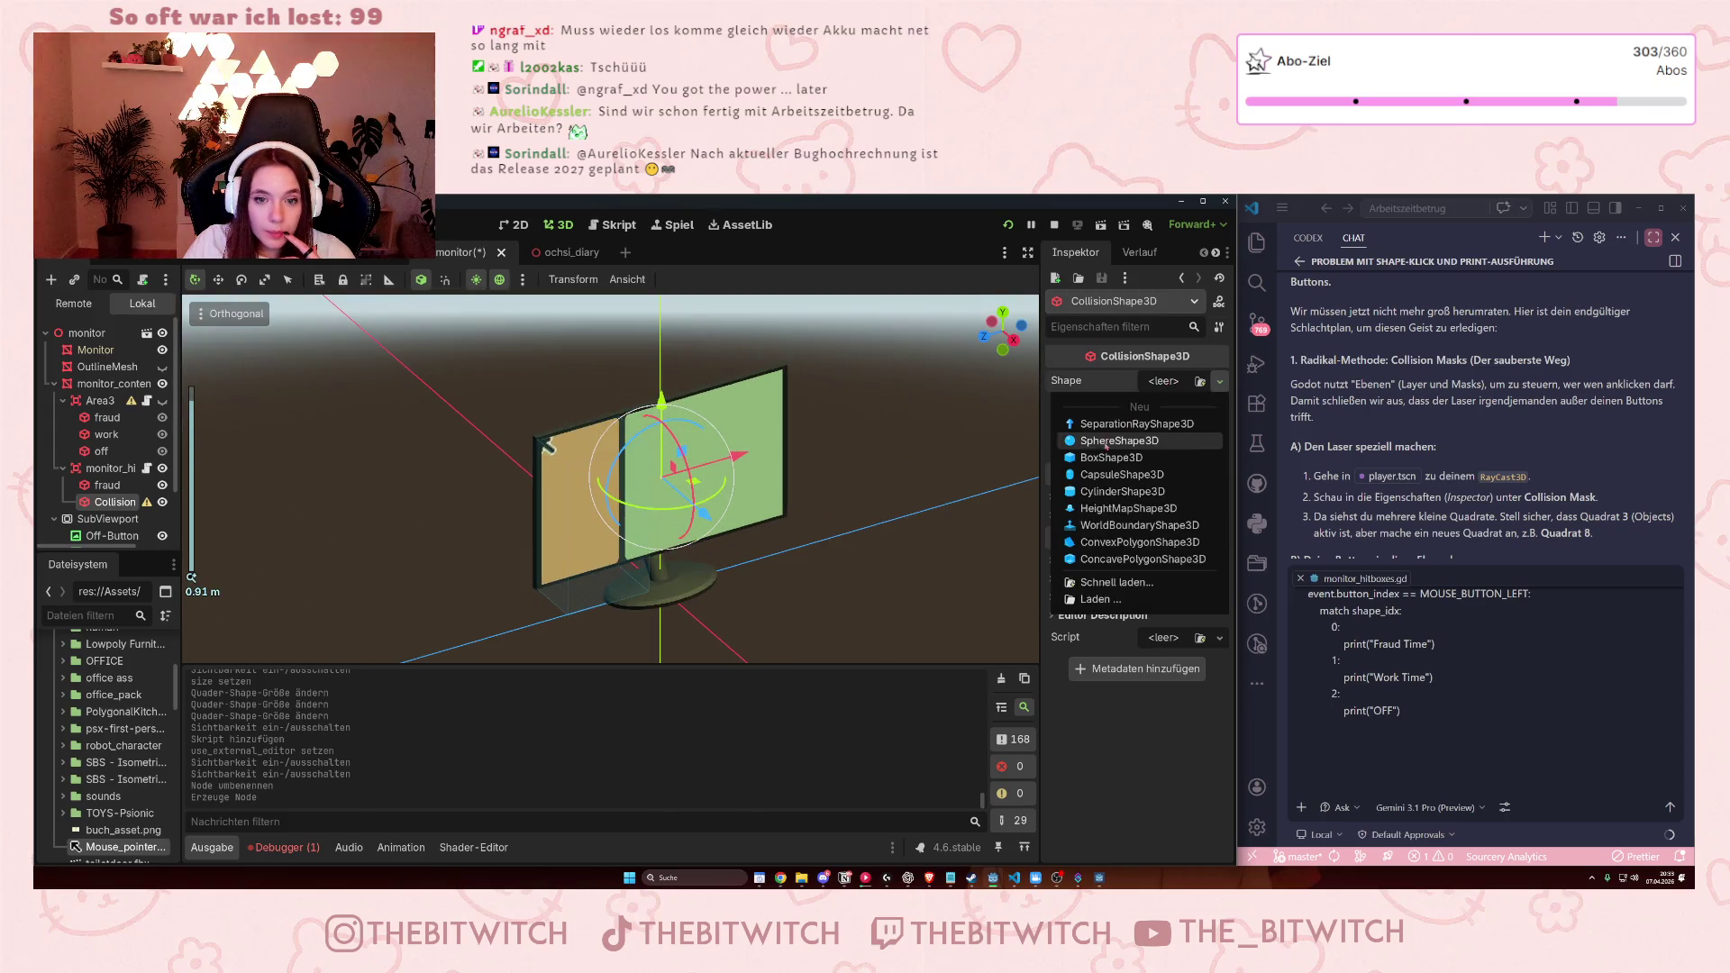
left_click(1111, 457)
left_click_drag(532, 516, 632, 508)
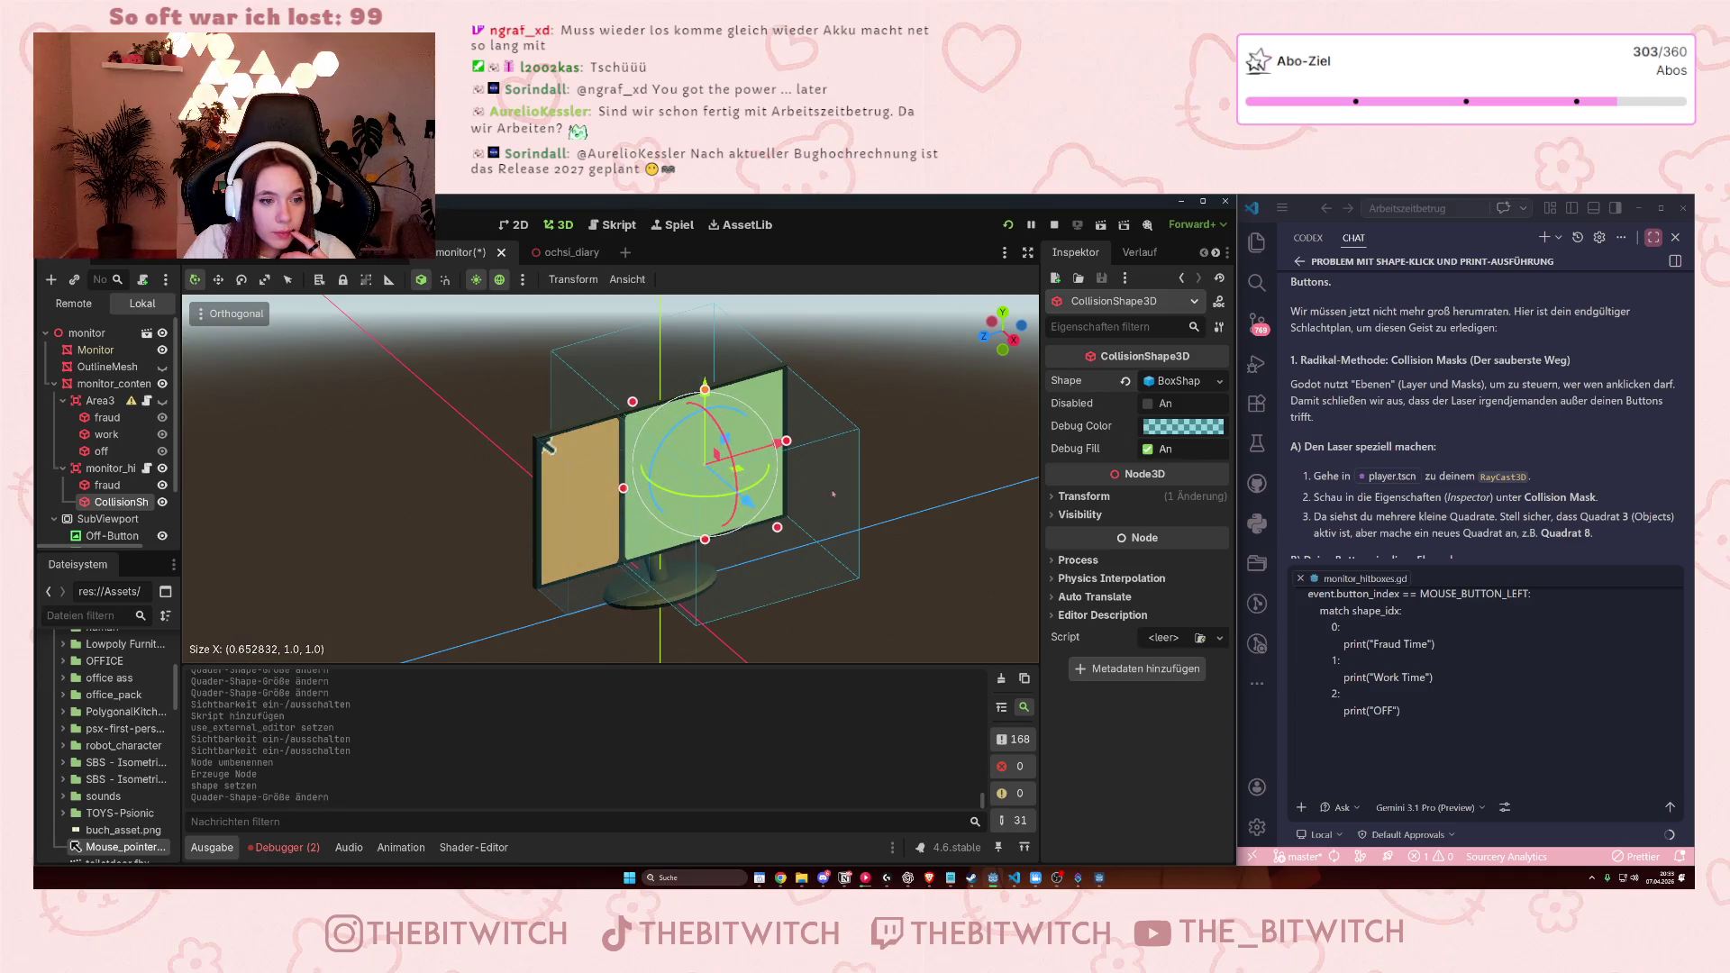
key("KP_1")
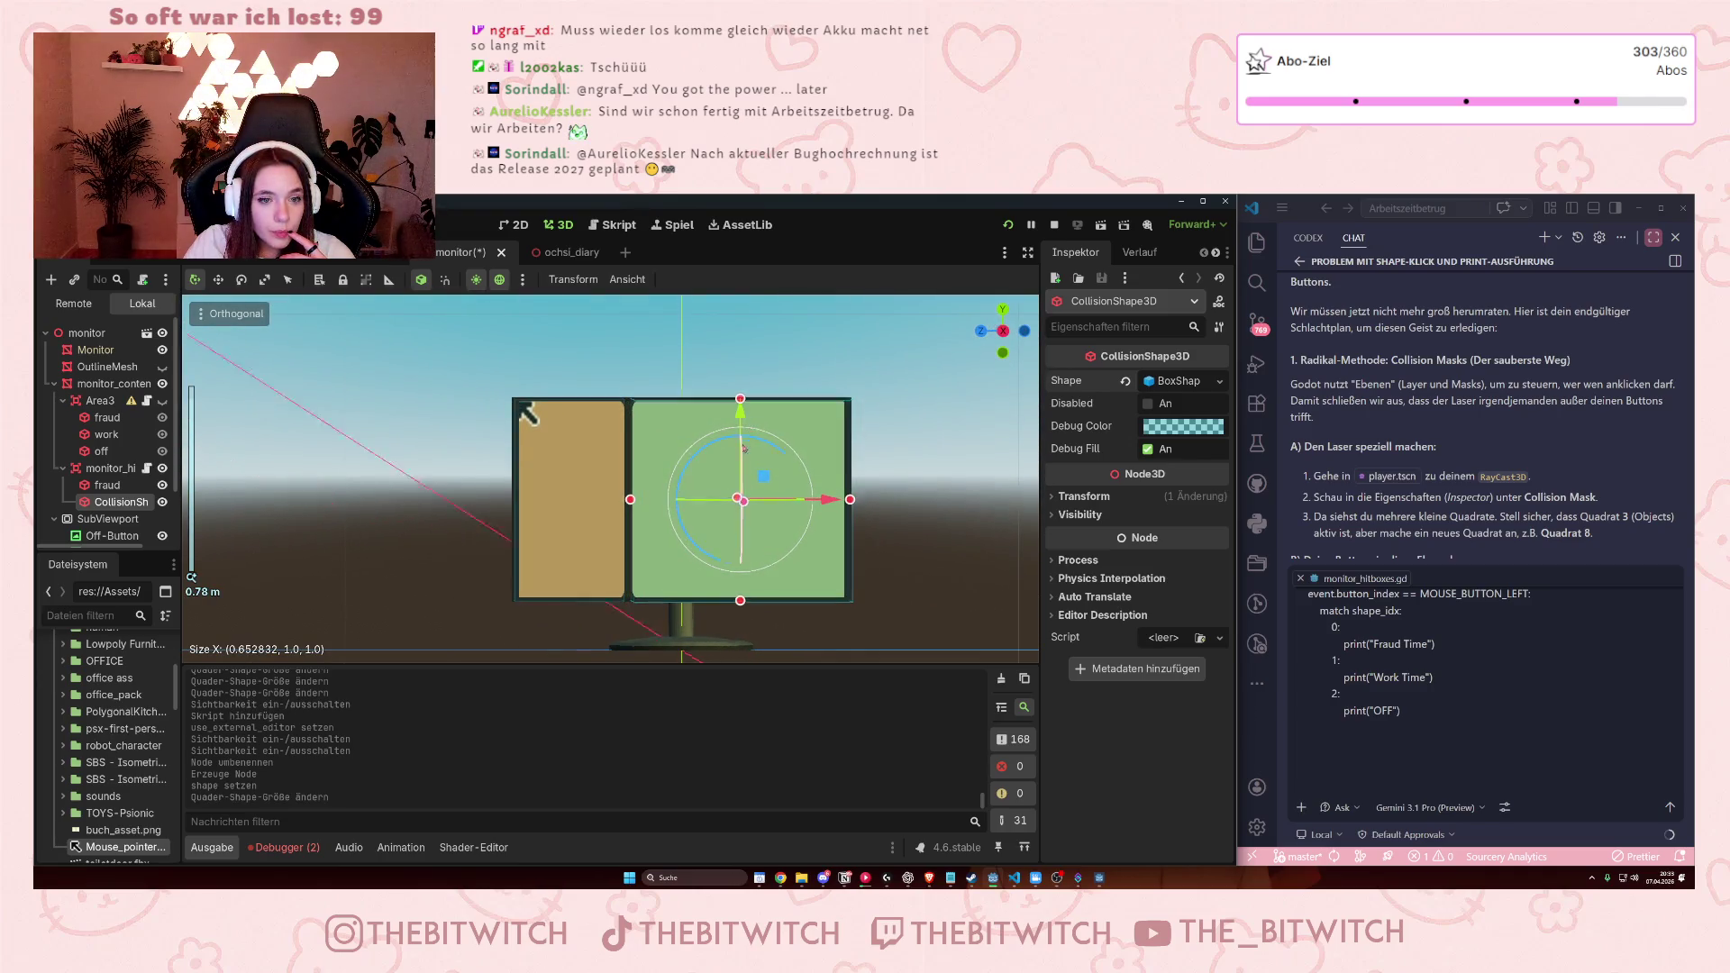
key("KP_8")
key("KP_8")
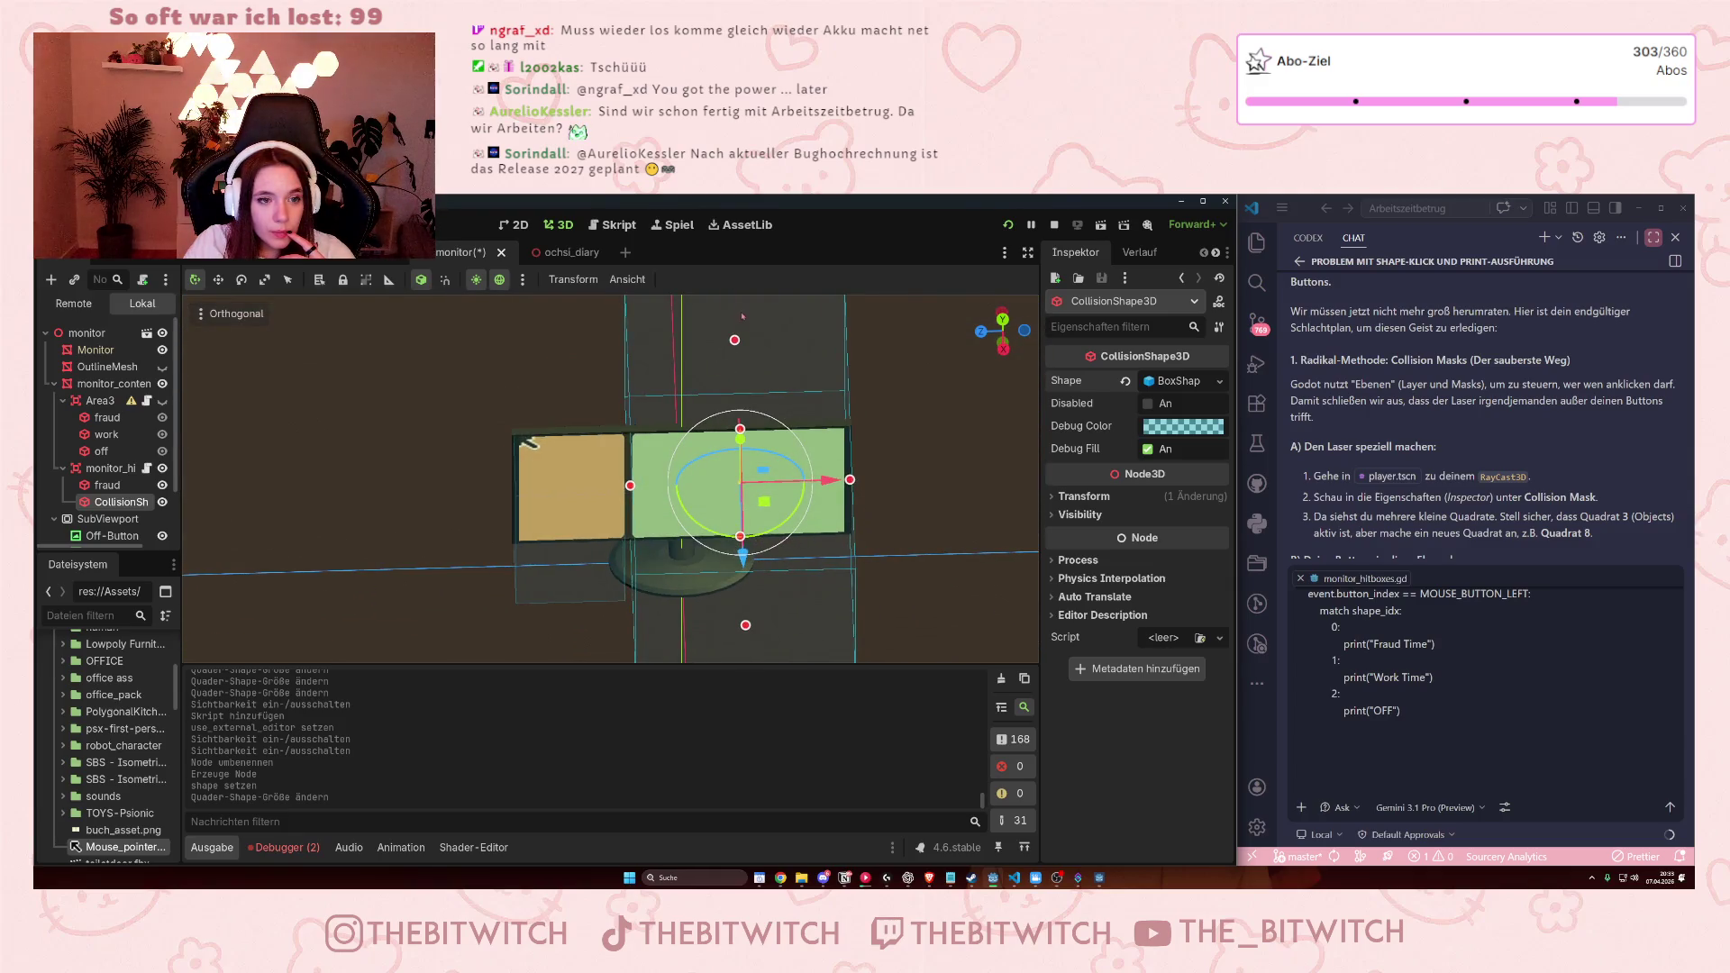
left_click_drag(735, 340, 735, 482)
key("KP_8")
key("KP_8")
key("KP_4")
key("KP_4")
key("KP_4")
left_click_drag(777, 538, 753, 498)
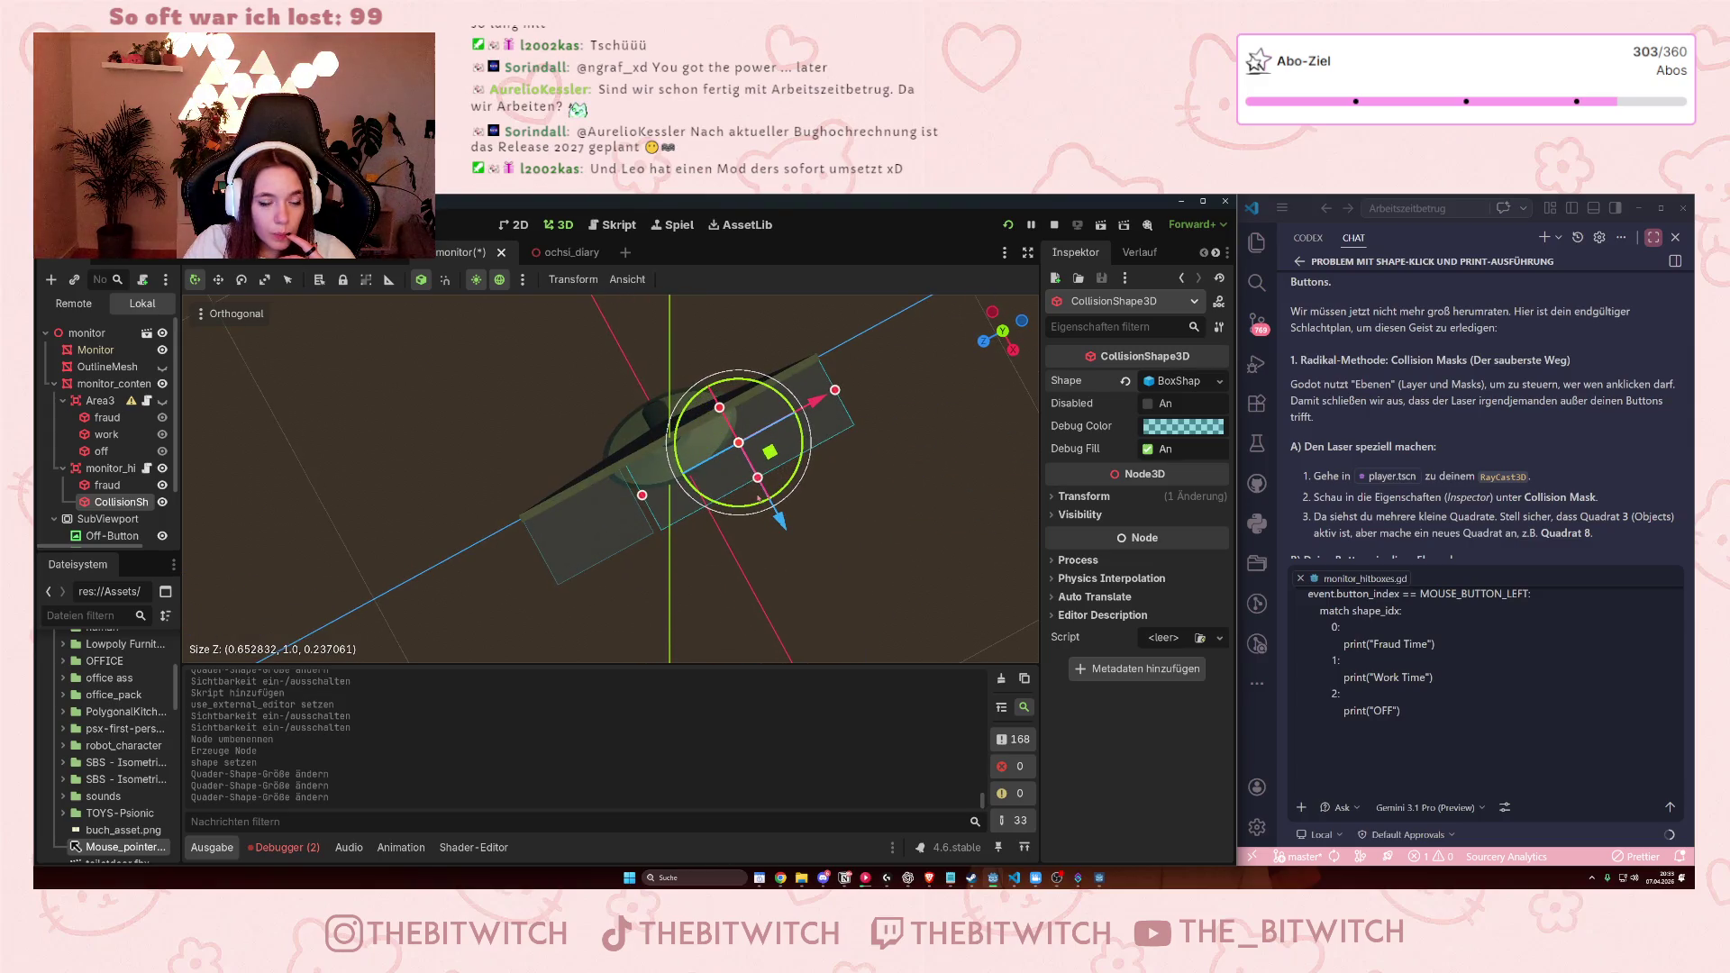
key("KP_3")
Rename the new collision shape to work.
left_click(107, 485)
left_click(120, 502)
left_click(121, 502)
type("wor")
key("Return")
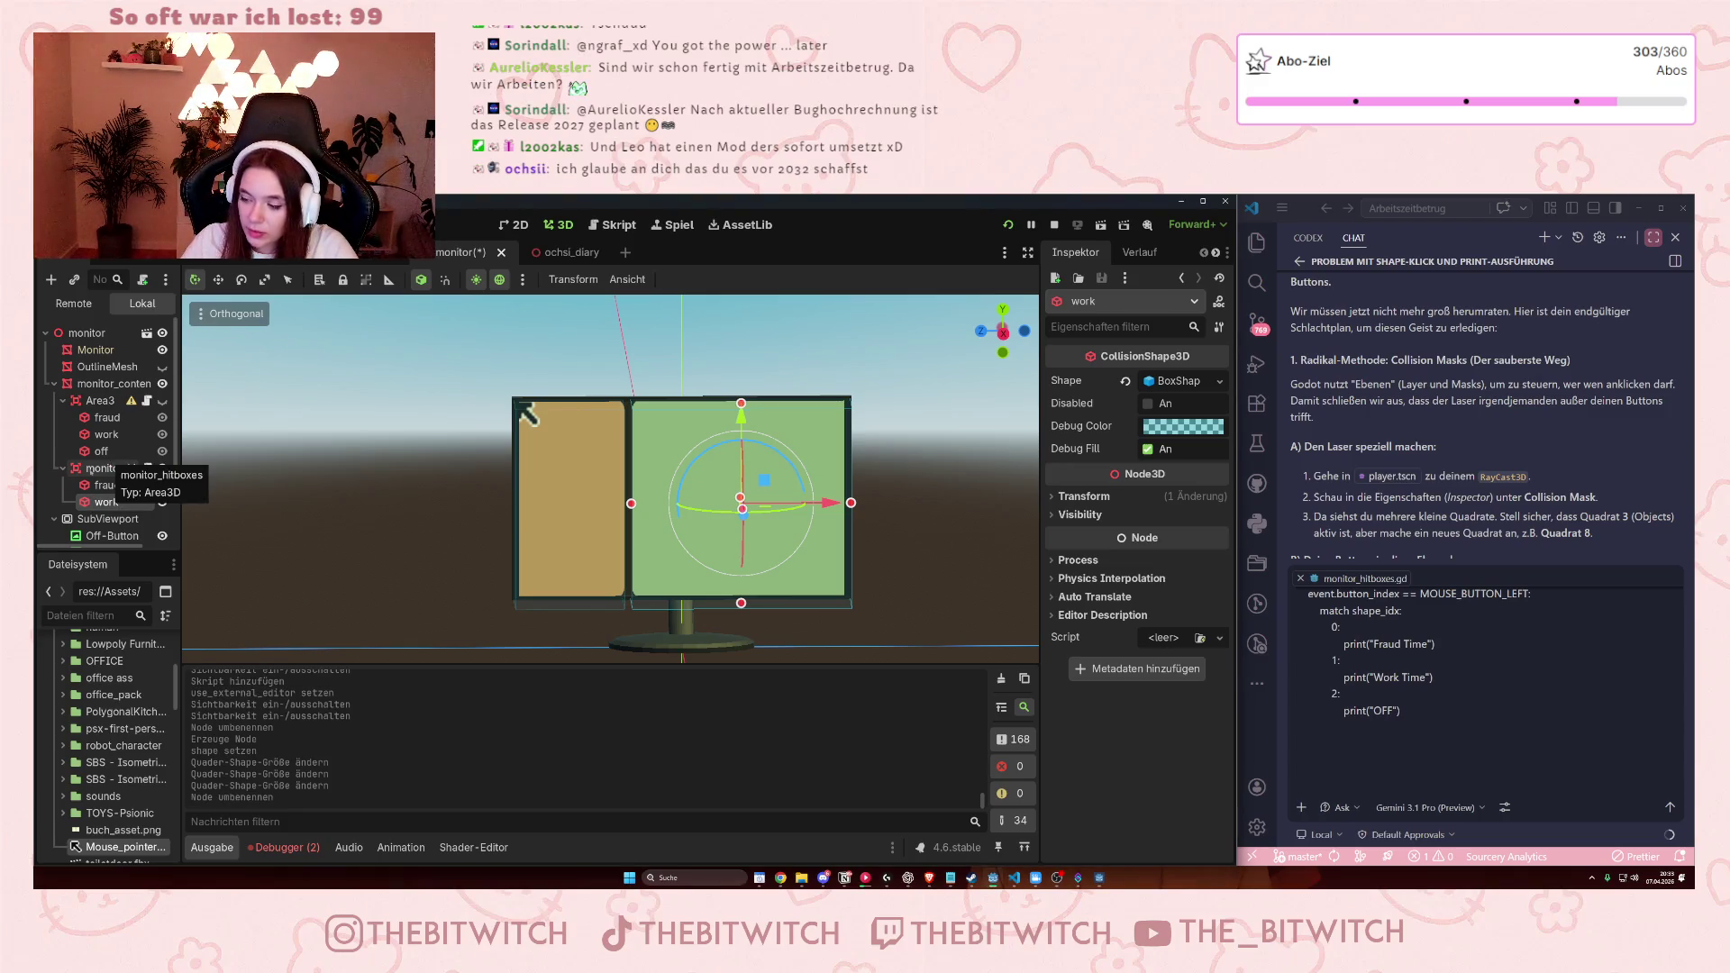
left_click(107, 469)
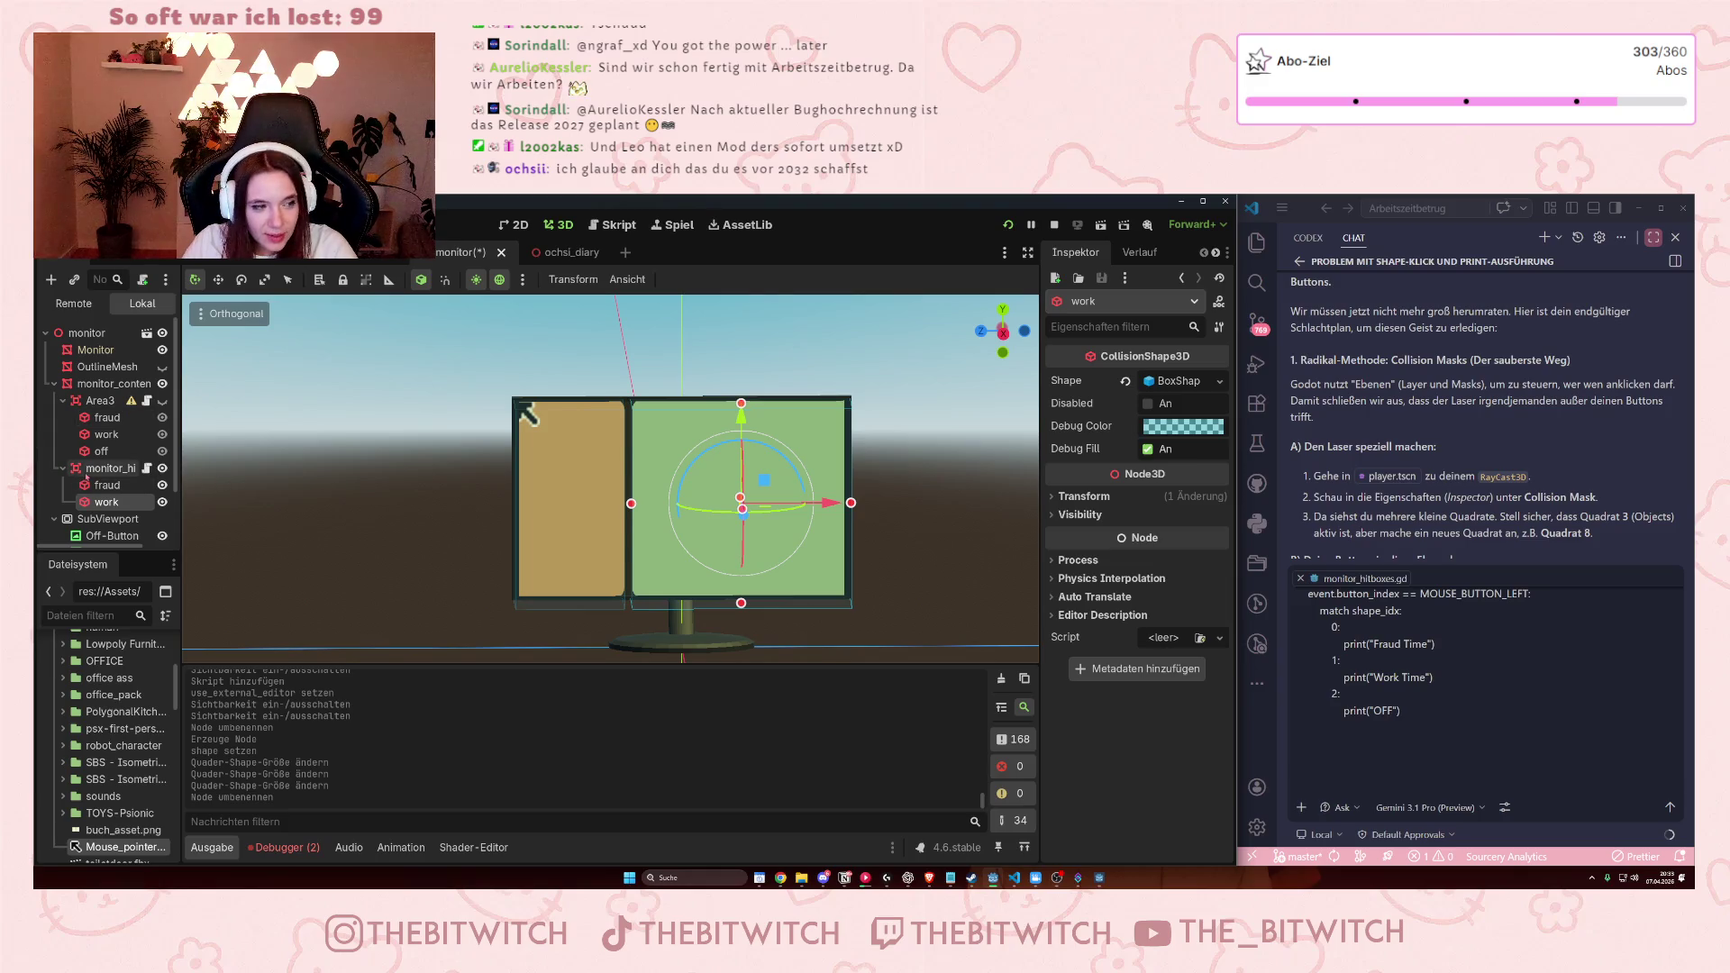
Add a third CollisionShape3D under monitor_hitboxes with a new BoxShape3D.
right_click(106, 469)
left_click(145, 464)
double_click(801, 559)
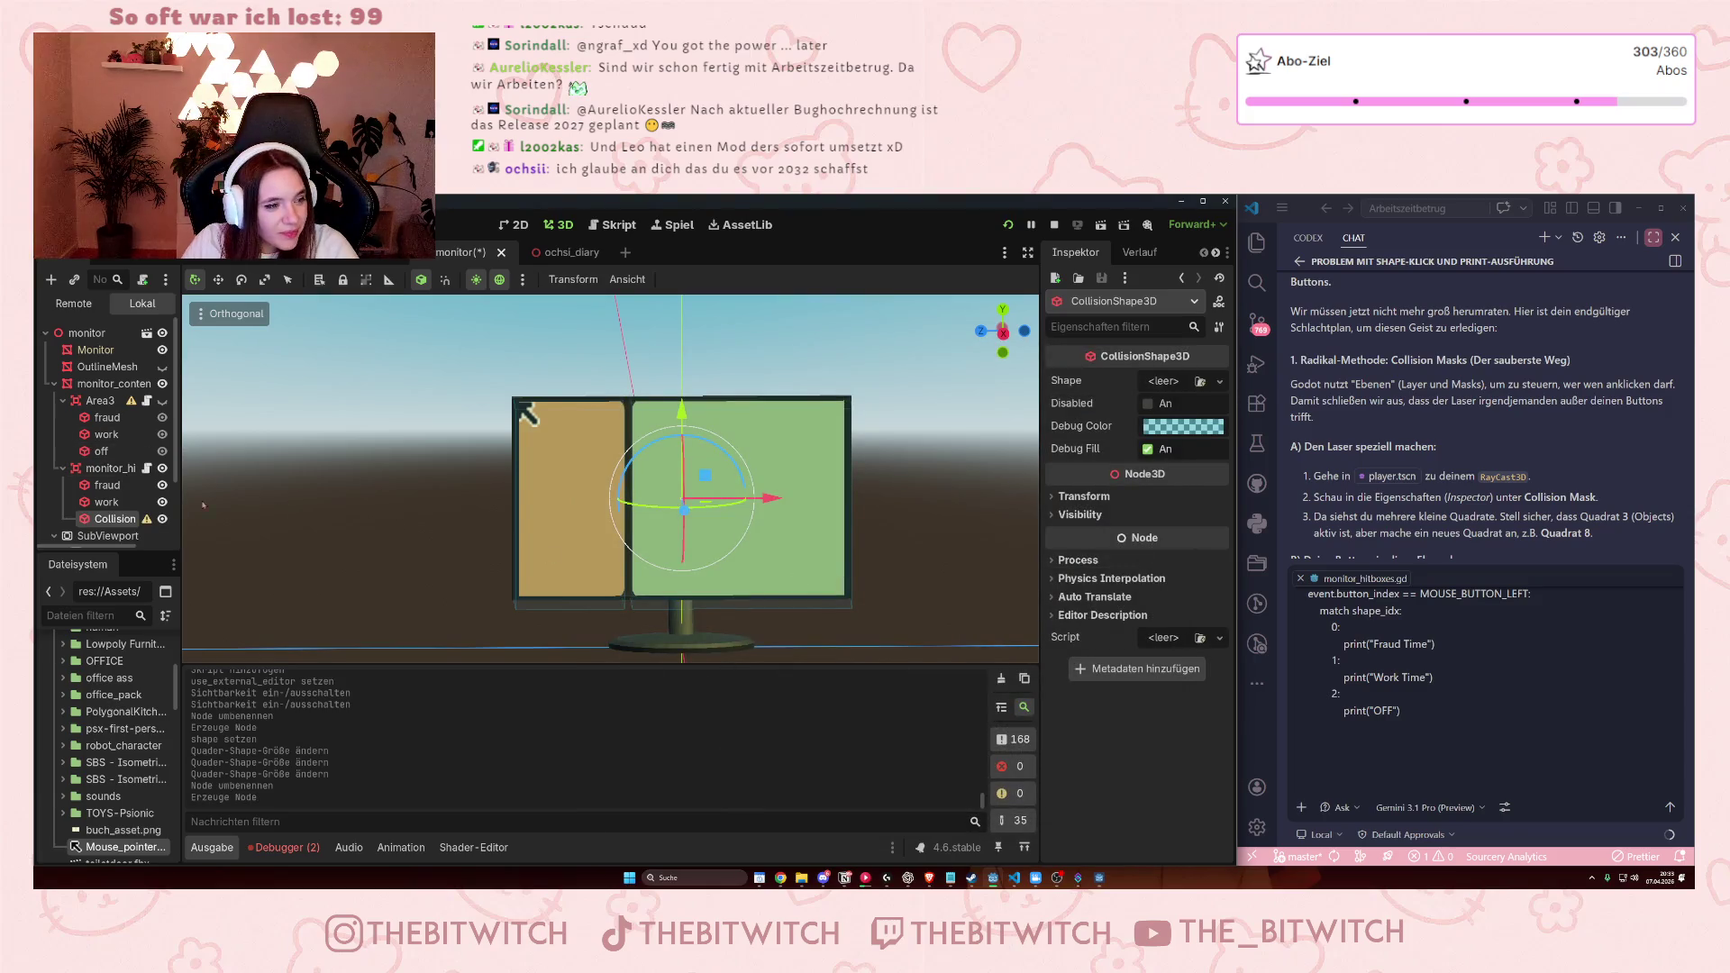
left_click(1173, 390)
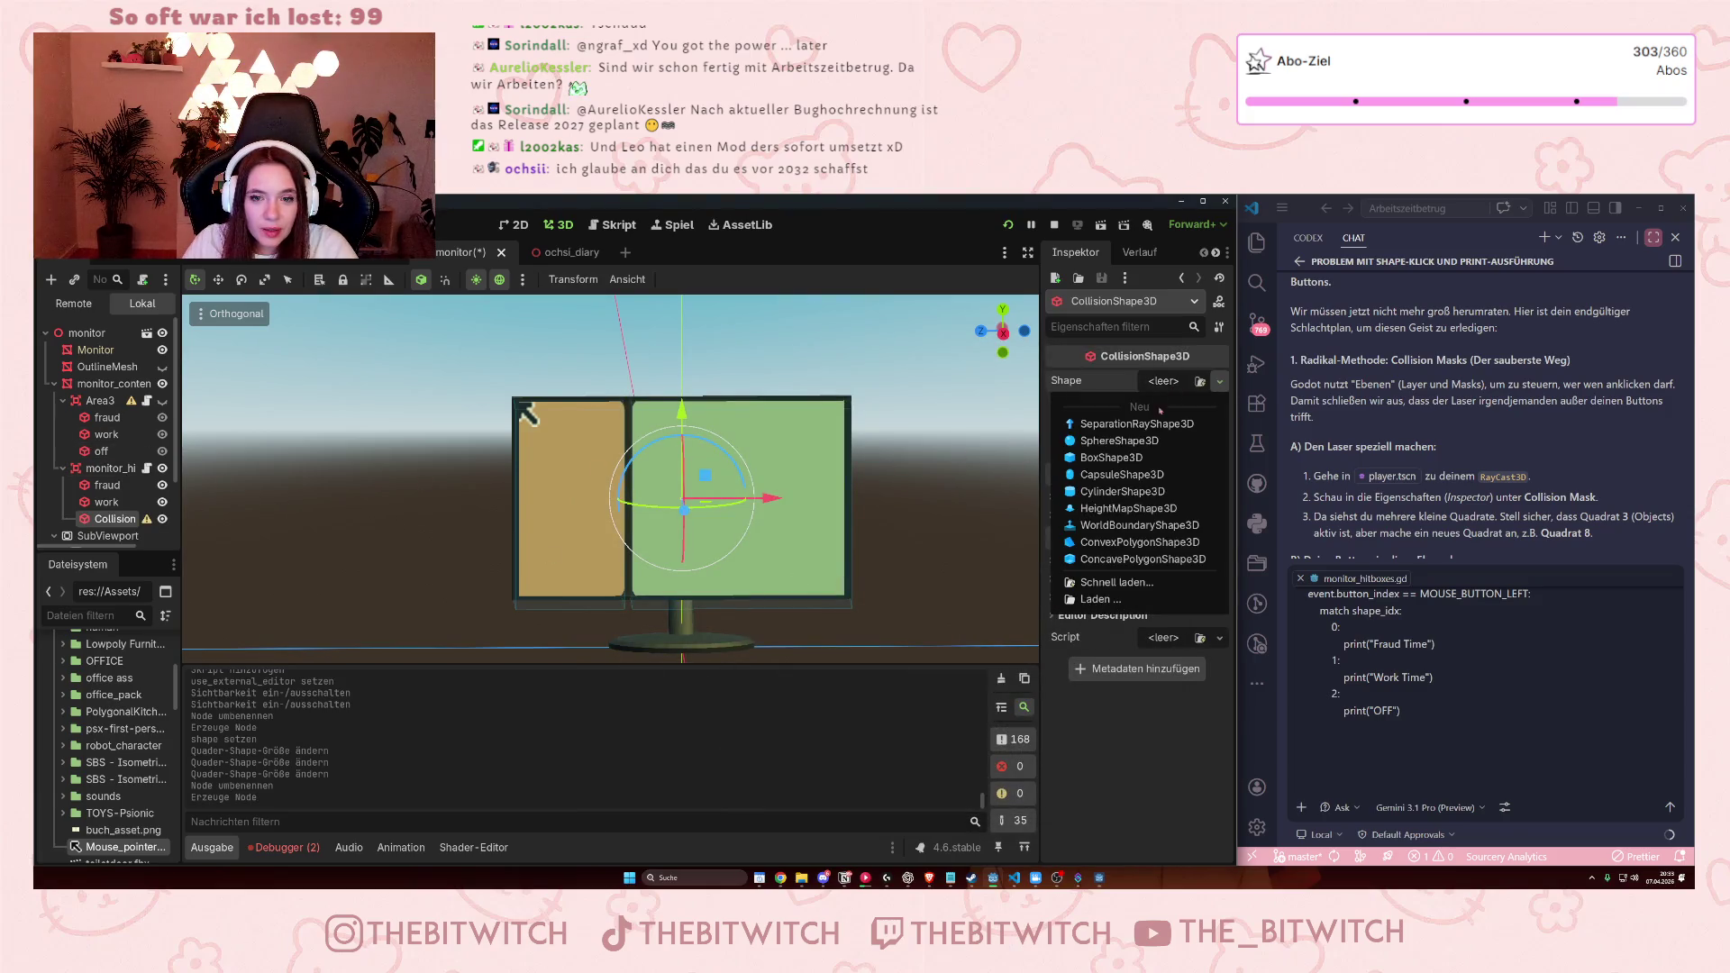
left_click(1162, 442)
Shrink the third box to roughly 0.081 × 0.128 × 0.517.
mouse_move(852, 501)
left_mouse_down()
mouse_move(540, 573)
mouse_move(530, 408)
left_mouse_up()
left_click_drag(712, 489, 551, 446)
left_click_drag(433, 395, 541, 429)
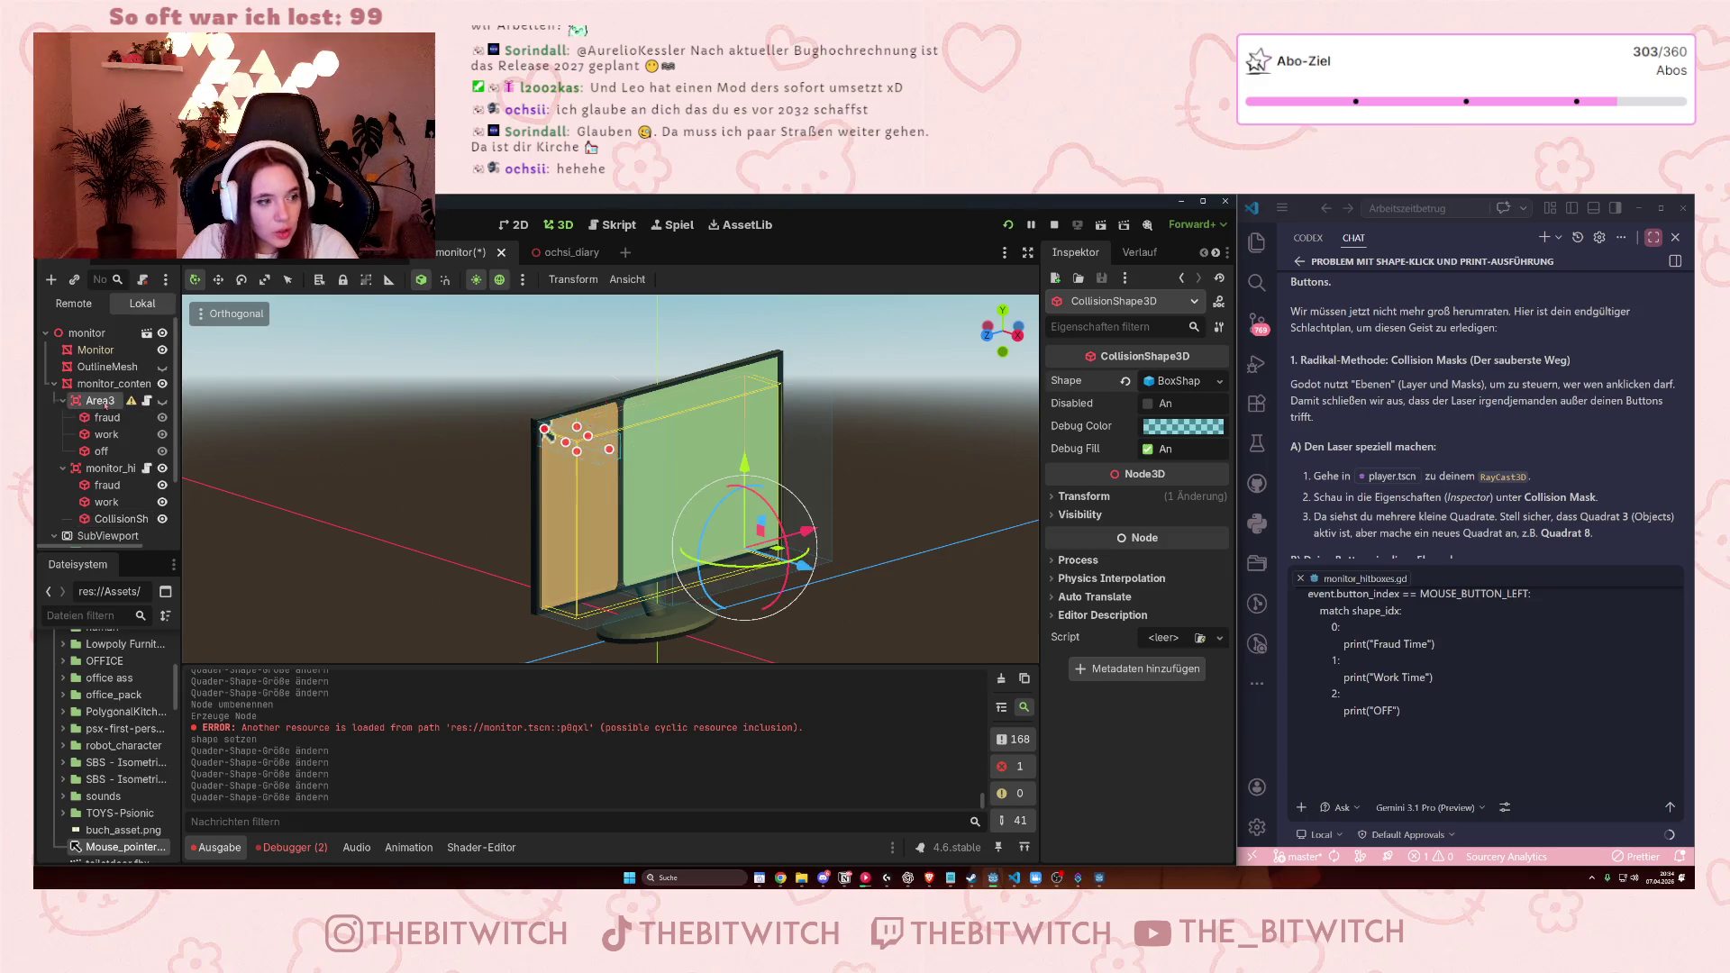
left_click(100, 401)
Delete the Area3 node along with its fraud/work/off children.
right_click(97, 401)
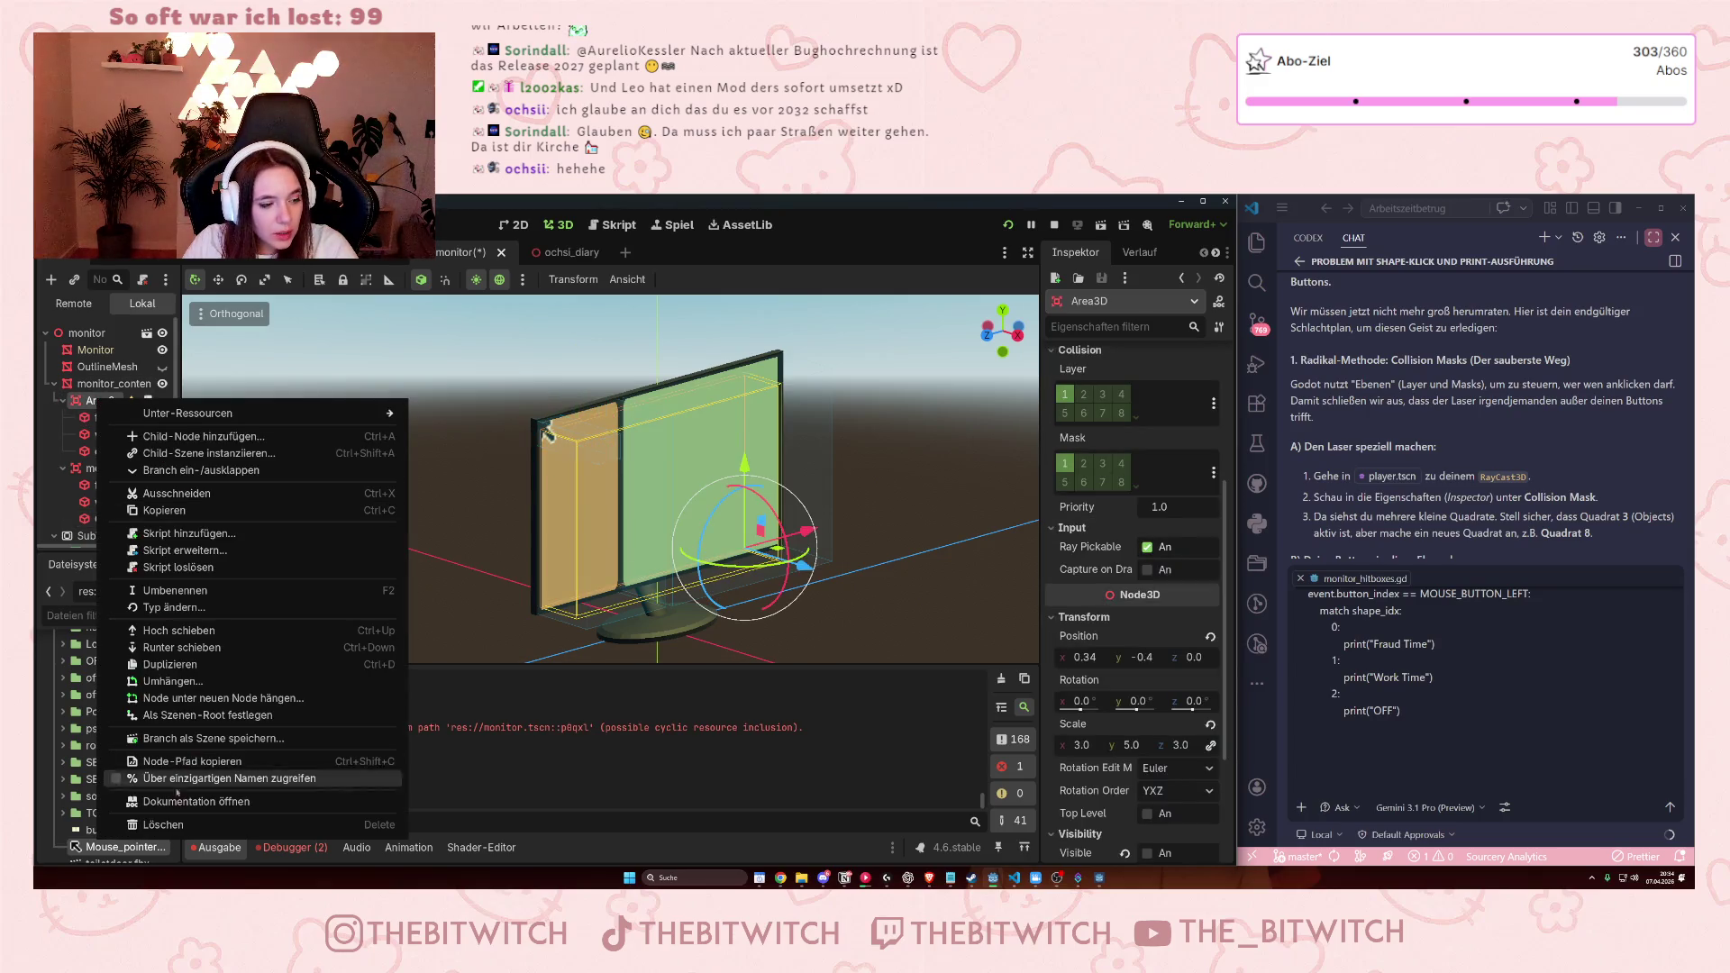
left_click(173, 824)
left_click(793, 556)
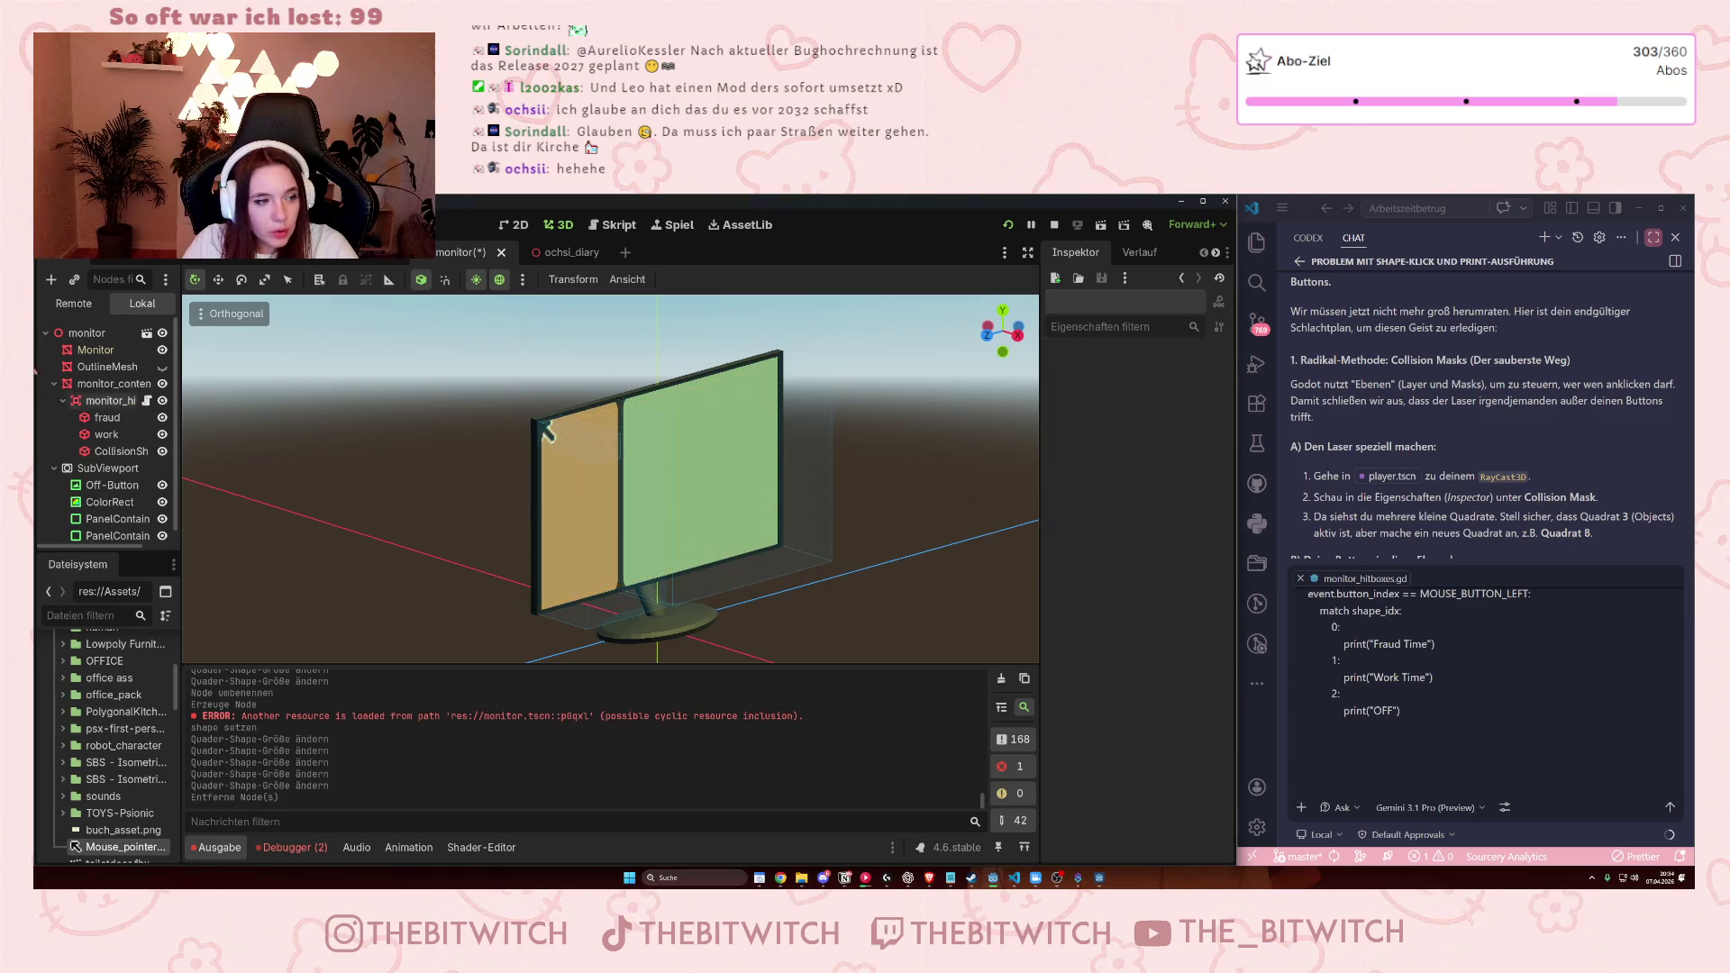
key("KP_1")
scroll(433, 478, "down", 3)
scroll(483, 468, "up", 4)
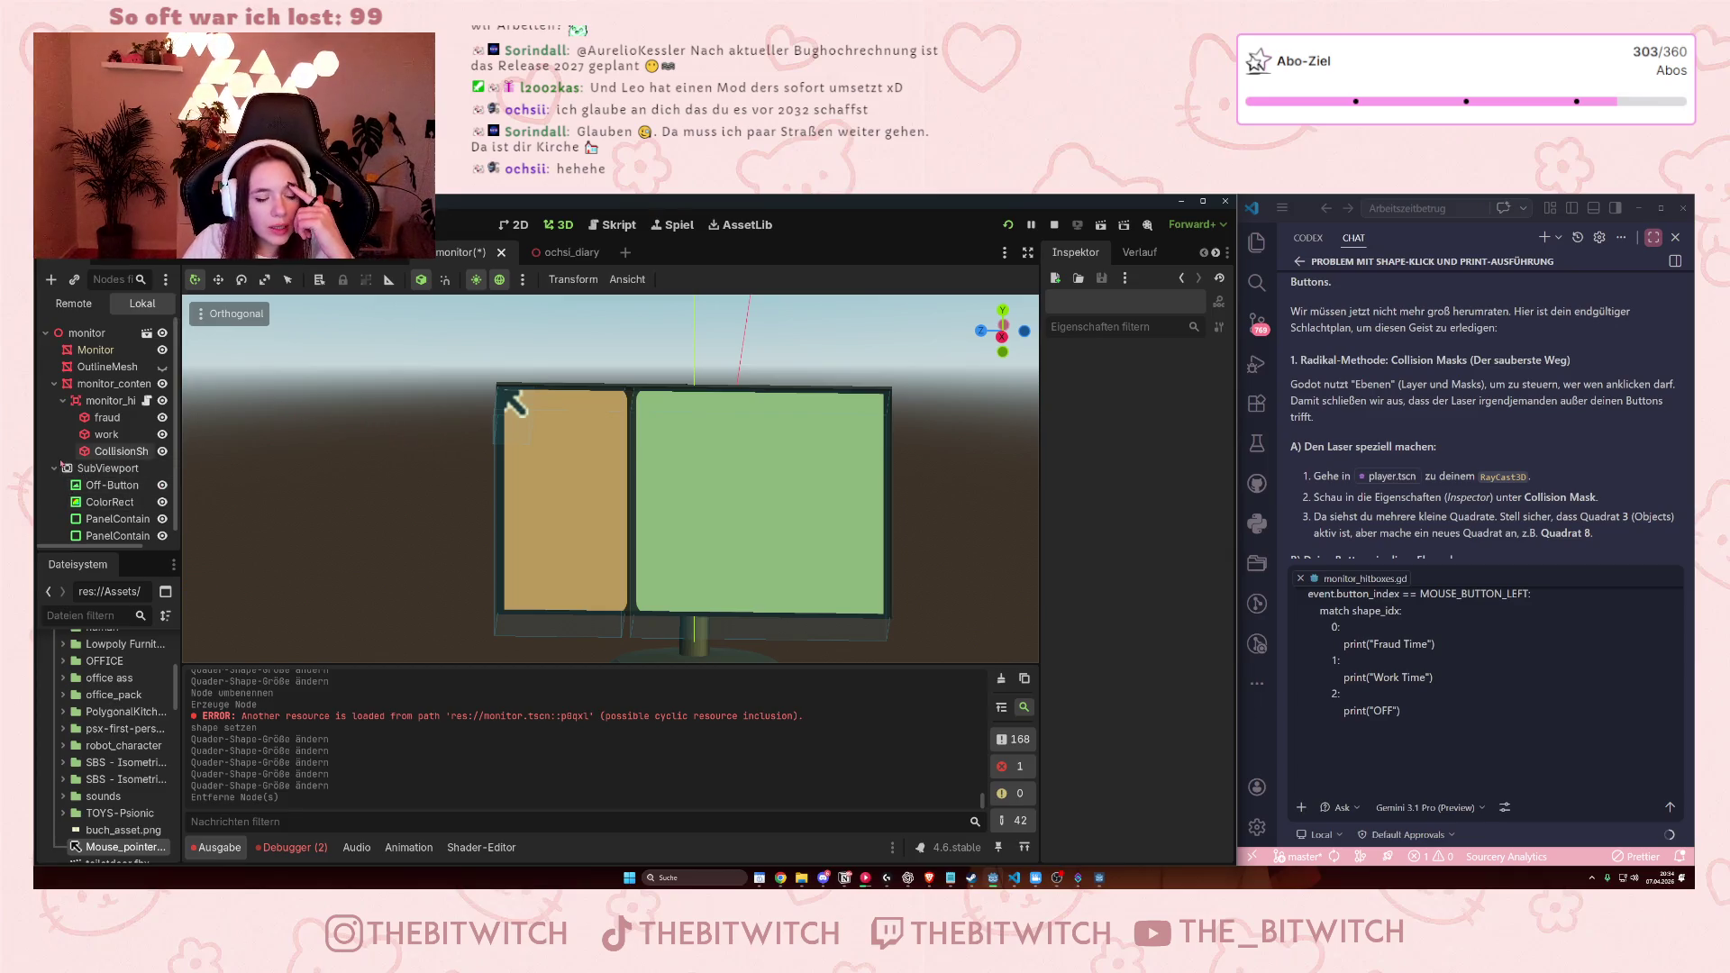
Put the monitor_hitboxes script into the assistant chat and hide monitor_content's screen panels.
left_click(121, 402)
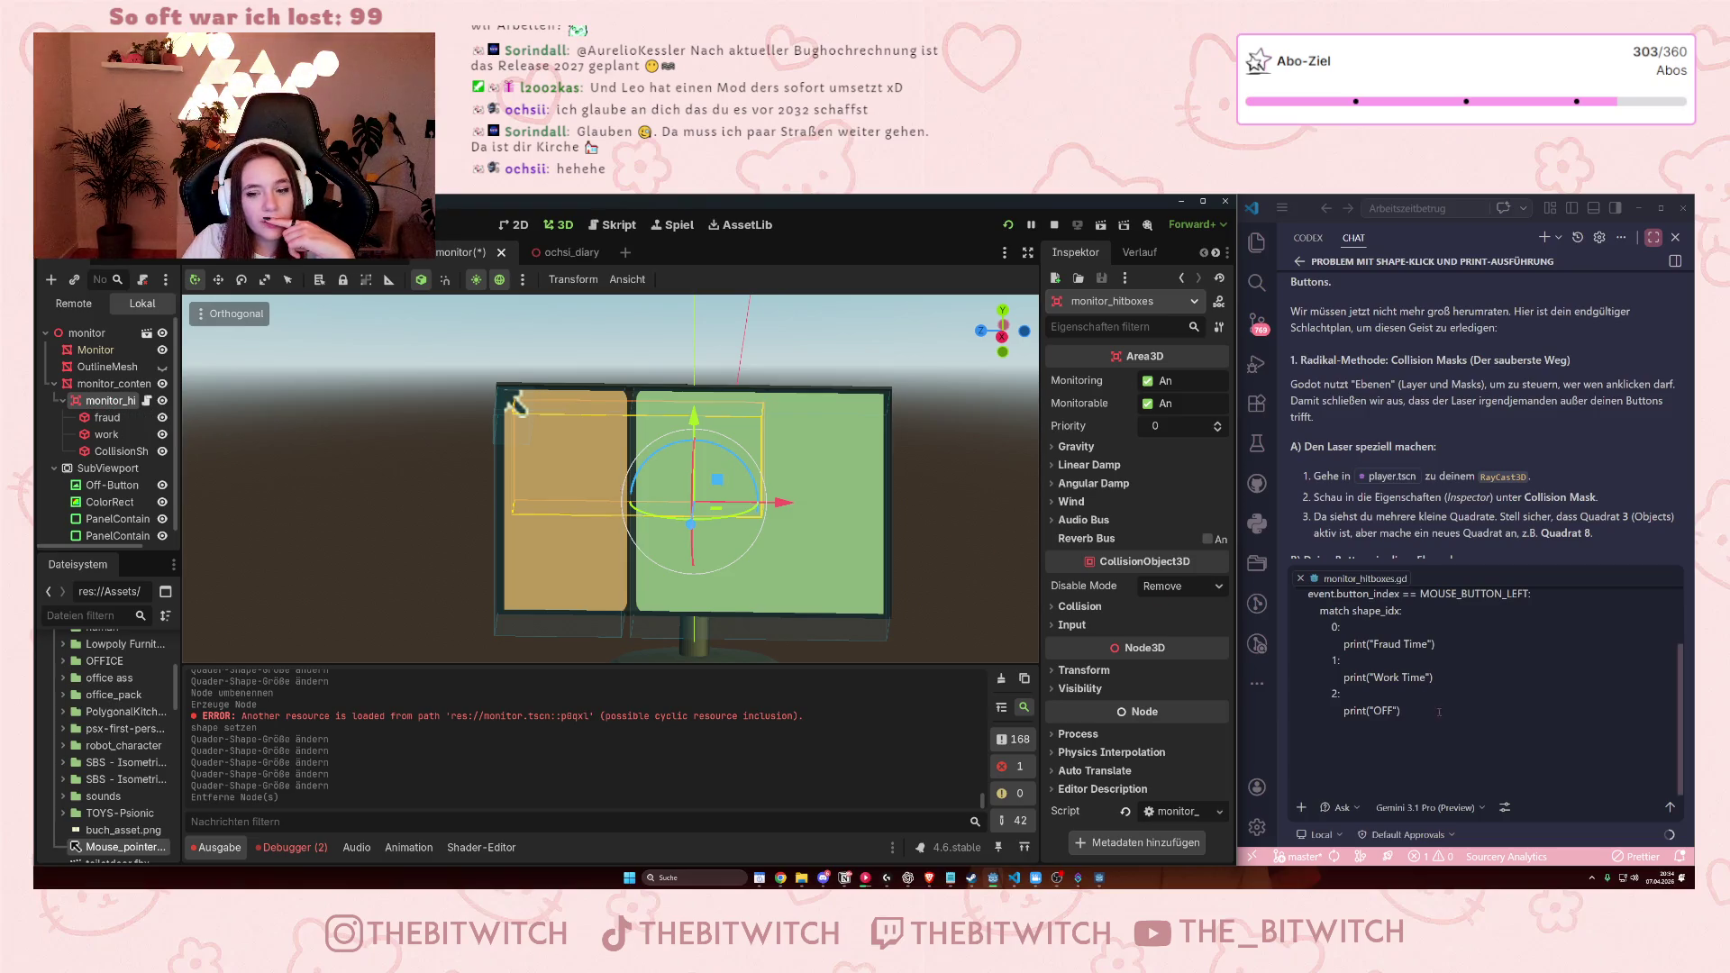
key("alt+Tab")
key("ctrl+a")
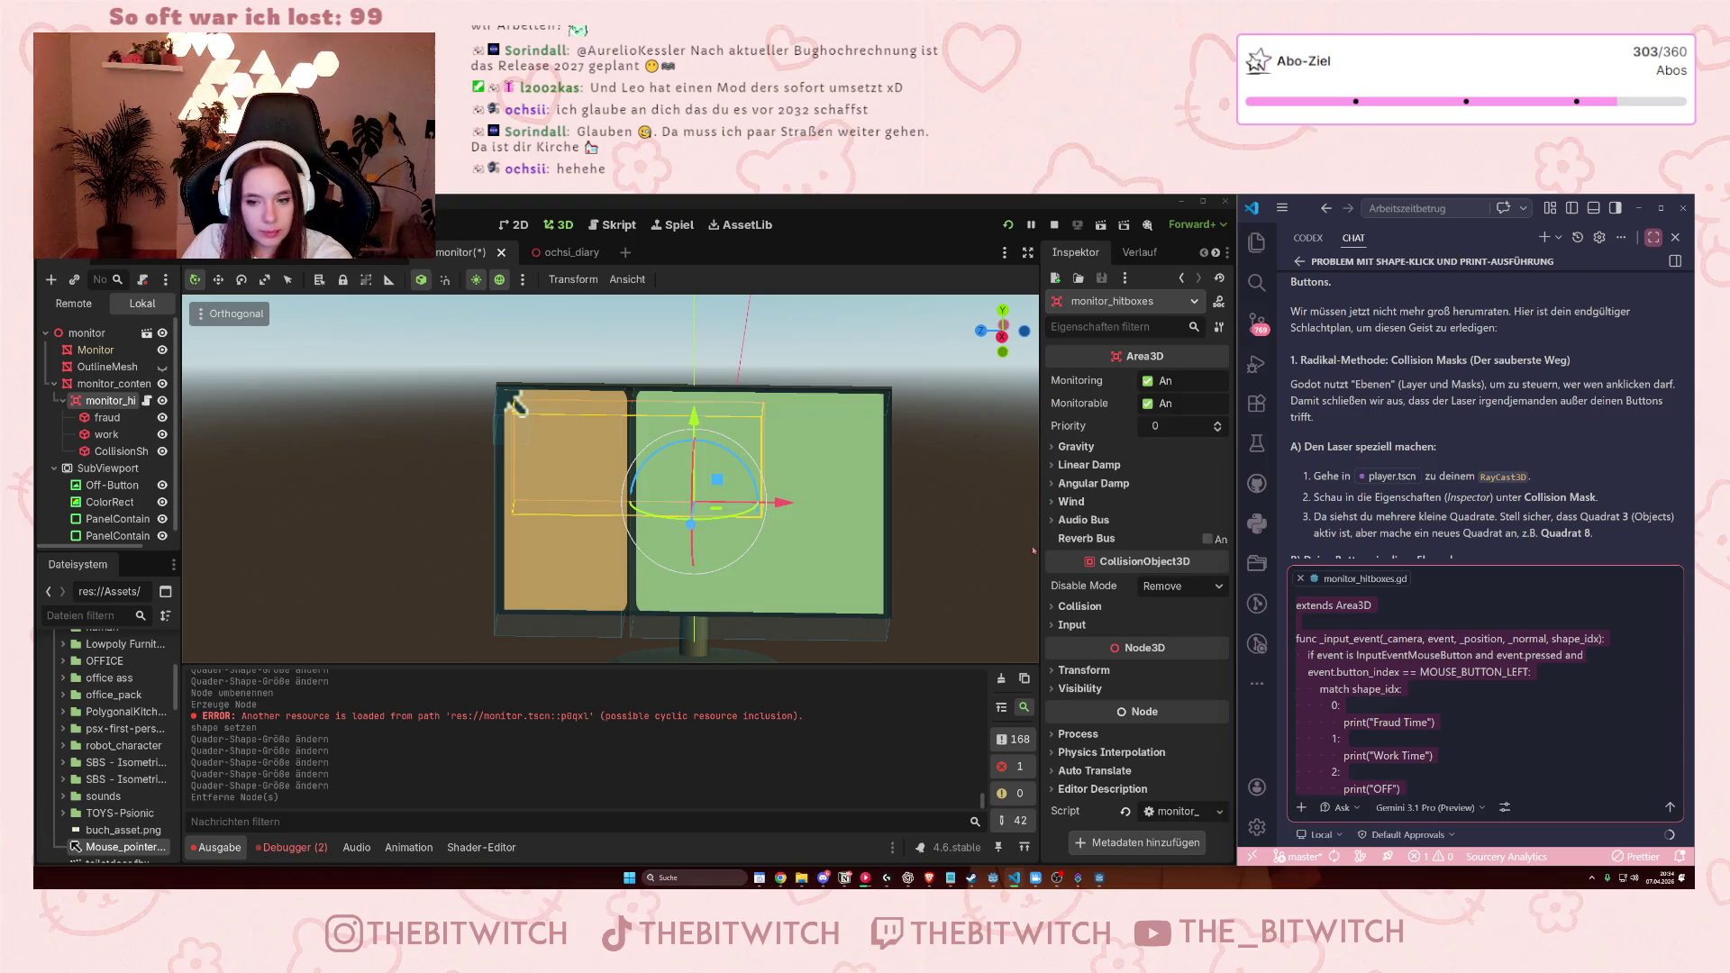
key("ctrl+a")
key("BackSpace")
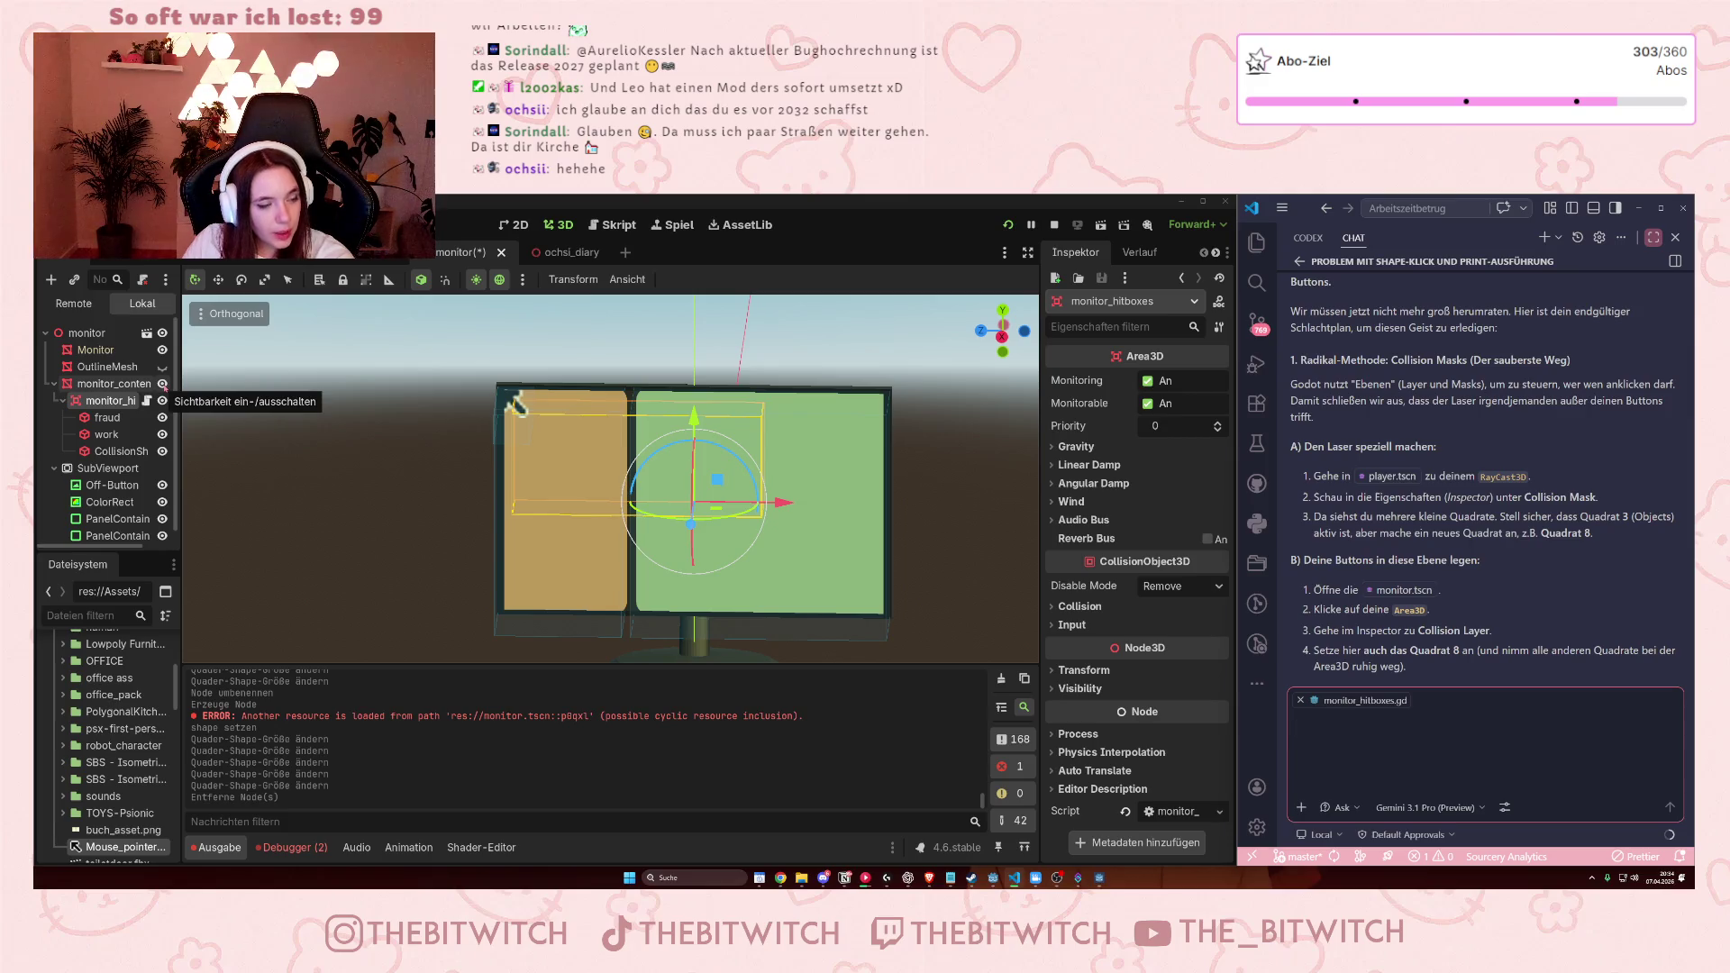
left_click(164, 385)
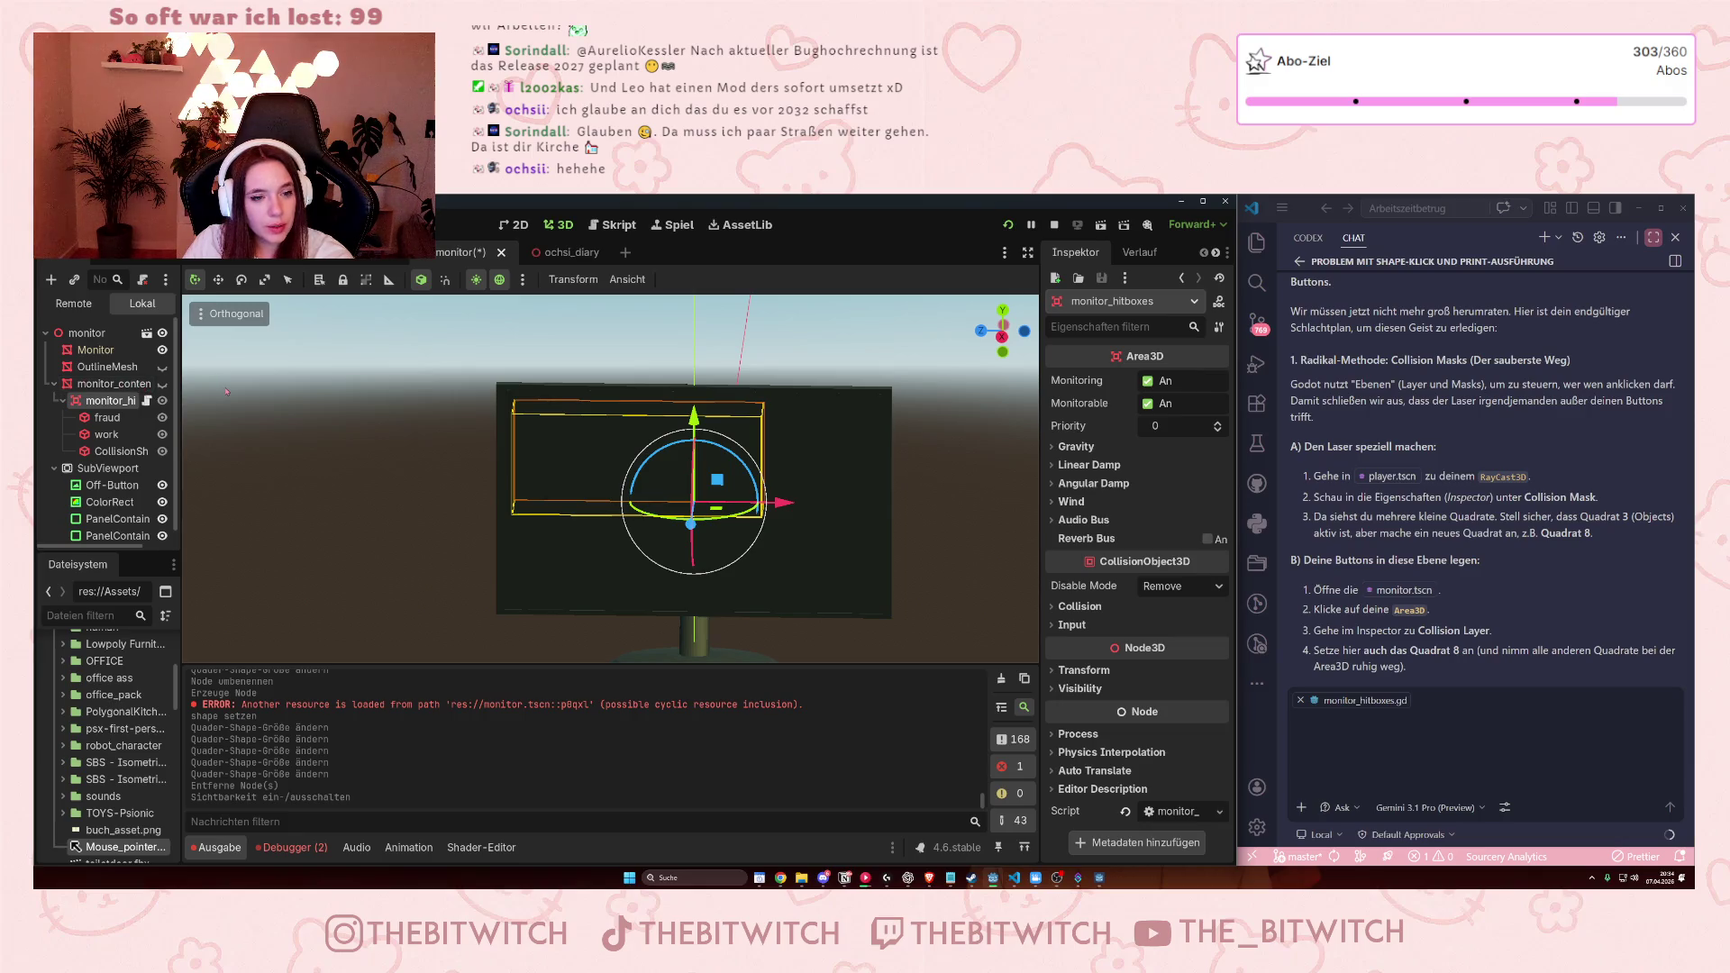
left_click(318, 451)
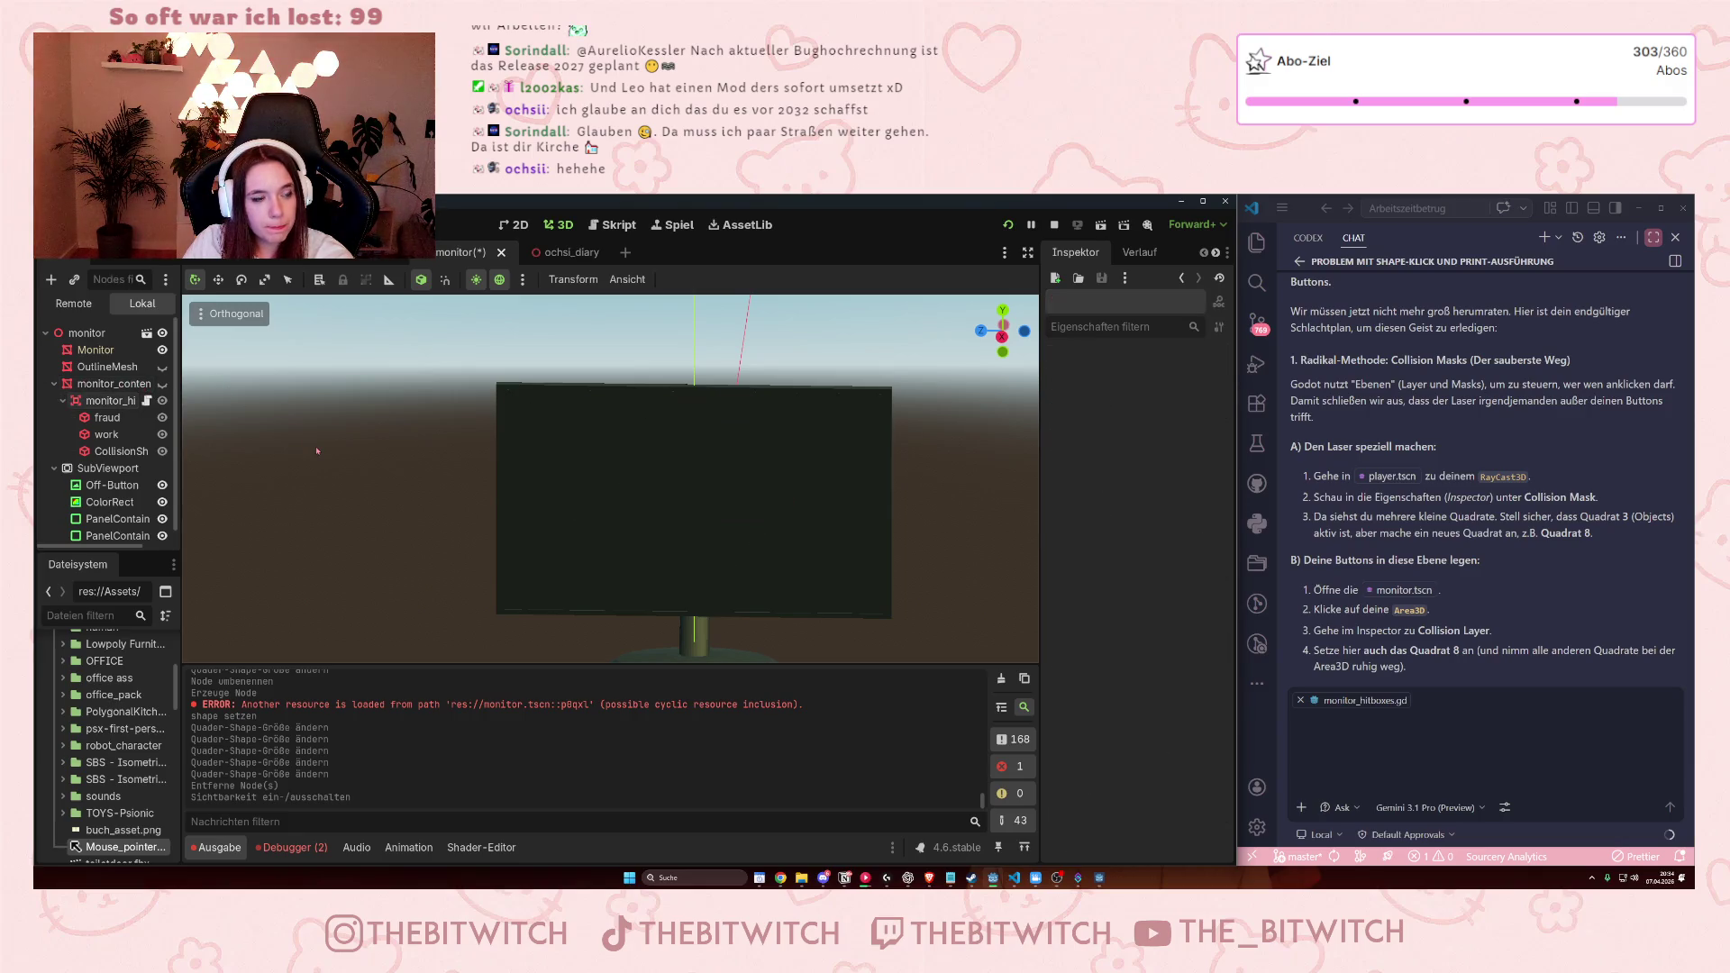
Save the monitor scene and launch the game for a quick test.
key("ctrl+s")
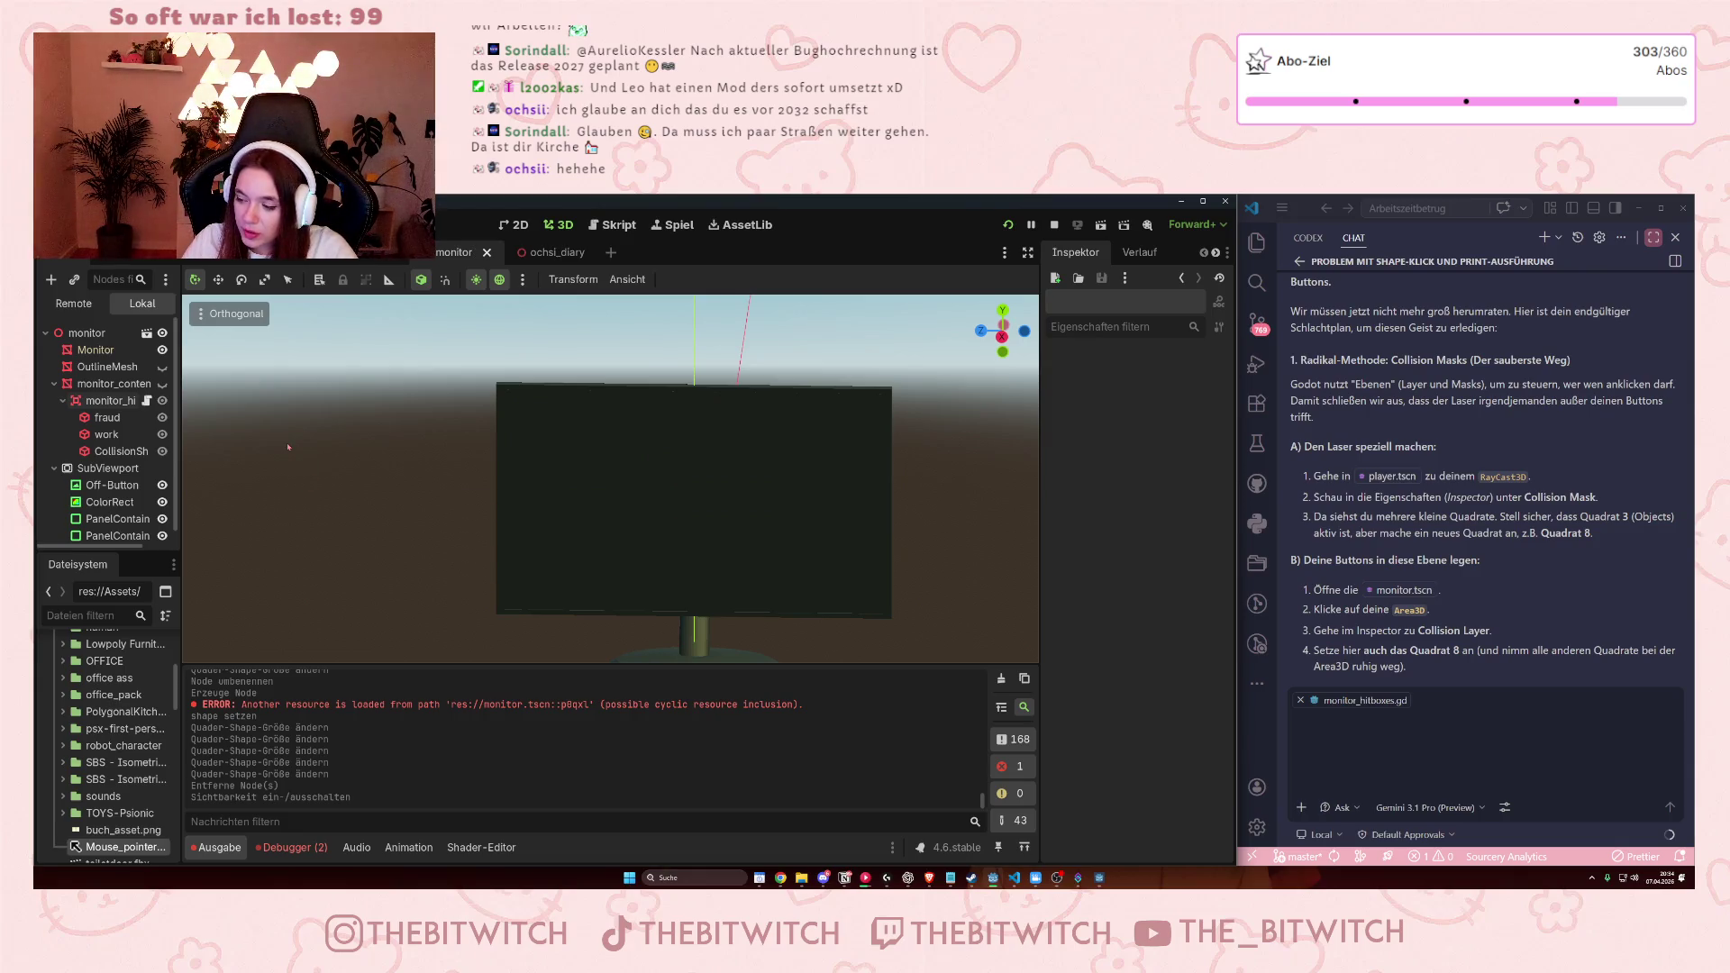
left_click(1009, 226)
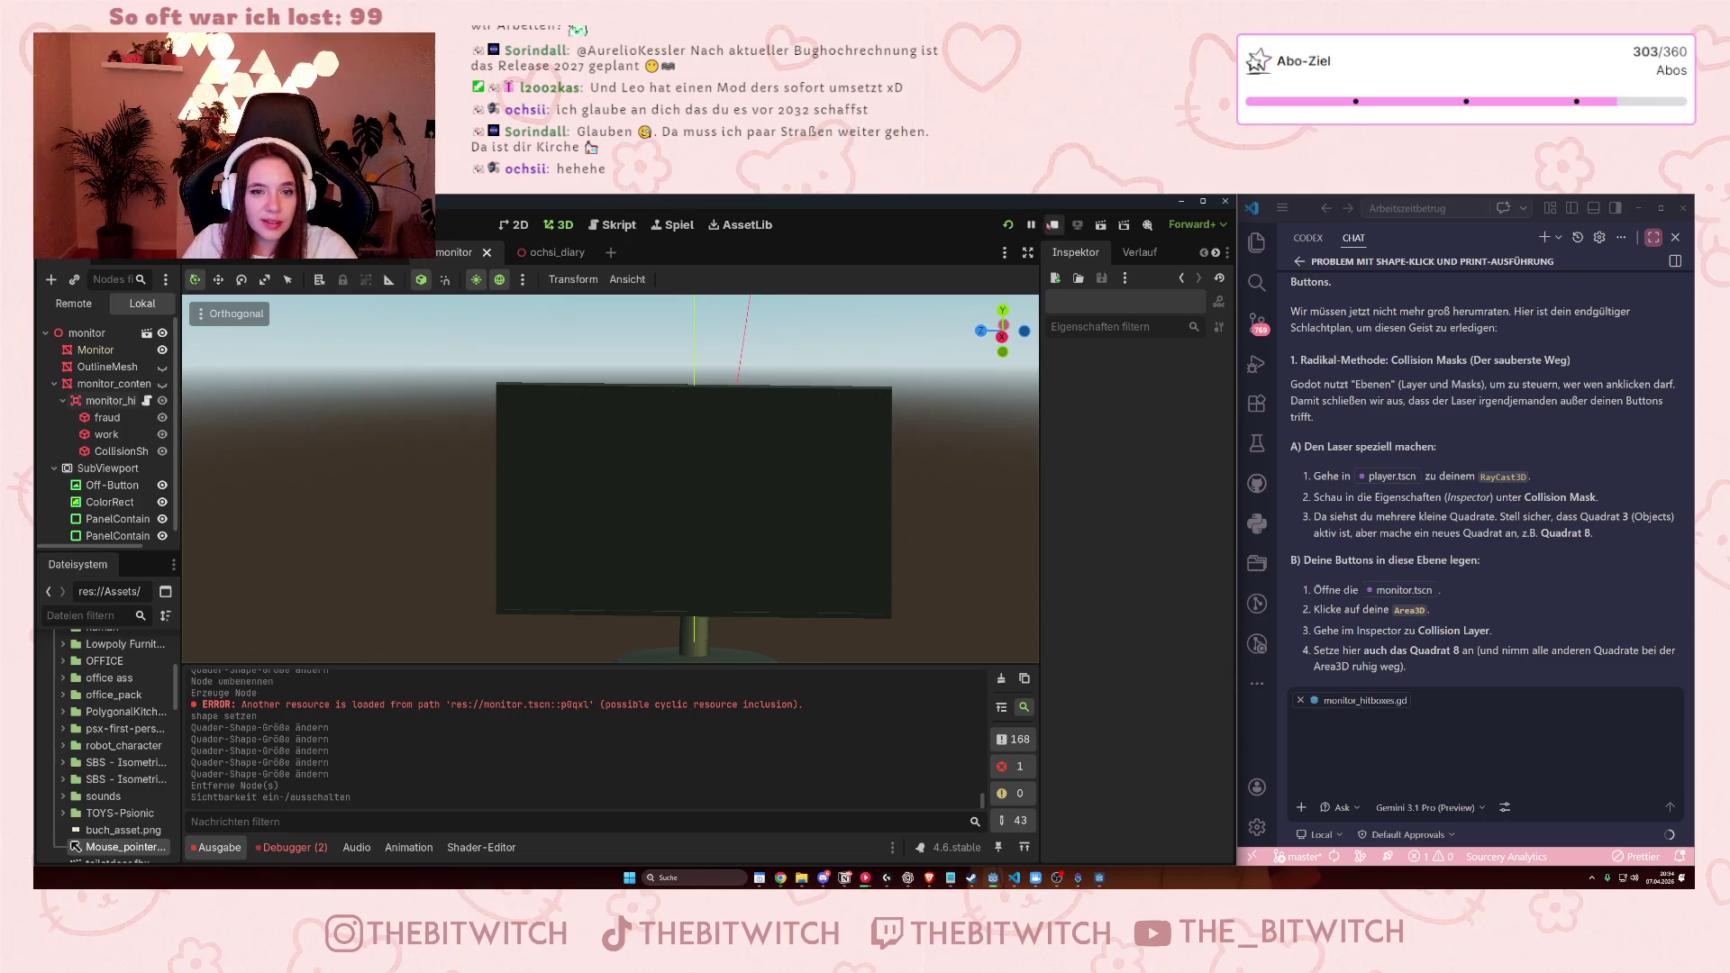
left_click(1007, 226)
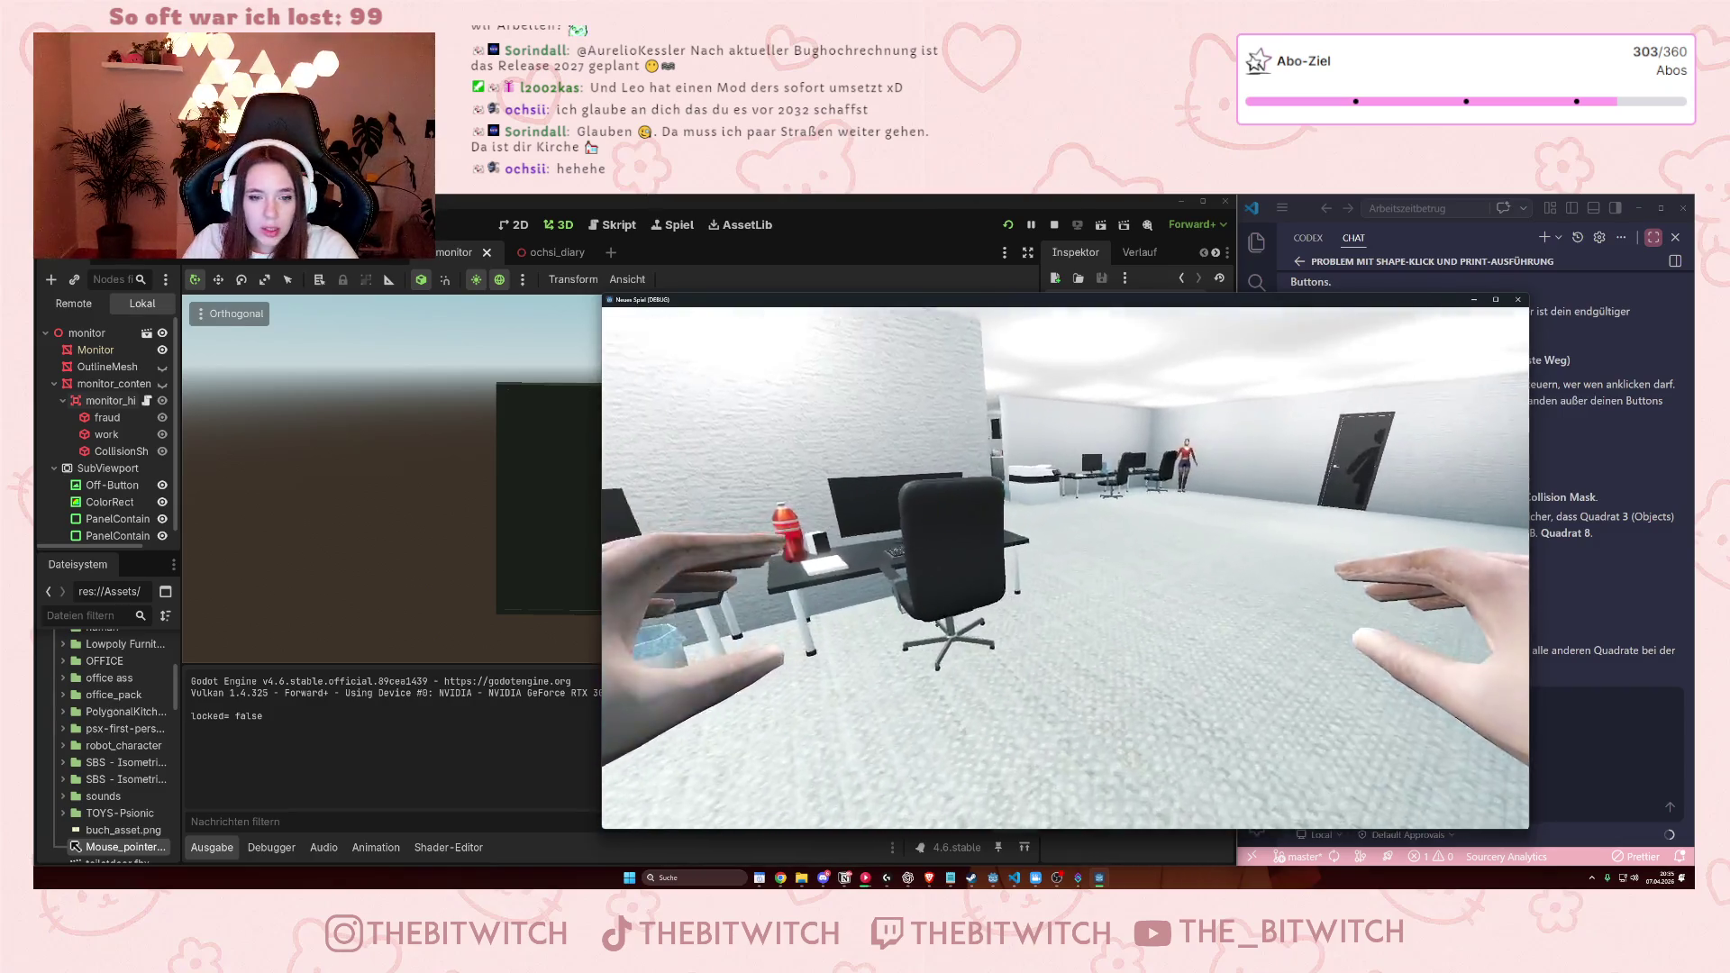
Sit at the desk in-game, switch the monitor on, click the left panel, then close the game.
key("w")
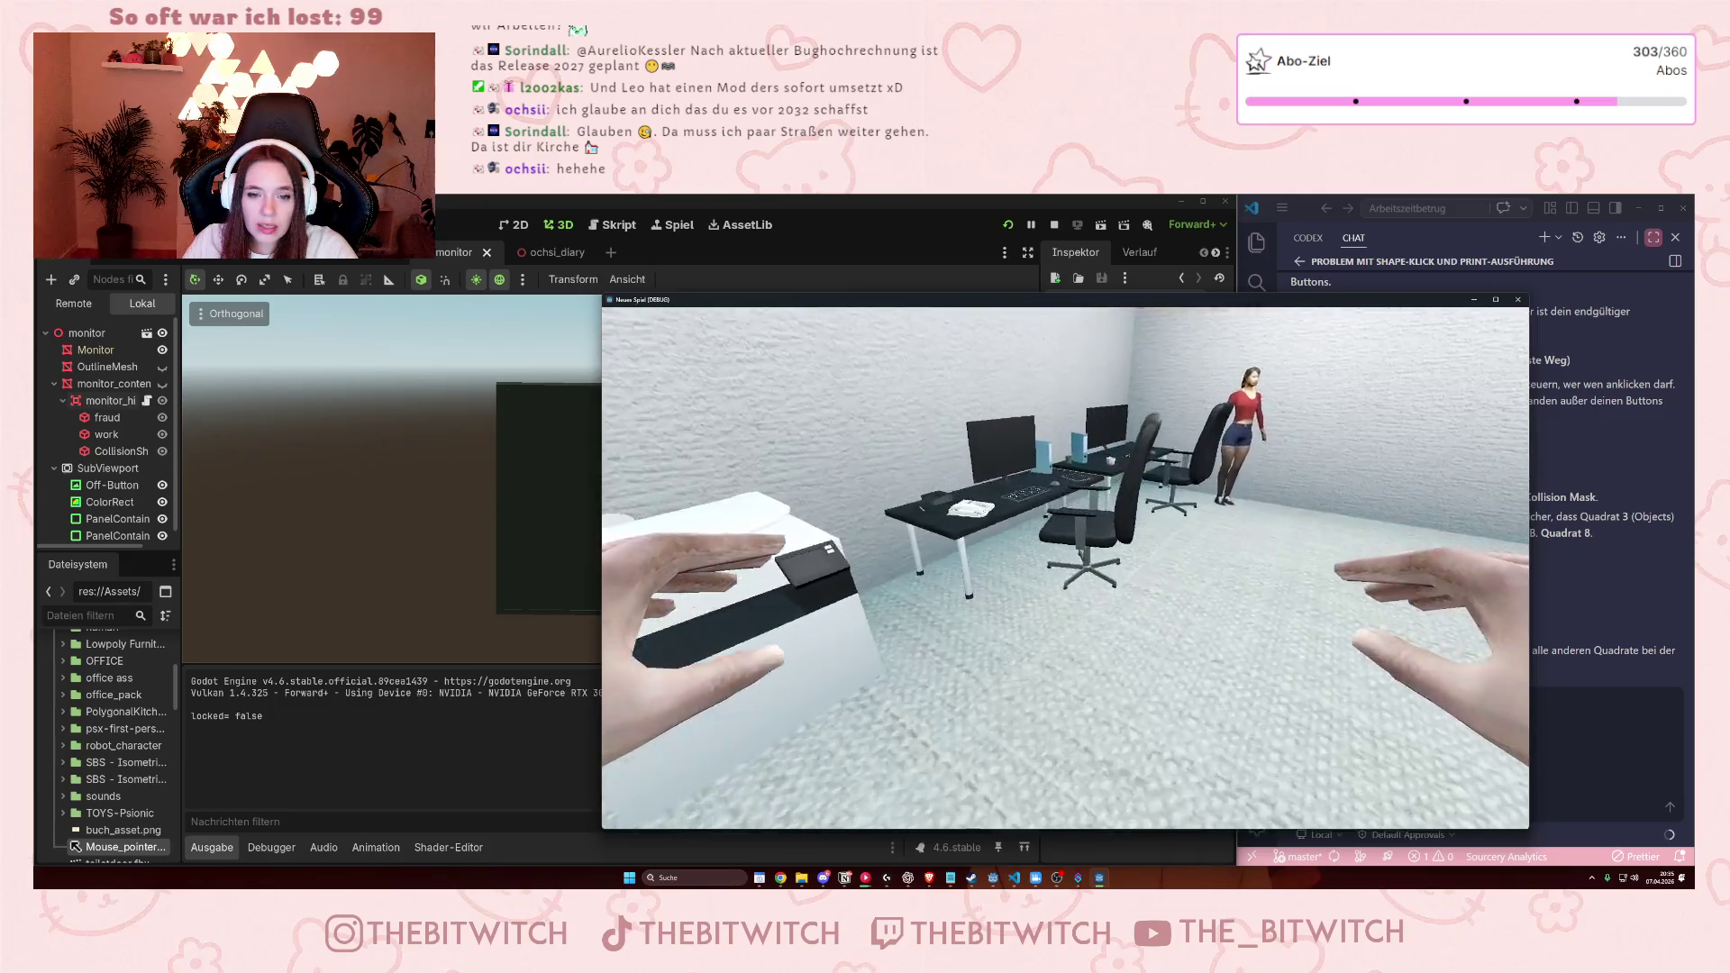
key("e")
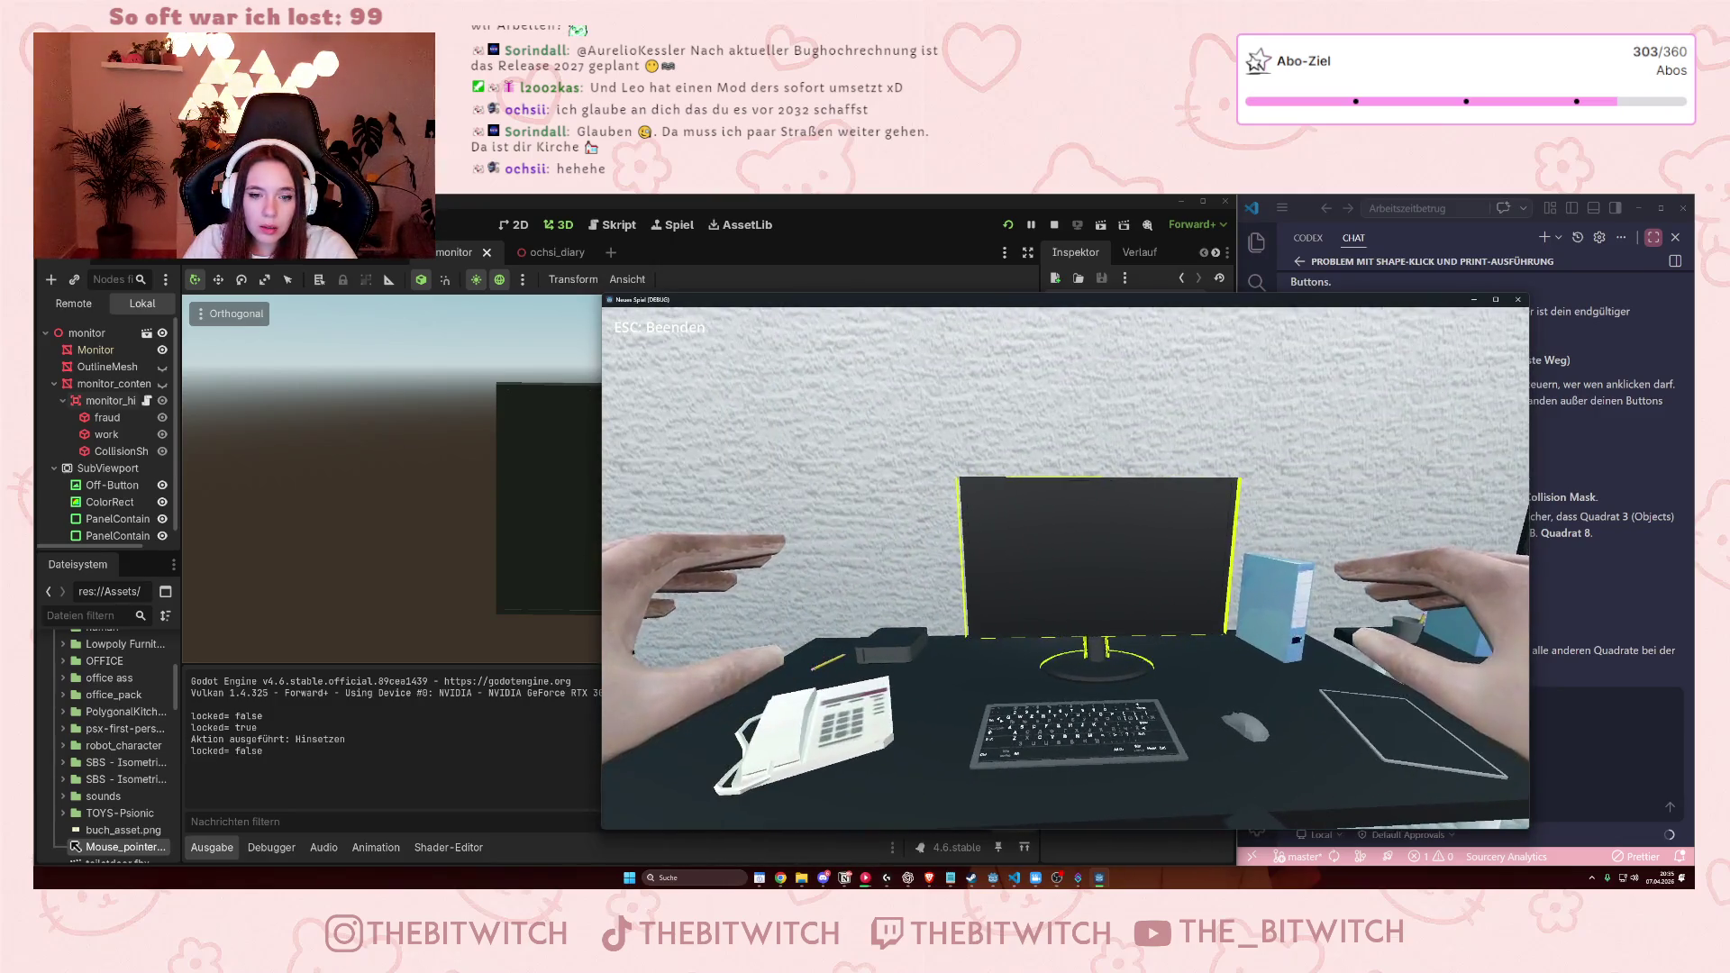
key("e")
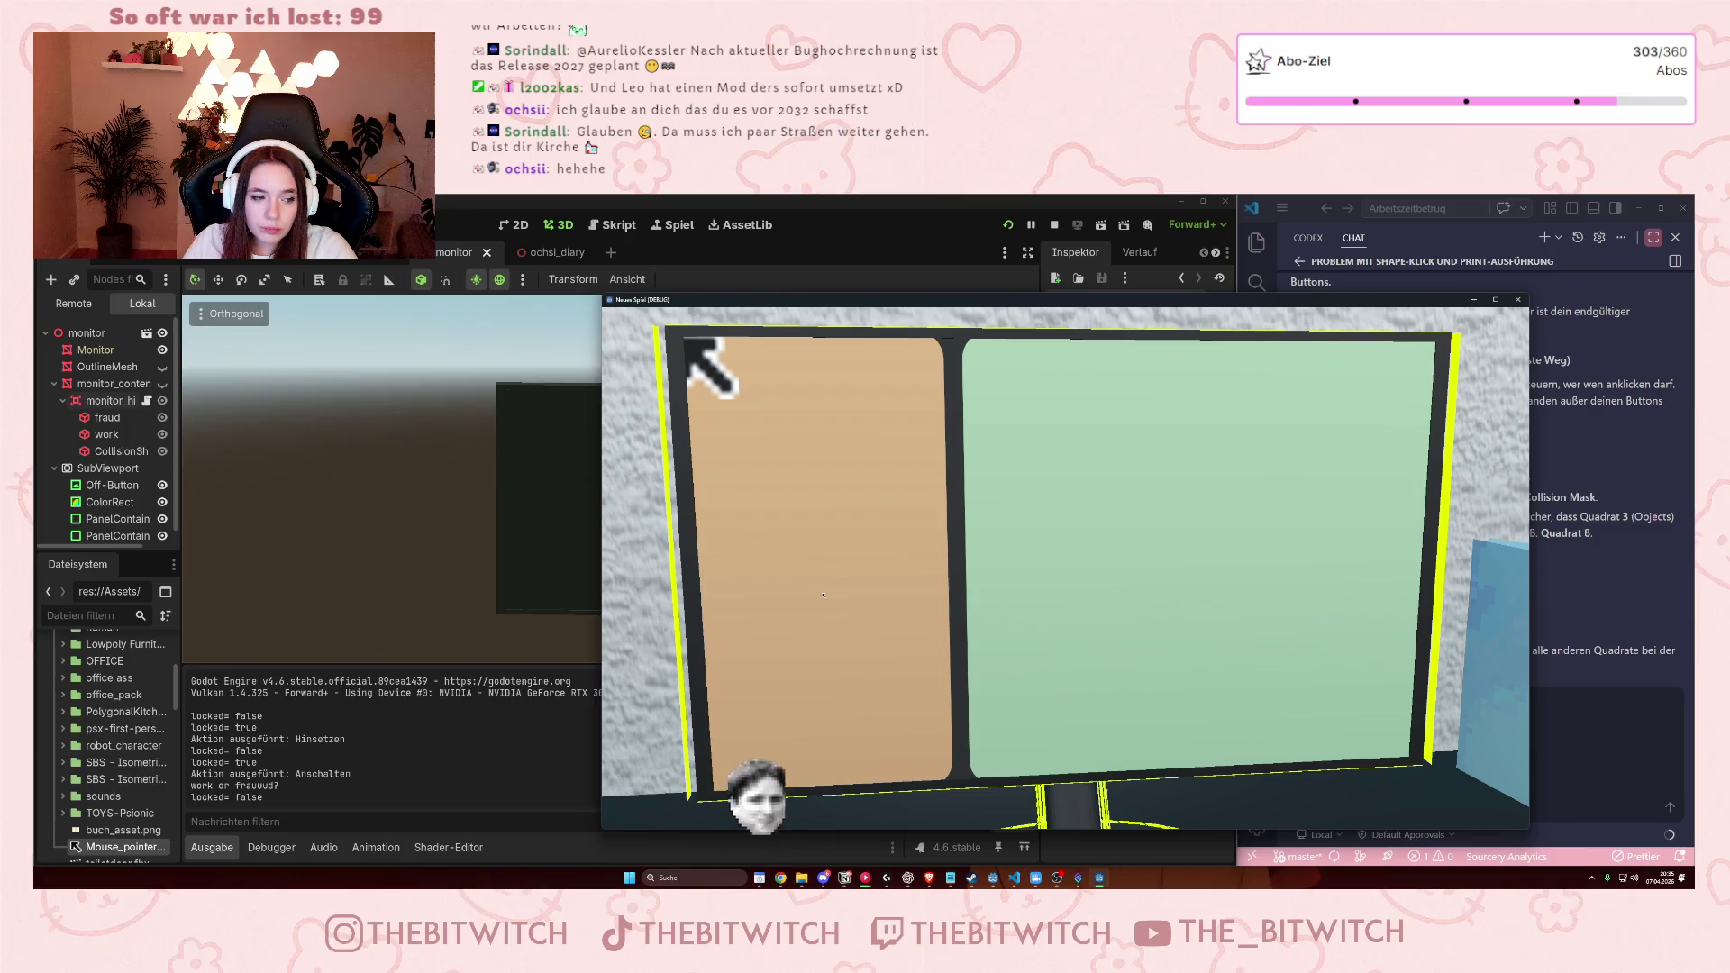
left_click(802, 609)
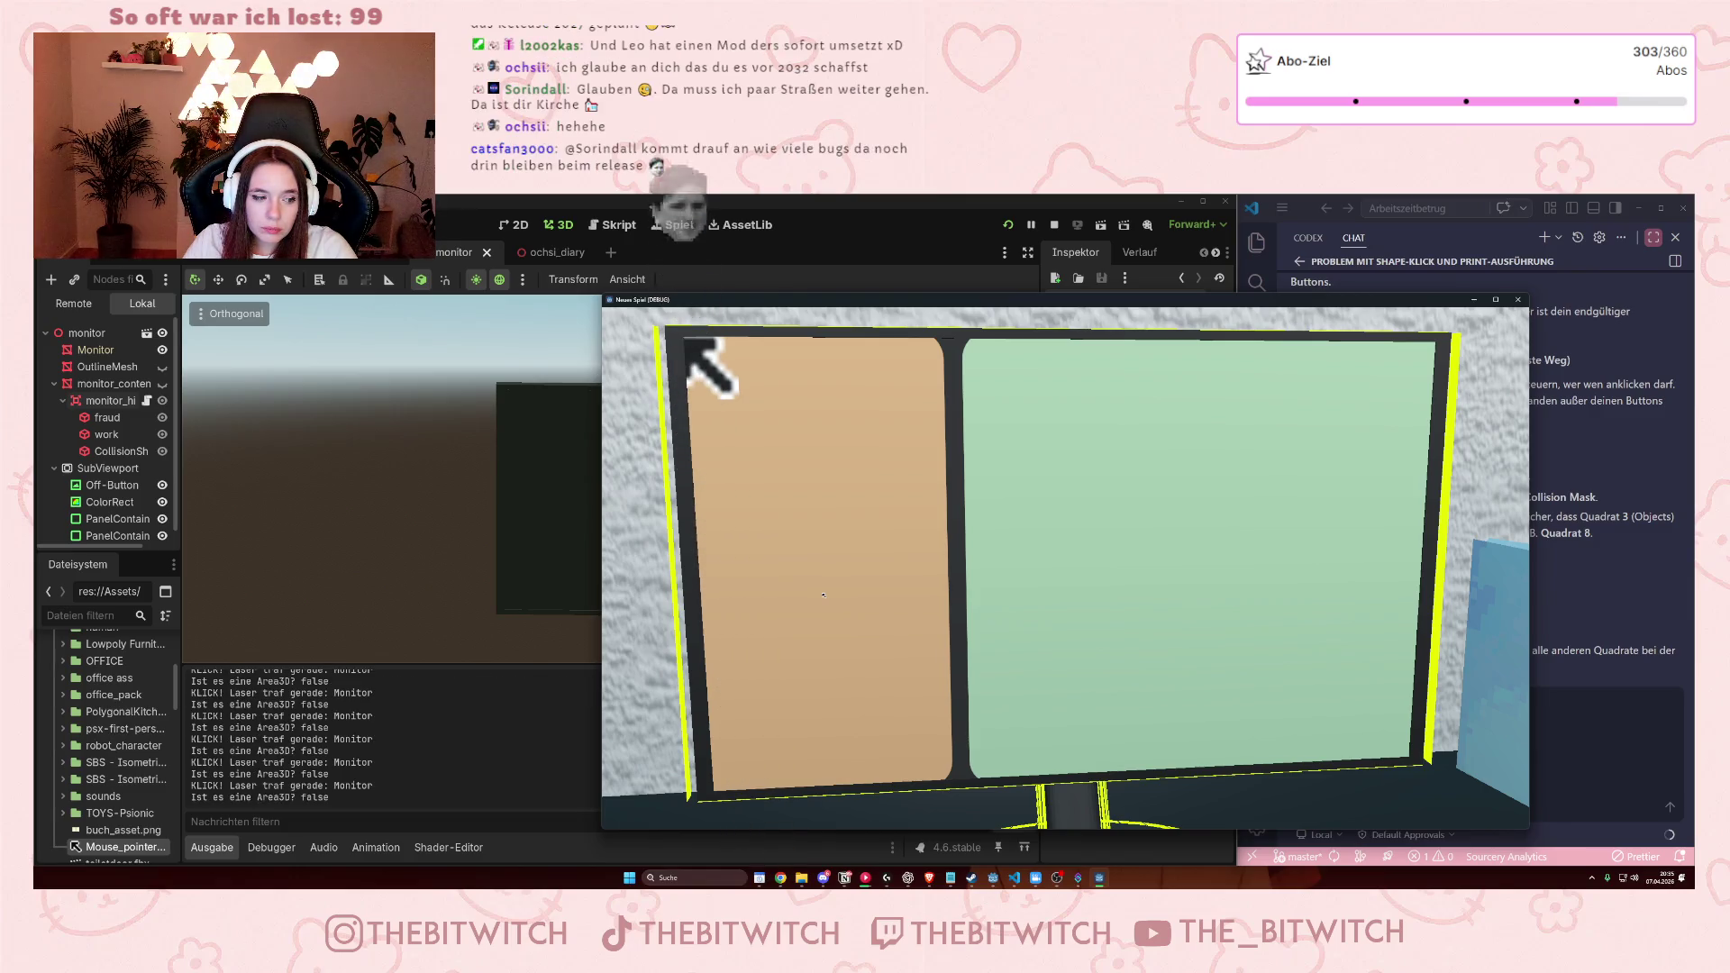
scroll(322, 768, "up", 10)
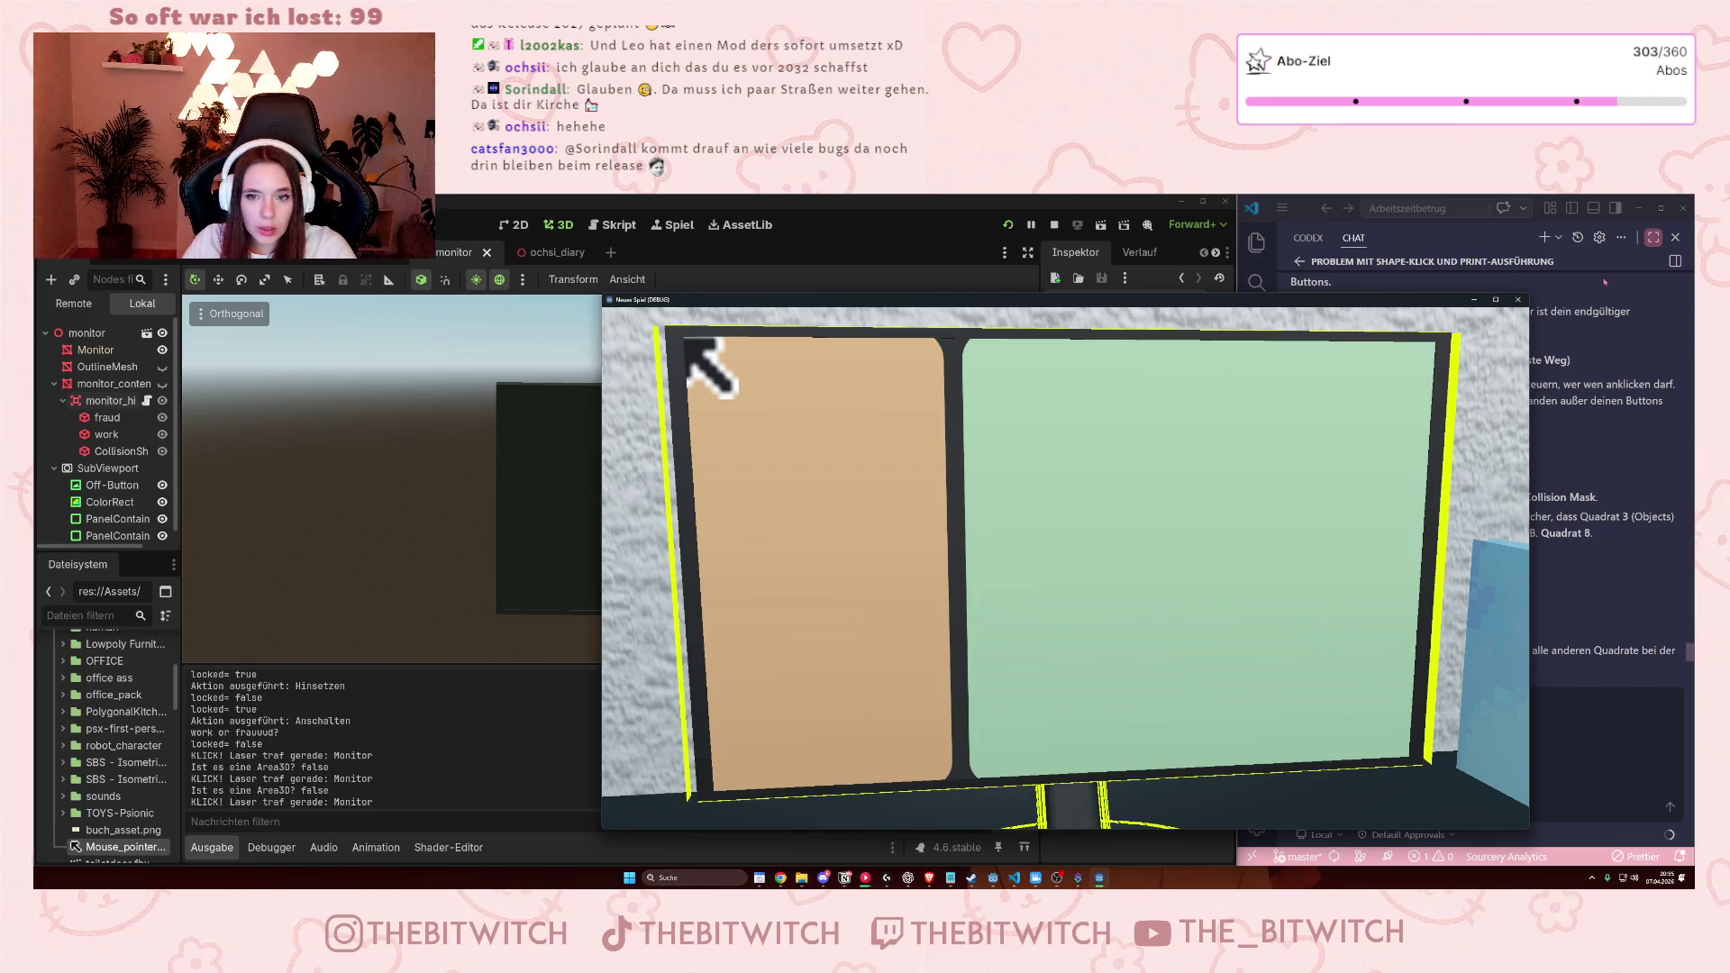
left_click(1518, 299)
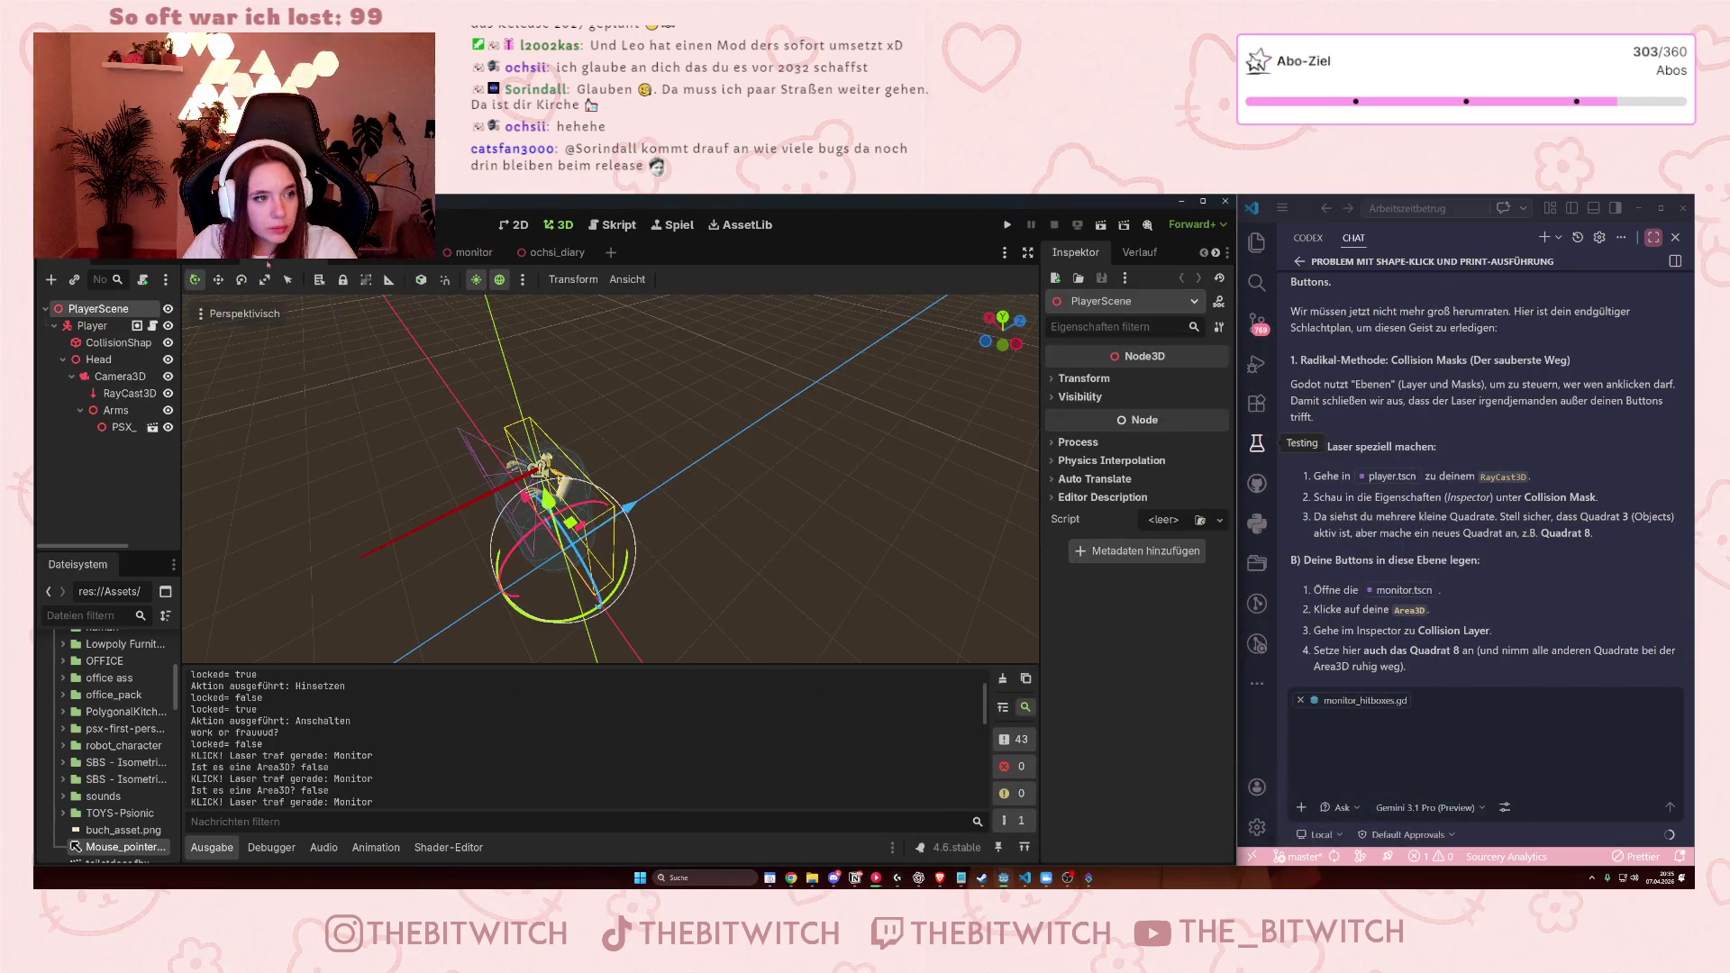
Delete the two debug print lines from player.gd and save.
left_click(612, 224)
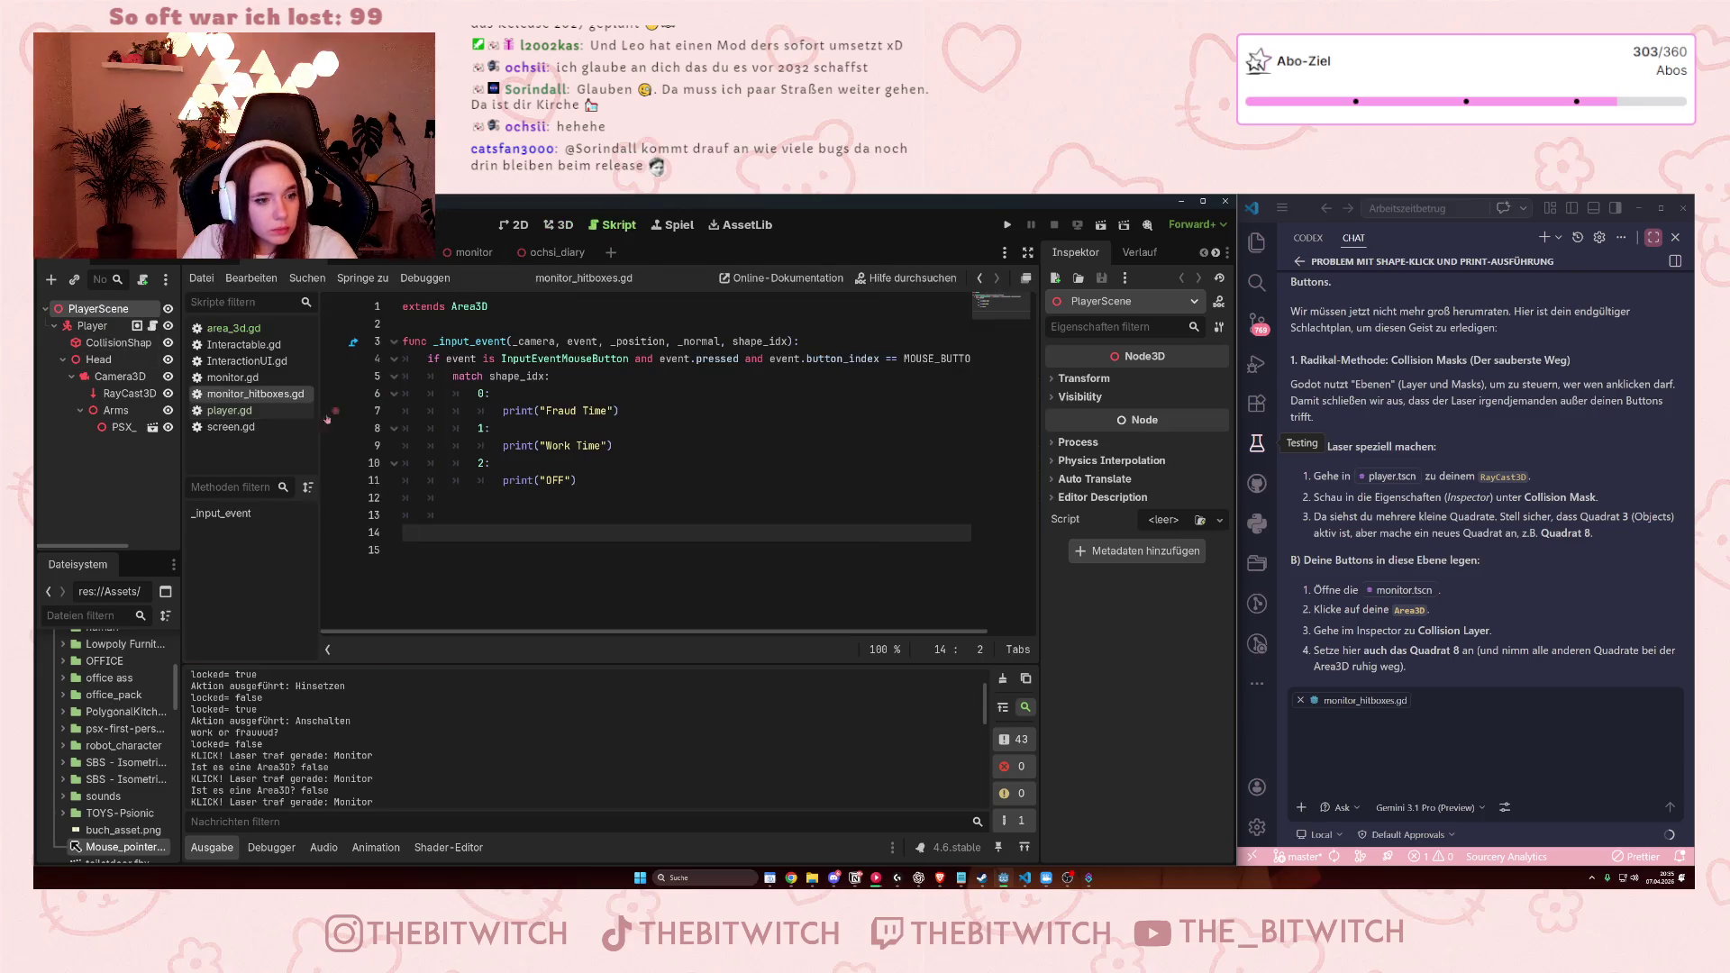
left_click(228, 411)
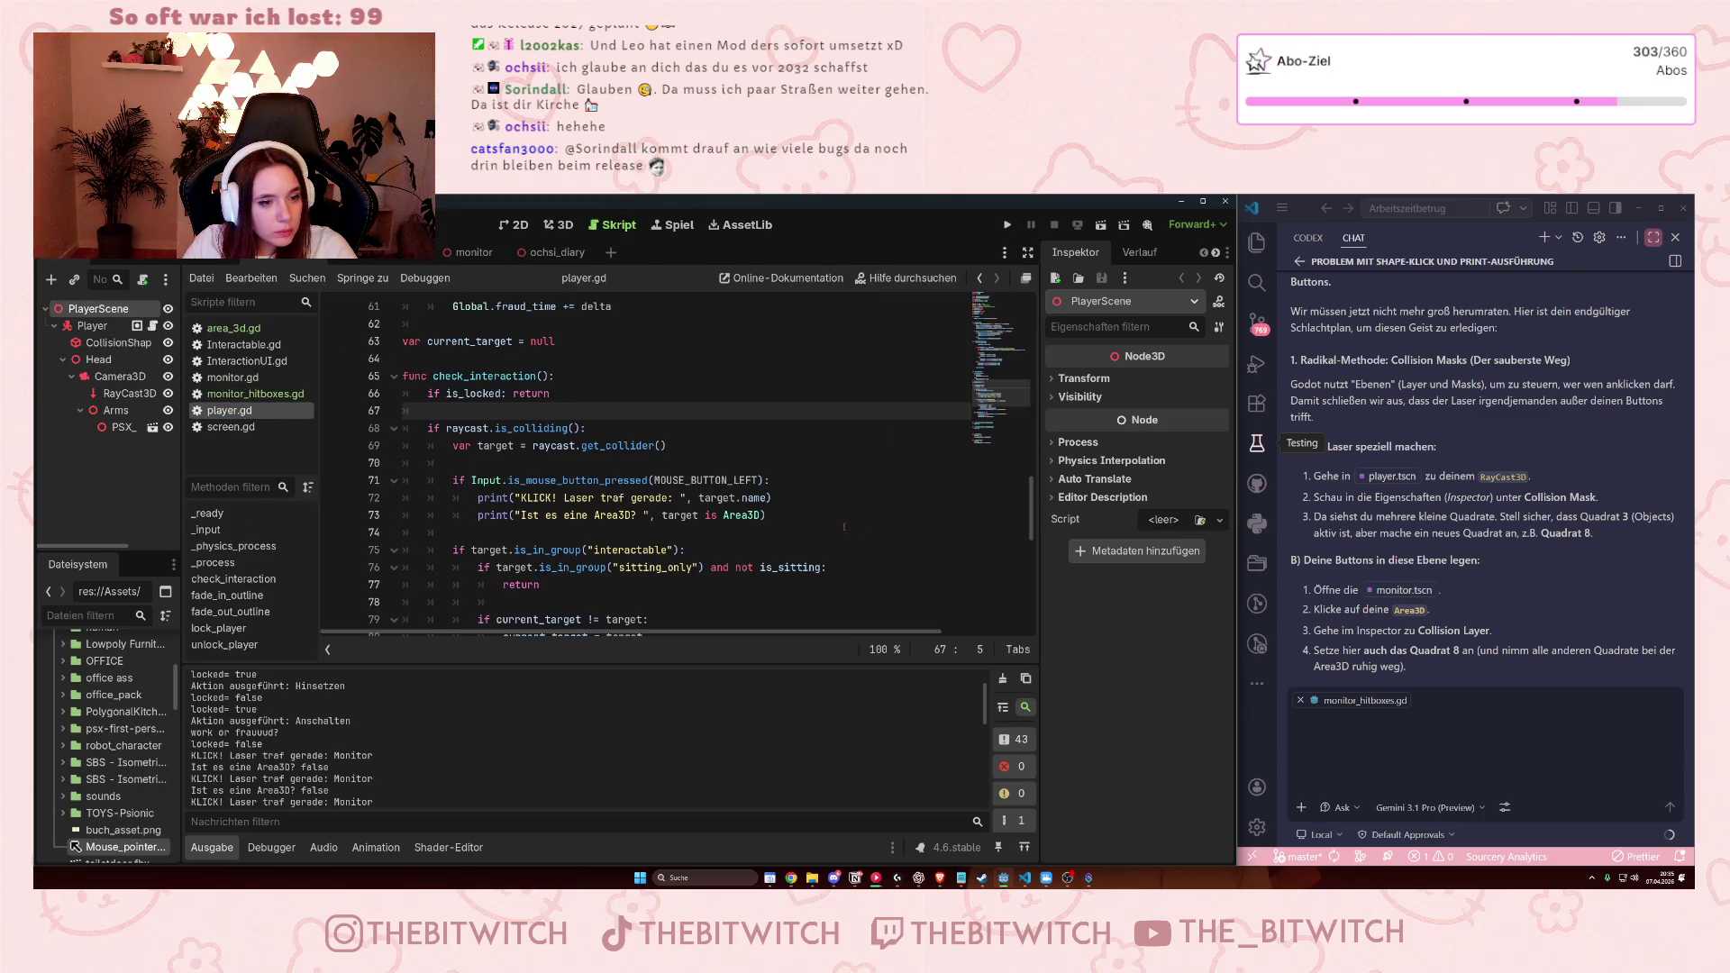
left_click_drag(853, 528, 416, 491)
key("BackSpace")
key("BackSpace")
key("ctrl+s")
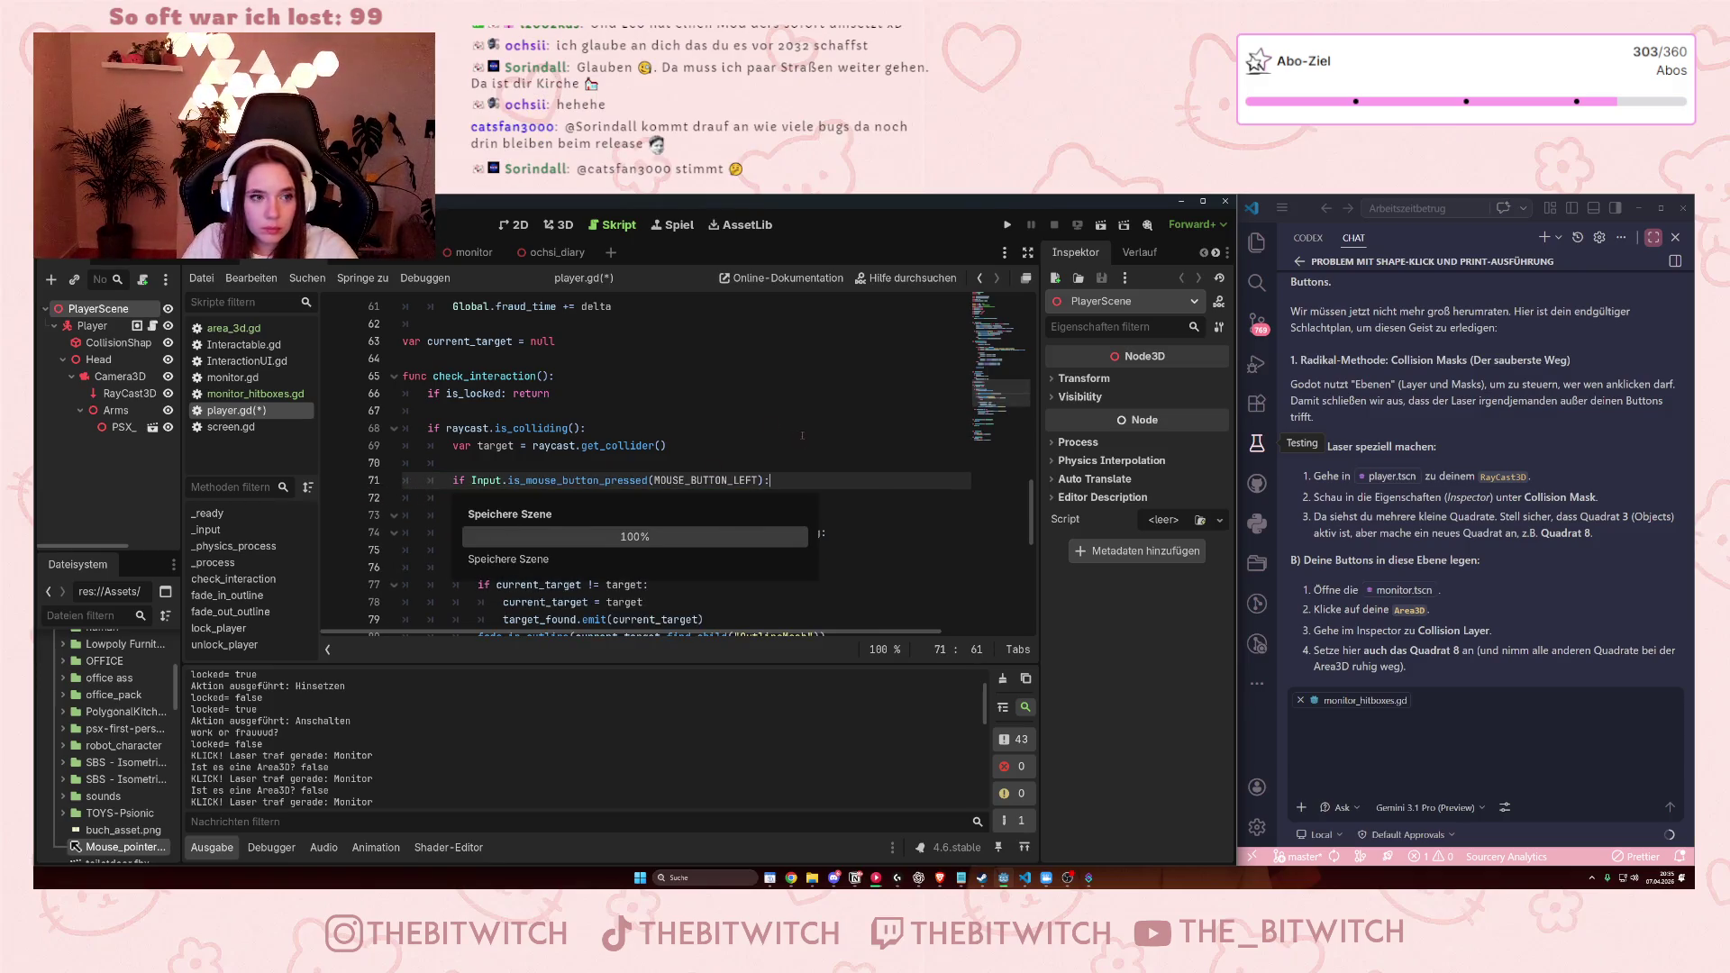
Remove the leftover mouse-button check on line 71, save, and relaunch the game.
left_click(709, 514)
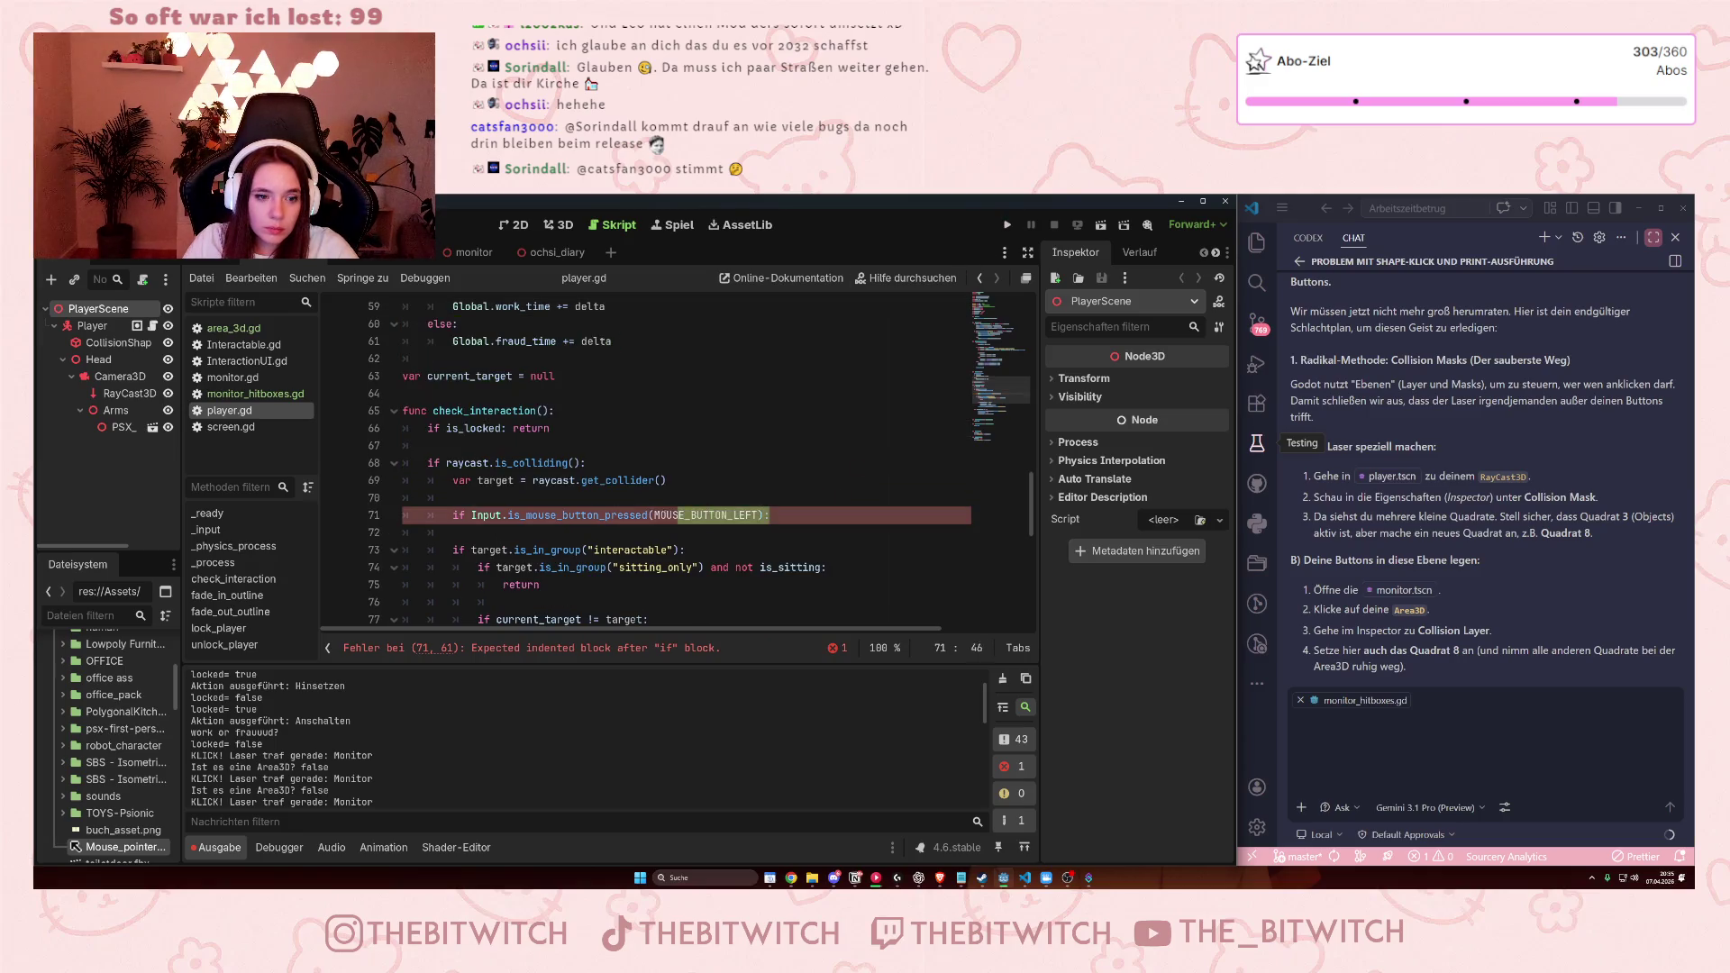
left_click_drag(710, 515, 404, 497)
key("BackSpace")
key("BackSpace")
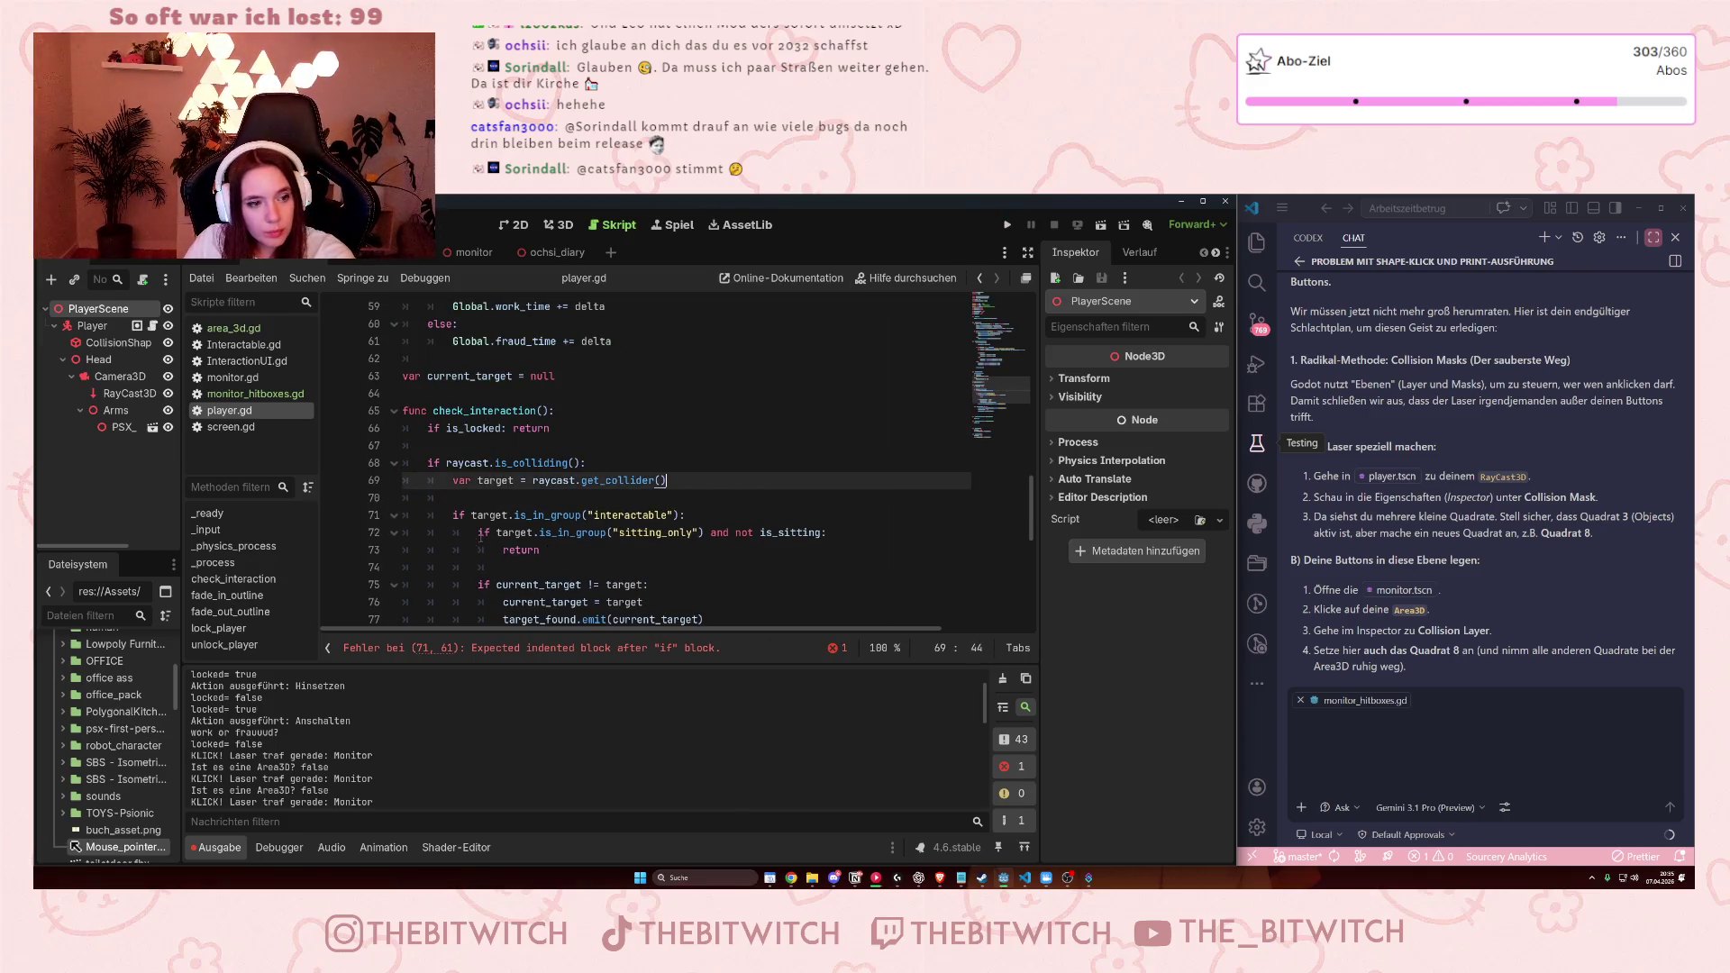
key("ctrl+s")
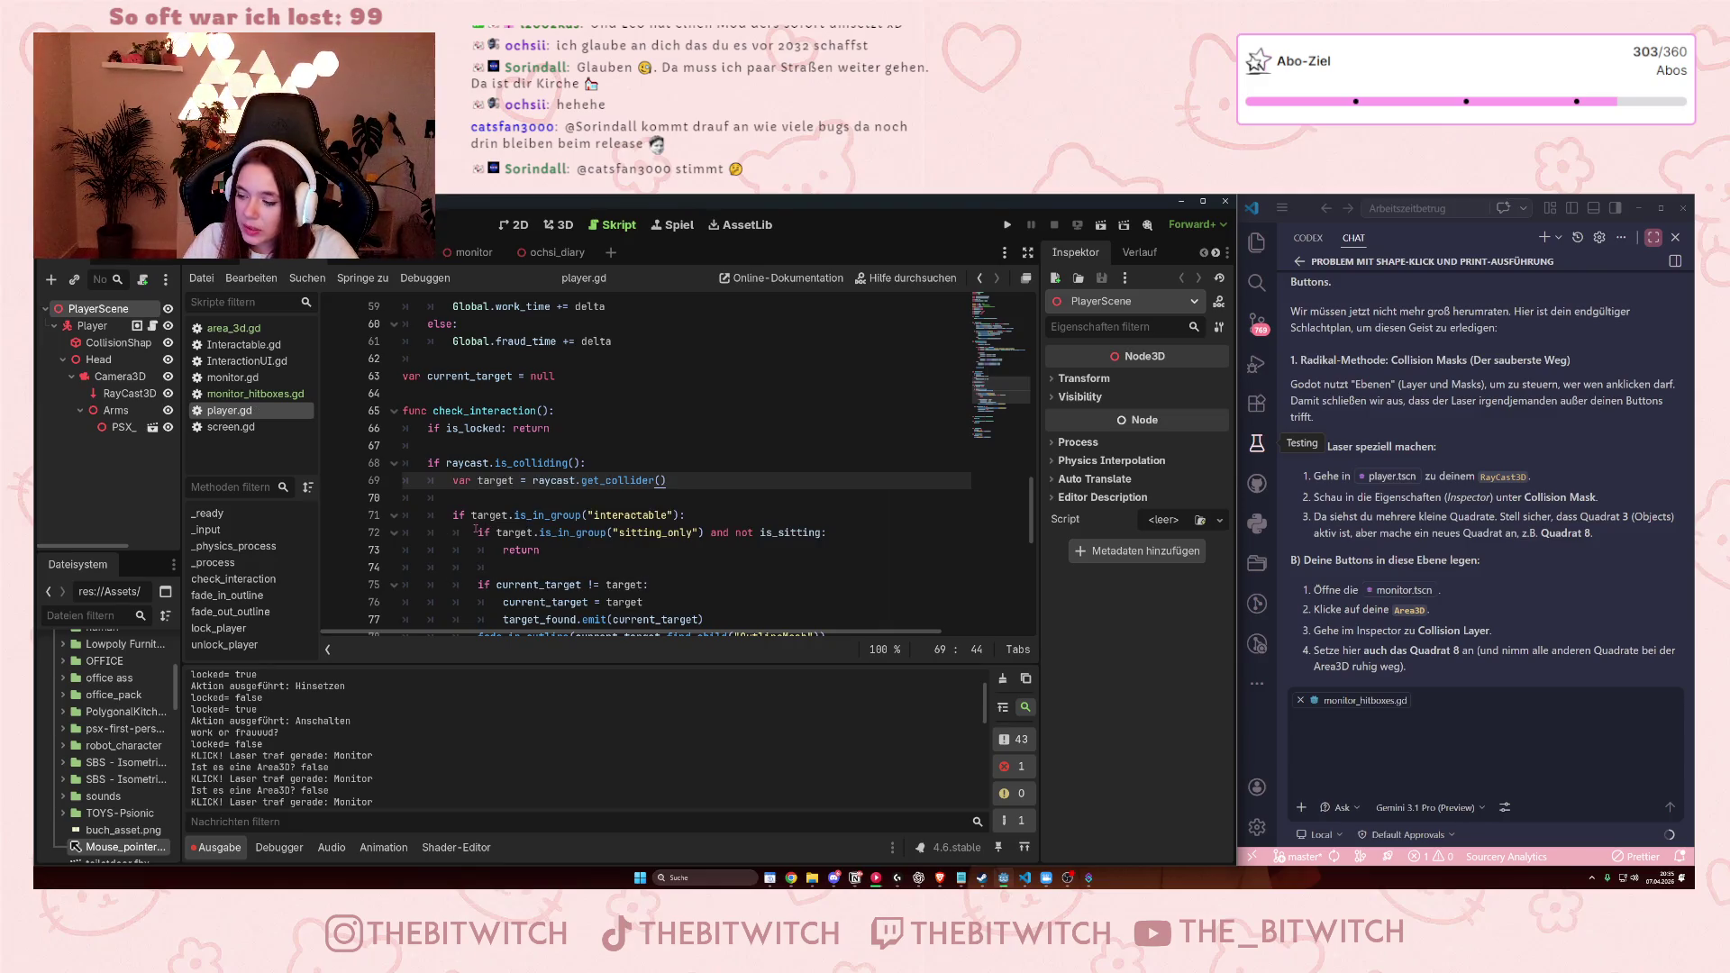
left_click(772, 424)
key("F5")
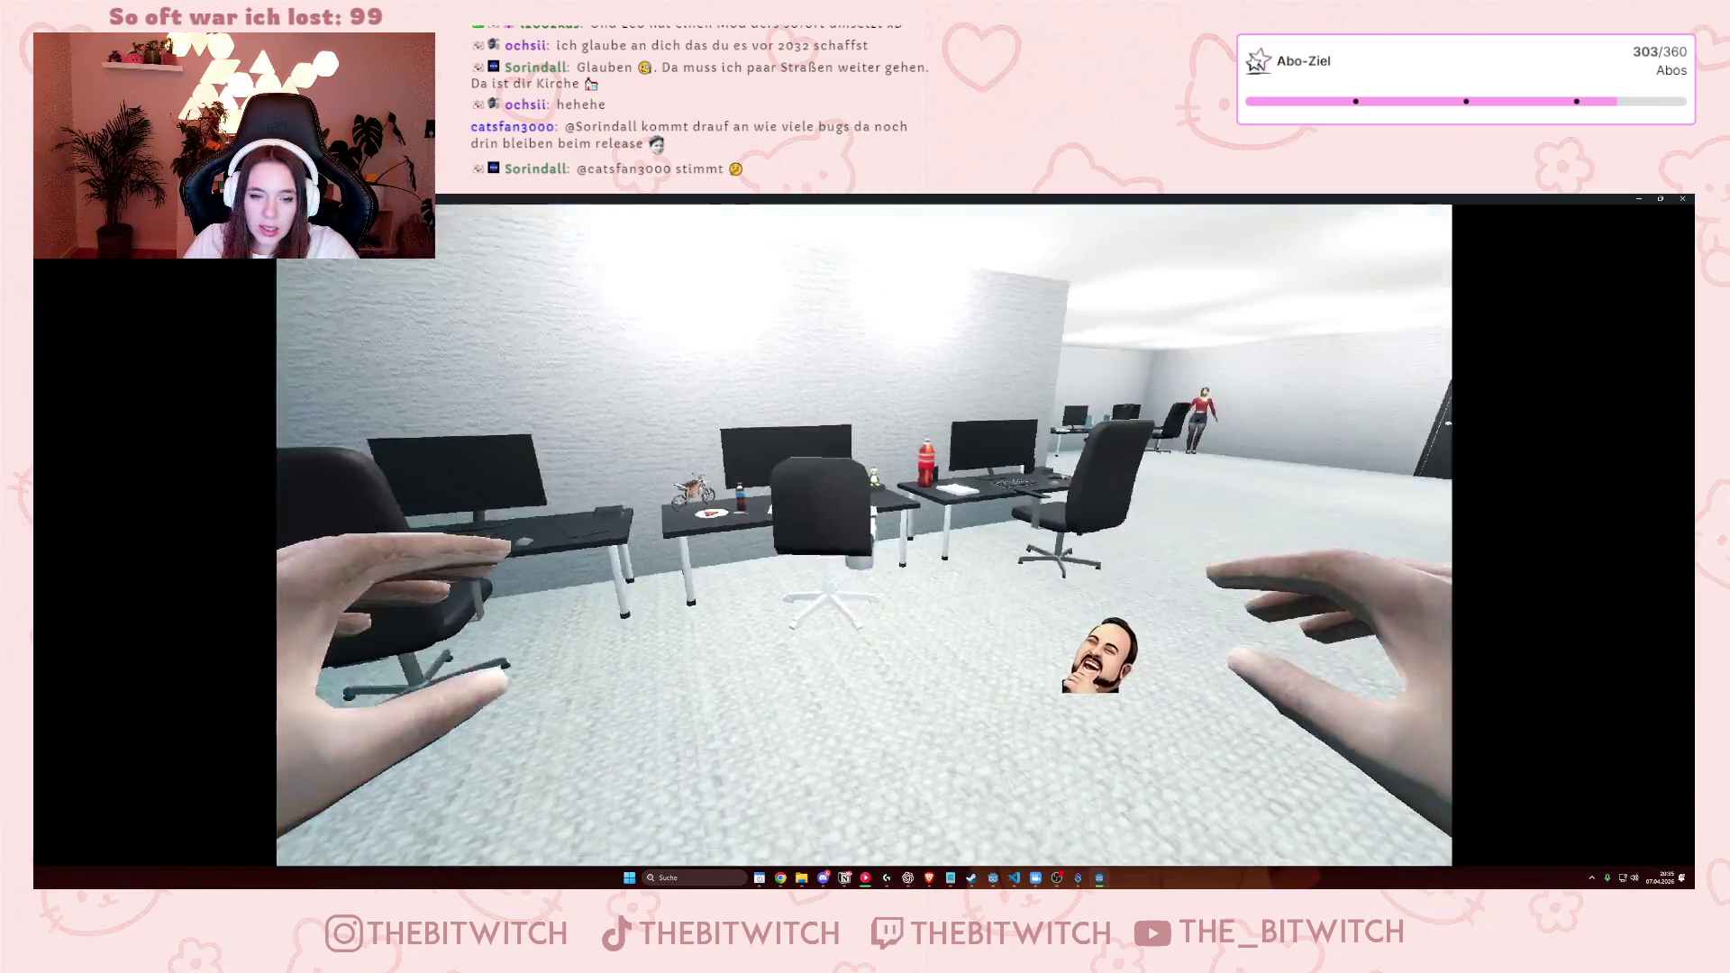
Restore the game window from full screen, sit at the desk chair, and switch the monitor on.
mouse_move(946, 199)
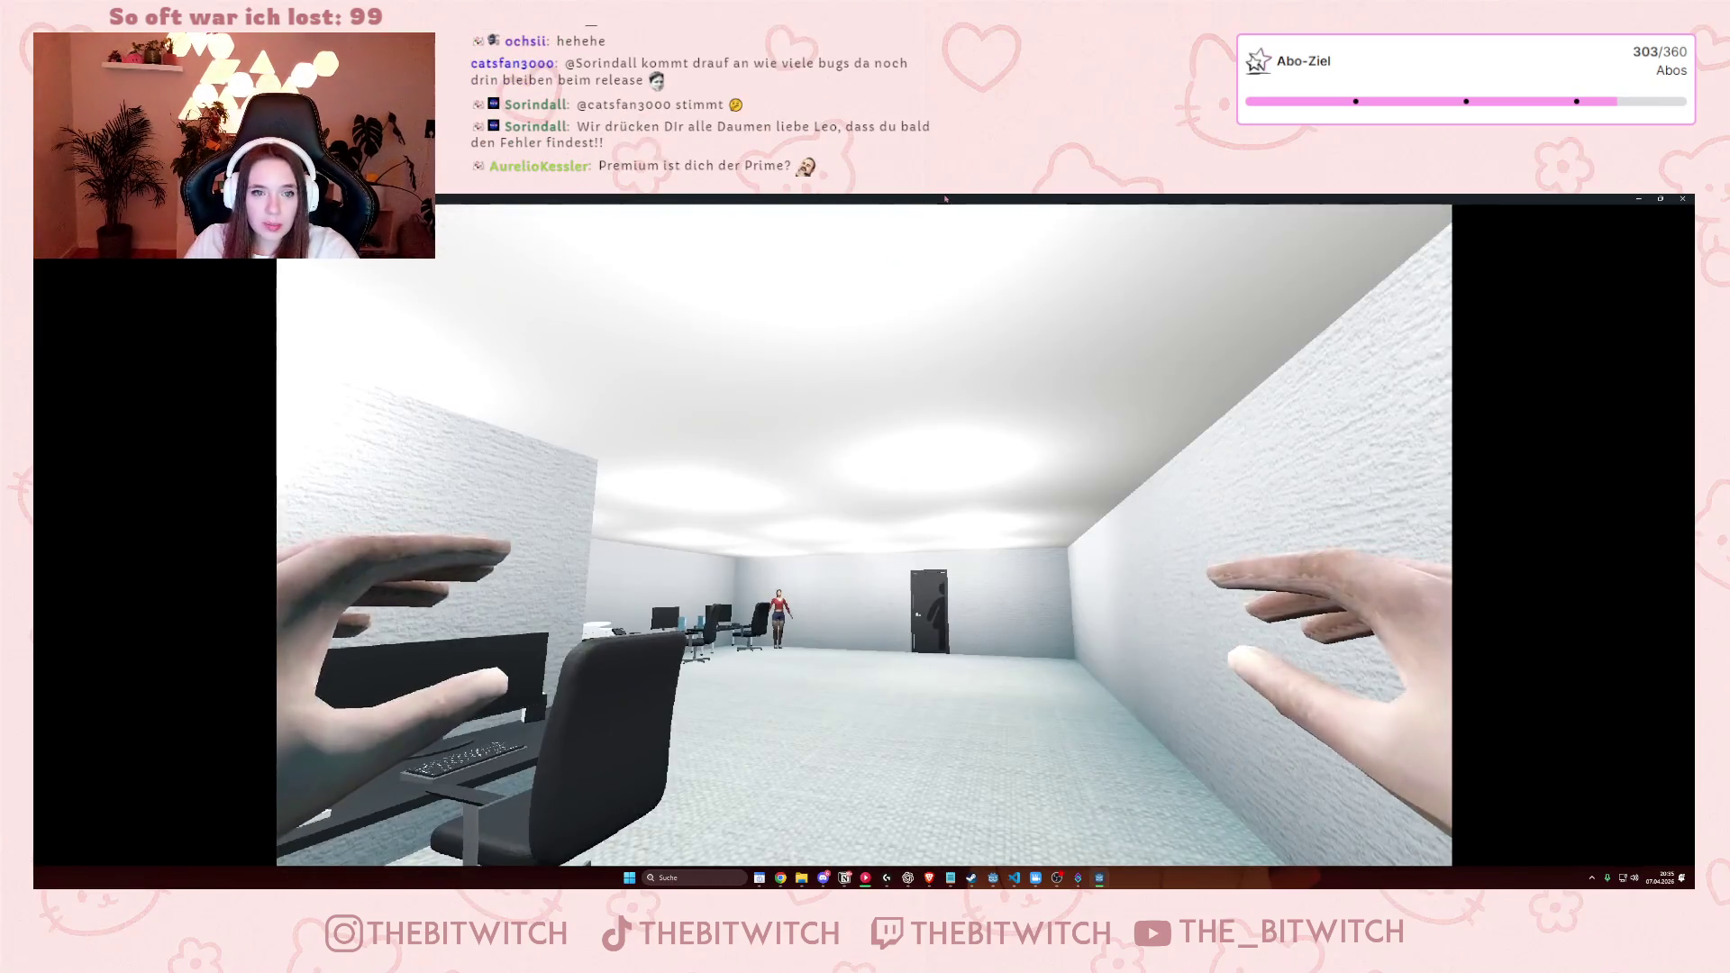
double_click(946, 199)
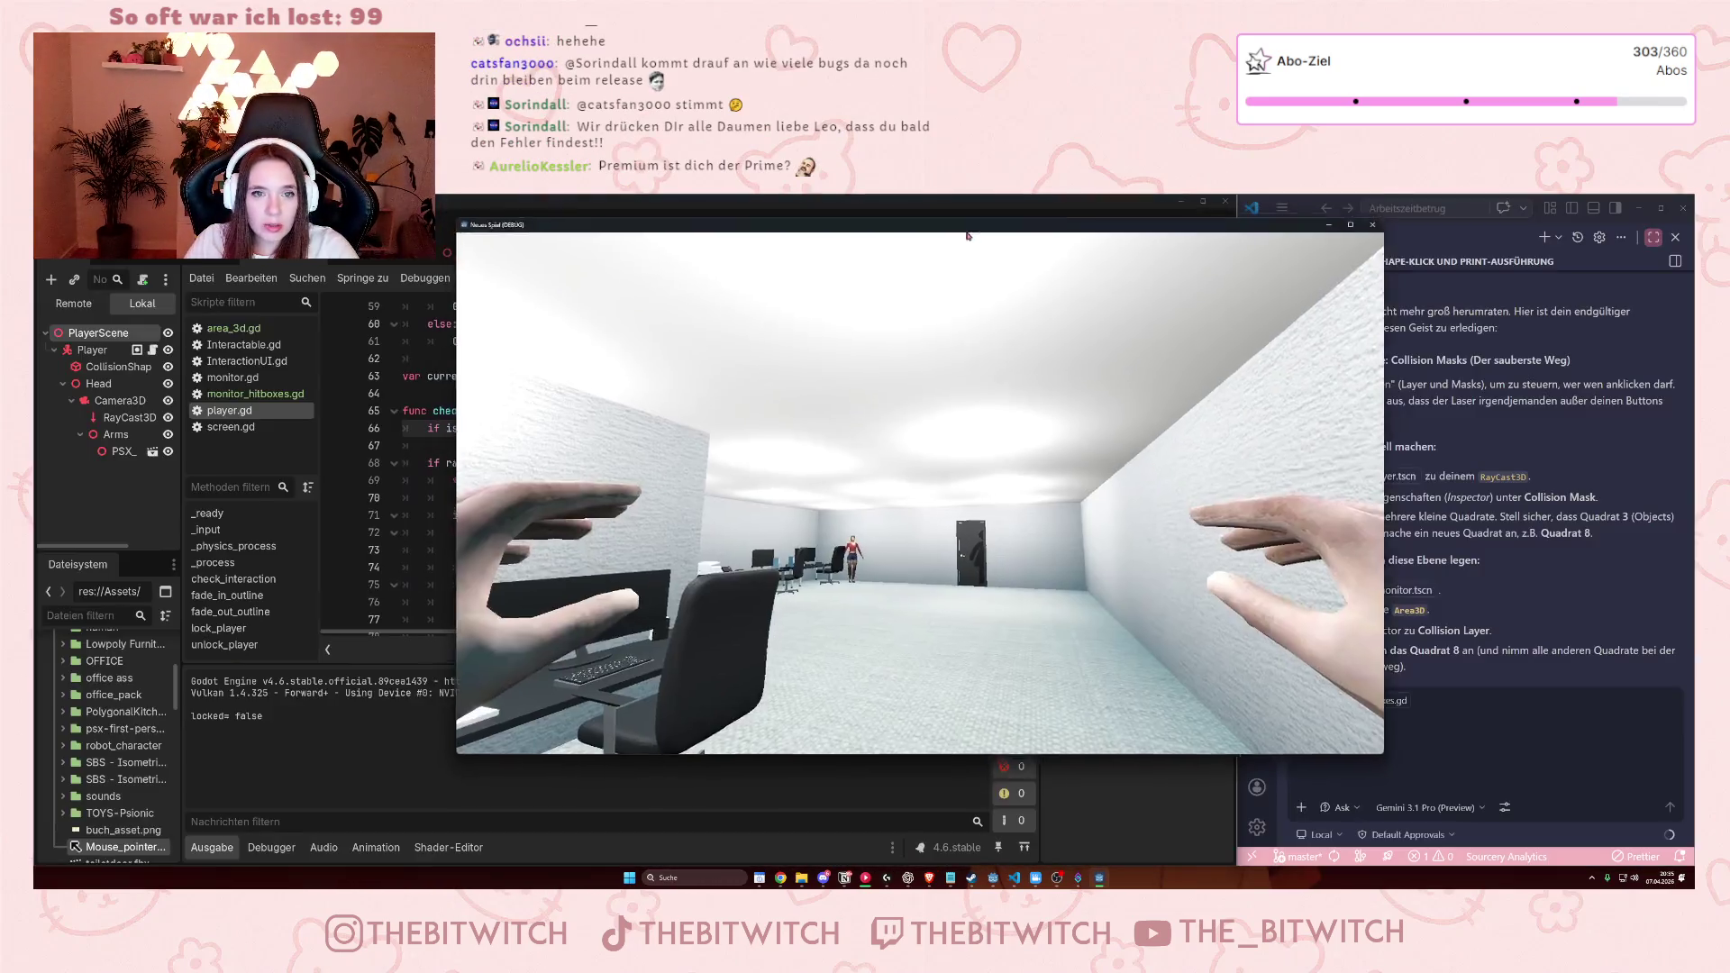
mouse_move(1001, 548)
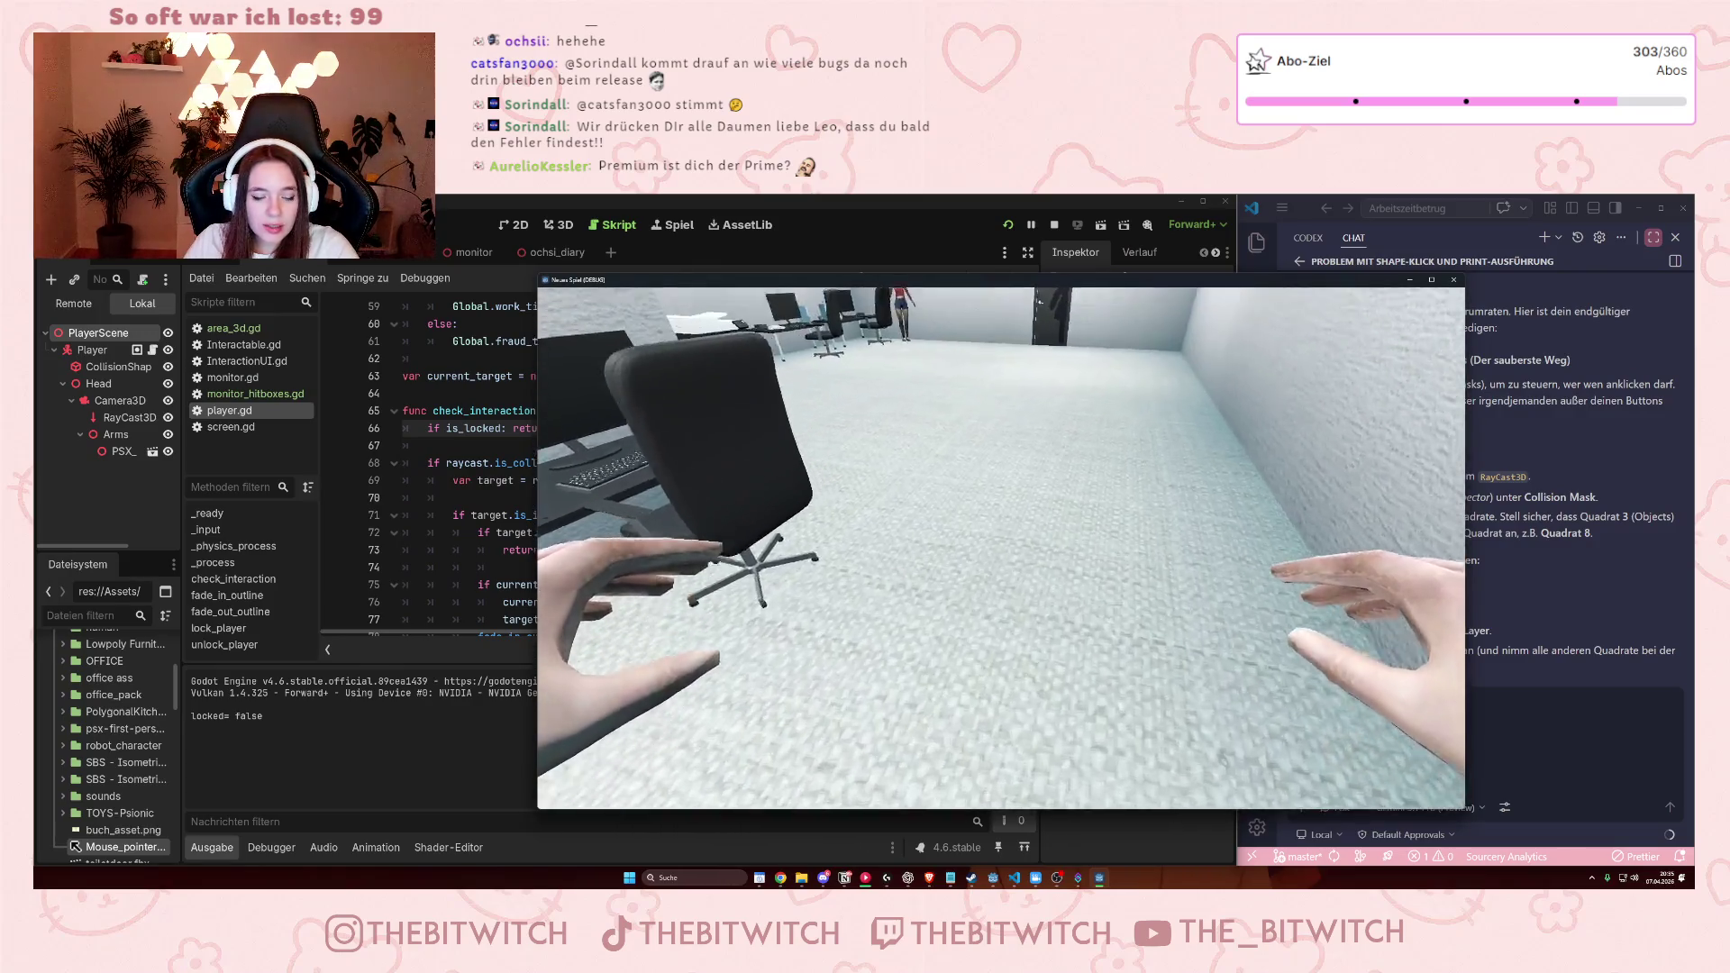
key("w")
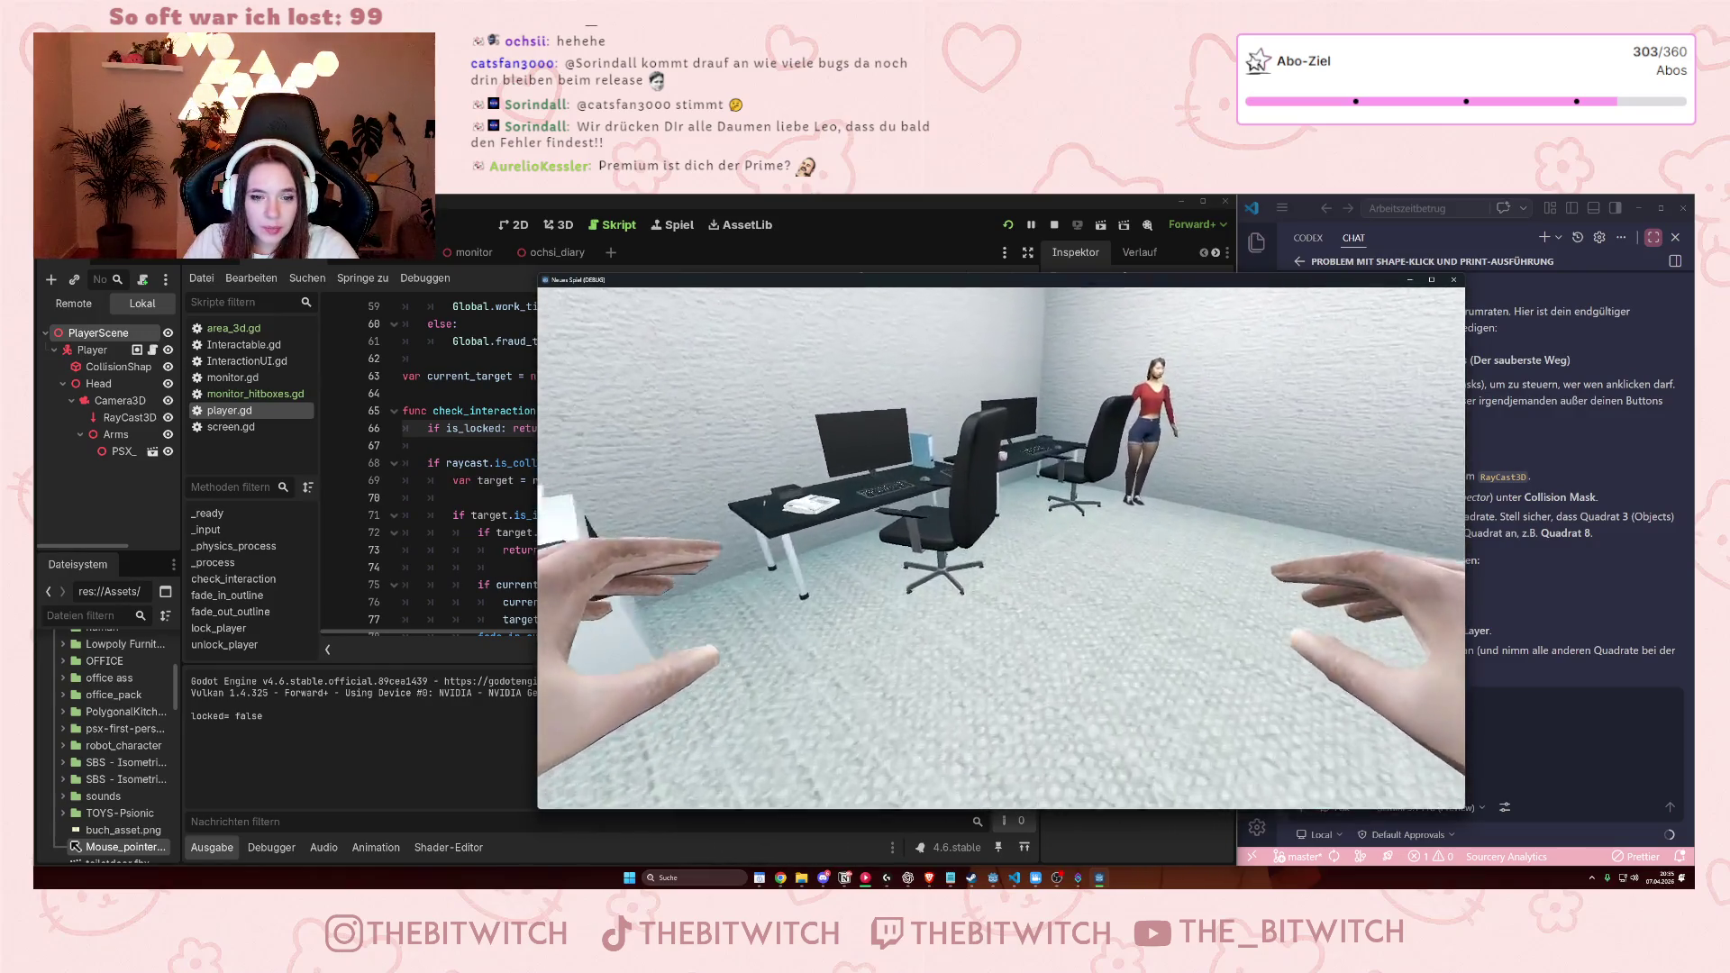
left_click(1001, 548)
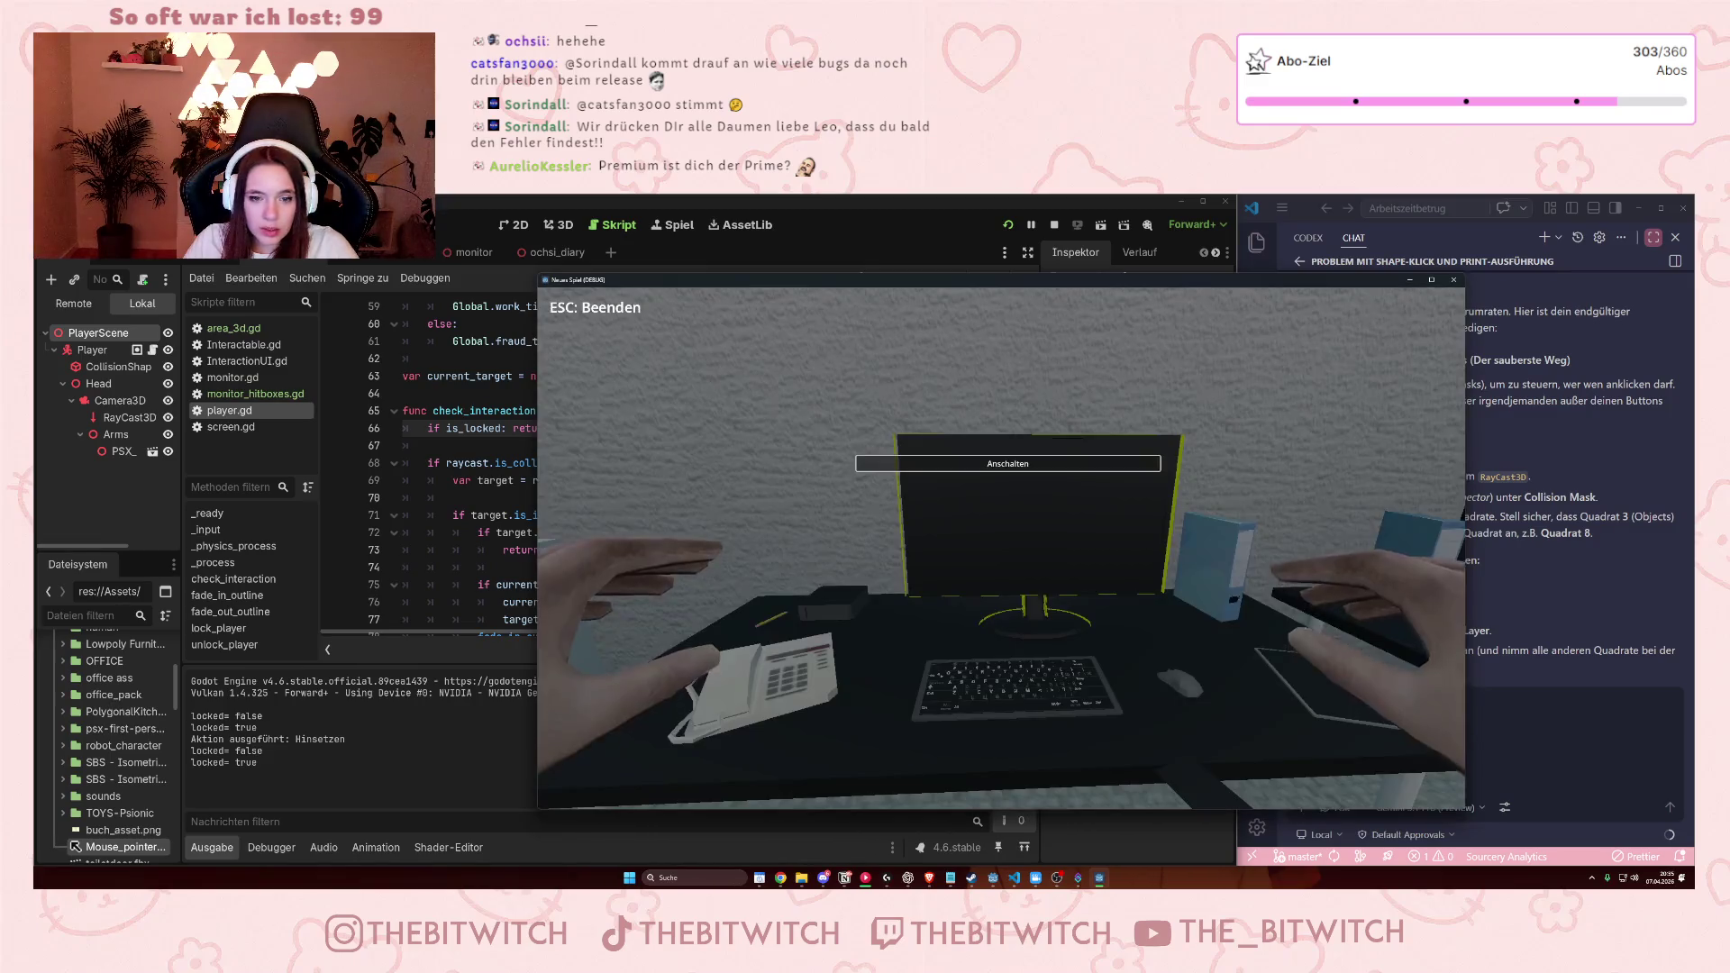
left_click(1001, 548)
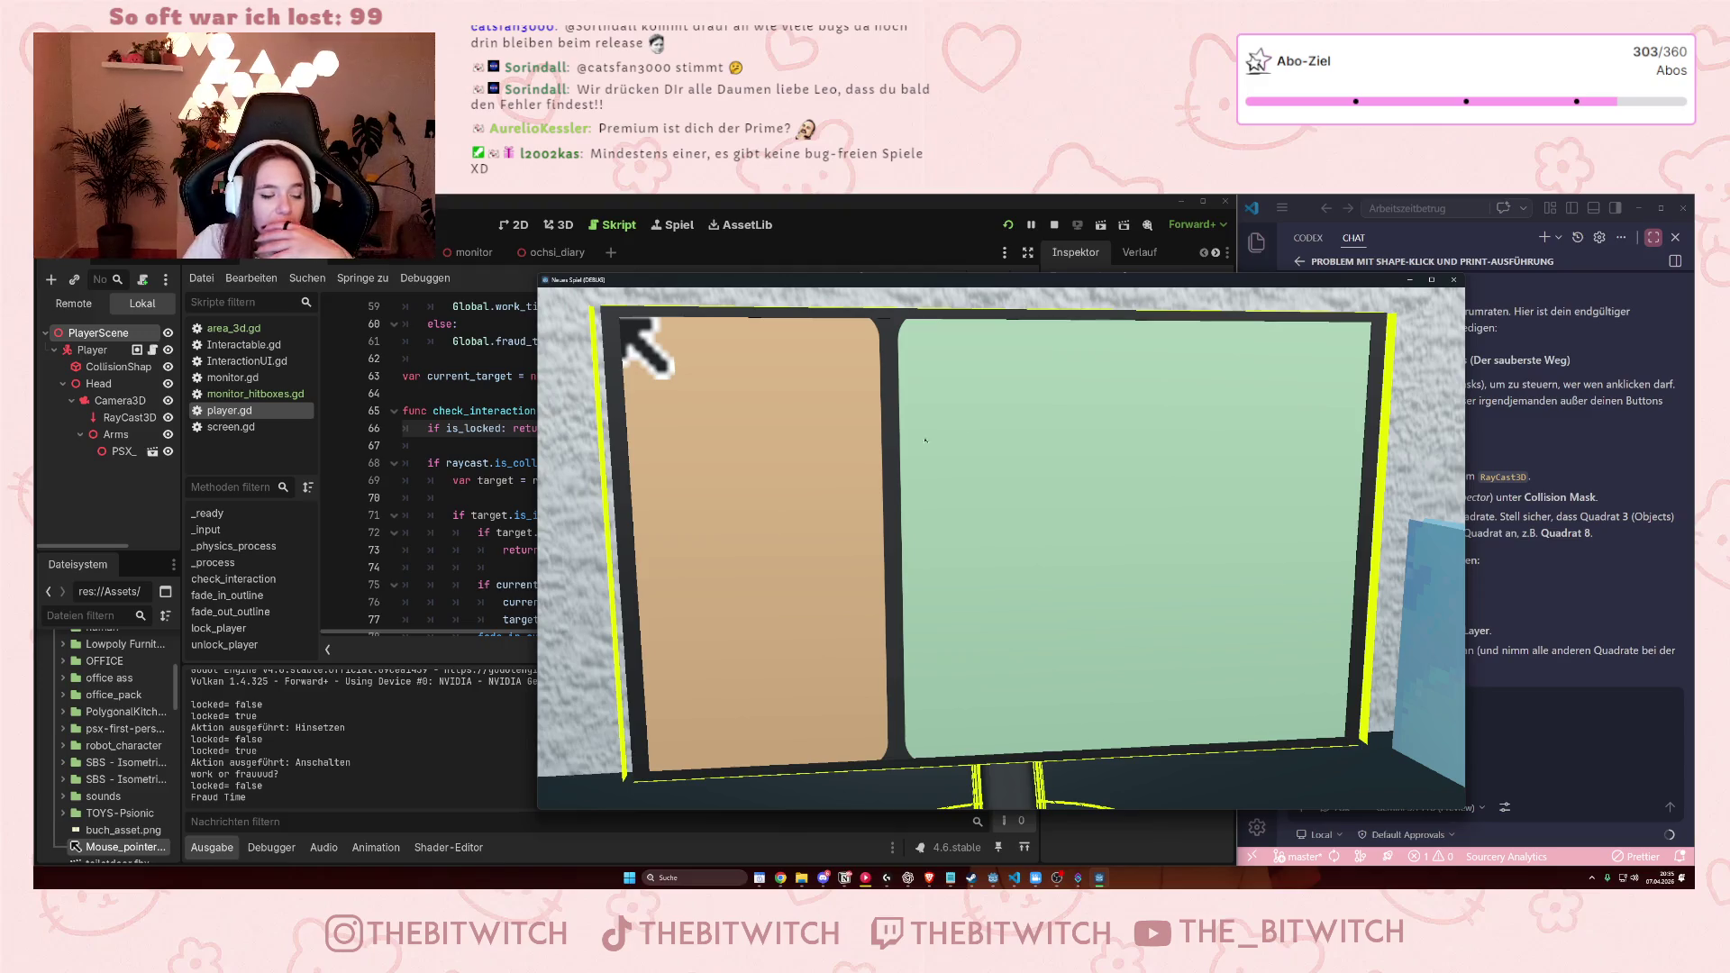
Click across the monitor's green panel to print Work Time.
left_click(964, 450)
left_click(940, 494)
left_click(992, 498)
left_click(1045, 502)
left_click(1108, 506)
left_click(1168, 510)
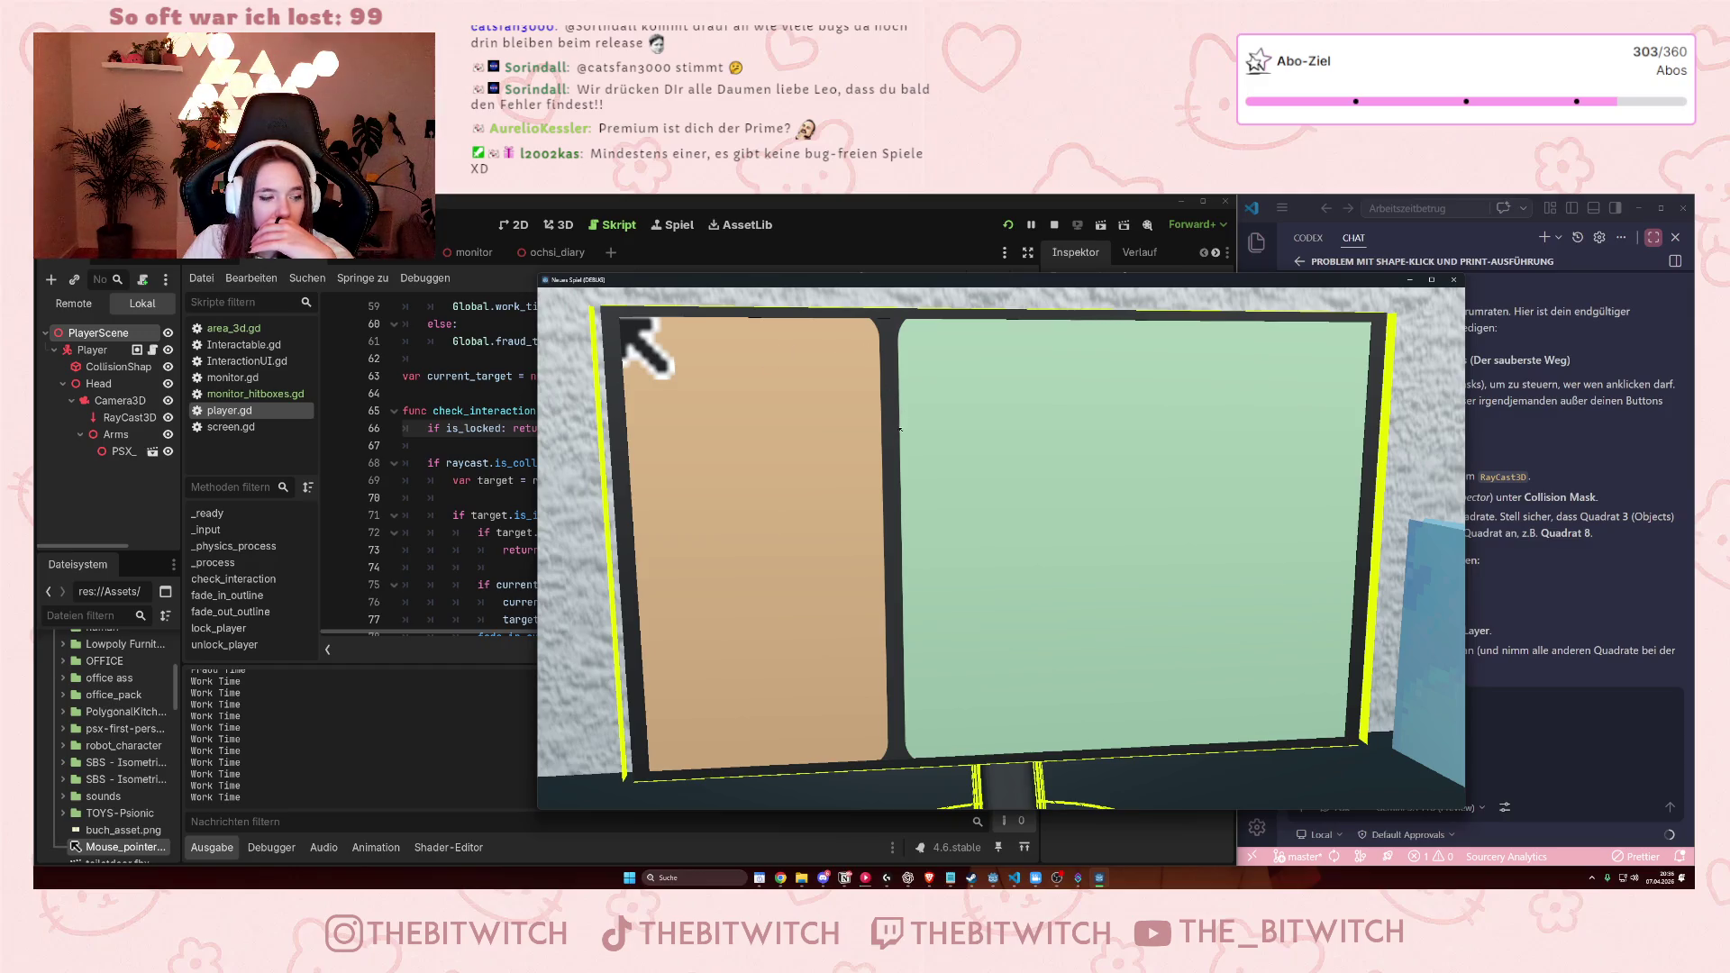
Click the tan panel several times to print Fraud Time, then close the running game.
left_click(874, 497)
left_click(871, 508)
left_click(865, 524)
left_click(860, 538)
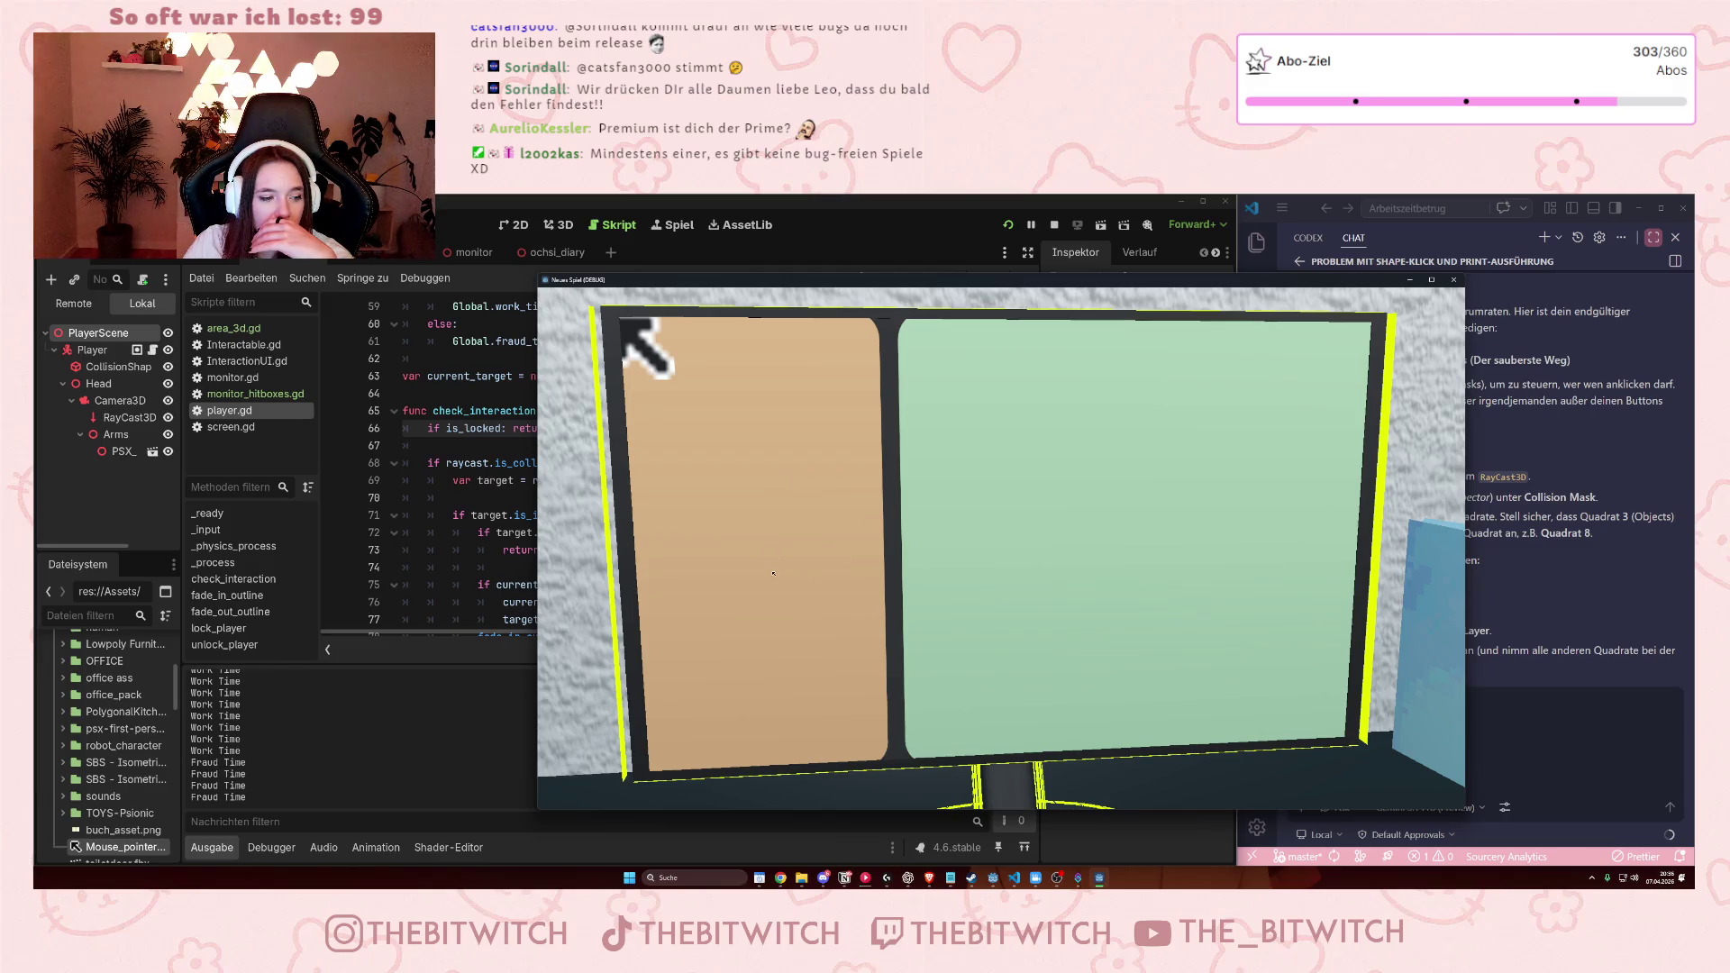
left_click(863, 525)
left_click(880, 537)
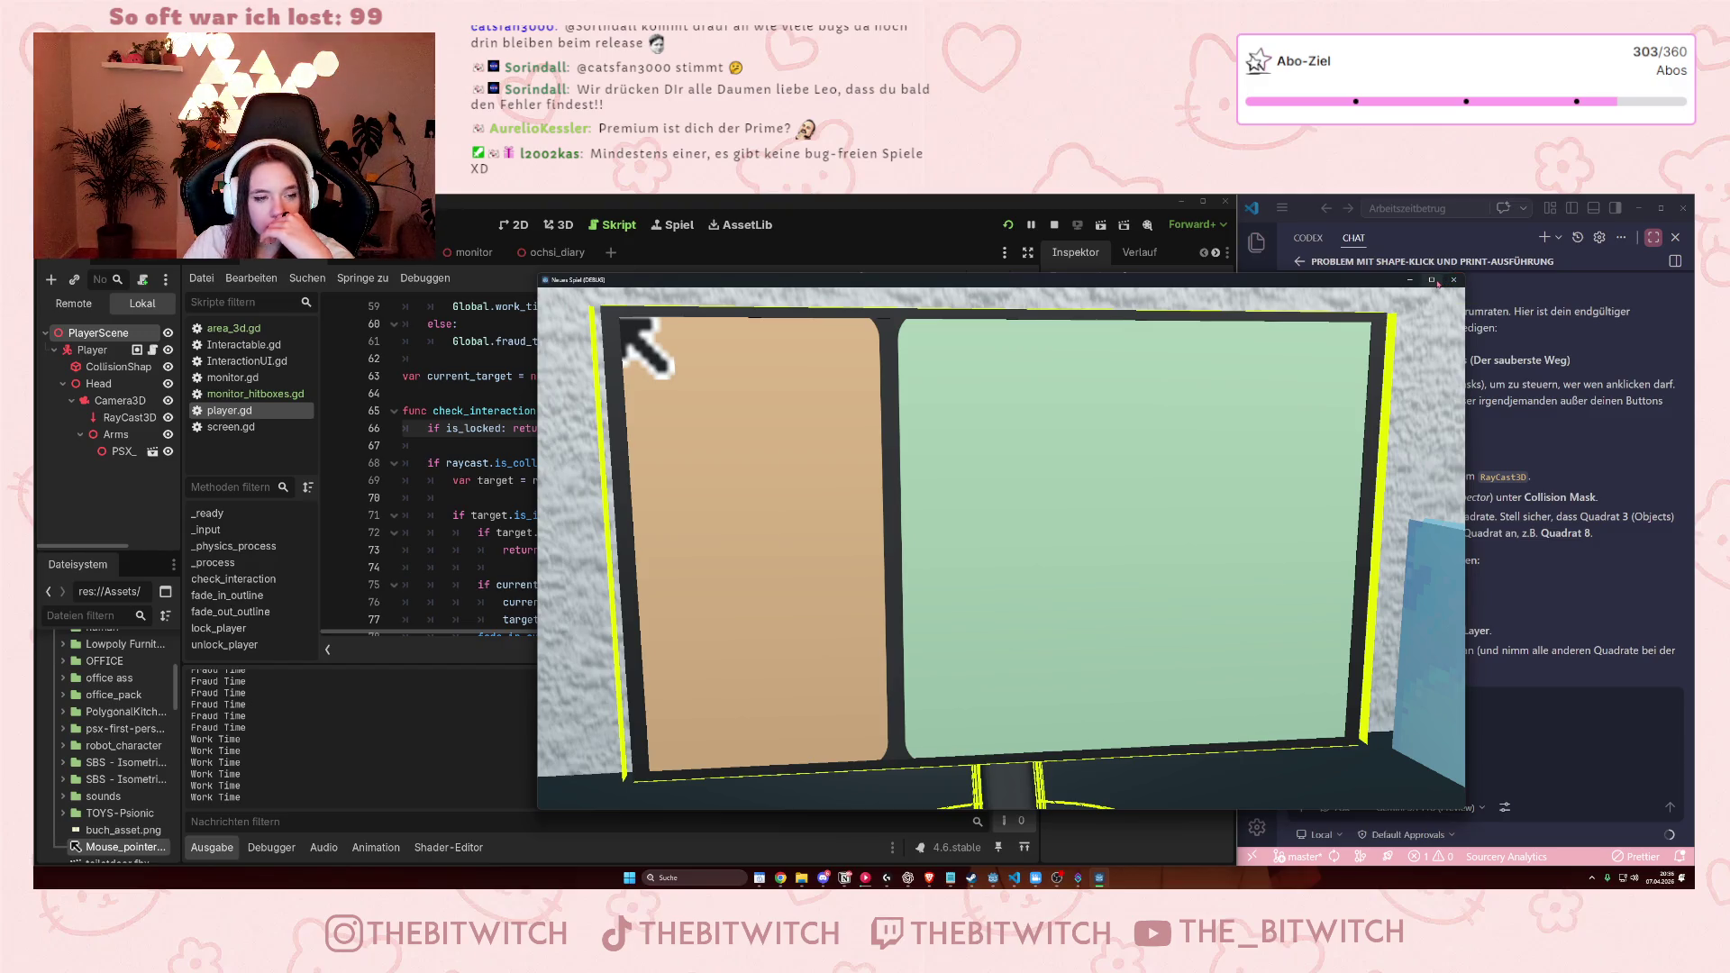
mouse_move(1438, 284)
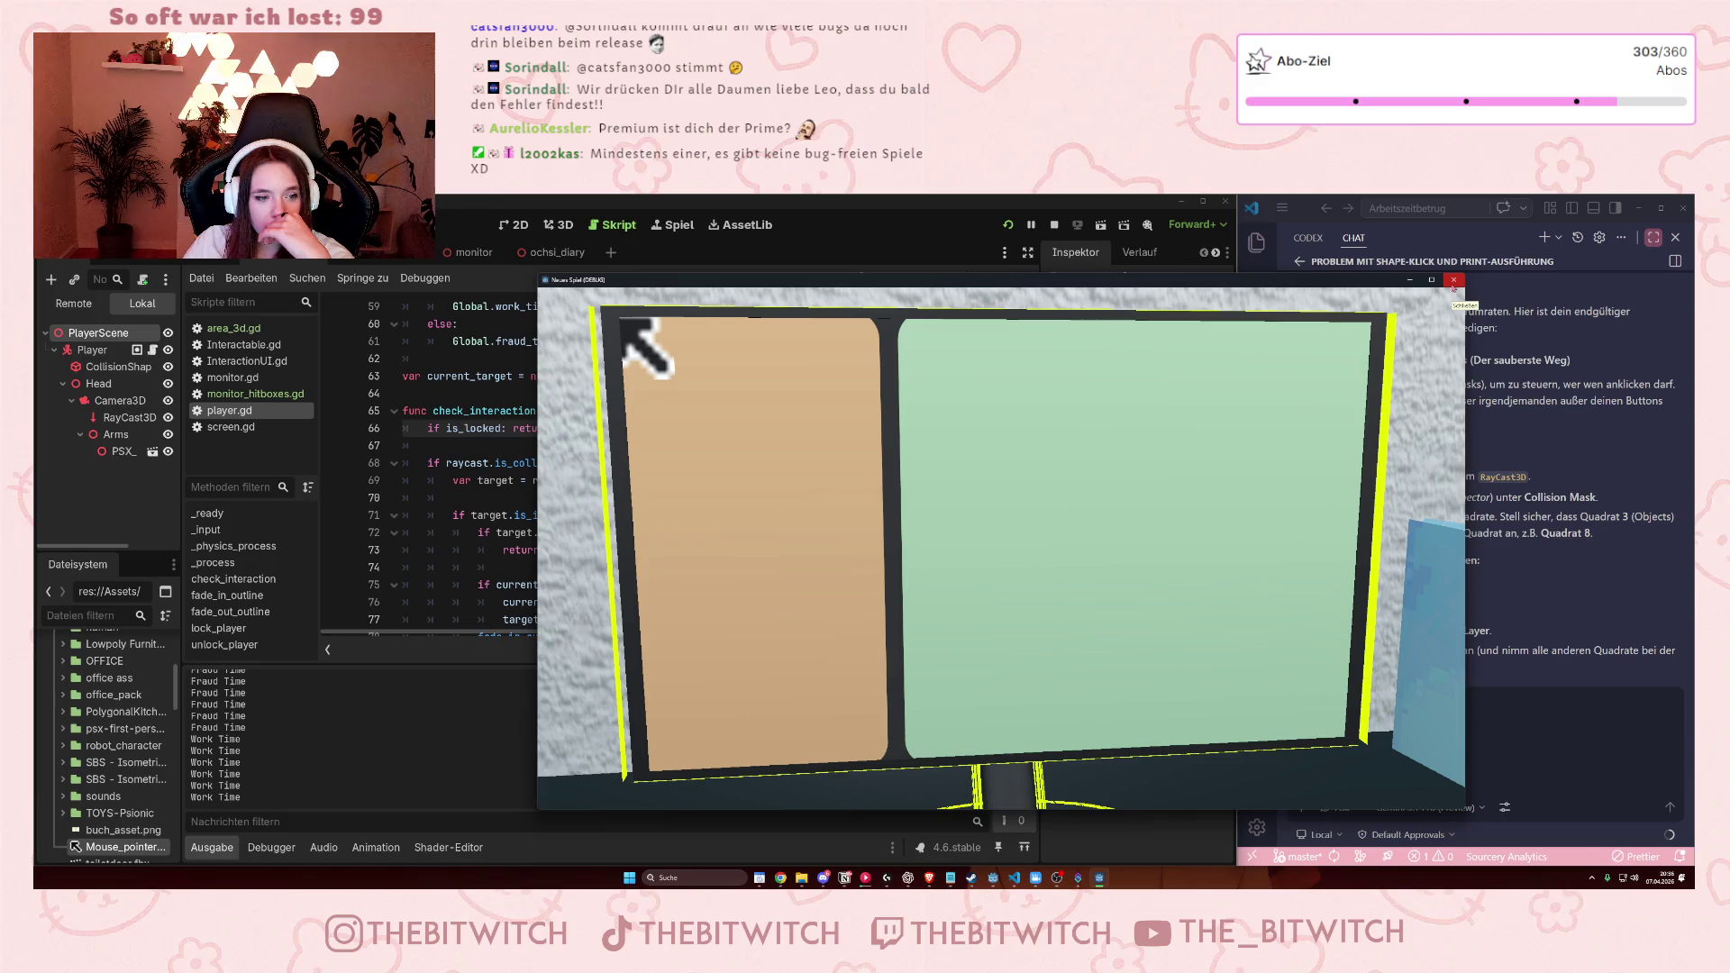
left_click(1453, 283)
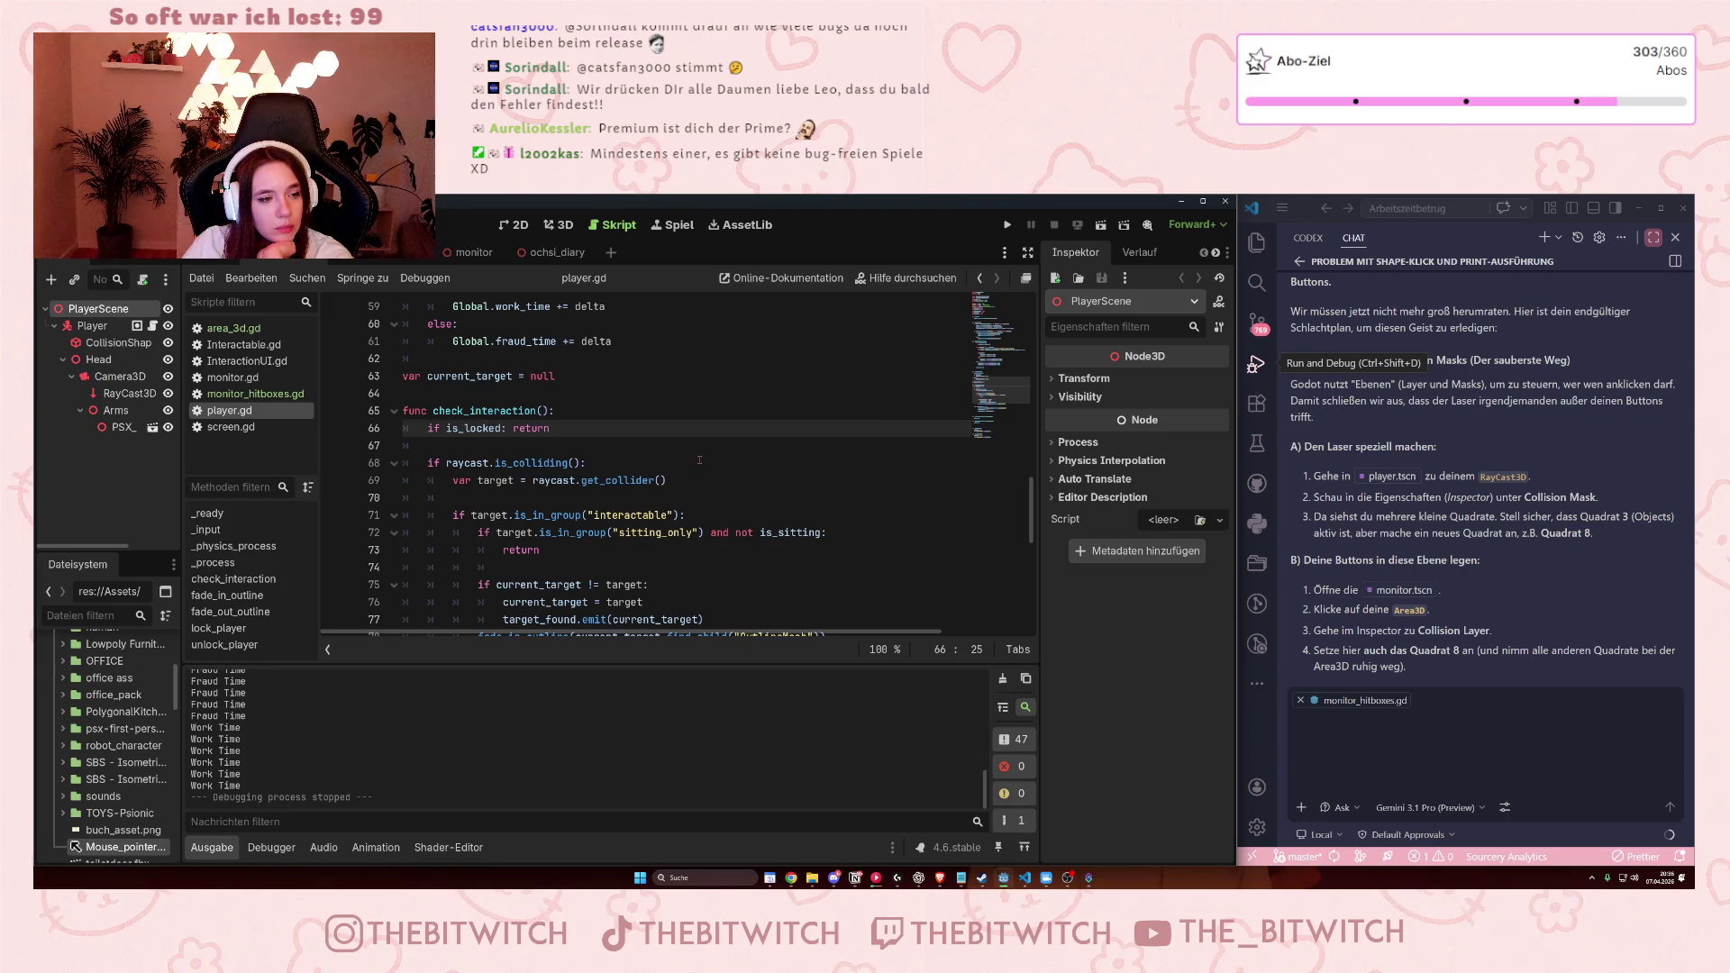
Switch to the monitor scene and open the monitor_hitboxes.gd script.
scroll(636, 454, "down", 1)
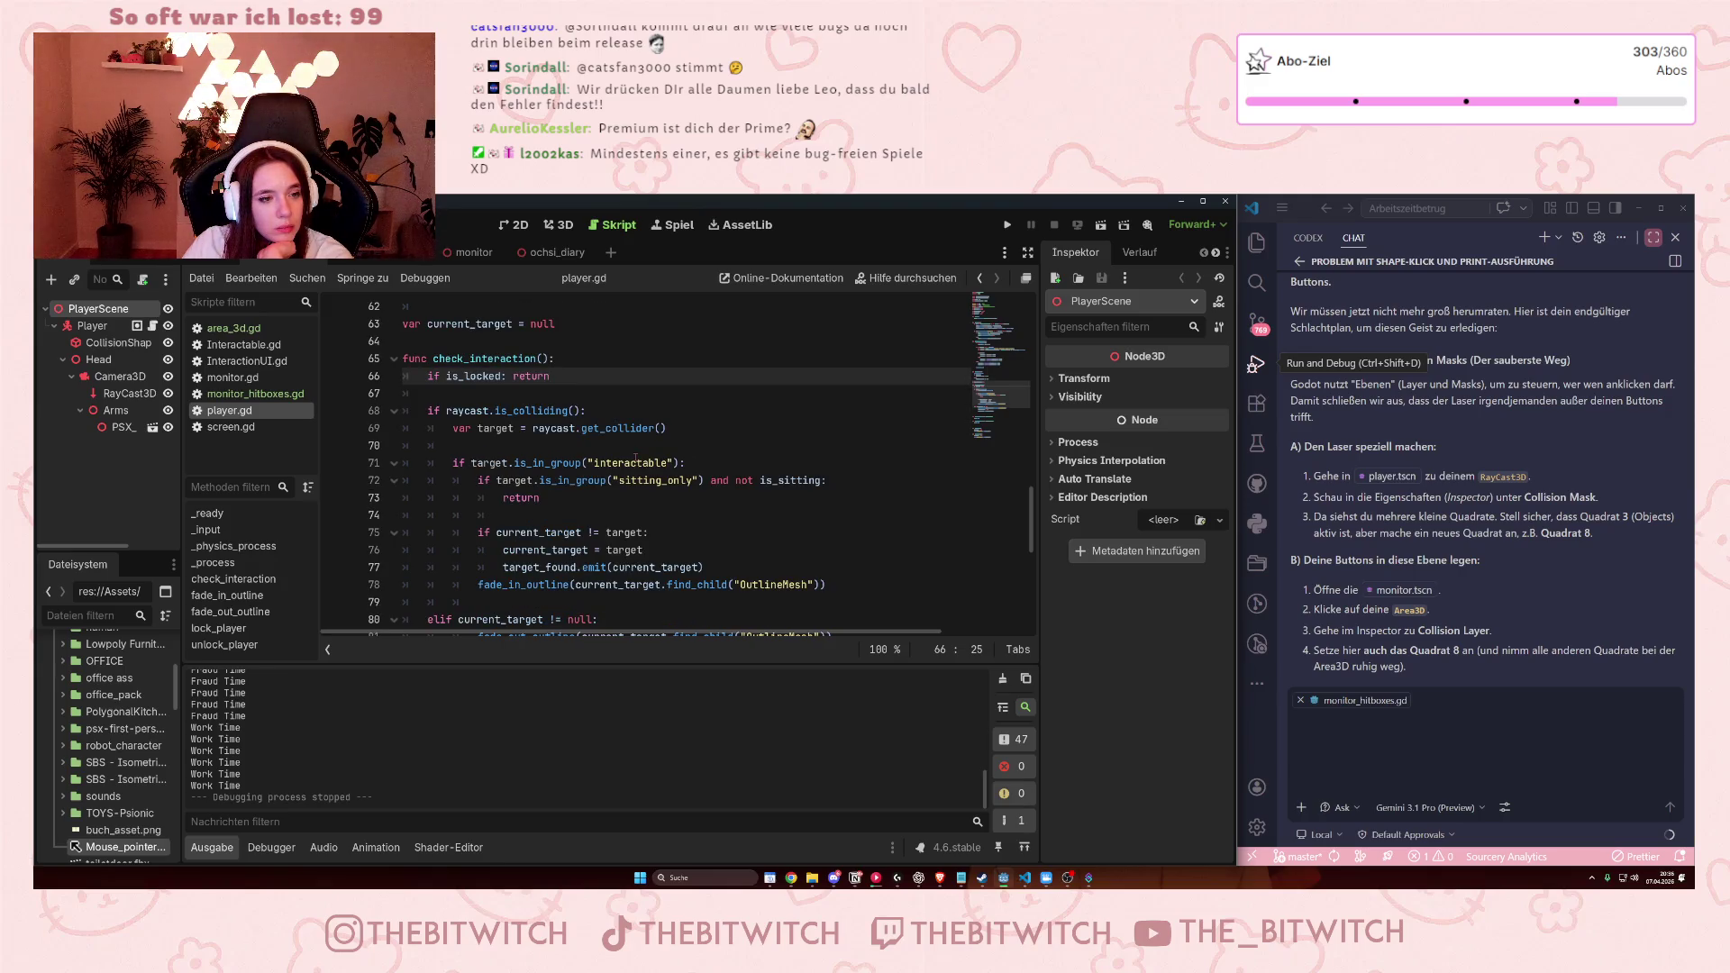
scroll(636, 458, "up", 3)
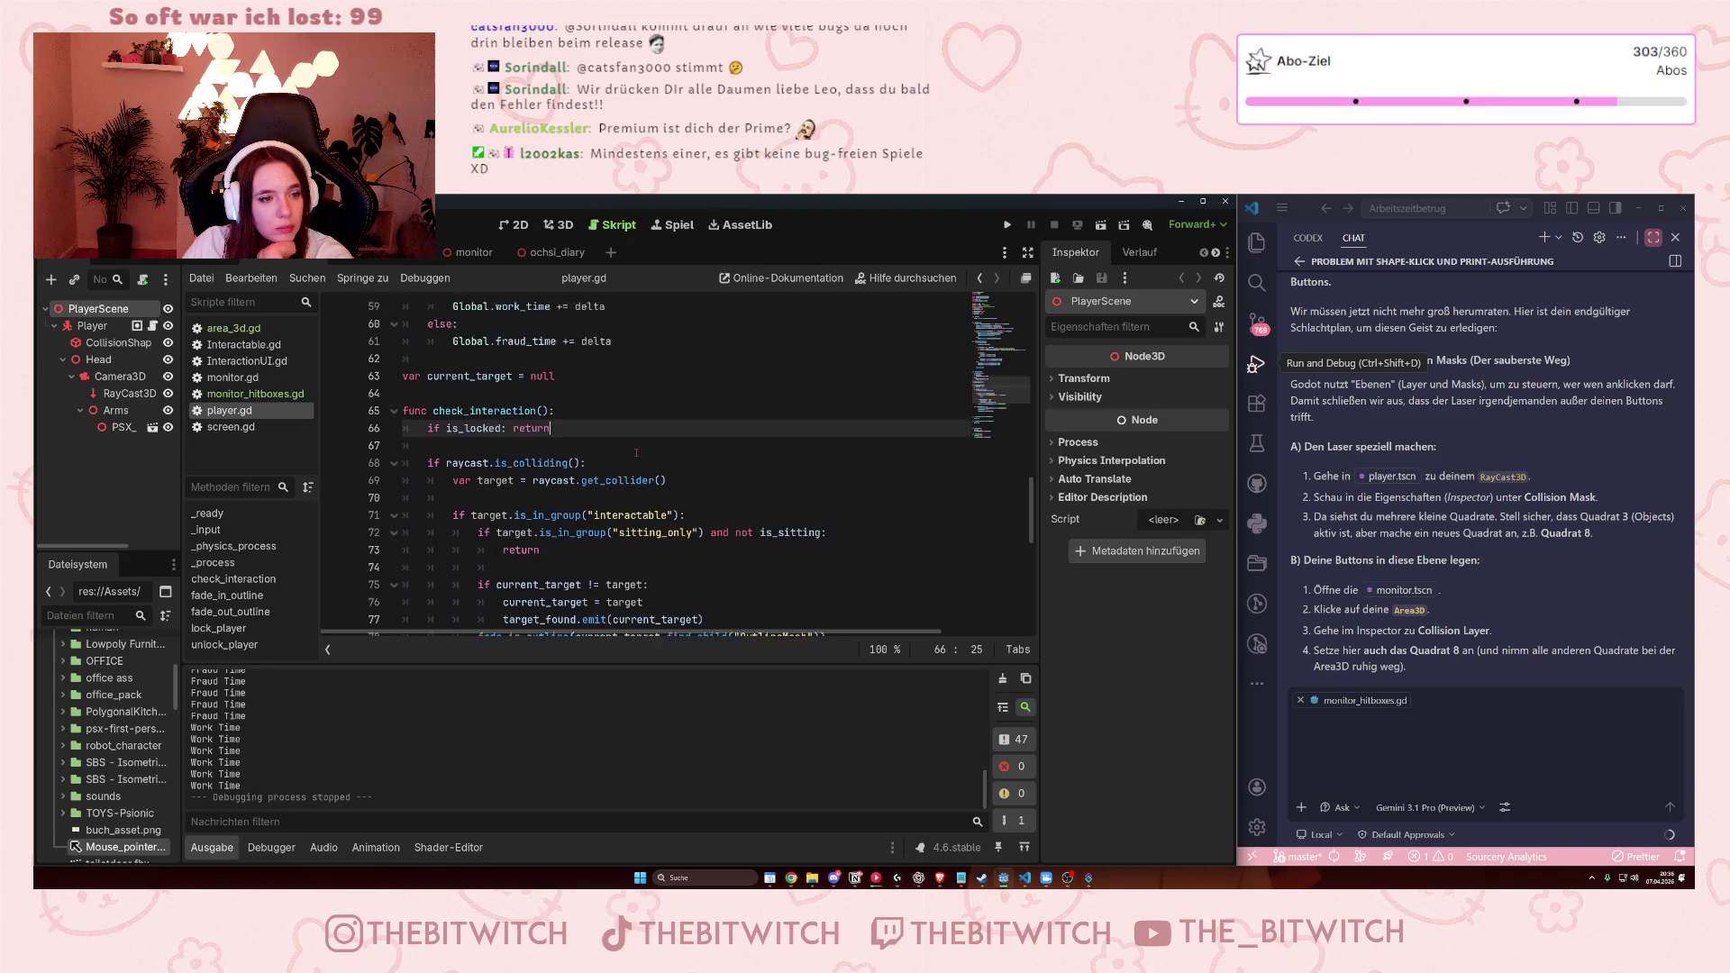
left_click(474, 265)
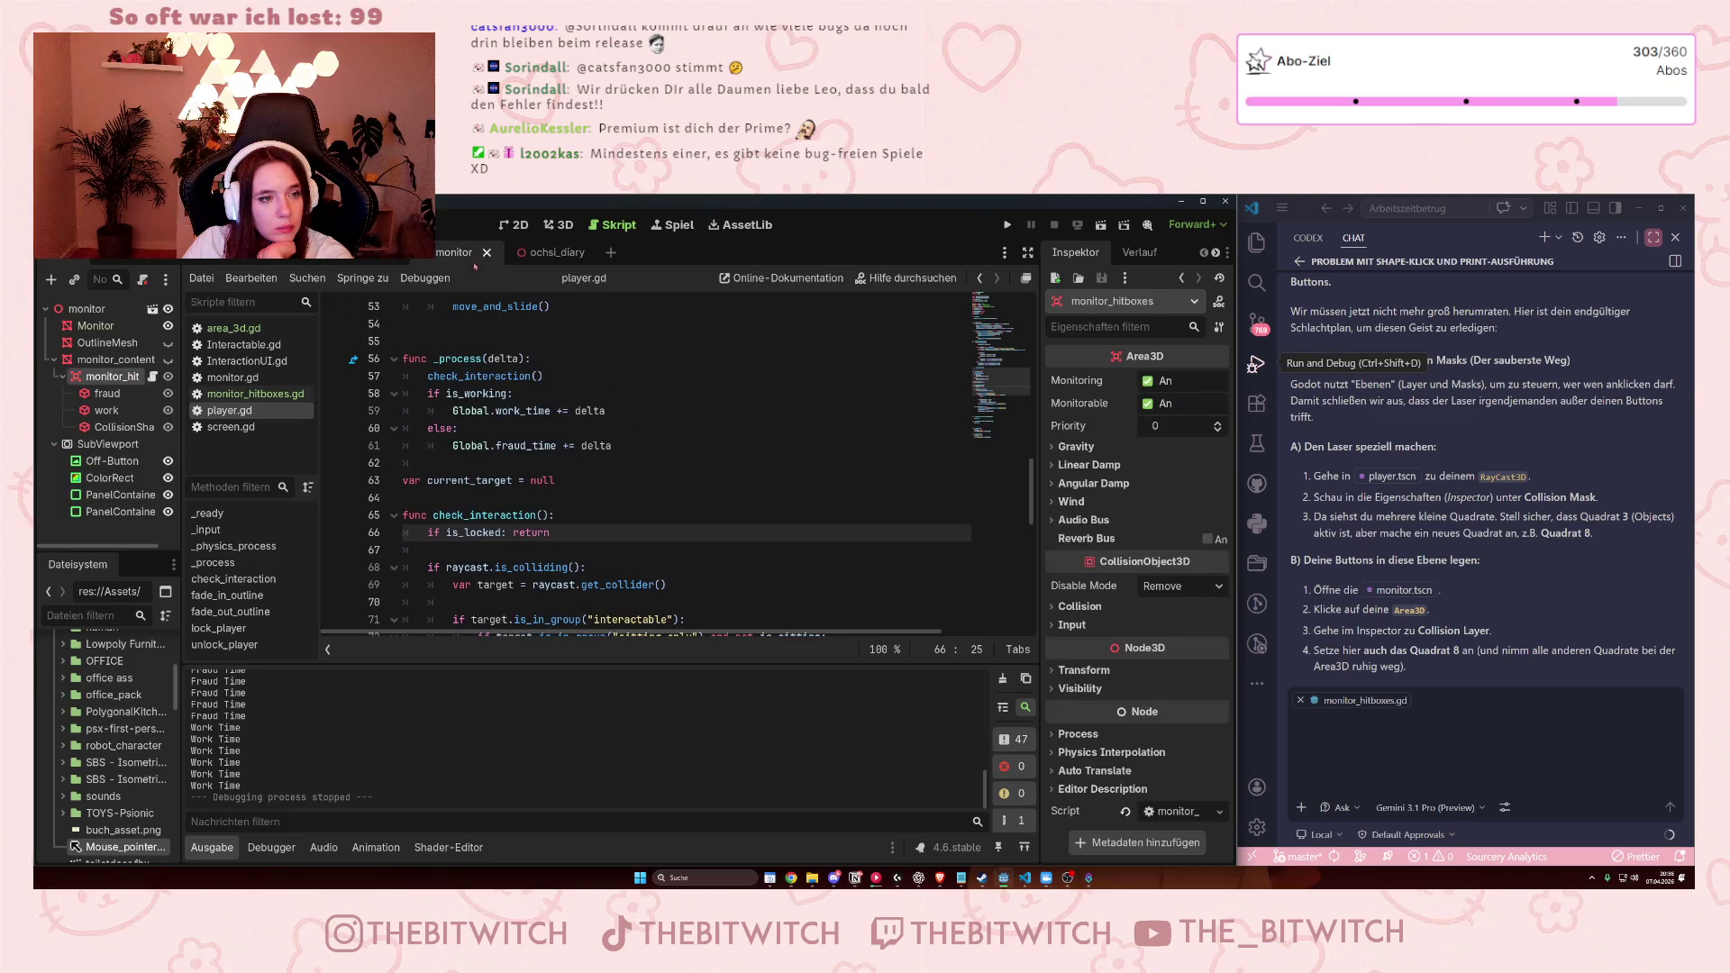
left_click(237, 399)
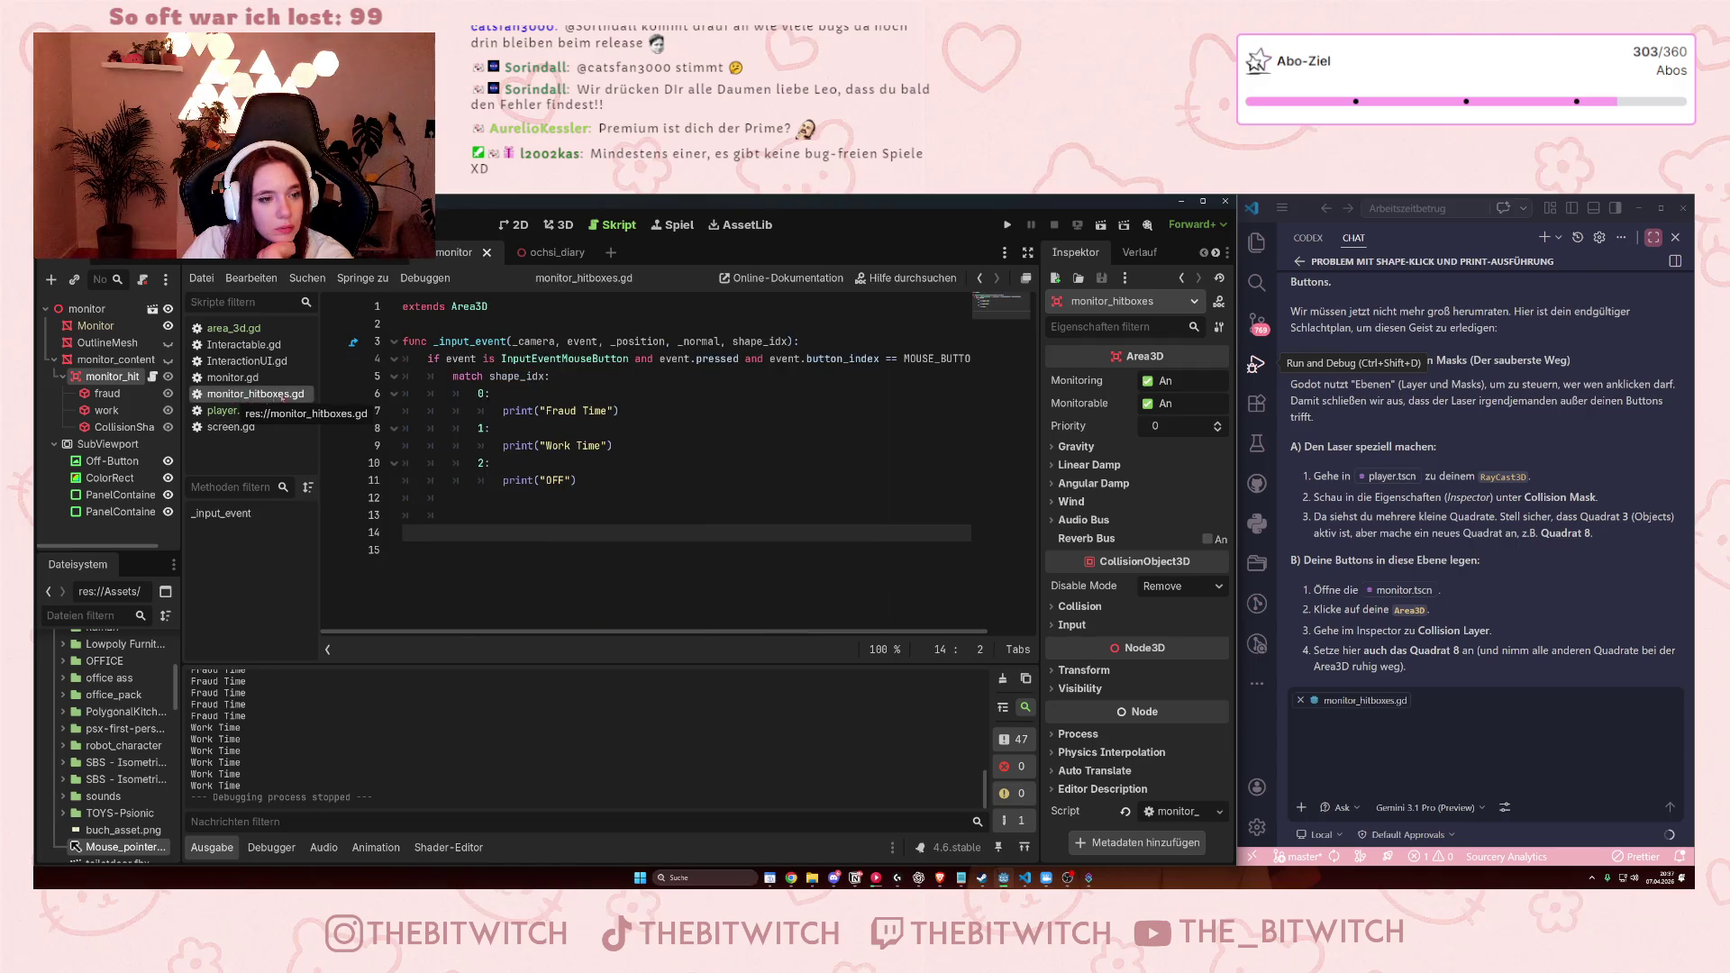
Review the mouse-button condition, the match shape_idx line and the print("OFF") line in _input_event.
left_click_drag(429, 359, 880, 358)
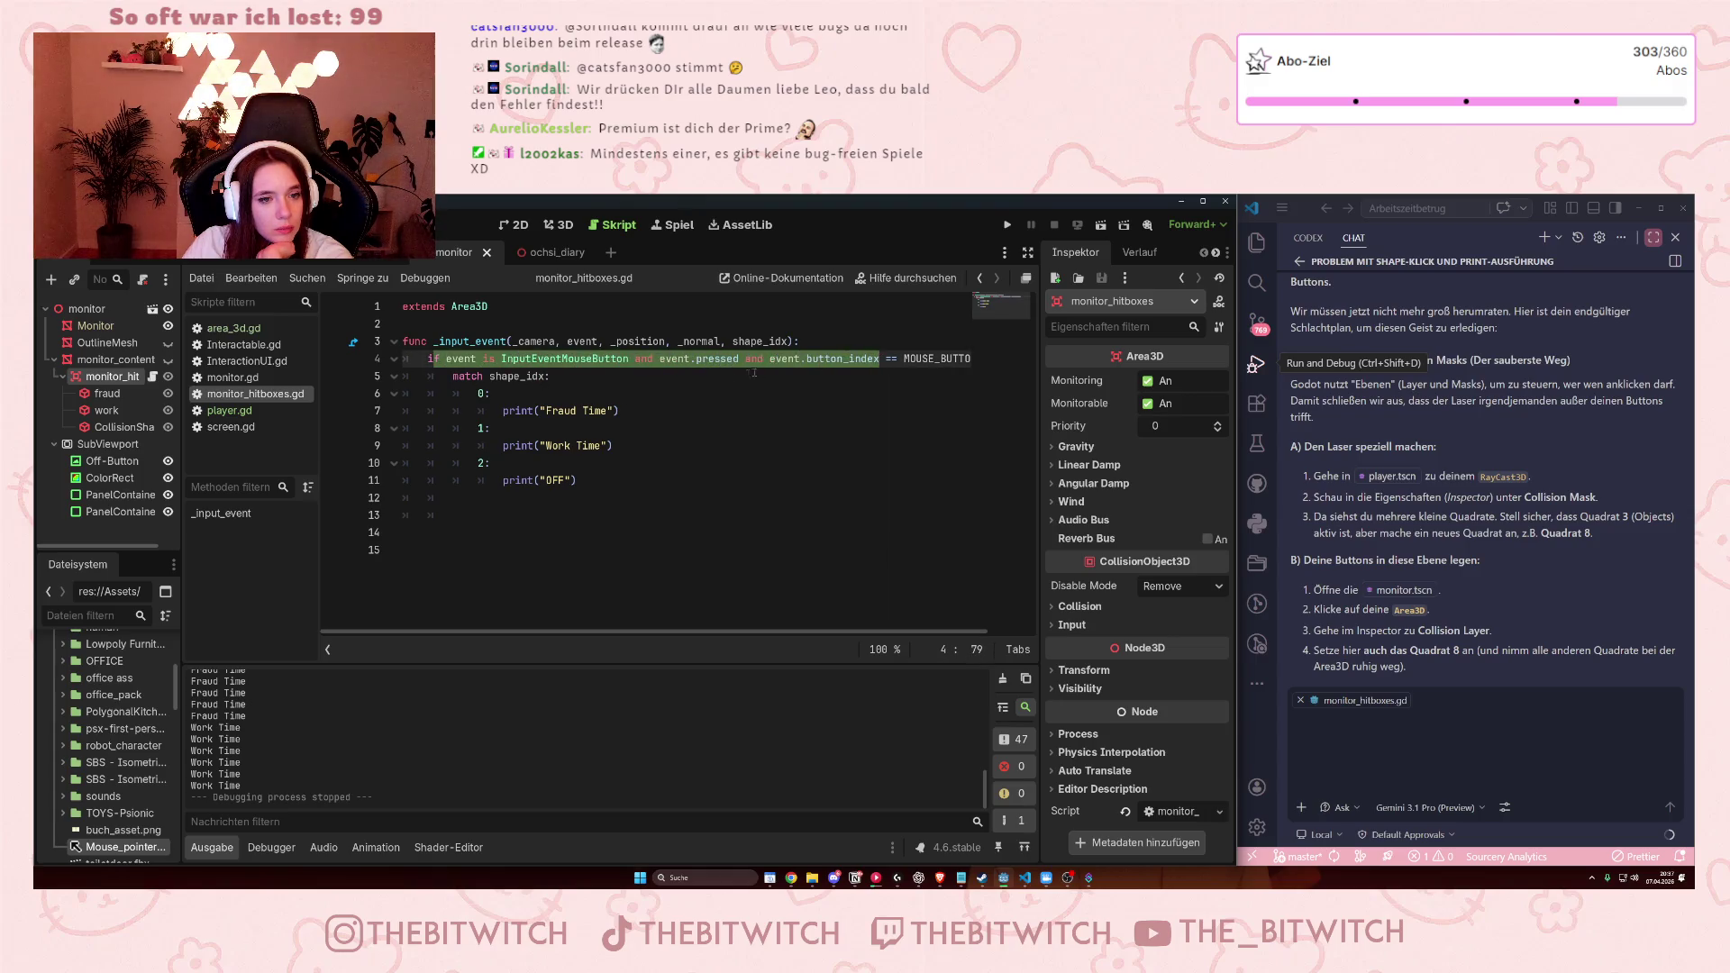
left_click(695, 376)
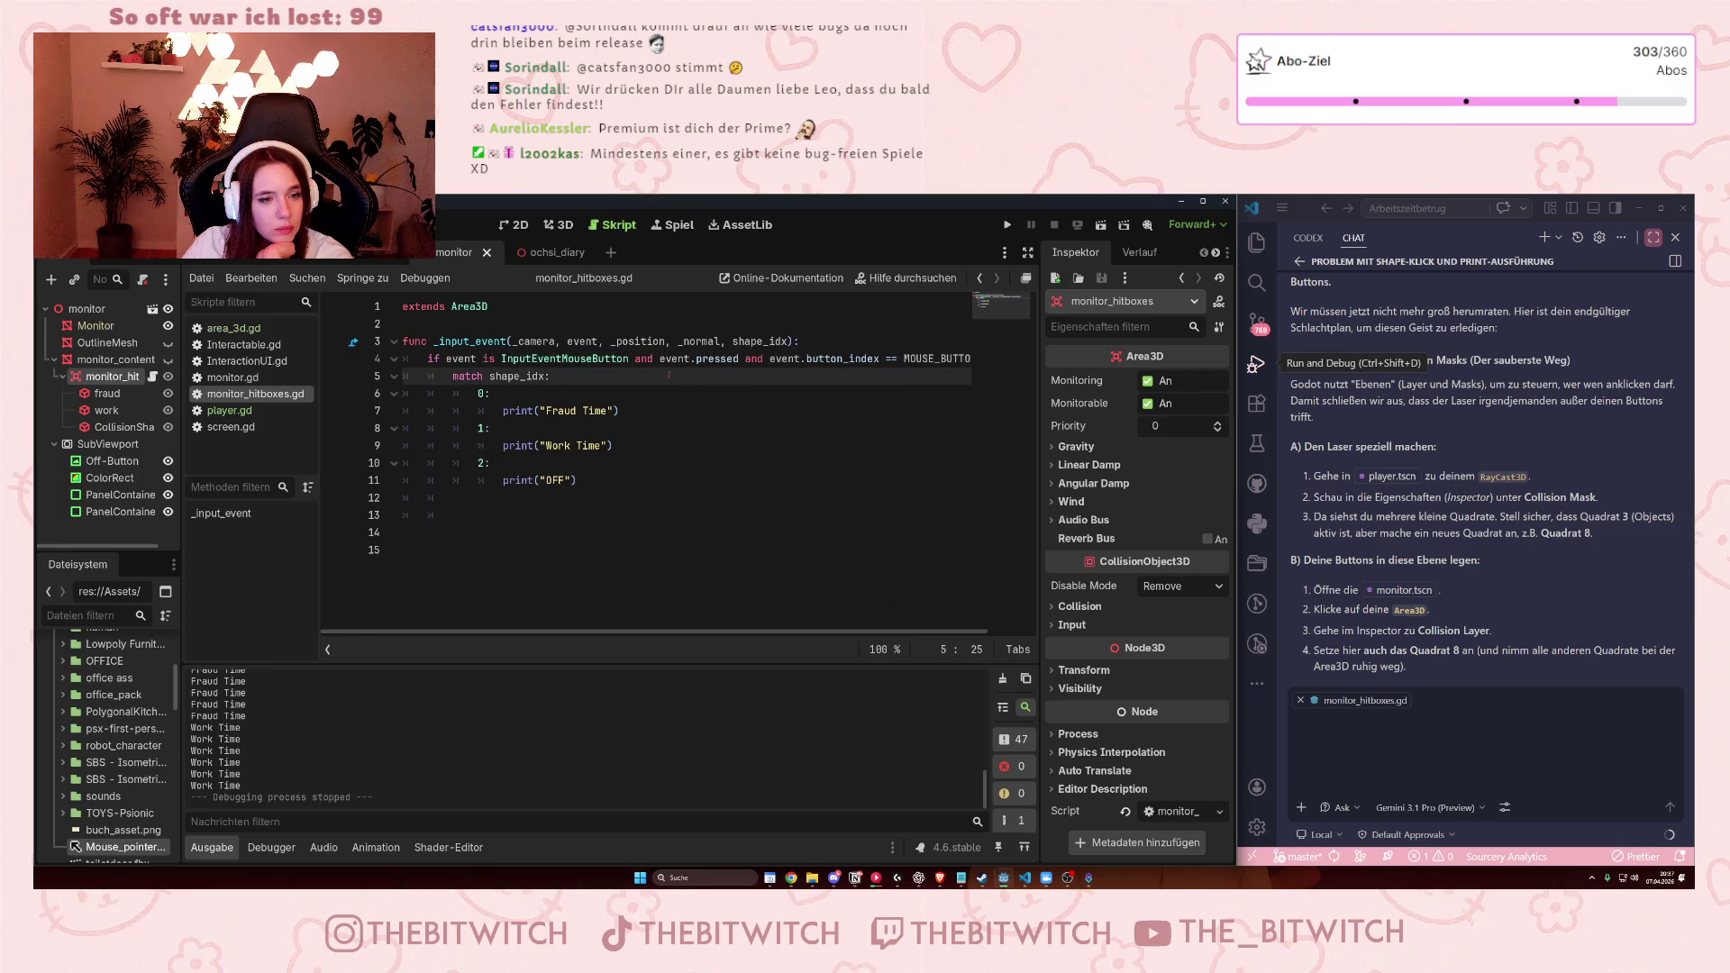
key("Down")
key("Down")
key("Down")
left_click(631, 487)
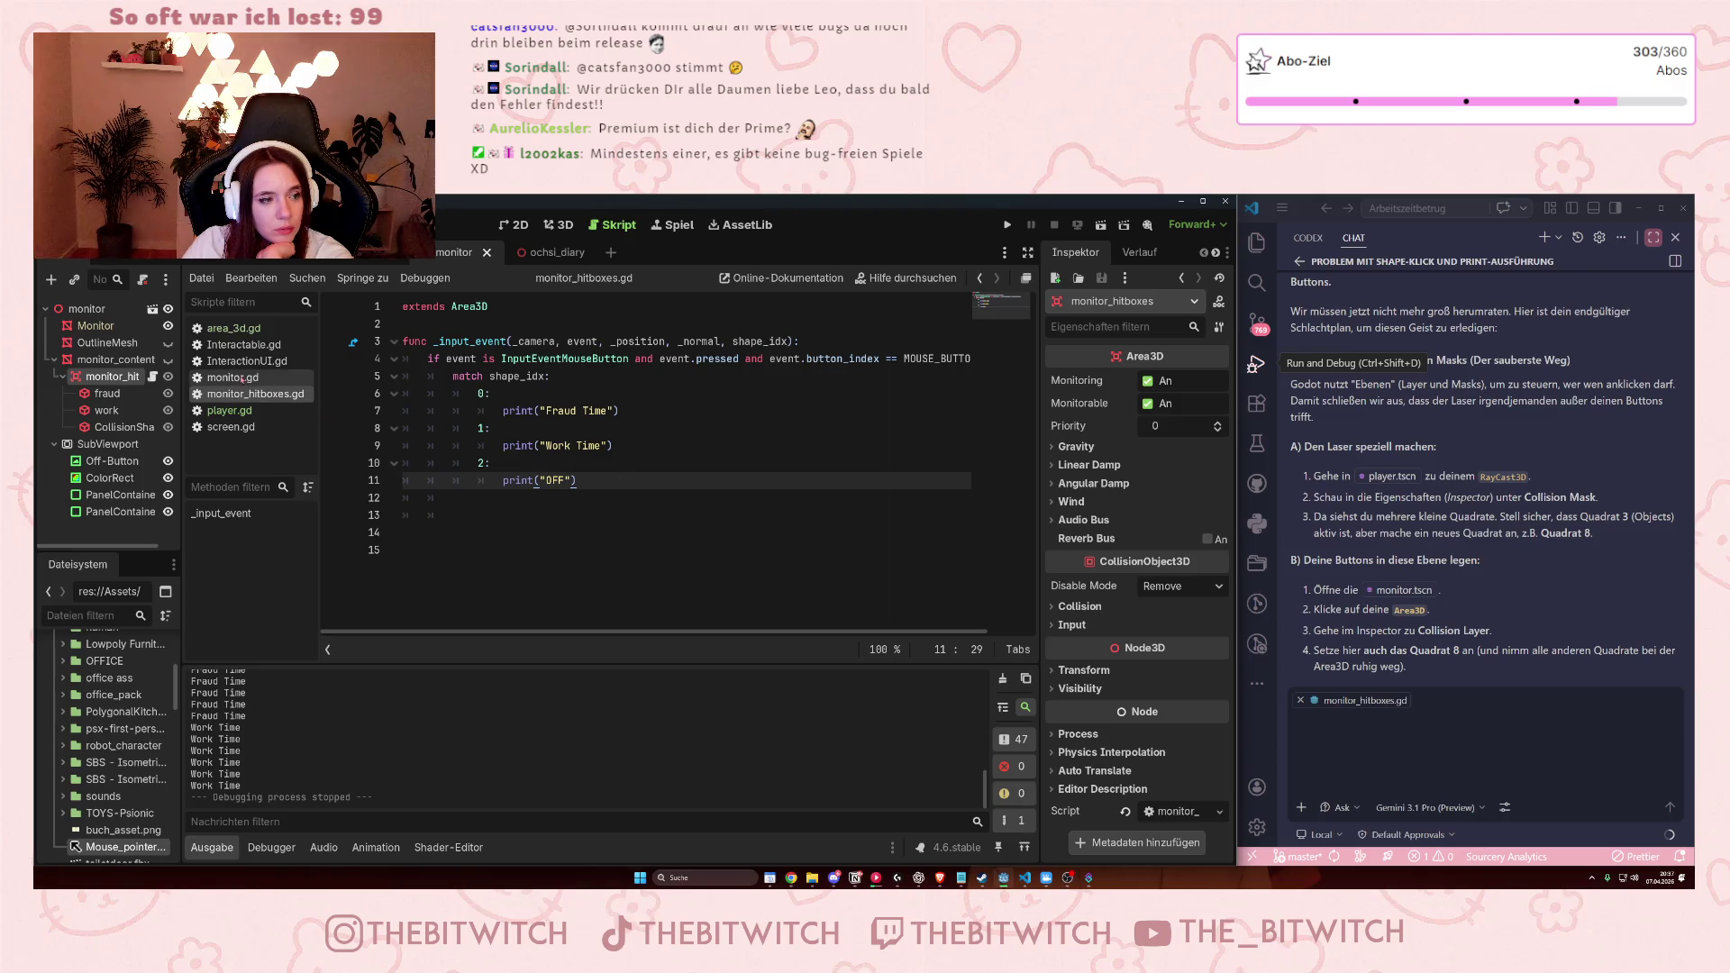
left_click(1260, 685)
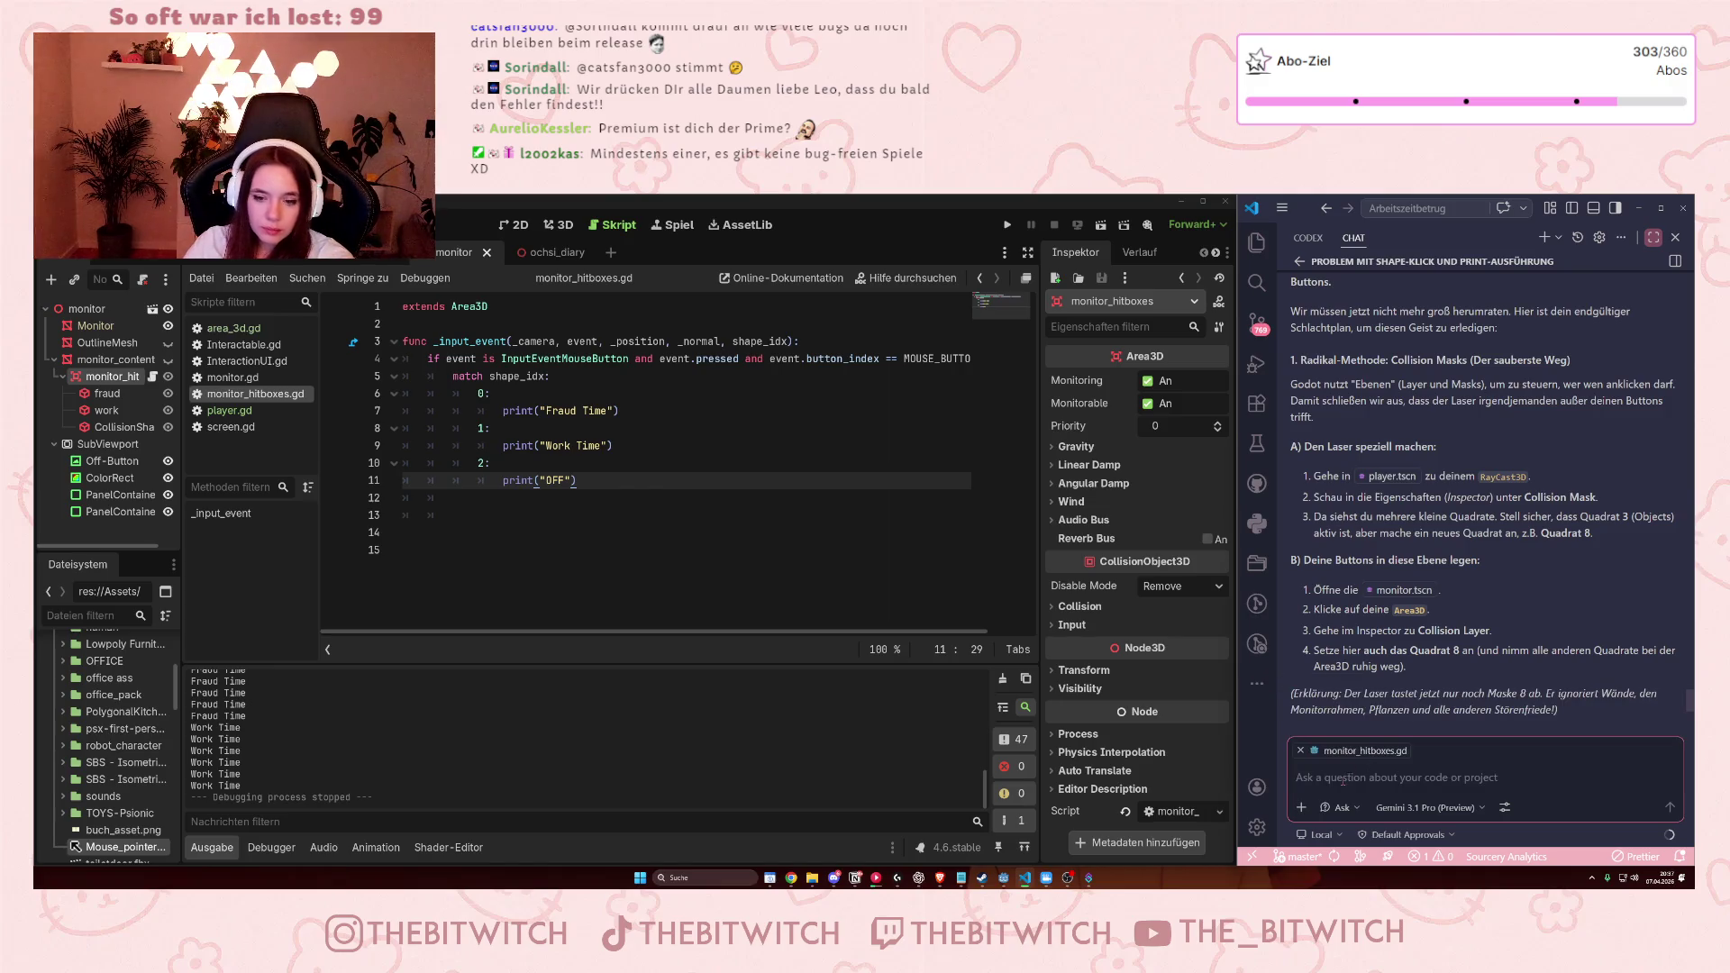
left_click(790, 549)
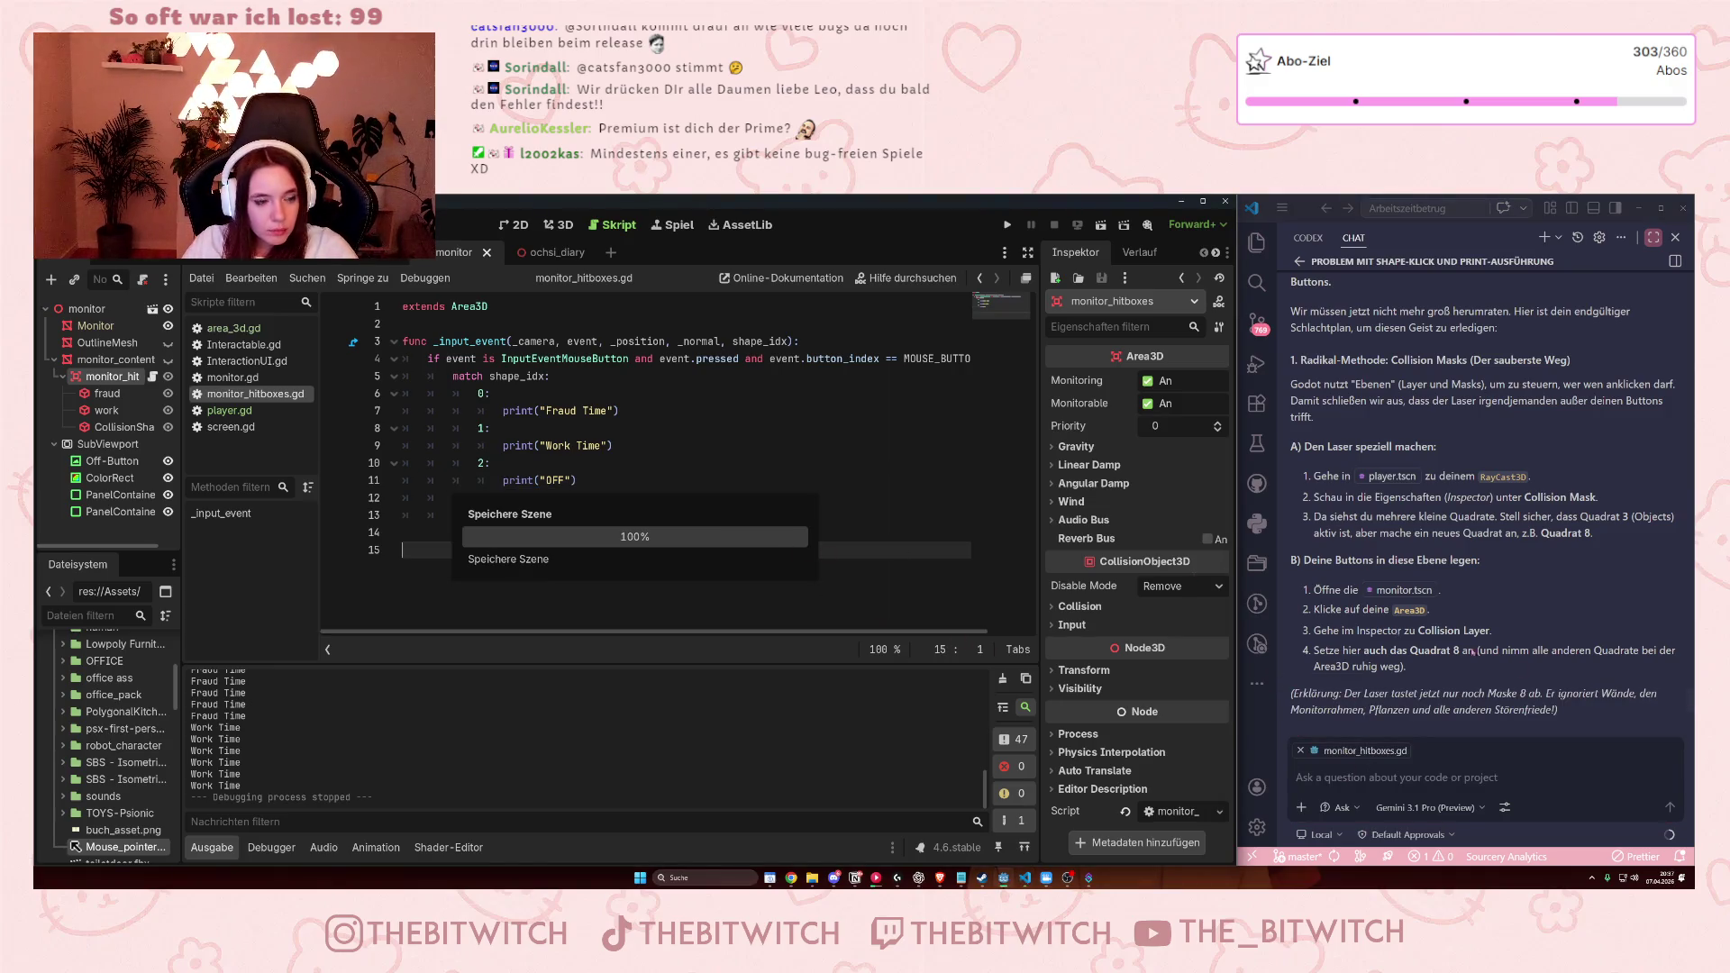
Send the chat assistant 'es funktioniert immer noch nicht' and read through its reply.
left_click(1509, 779)
type("es")
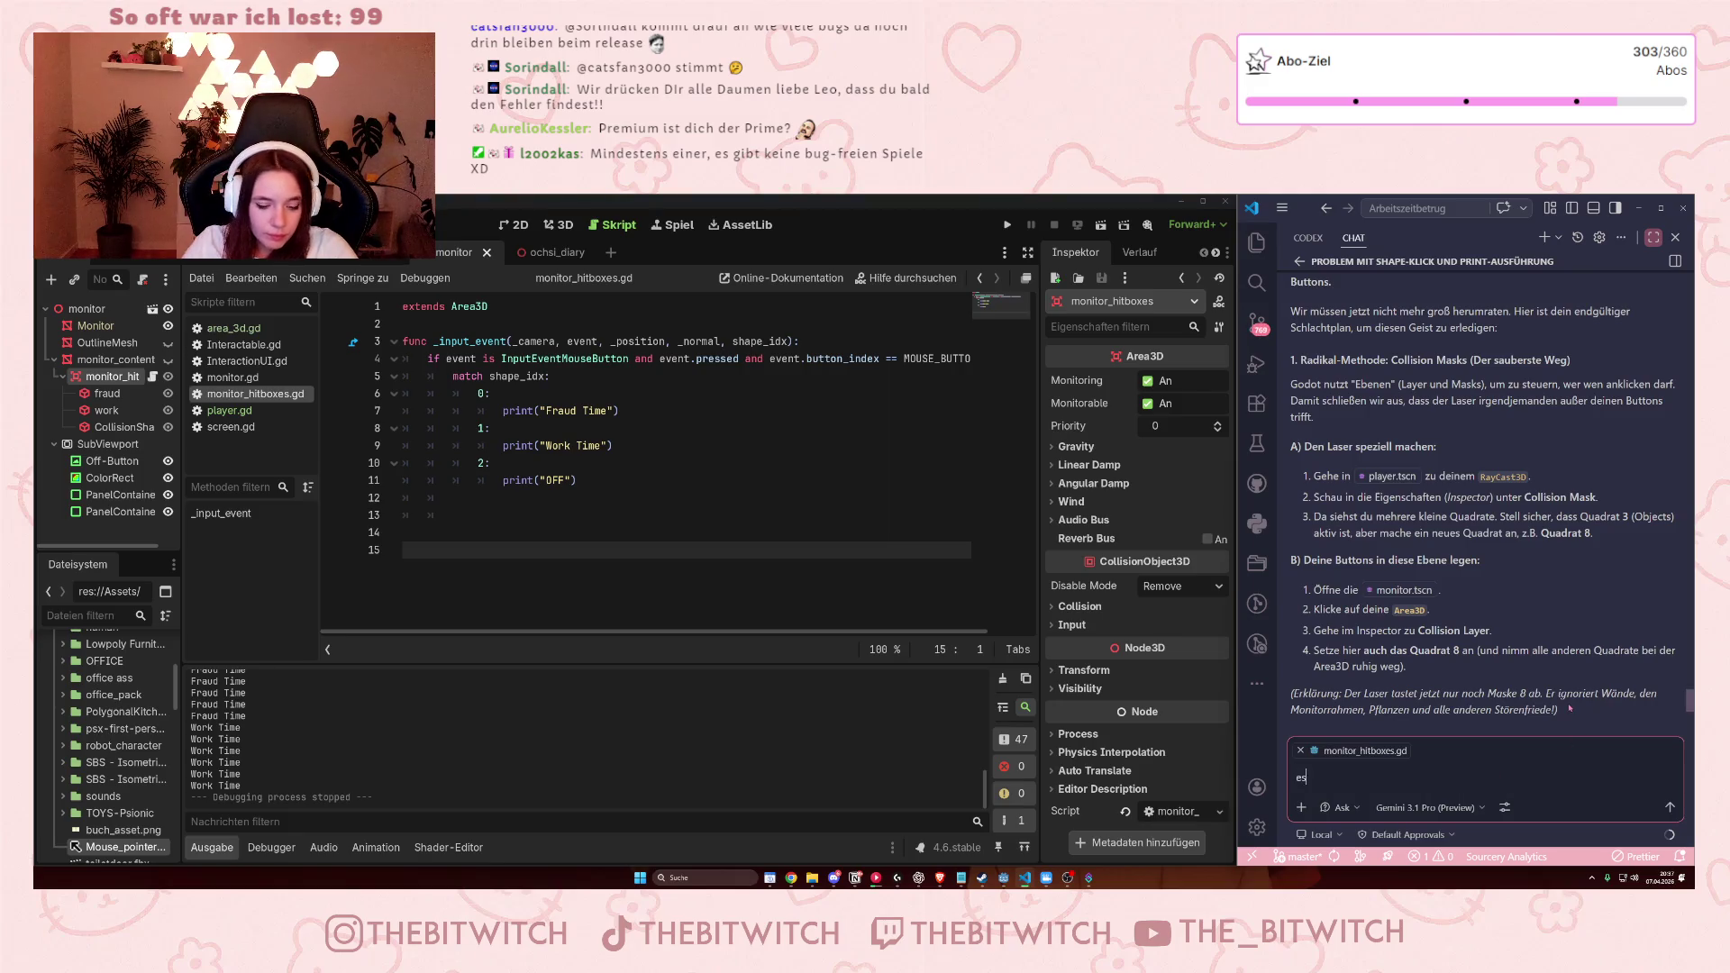
type(" funktionie")
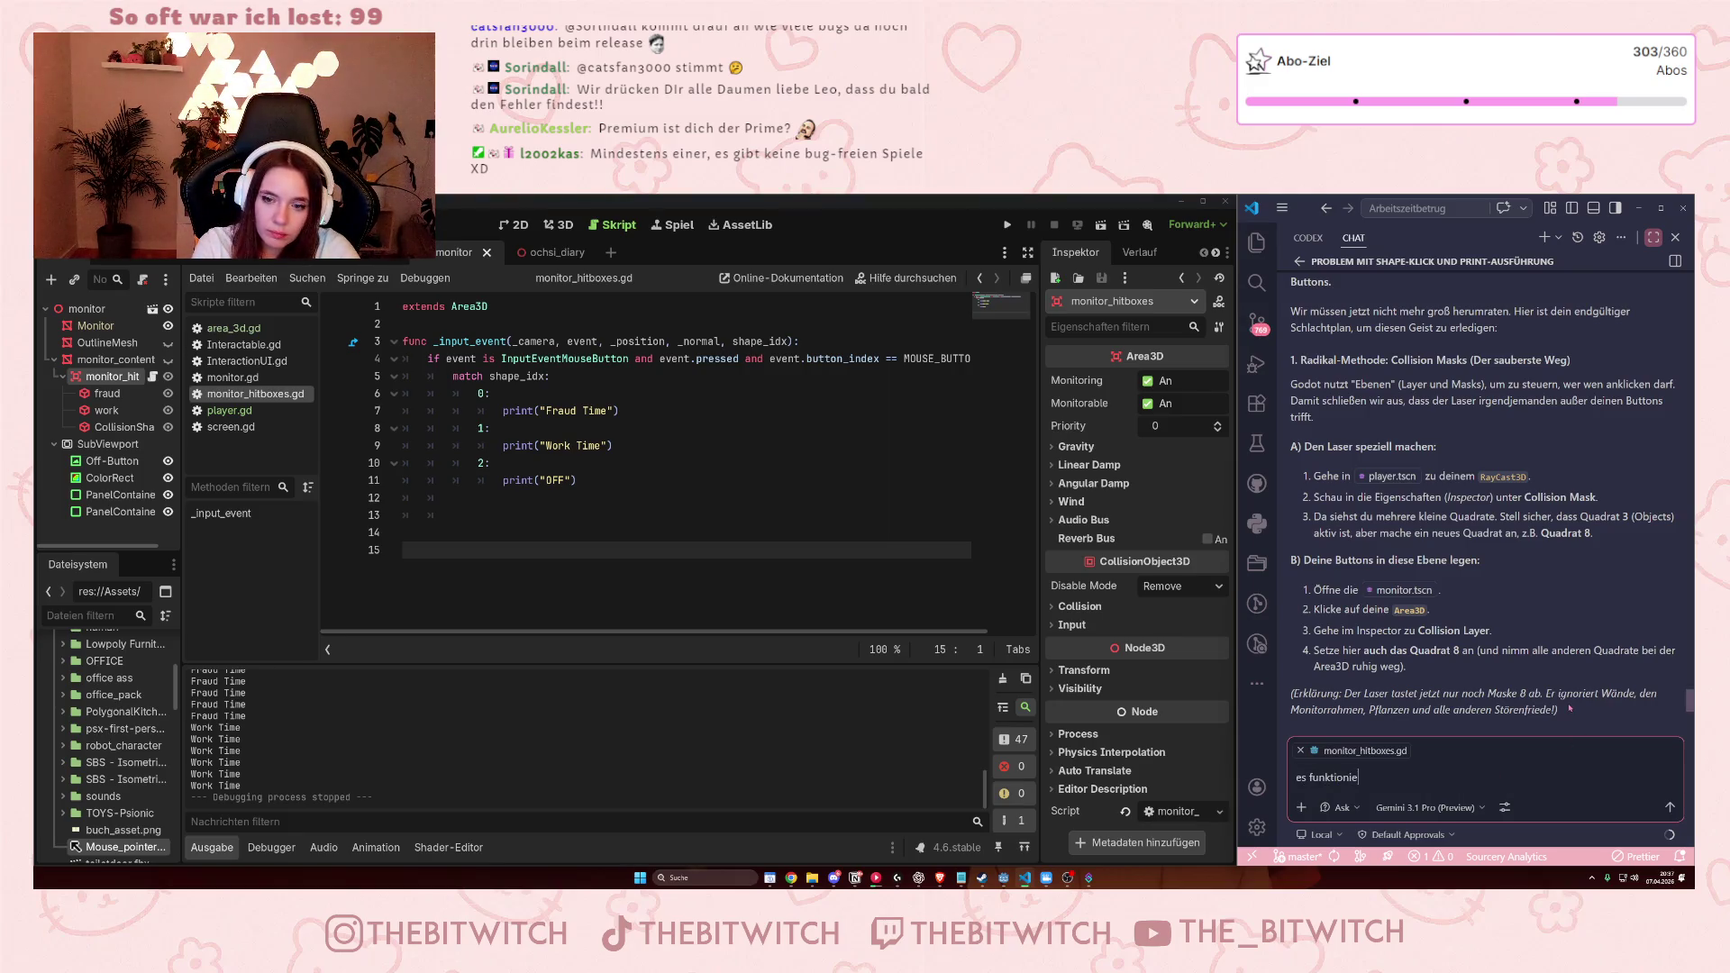
type("rt immer n")
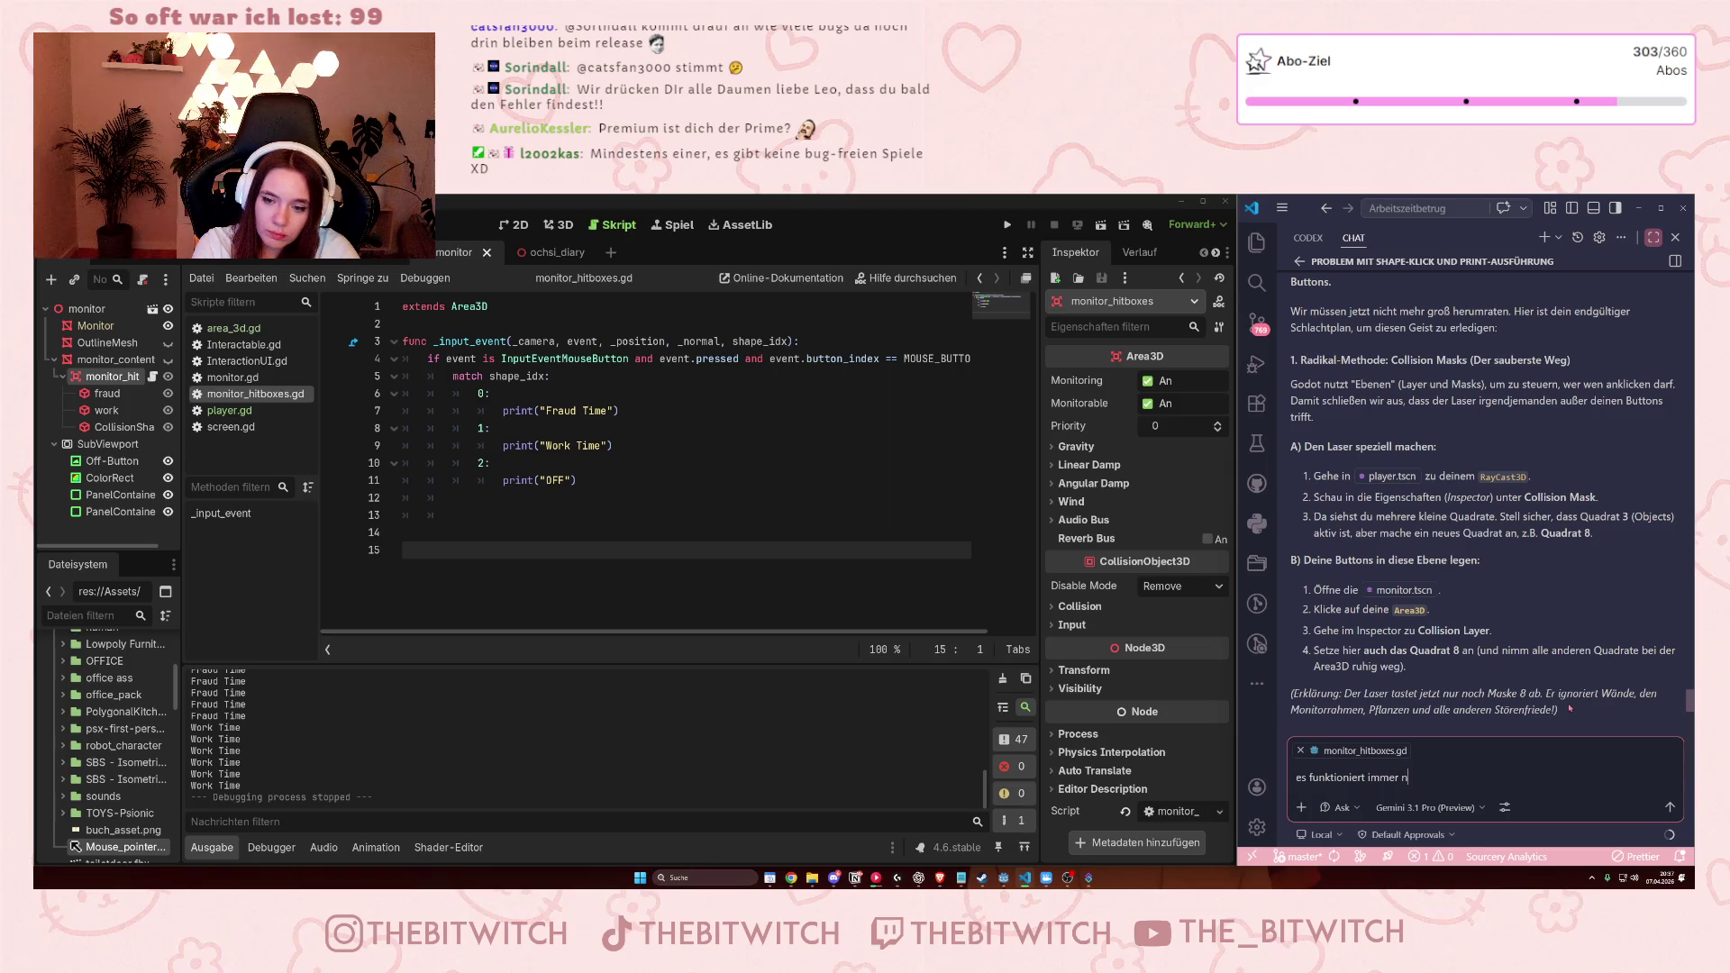
type("och nicht")
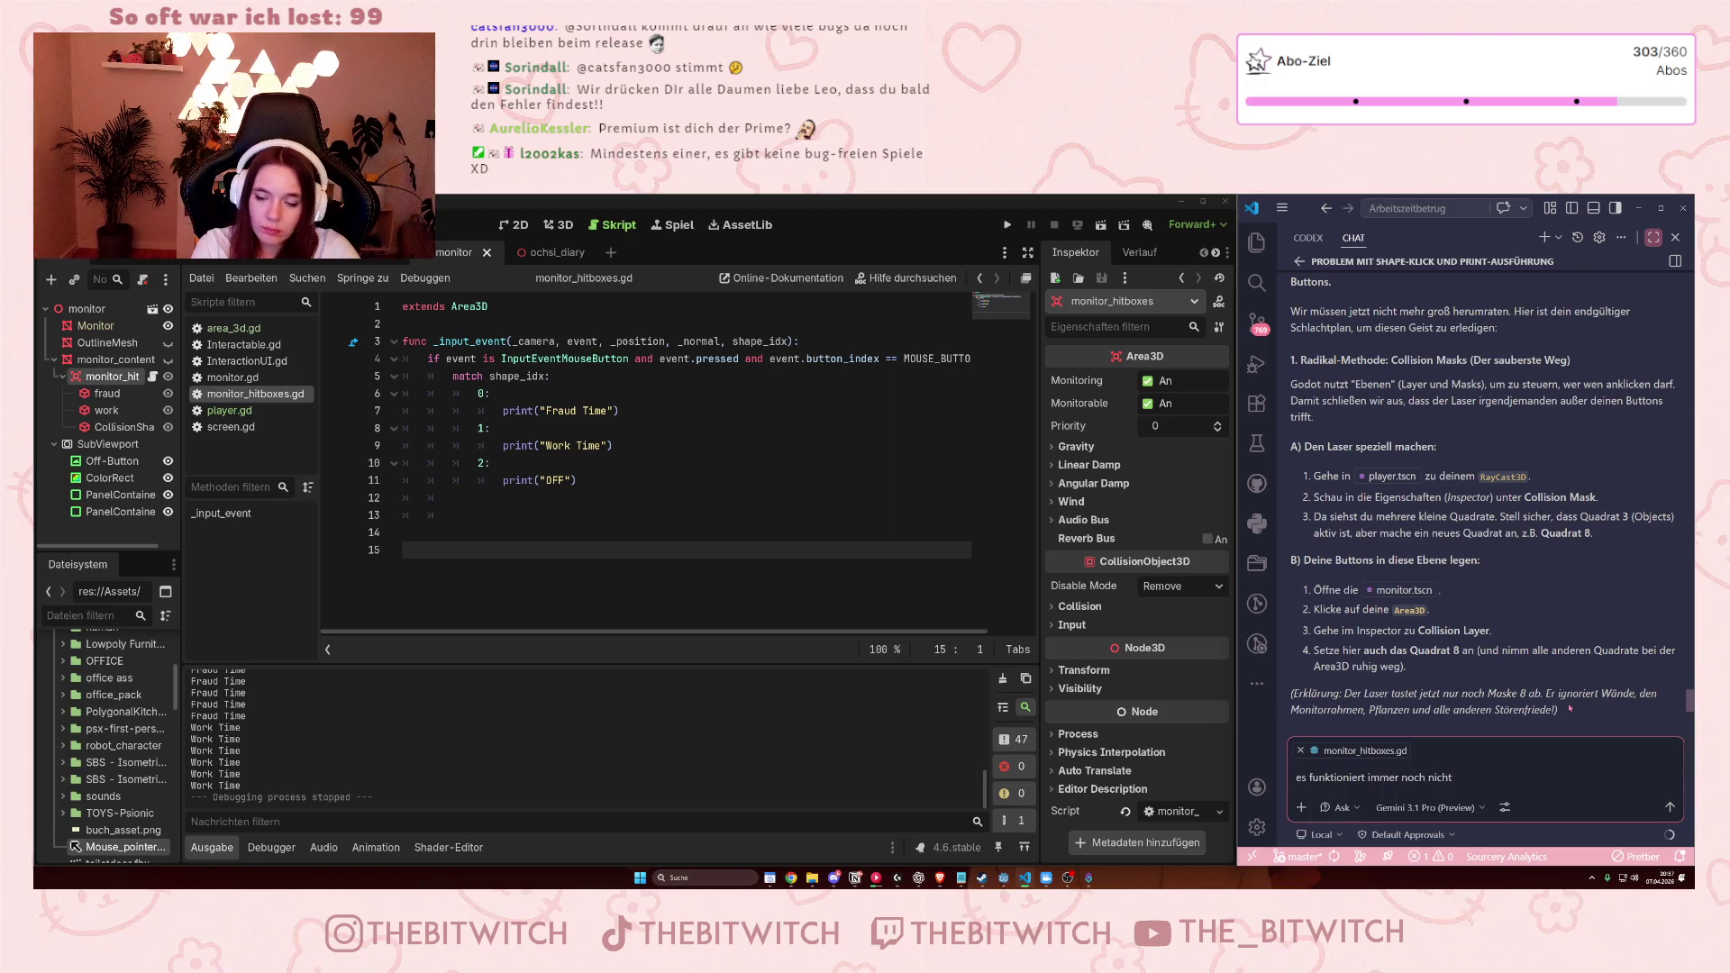
key("Return")
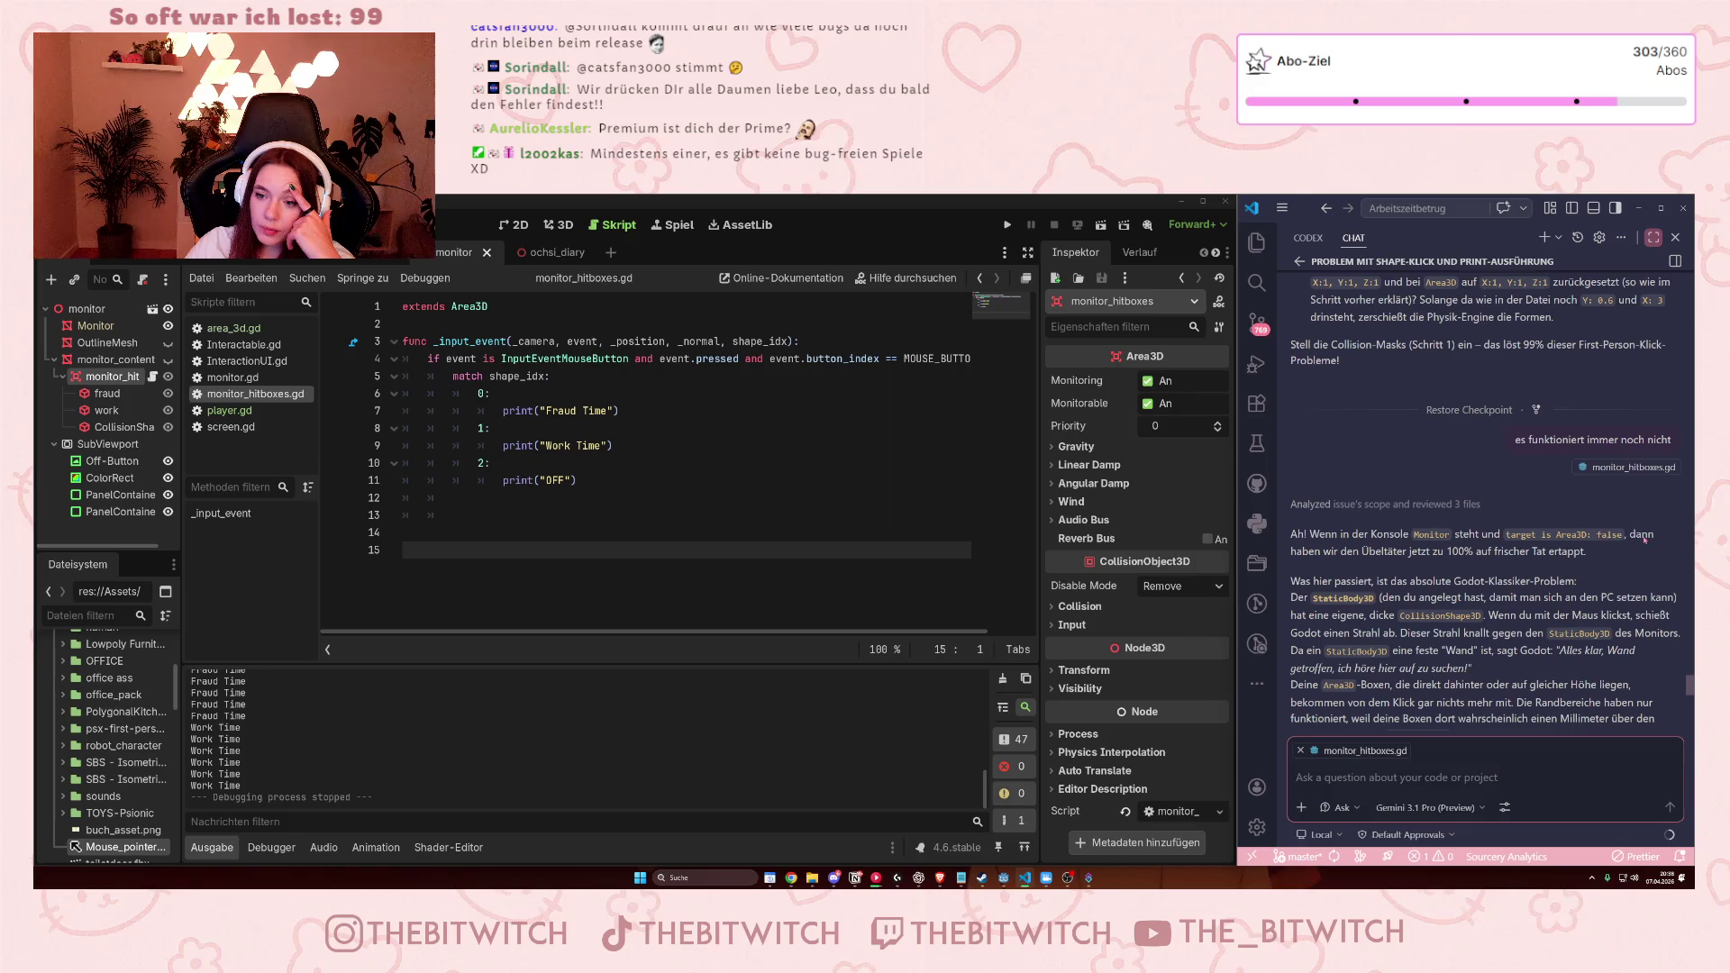
left_click_drag(1467, 552, 1576, 581)
left_click(1609, 595)
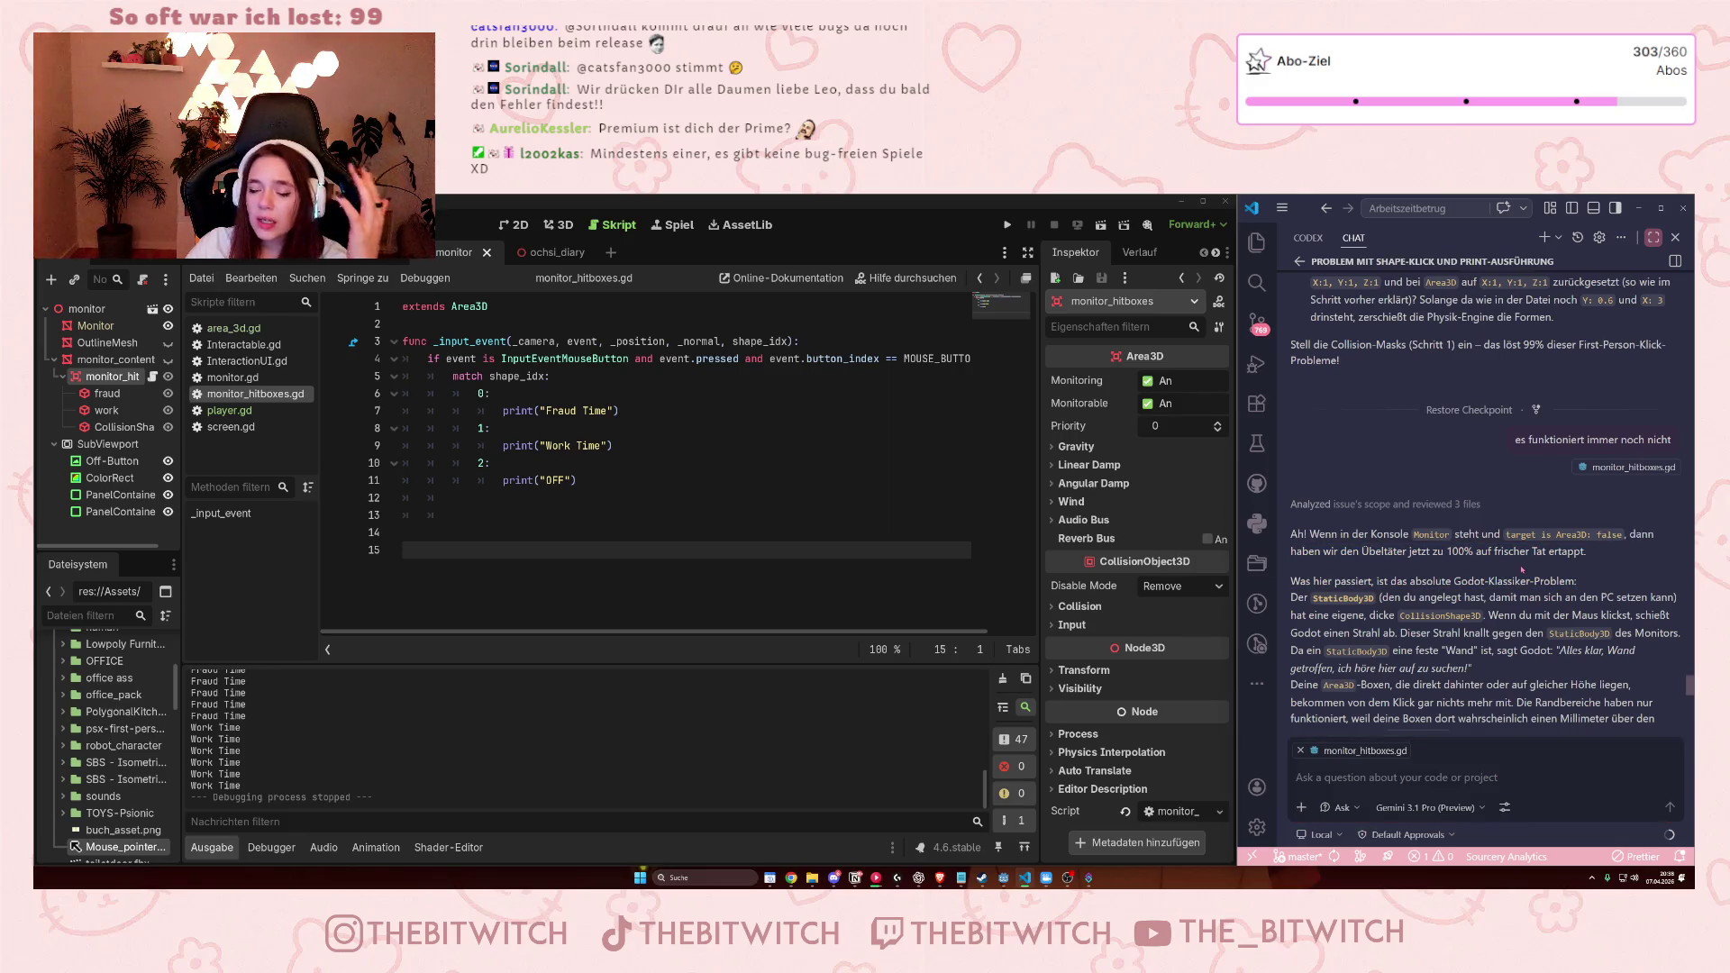
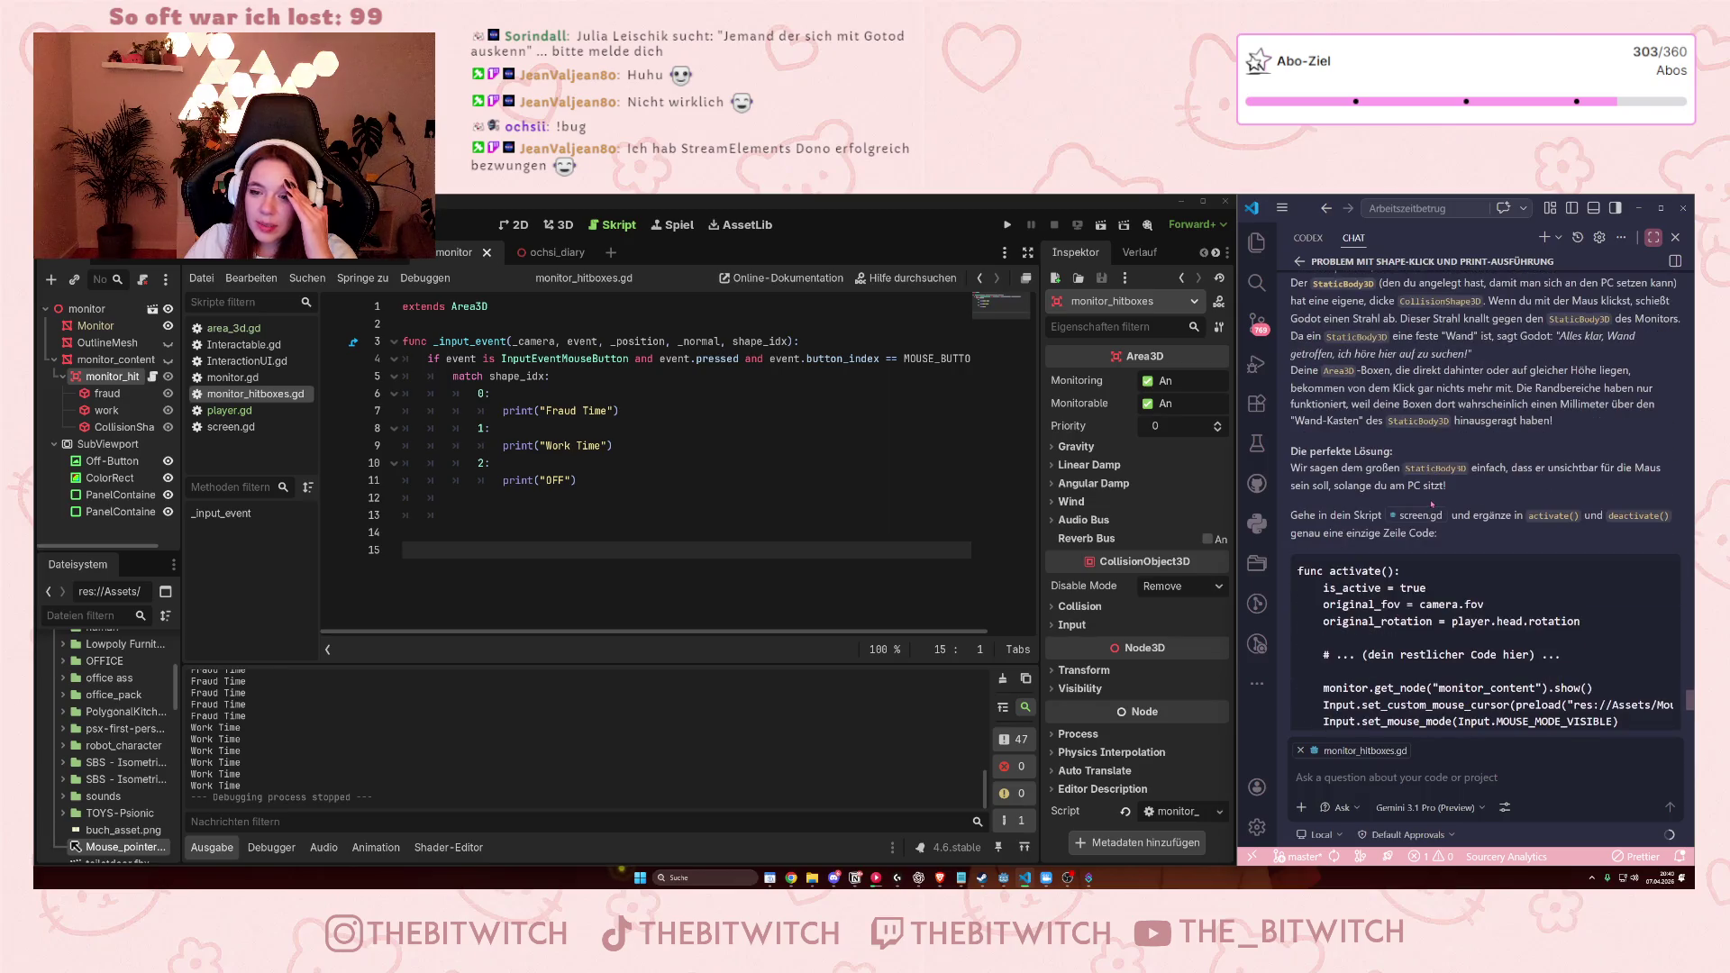
Switch to the 3D view, select and zoom to the monitor's collision shape, then open the monitor scene.
mouse_move(1048, 521)
left_mouse_down()
mouse_move(379, 306)
mouse_move(99, 309)
mouse_move(100, 325)
mouse_move(198, 279)
mouse_move(108, 387)
left_mouse_up()
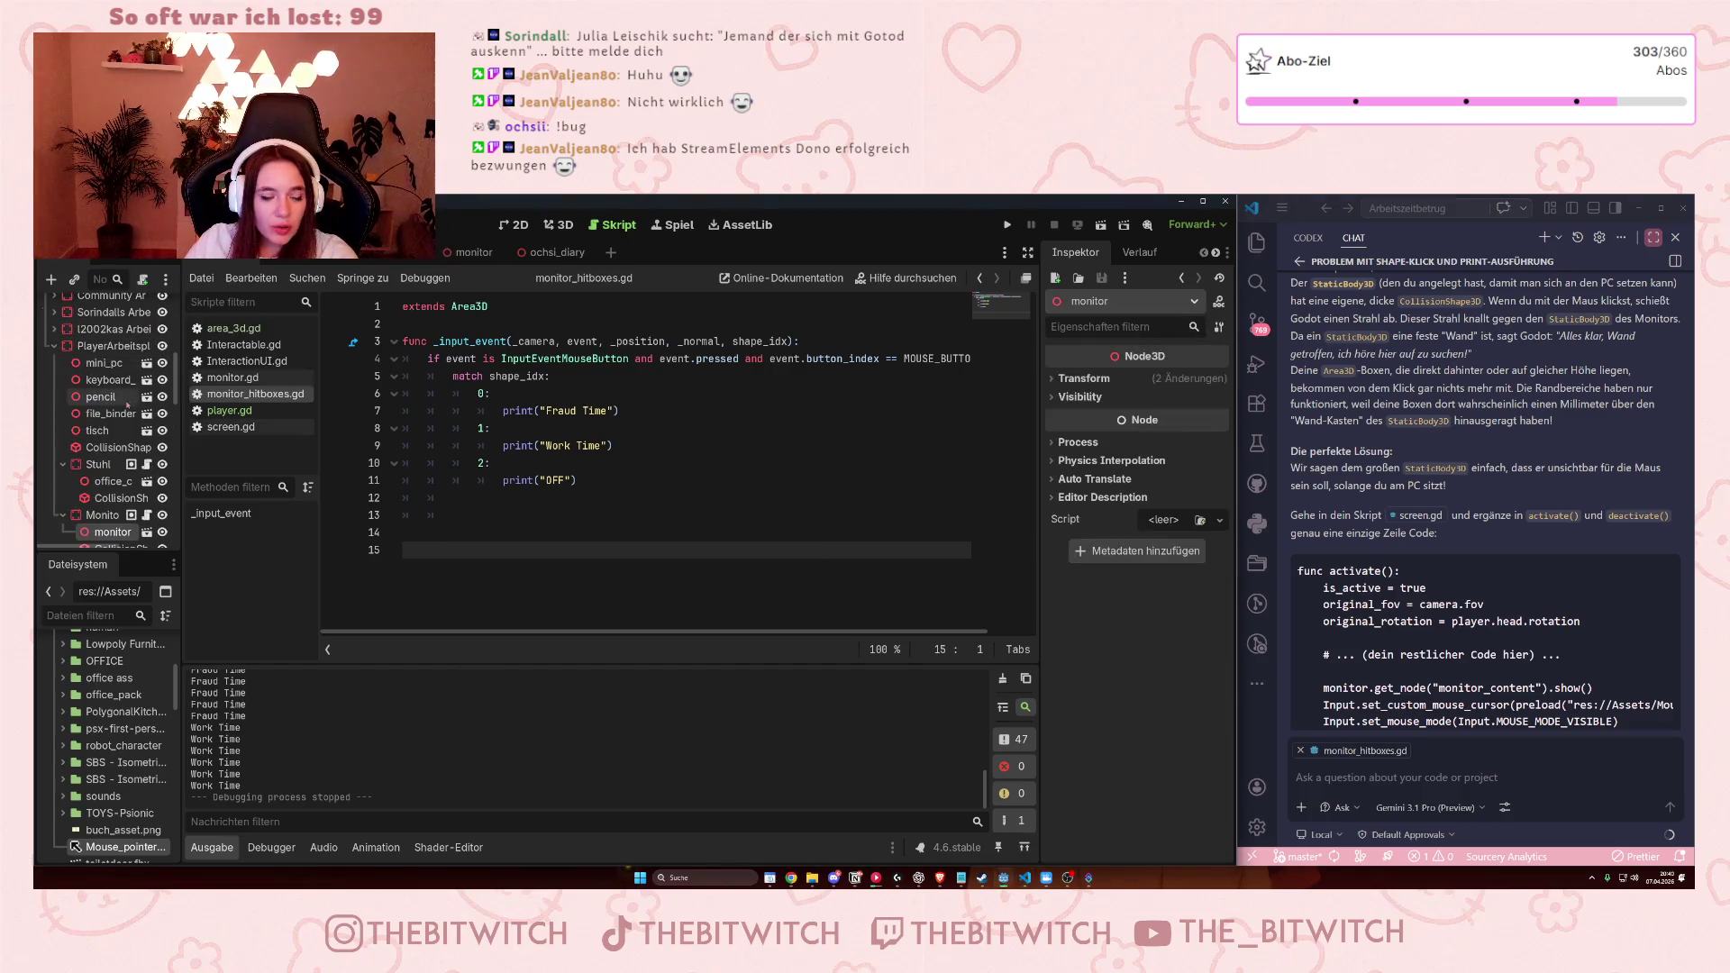
left_click(559, 224)
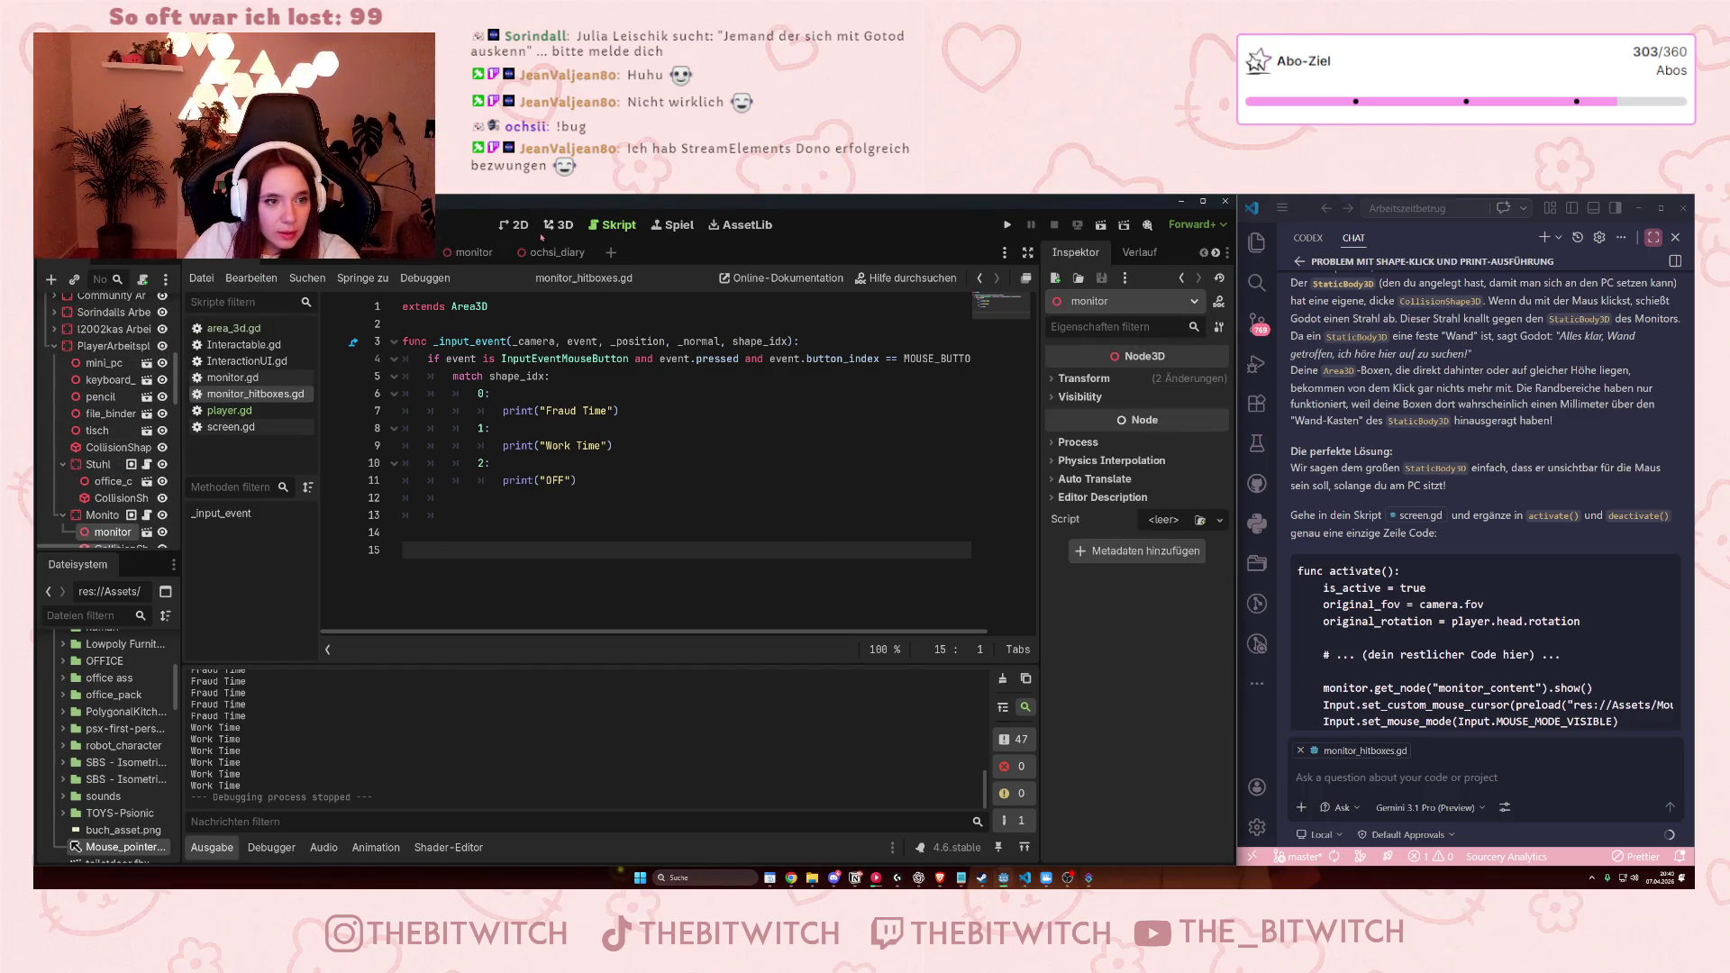
scroll(108, 405, "down", 3)
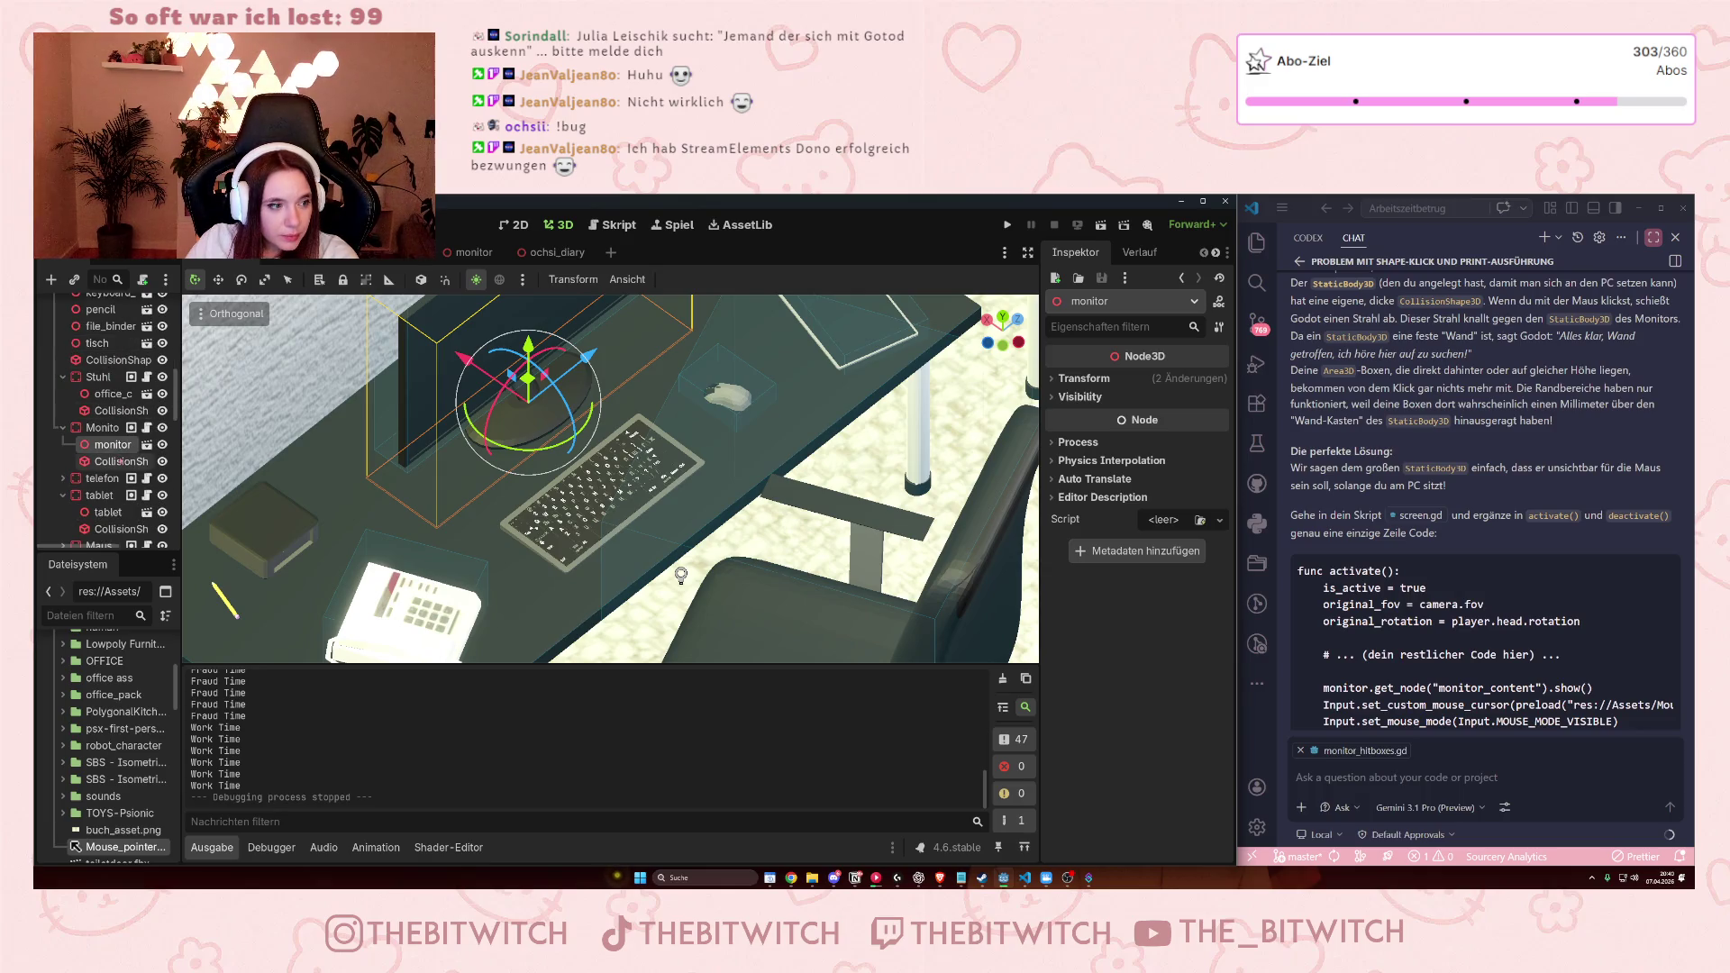
left_click(112, 462)
left_click_drag(682, 575, 612, 486)
scroll(482, 528, "up", 4)
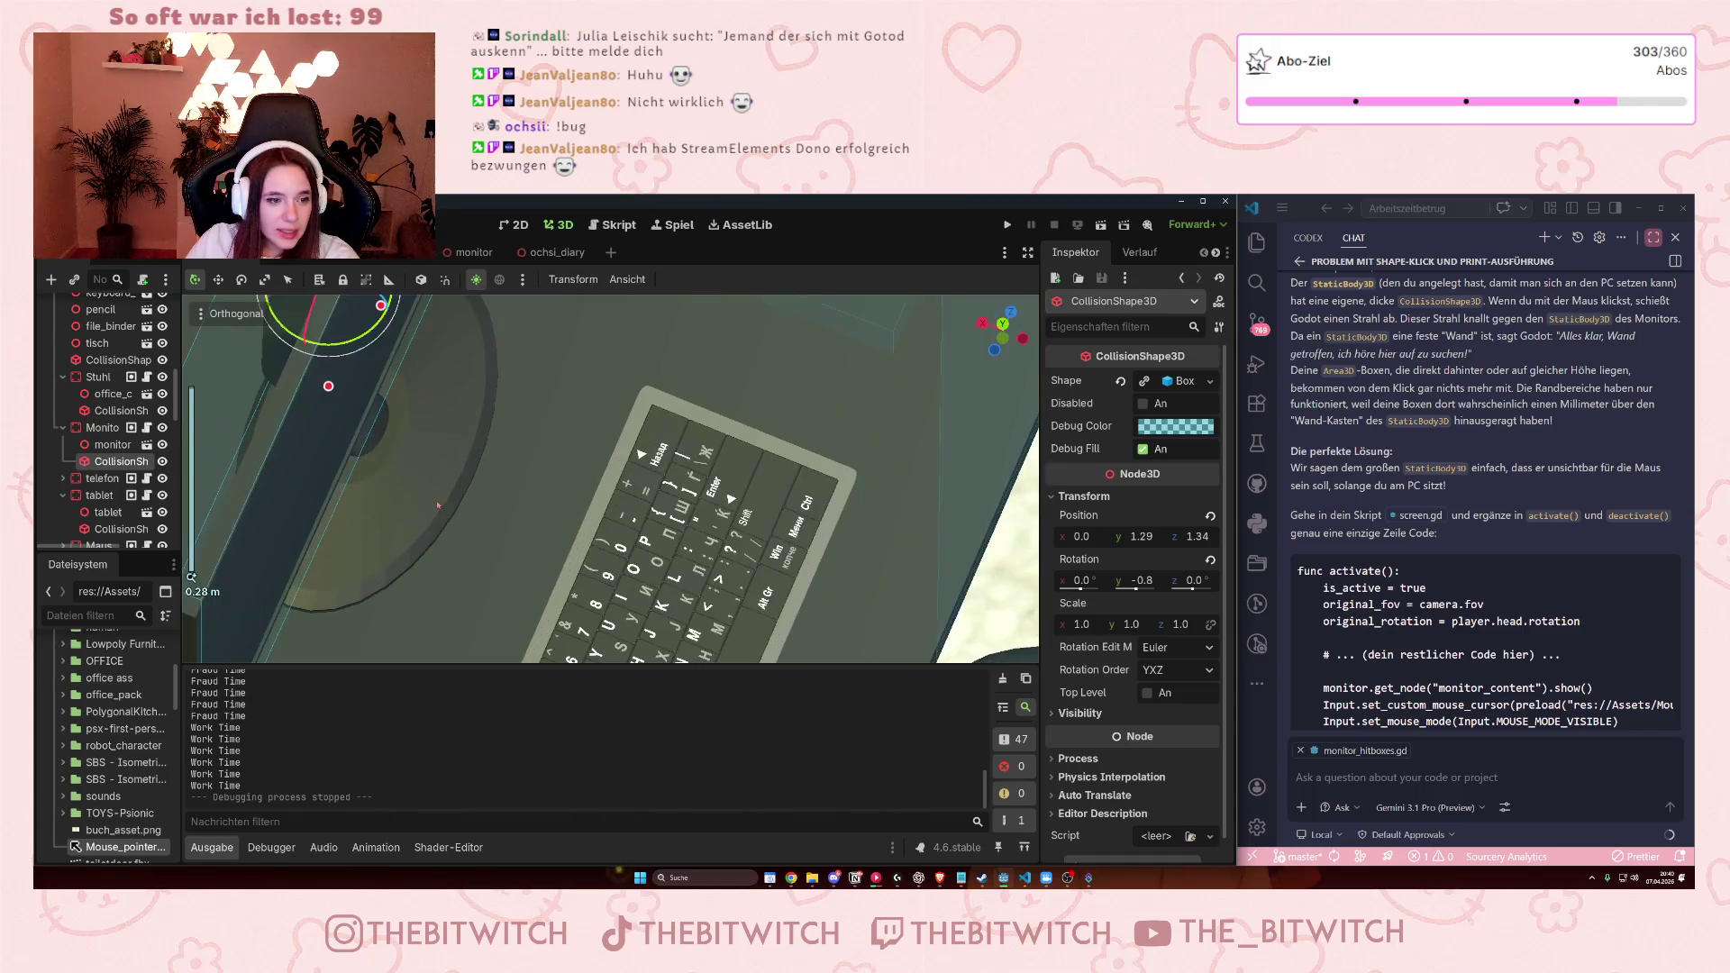
scroll(358, 463, "up", 3)
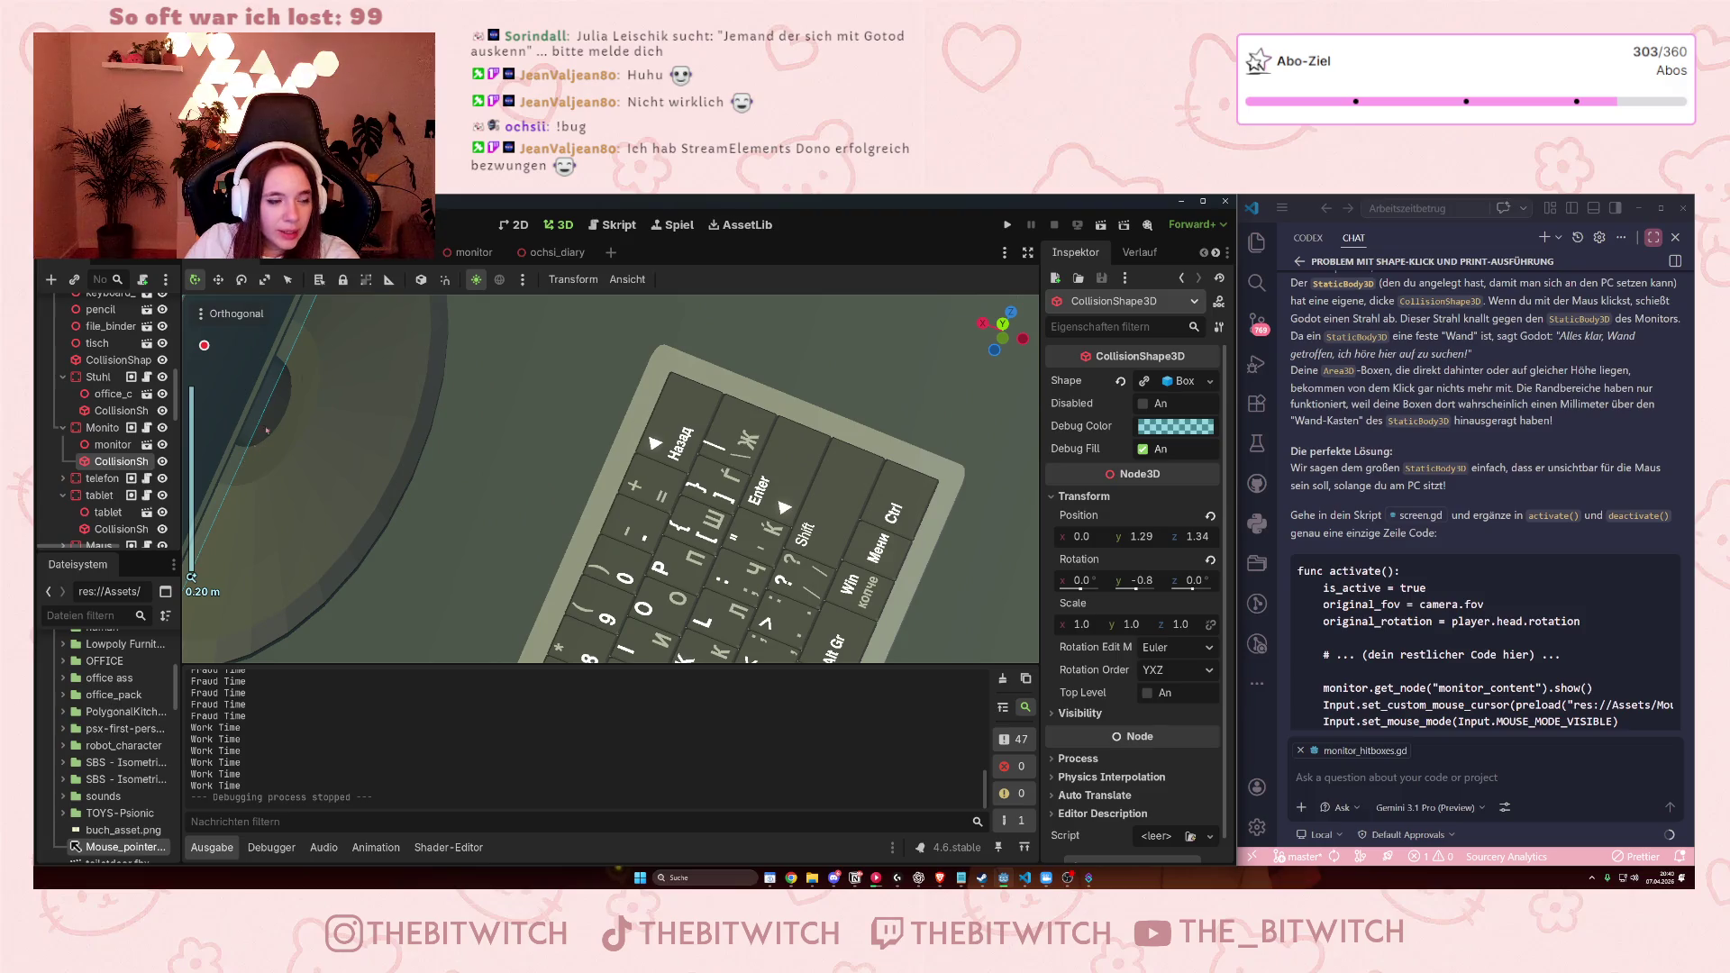
scroll(282, 406, "down", 10)
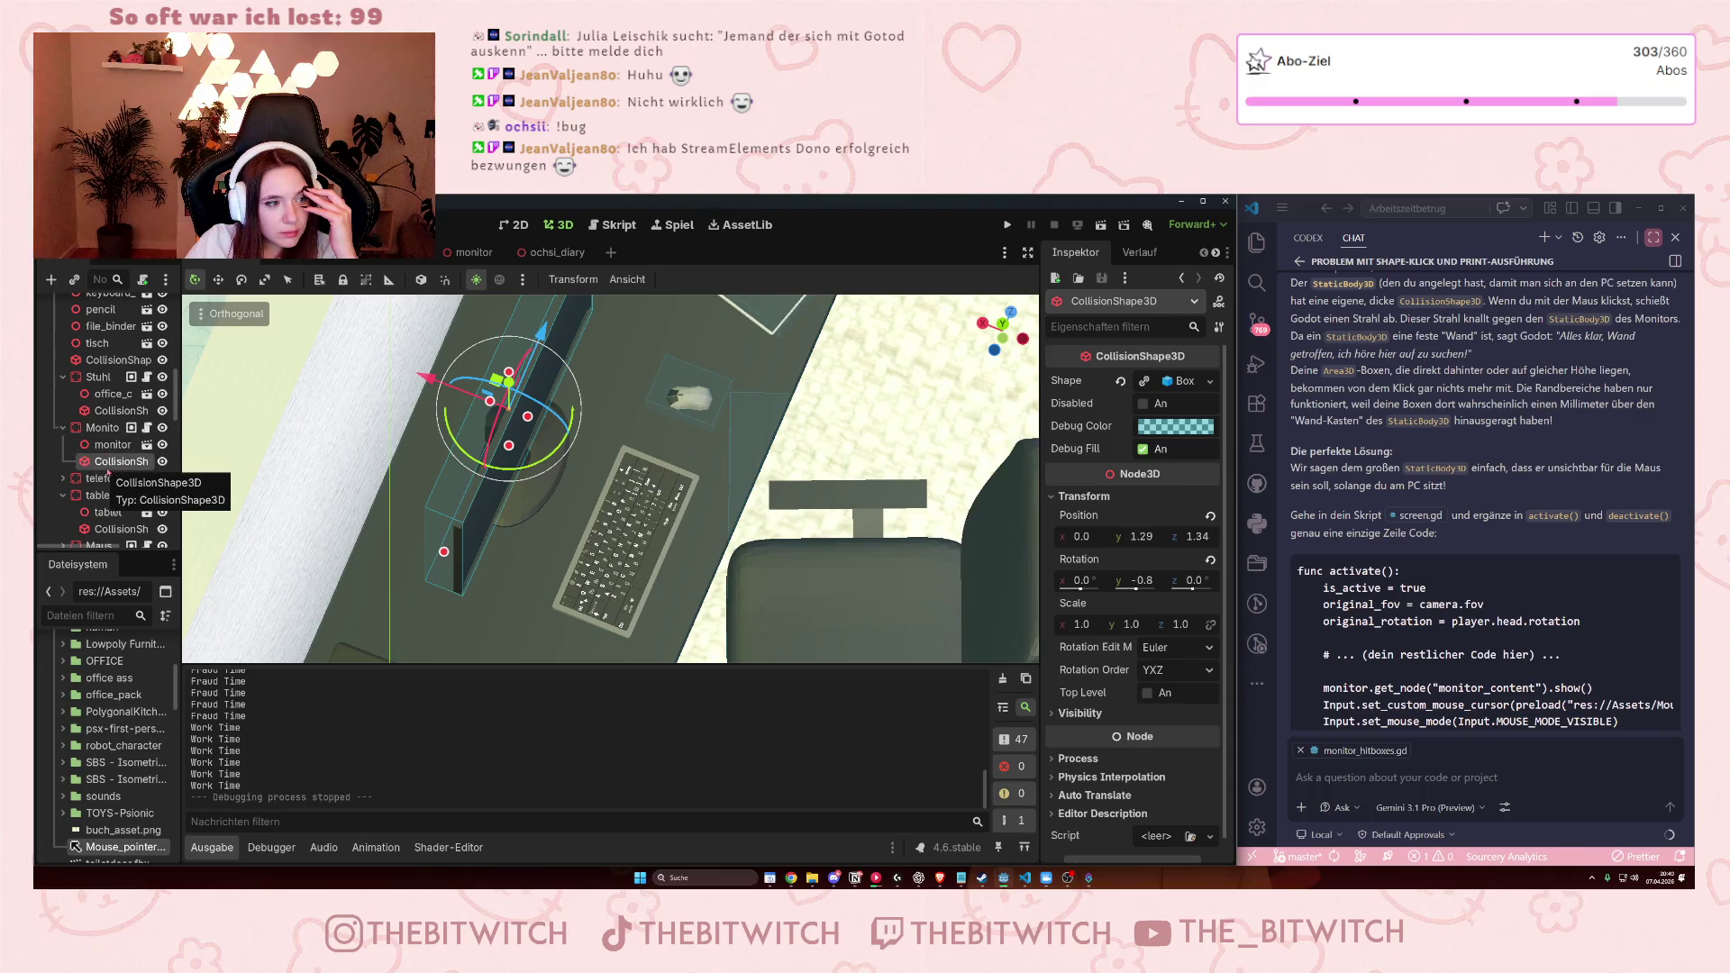
left_click(467, 253)
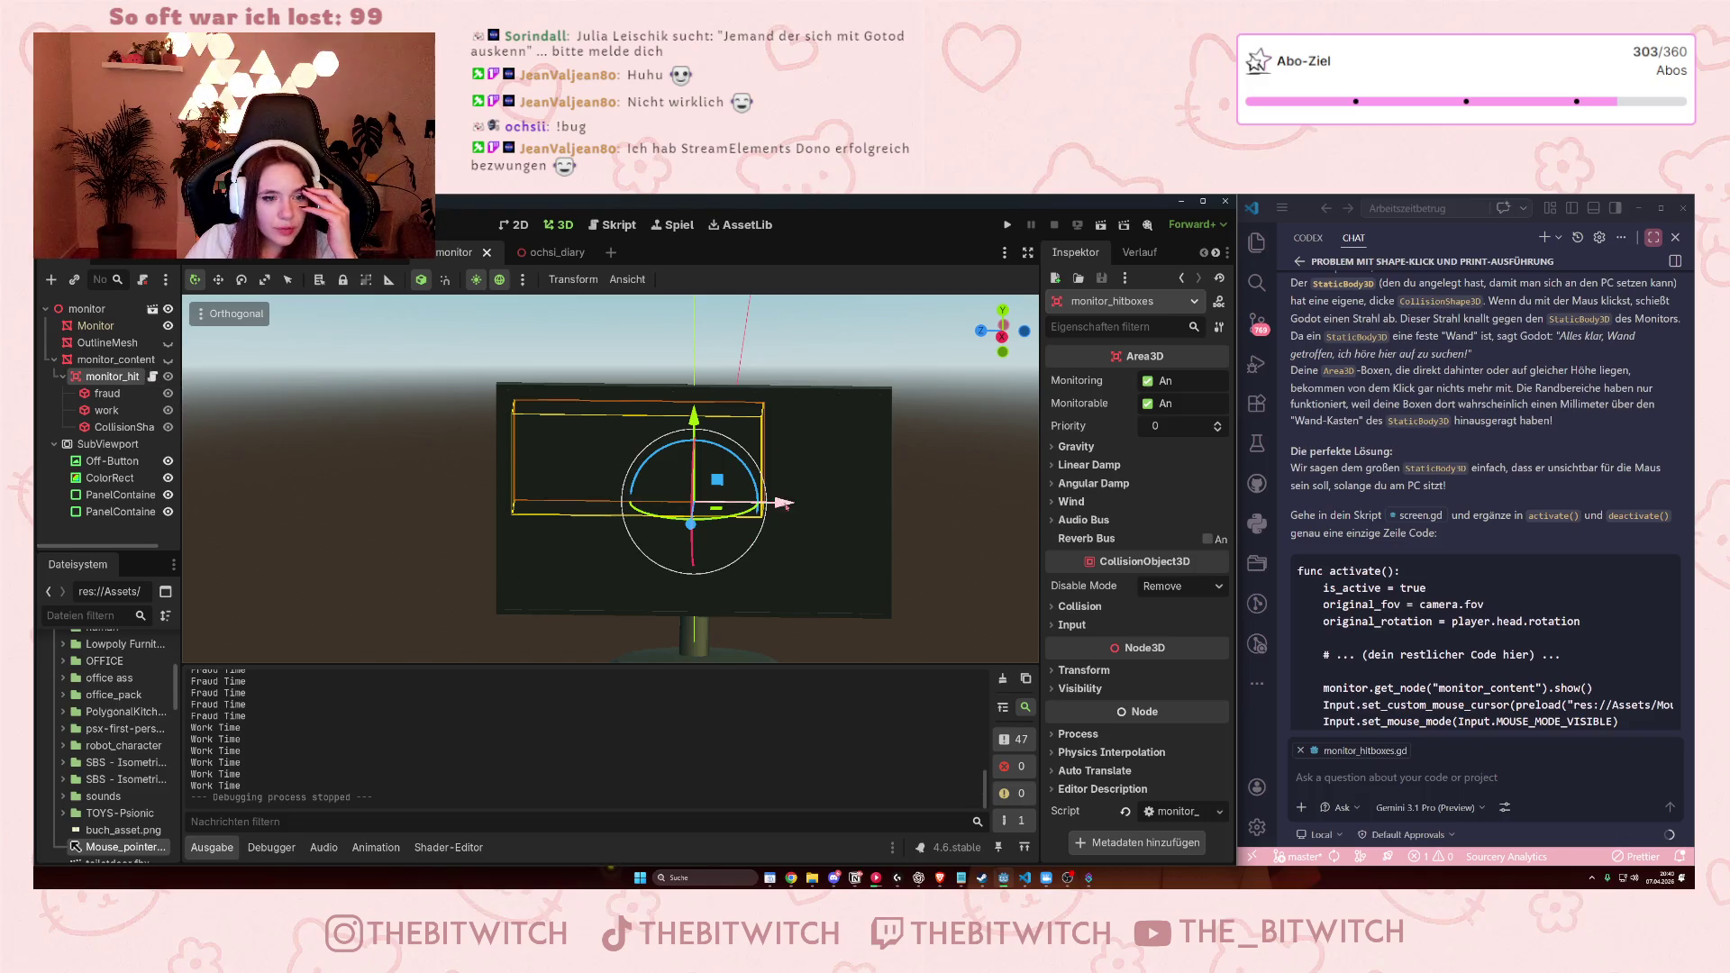
Turn on monitor_content's visibility so the orange and green panels appear on the monitor.
mouse_move(538, 516)
left_mouse_down()
mouse_move(723, 443)
mouse_move(257, 474)
left_mouse_up()
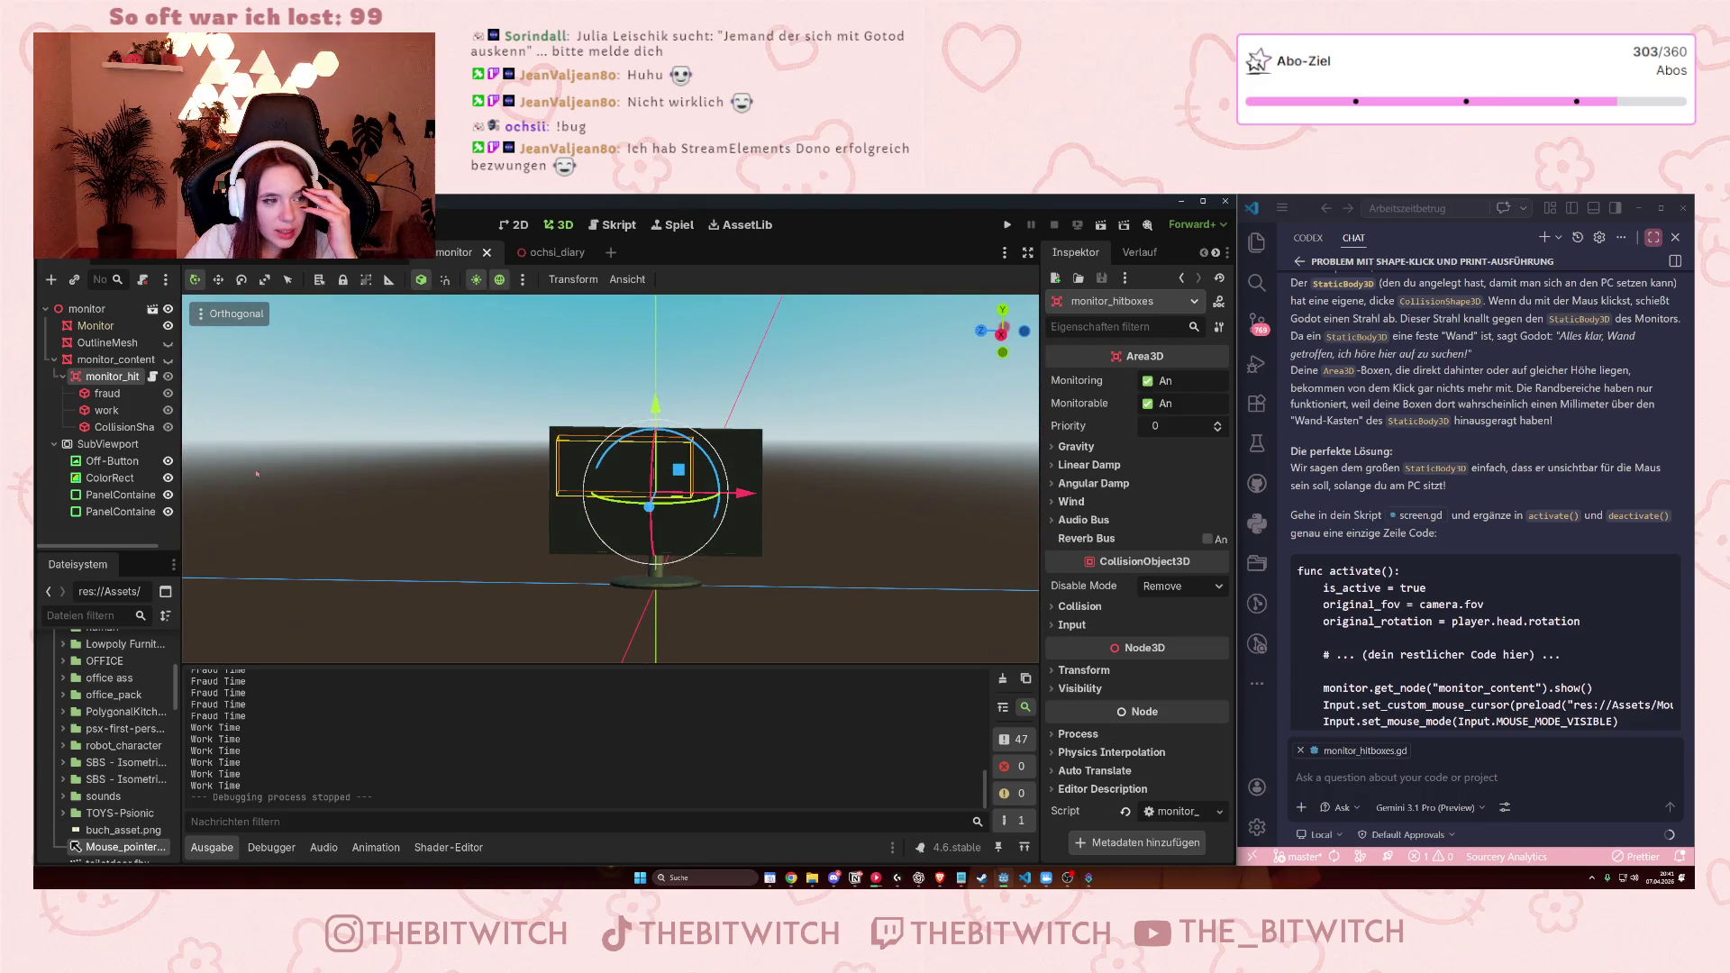
left_click(167, 360)
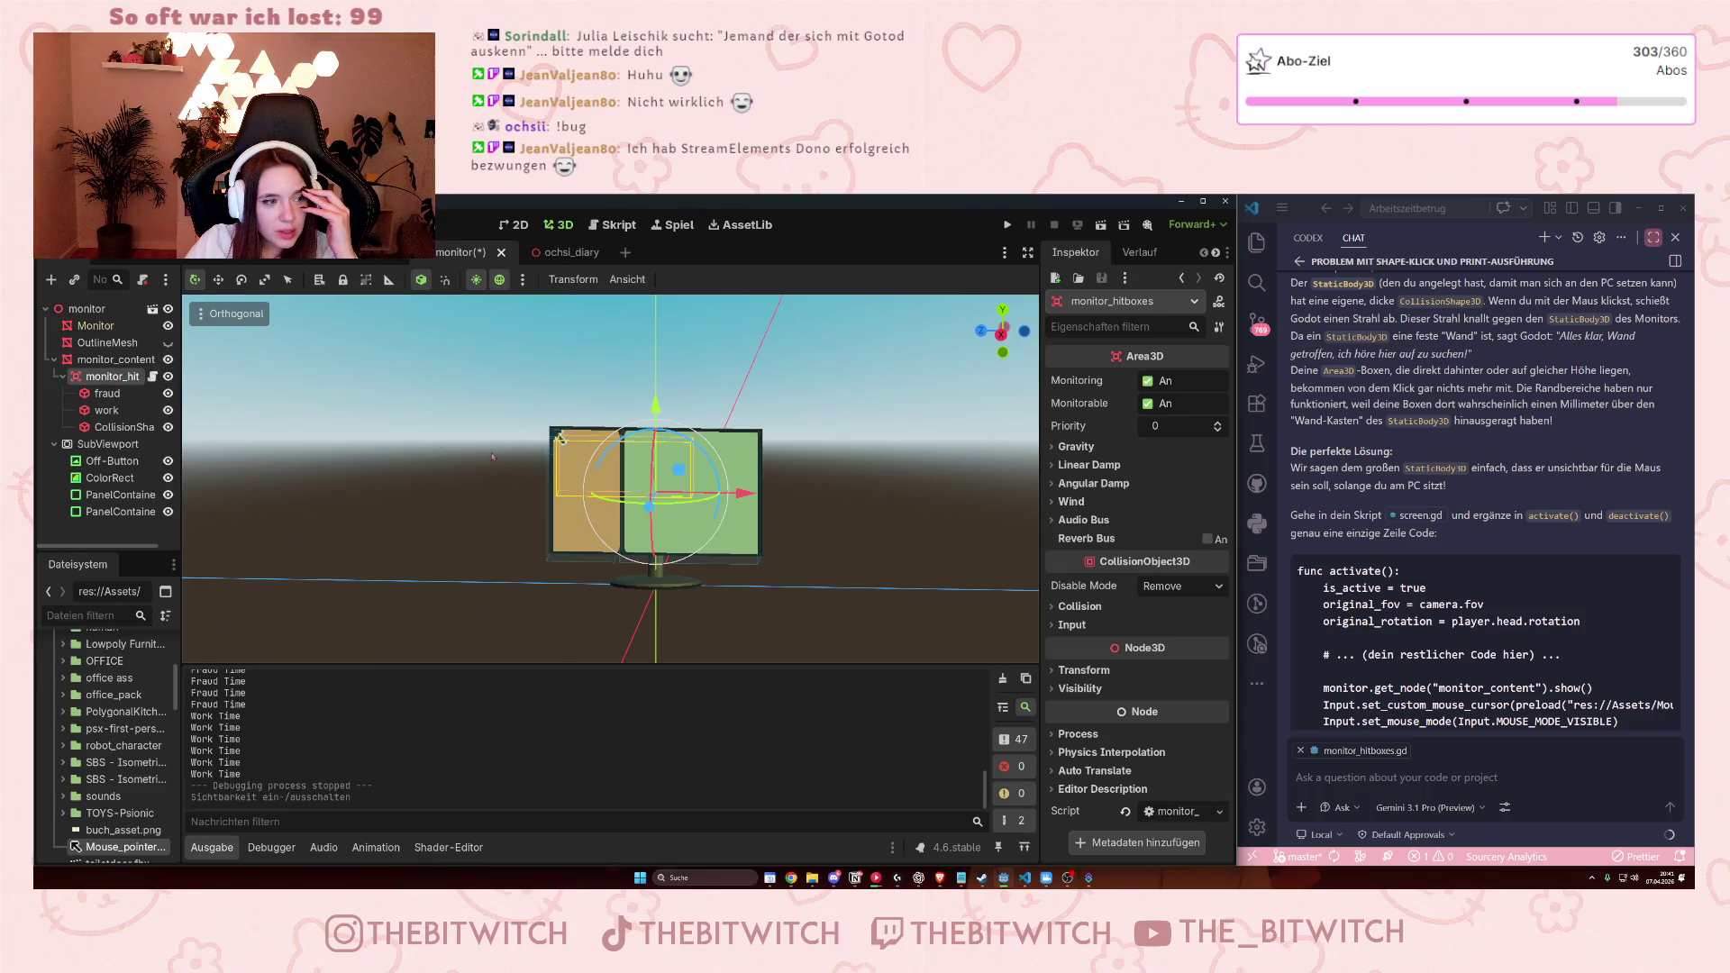
scroll(585, 479, "up", 5)
scroll(586, 479, "up", 2)
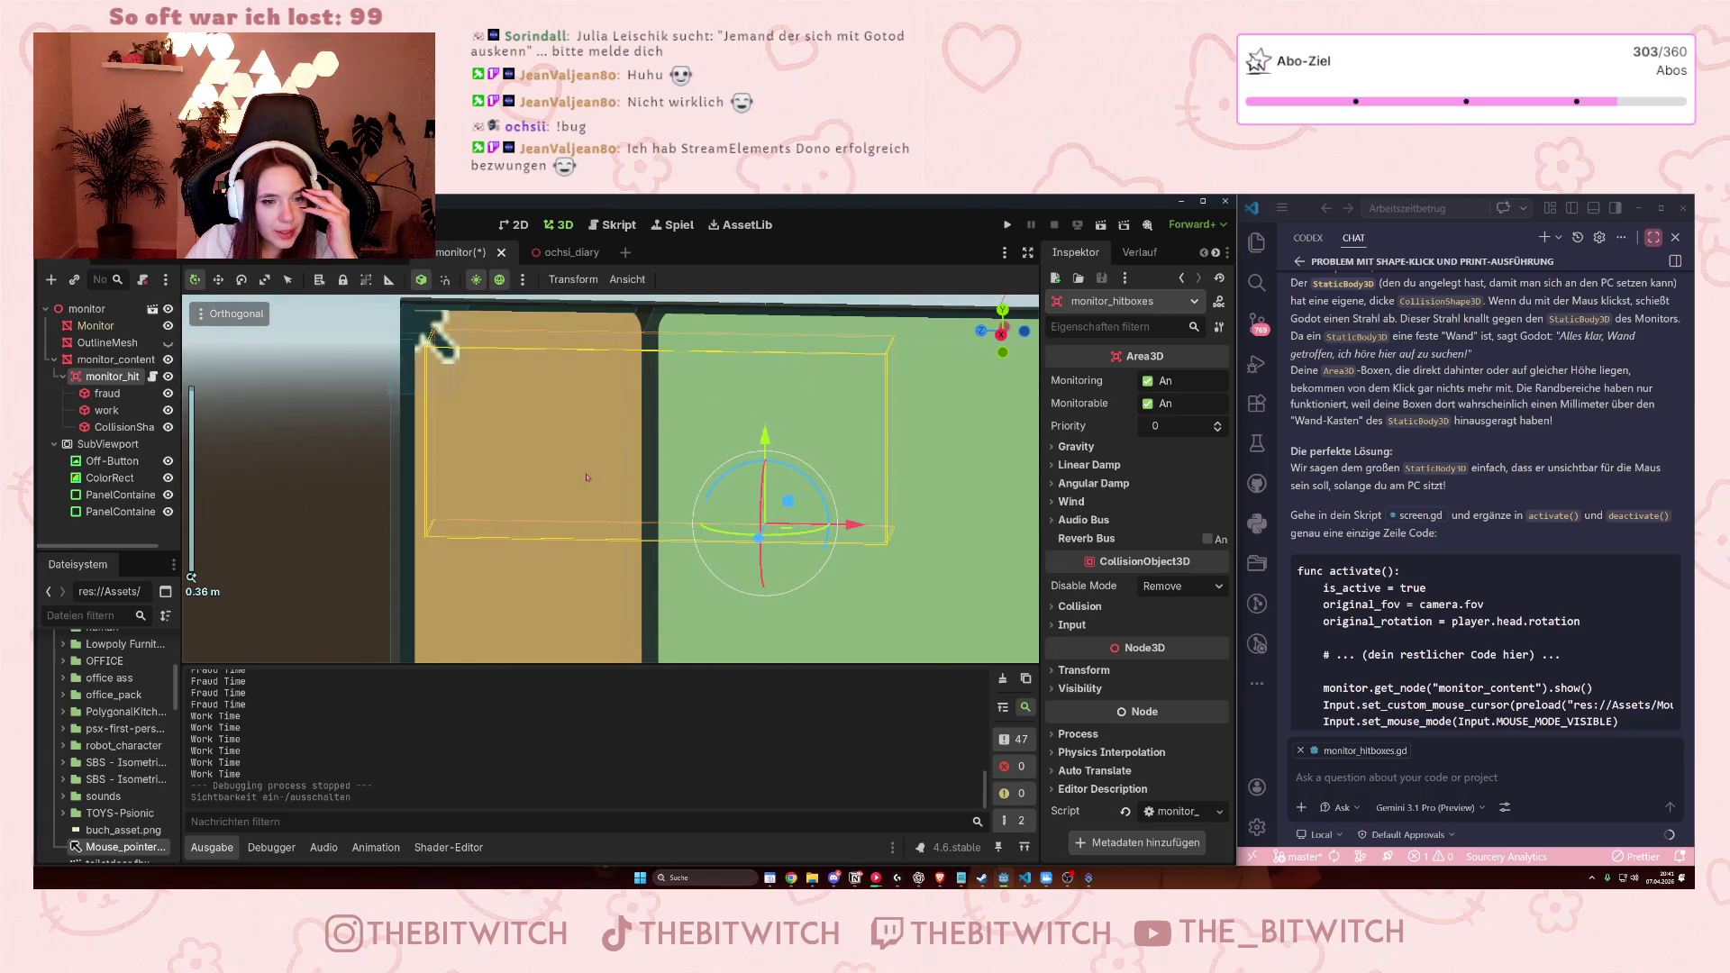
Select the fraud shape, then monitor_hitboxes, and expand its Collision and Transform sections.
left_click(122, 394)
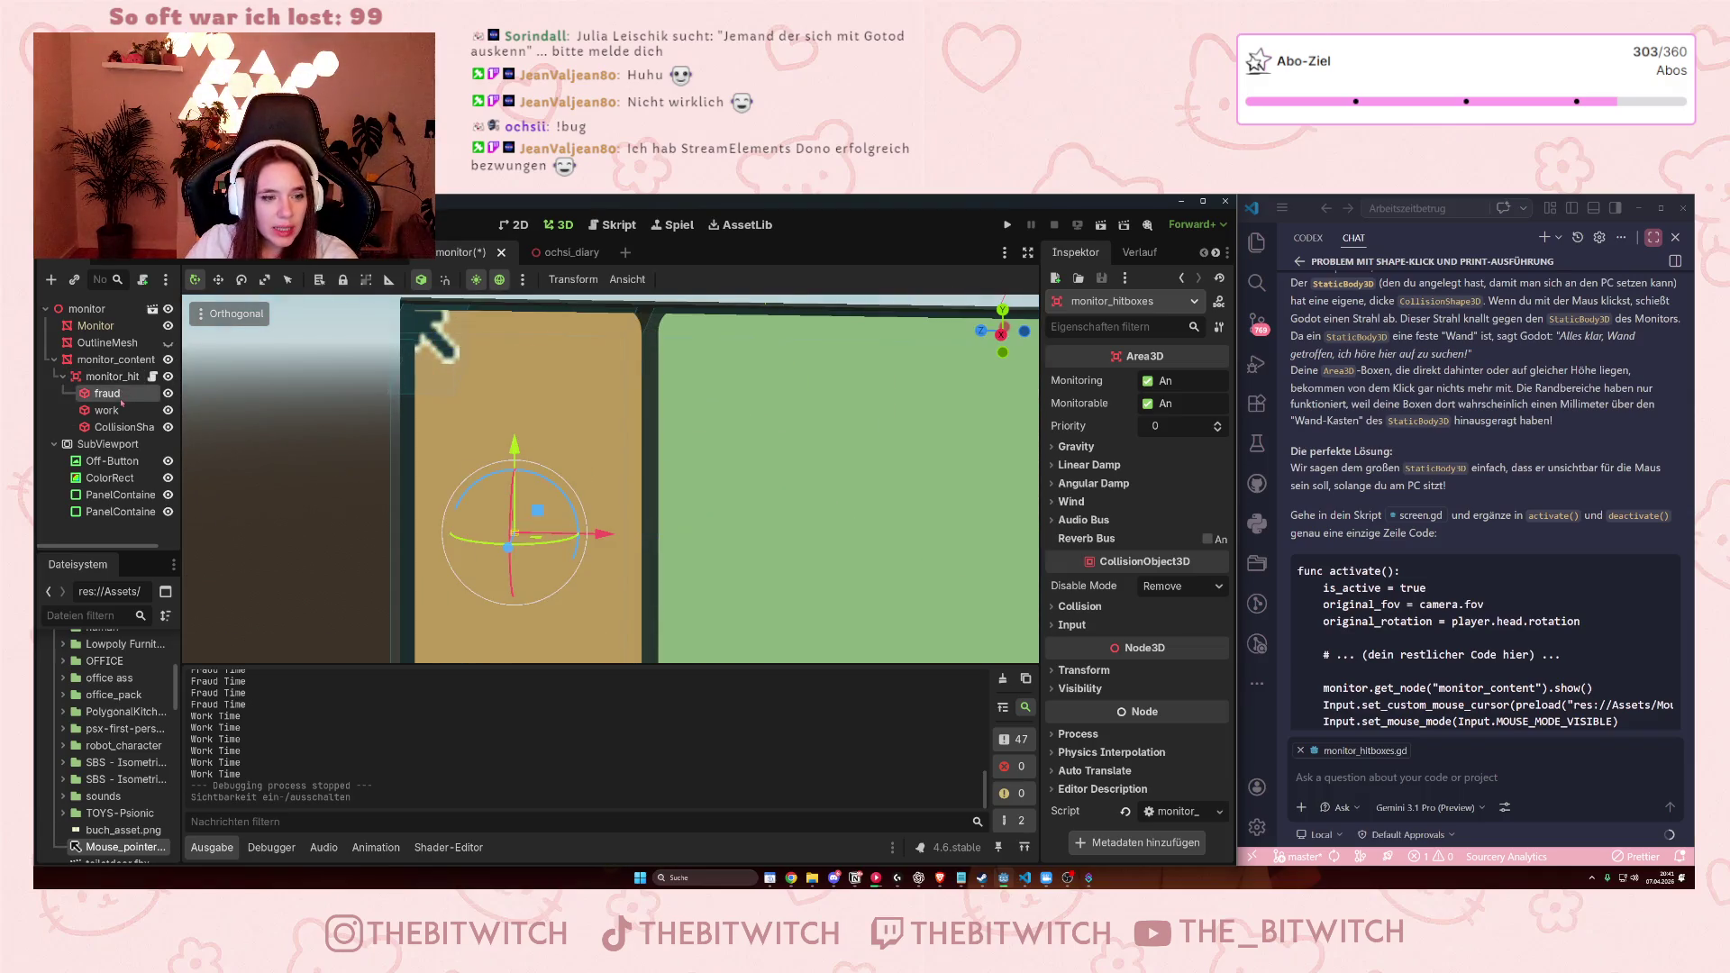
scroll(514, 506, "down", 6)
scroll(515, 506, "down", 2)
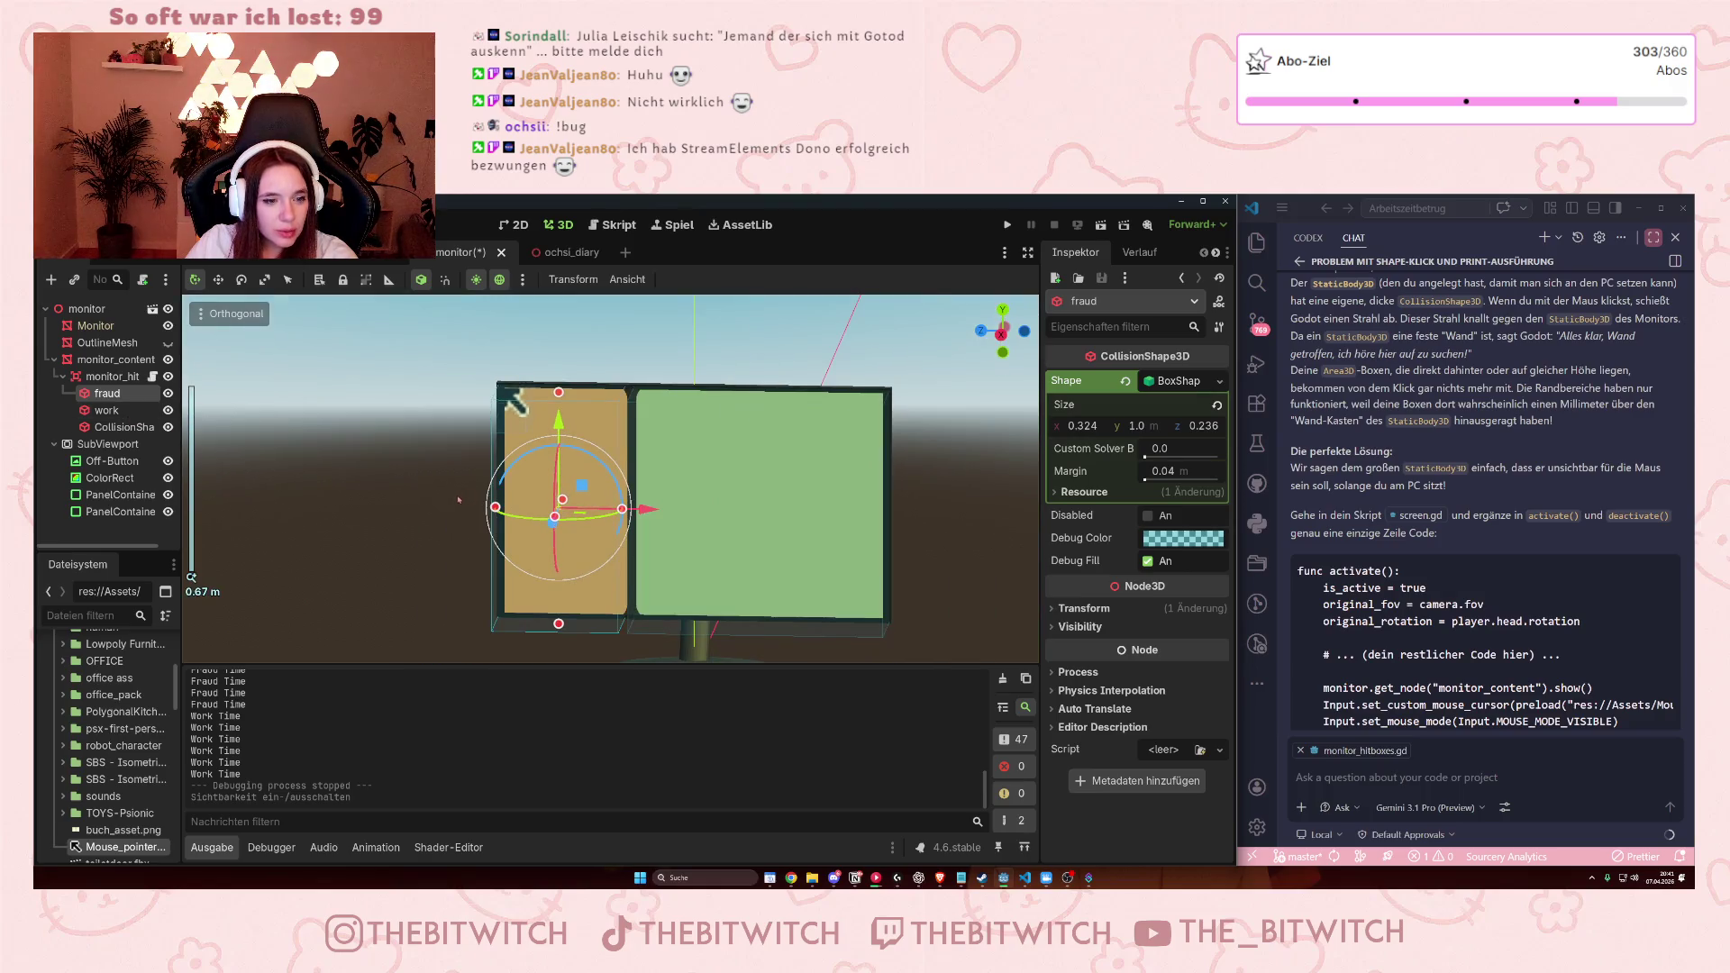
left_click(796, 480)
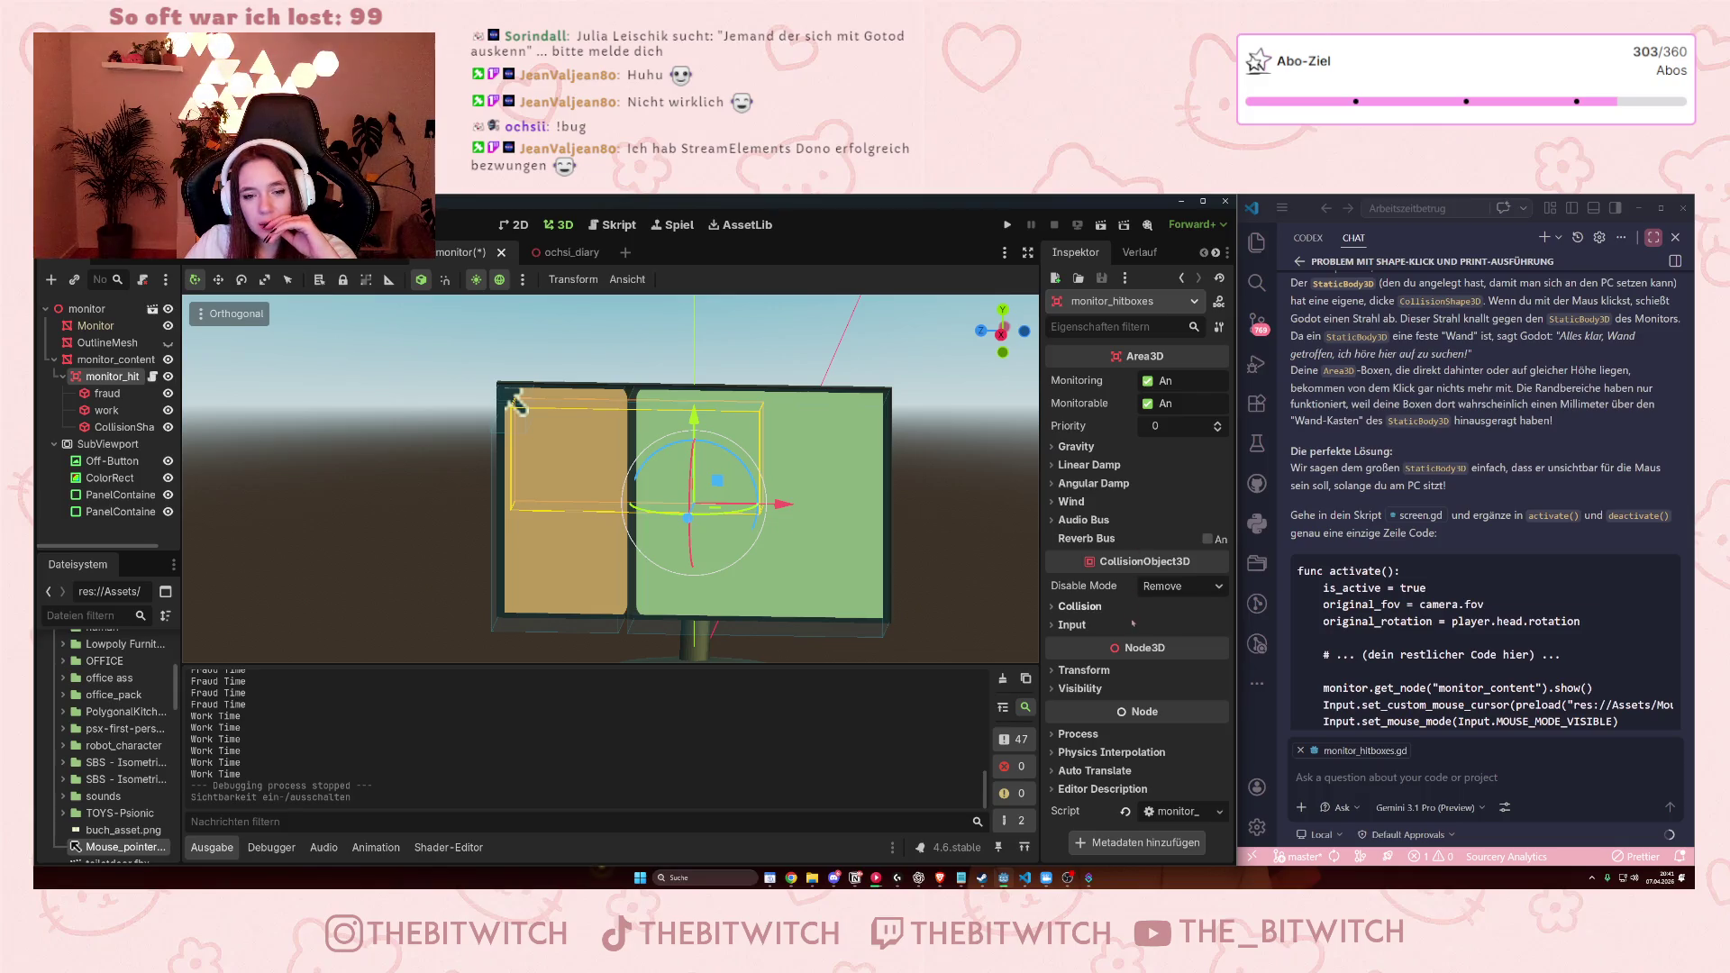
left_click(1069, 609)
left_click(1069, 606)
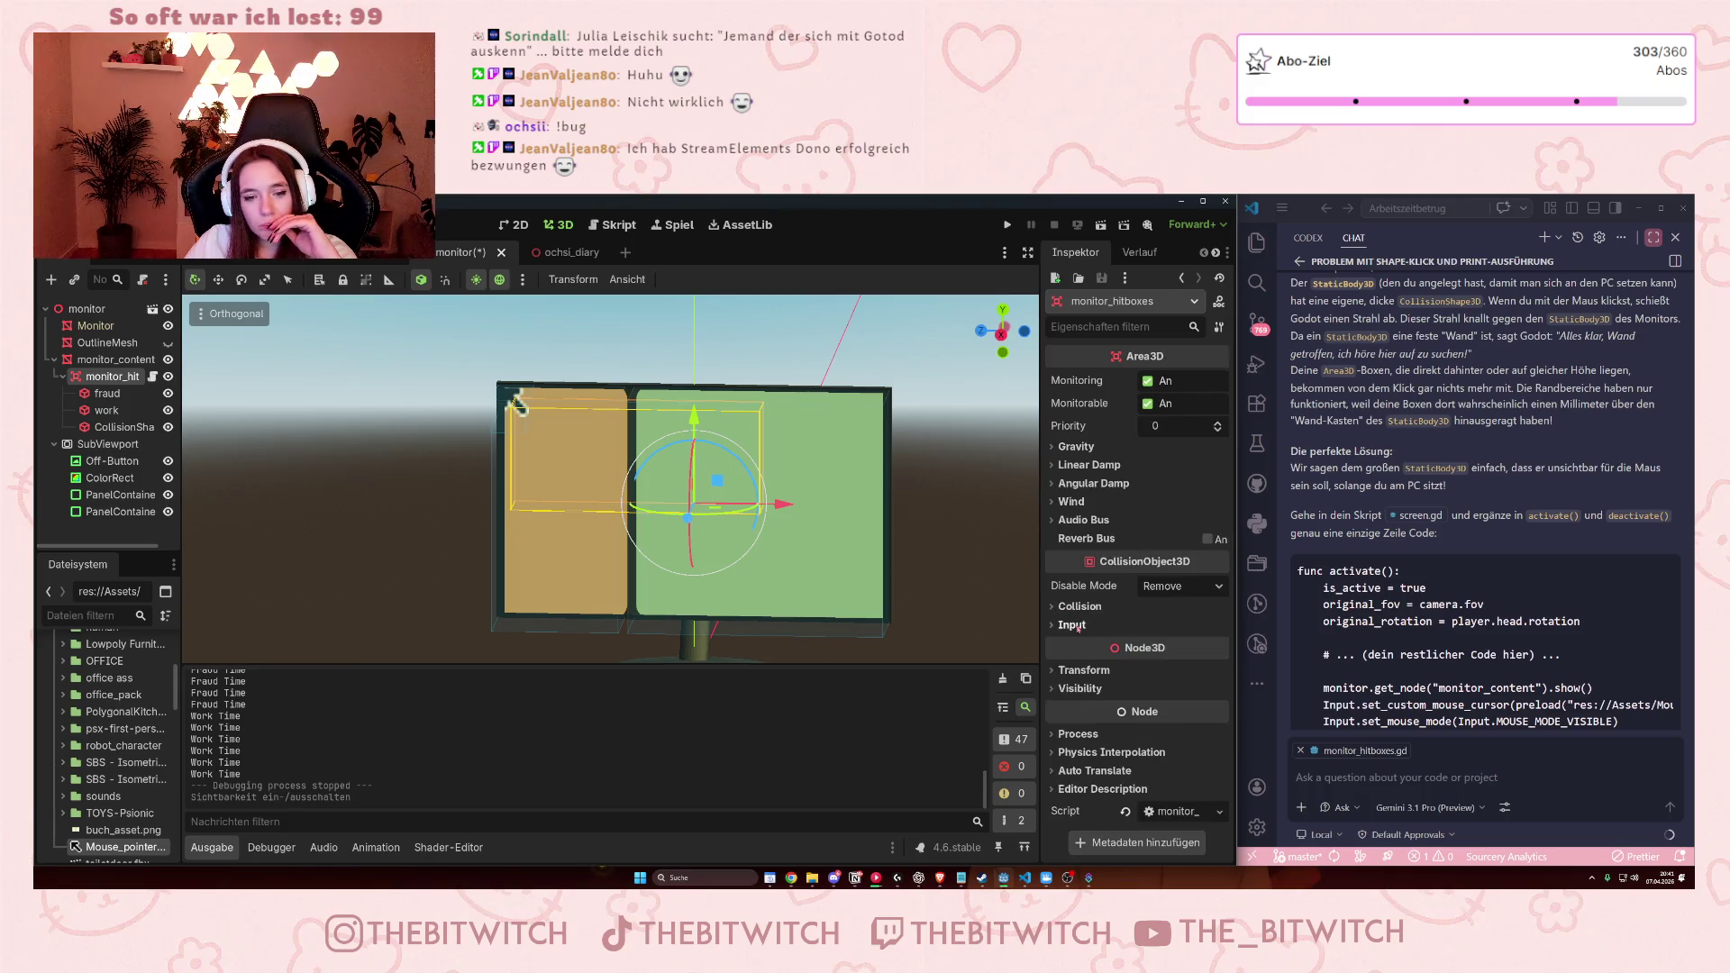
left_click(1079, 670)
scroll(1083, 671, "down", 3)
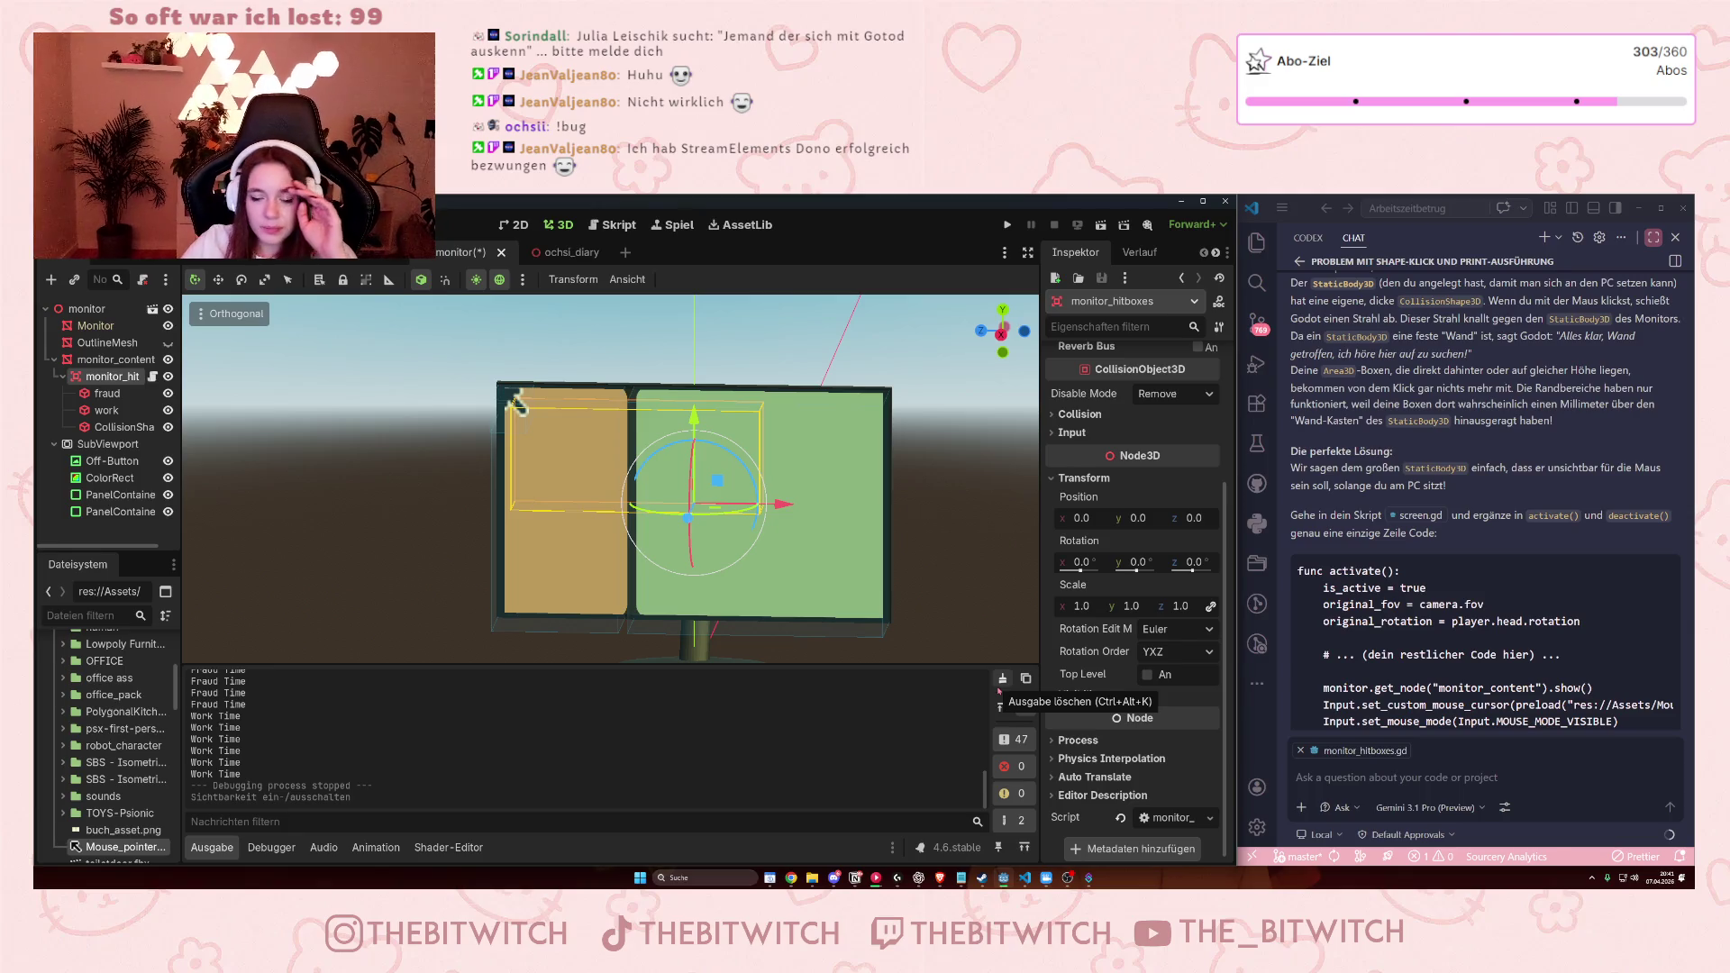
Expand monitor_hitboxes' Process and Collision sections in the Inspector, then switch to PlayerScene.
scroll(1116, 772, "down", 1)
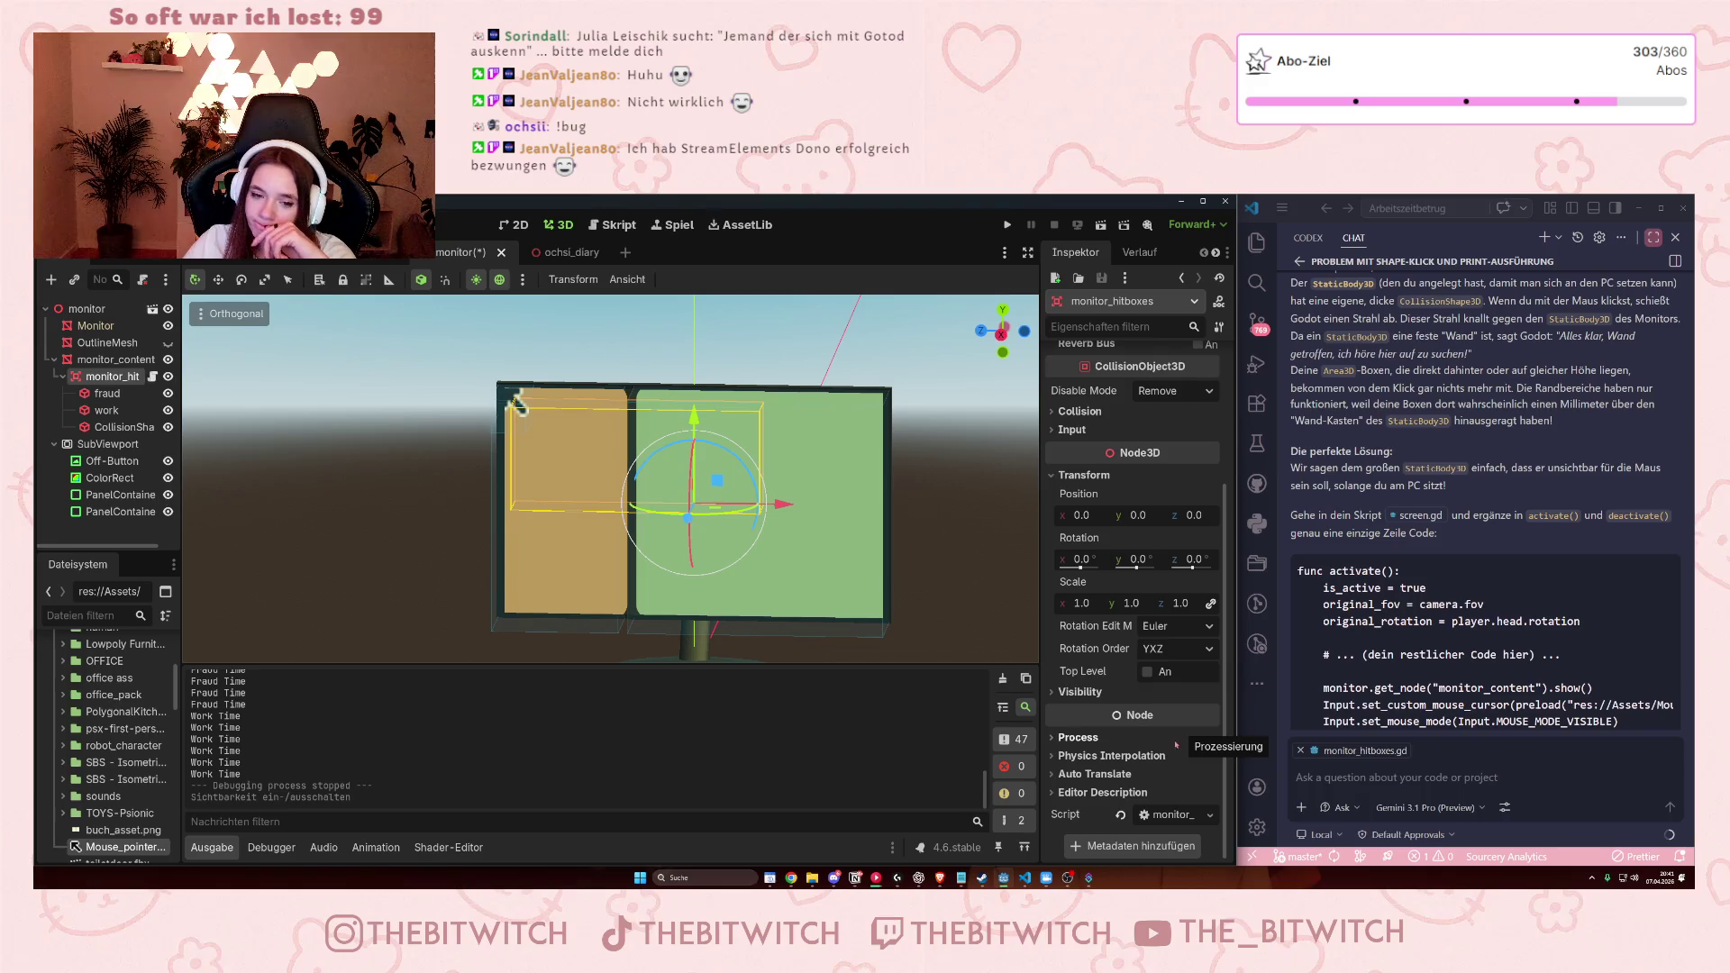
left_click(1056, 740)
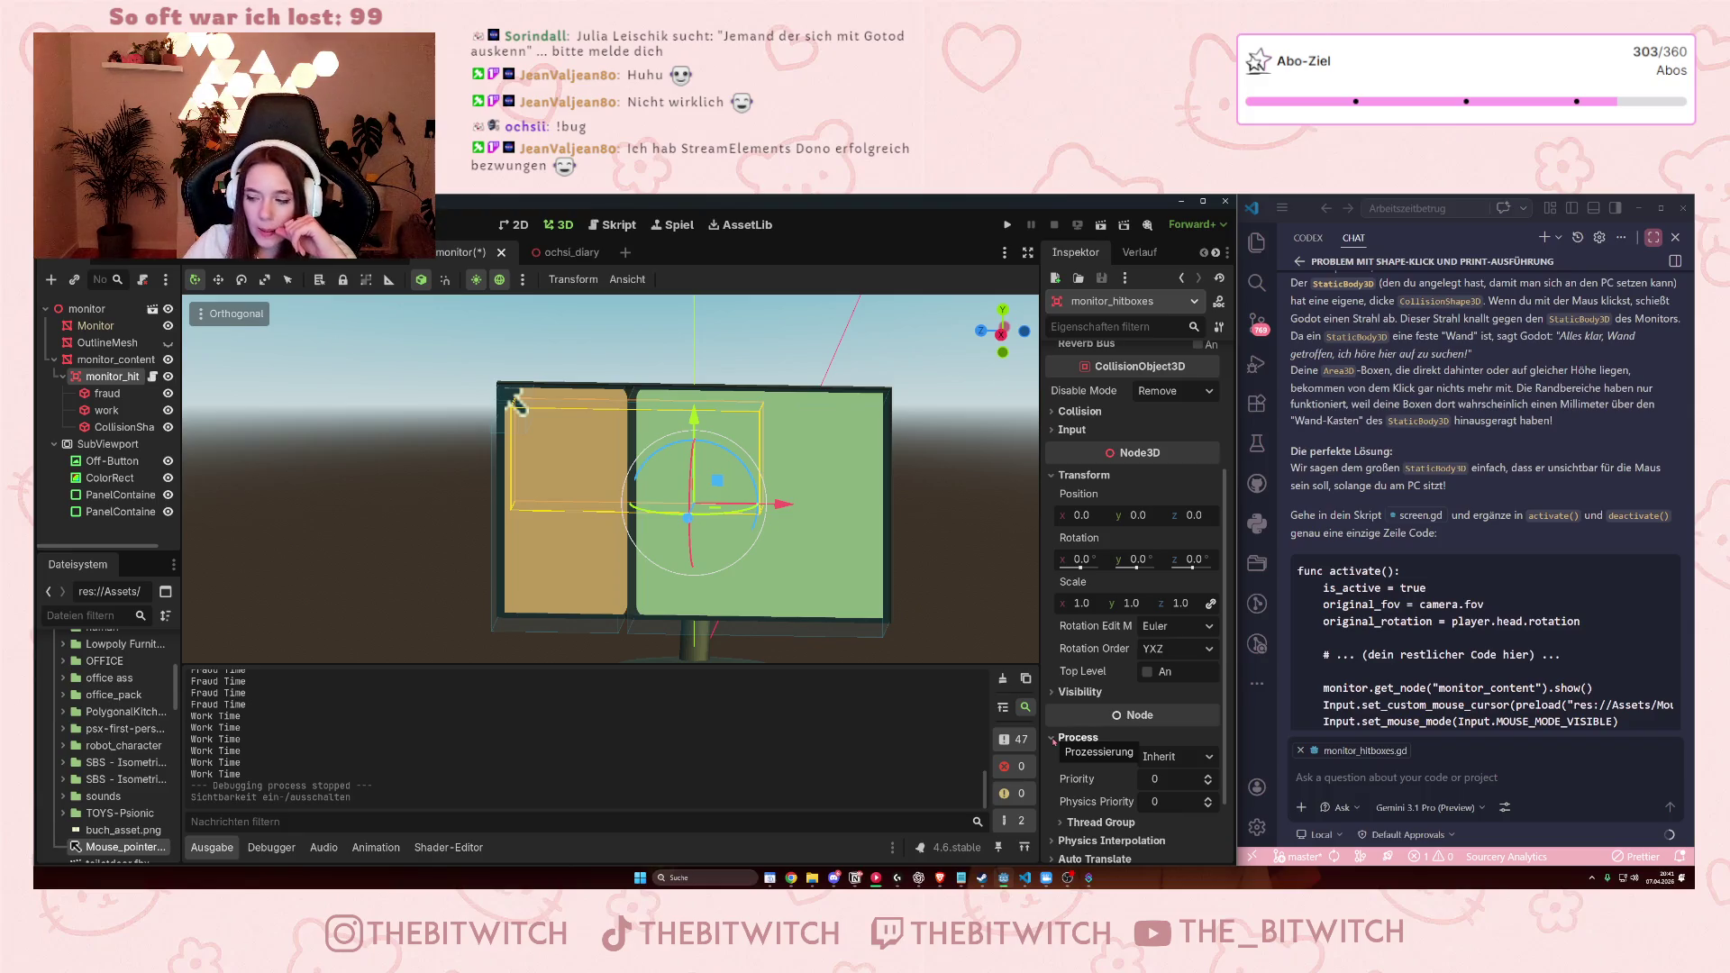
scroll(1133, 648, "up", 5)
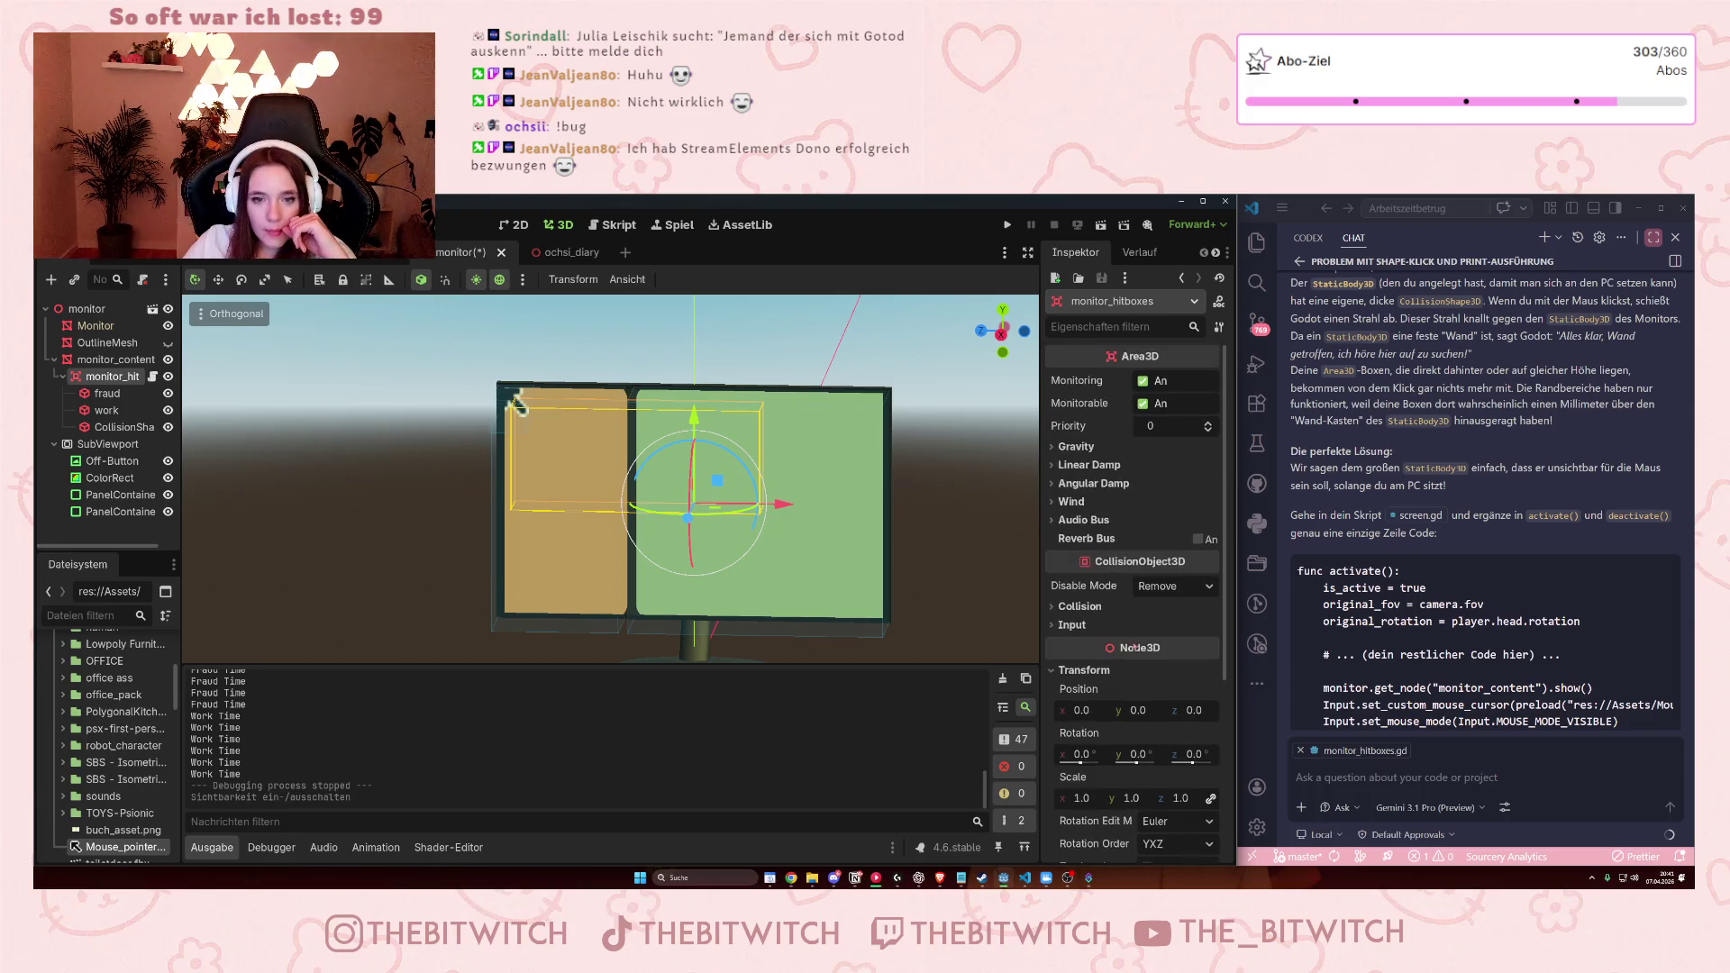
left_click(1054, 607)
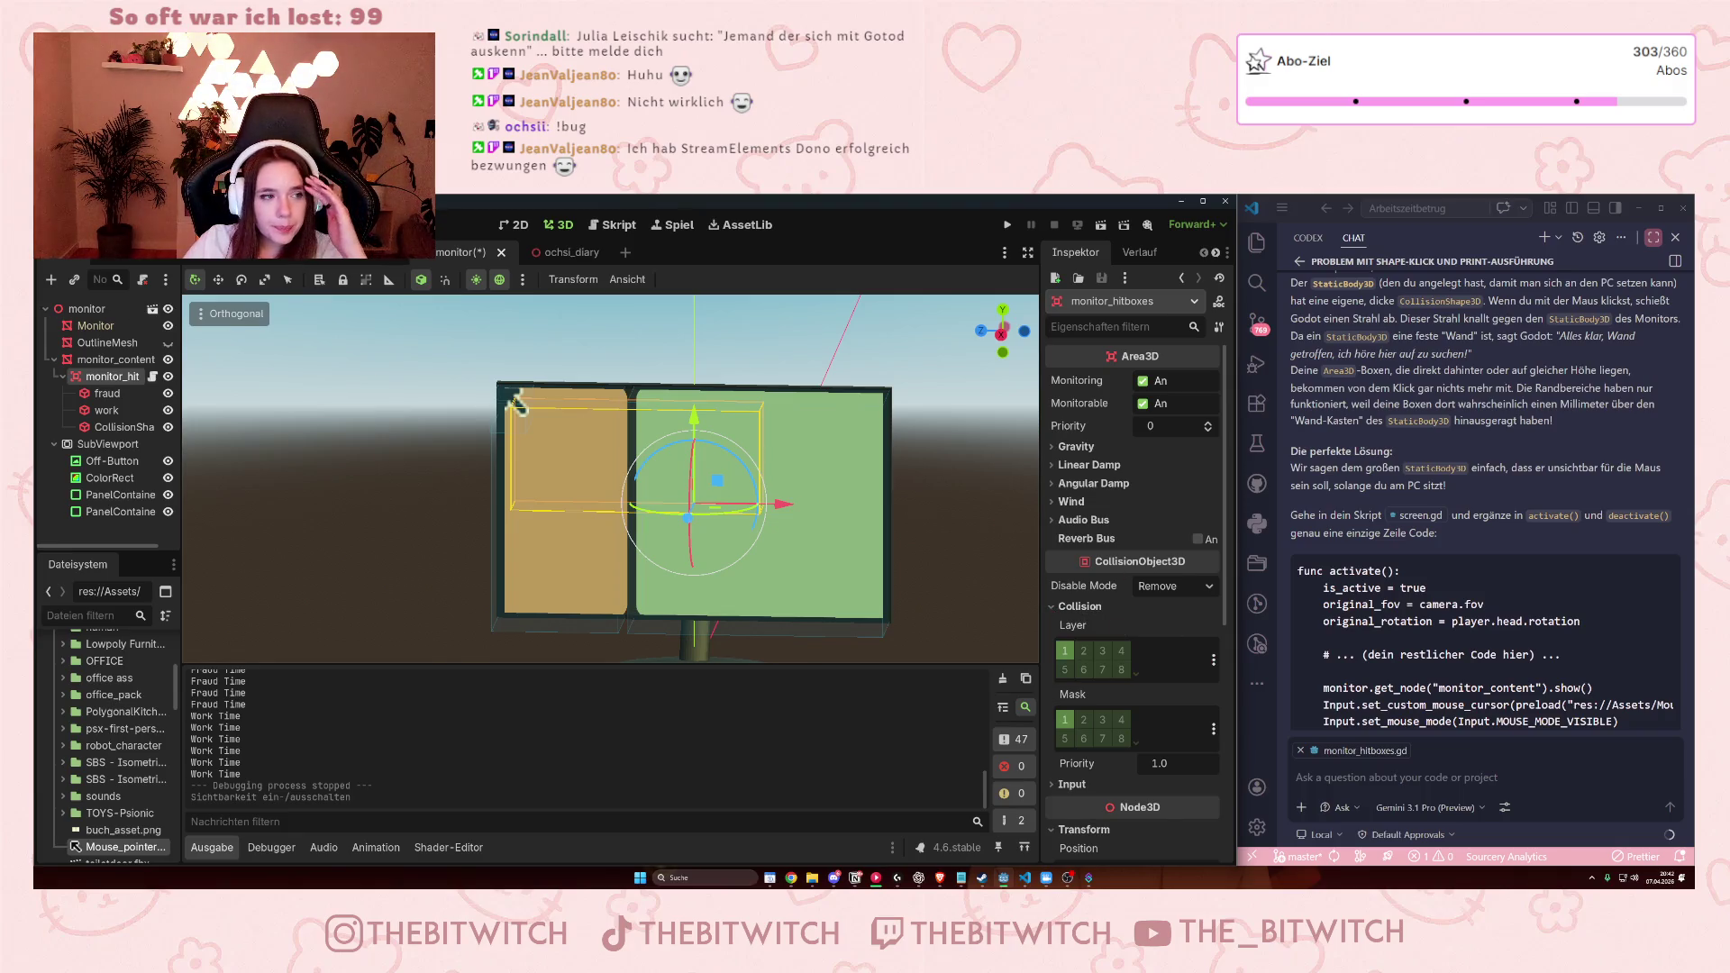
left_click(275, 254)
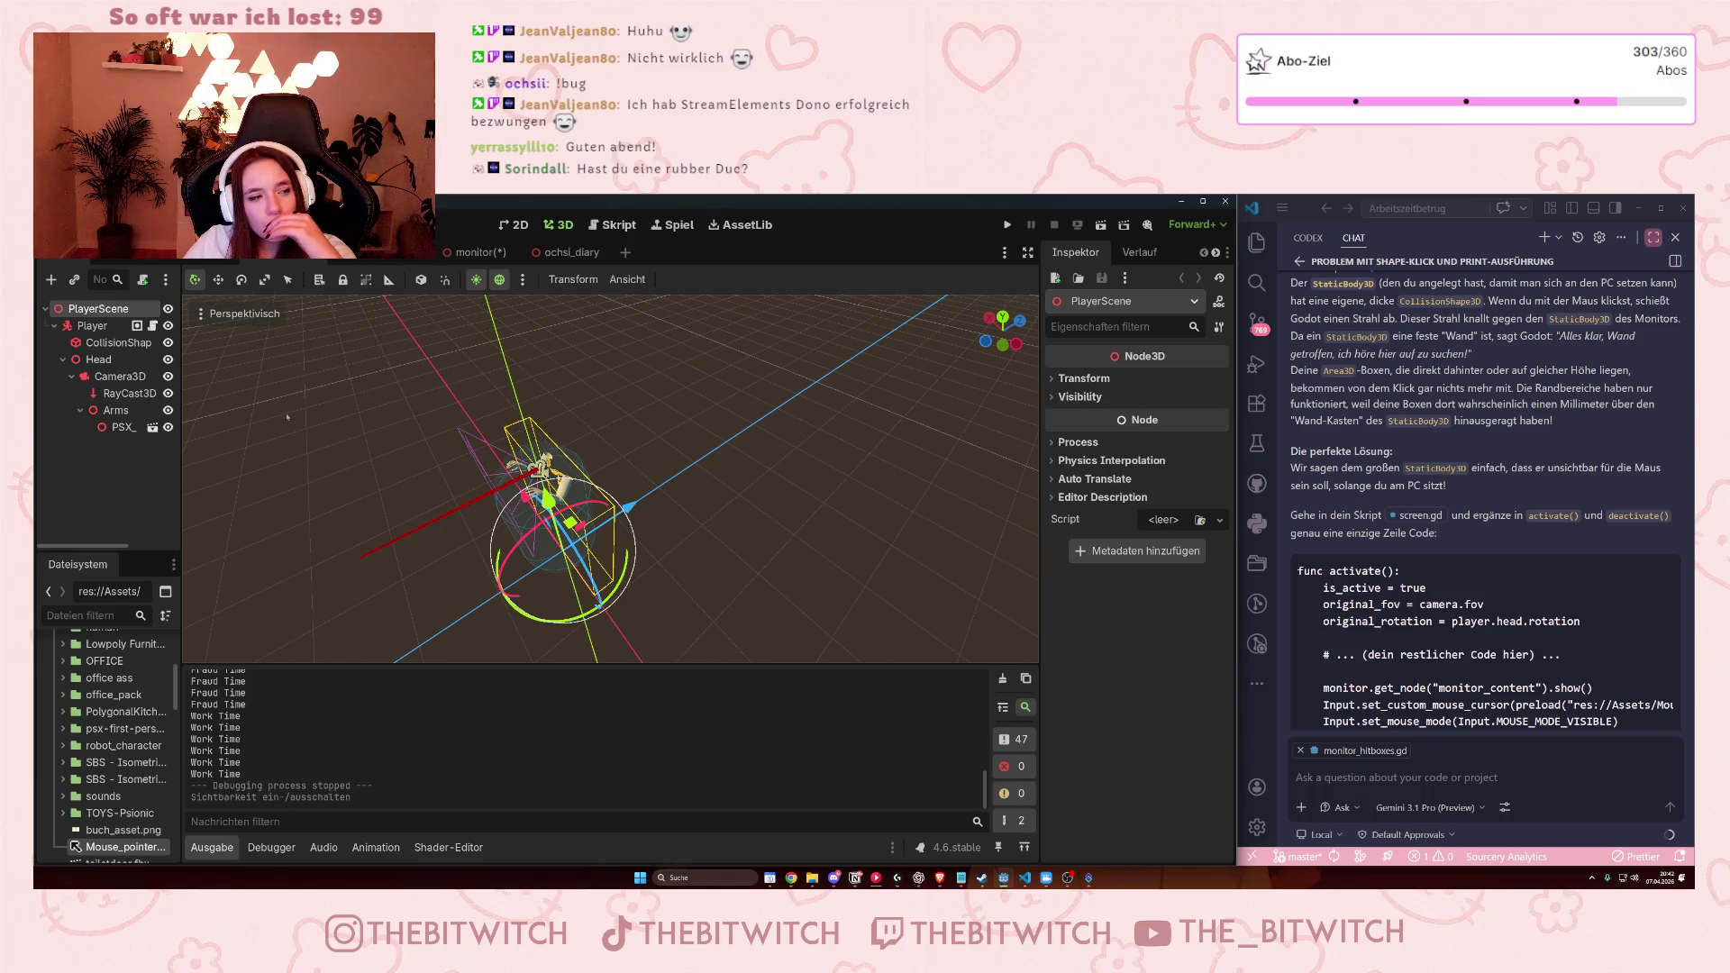
Select the Player node to view its collision settings, then return to the monitor scene.
left_click(91, 325)
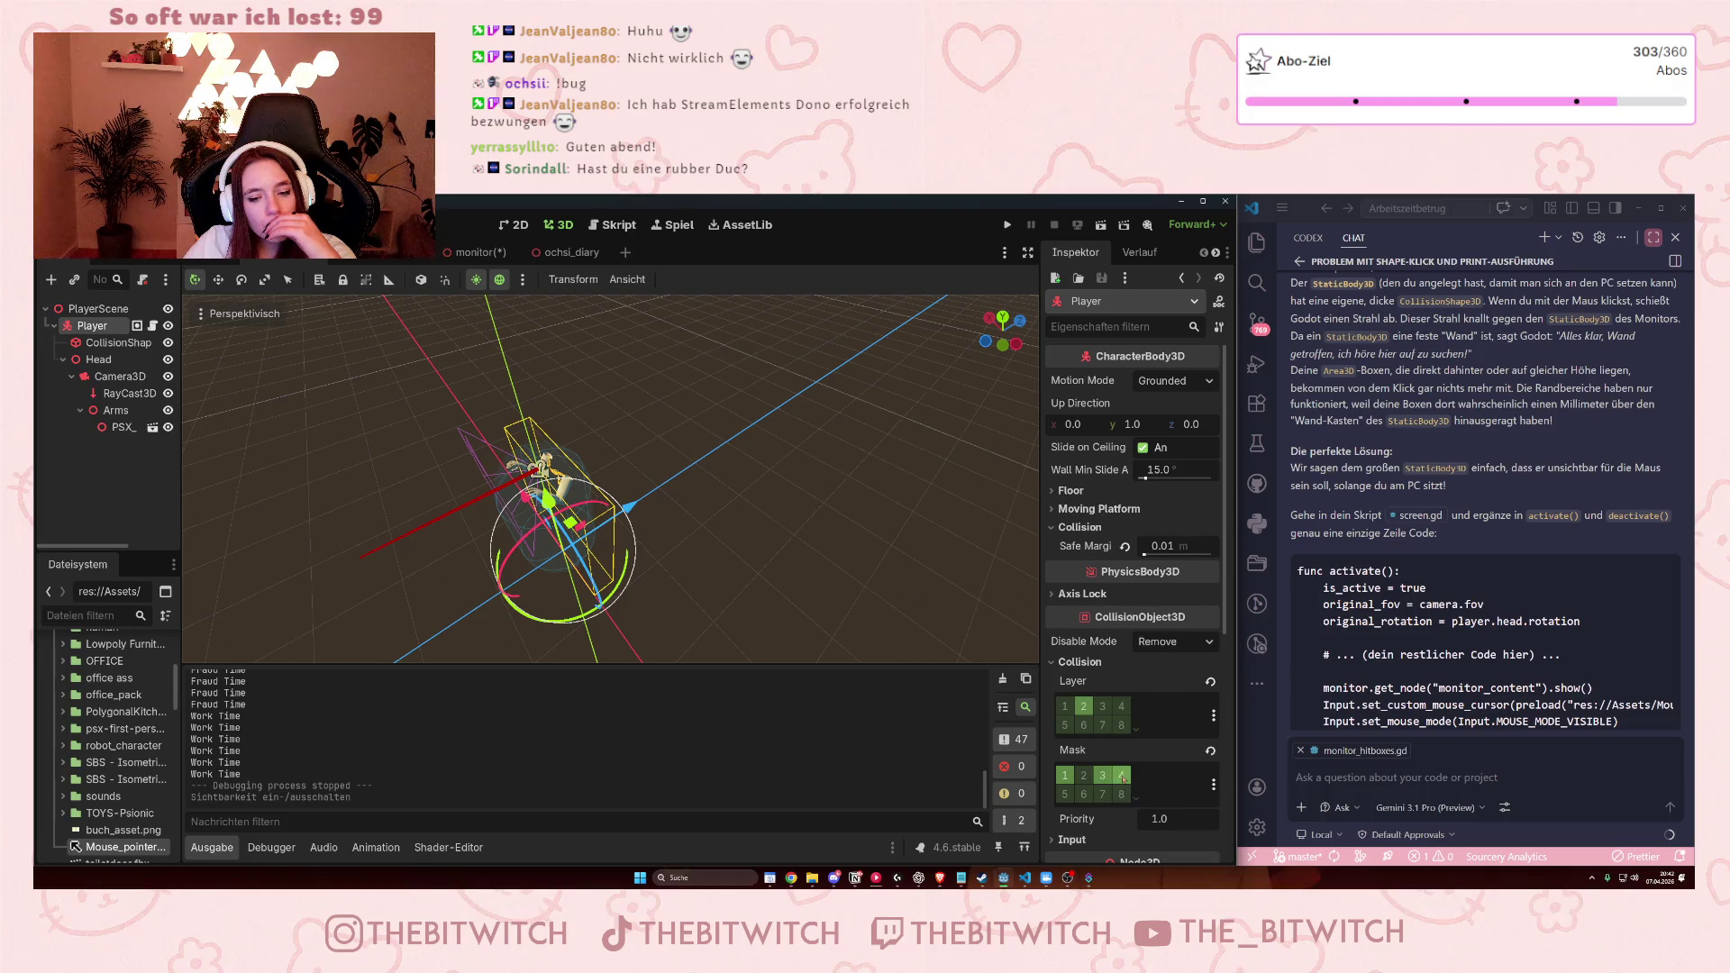
left_click(470, 253)
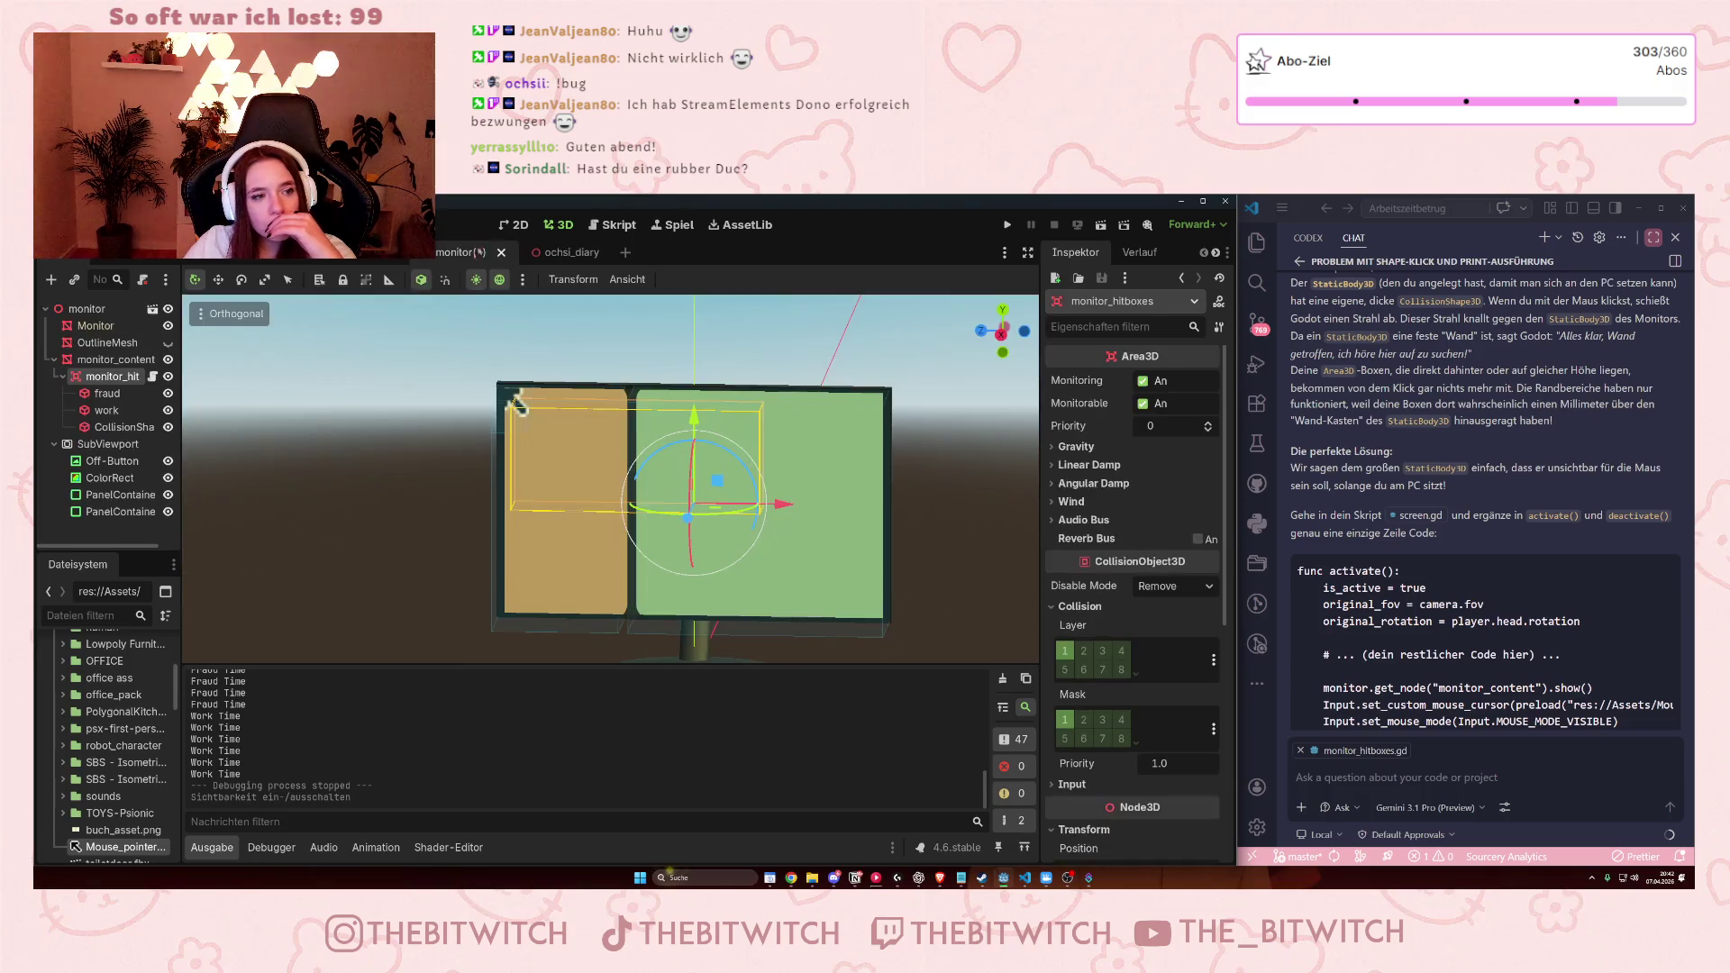
Set monitor_hitboxes' collision layer to bit 3 only and clear all mask bits.
left_click(1102, 719)
left_click(1103, 651)
left_click(1064, 719)
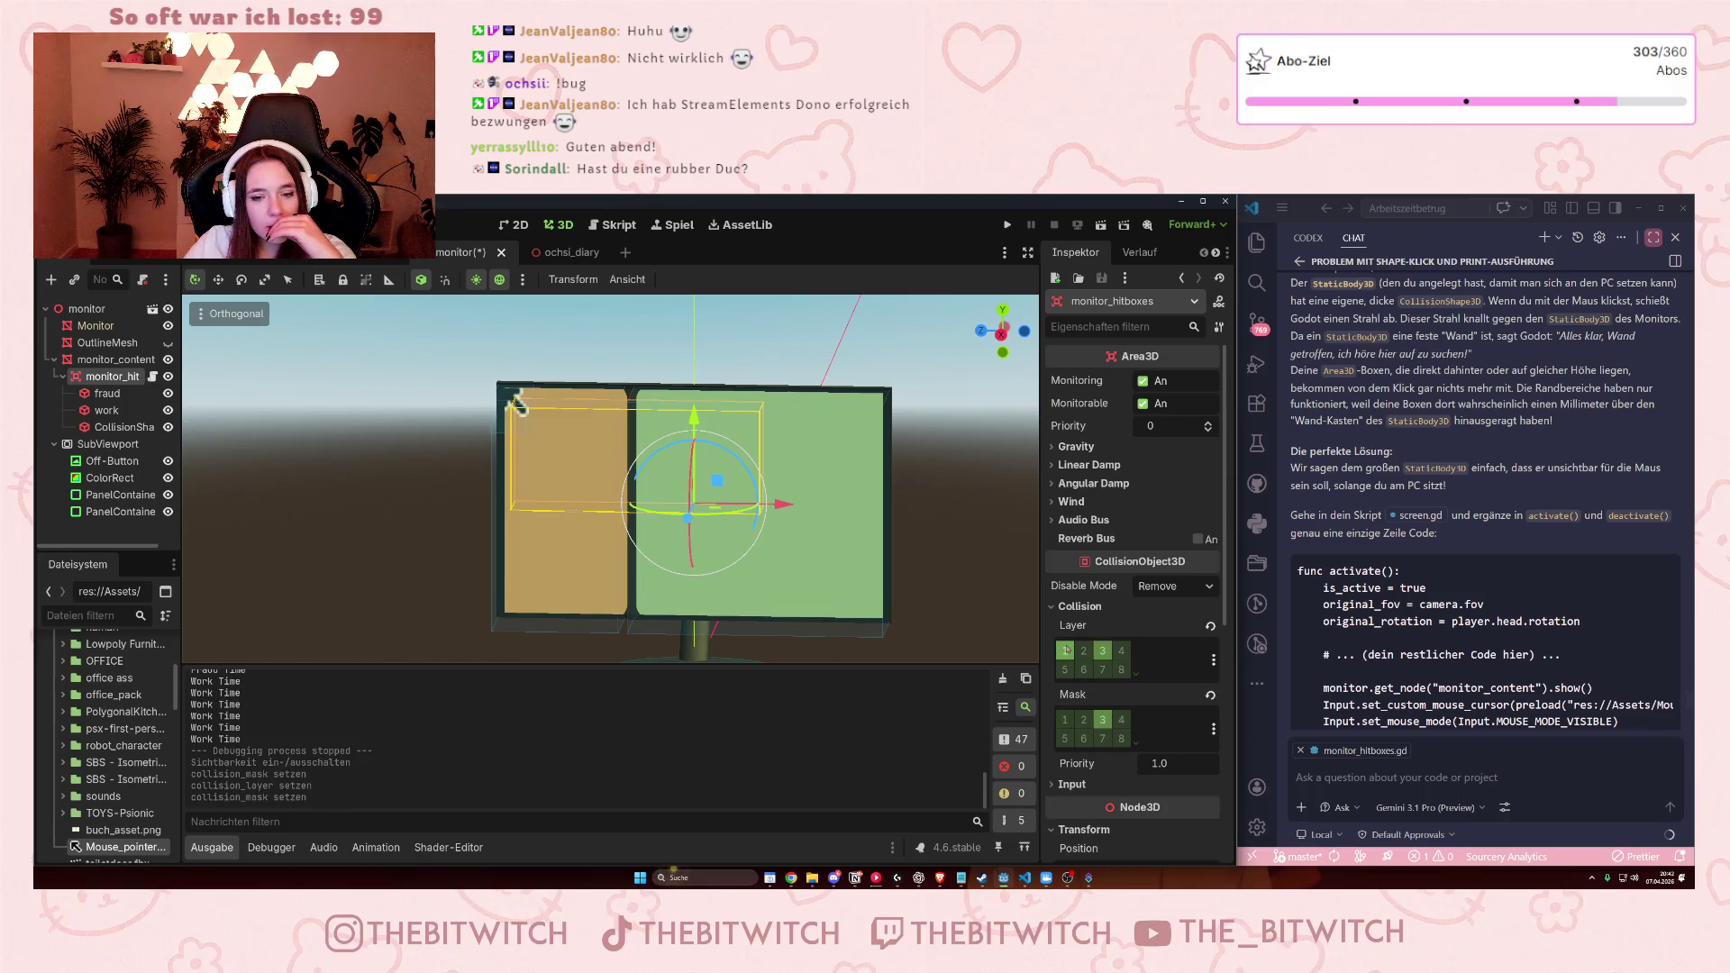
left_click(1065, 649)
left_click(1102, 719)
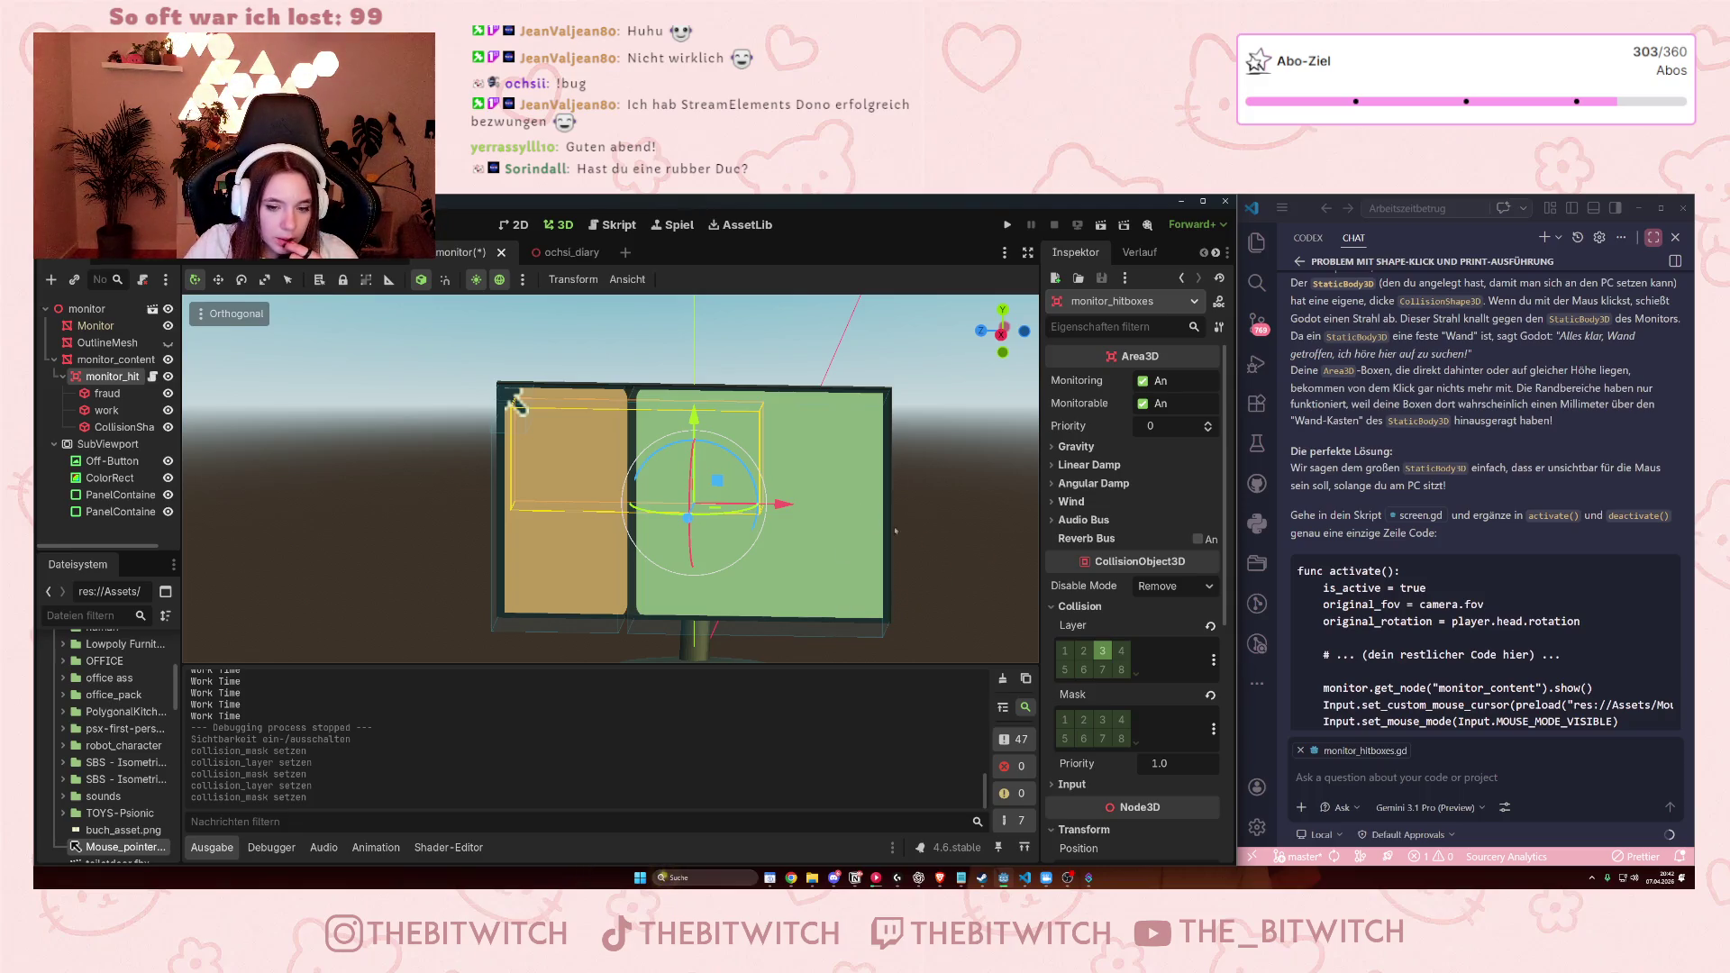
Scroll through the Inspector settings and switch back to the office room scene.
scroll(1119, 787, "down", 3)
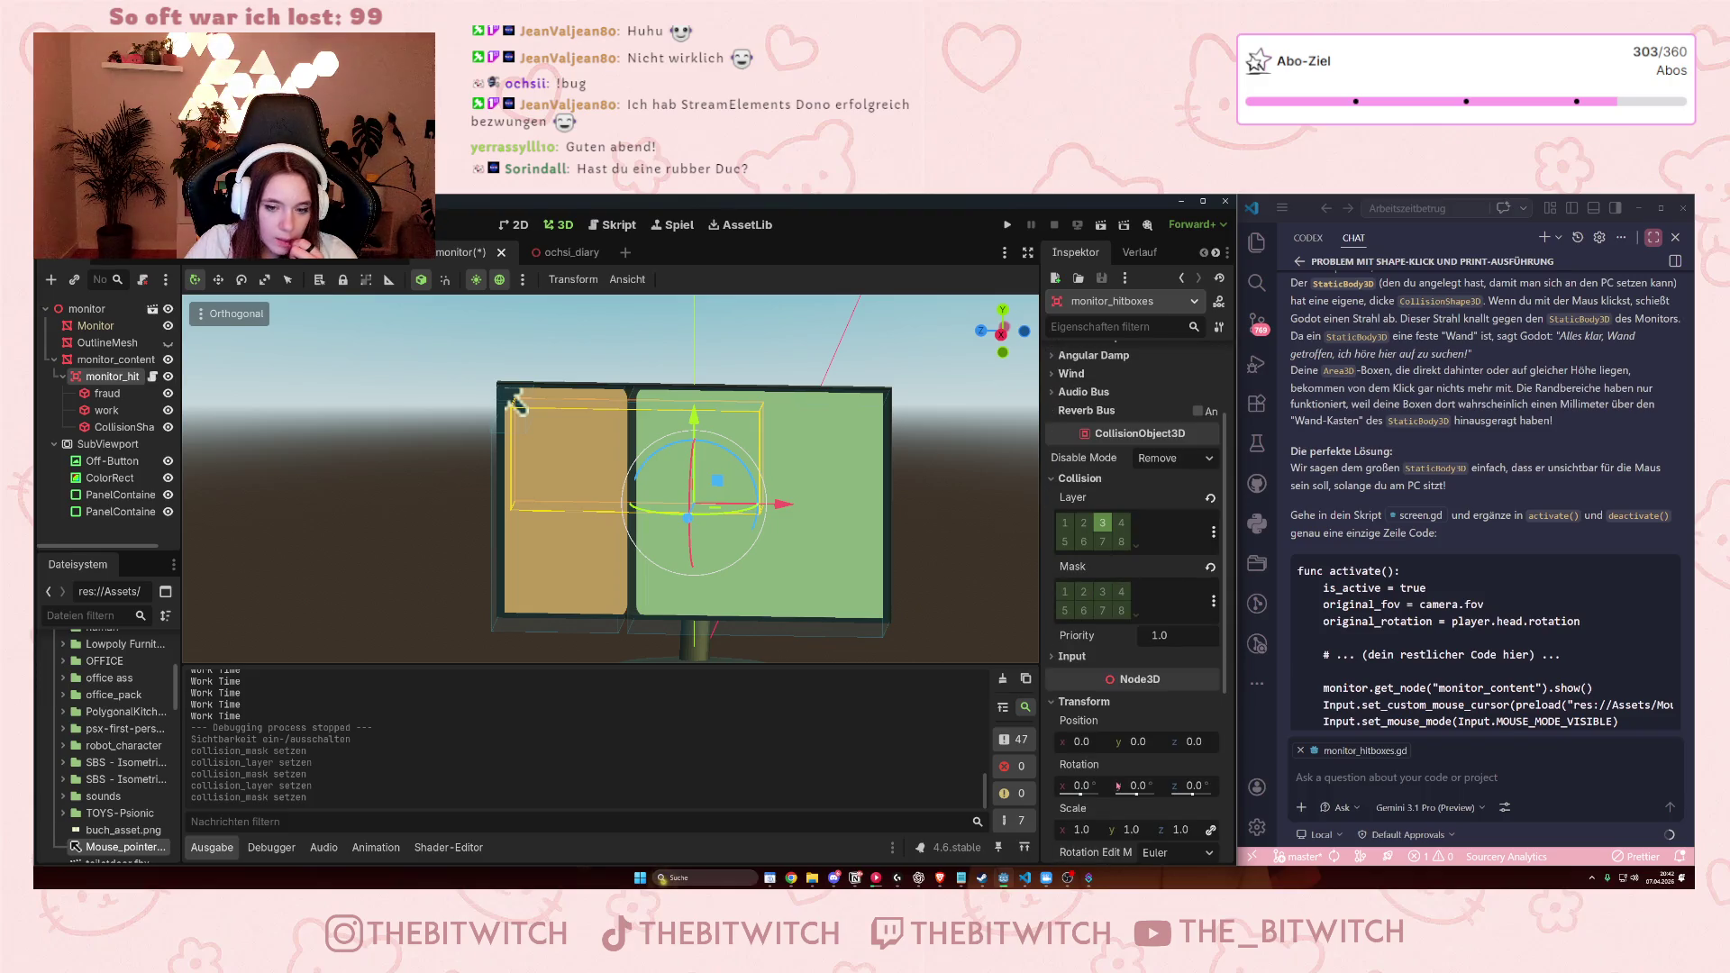
scroll(1166, 706, "down", 5)
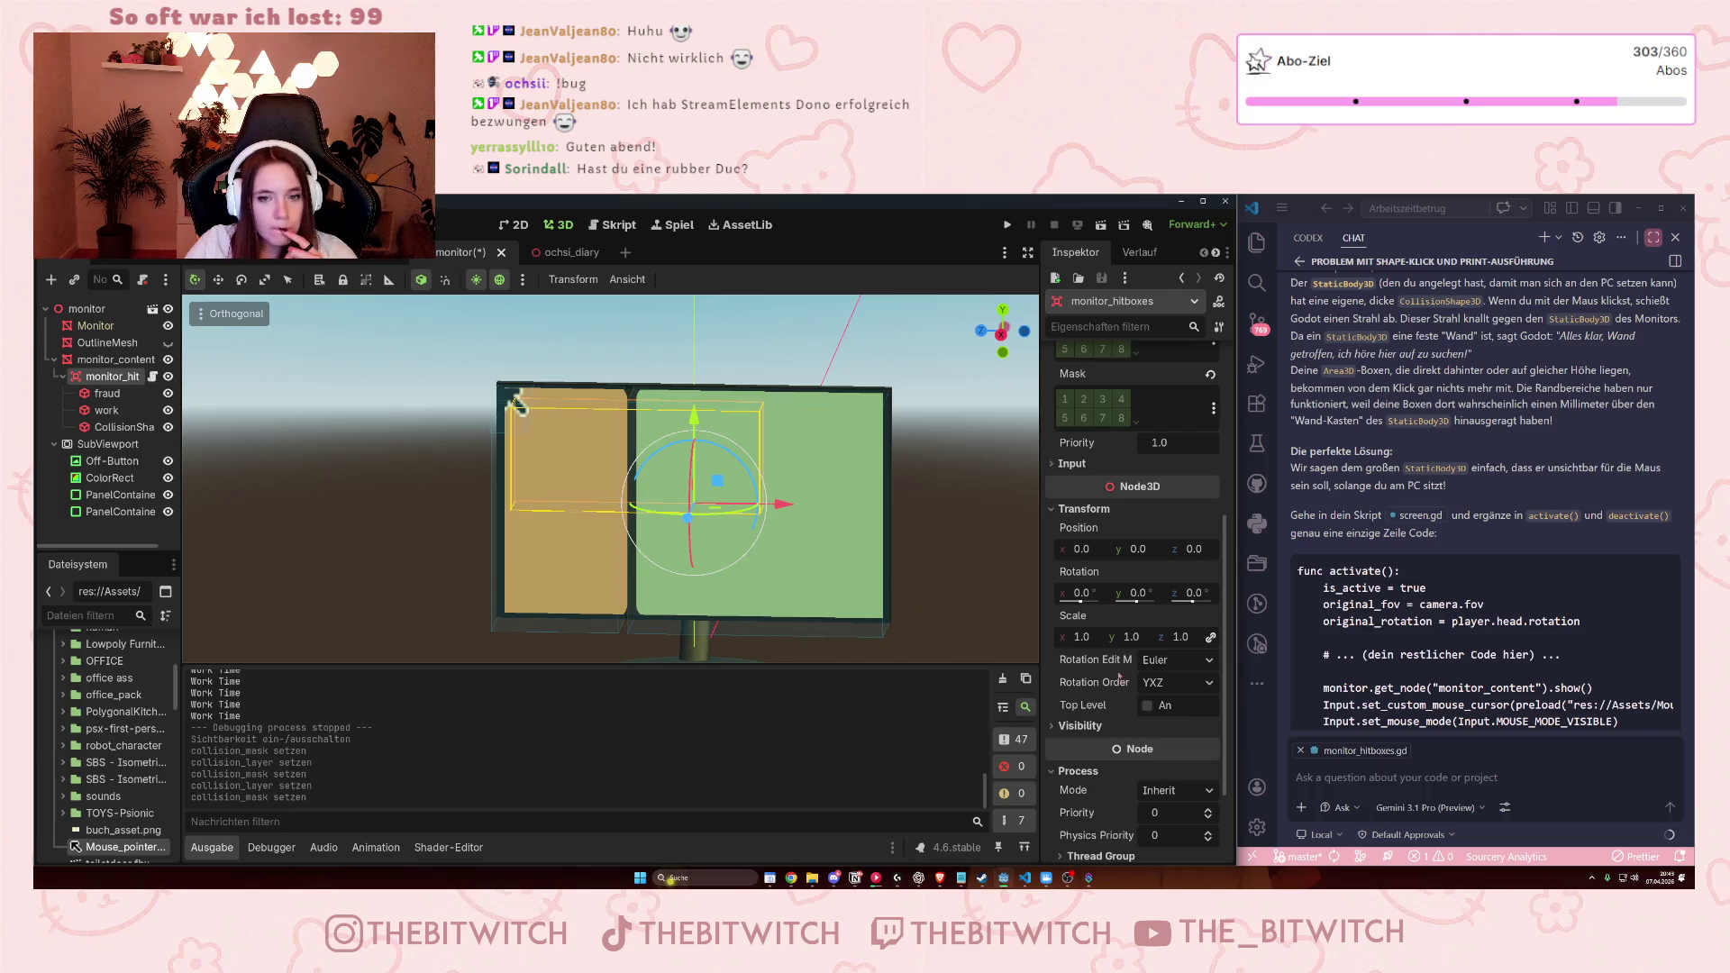
scroll(1120, 679, "up", 5)
scroll(1113, 673, "down", 3)
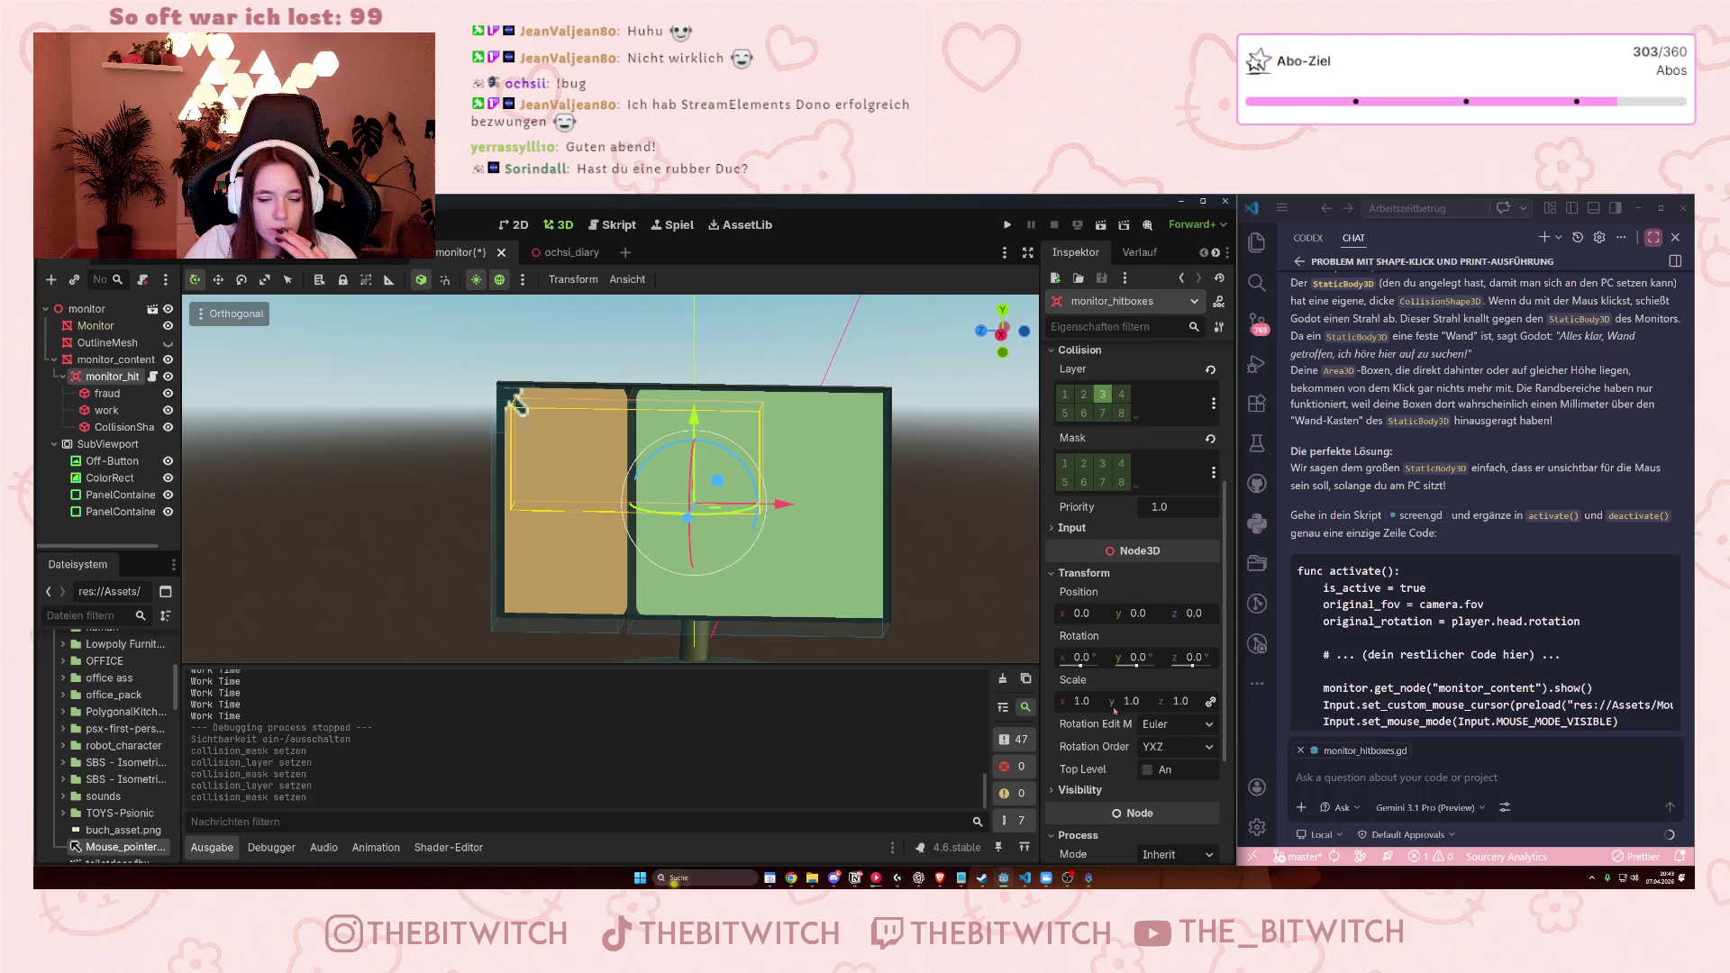
scroll(1113, 712, "down", 5)
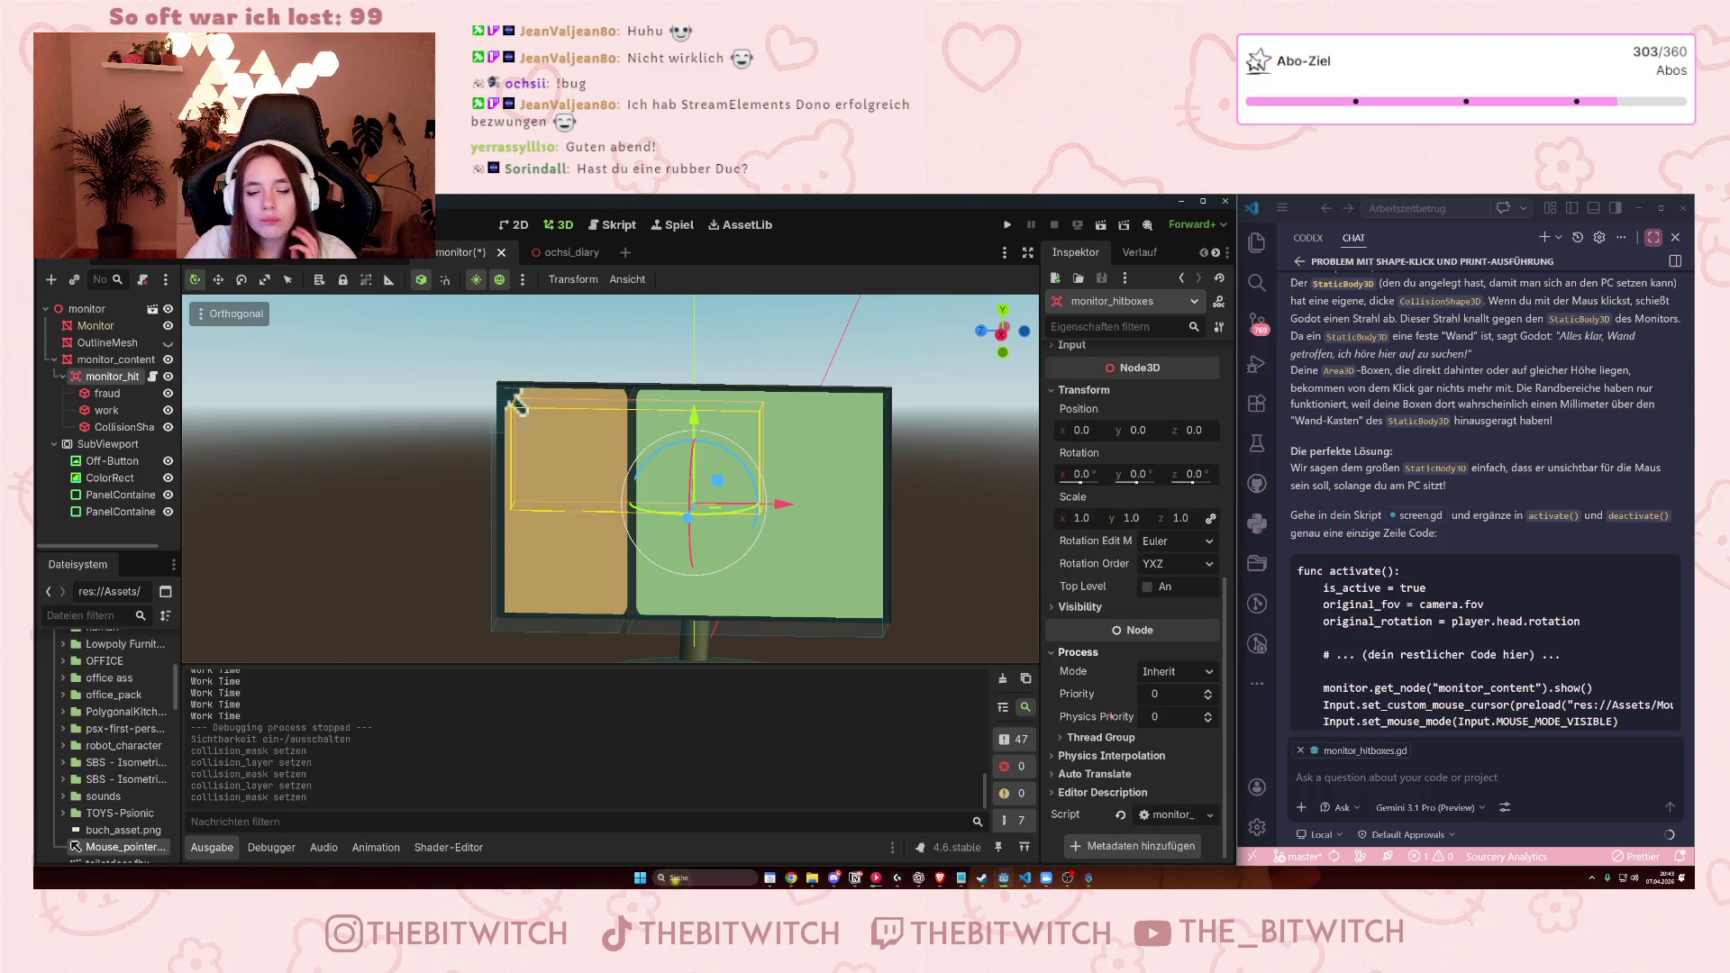
scroll(1091, 543, "up", 10)
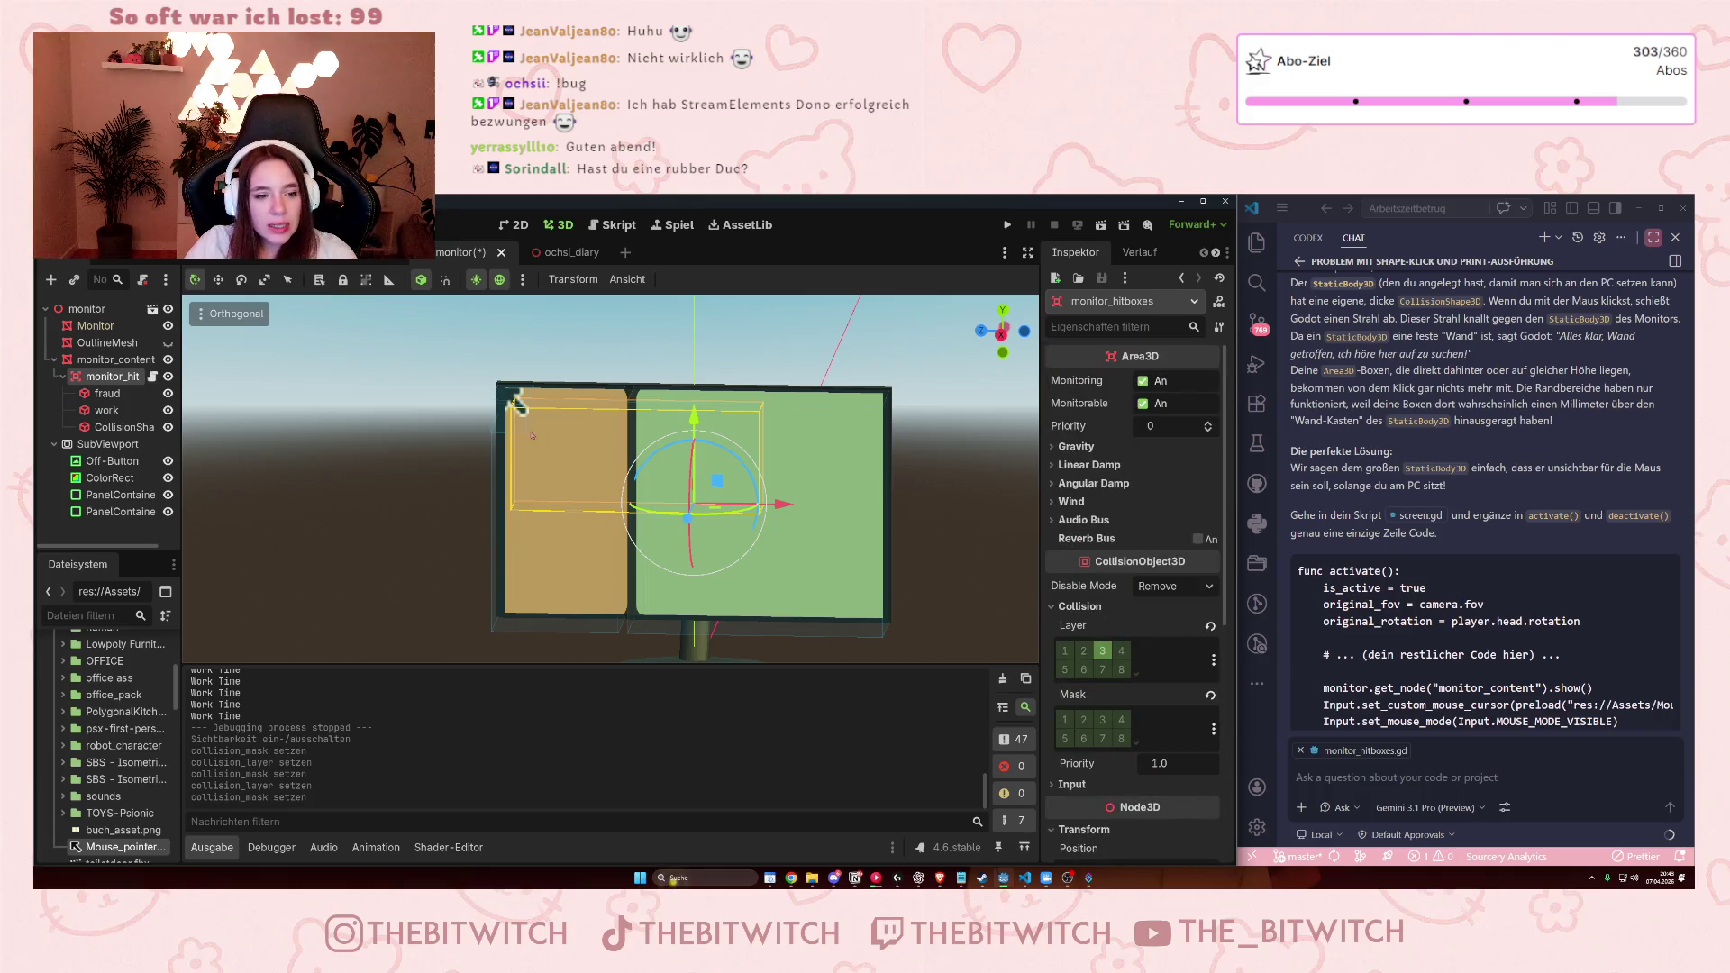
key("ctrl+shift+Tab")
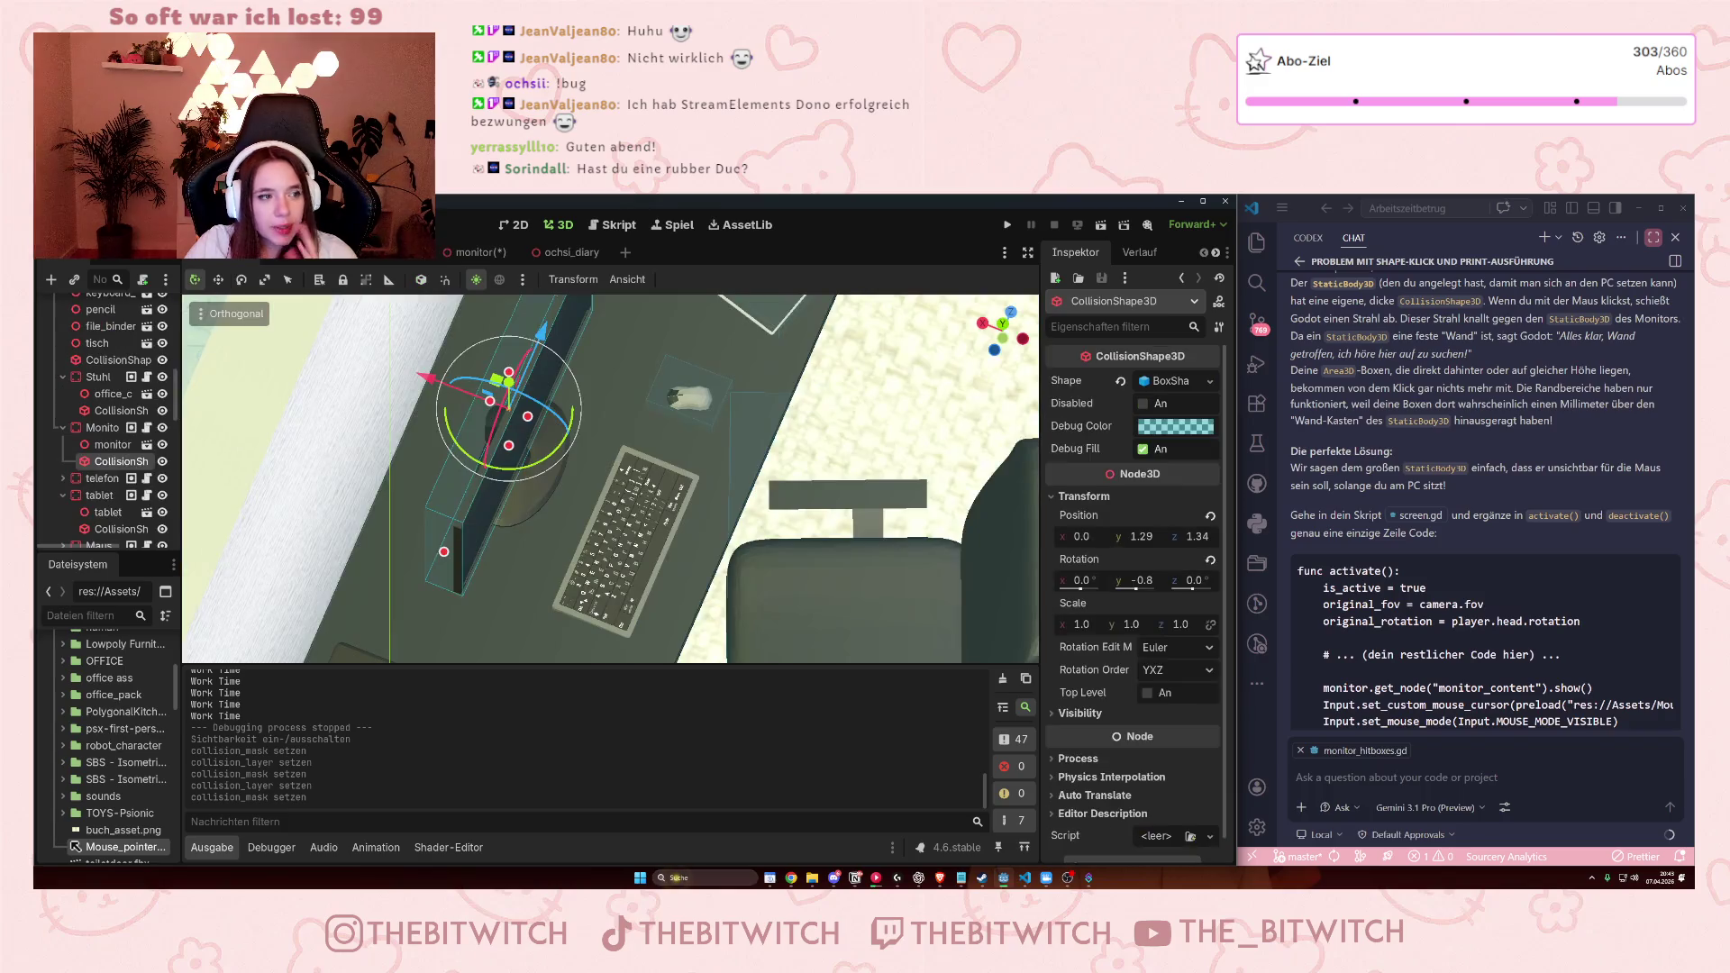
Select and frame the Monitor object and the chair (Stuhl) in the office scene.
left_click(102, 427)
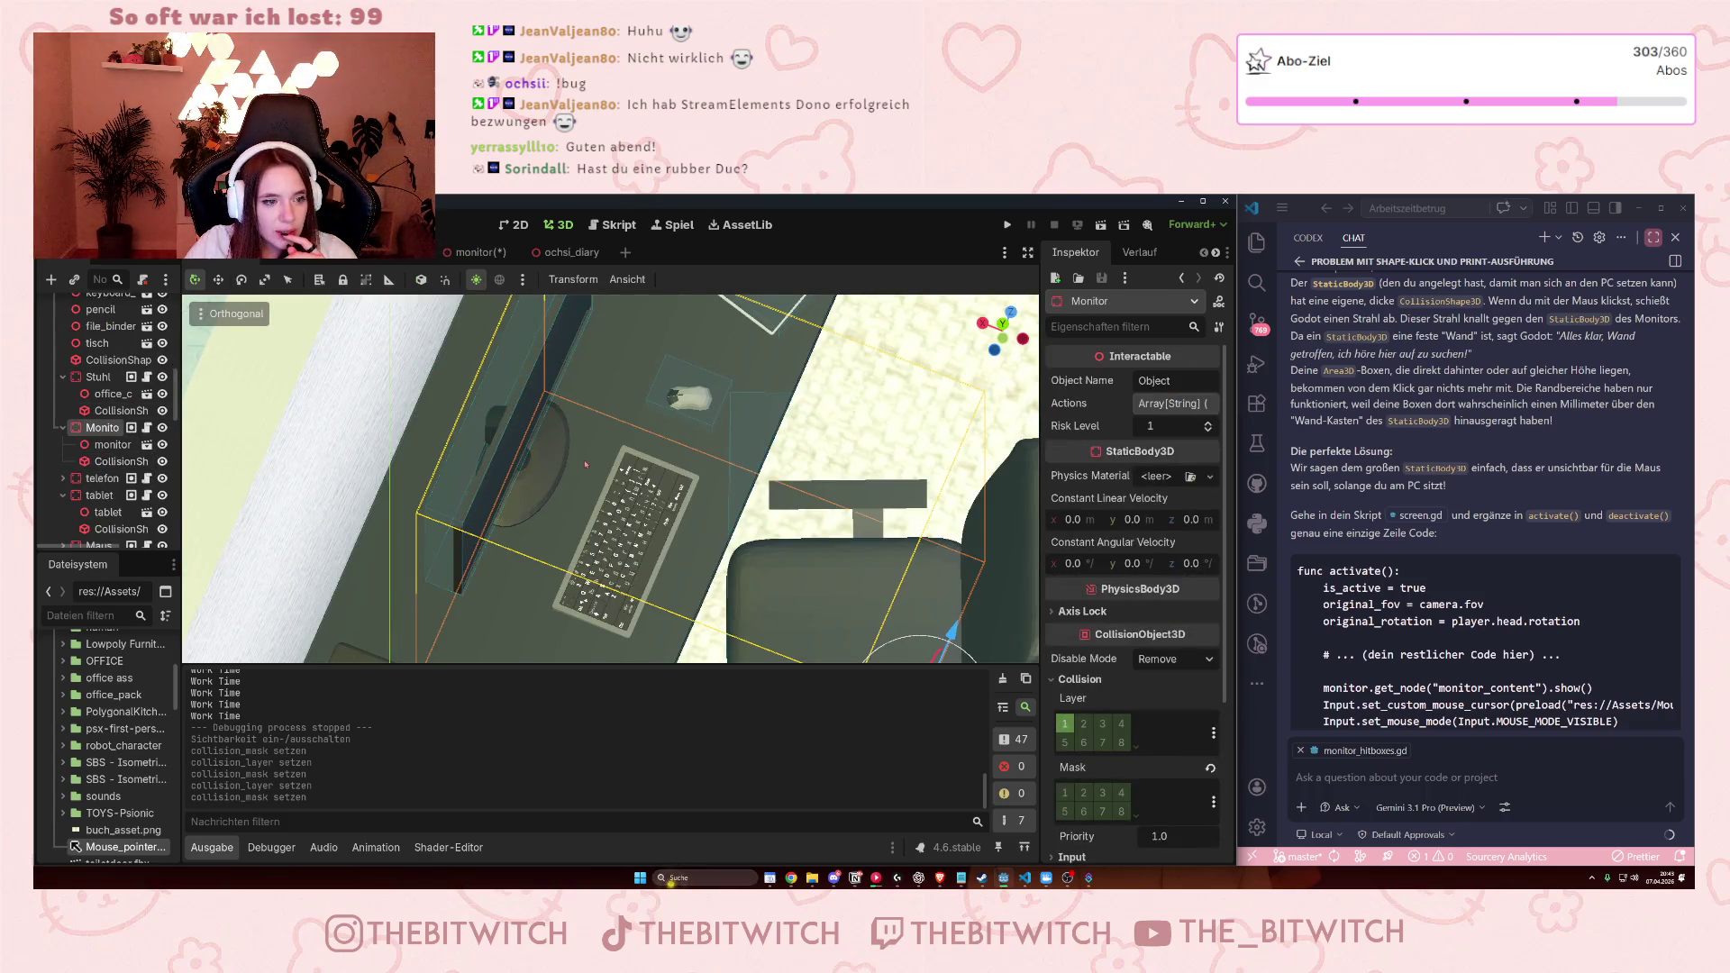
key("f")
scroll(573, 453, "down", 5)
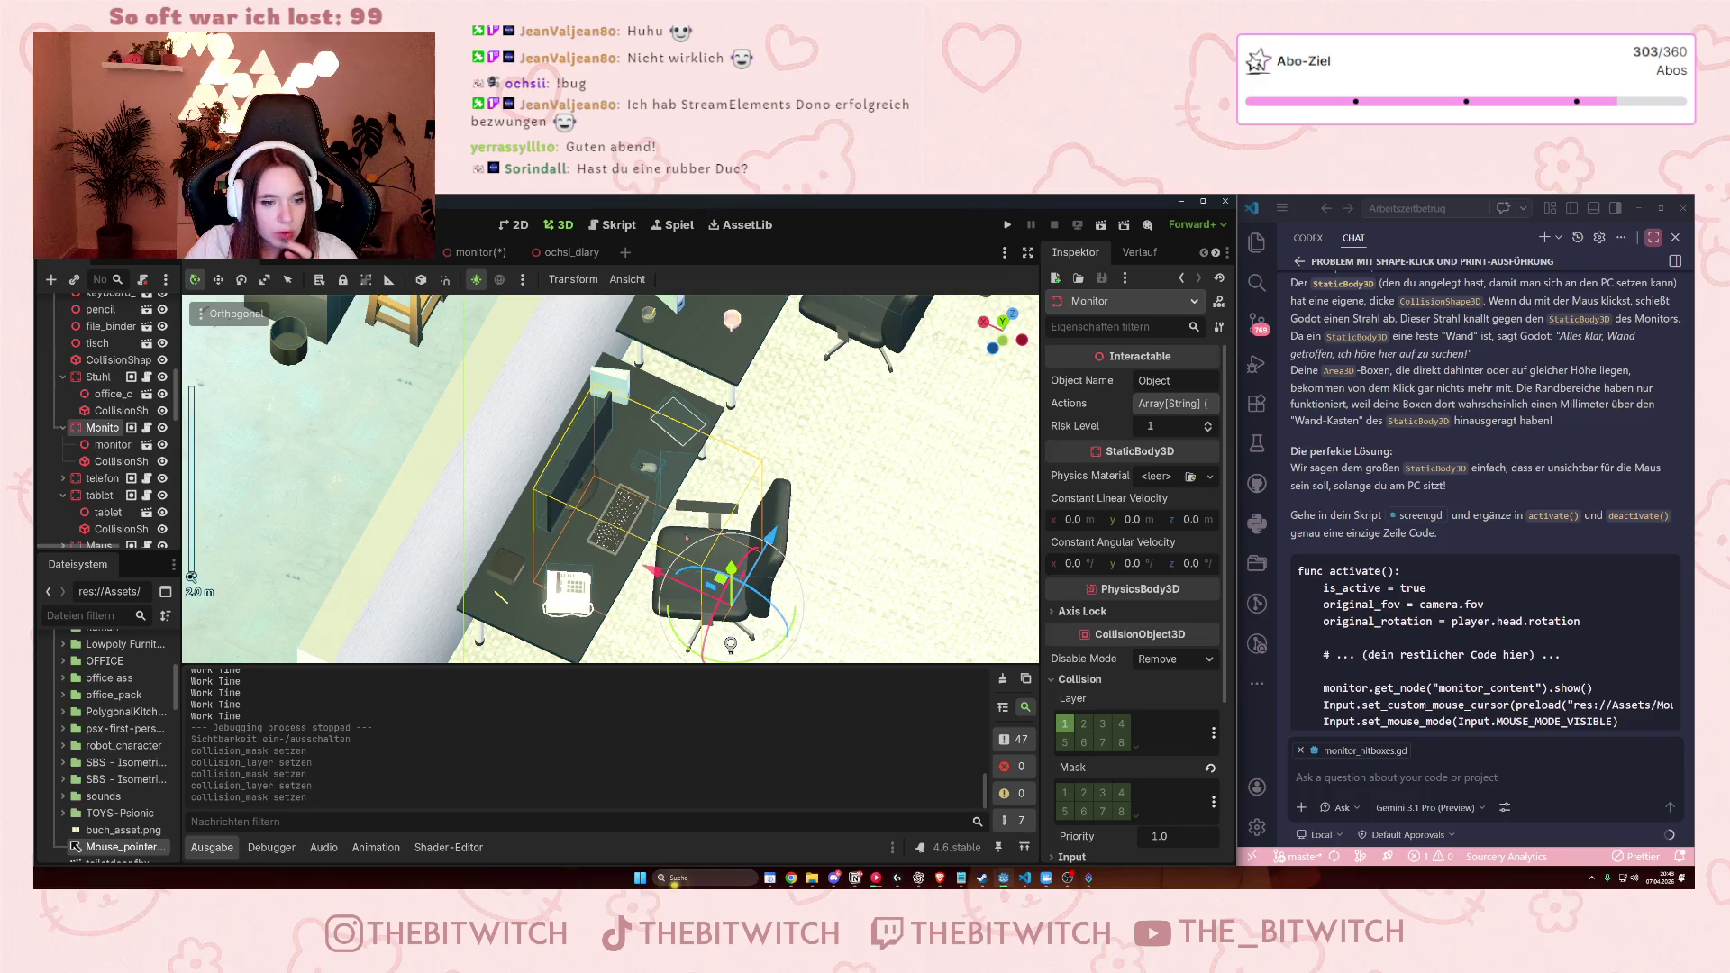
left_click(87, 376)
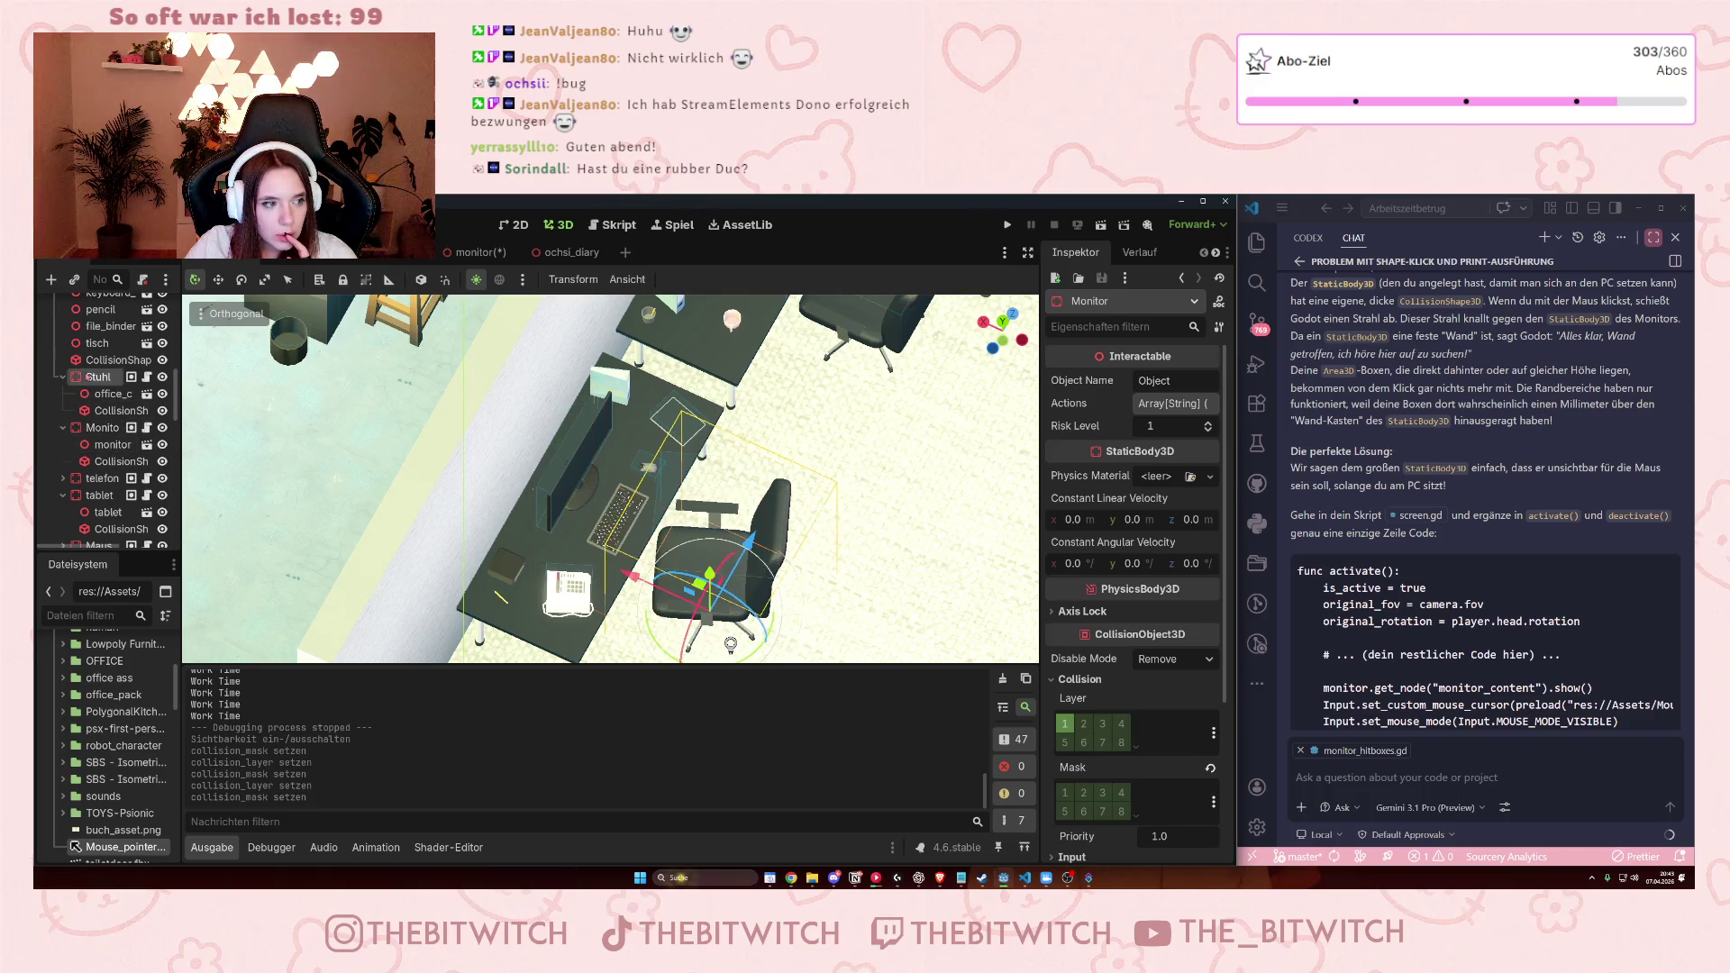
key("f")
scroll(817, 351, "down", 3)
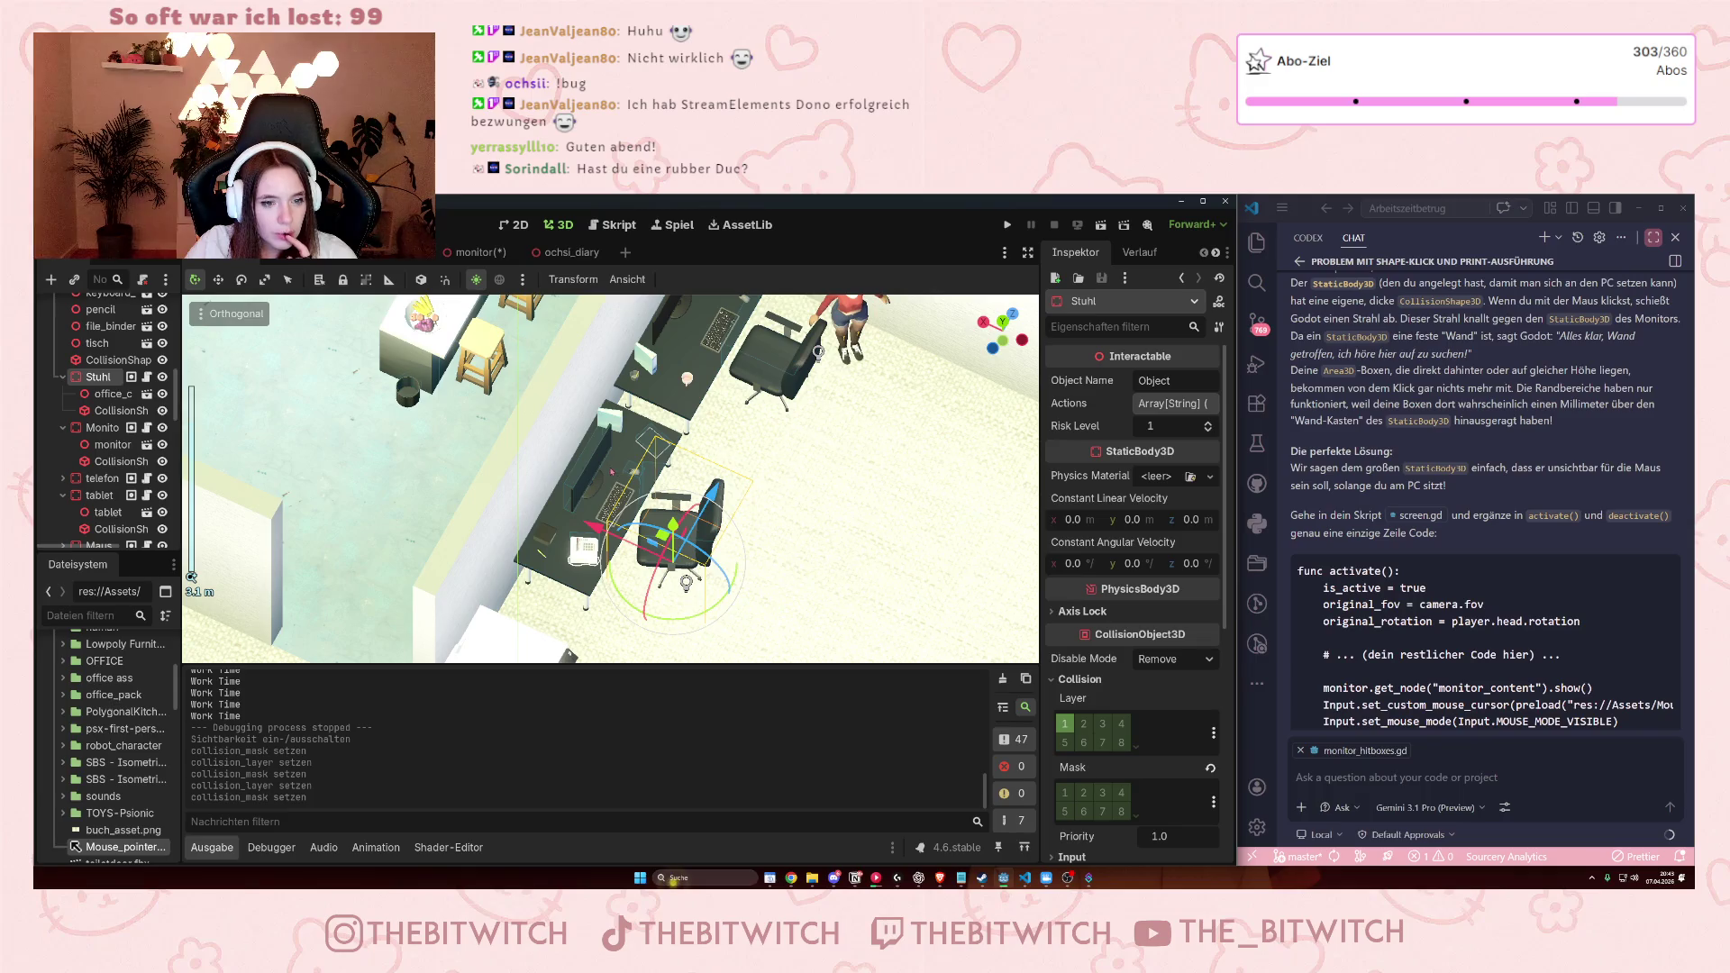
Inspect the telefon and tablet nodes, then switch to the monitor scene.
left_click(95, 482)
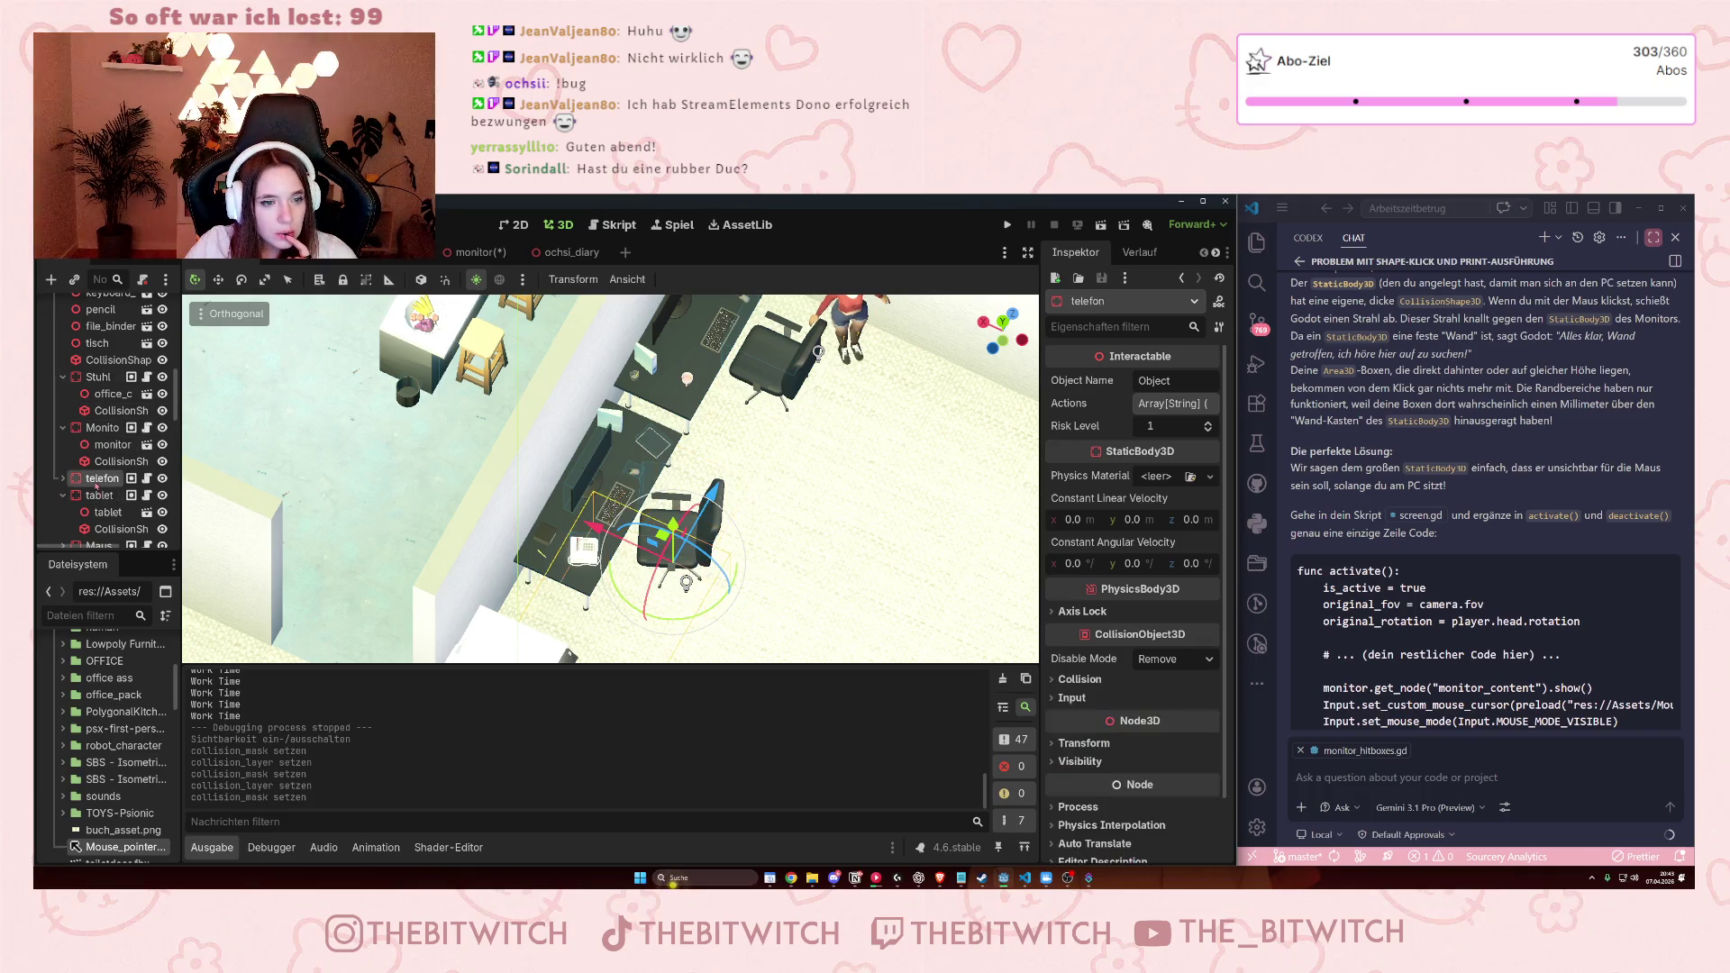
key("f")
scroll(618, 609, "down", 5)
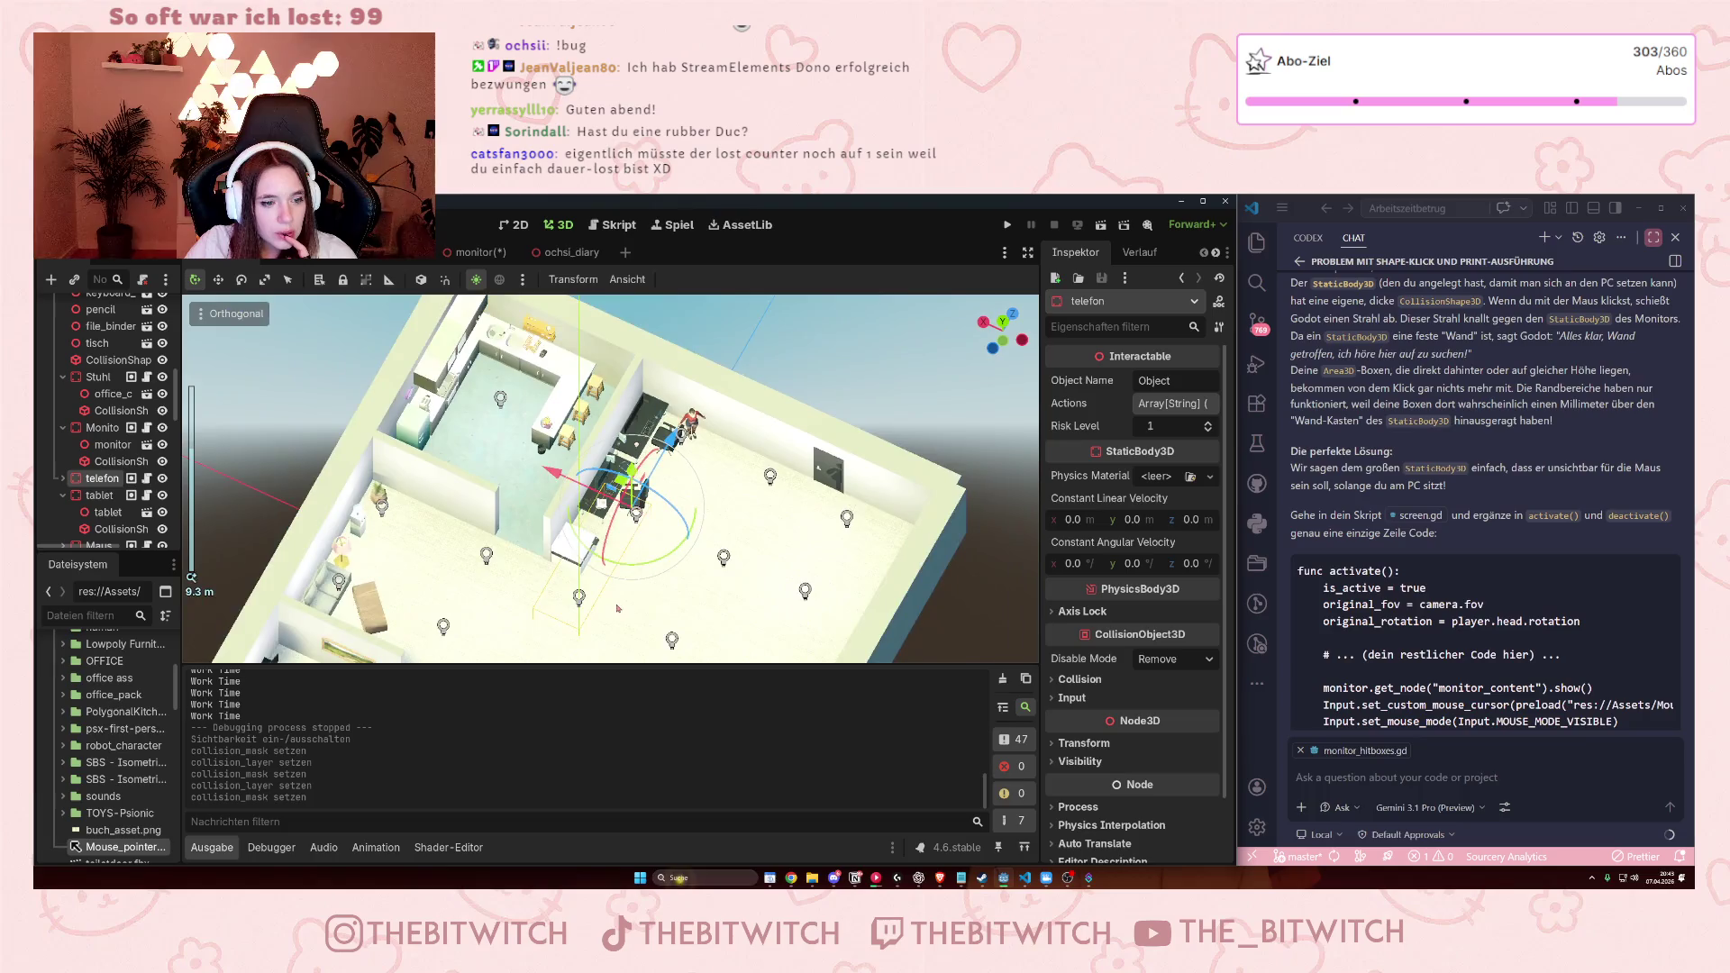
scroll(618, 609, "up", 8)
left_click(97, 496)
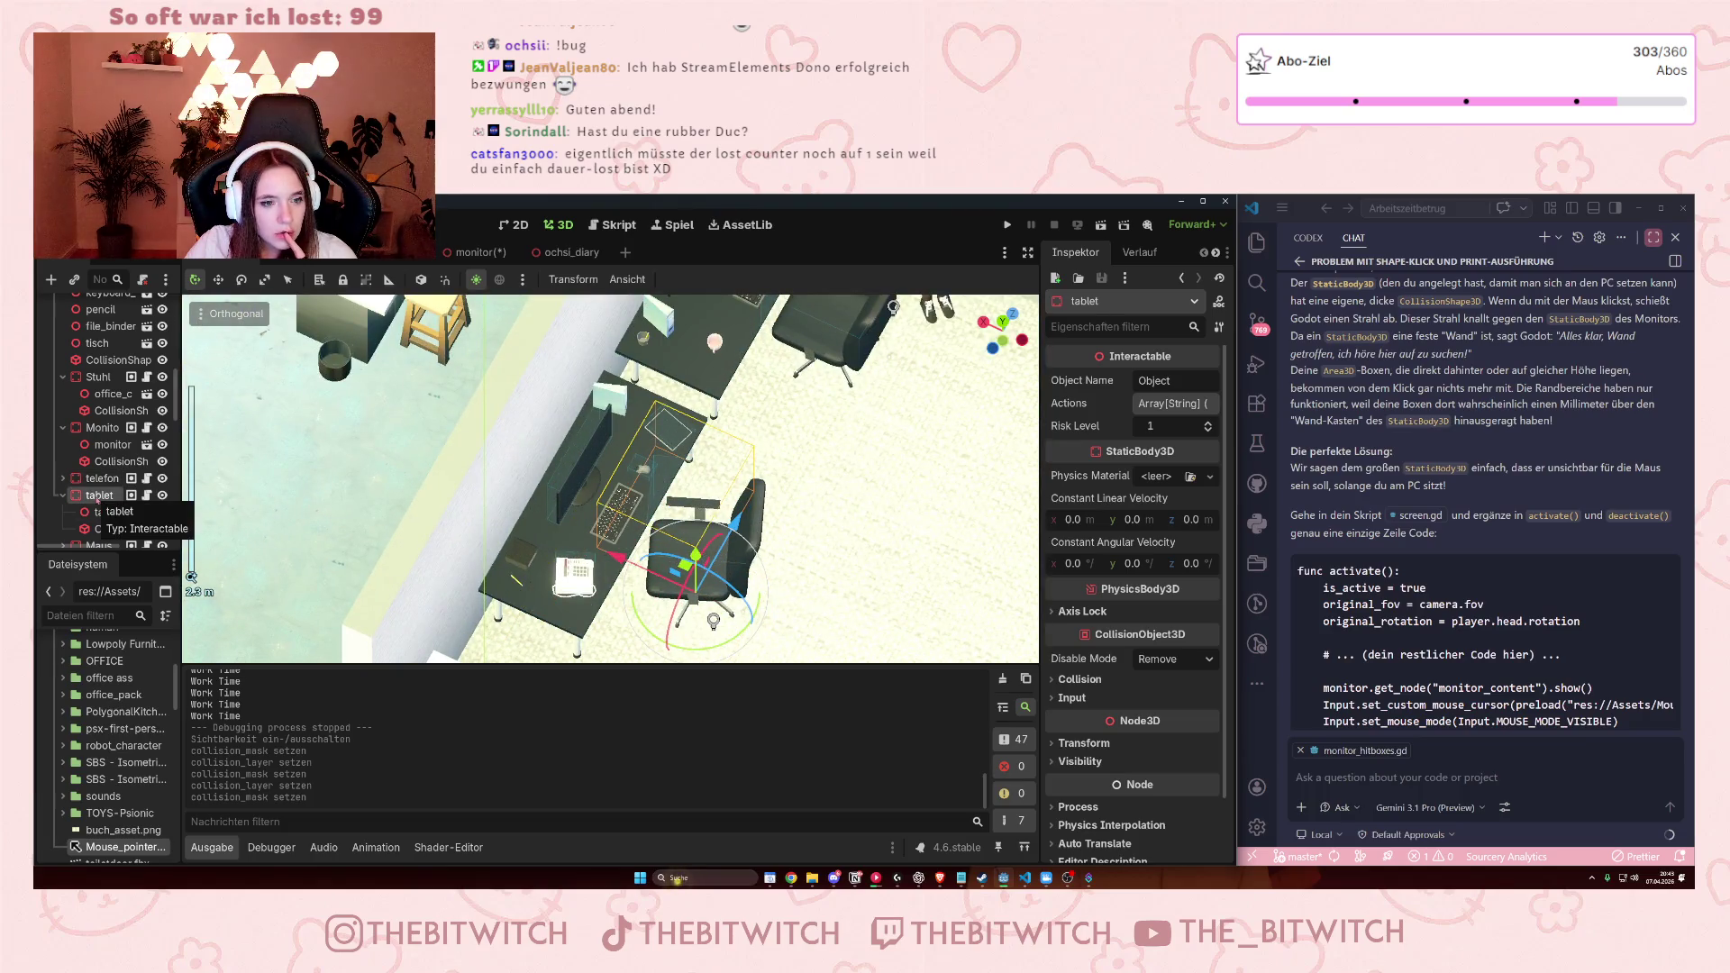
left_click(106, 513)
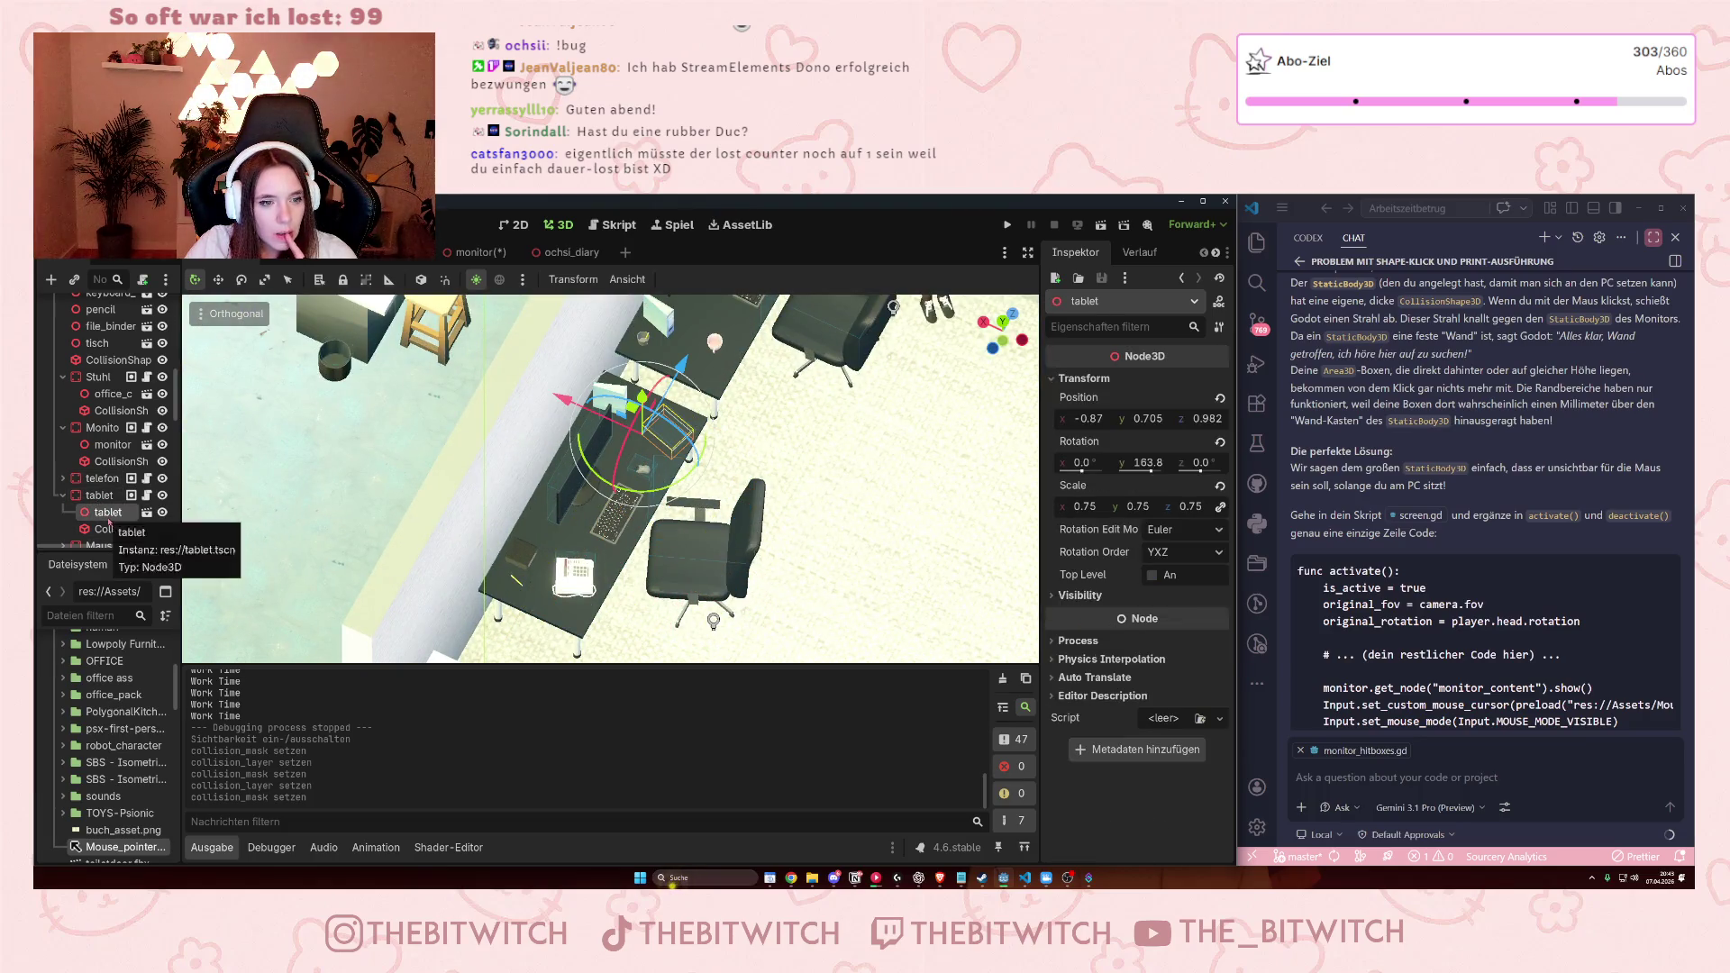
scroll(112, 527, "down", 3)
scroll(115, 532, "up", 6)
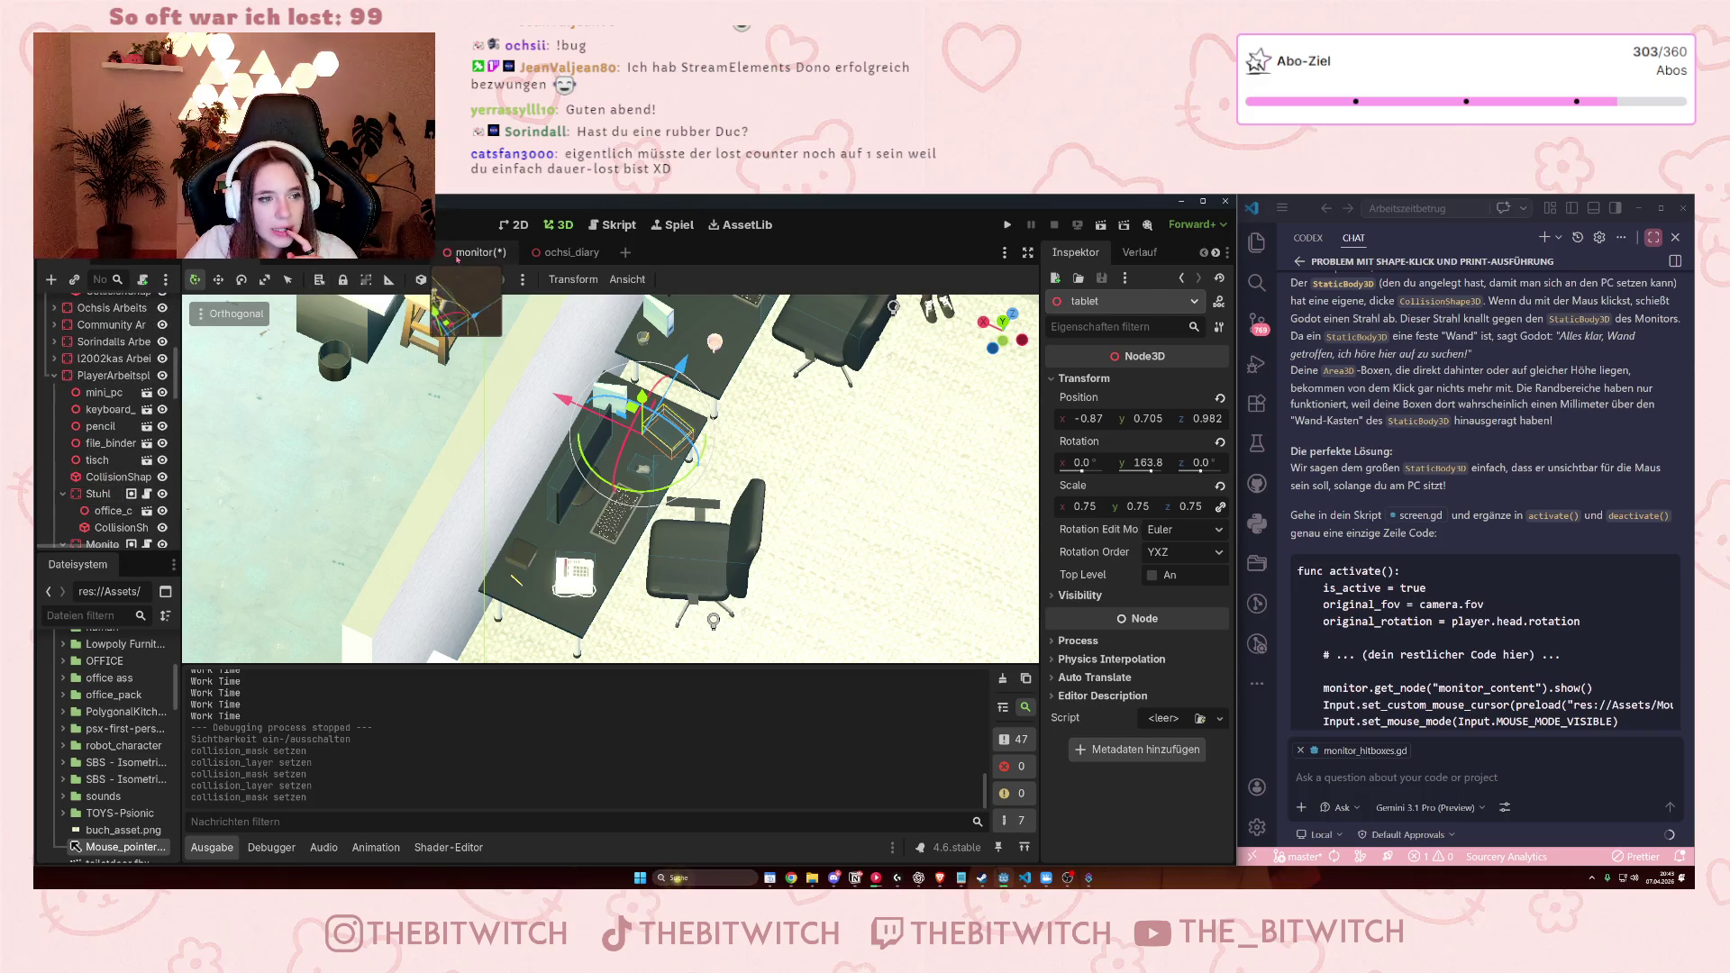
left_click(458, 257)
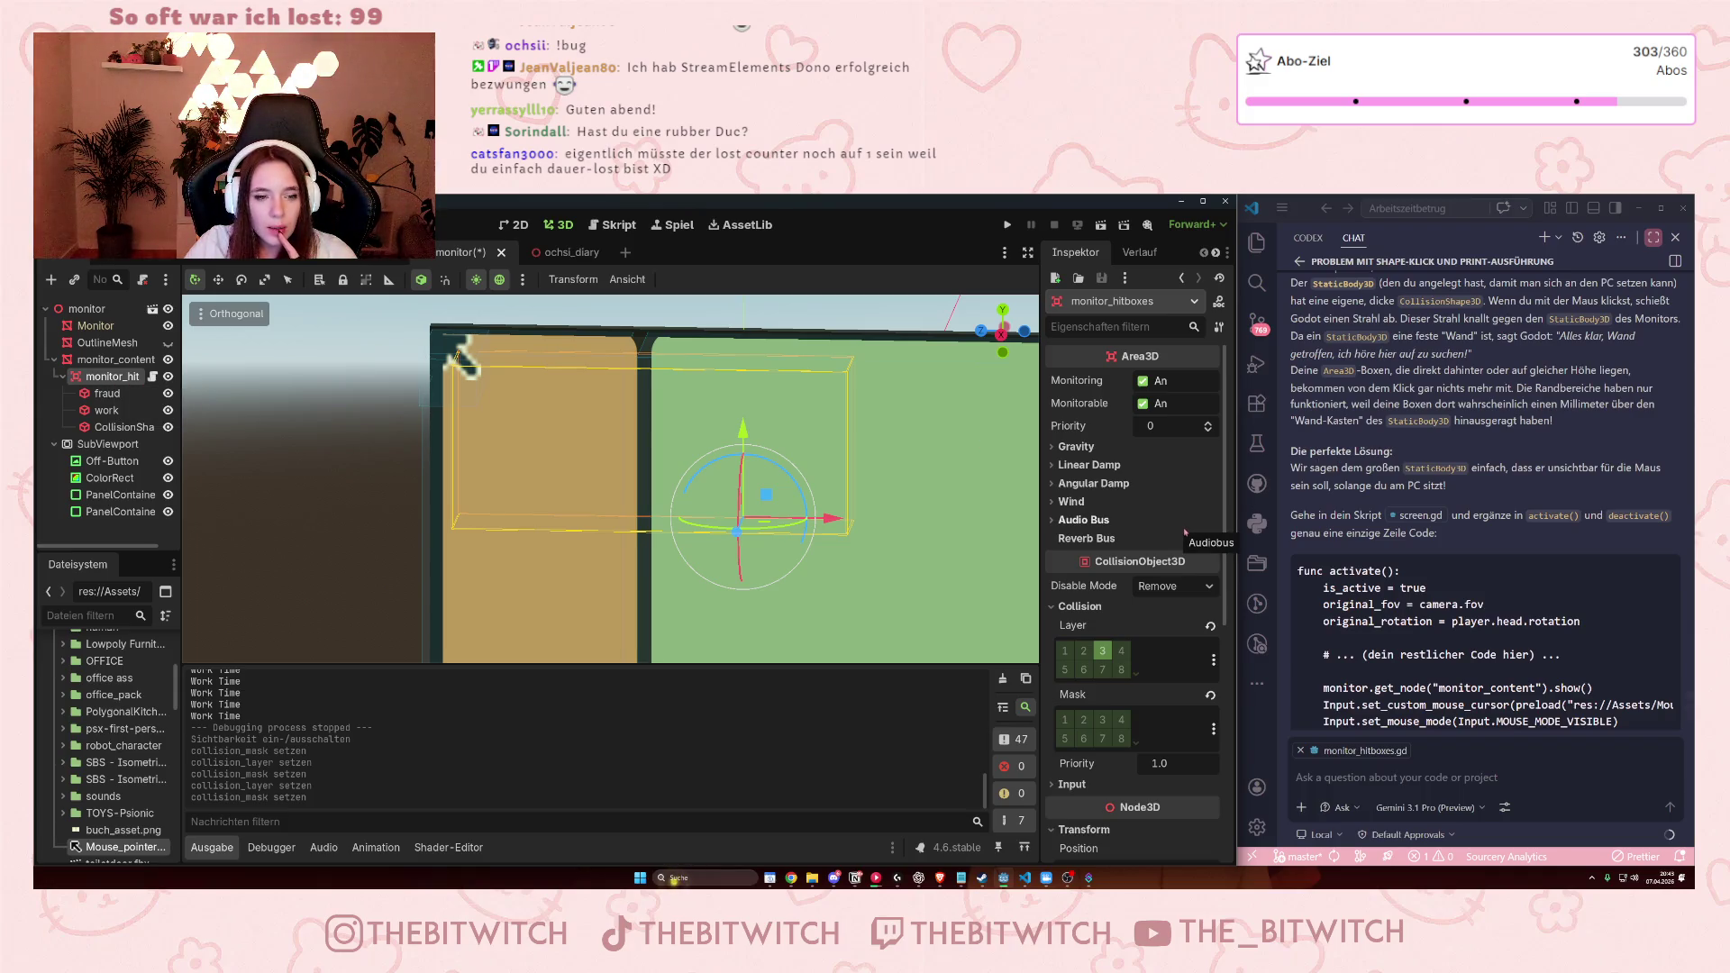
mouse_move(1184, 537)
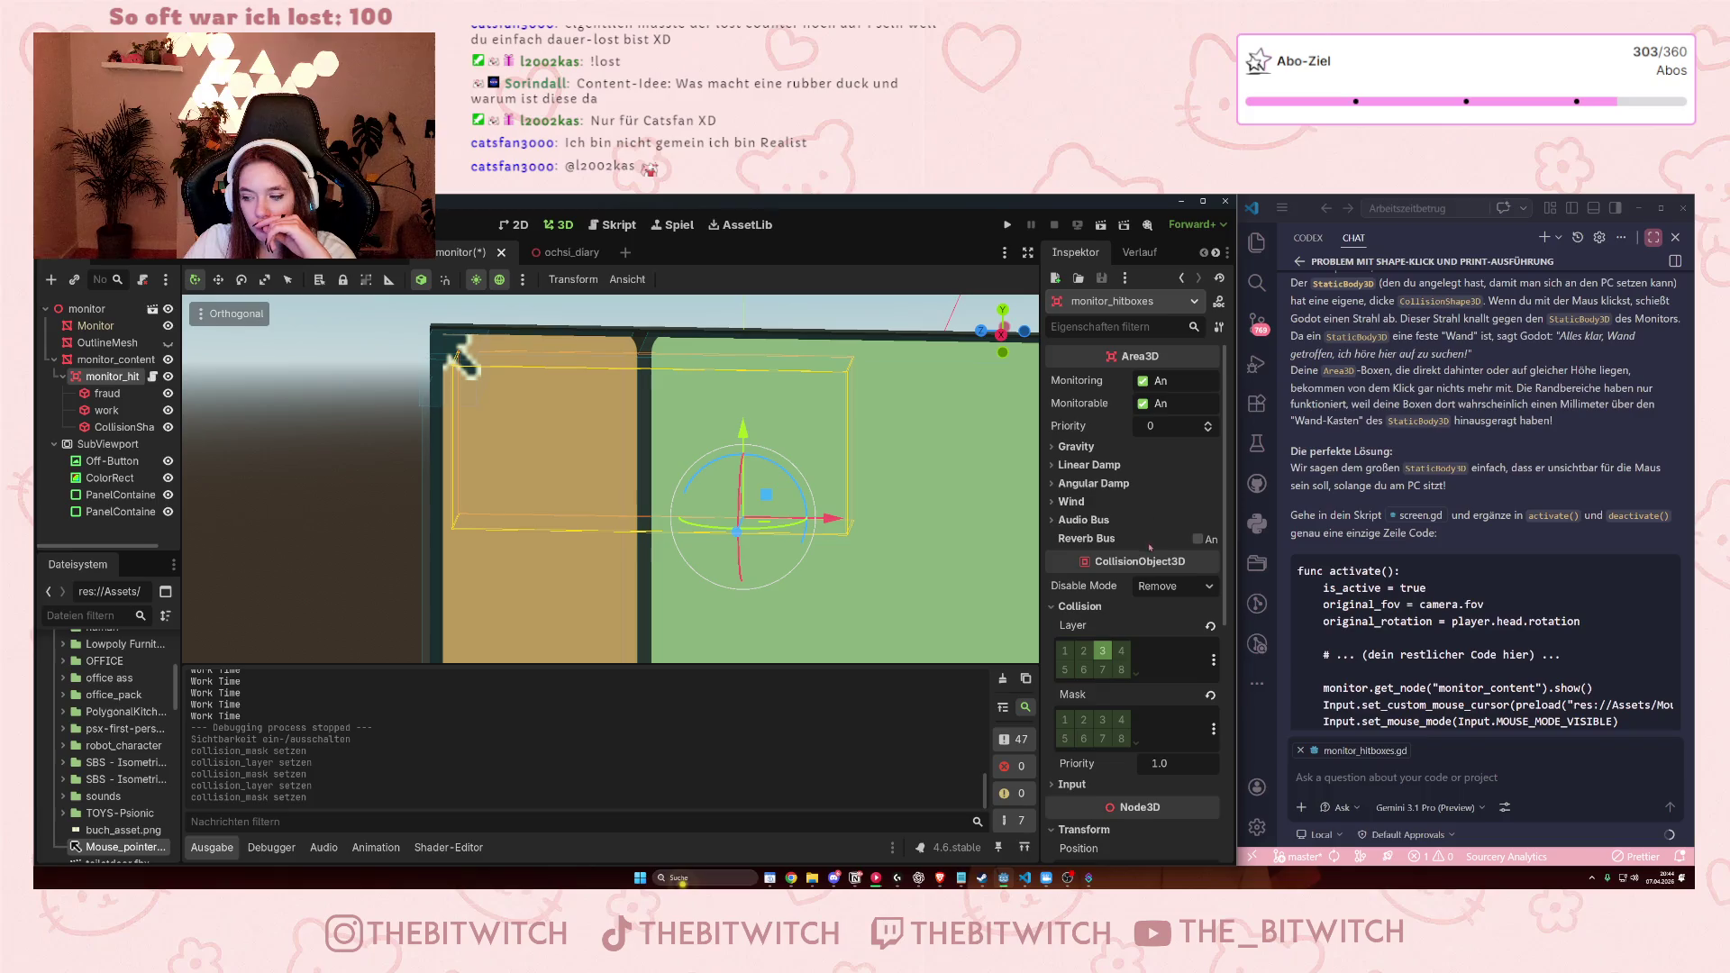
scroll(1146, 574, "down", 3)
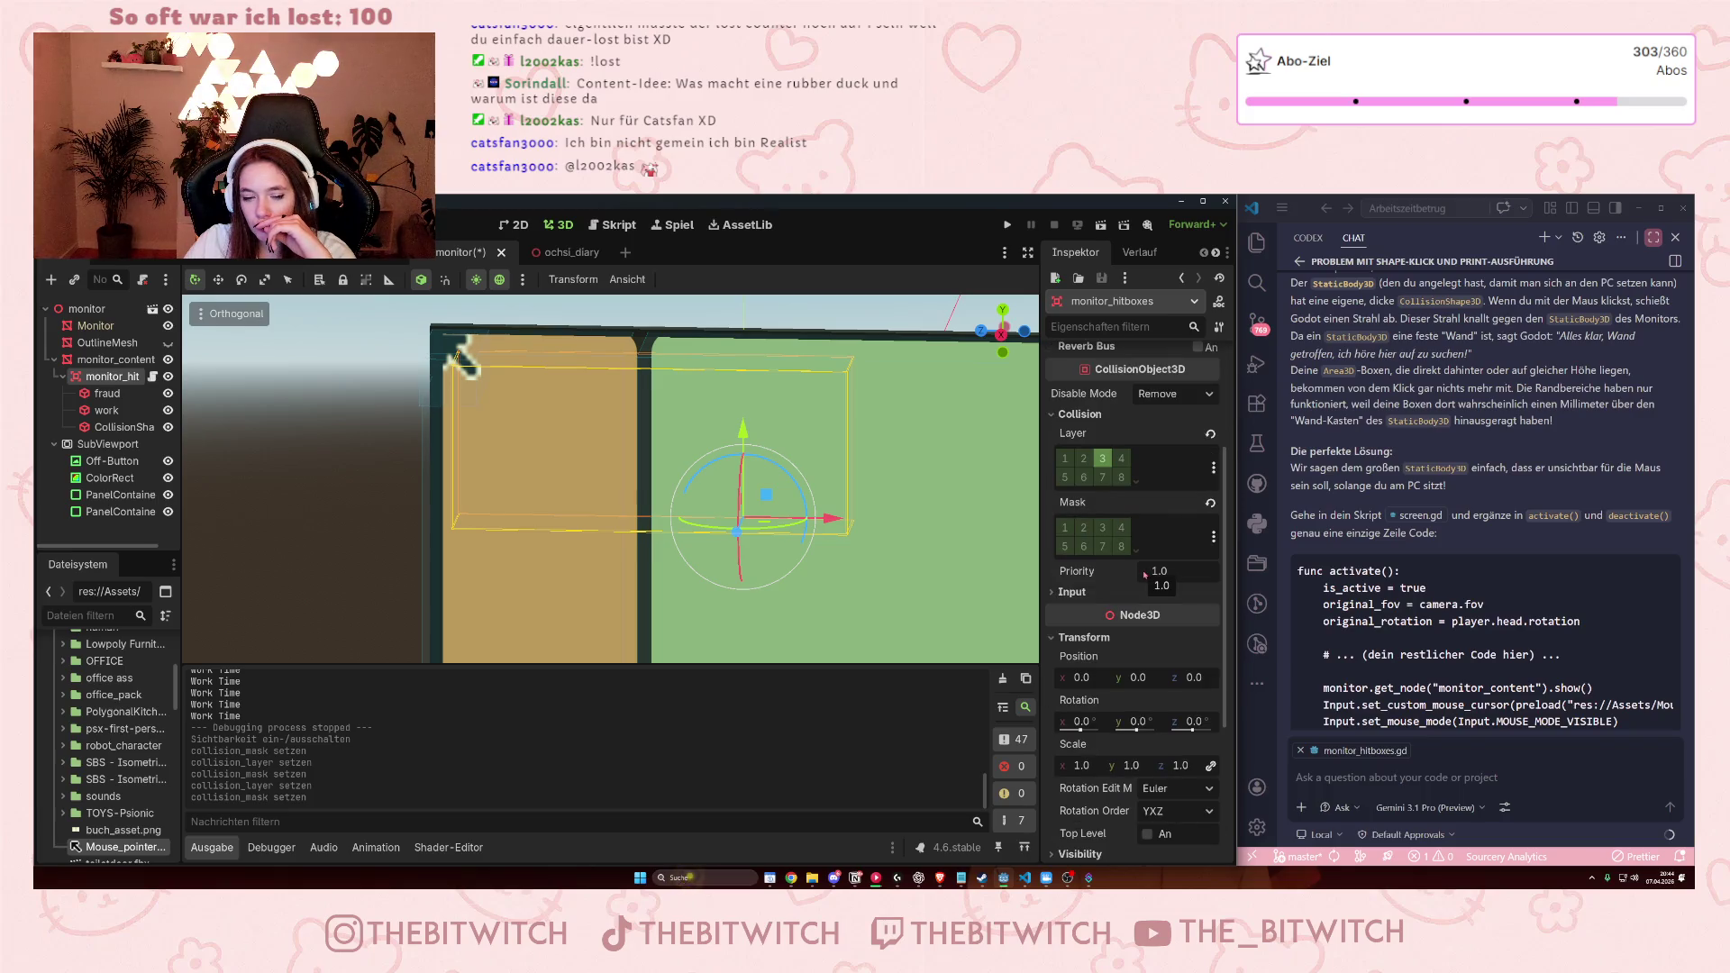
scroll(1146, 574, "down", 3)
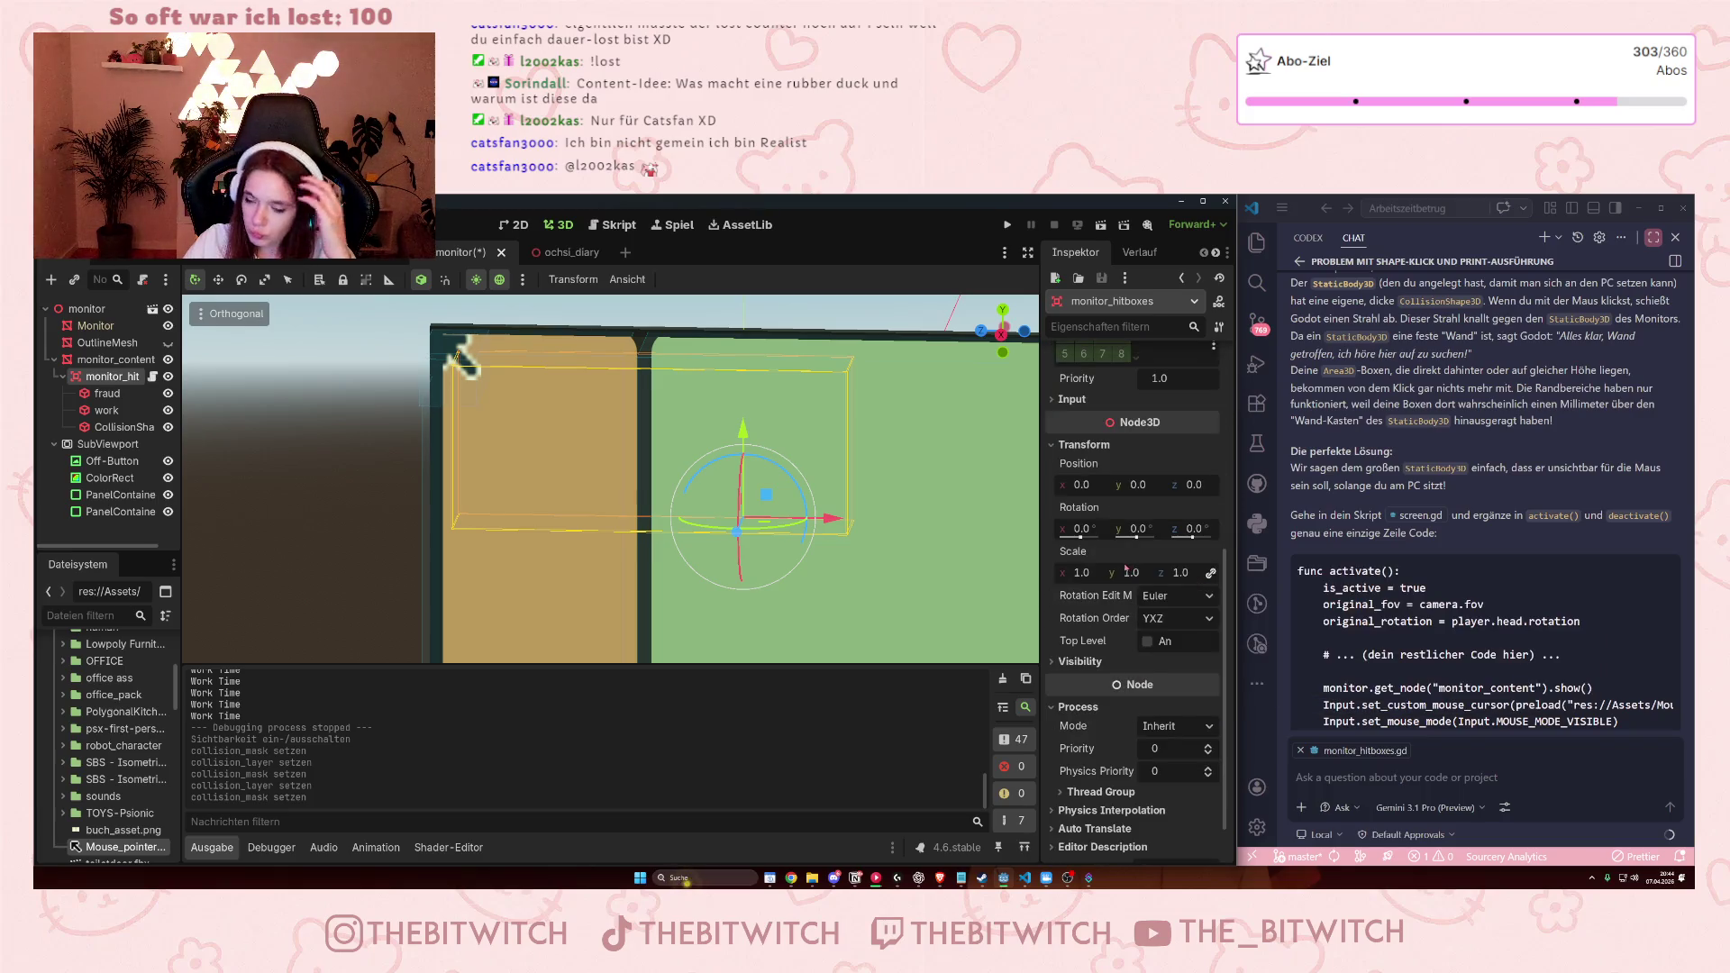
scroll(1126, 577, "down", 1)
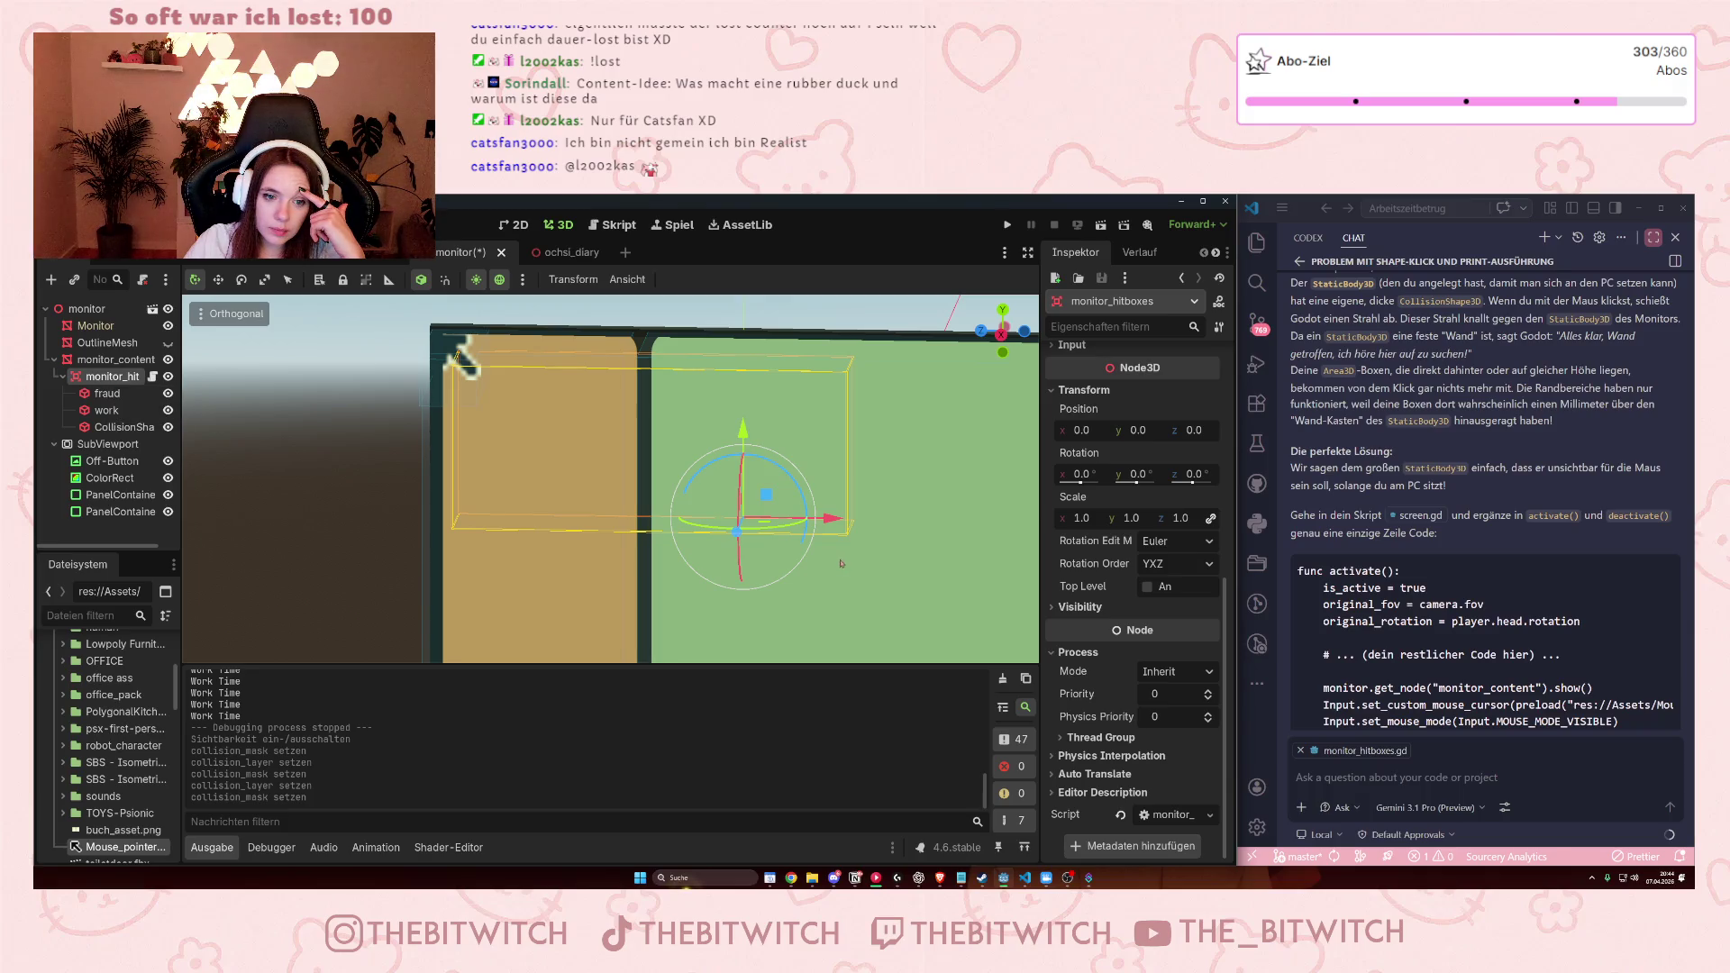
left_click_drag(815, 519, 900, 542)
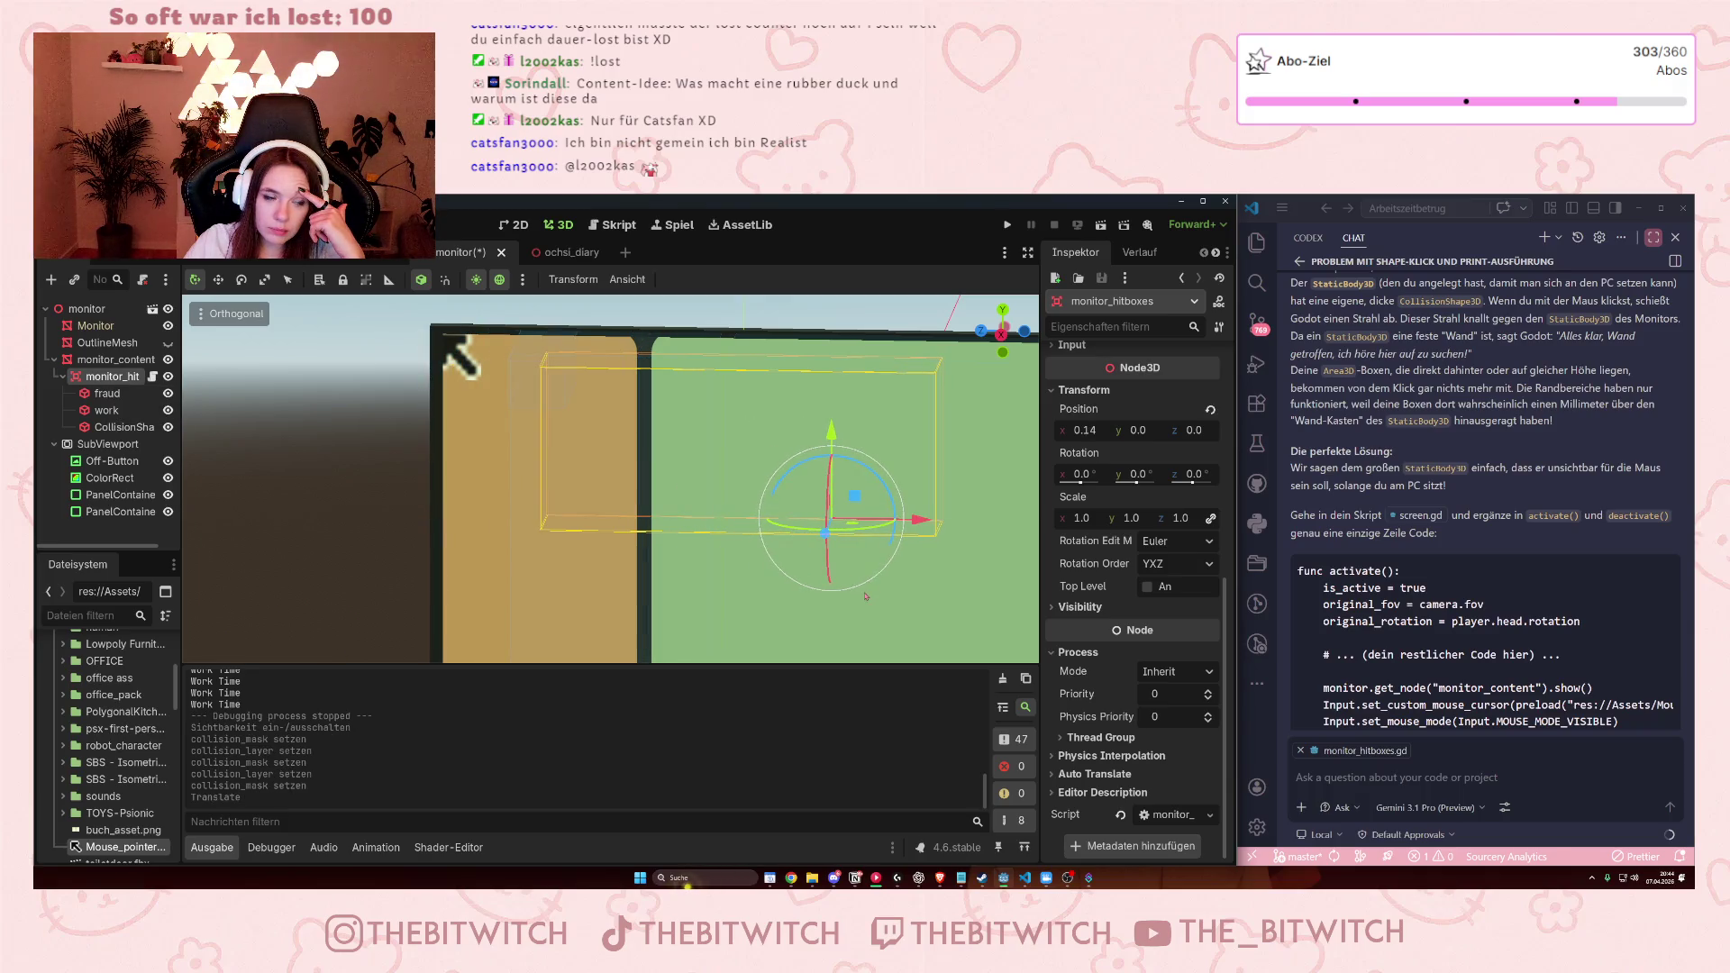
Select the fraud shape and undo the hitbox move, restoring its original position.
left_click(121, 401)
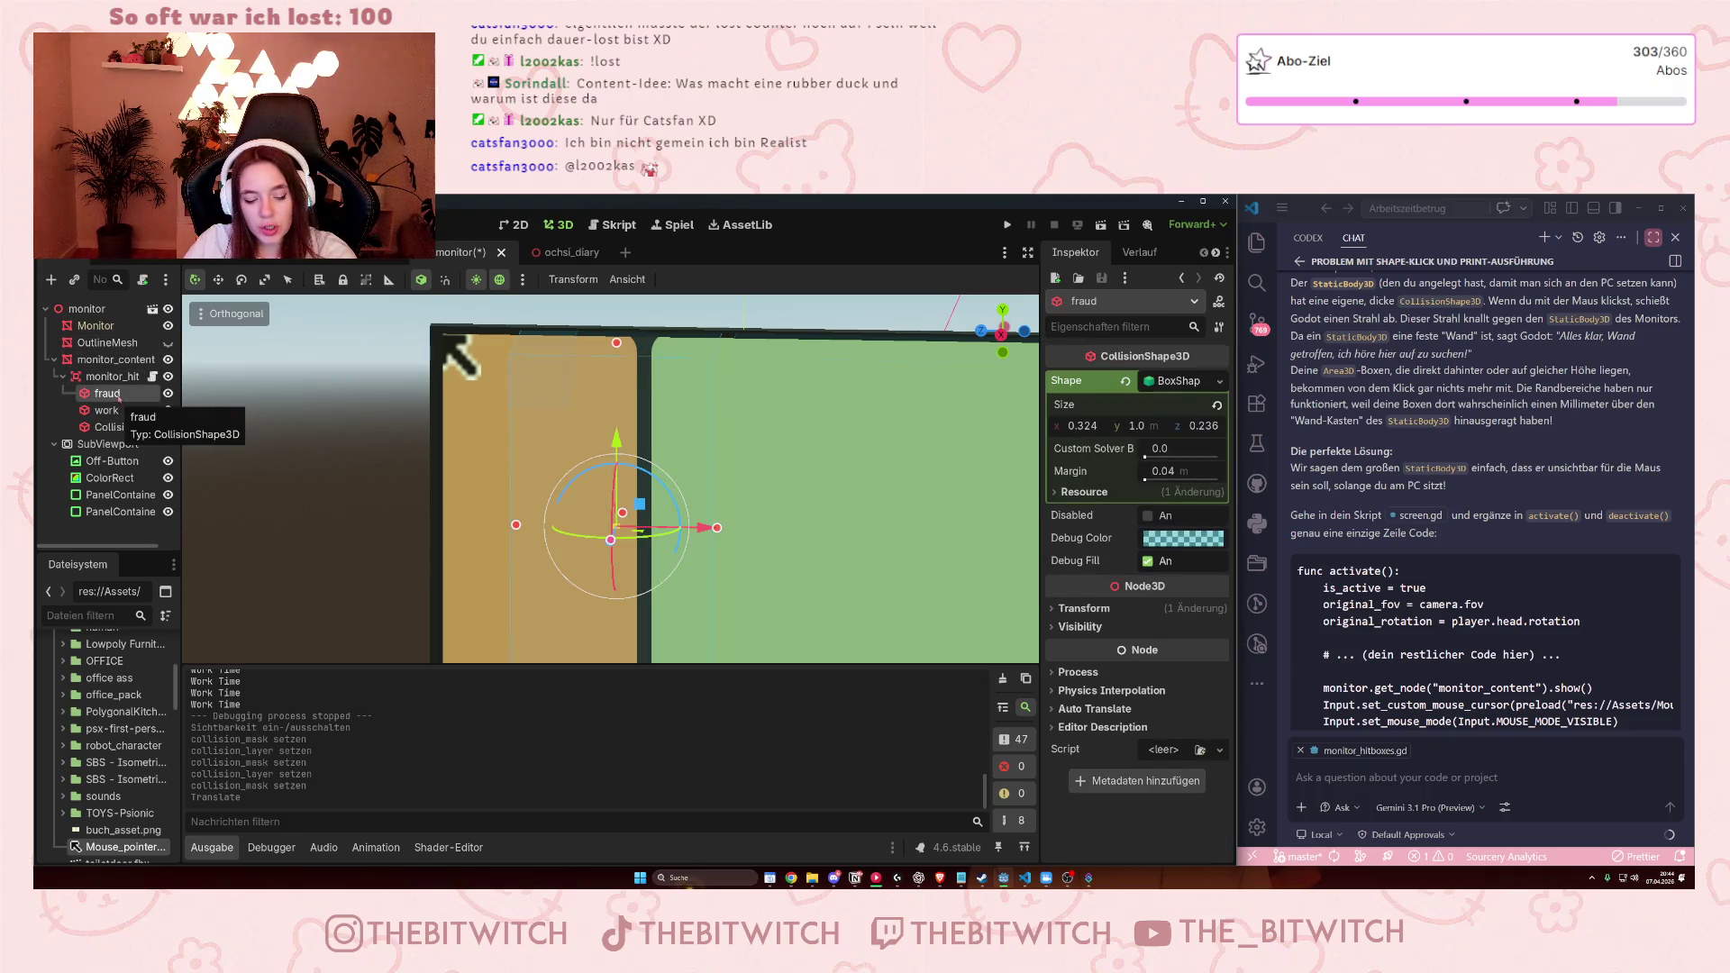
key("ctrl+z")
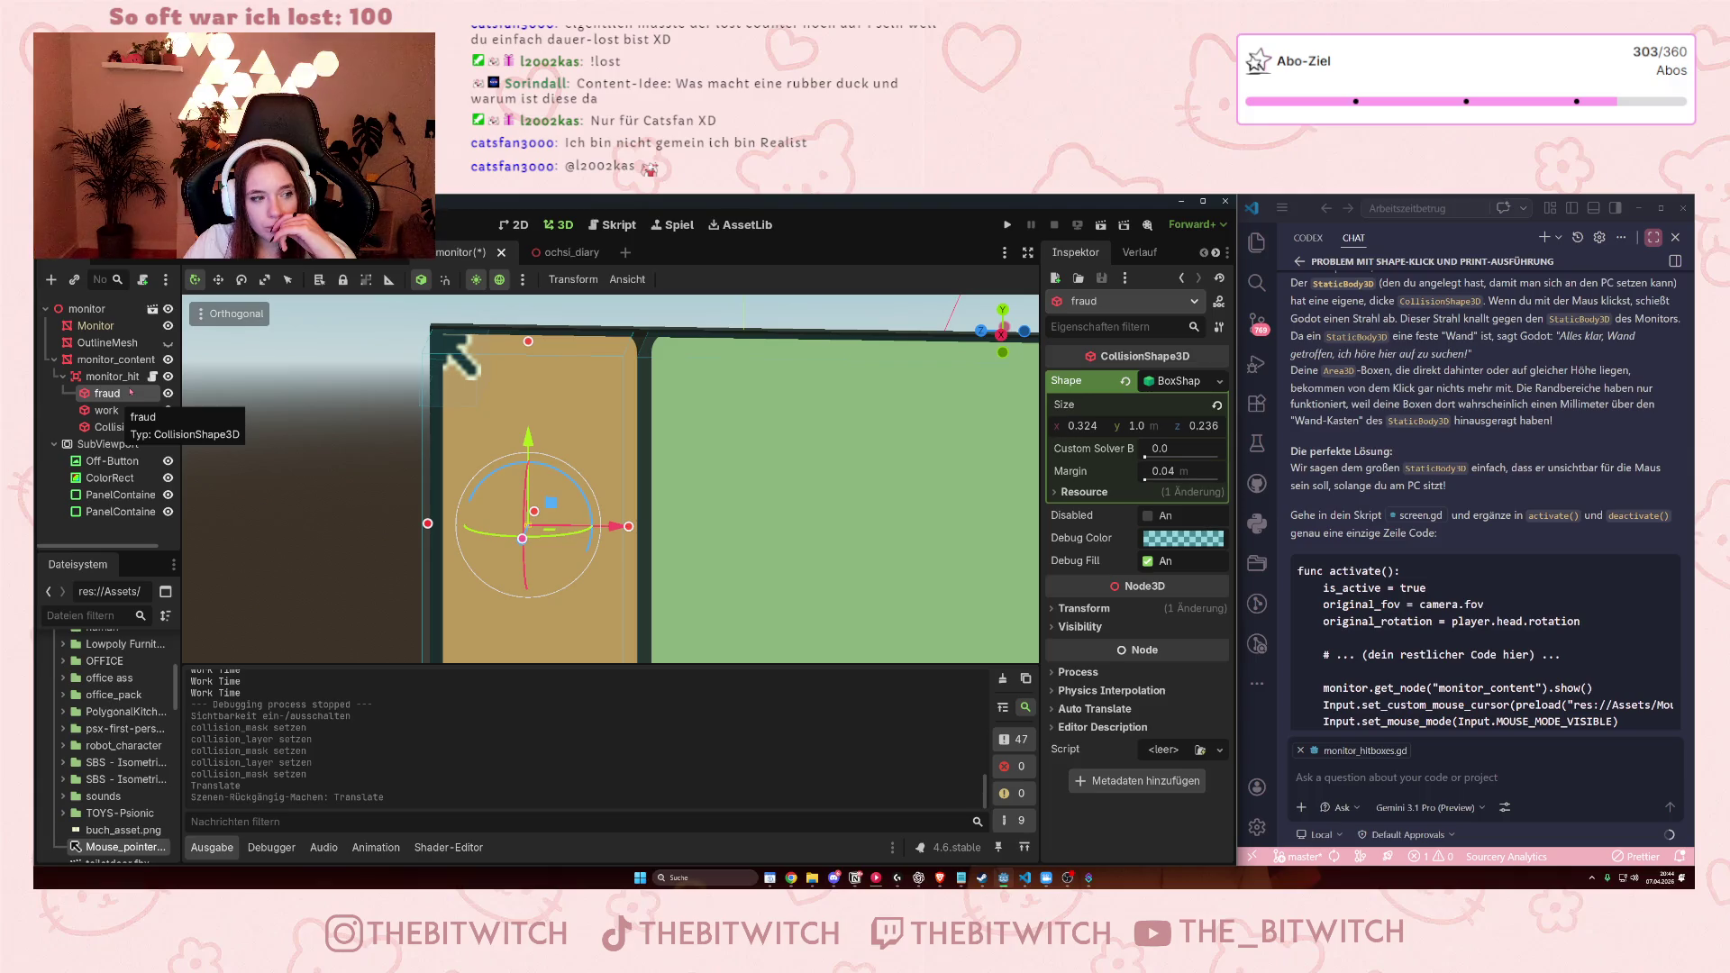
scroll(508, 478, "down", 3)
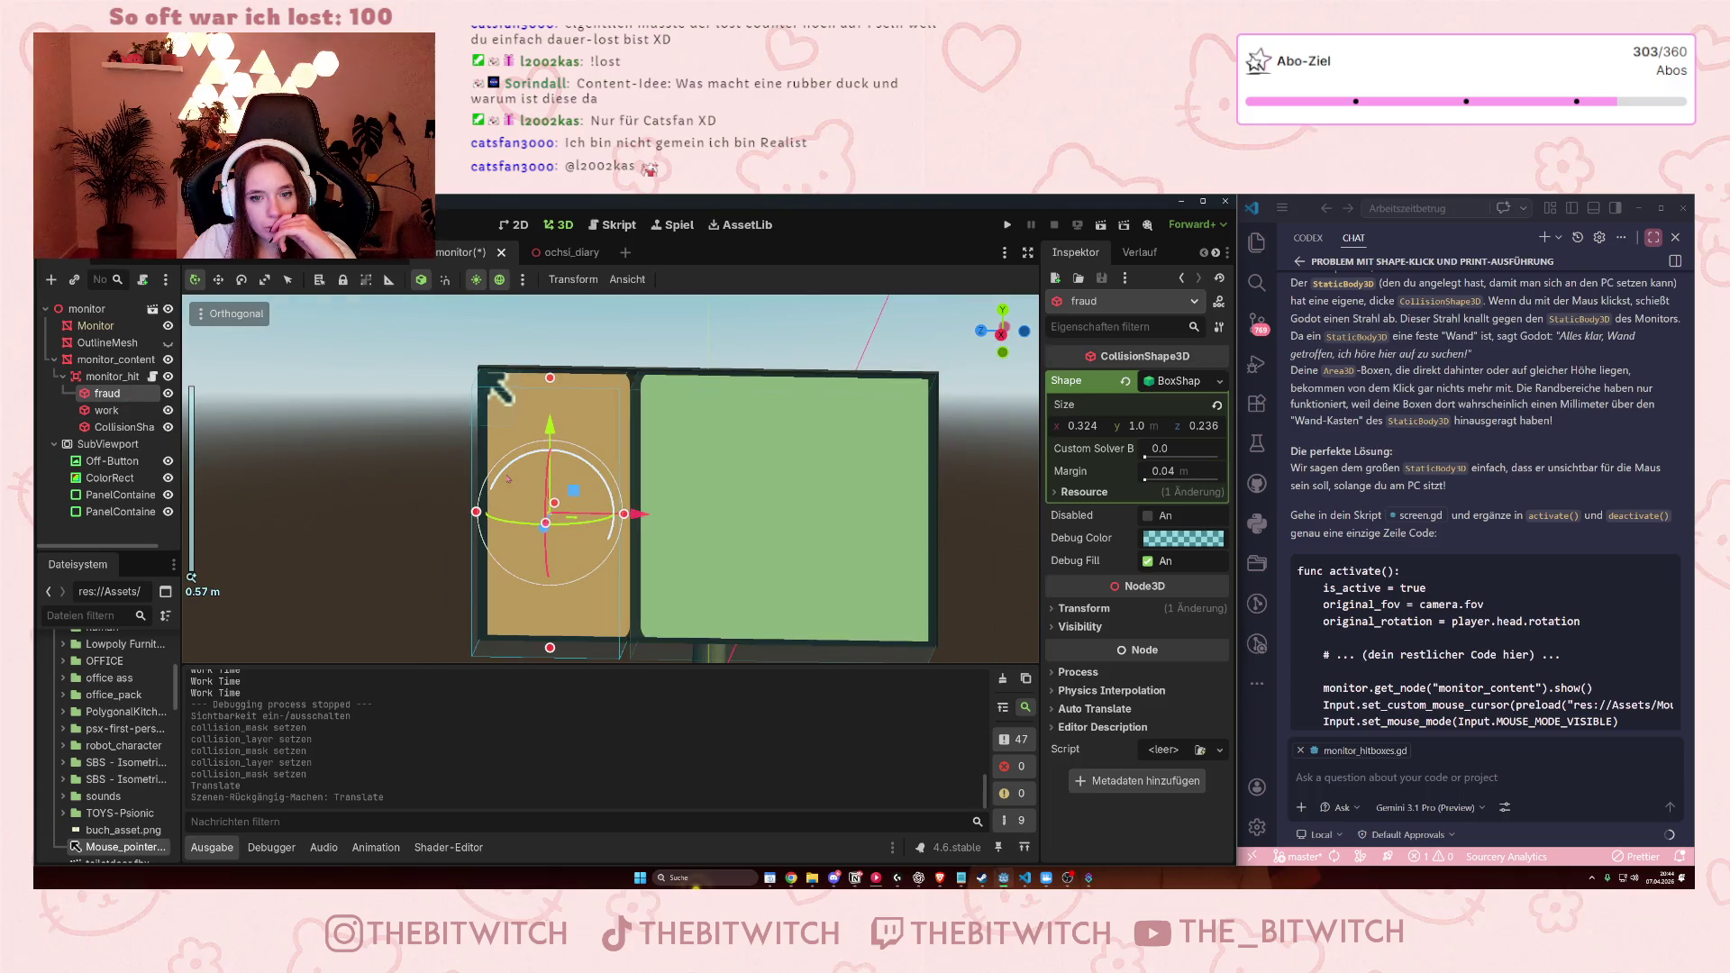
Toggle the fraud shape's debug fill off and on, select monitor_hitboxes, then save and run.
left_click(1053, 492)
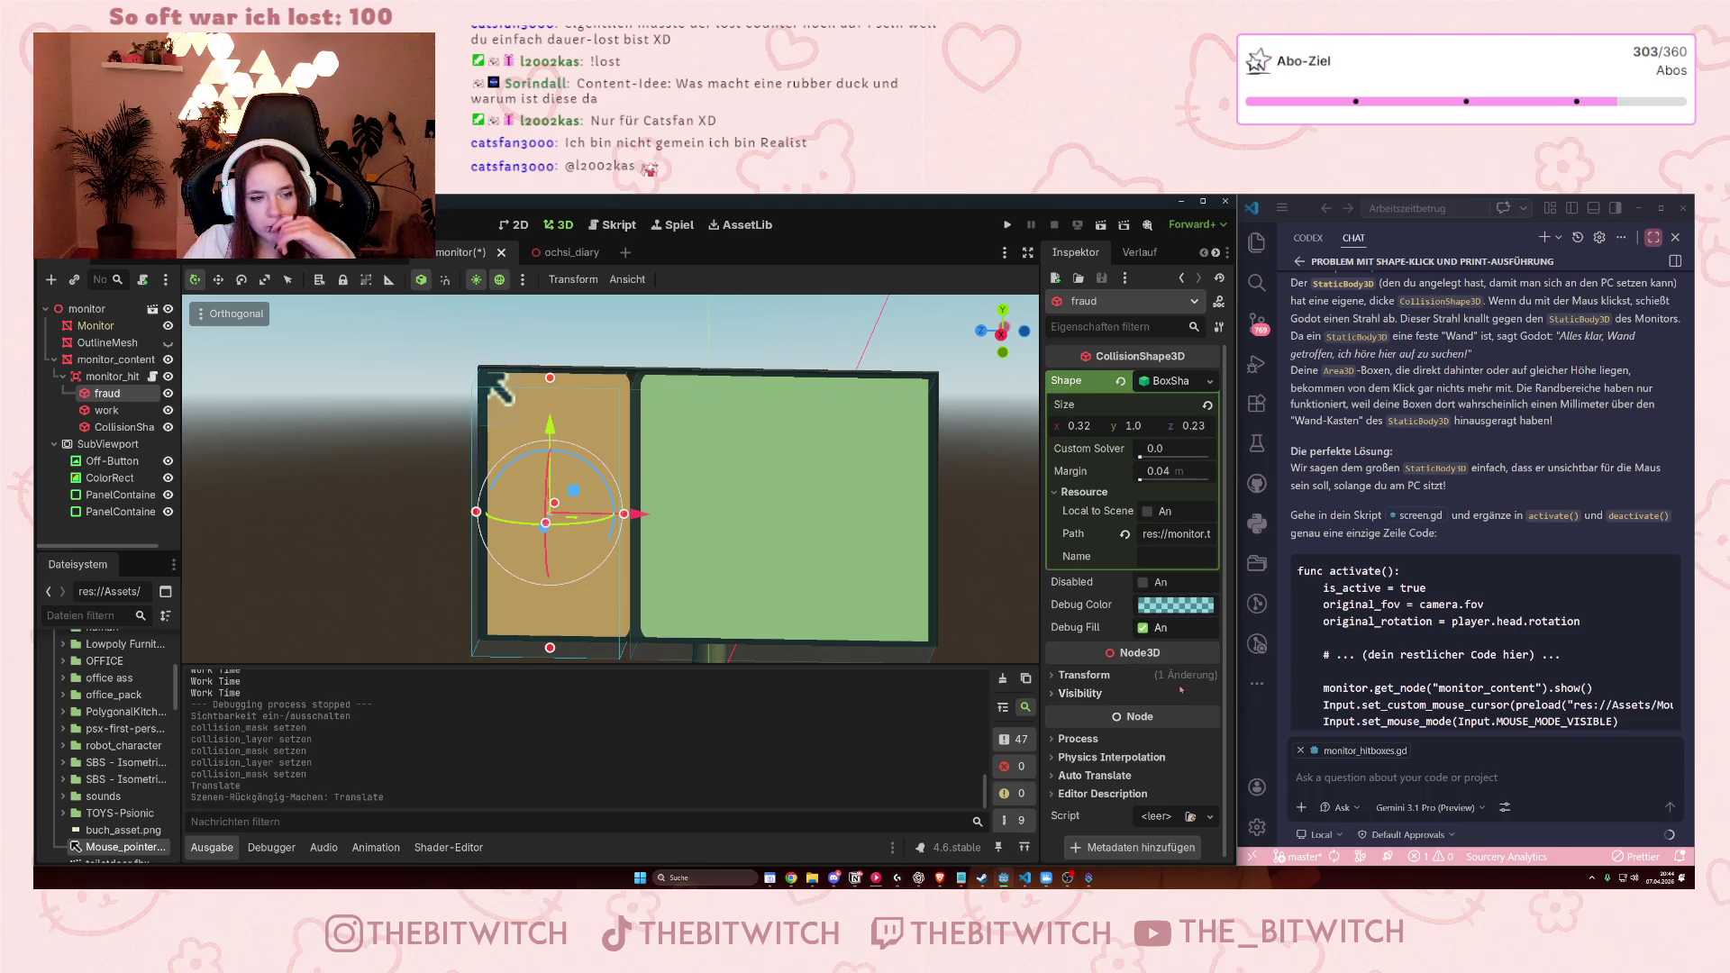
left_click(1143, 628)
left_click(1144, 628)
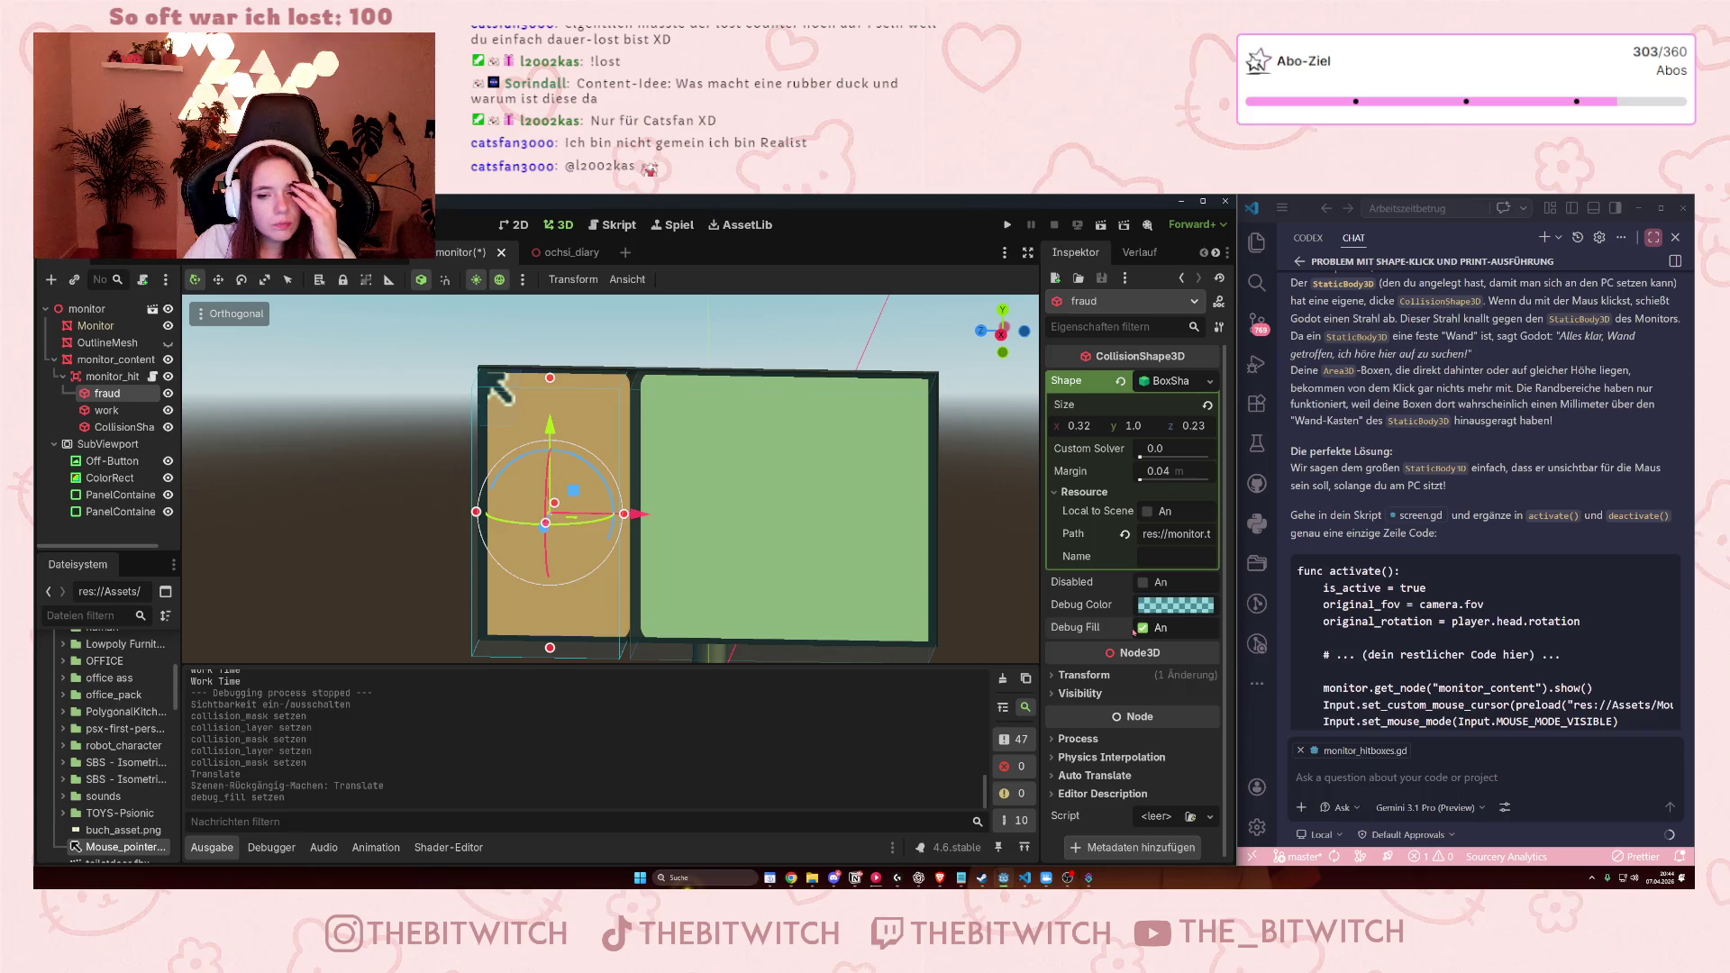
left_click(112, 376)
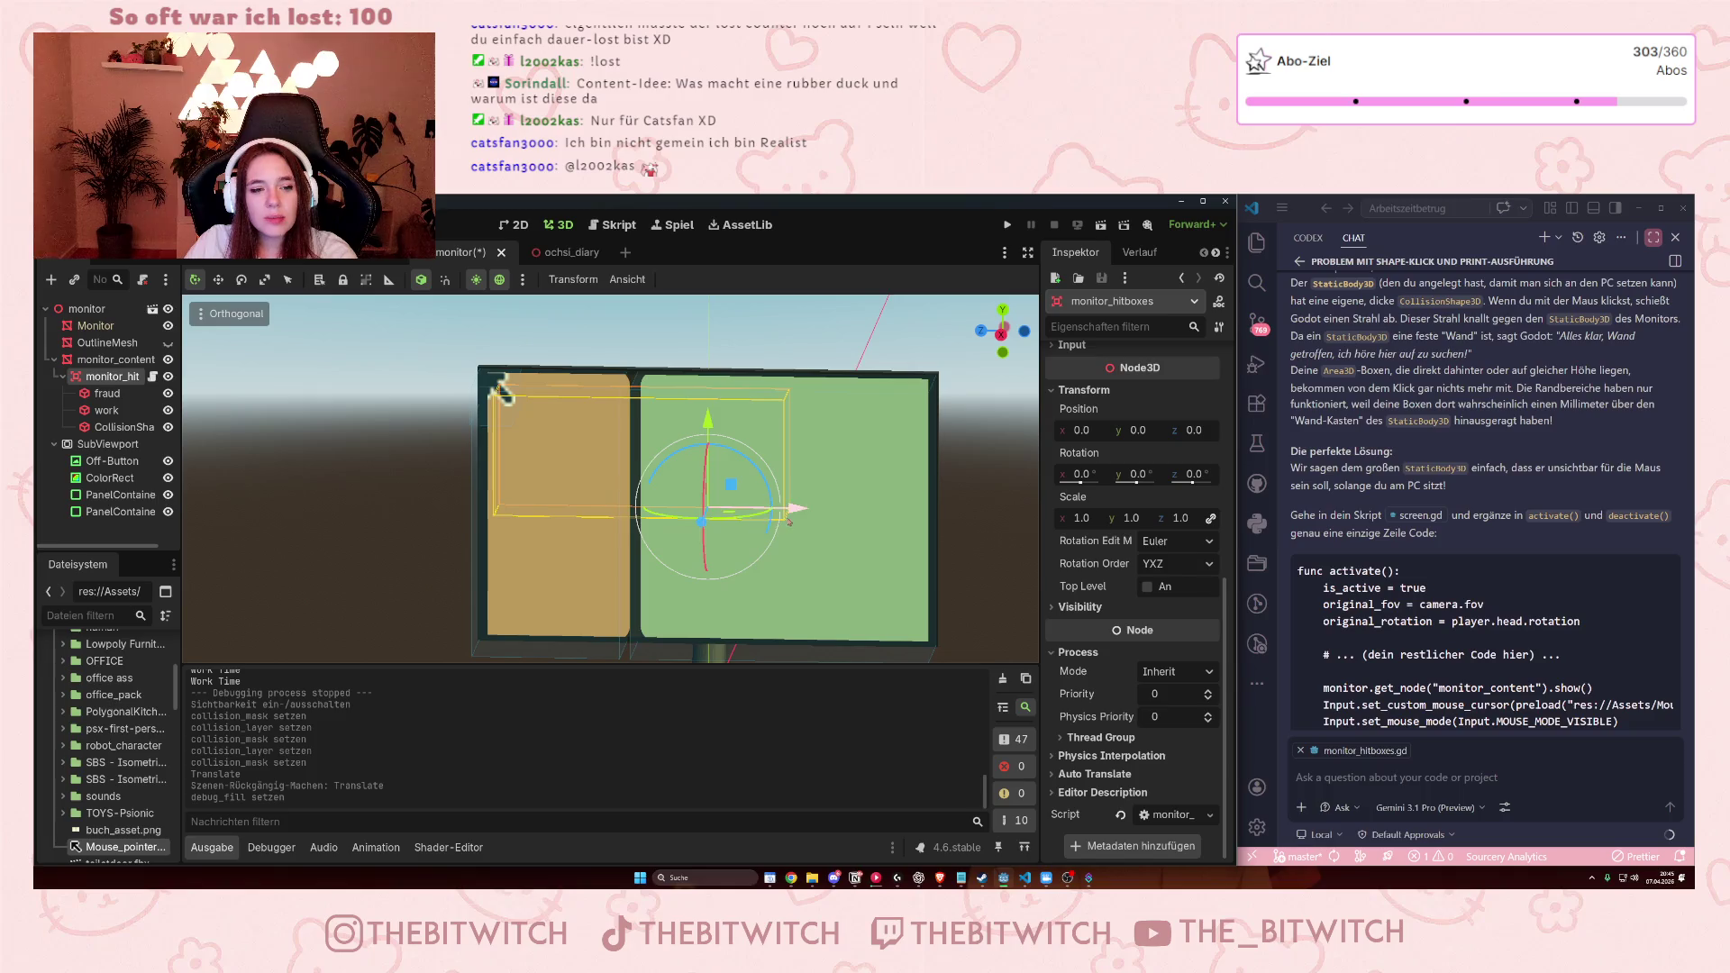
left_click(1011, 230)
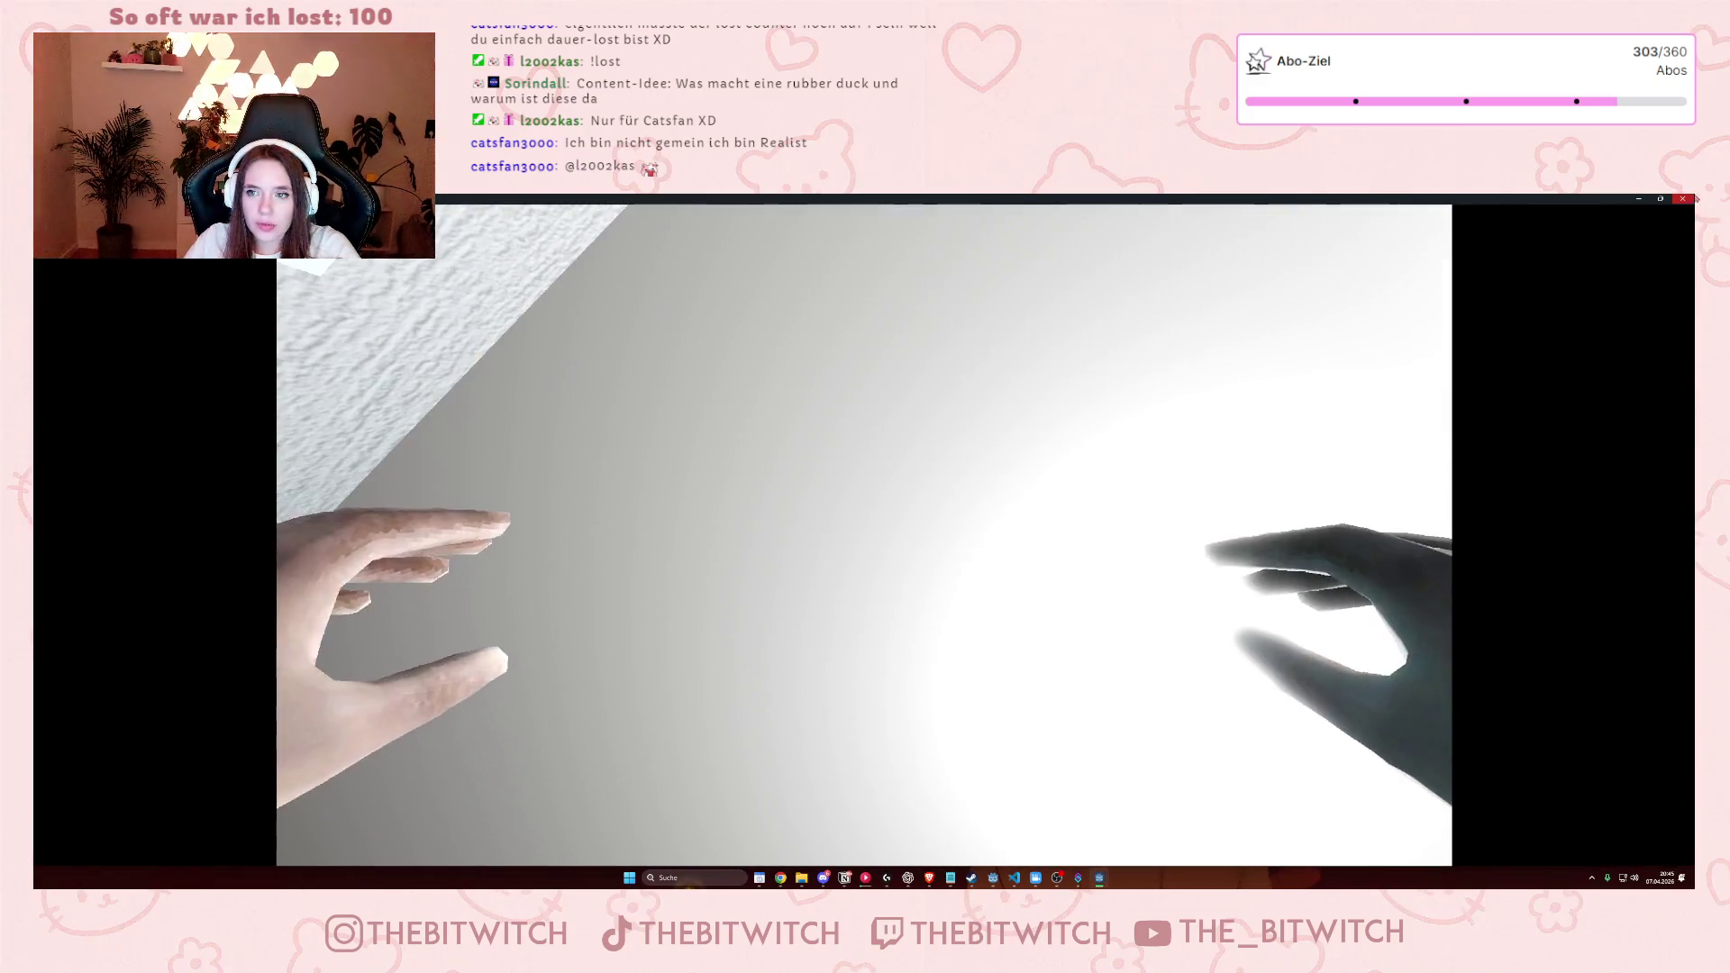
Close the game, hide monitor_content in the editor, and run the game again.
left_click(1680, 202)
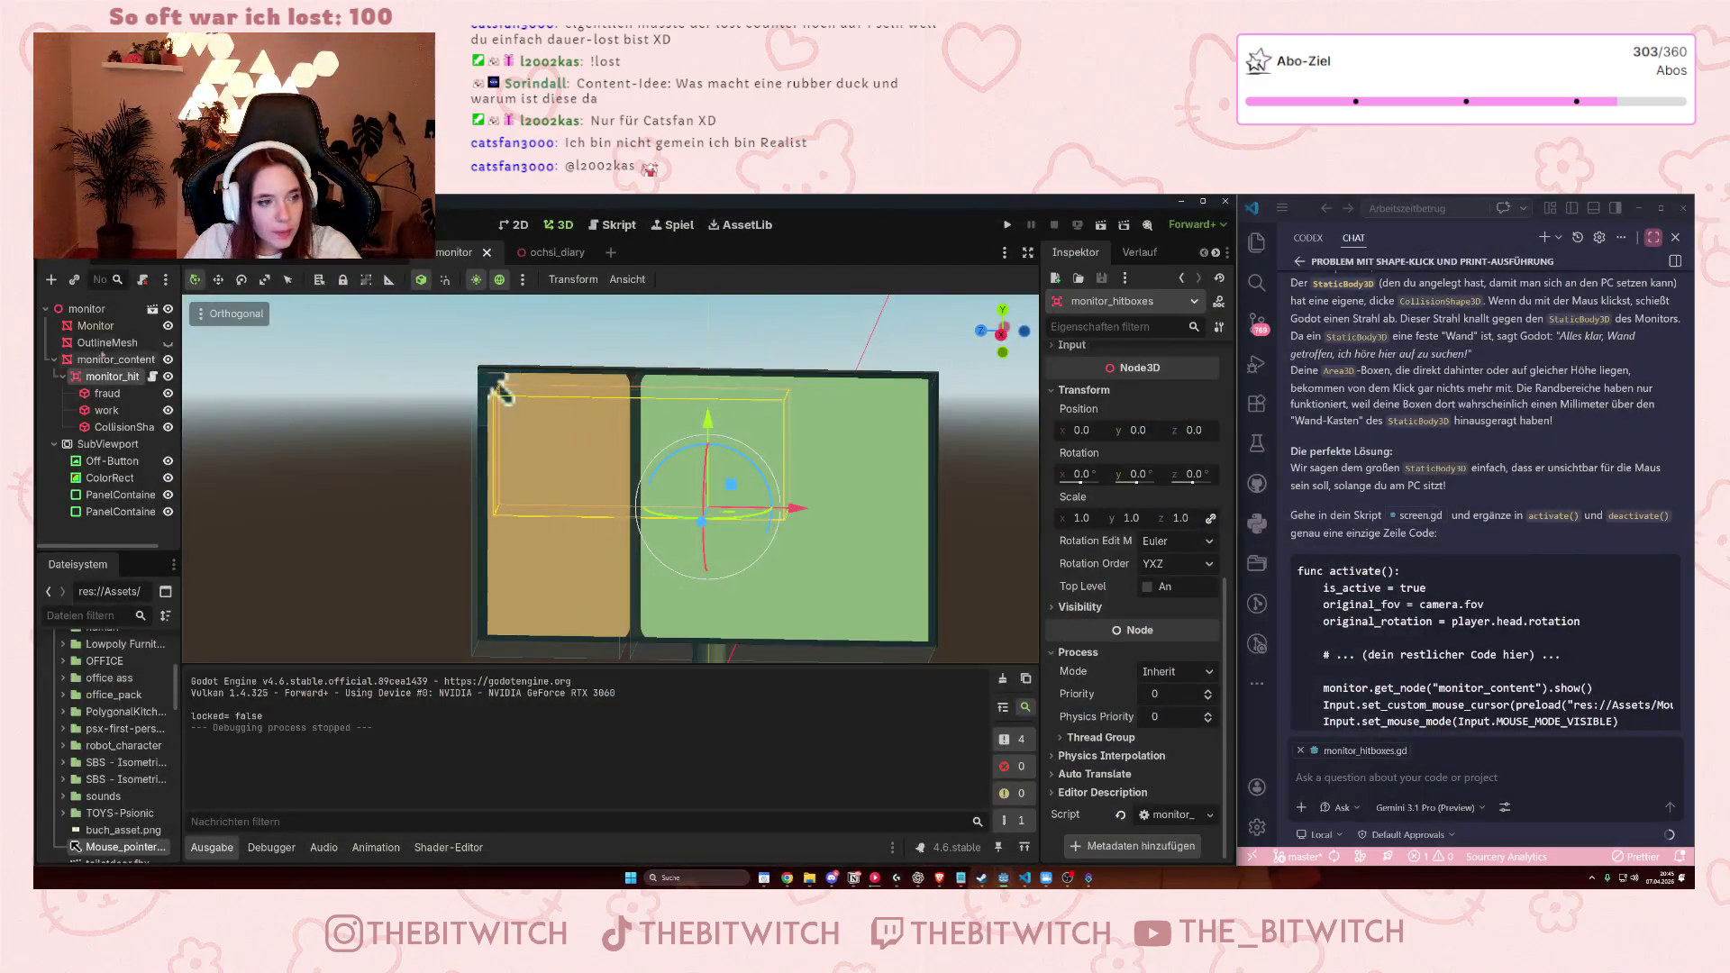
left_click(168, 360)
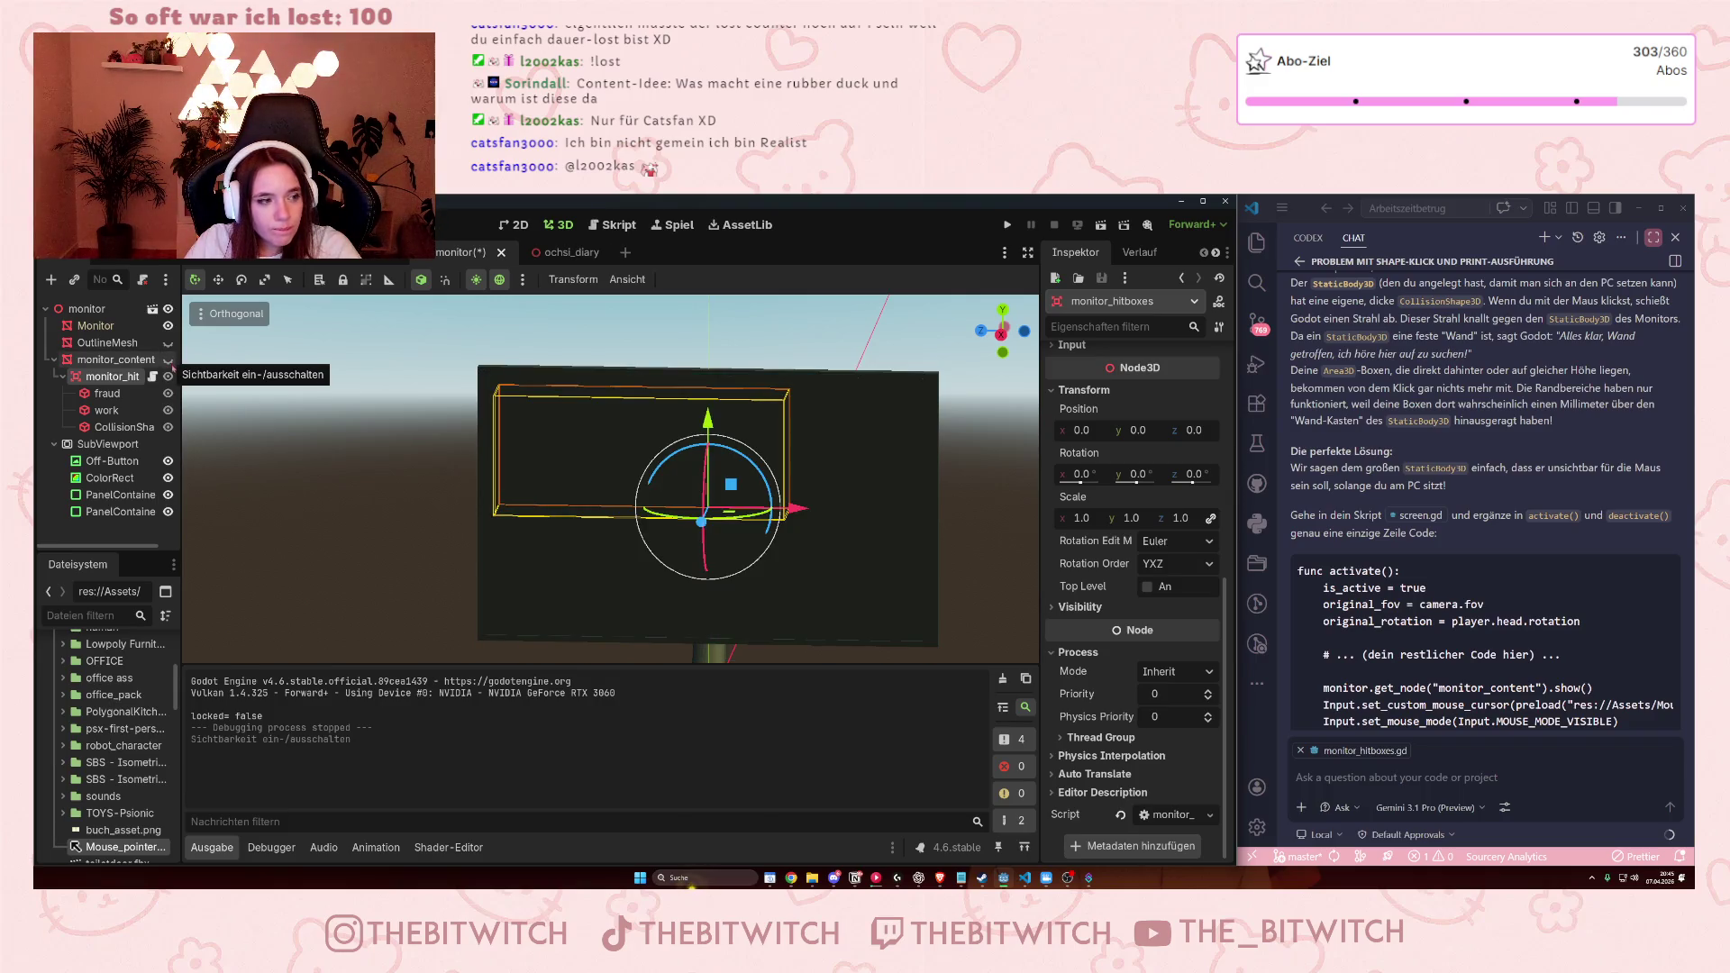
left_click(1007, 224)
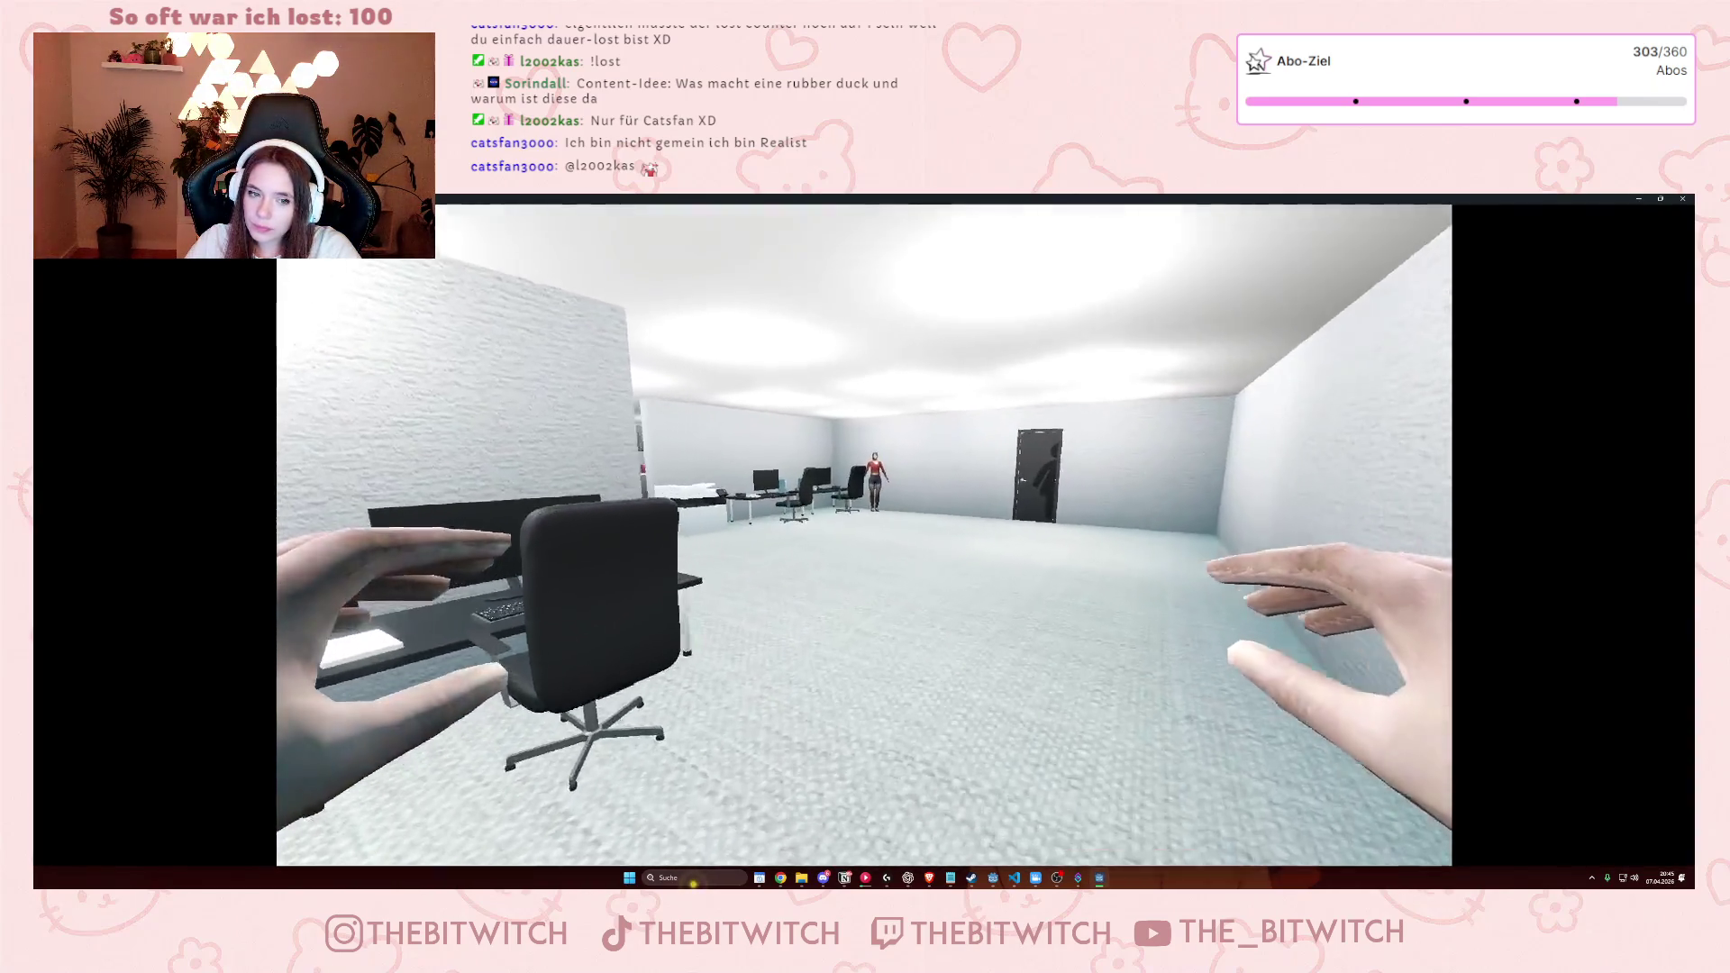
Walk up to the desk monitor and shrink the game window to reveal the editor.
key("w")
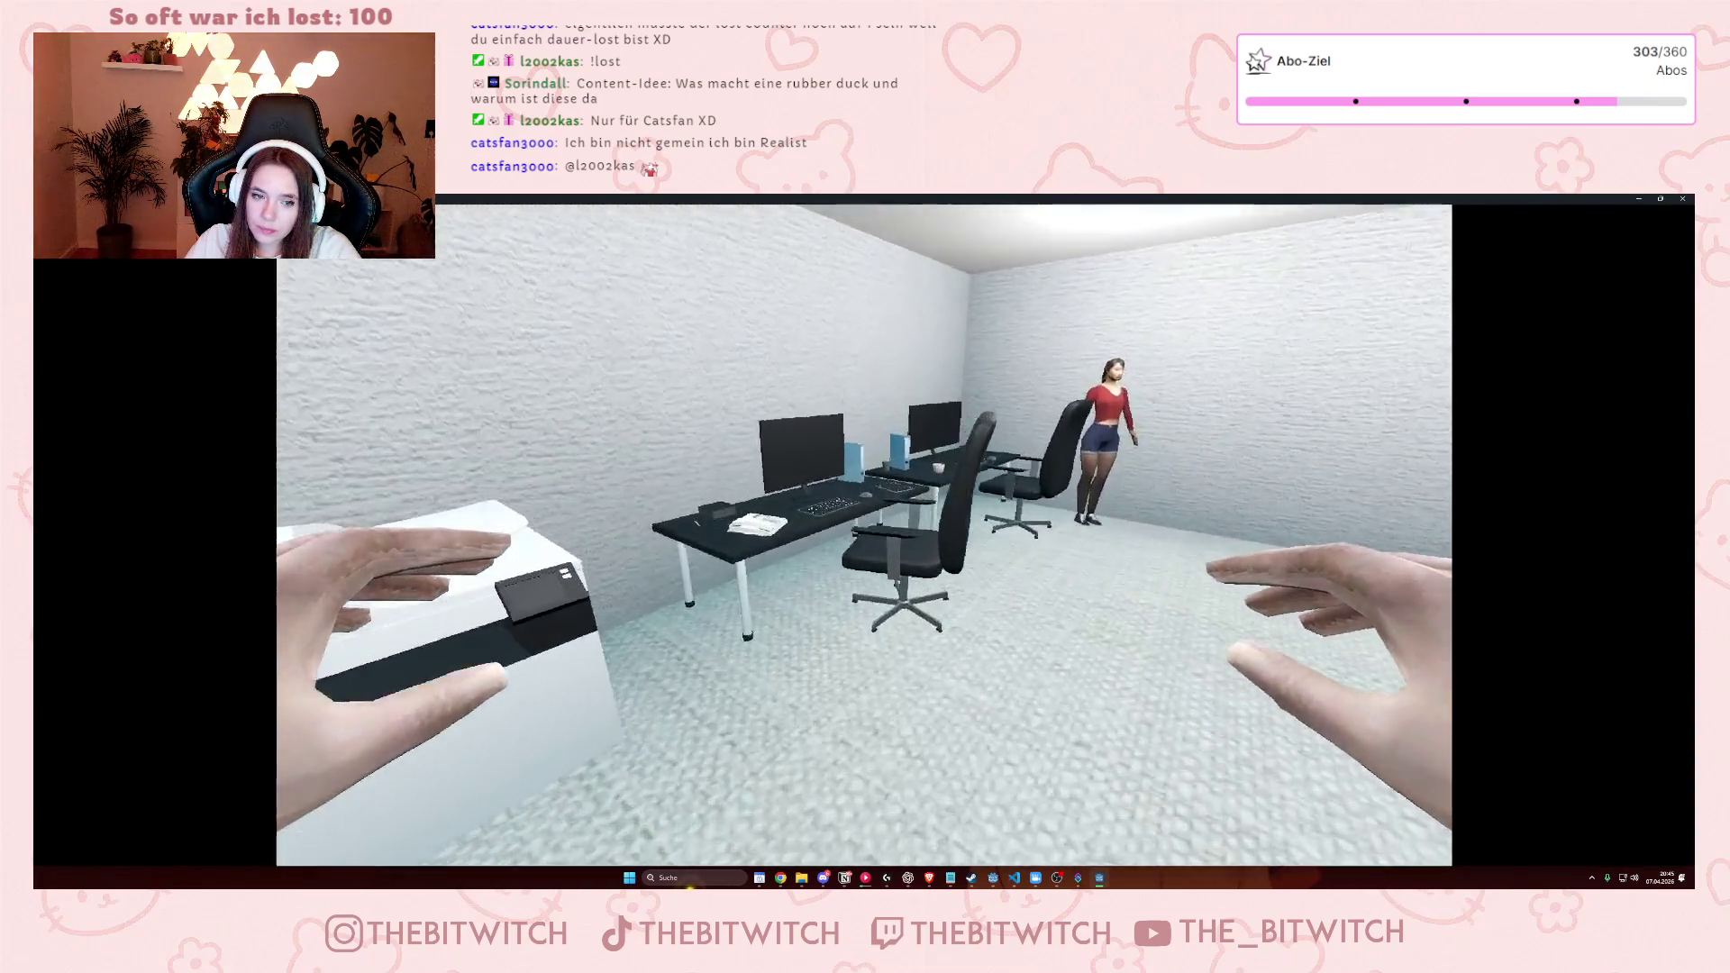
key("e")
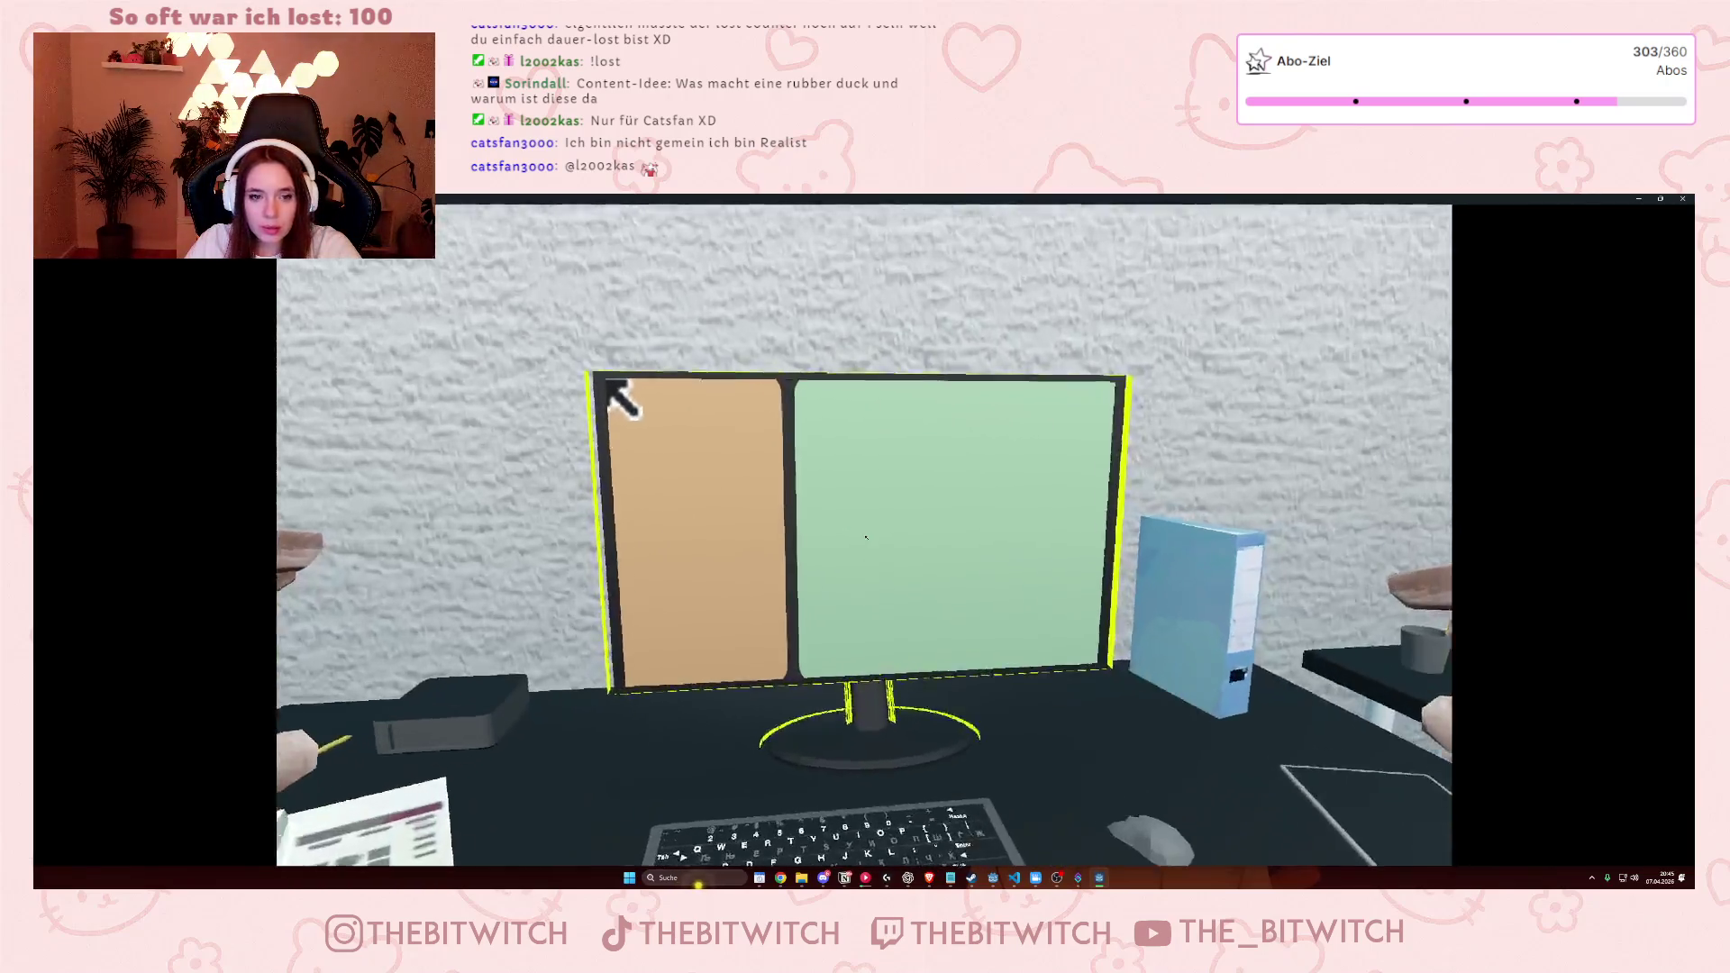
mouse_move(1000, 199)
left_mouse_down()
mouse_move(932, 270)
mouse_move(1155, 288)
left_mouse_up()
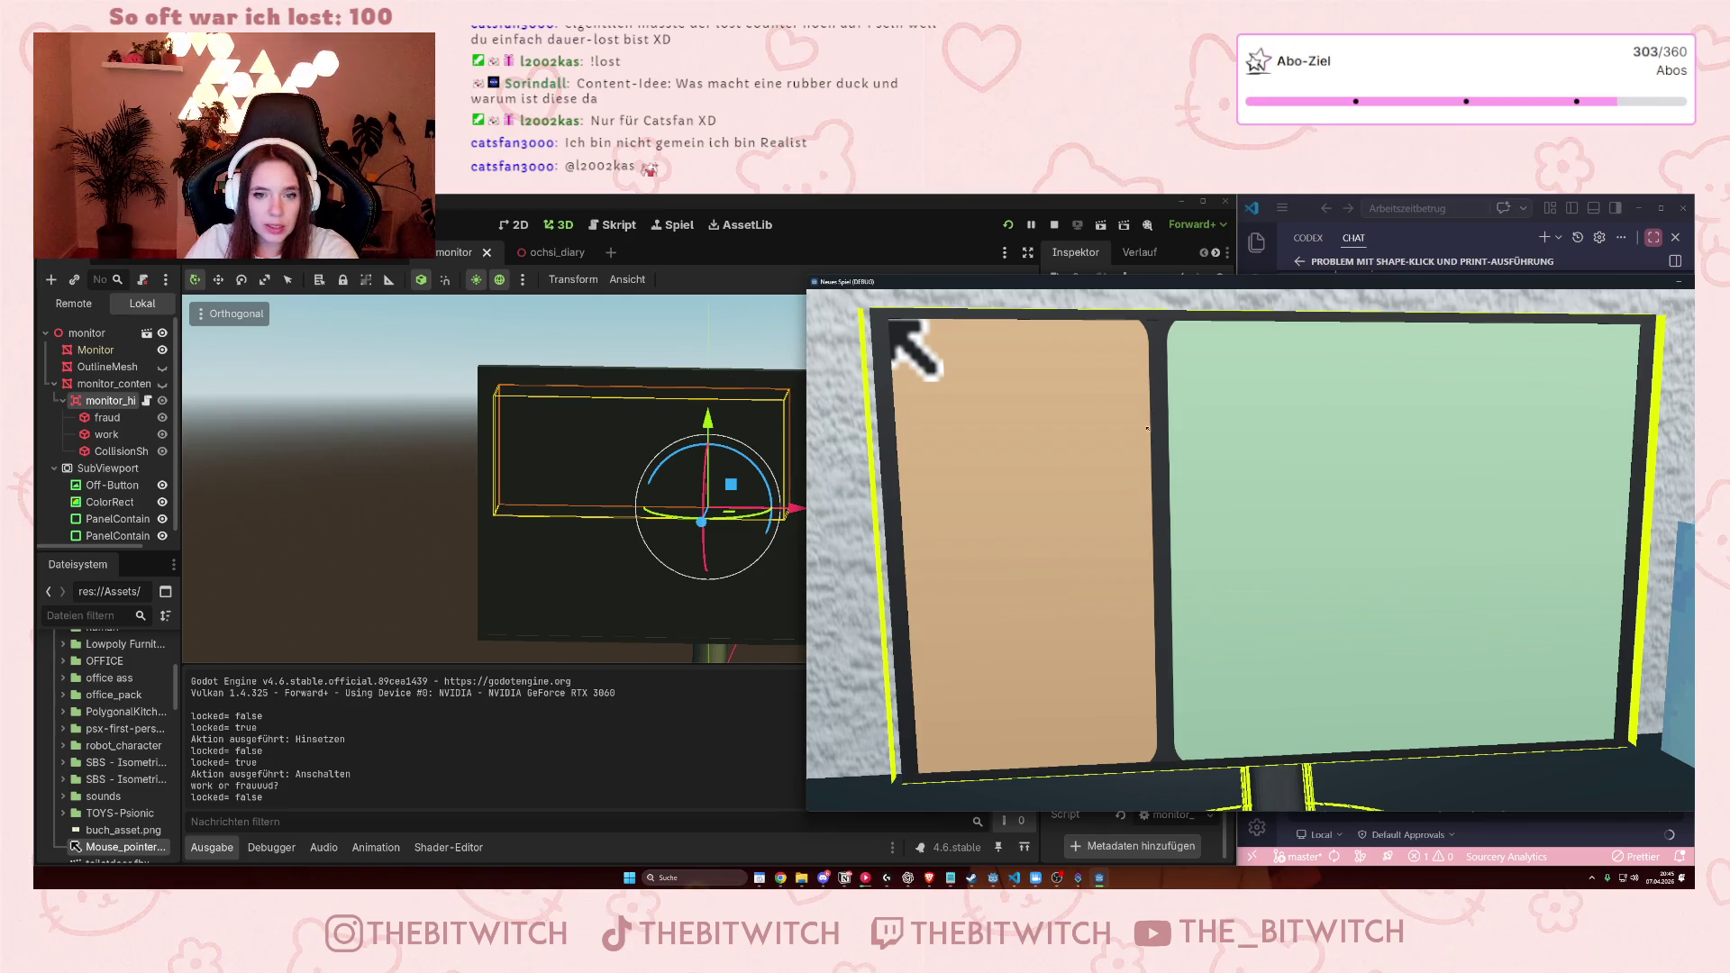
Trigger the fraud panel twice and the work panel repeatedly, then move and close the game window.
left_click(1136, 531)
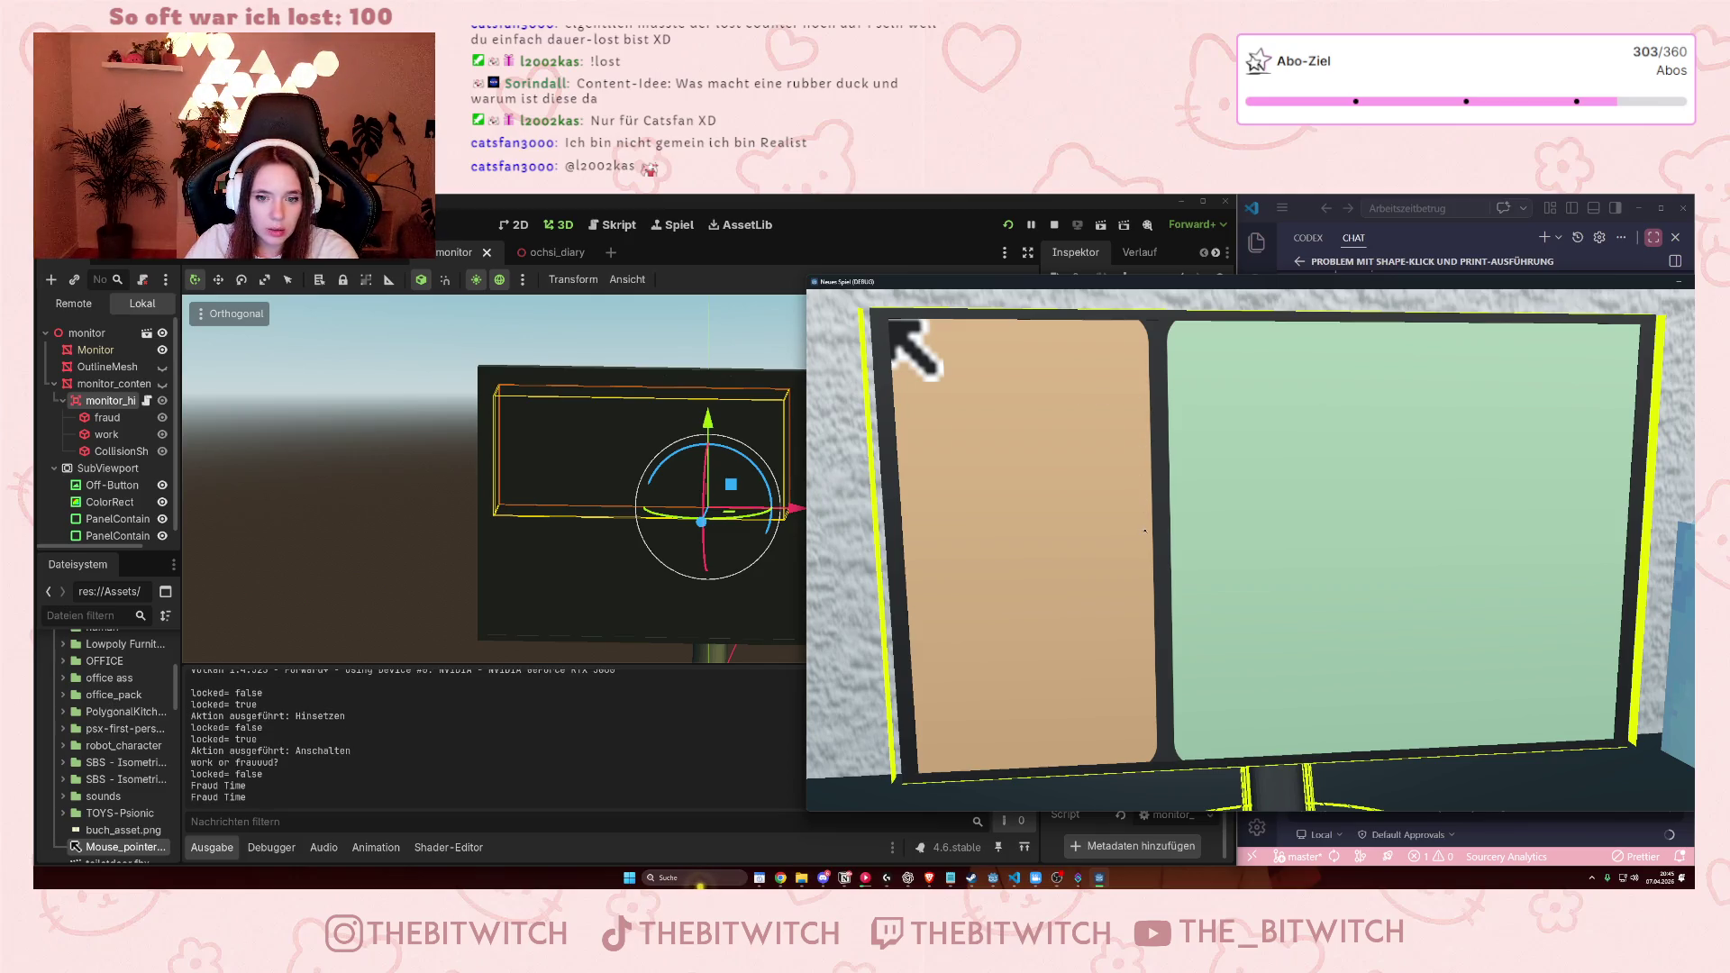
left_click(1144, 530)
left_click(1190, 427)
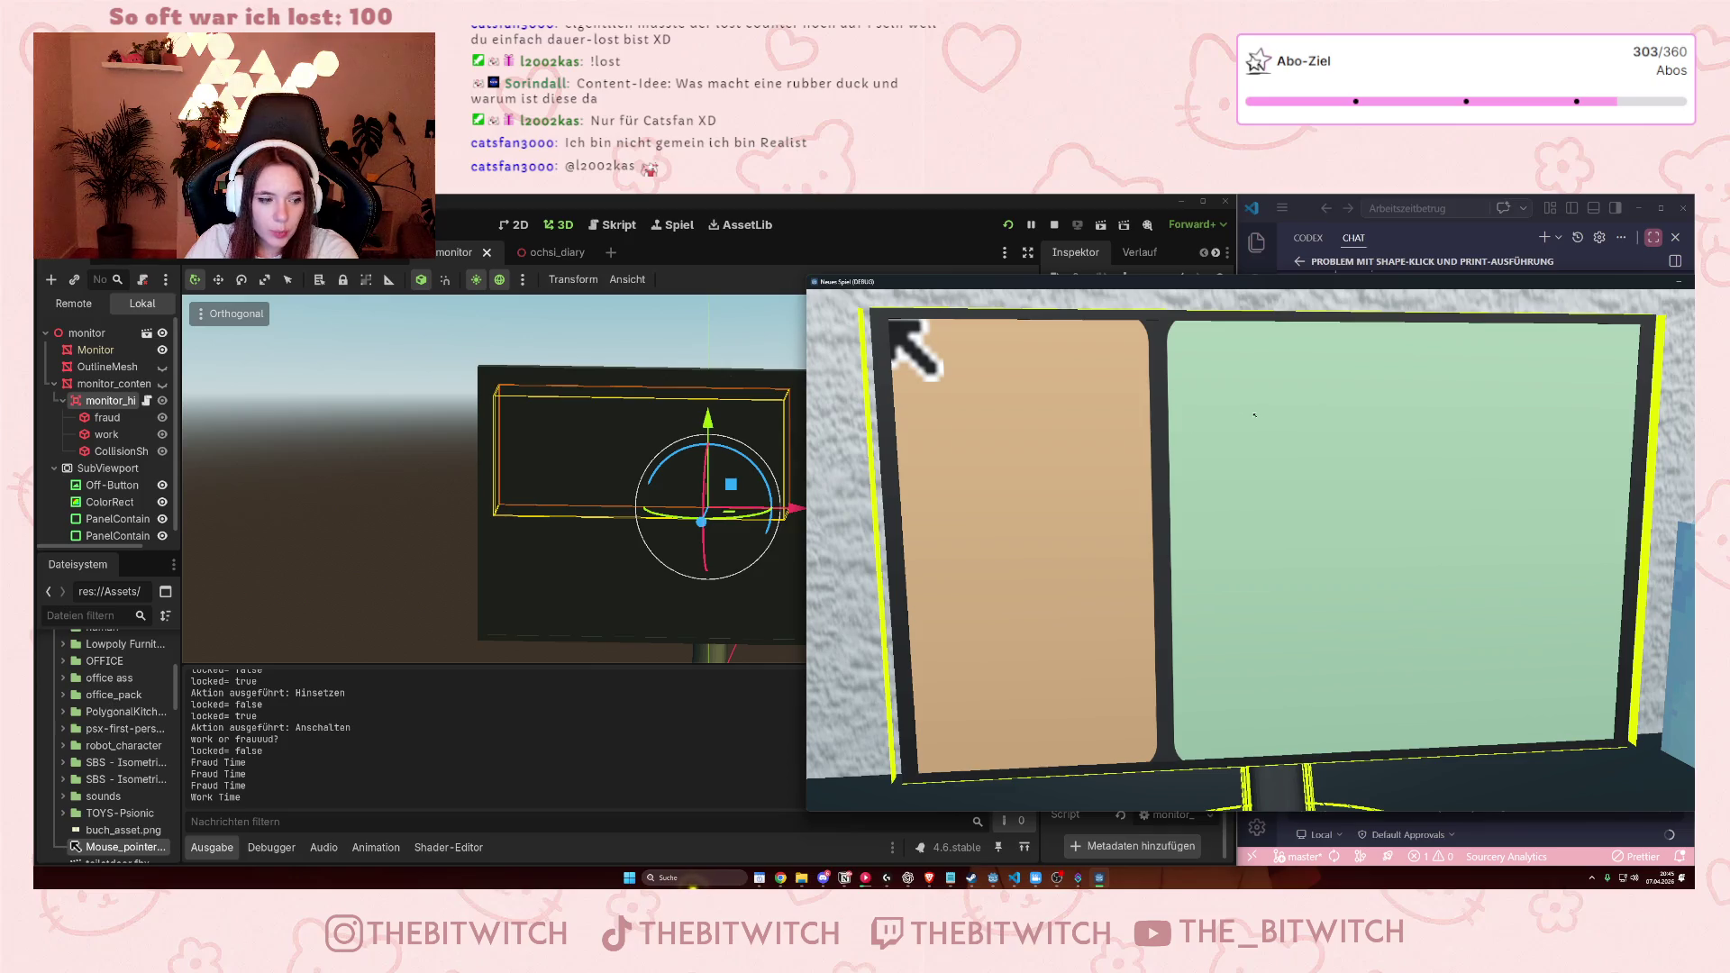
left_click(1280, 514)
left_click(1298, 503)
left_click(1311, 496)
left_click(1325, 486)
left_click(1335, 481)
left_click(1397, 469)
left_click(1348, 559)
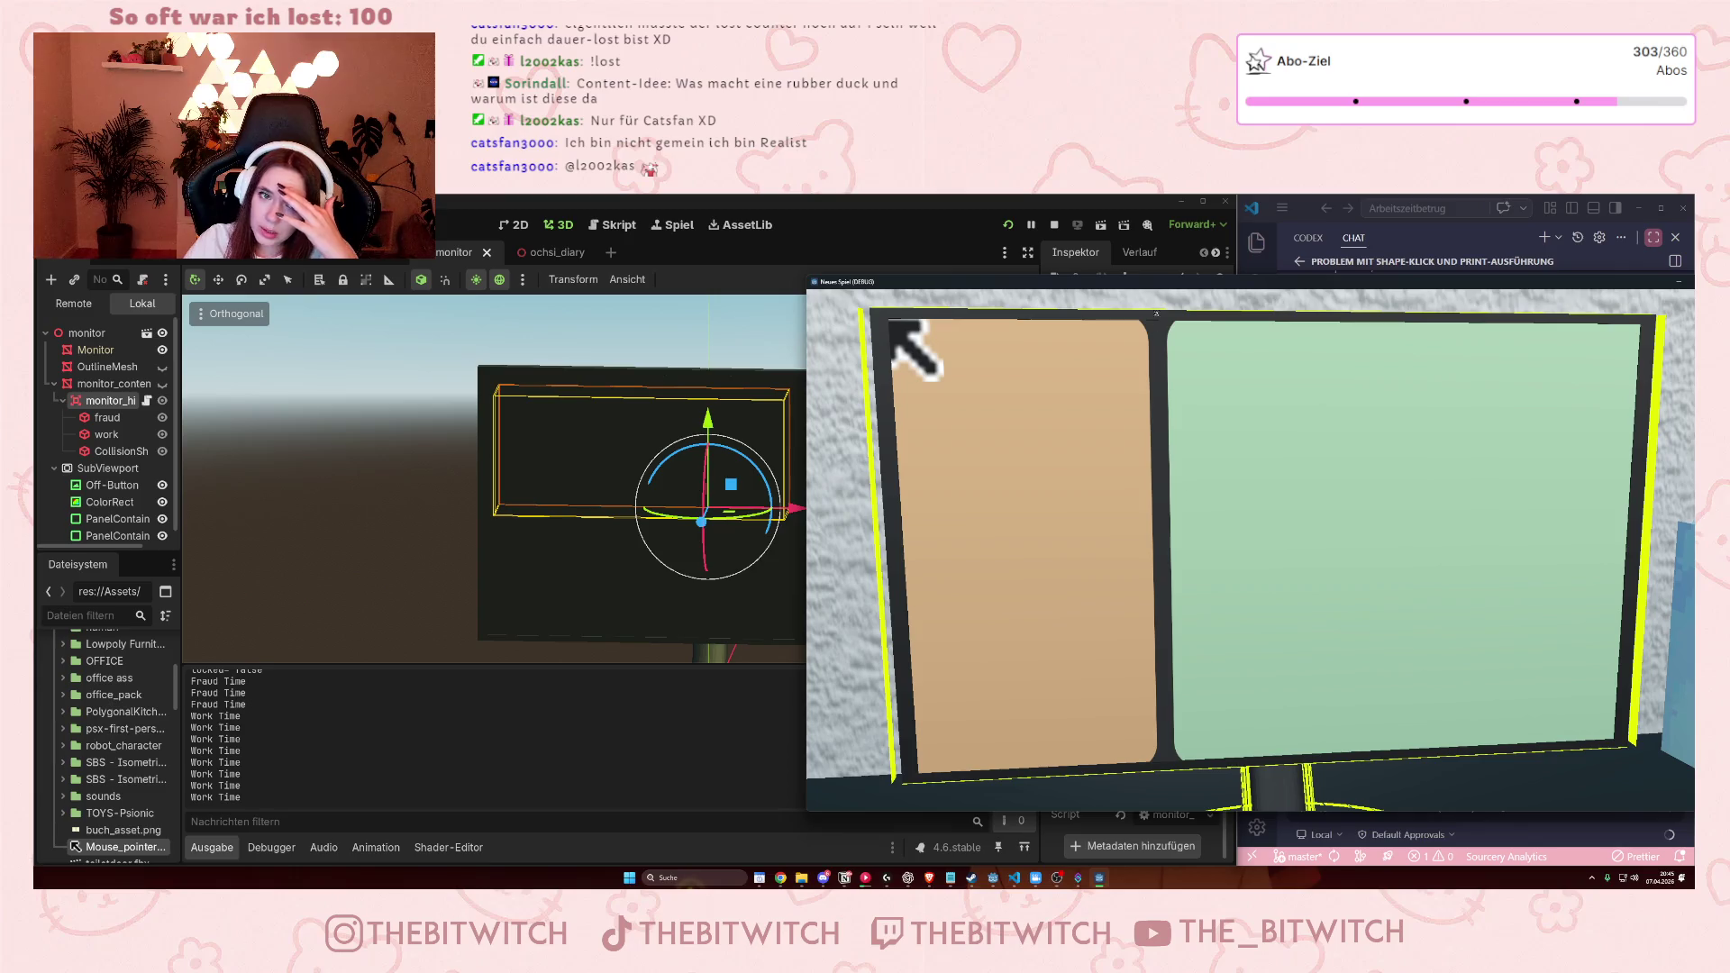
left_click_drag(1145, 284, 844, 251)
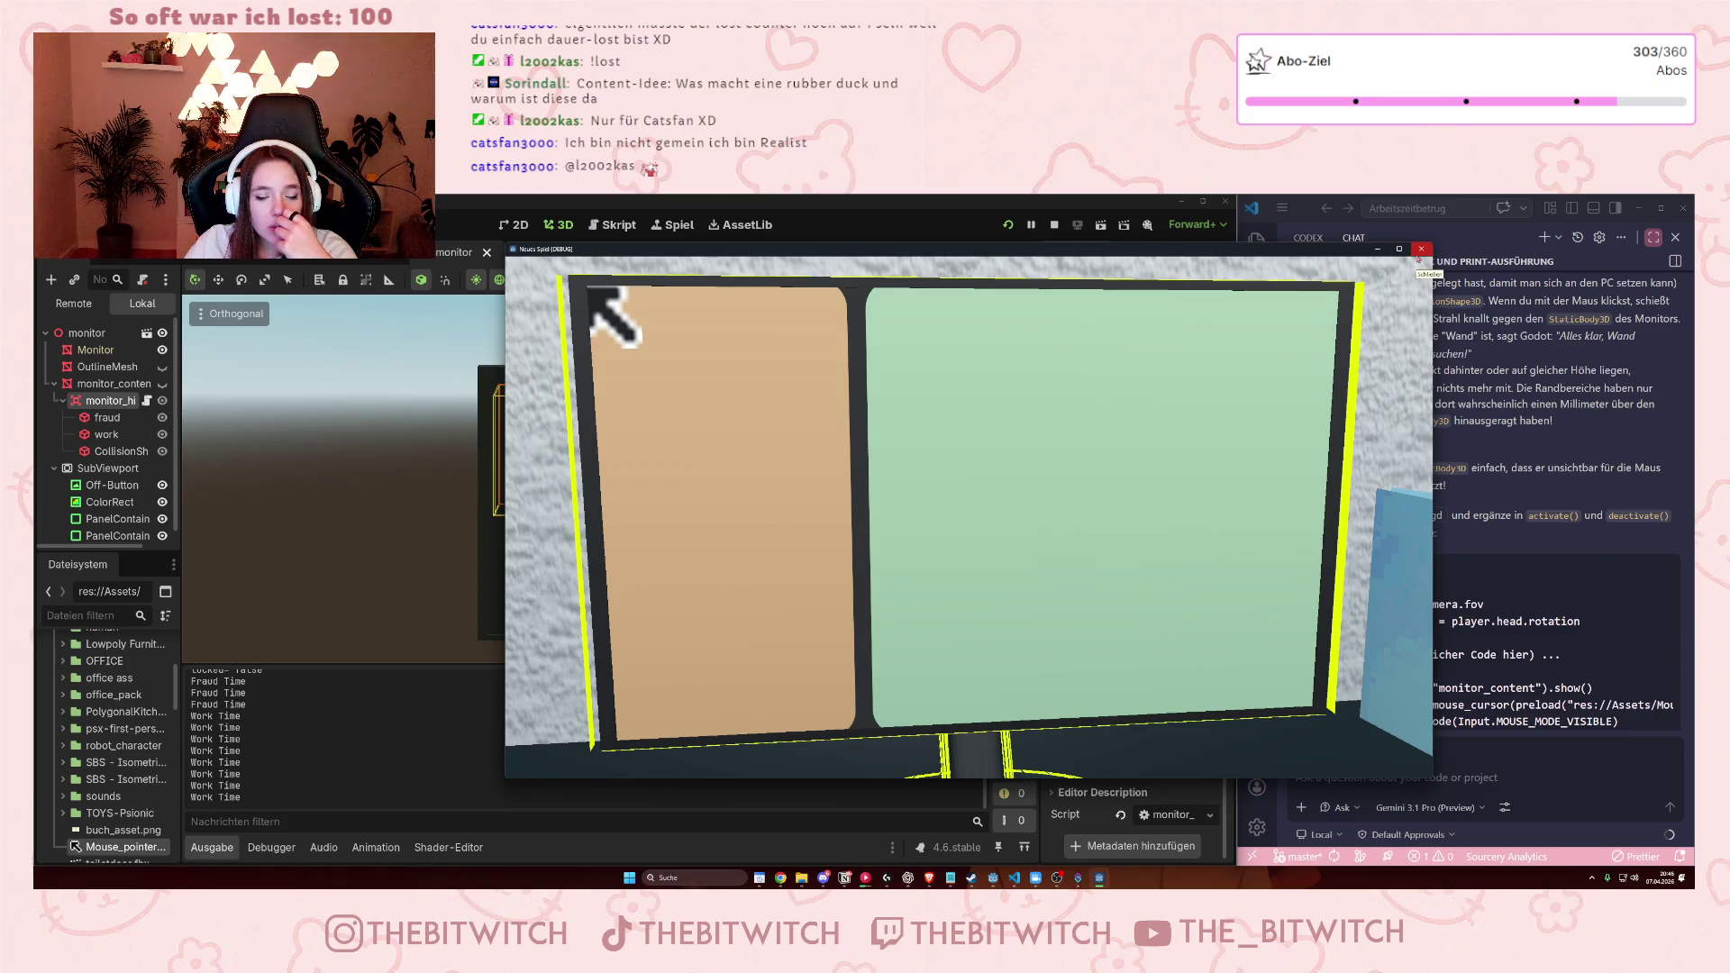
left_click(1420, 252)
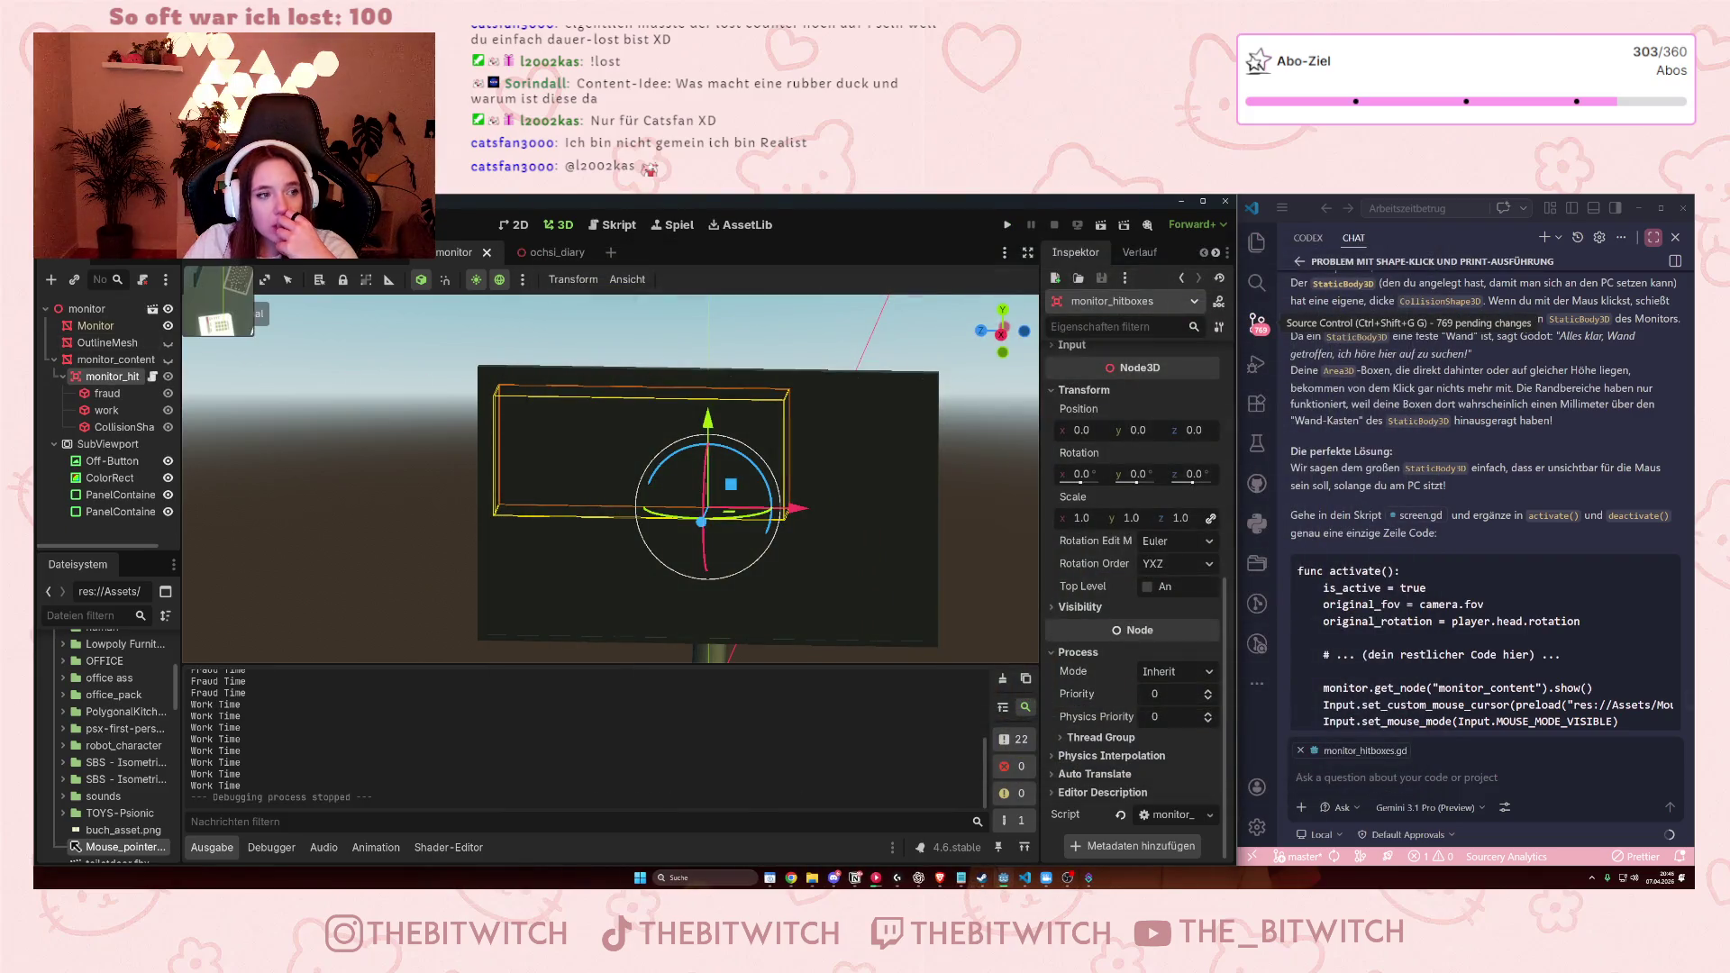
Switch to the player scene and open player.gd in the Script editor.
left_click(204, 262)
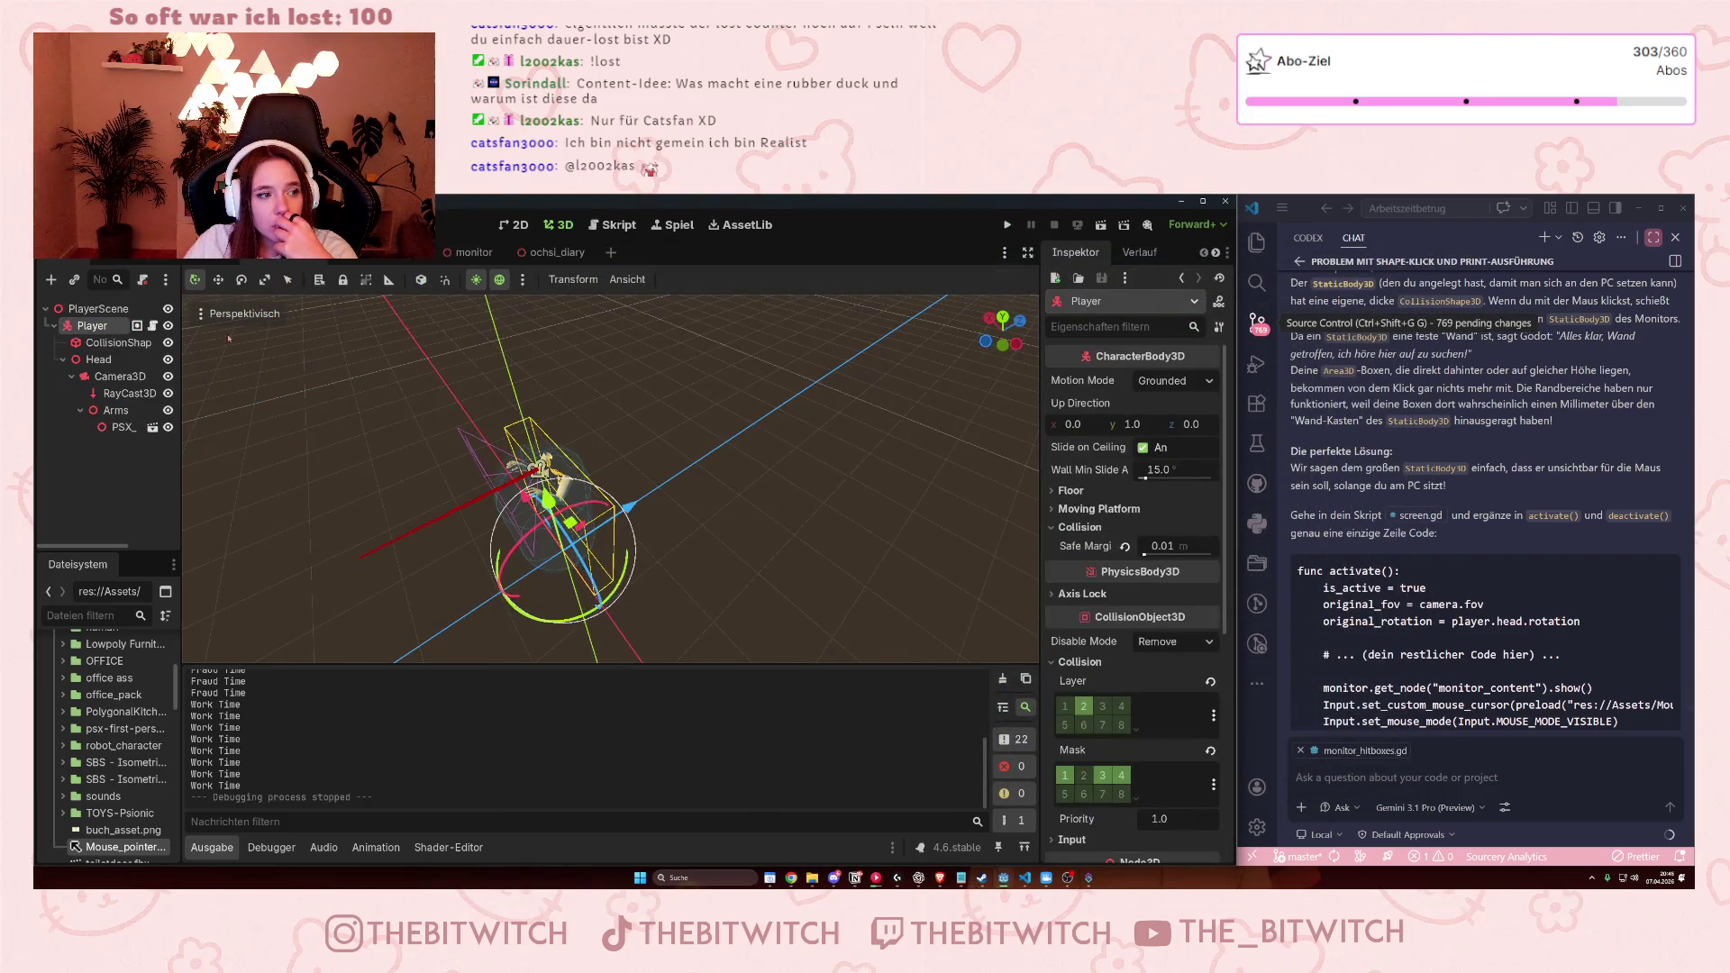
key("ctrl+F3")
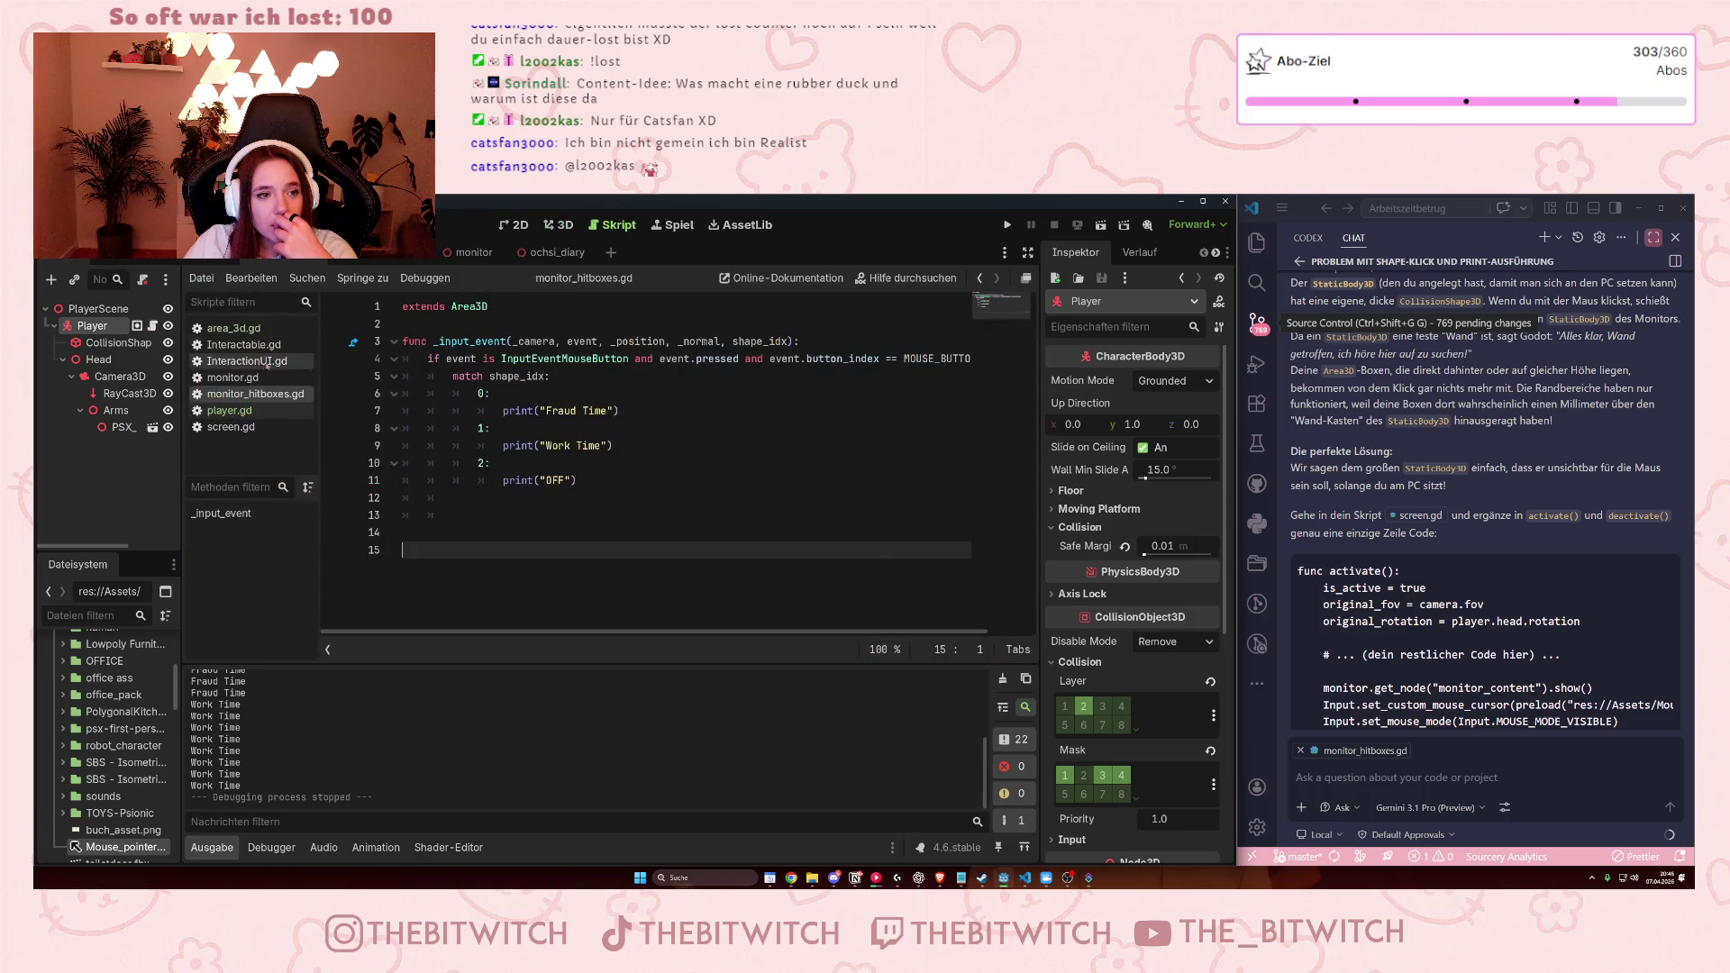
left_click(229, 410)
scroll(563, 431, "down", 10)
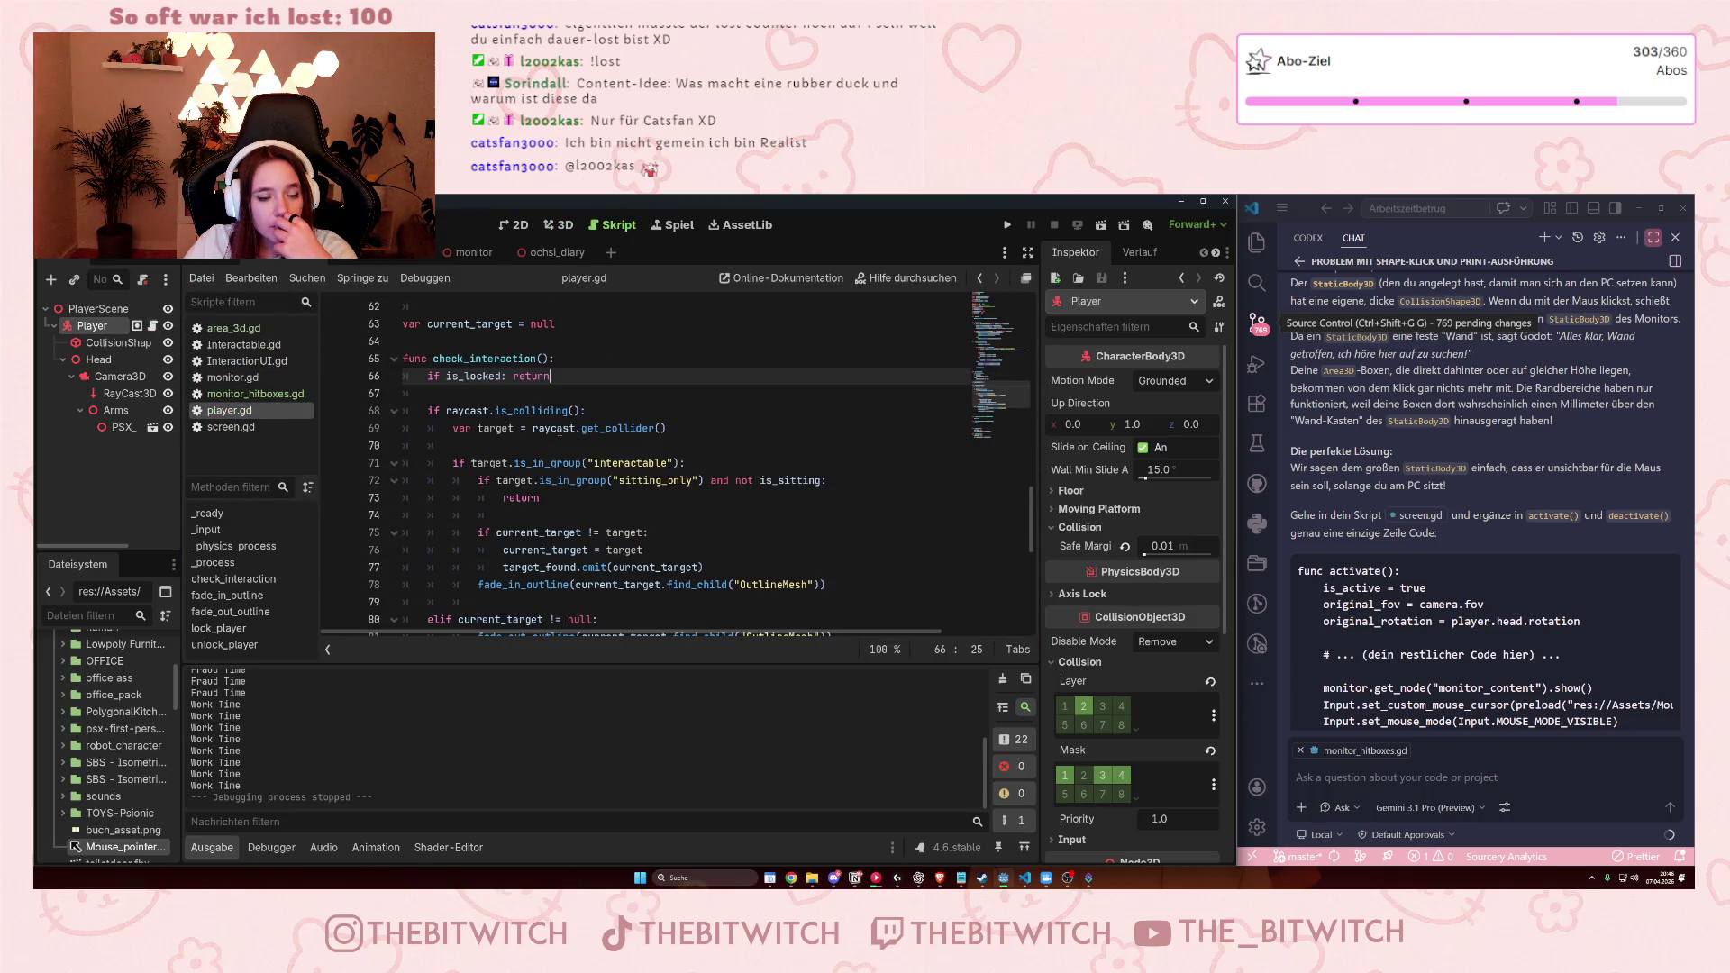
scroll(563, 432, "down", 2)
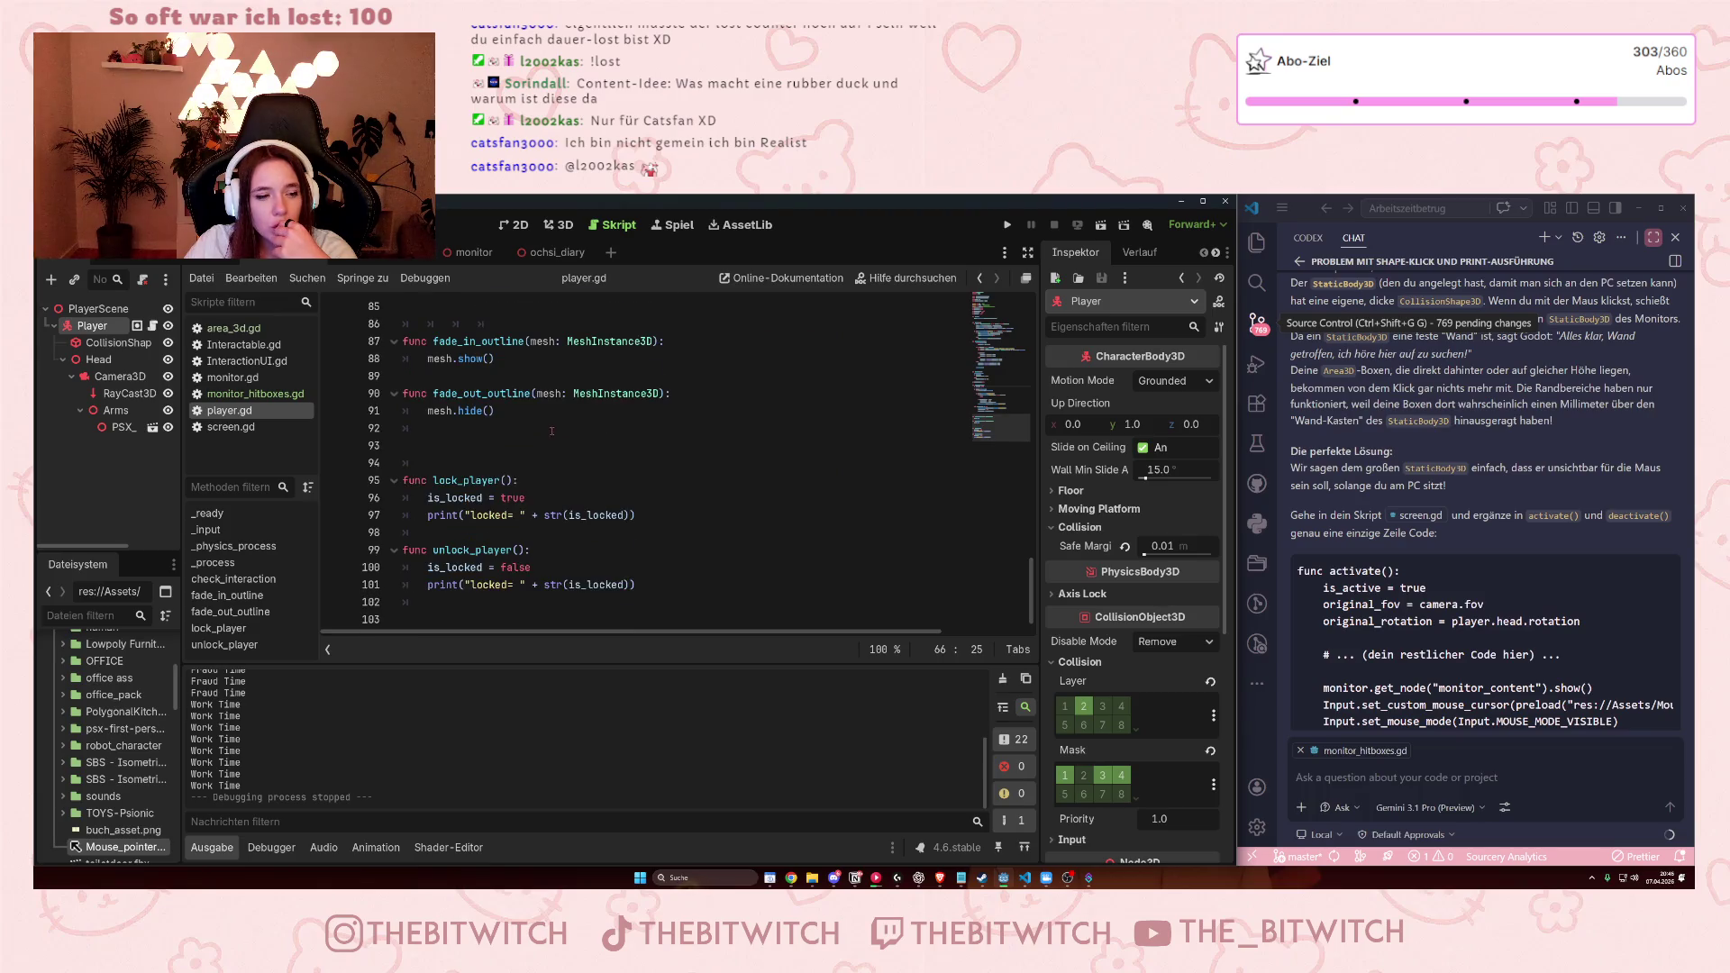
scroll(550, 430, "up", 4)
scroll(559, 437, "up", 2)
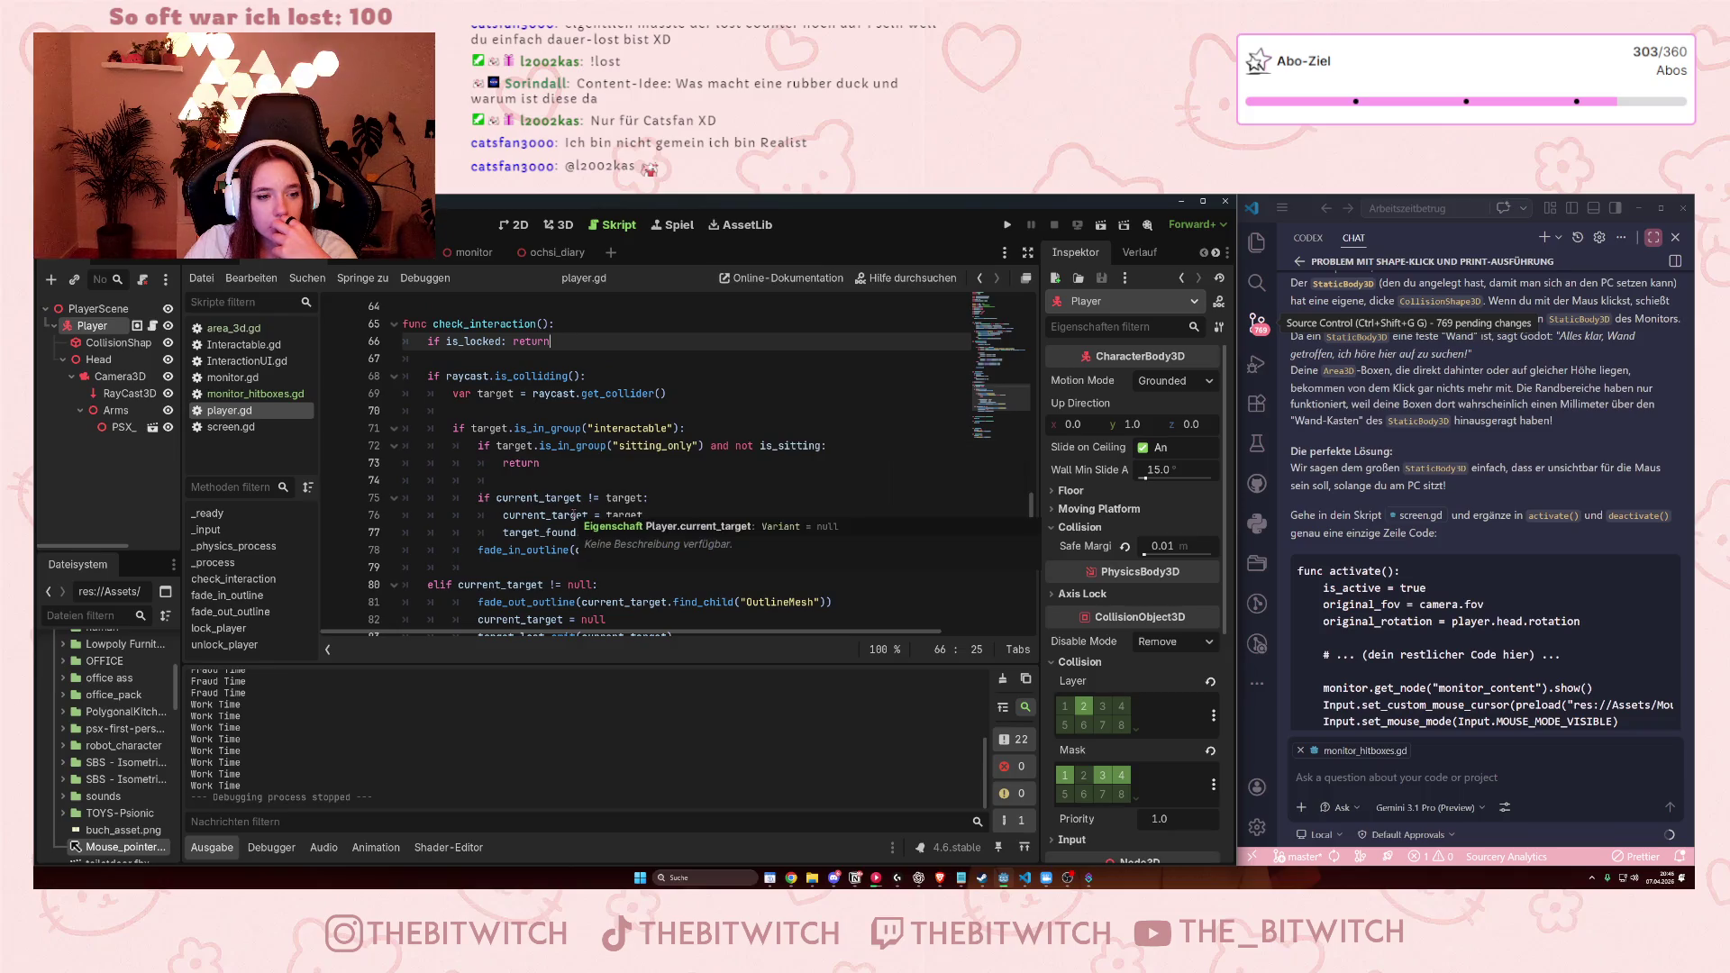
Add 'or' after null on line 80, making it 'elif current_target != null or :'.
left_click(645, 569)
scroll(548, 554, "down", 2)
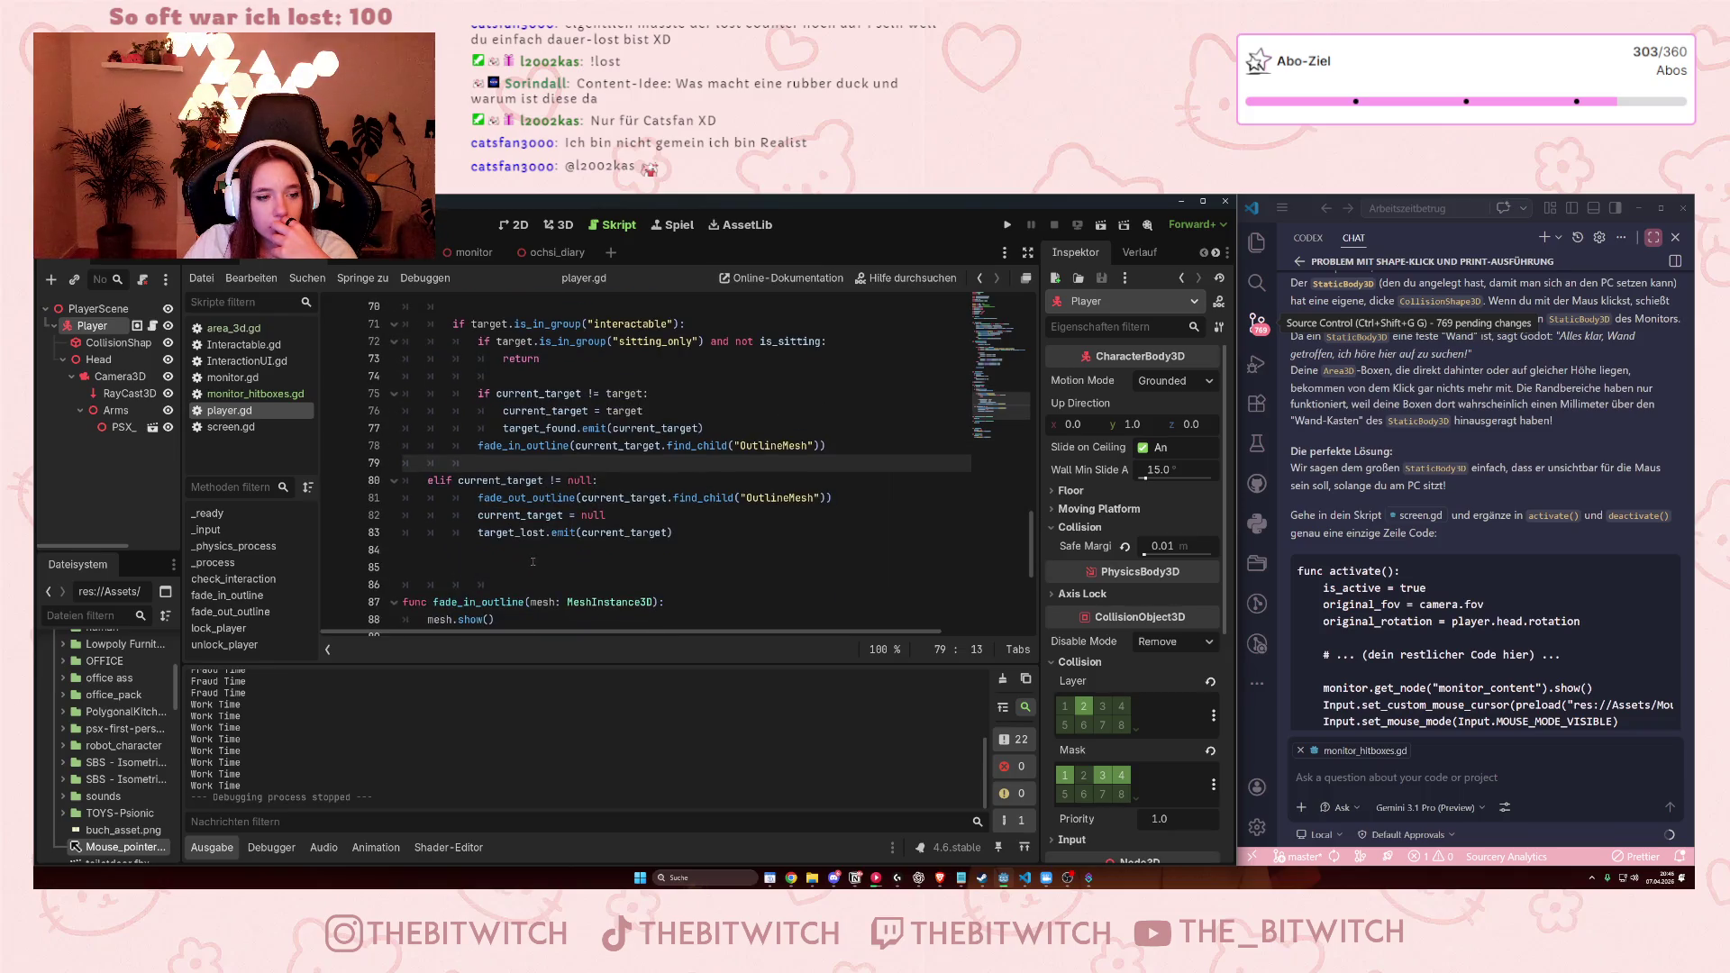
scroll(549, 555, "up", 1)
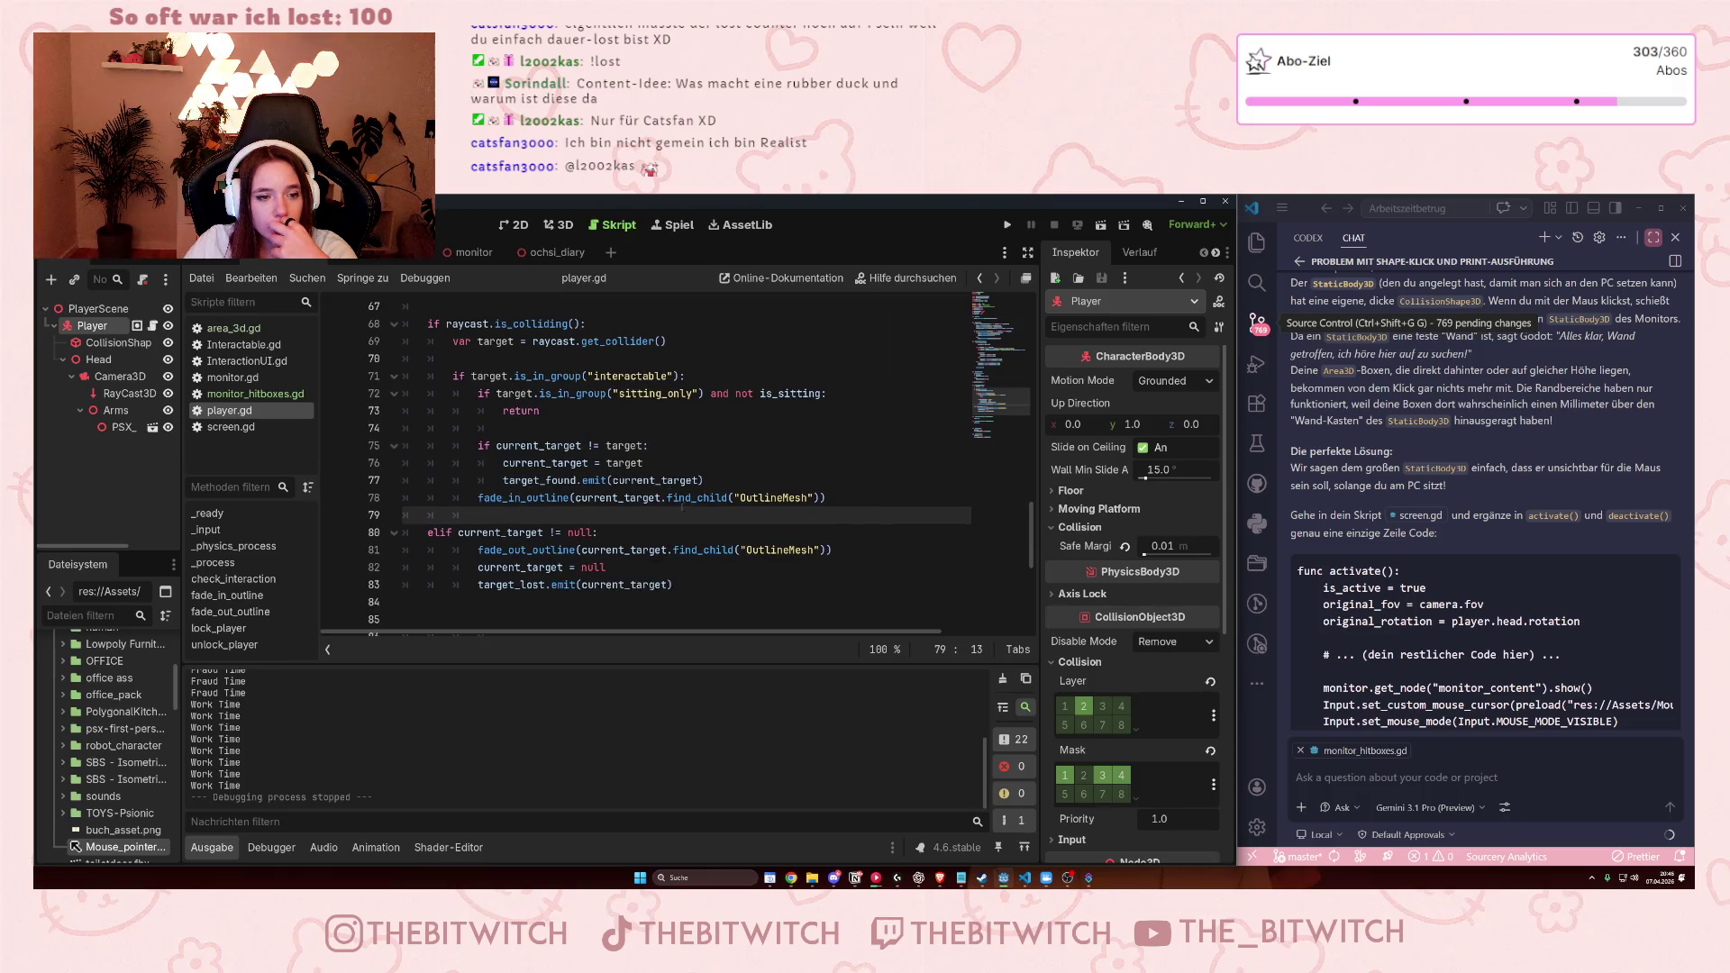
scroll(604, 561, "down", 1)
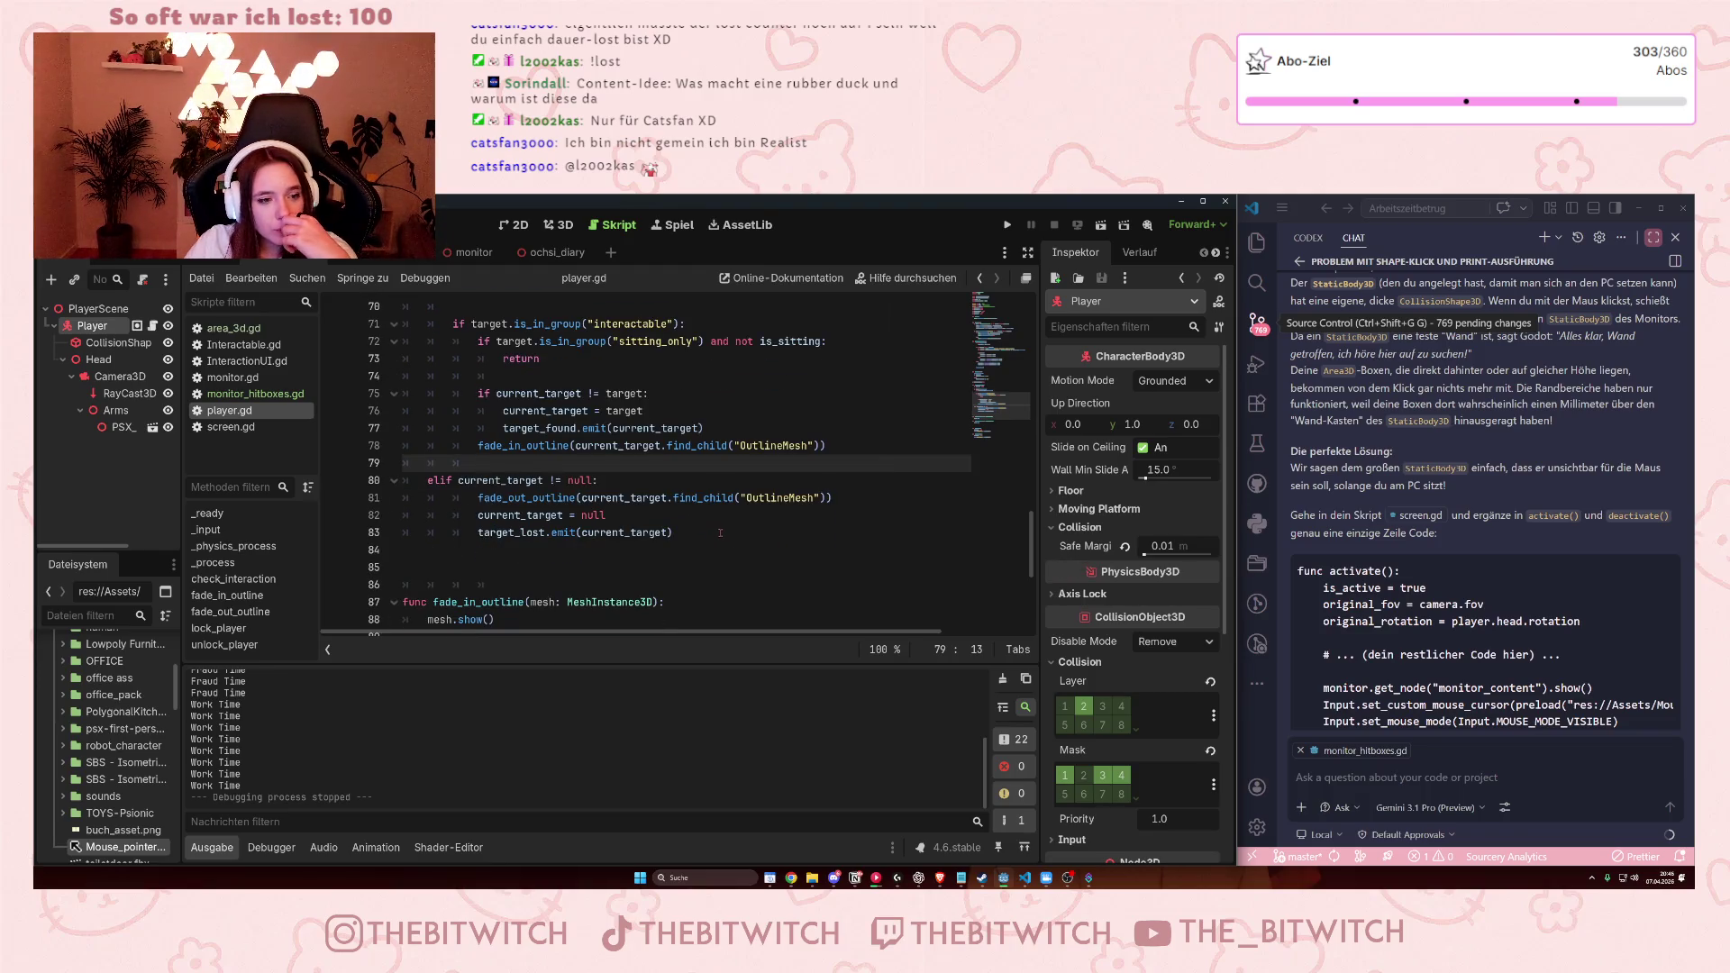
left_click(595, 481)
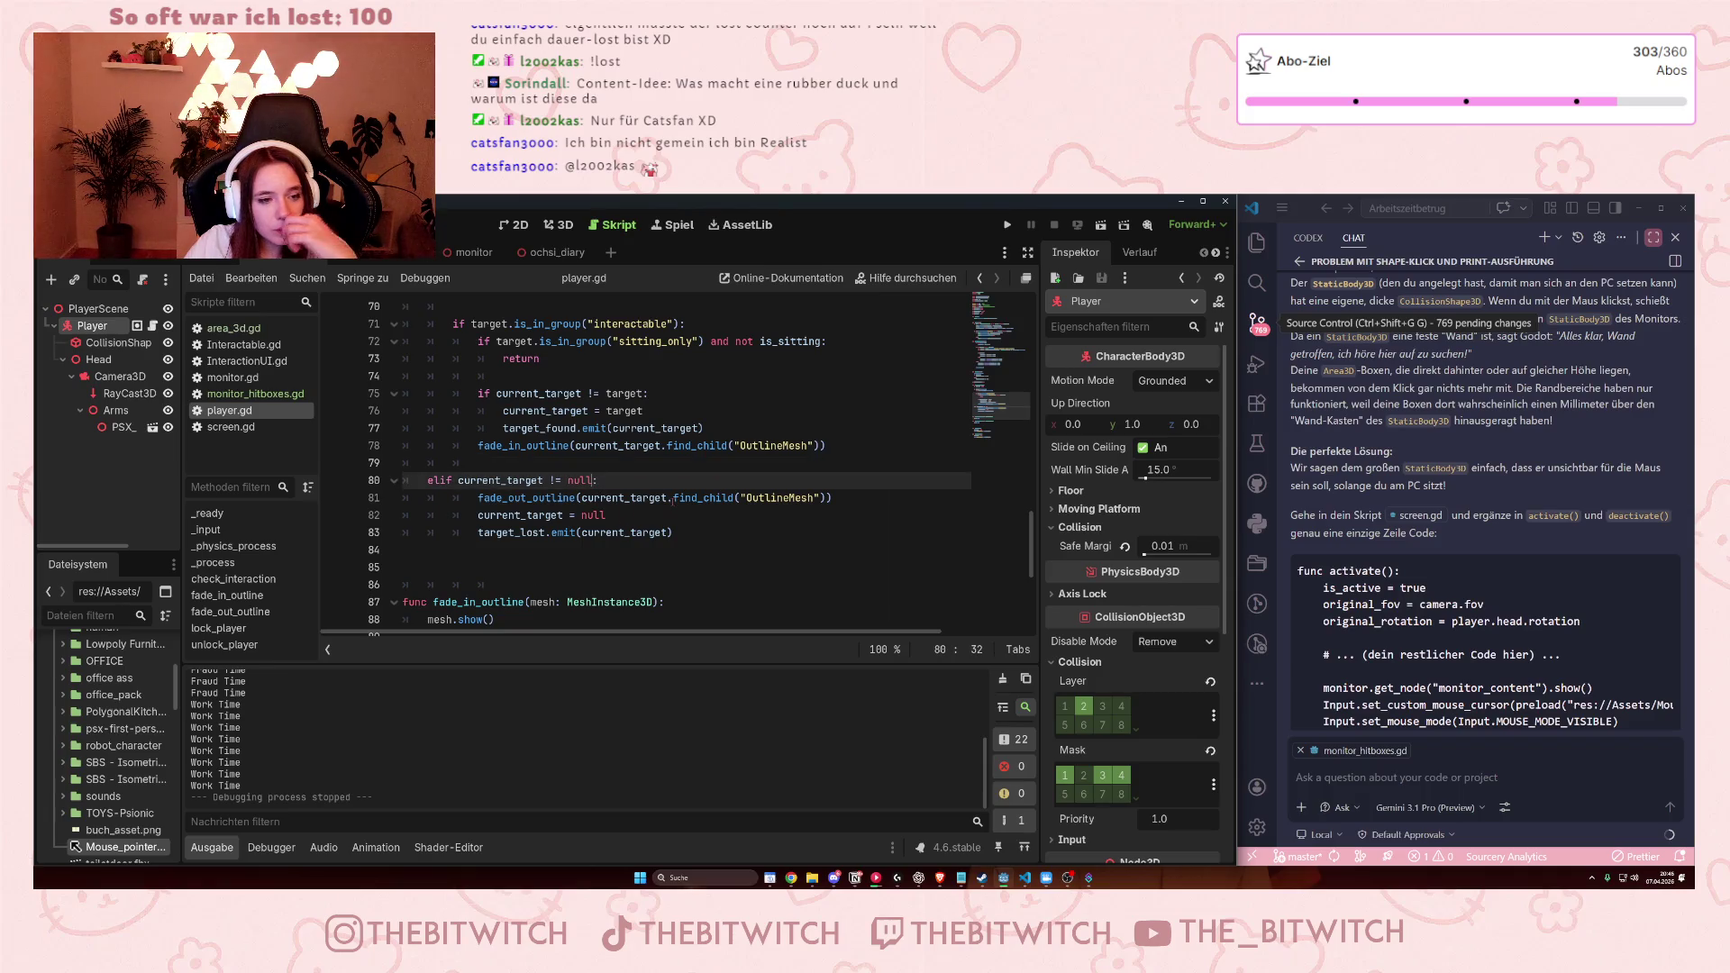
type("or")
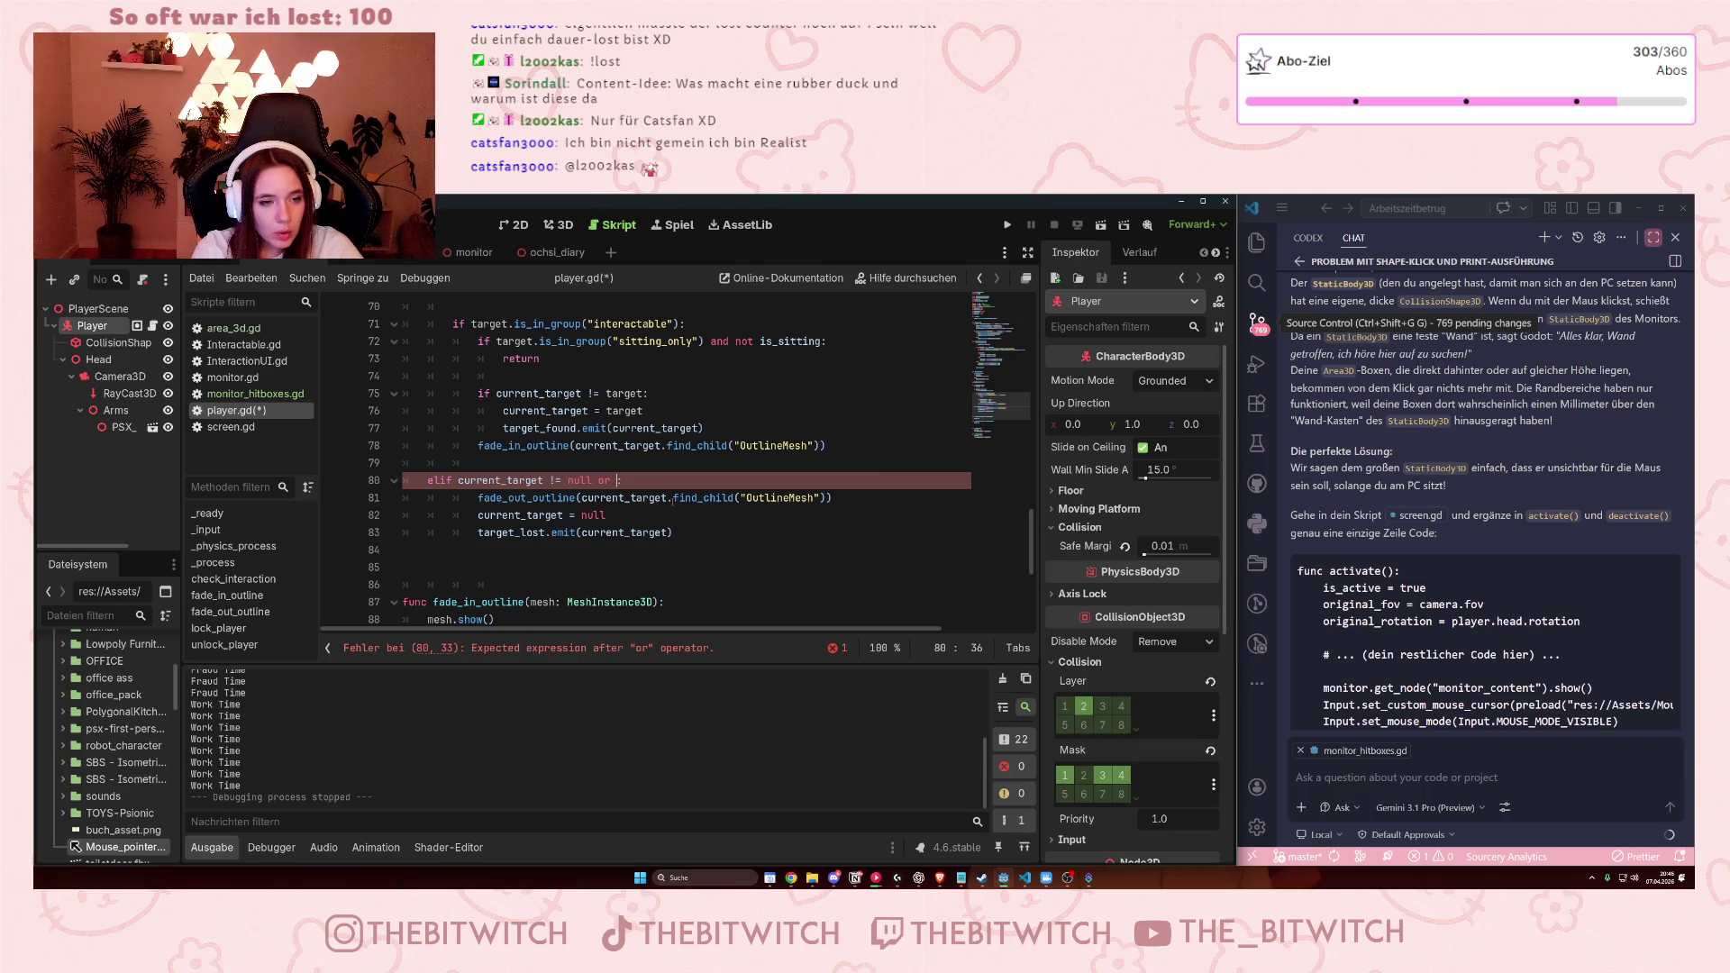
Add player.is_sitting to the elif condition on line 80.
type("player.")
key("Escape")
type("is")
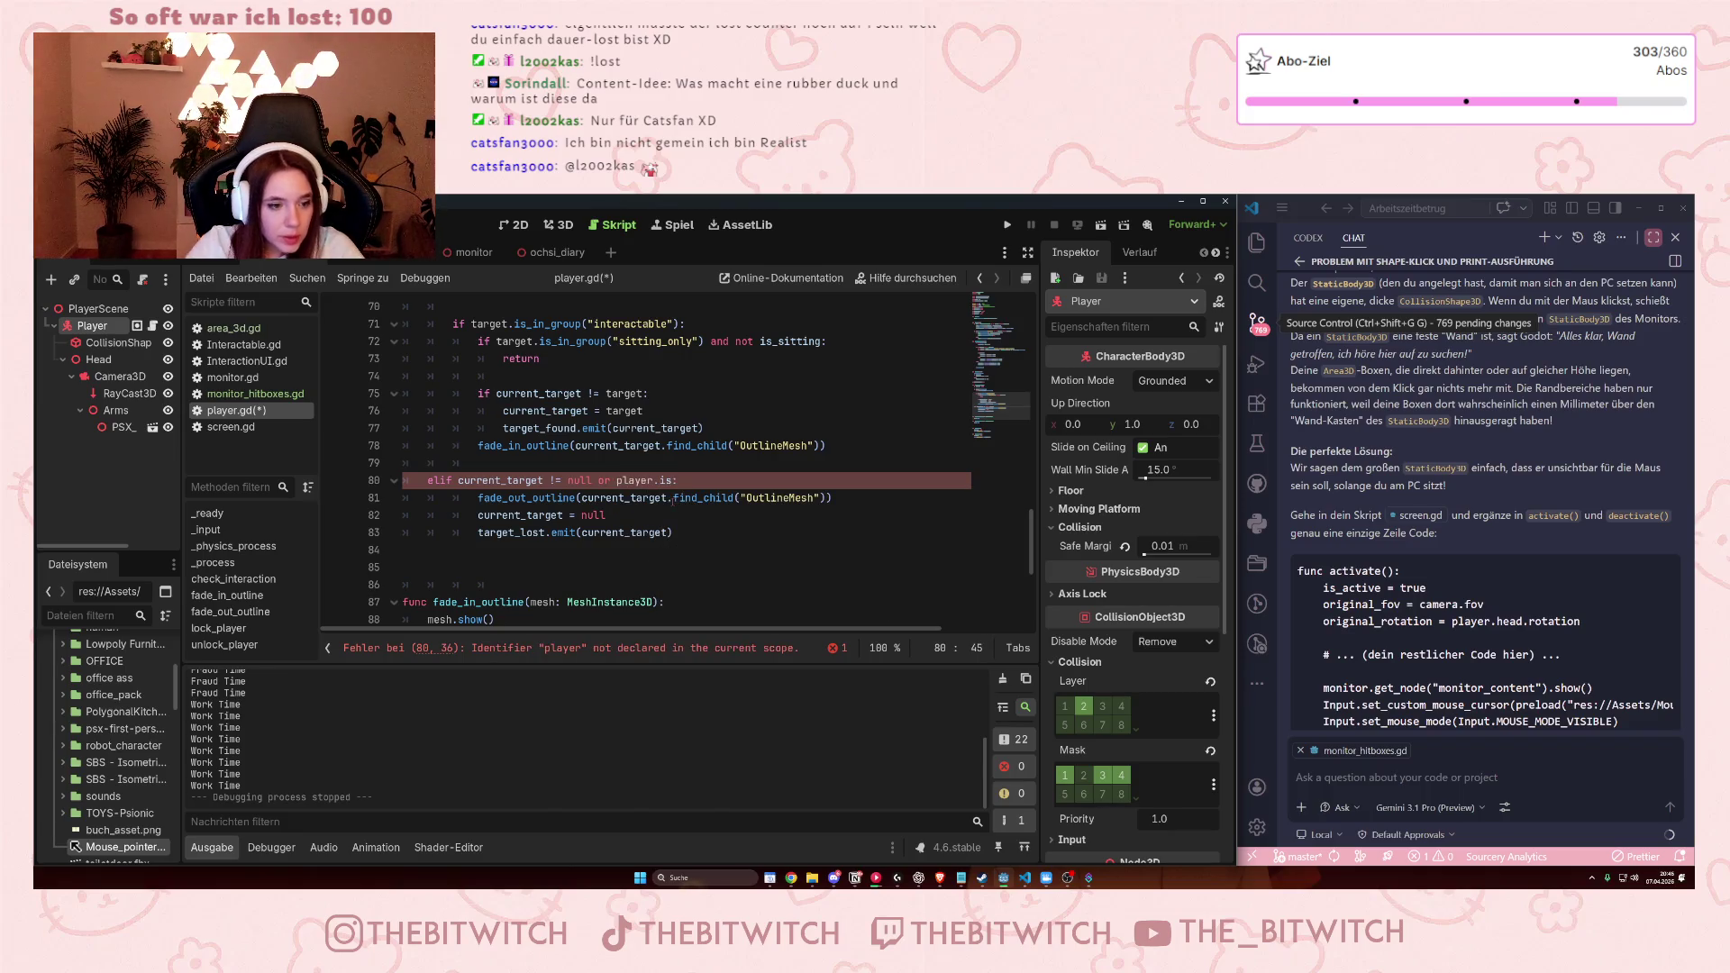
scroll(642, 550, "down", 3)
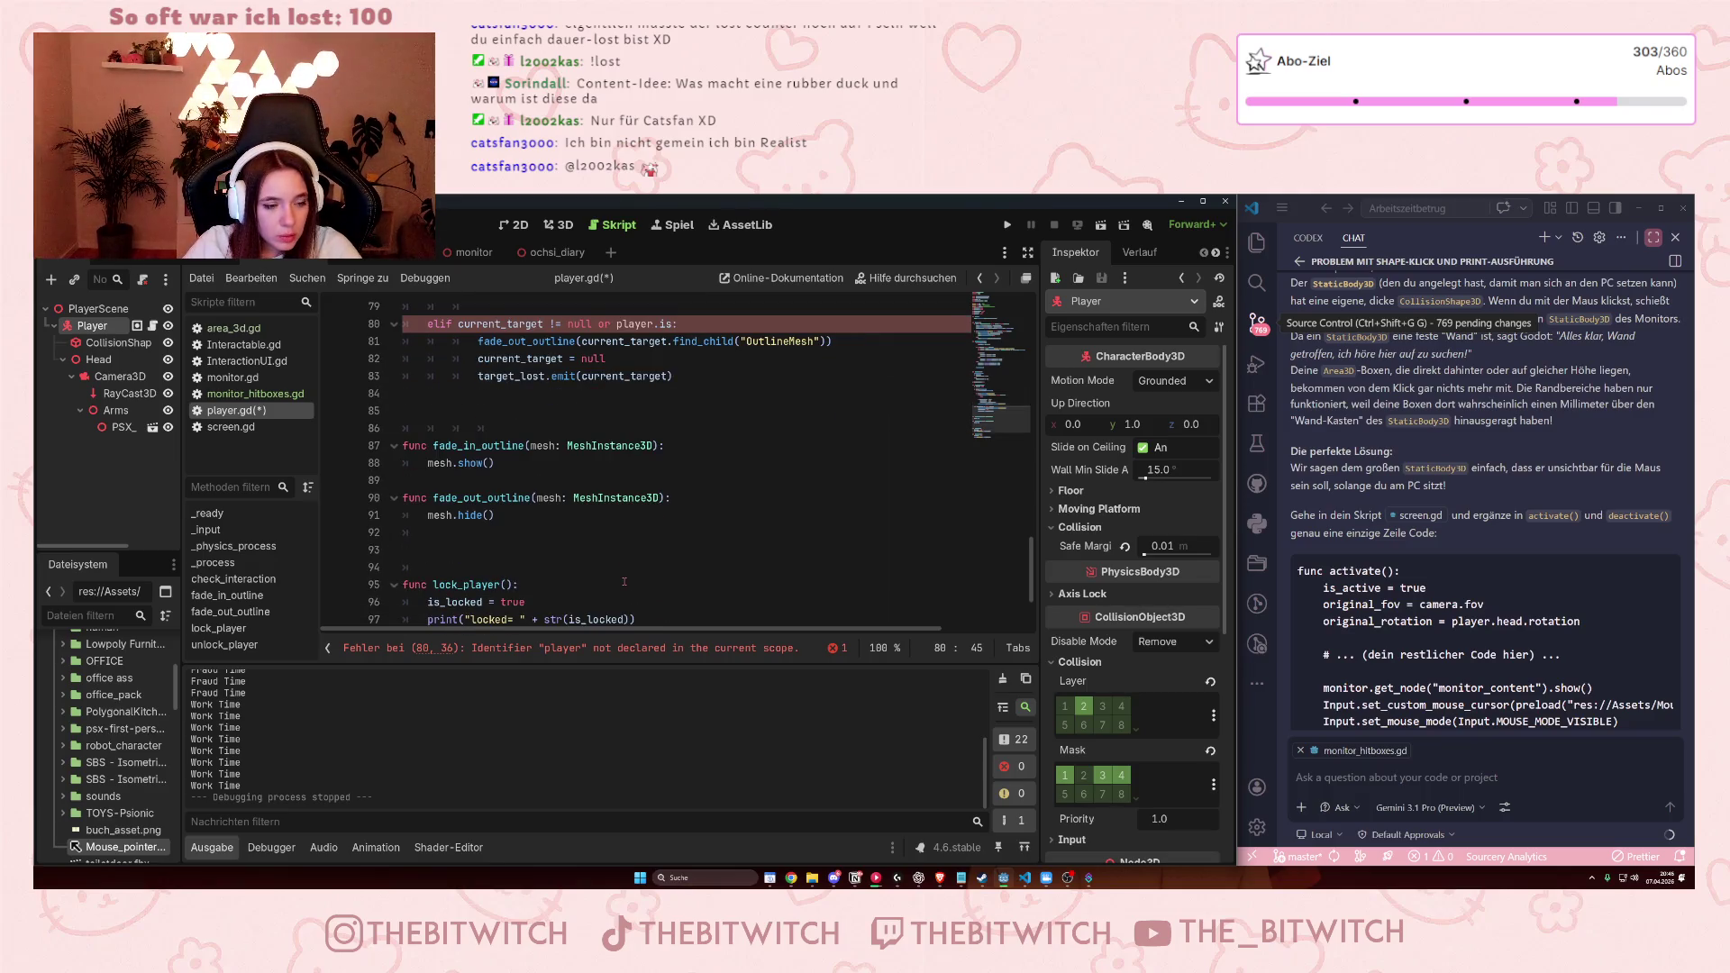
scroll(625, 581, "up", 8)
scroll(625, 581, "down", 2)
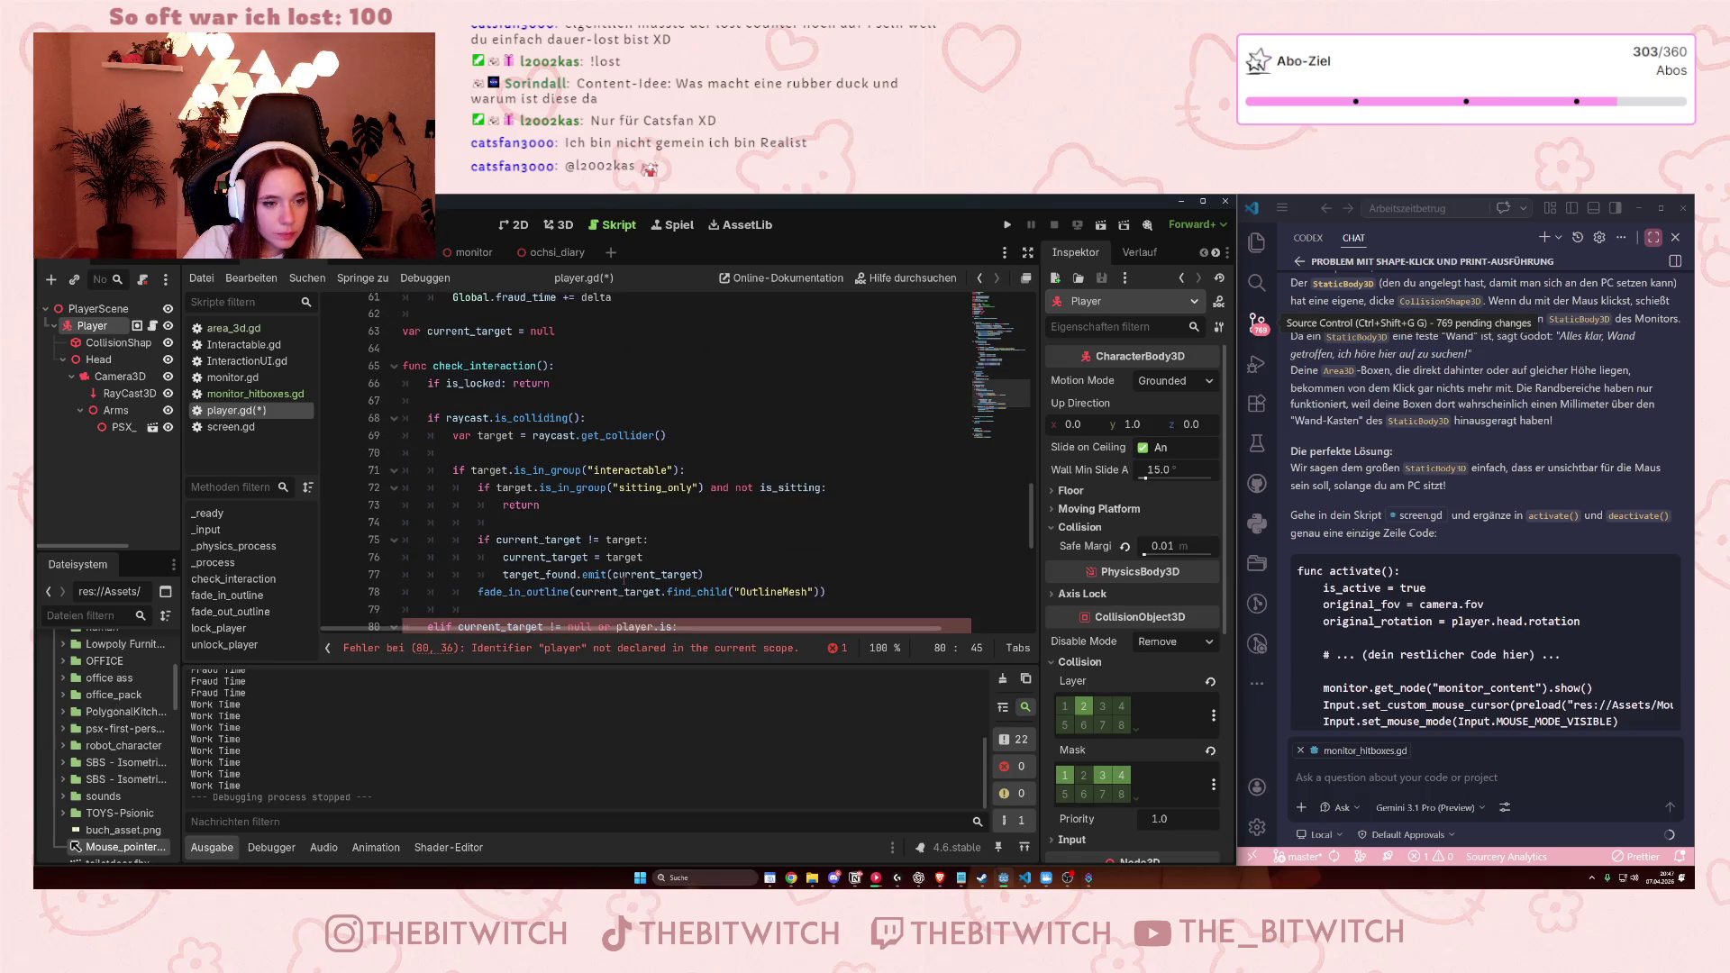
scroll(624, 581, "up", 5)
scroll(625, 582, "up", 4)
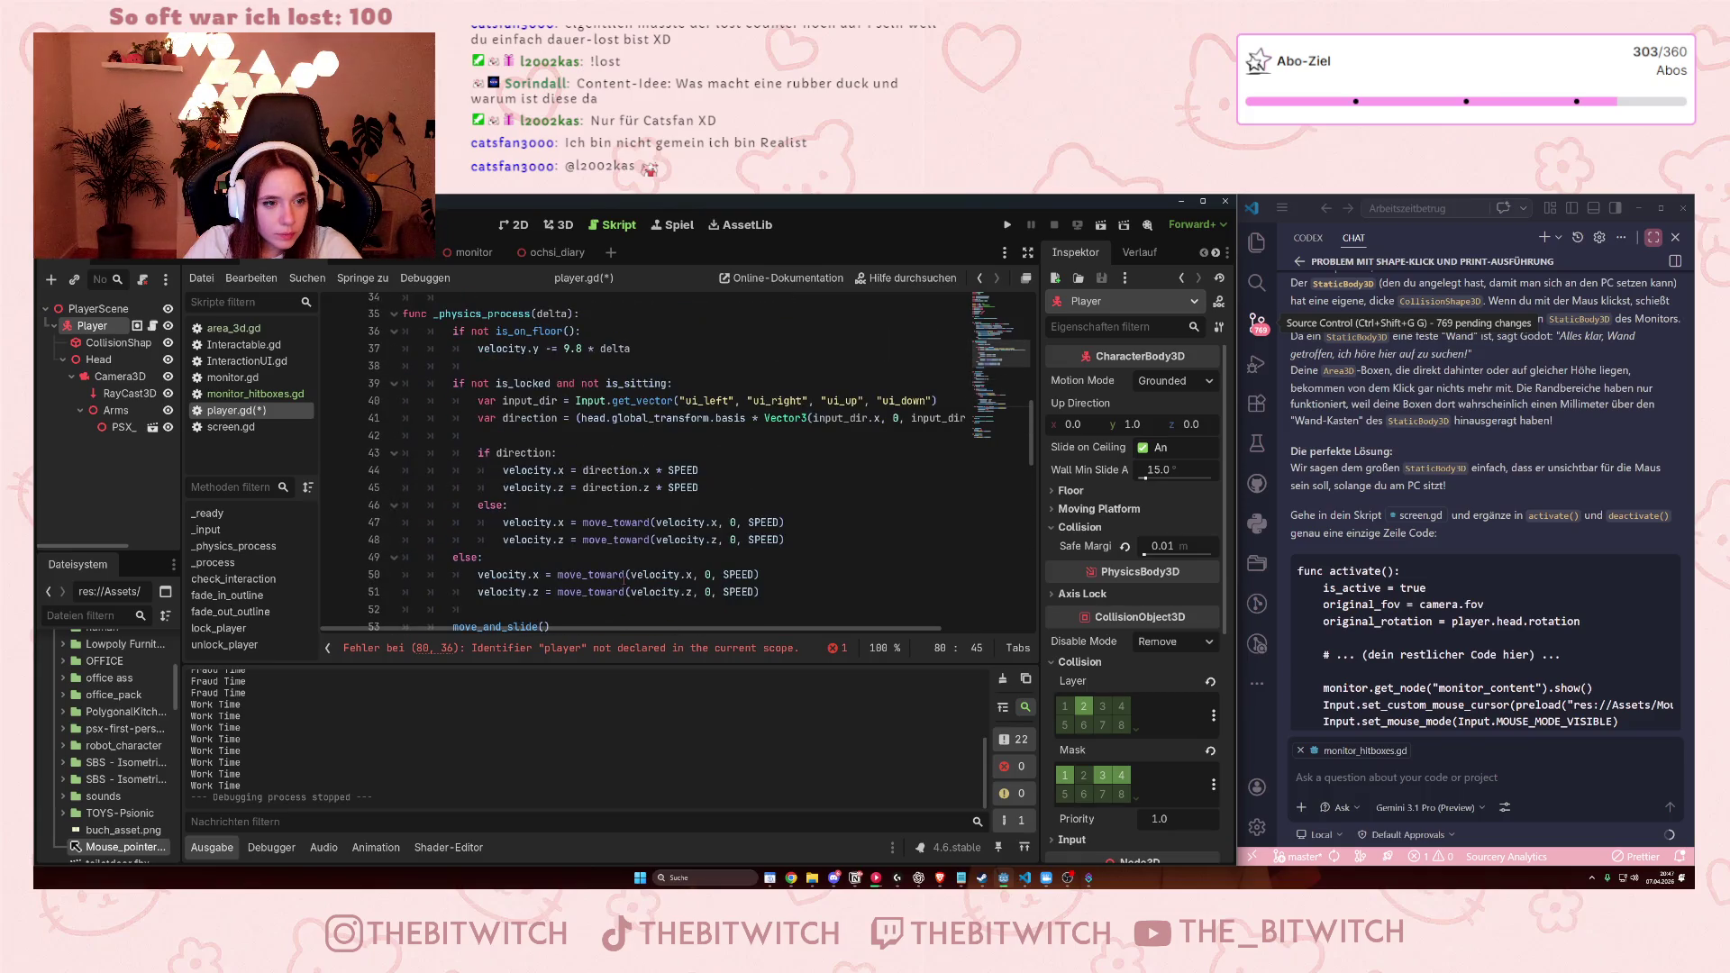
scroll(624, 581, "up", 10)
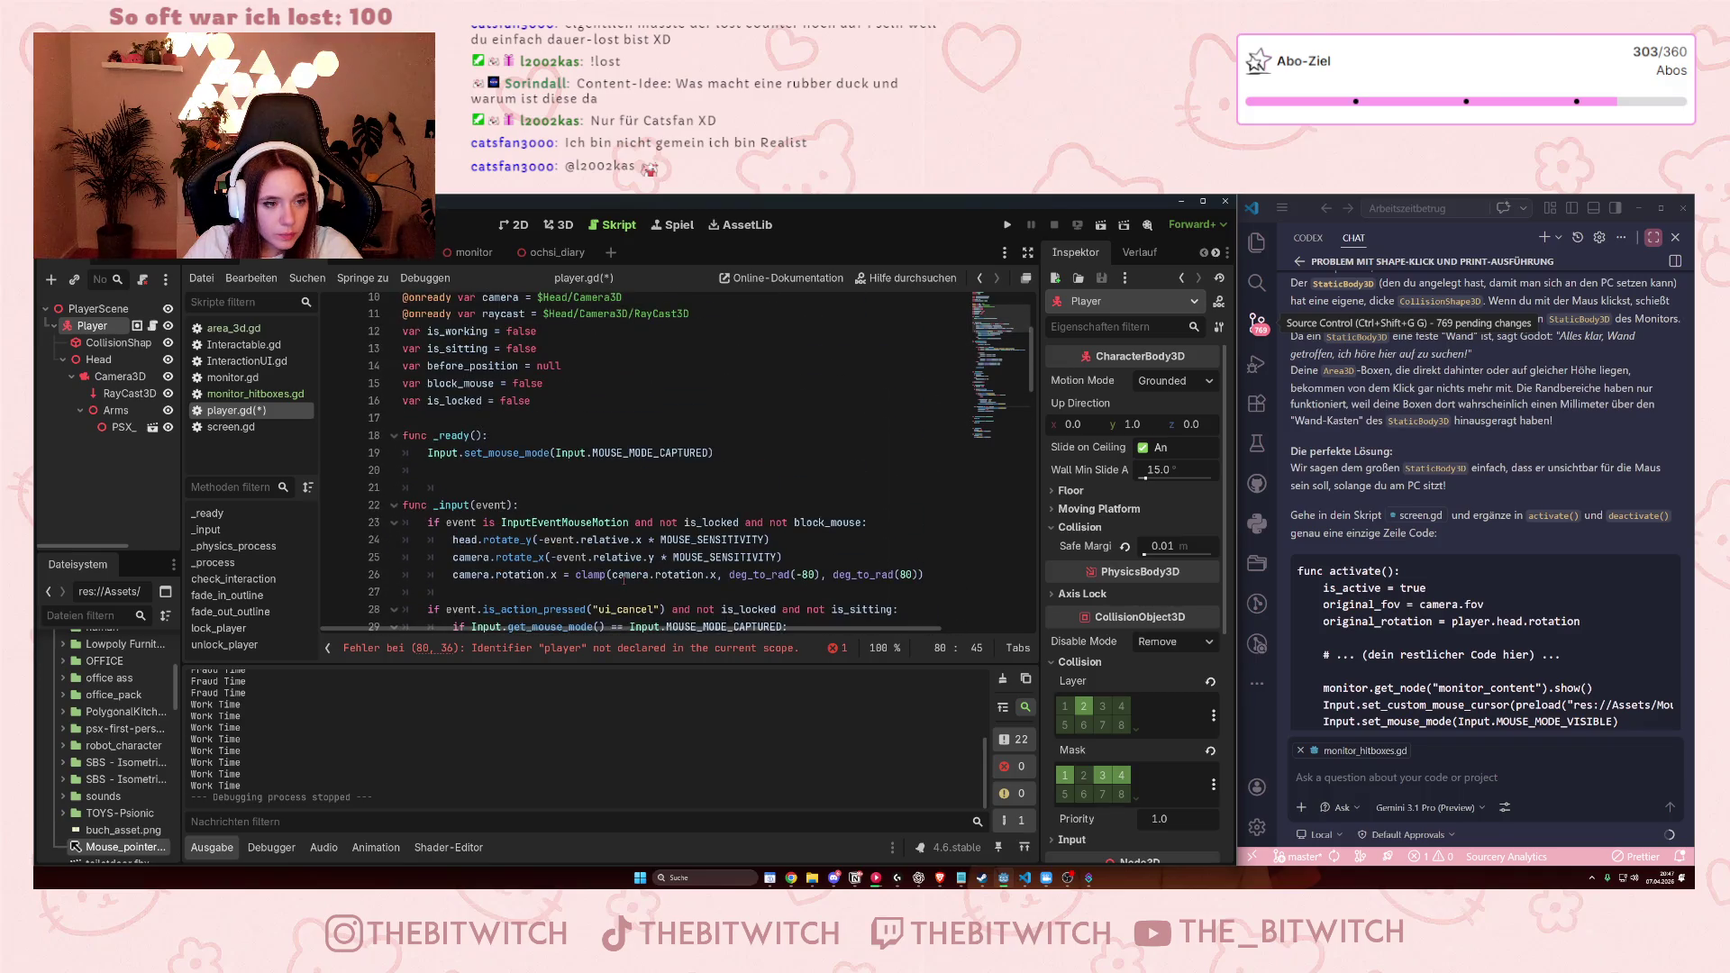
scroll(550, 557, "down", 20)
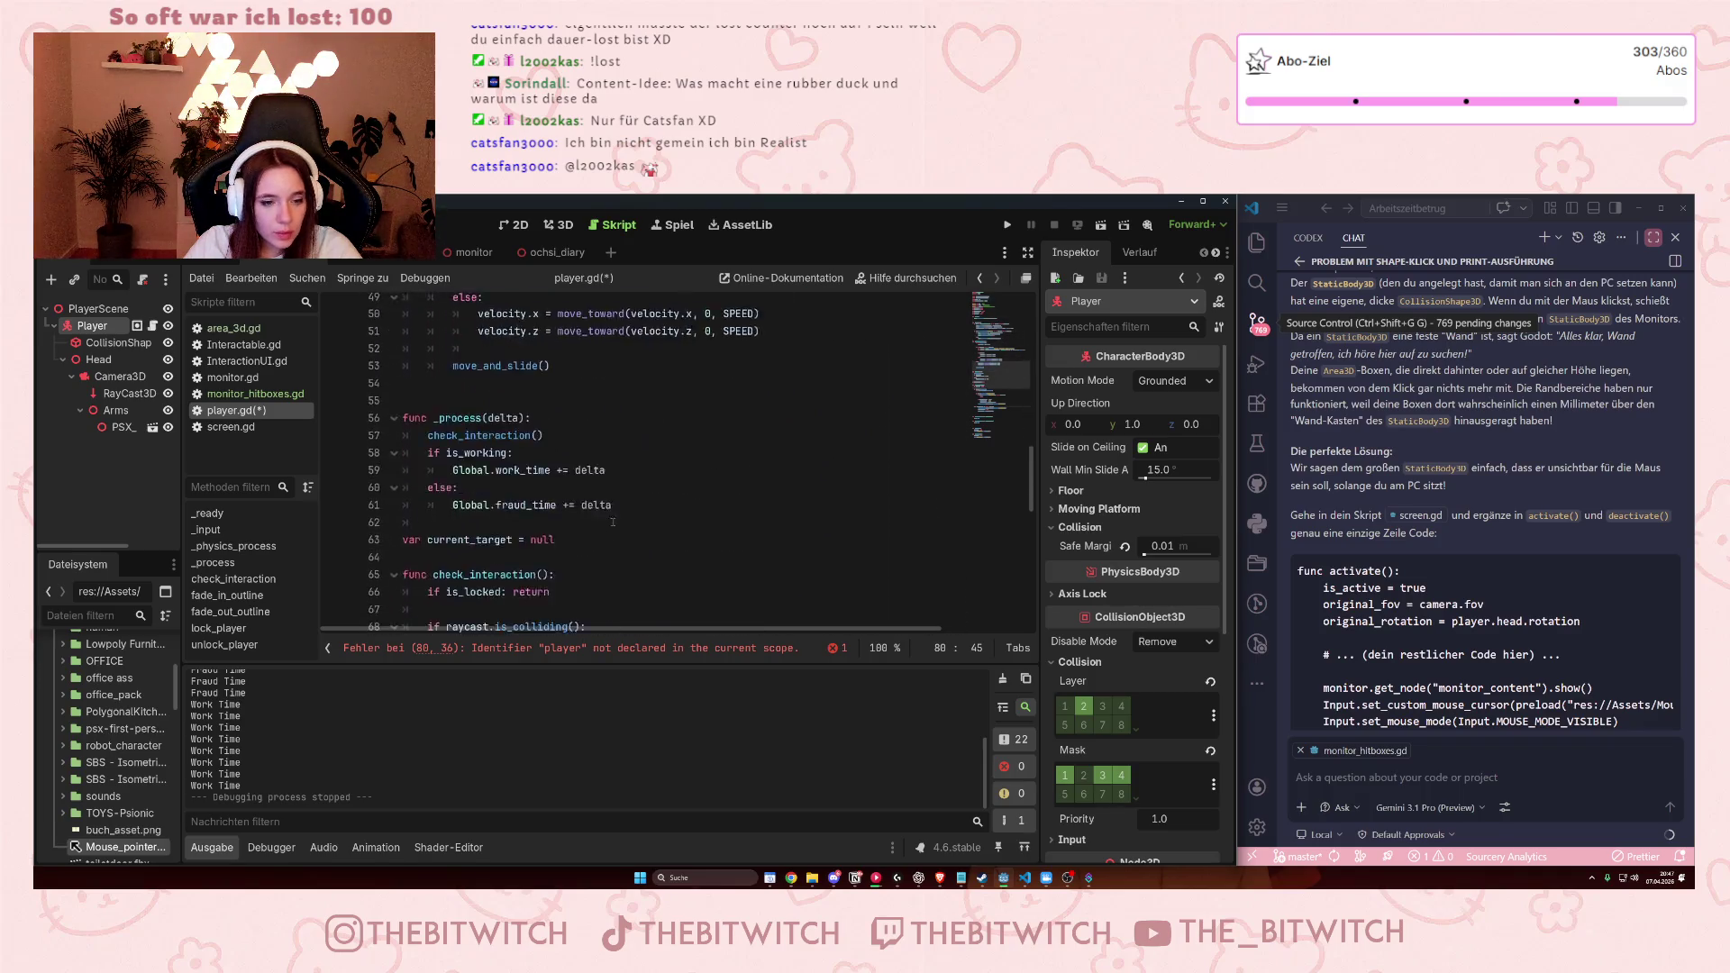
type(":")
key("Menu")
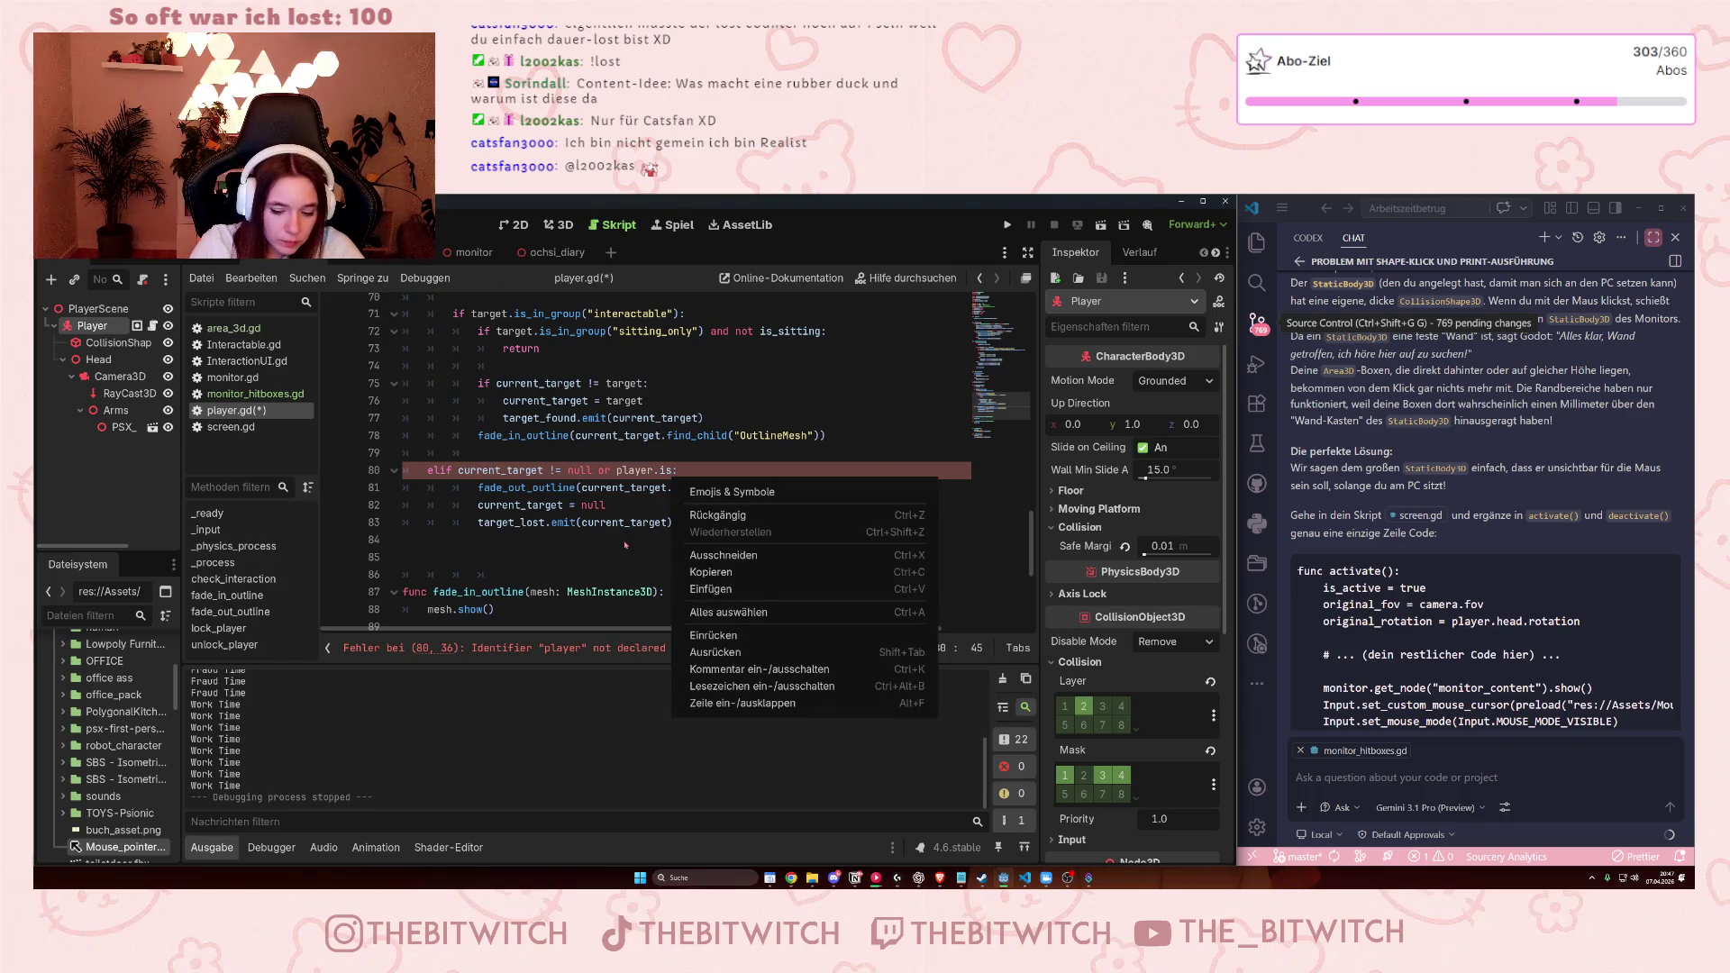
key("Escape")
key("Delete")
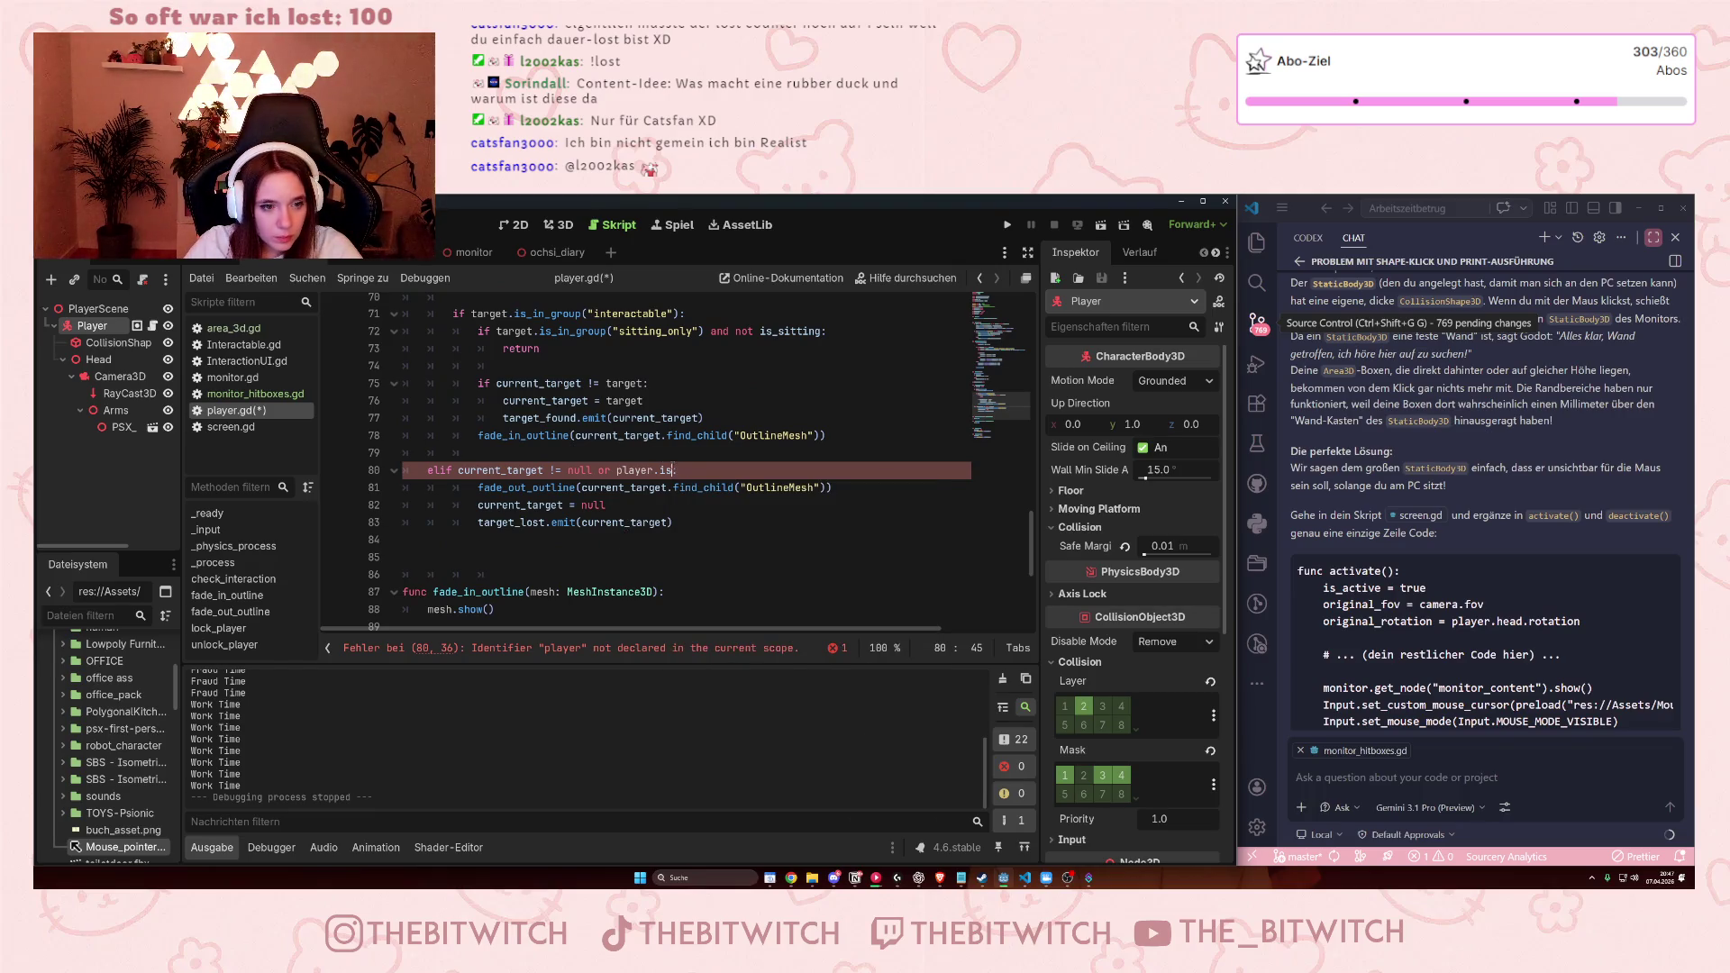
type("_sitting:")
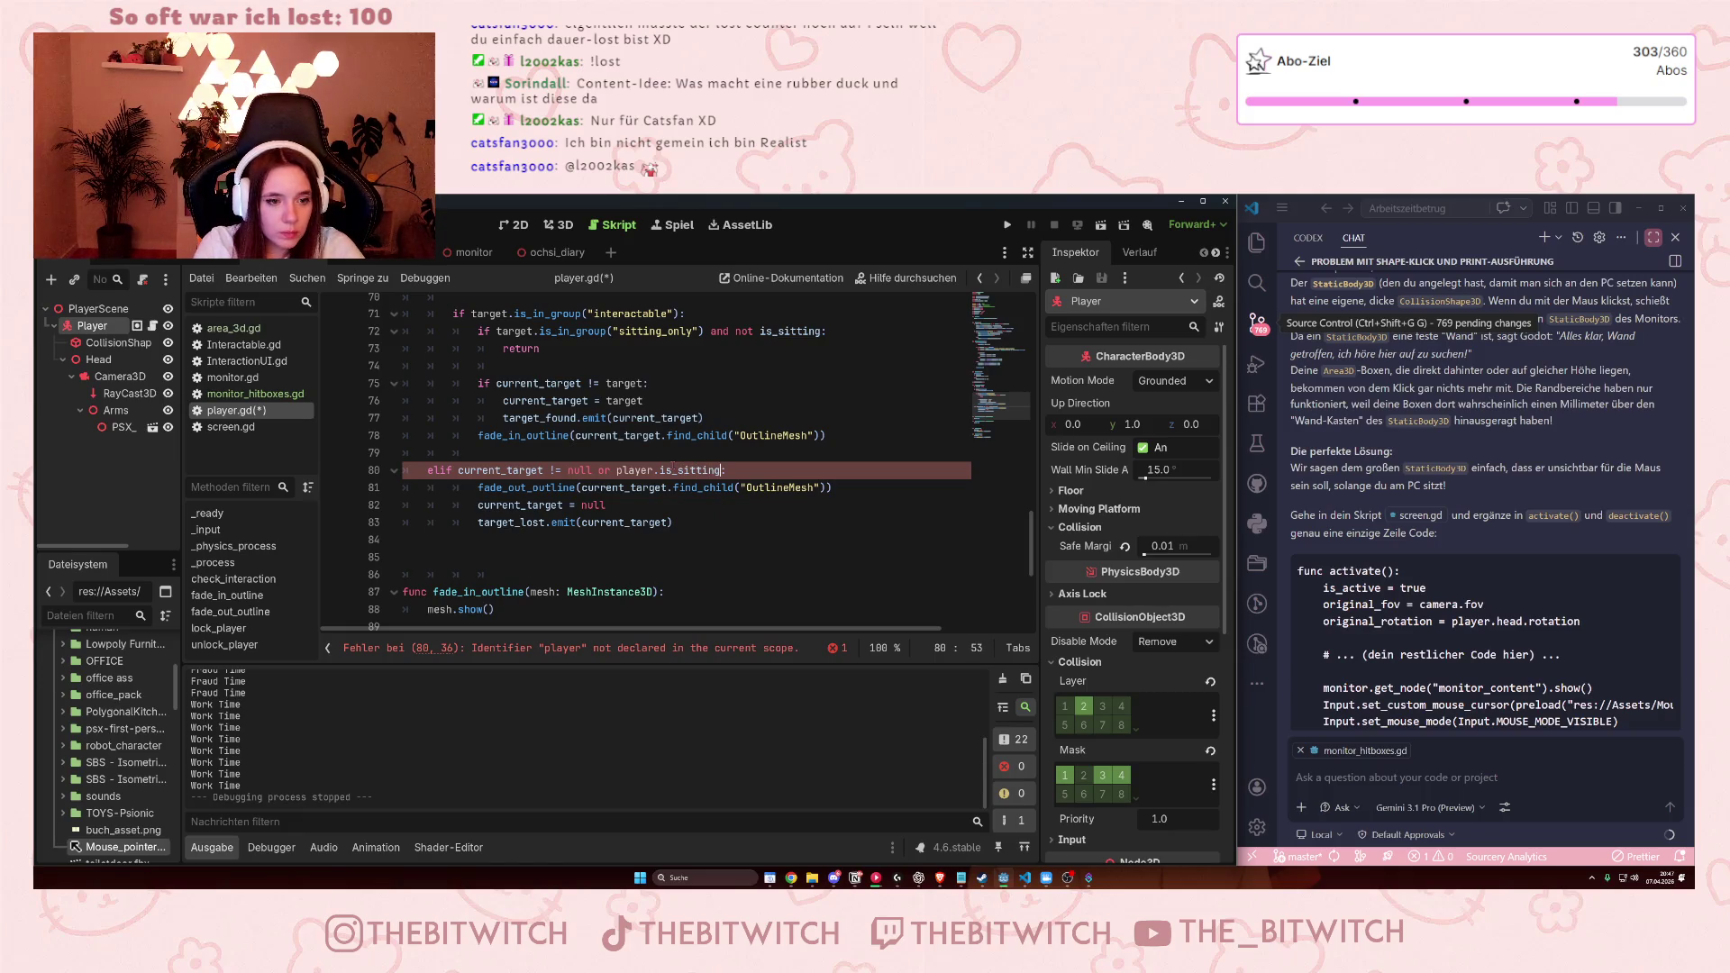
Drop the player. prefix so line 80 reads 'elif current_target != null or is_sitting:'.
left_click(767, 537)
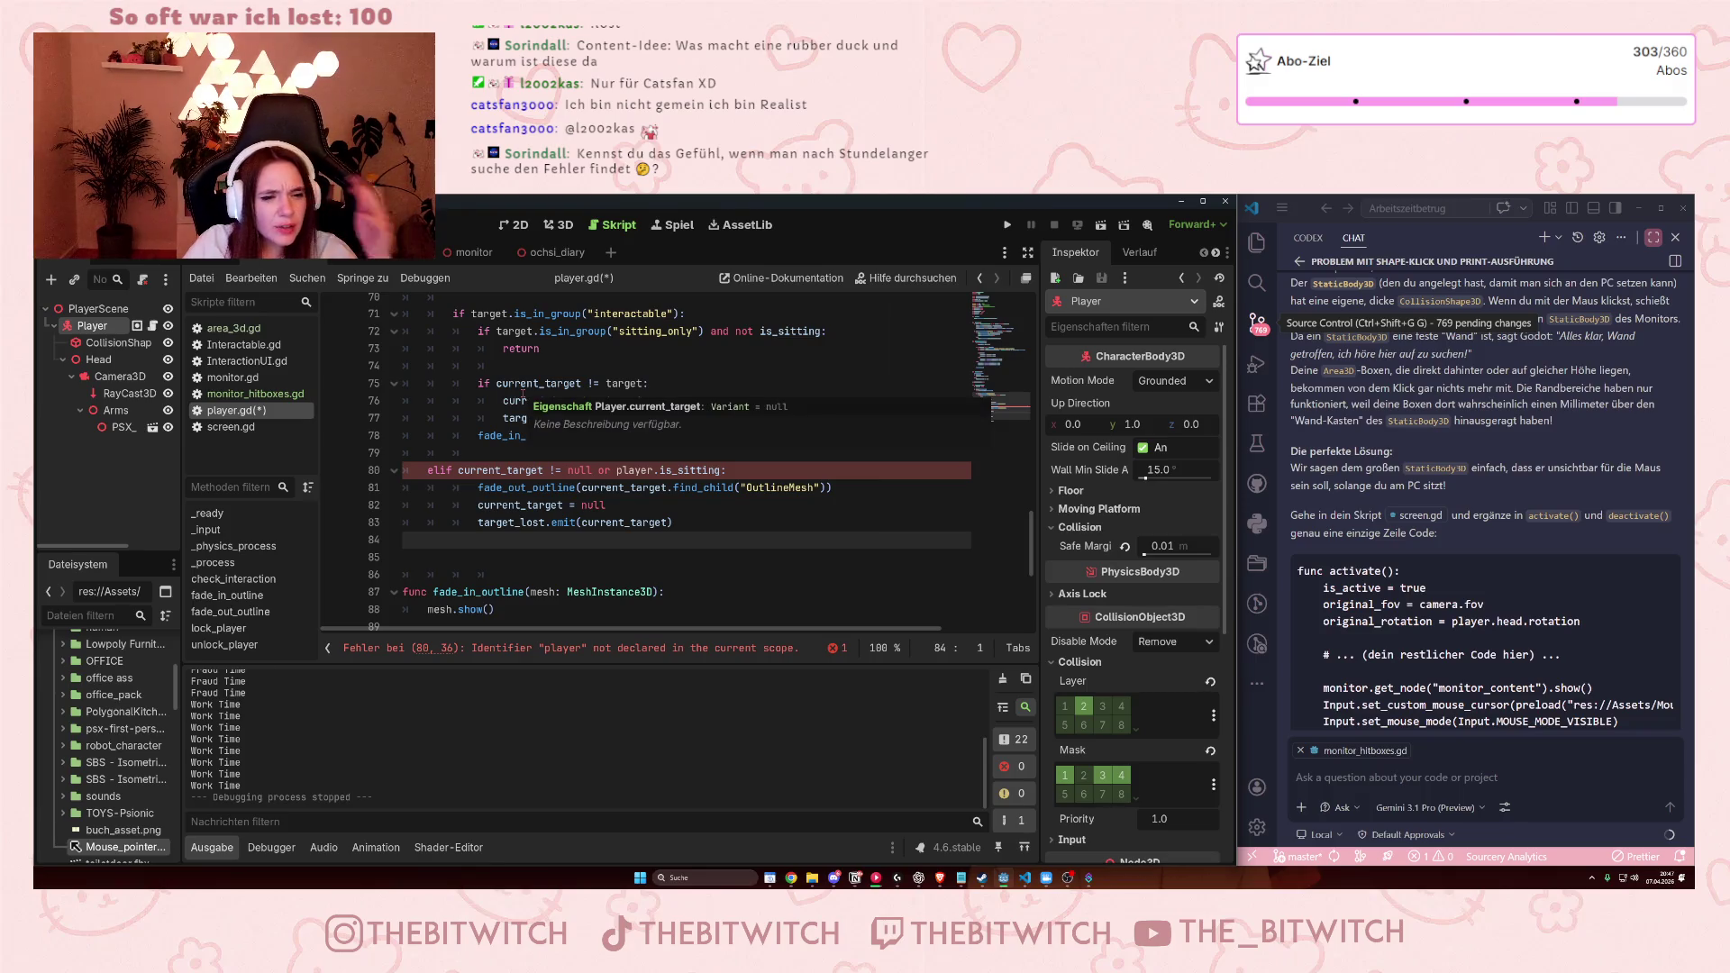
scroll(602, 539, "up", 2)
scroll(602, 539, "down", 3)
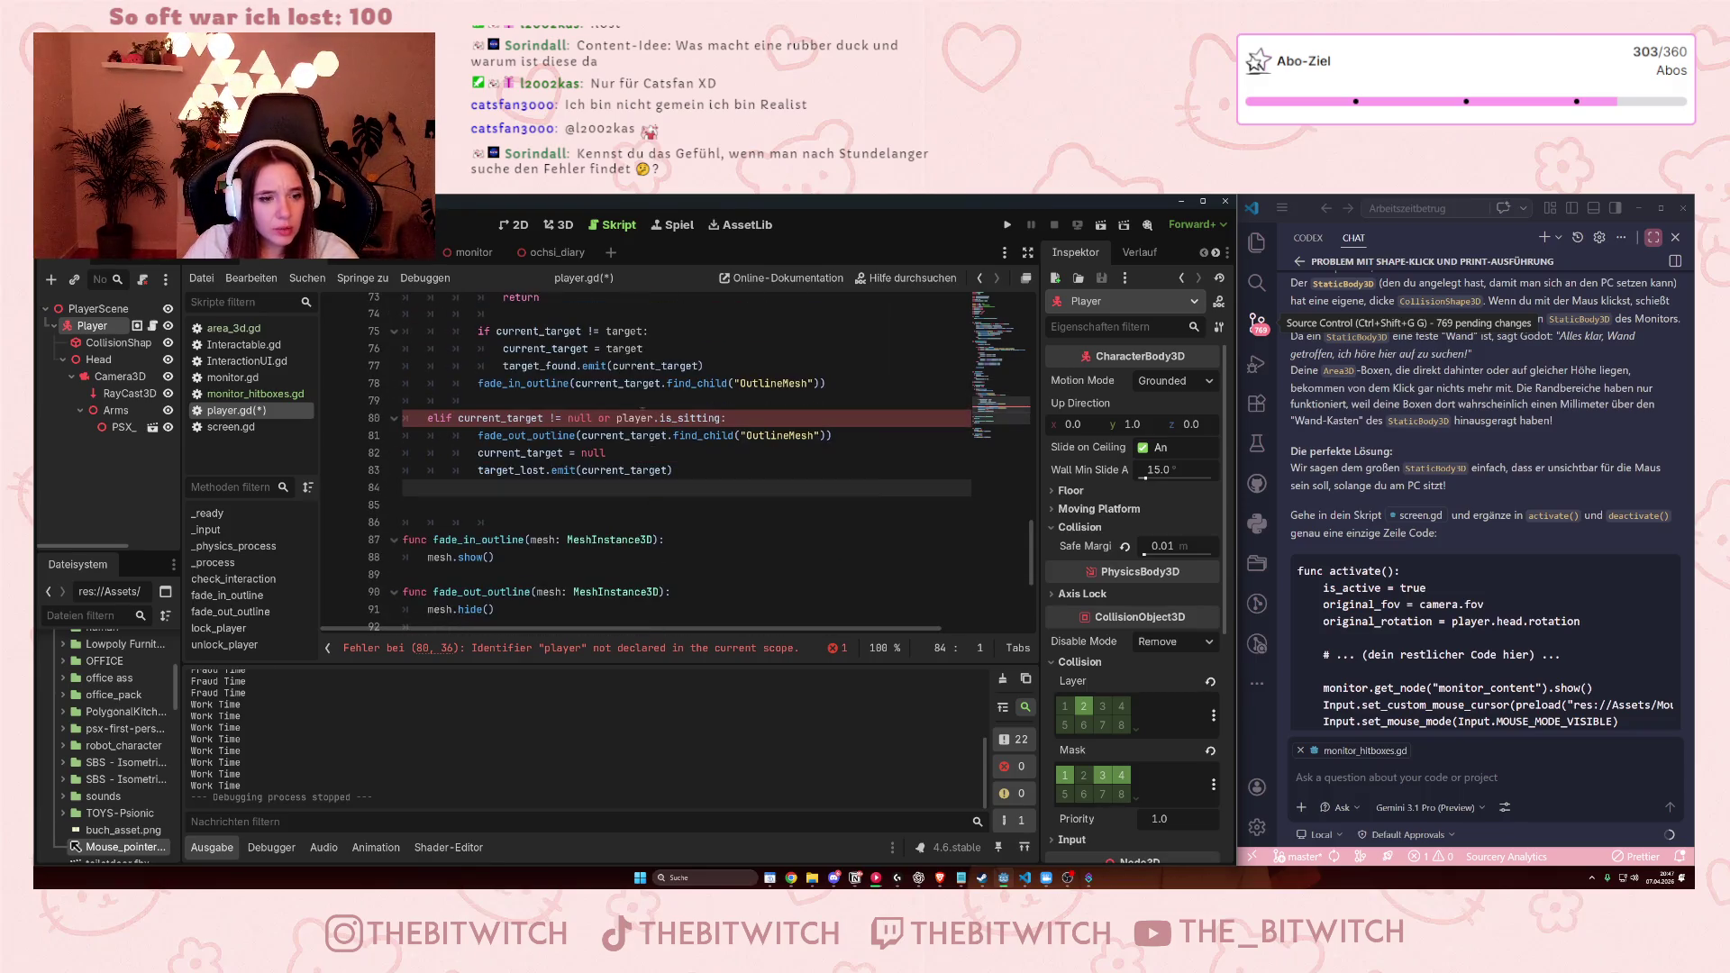
left_click(657, 417)
key("BackSpace")
key("BackSpace")
key("BackSpace")
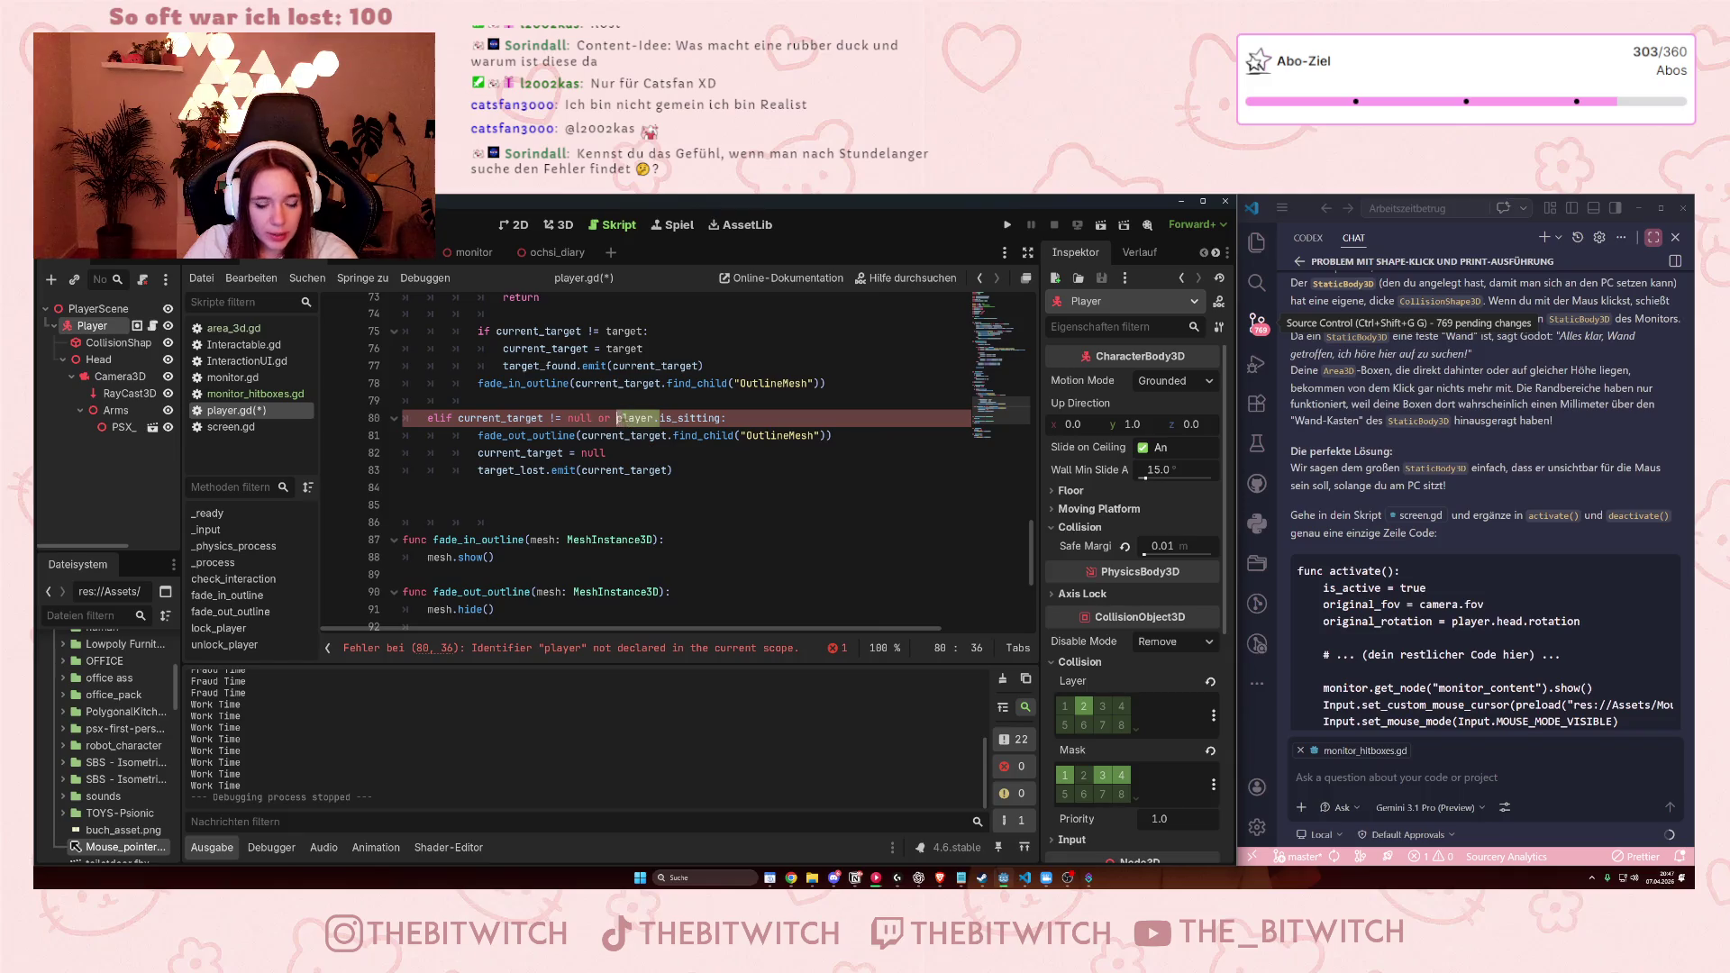
Save player.gd and run the project to test the change.
left_click(679, 468)
key("ctrl+s")
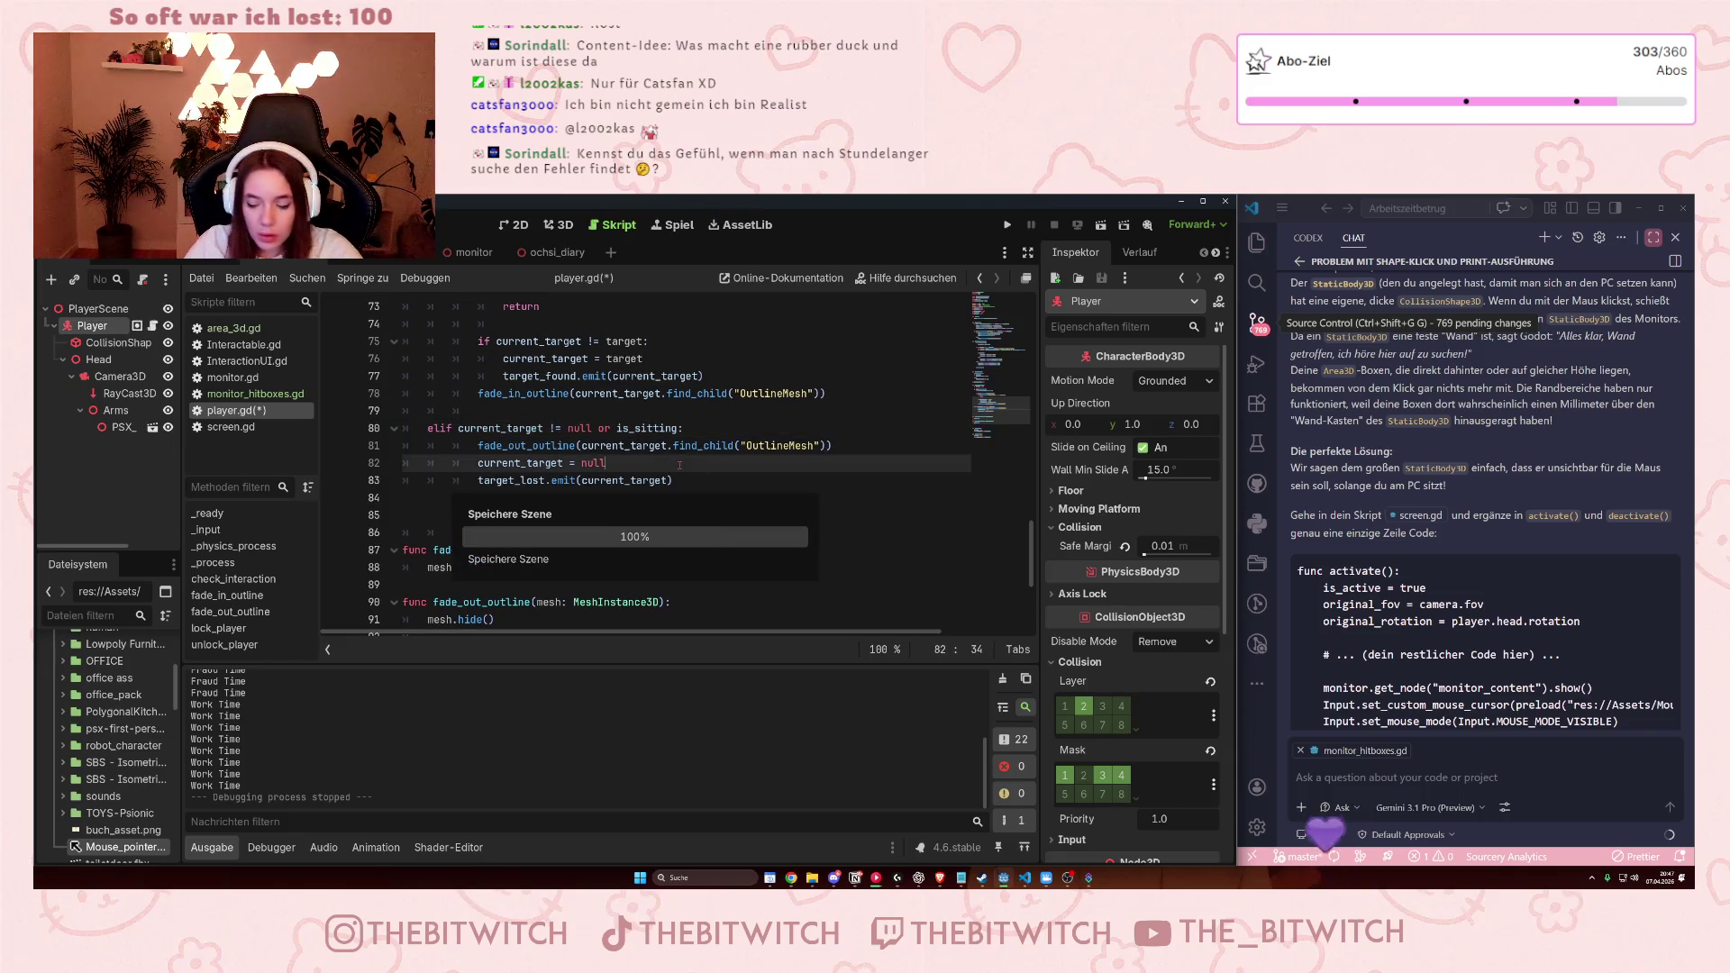
left_click(1000, 227)
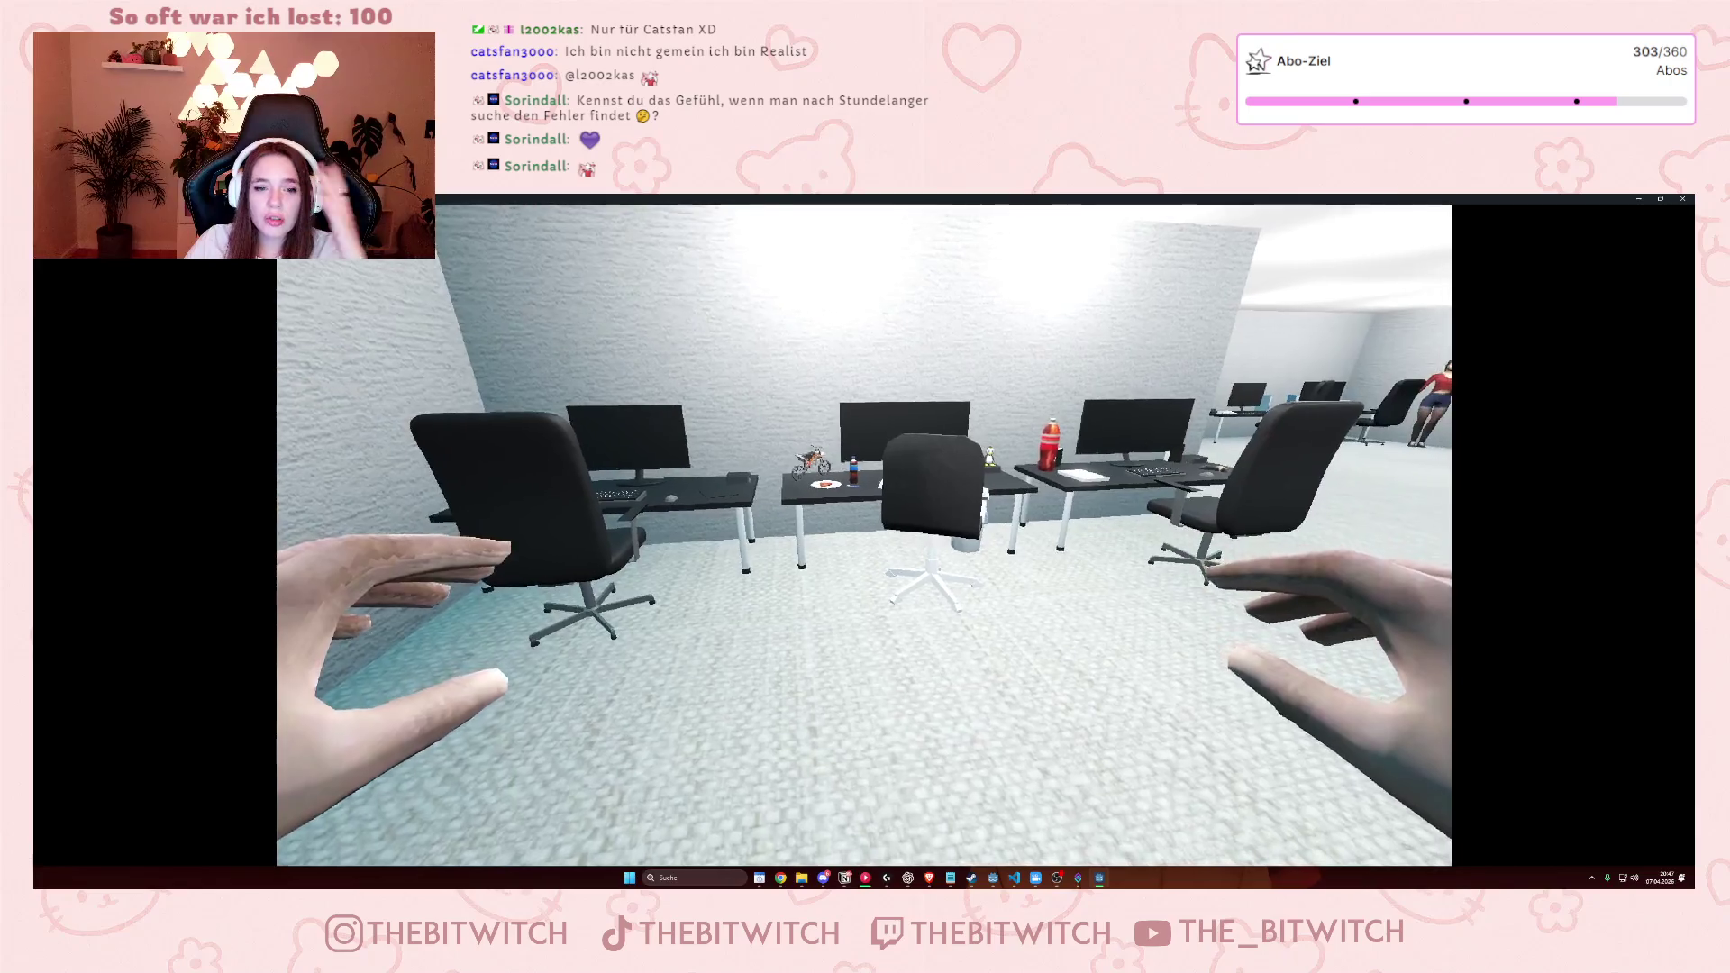
Exit fullscreen, walk to the outlined office chair and sit down on it.
key("Escape")
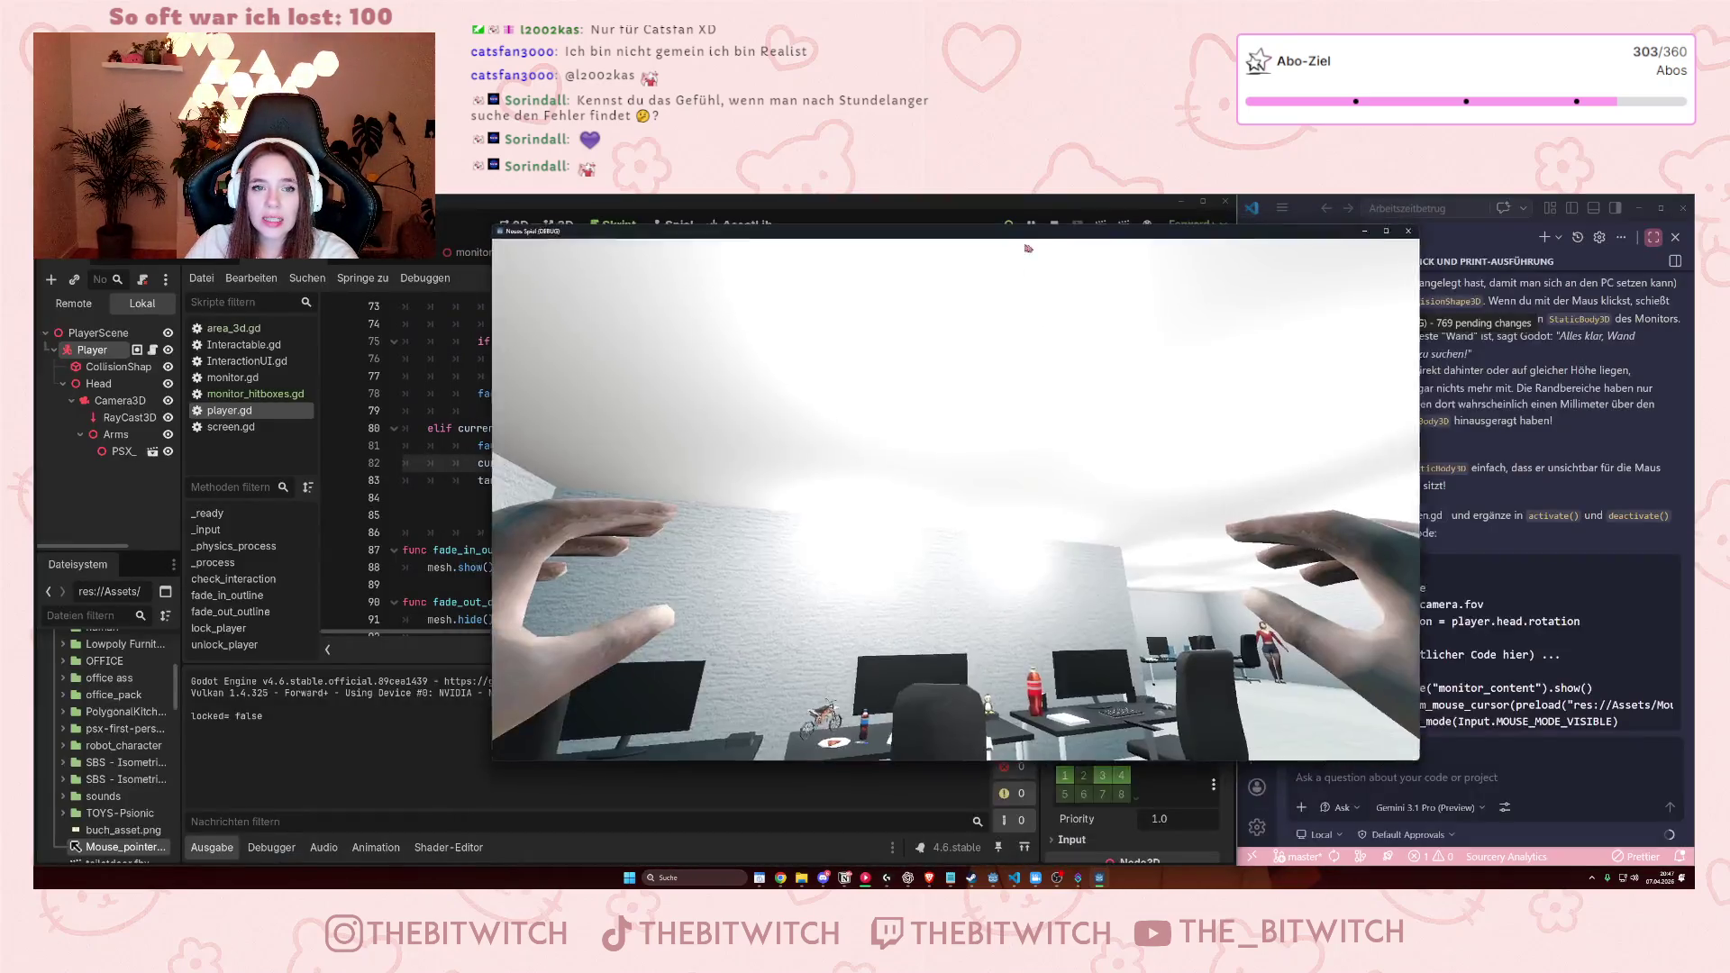
left_click(1189, 285)
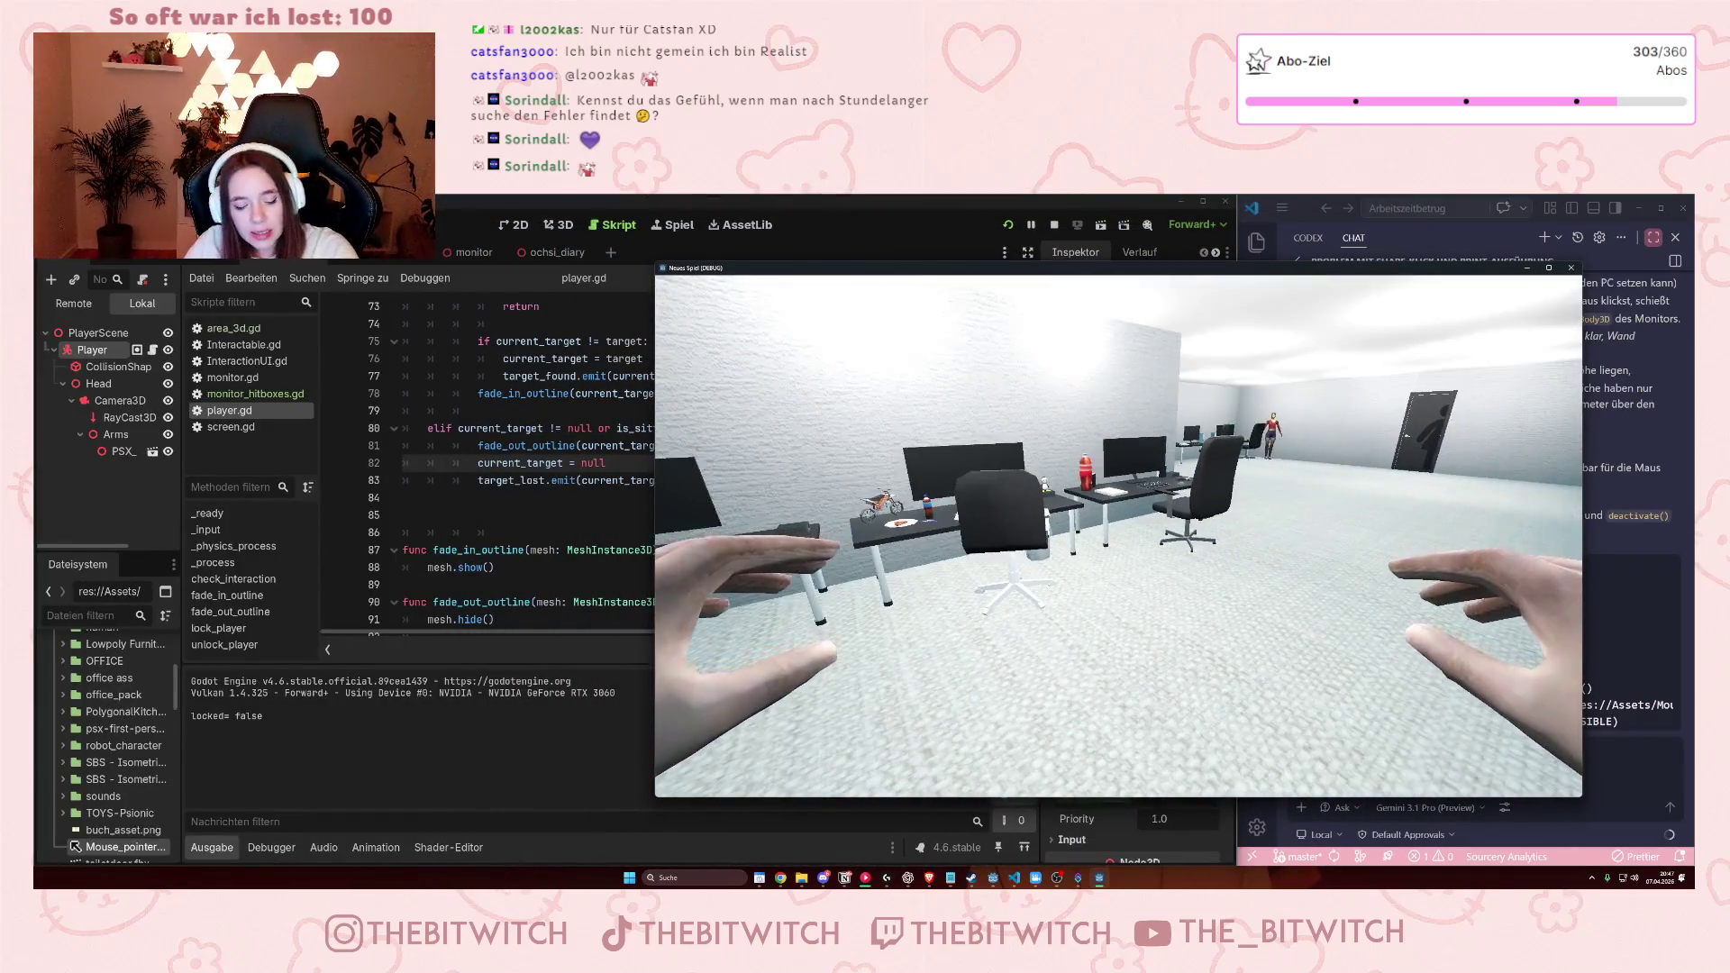
key("w")
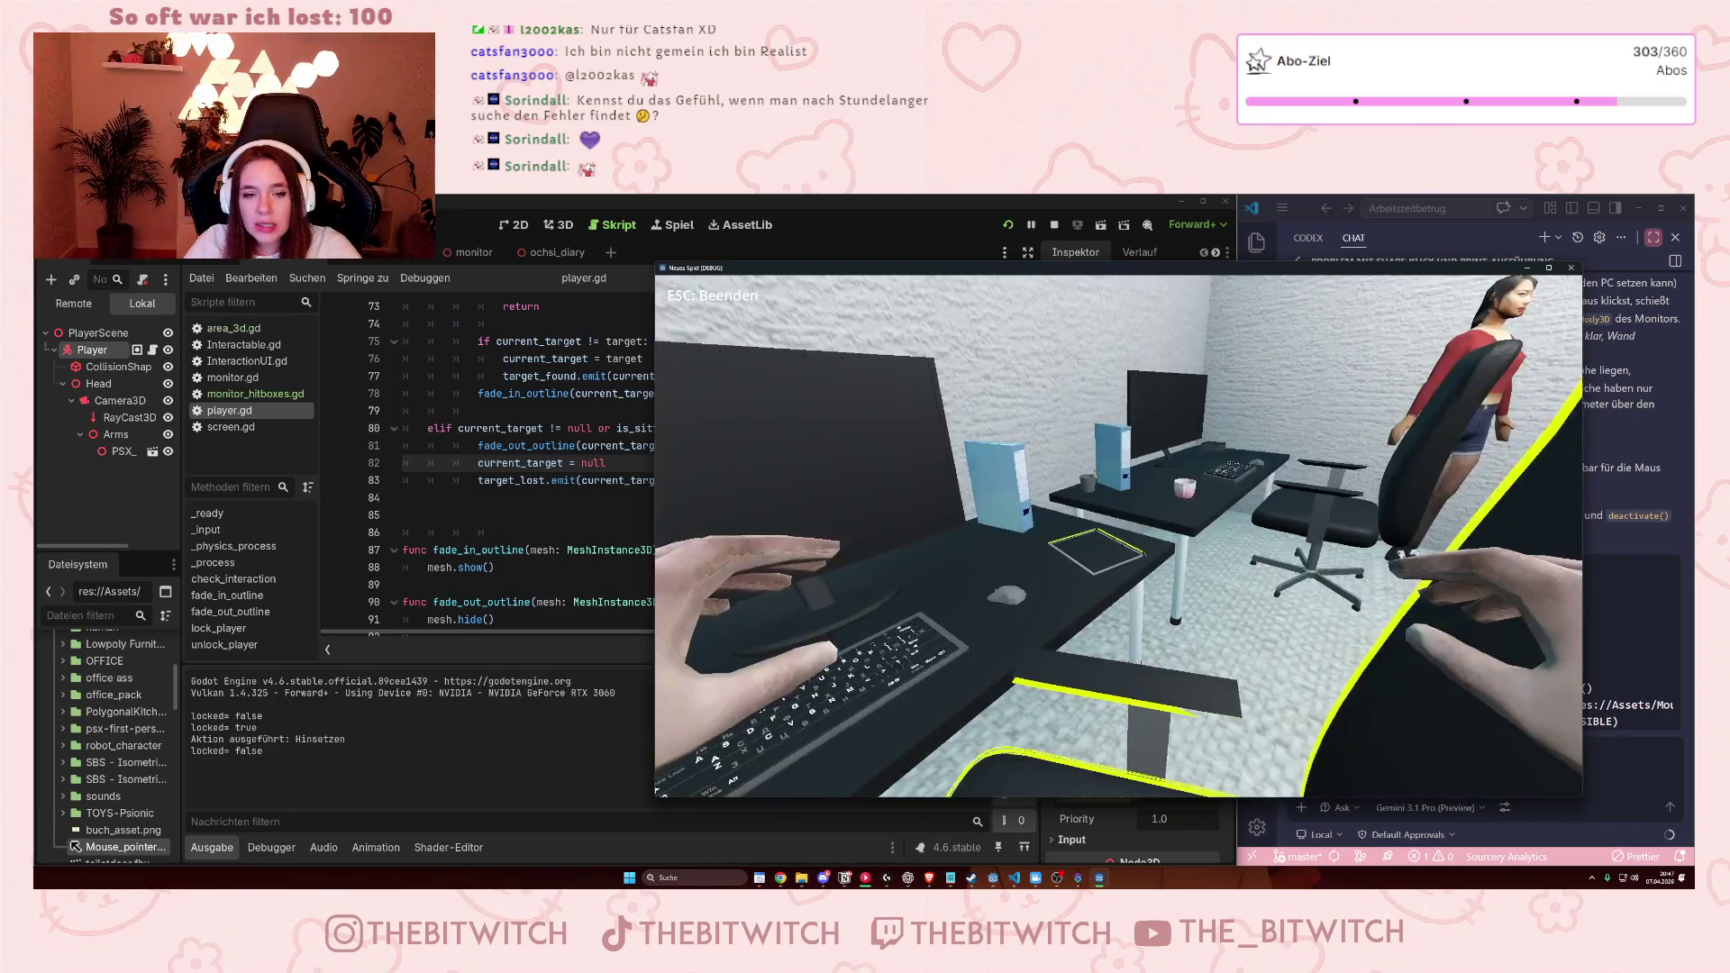
key("e")
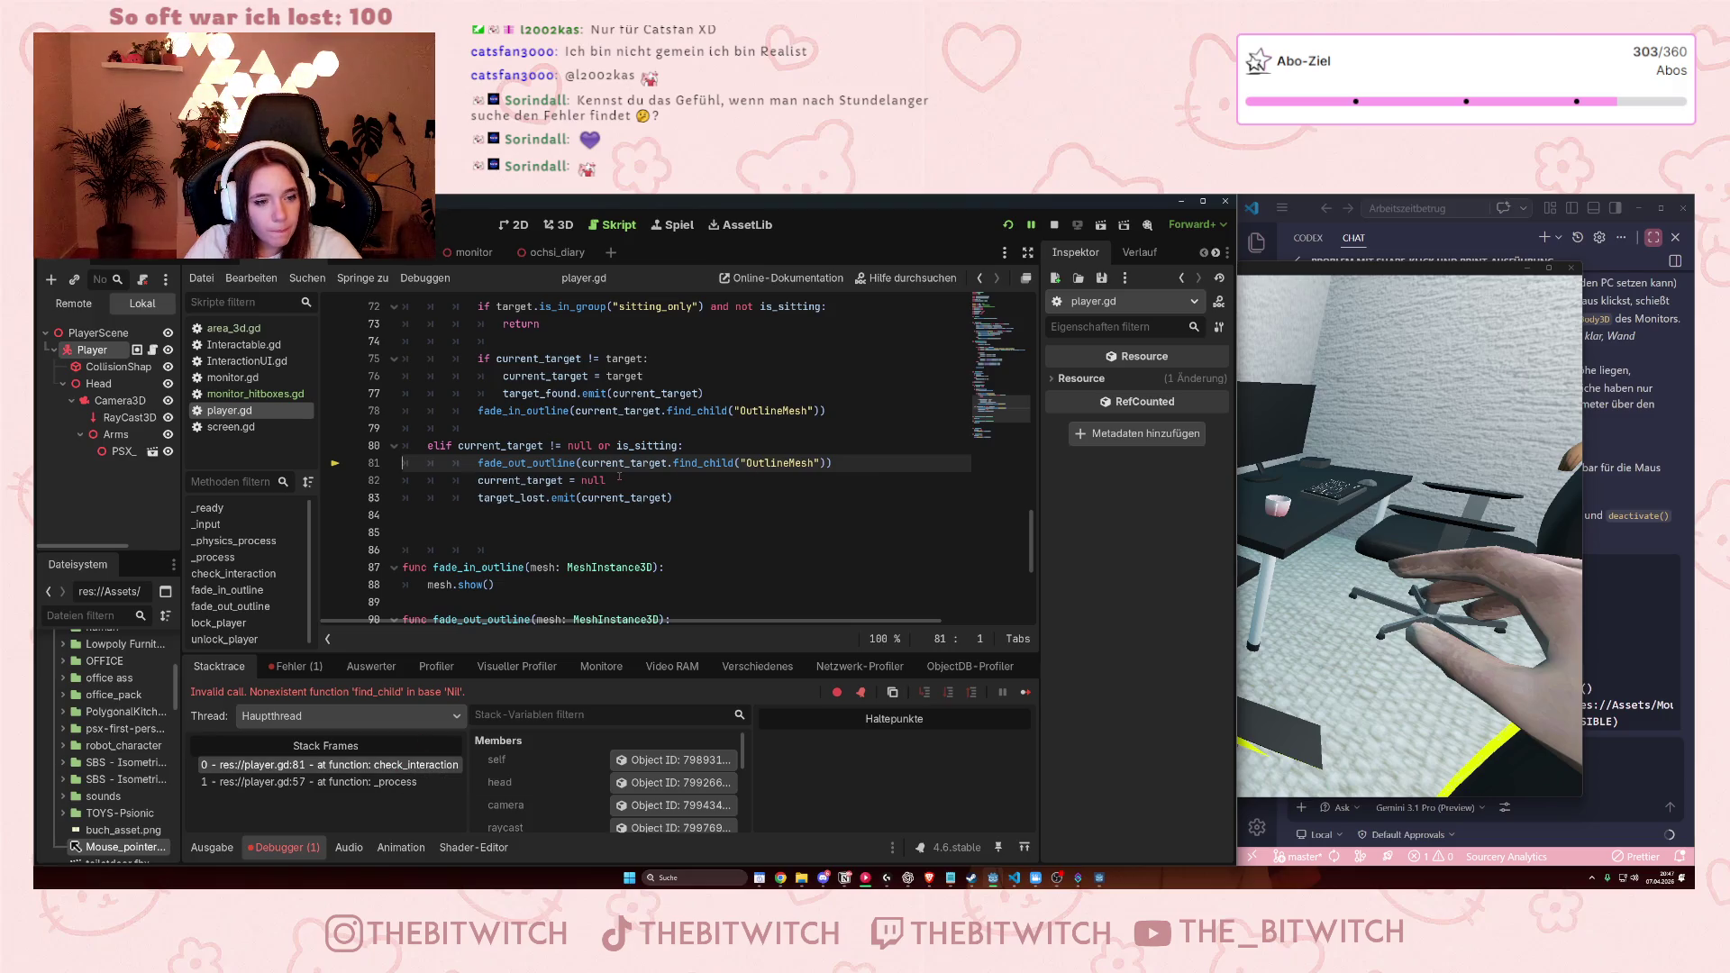
Remove 'or is_sitting' so line 80 reads 'elif current_target != null:' again.
left_click_drag(679, 445, 599, 446)
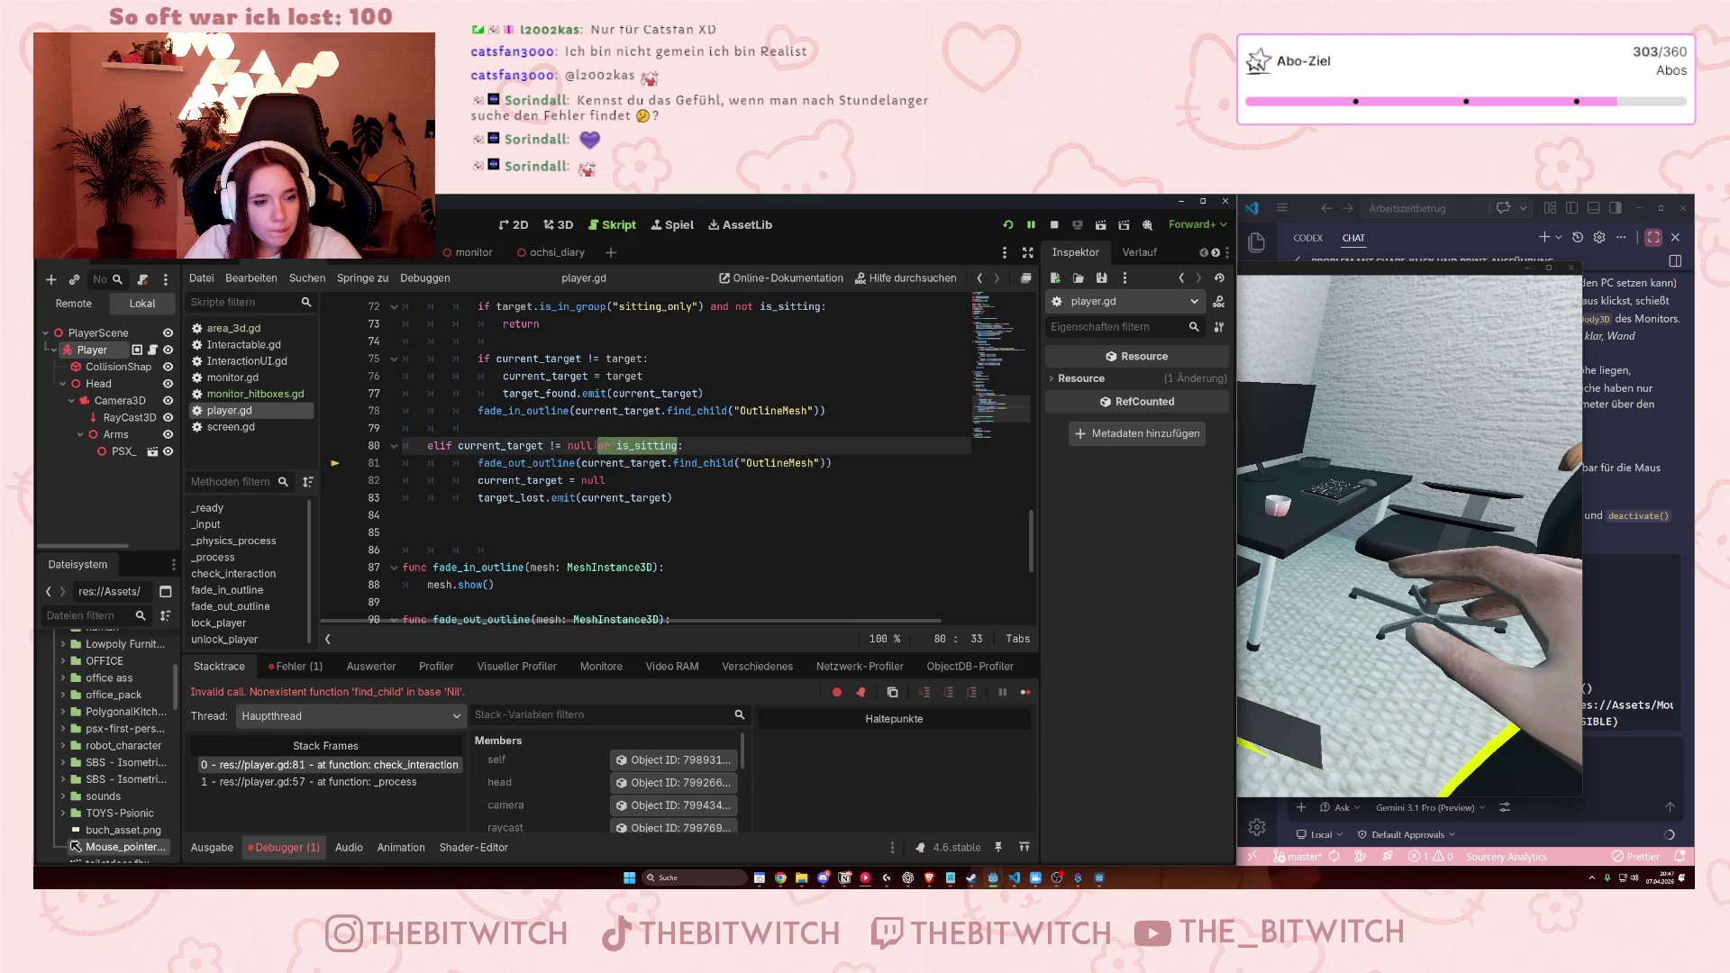
key("BackSpace")
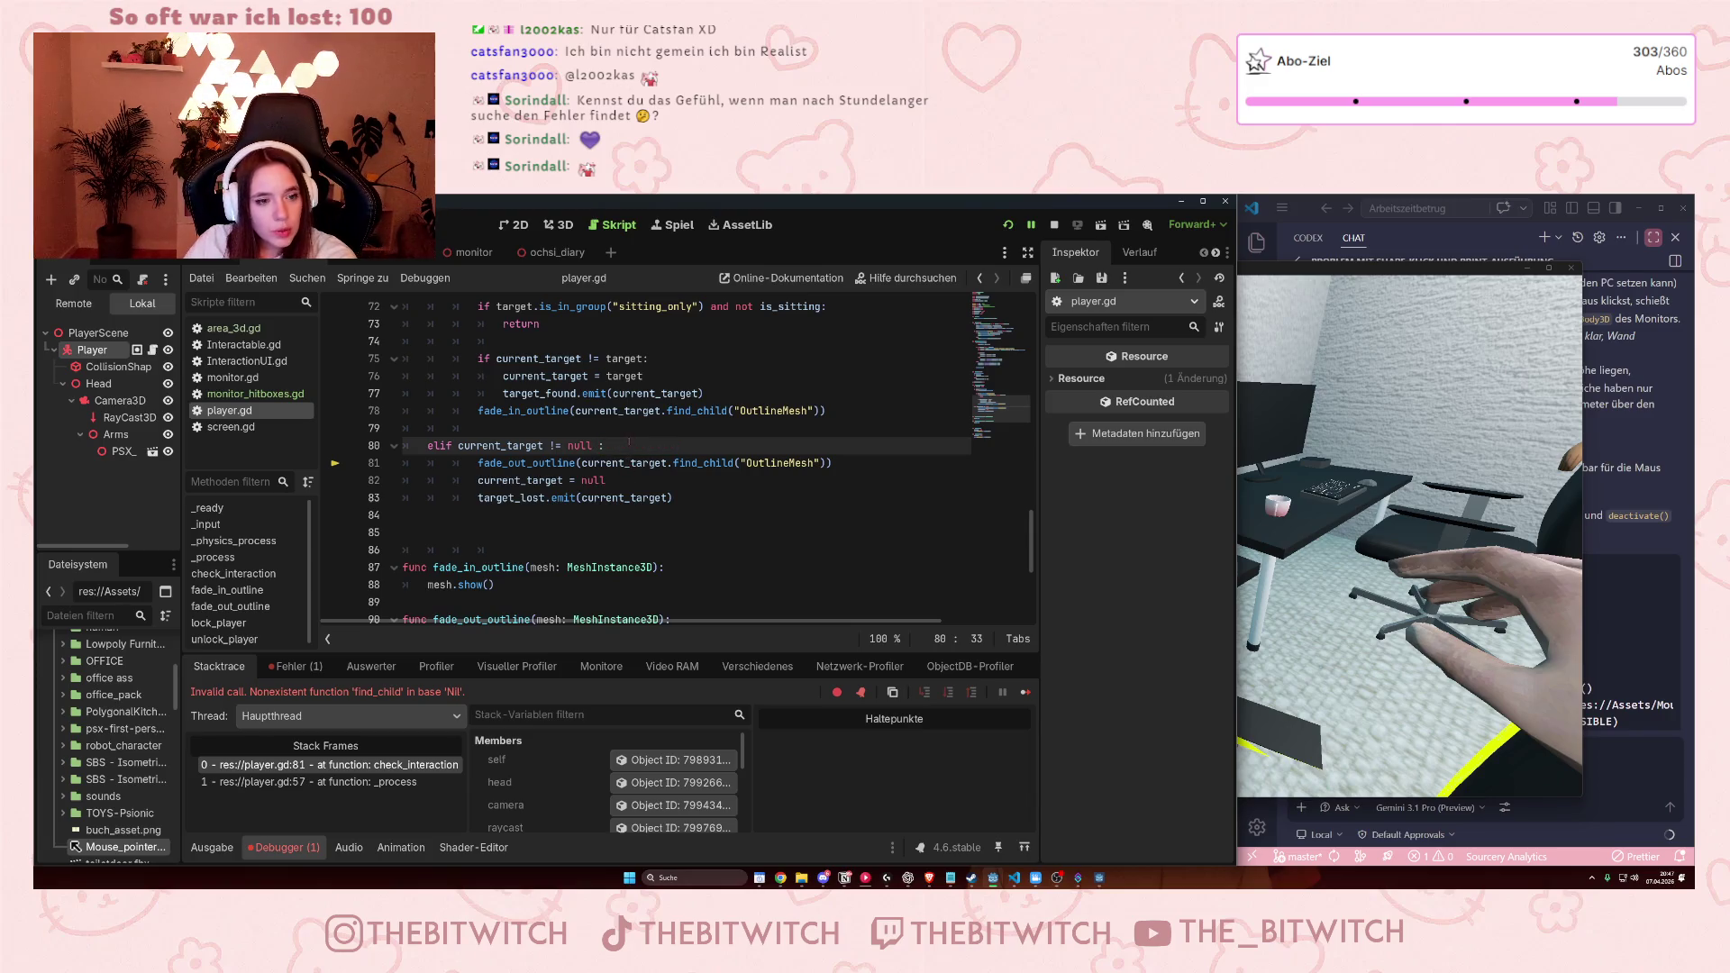
scroll(635, 441, "up", 2)
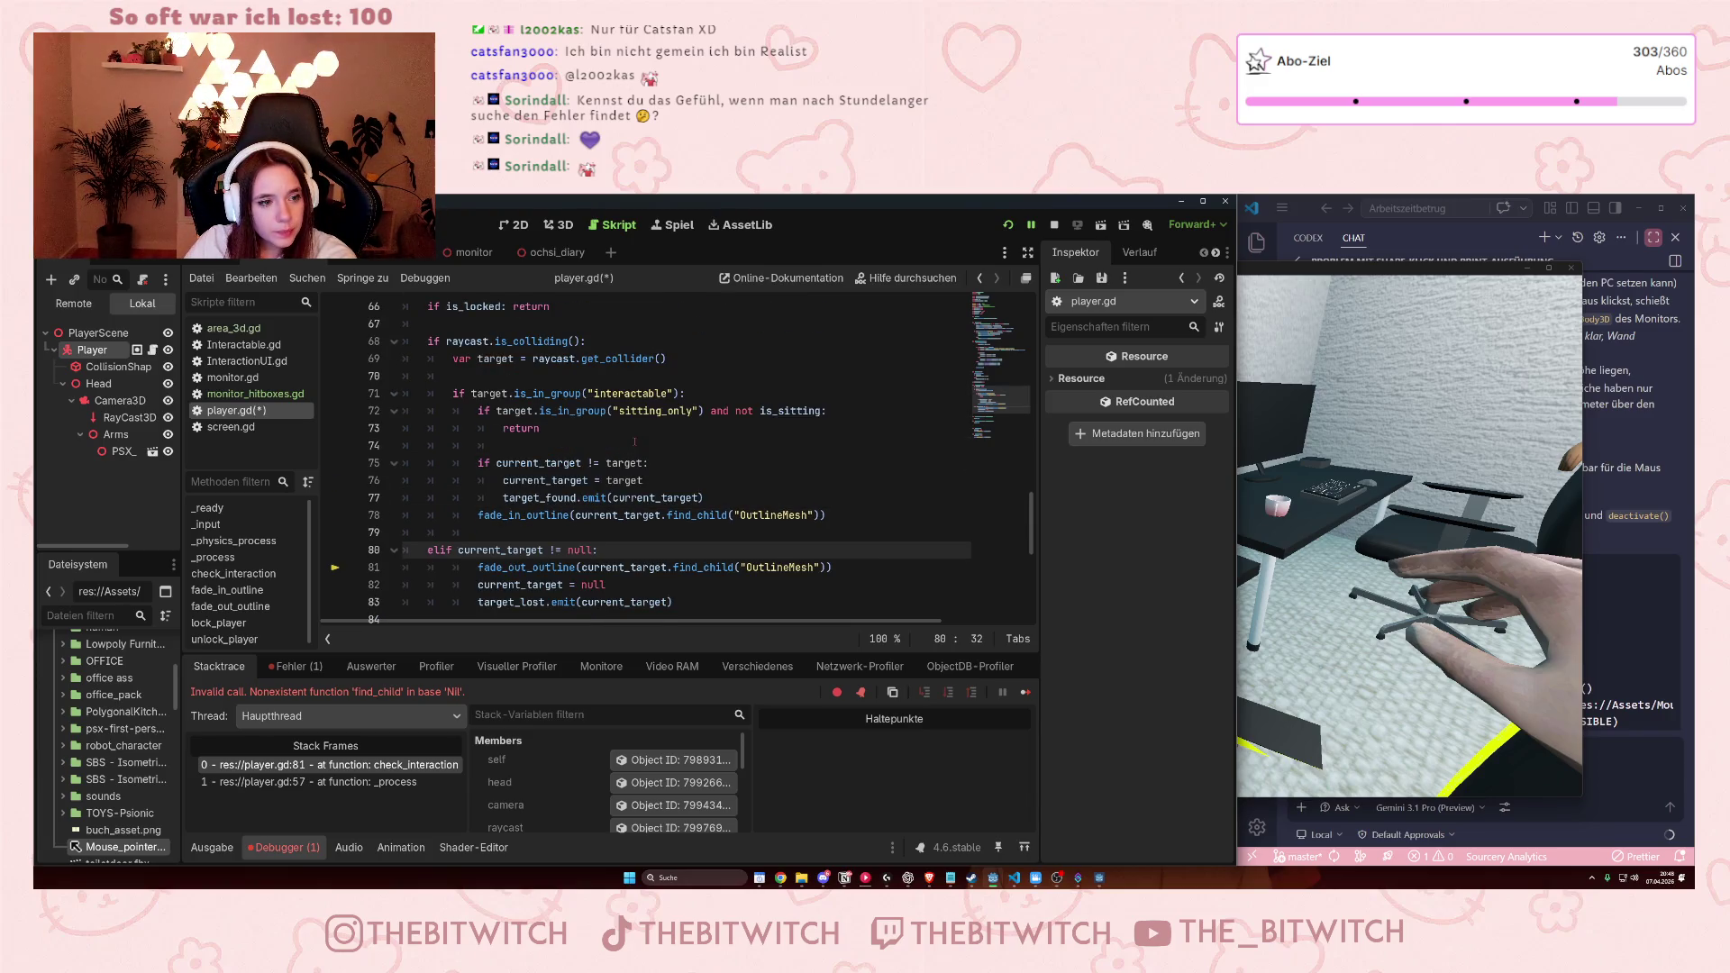
scroll(649, 479, "down", 1)
Add a new 'elif is_sitting:' branch at the elif level below line 84.
left_click(694, 556)
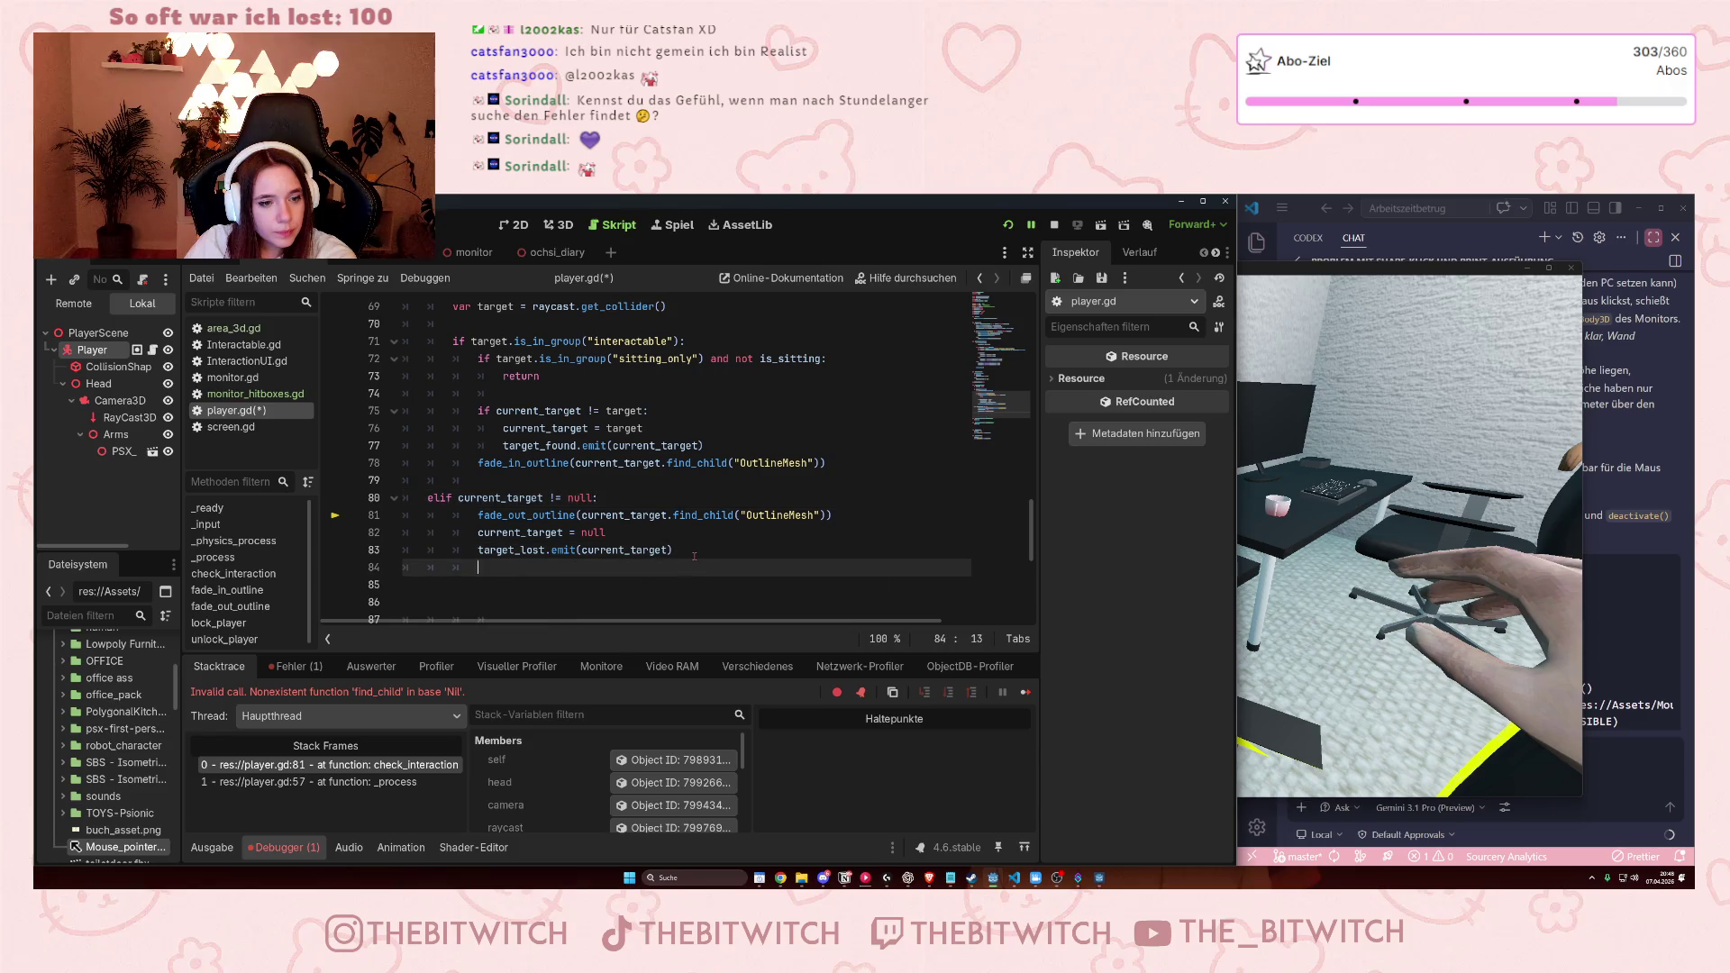
key("BackSpace")
key("BackSpace")
key("Return")
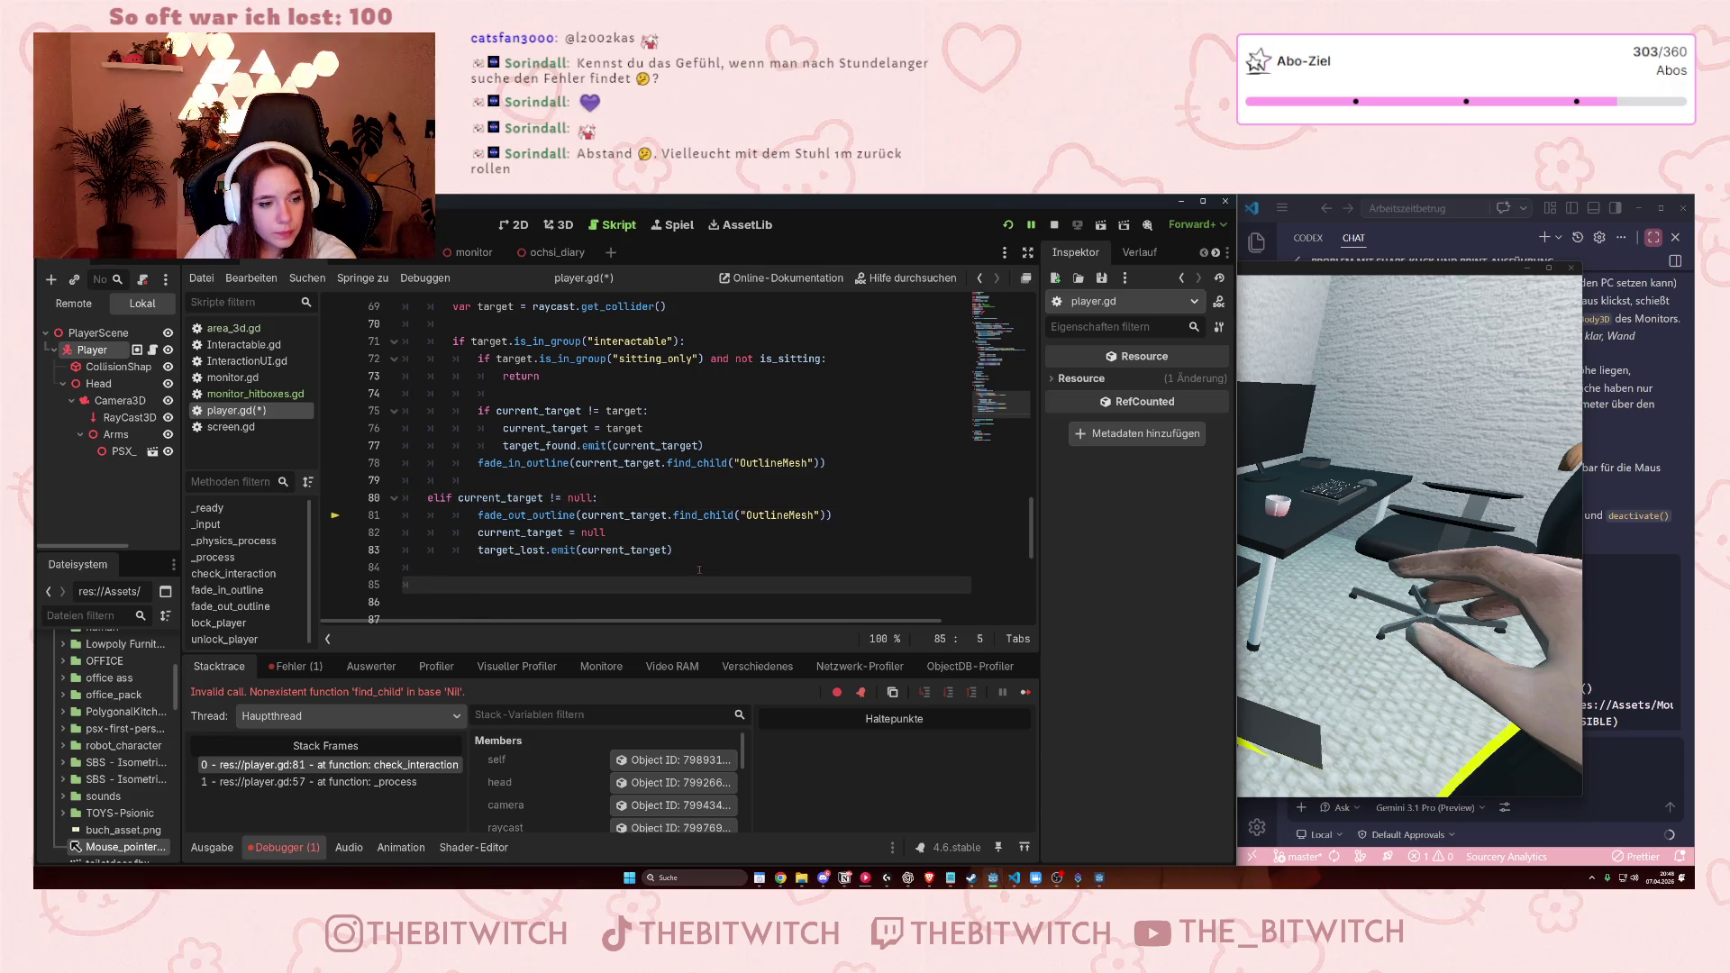
type("elf")
key("BackSpace")
type("if")
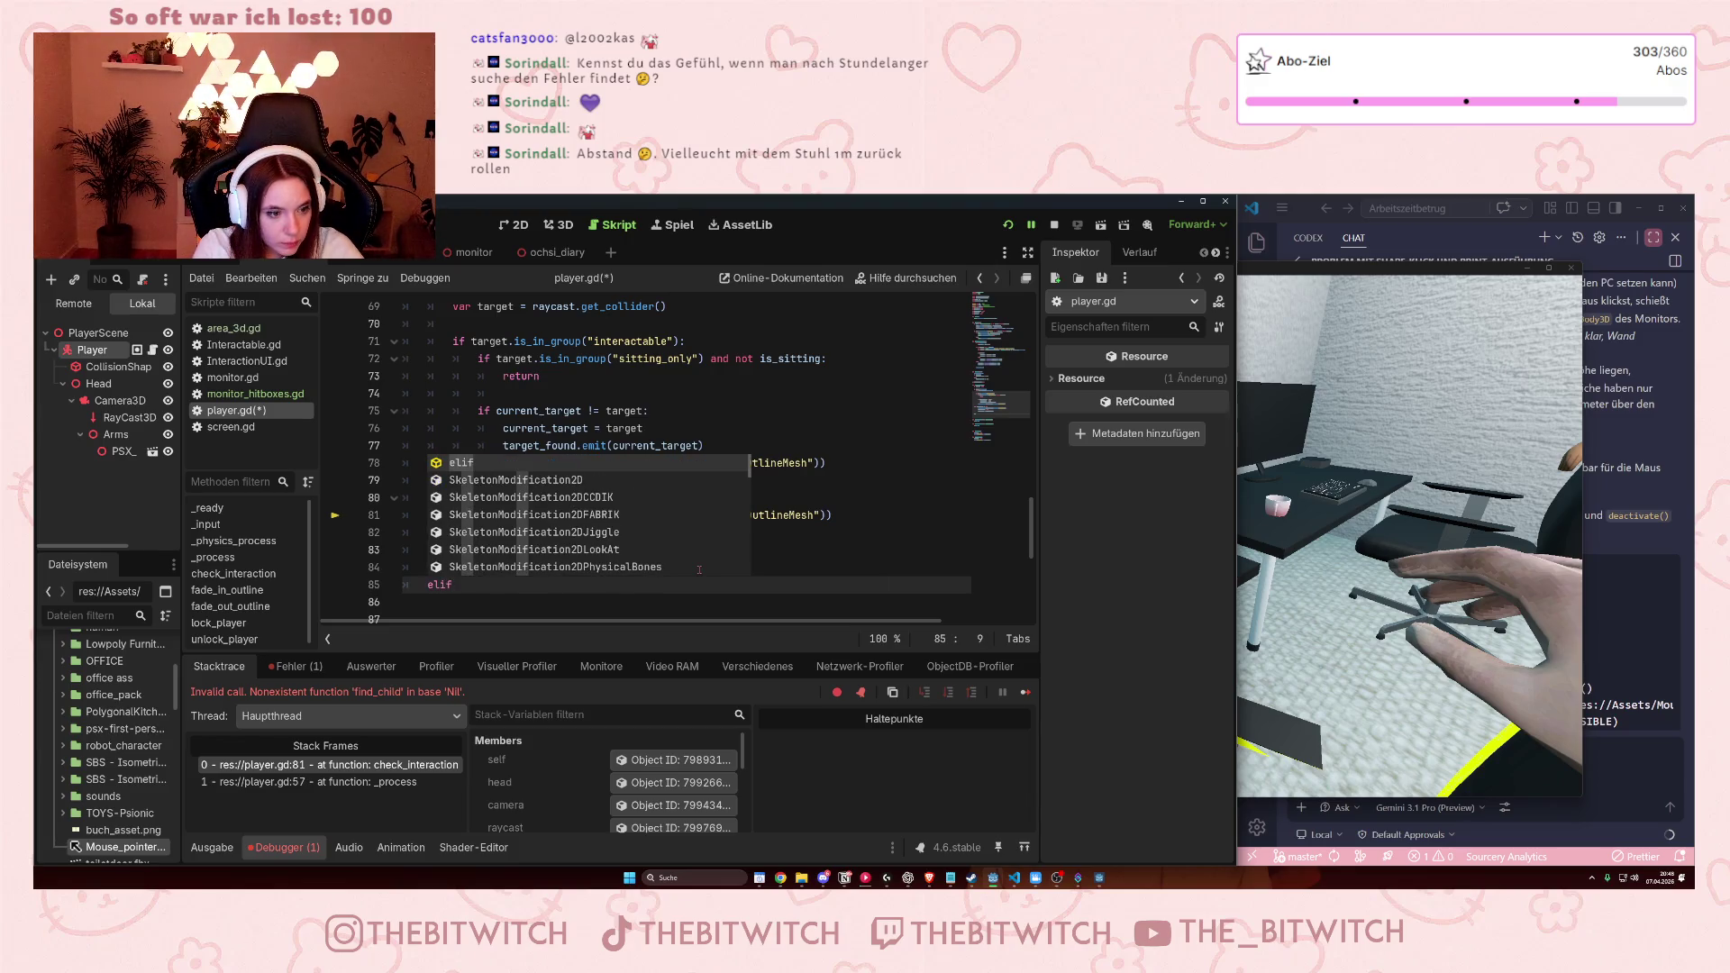
type(" is_si")
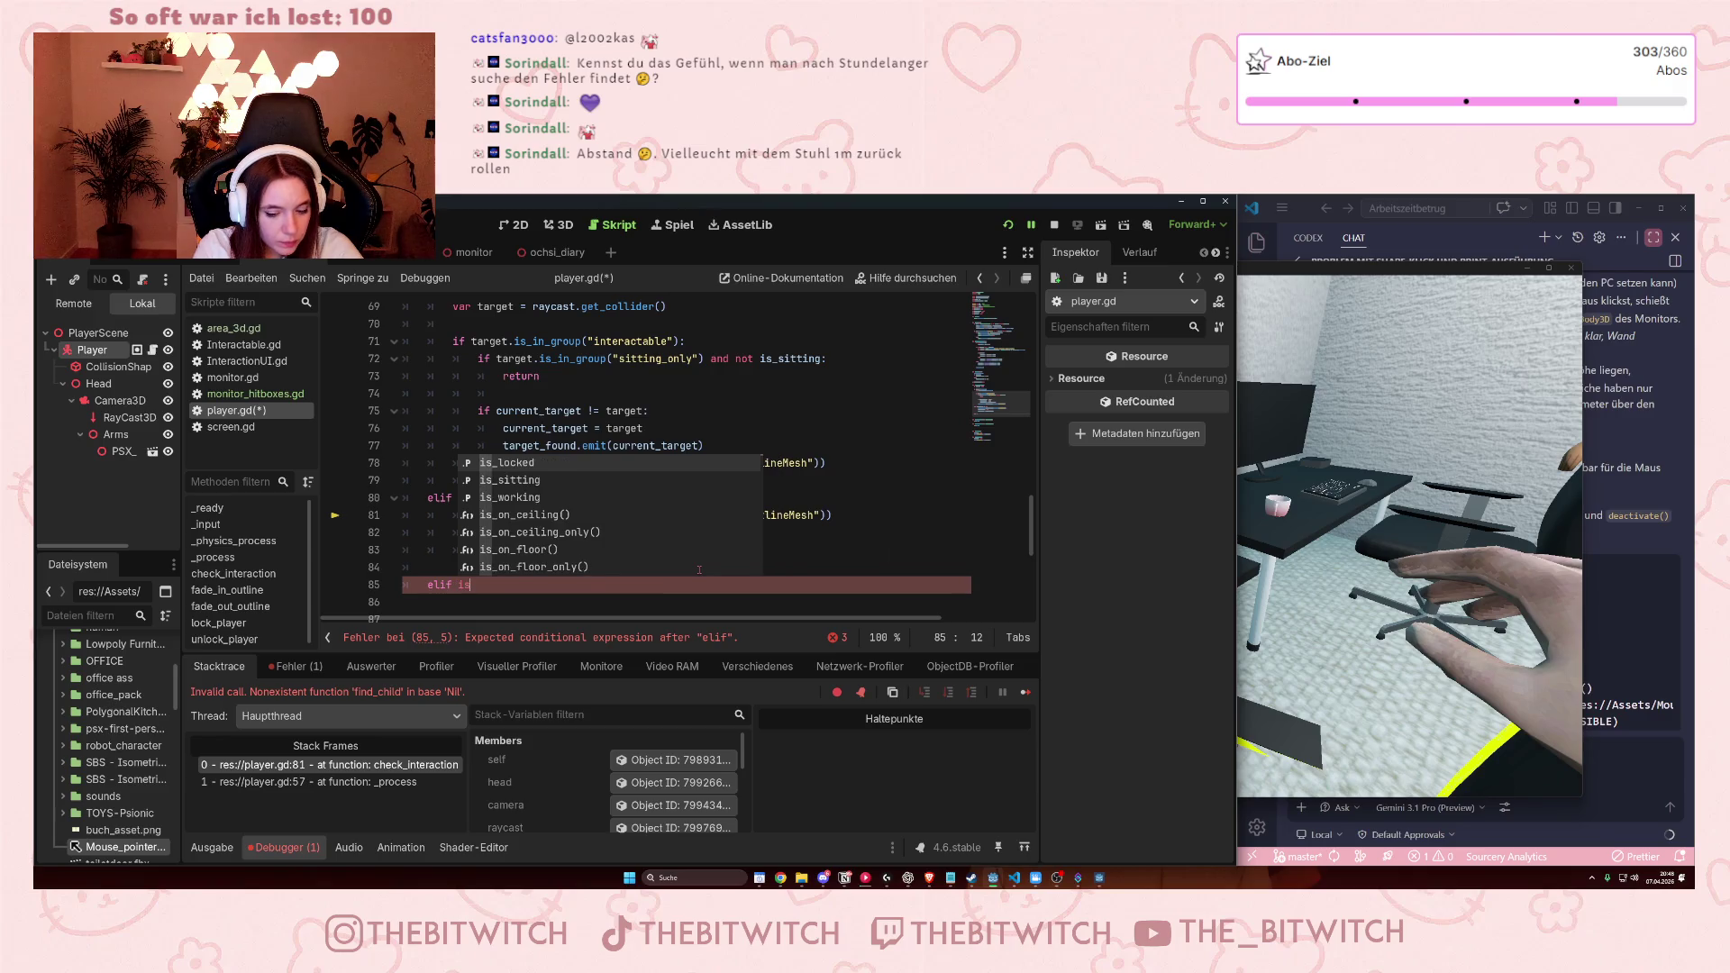
key("Return")
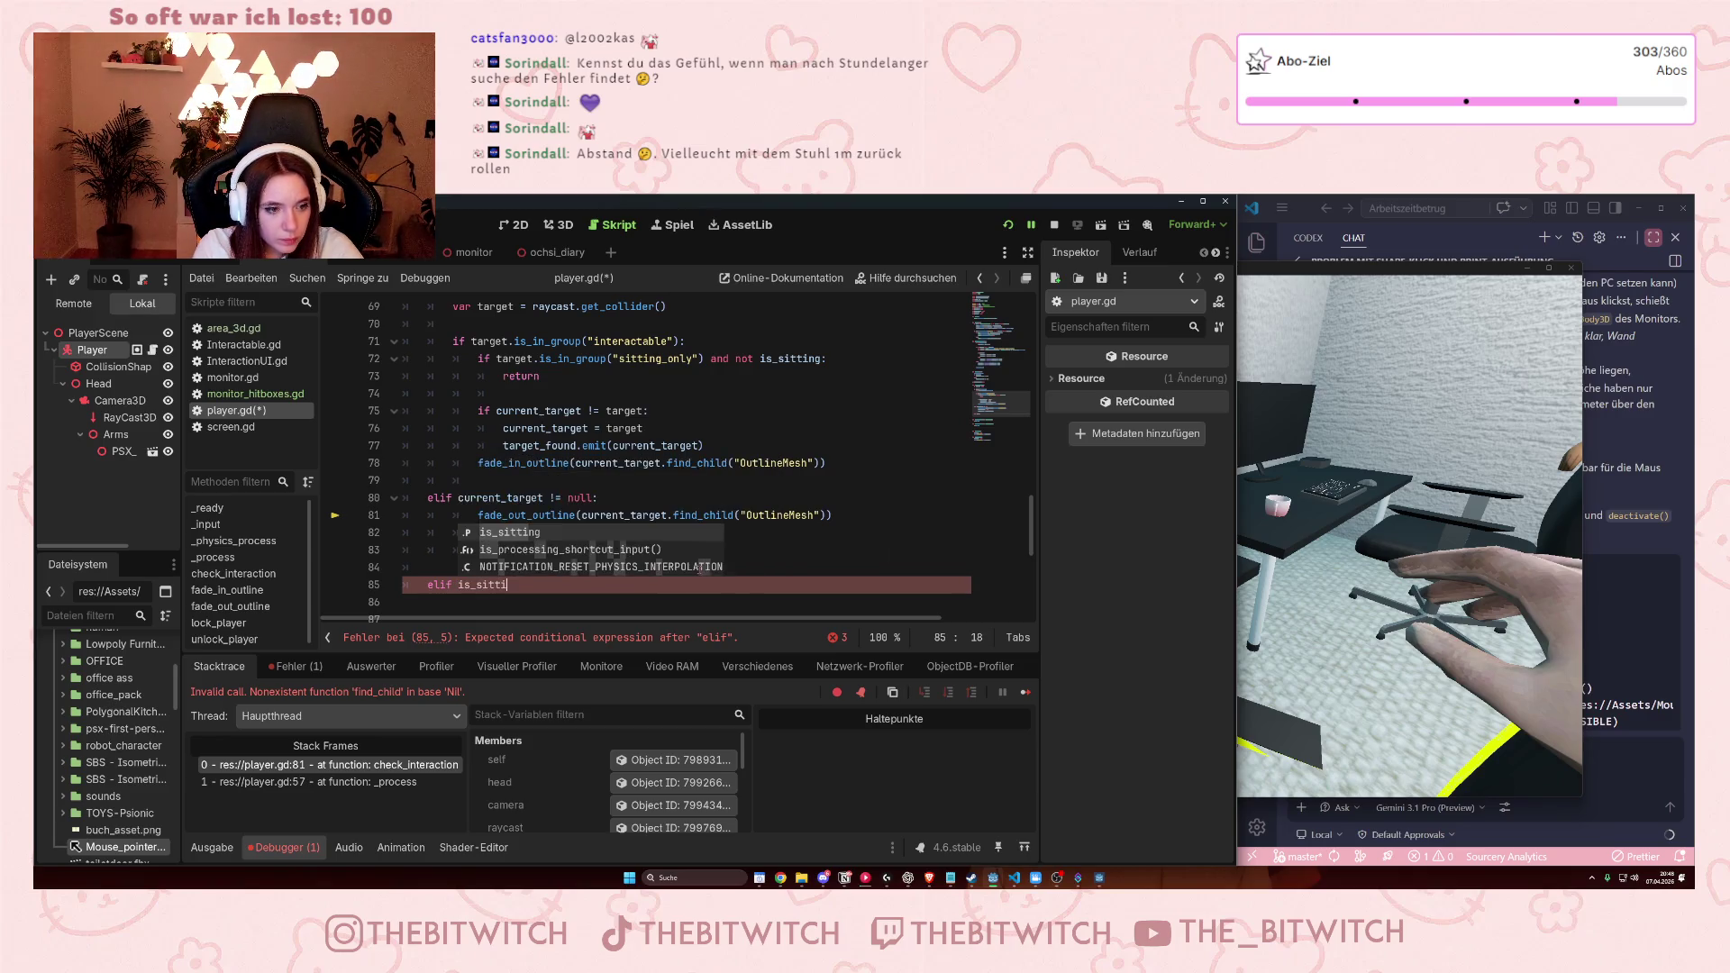
type("ng:")
key("Return")
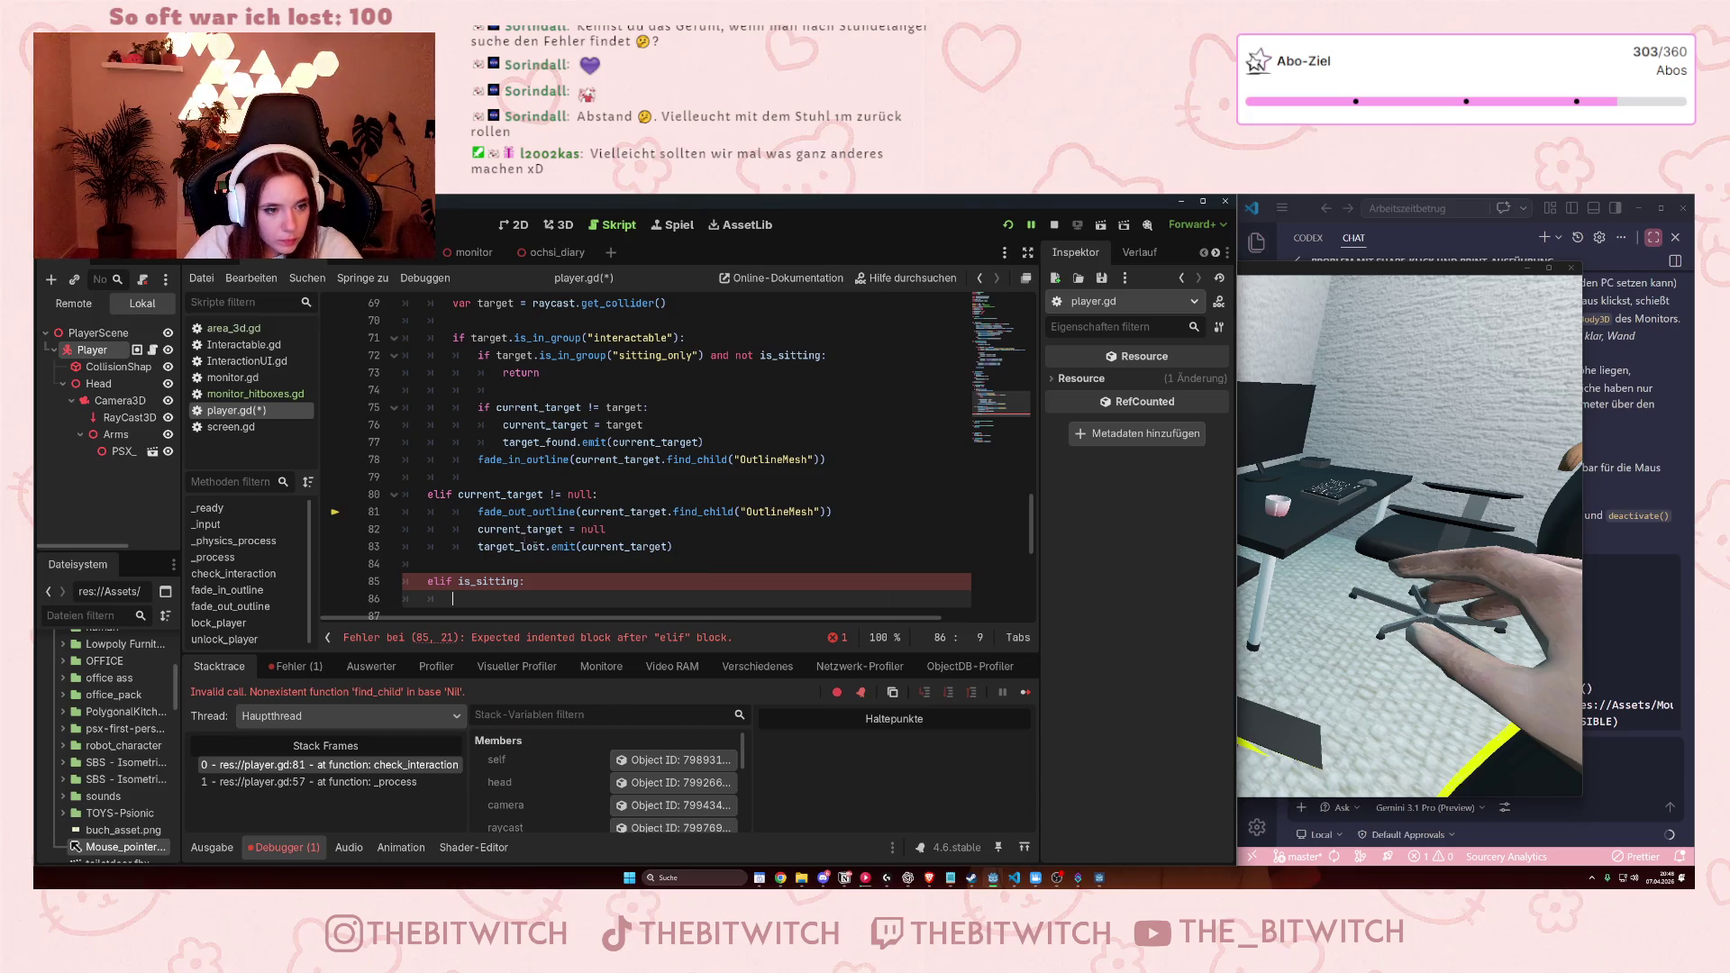
Copy the fade_out_outline call into the new branch, save player.gd and stop the game.
left_click_drag(479, 511, 834, 511)
key("ctrl+c")
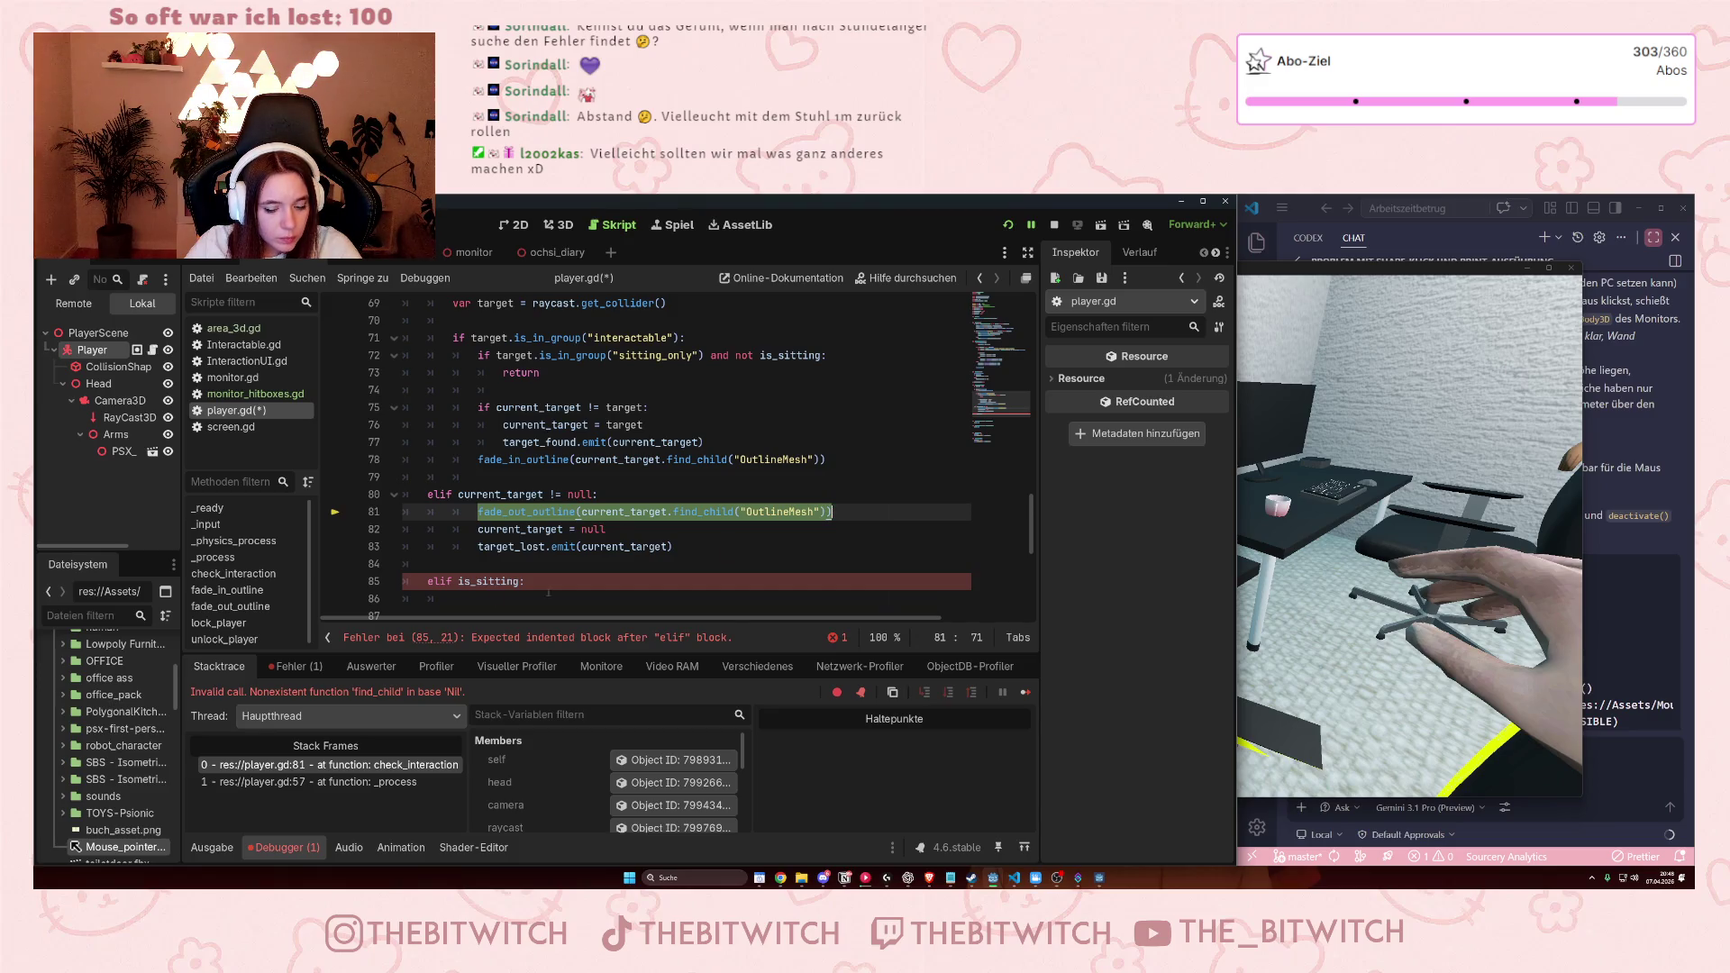
left_click(443, 601)
key("ctrl+v")
left_click(694, 540)
key("ctrl+s")
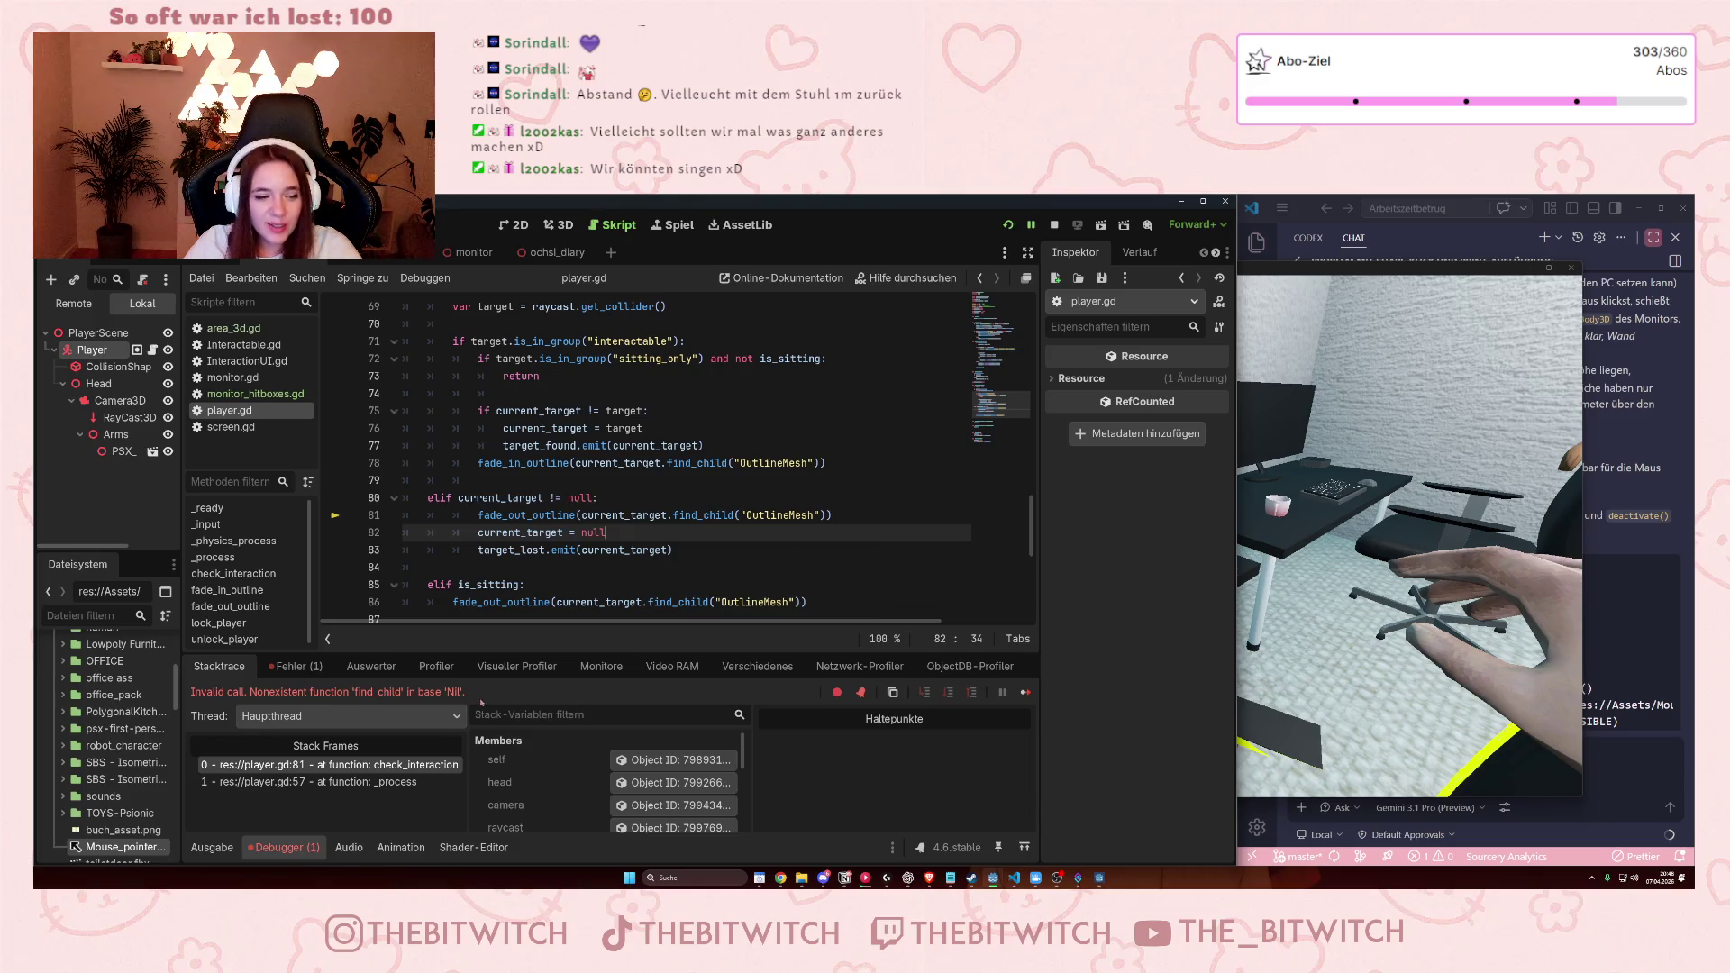
left_click(1054, 224)
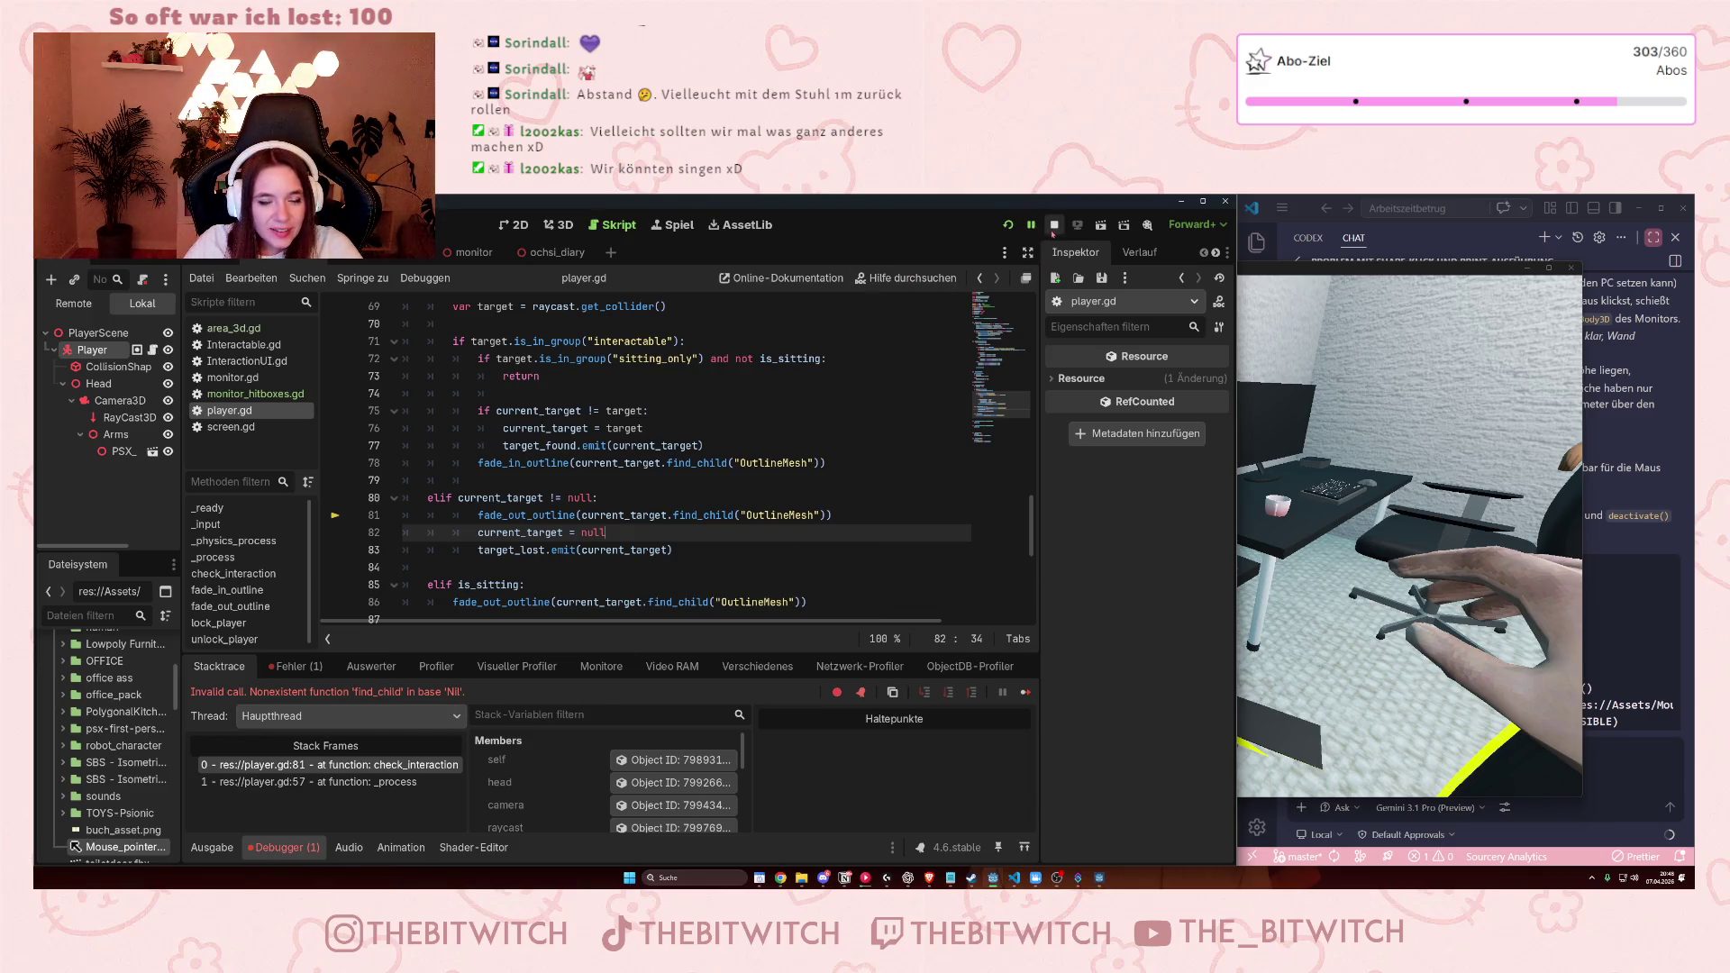
Relaunch the game, restore its window and walk up to the office chair.
left_click(697, 550)
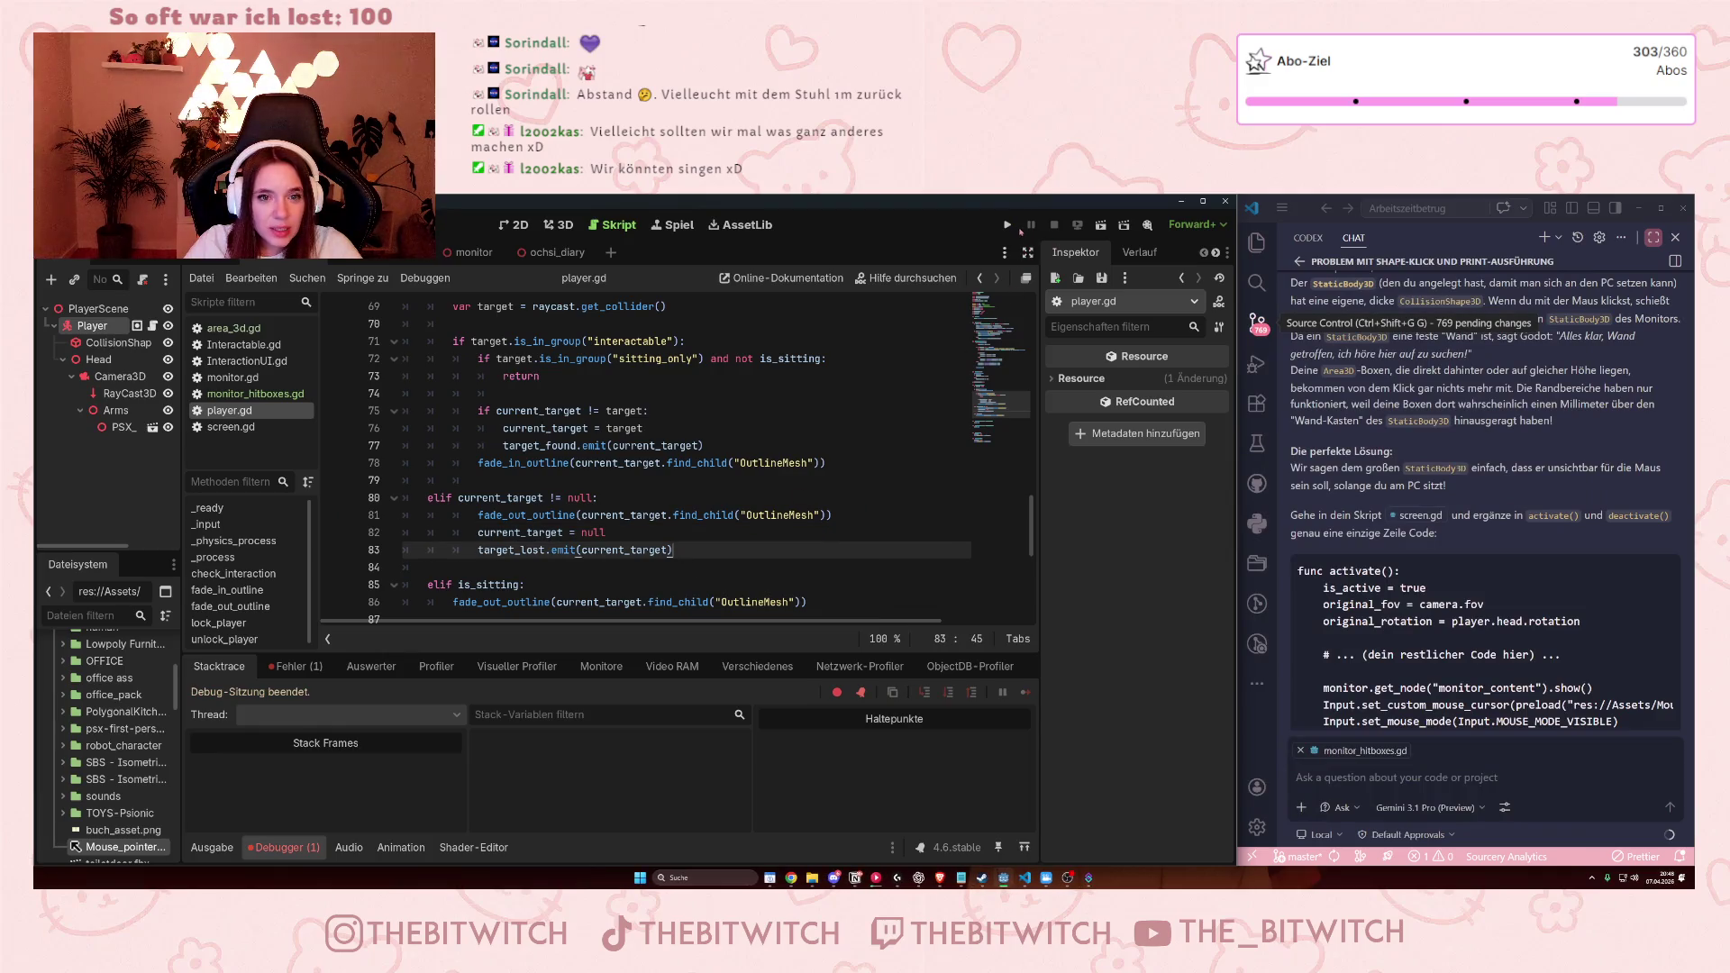
left_click(1009, 225)
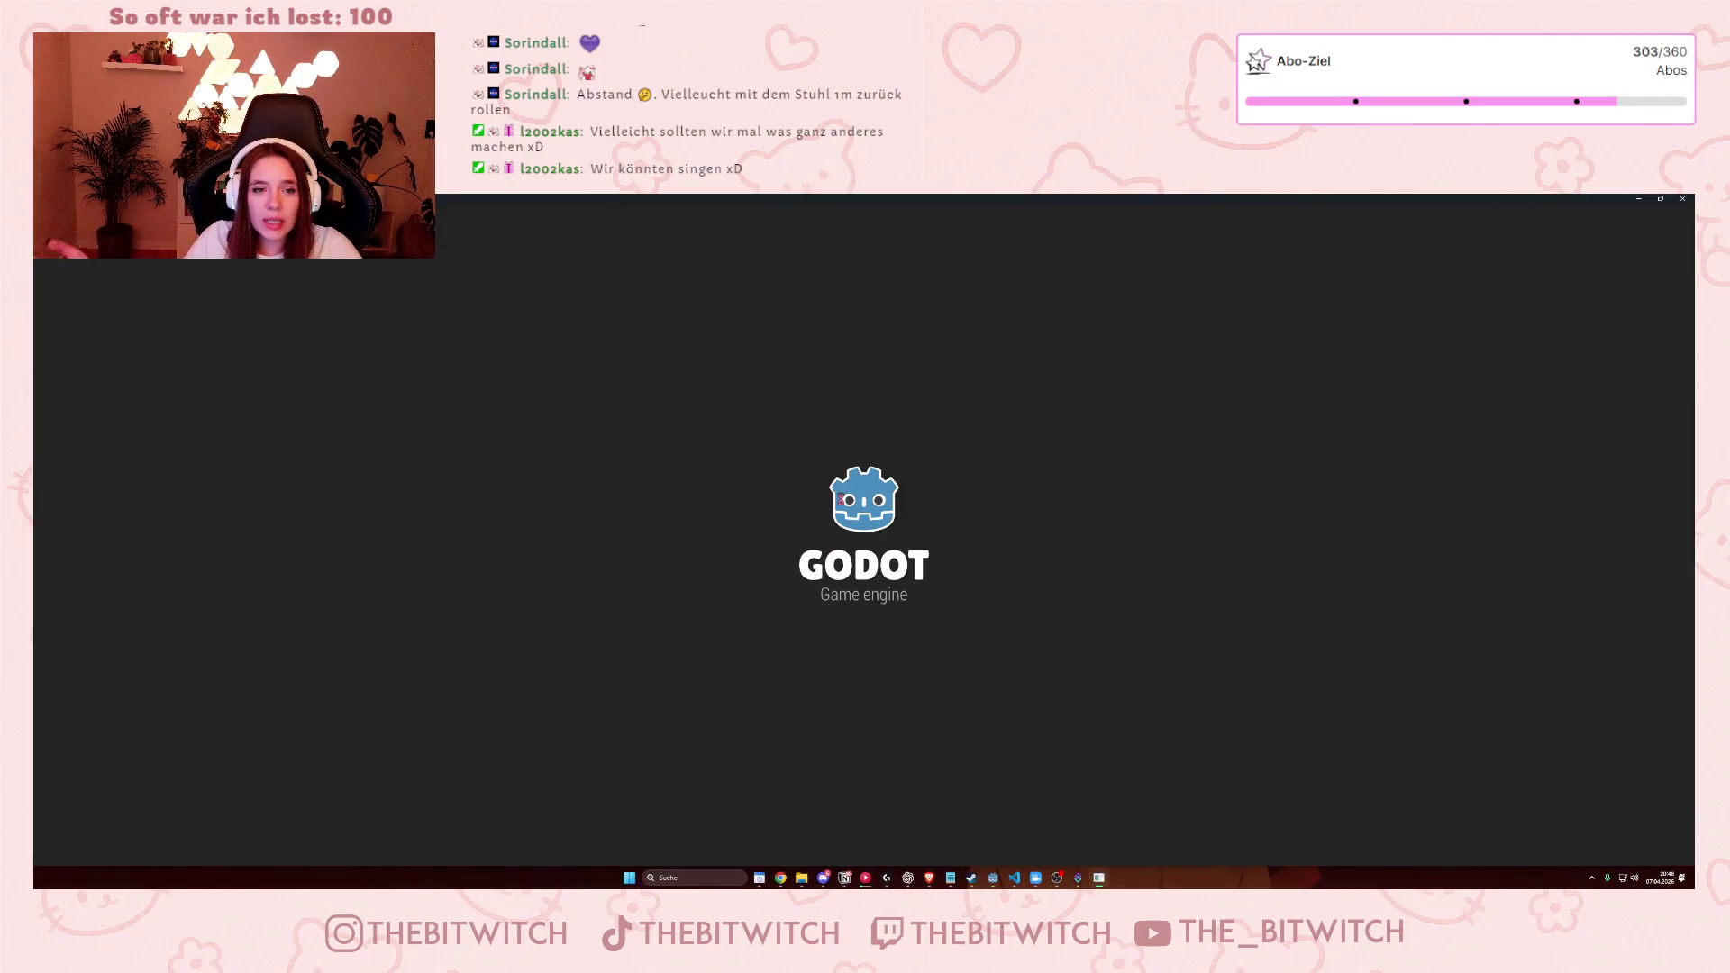
key("w")
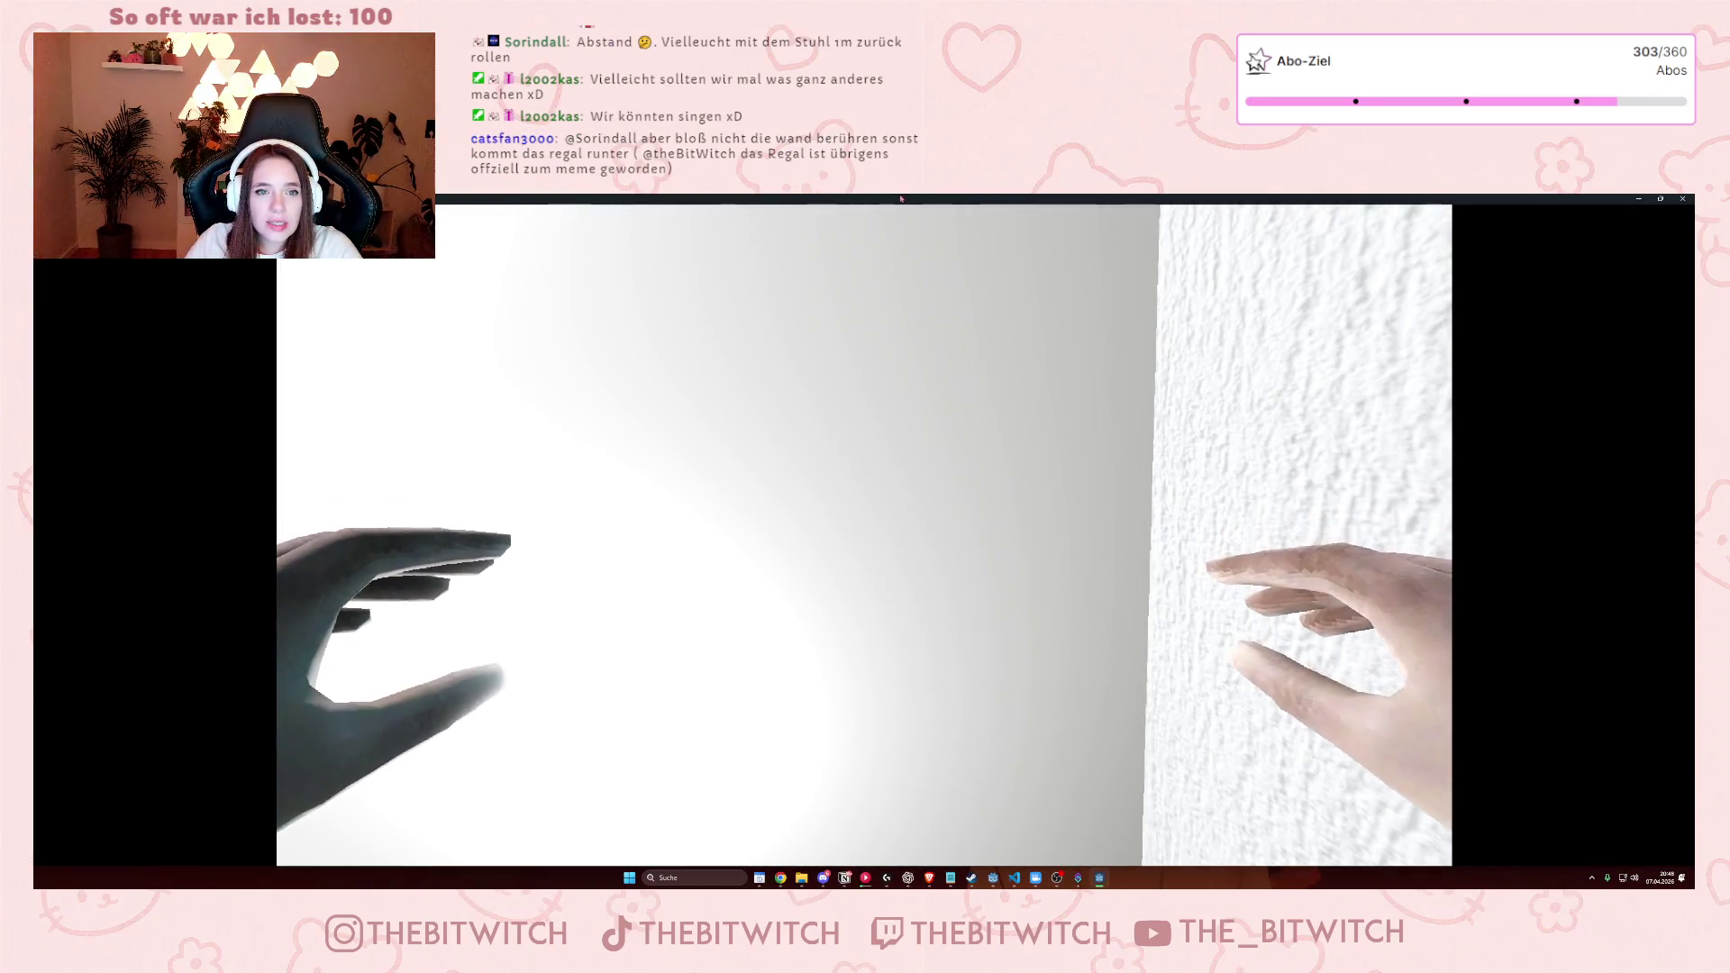
double_click(902, 199)
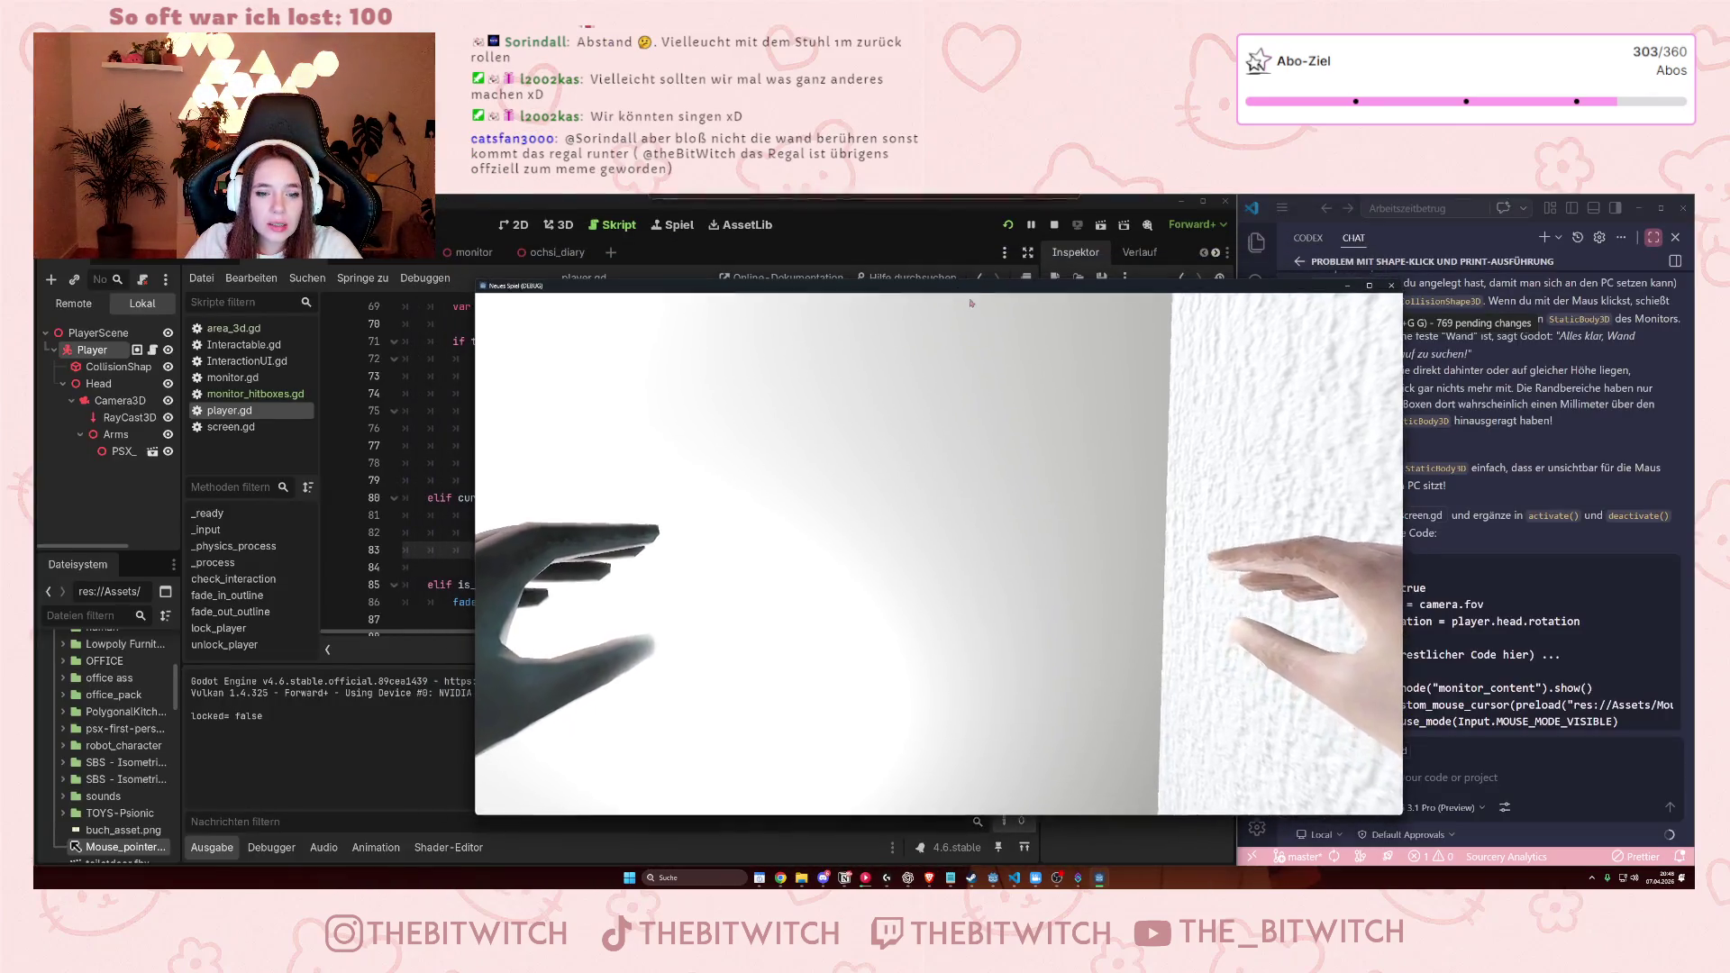
key("w")
key("e")
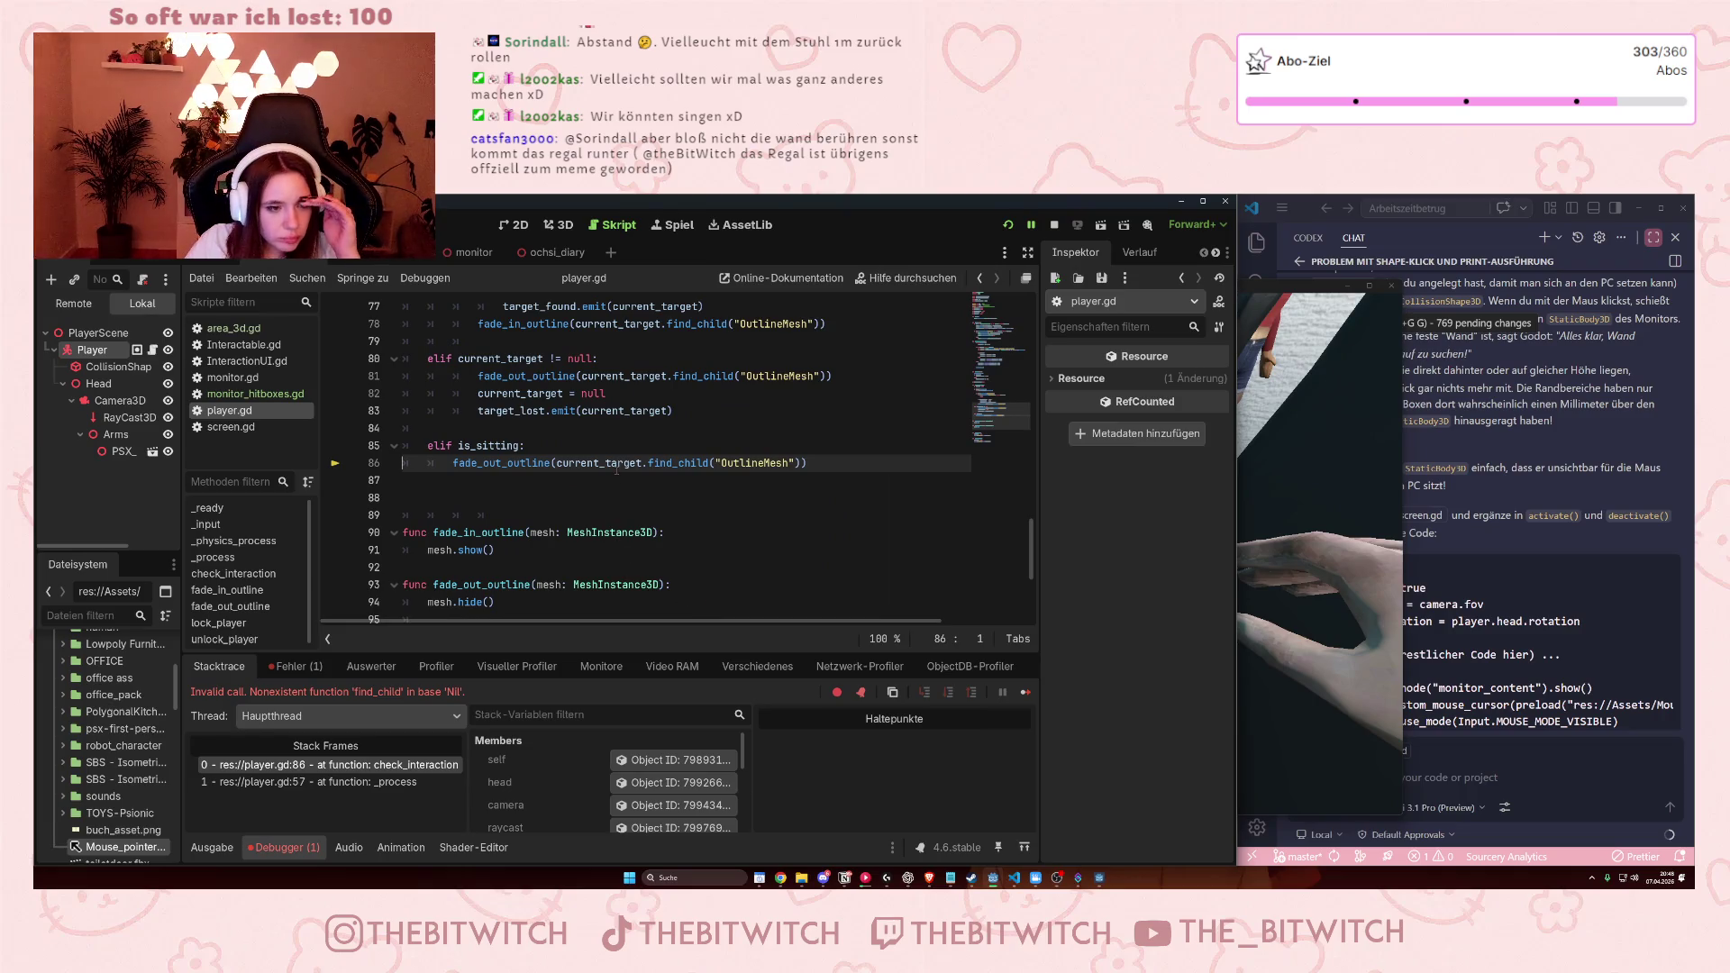
Delete the 'elif is_sitting' block from check_interaction and save player.gd.
scroll(619, 464, "up", 2)
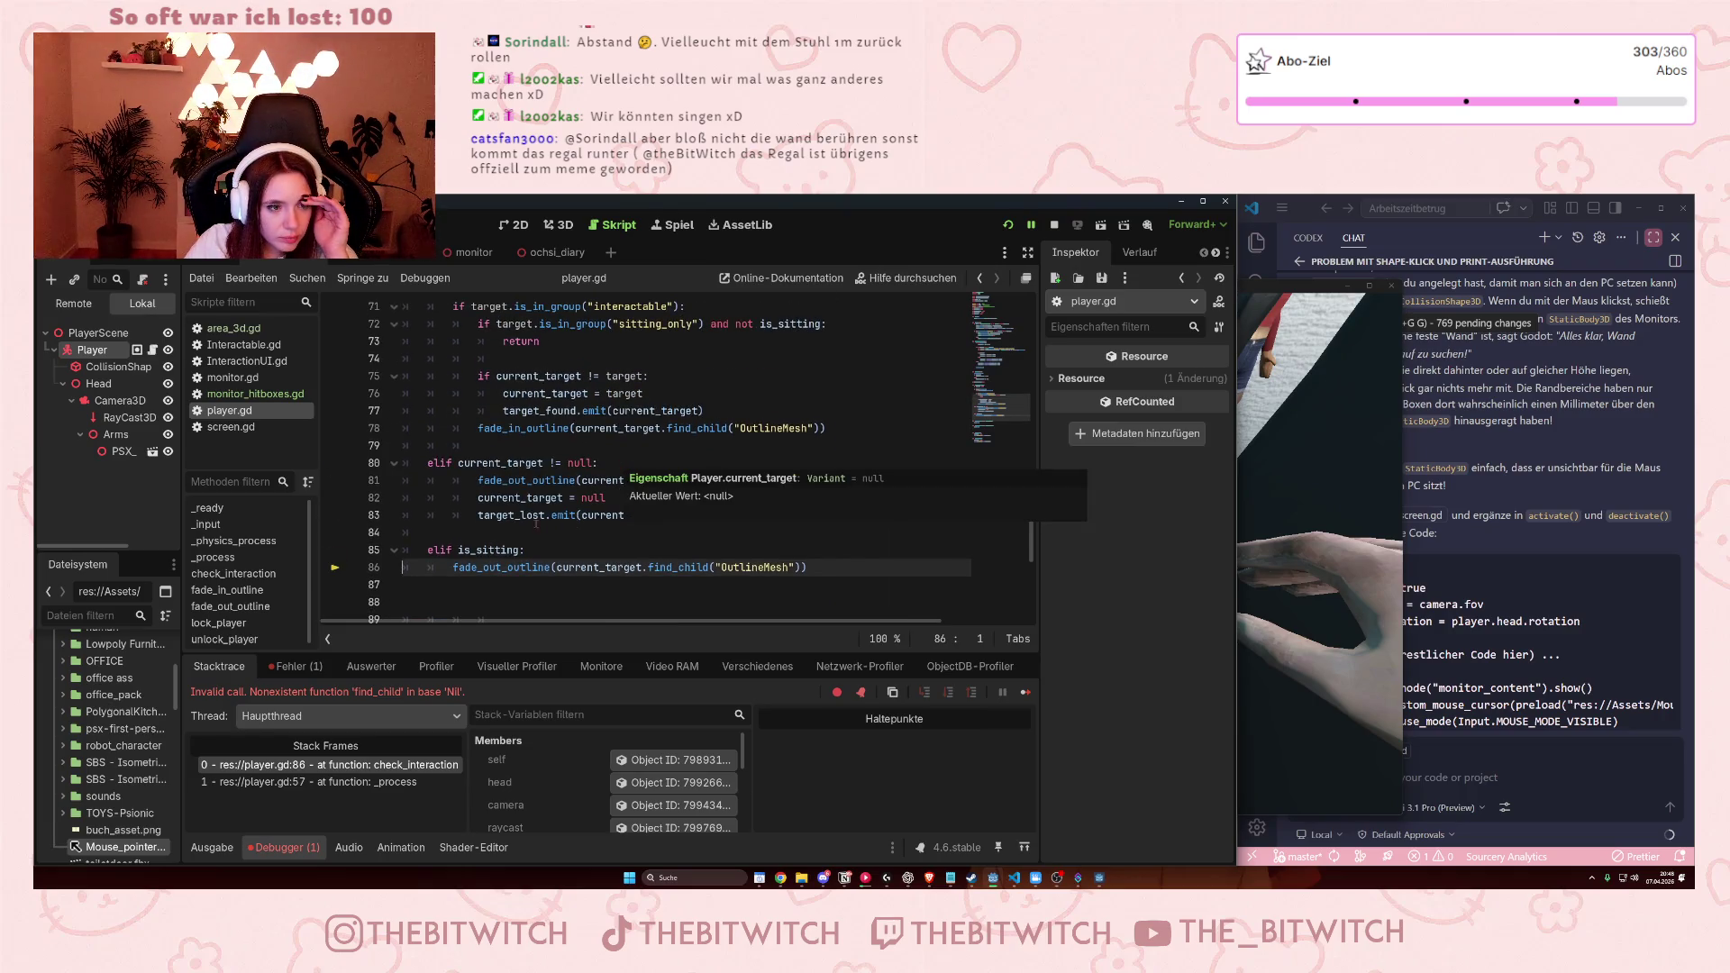
scroll(541, 524, "up", 2)
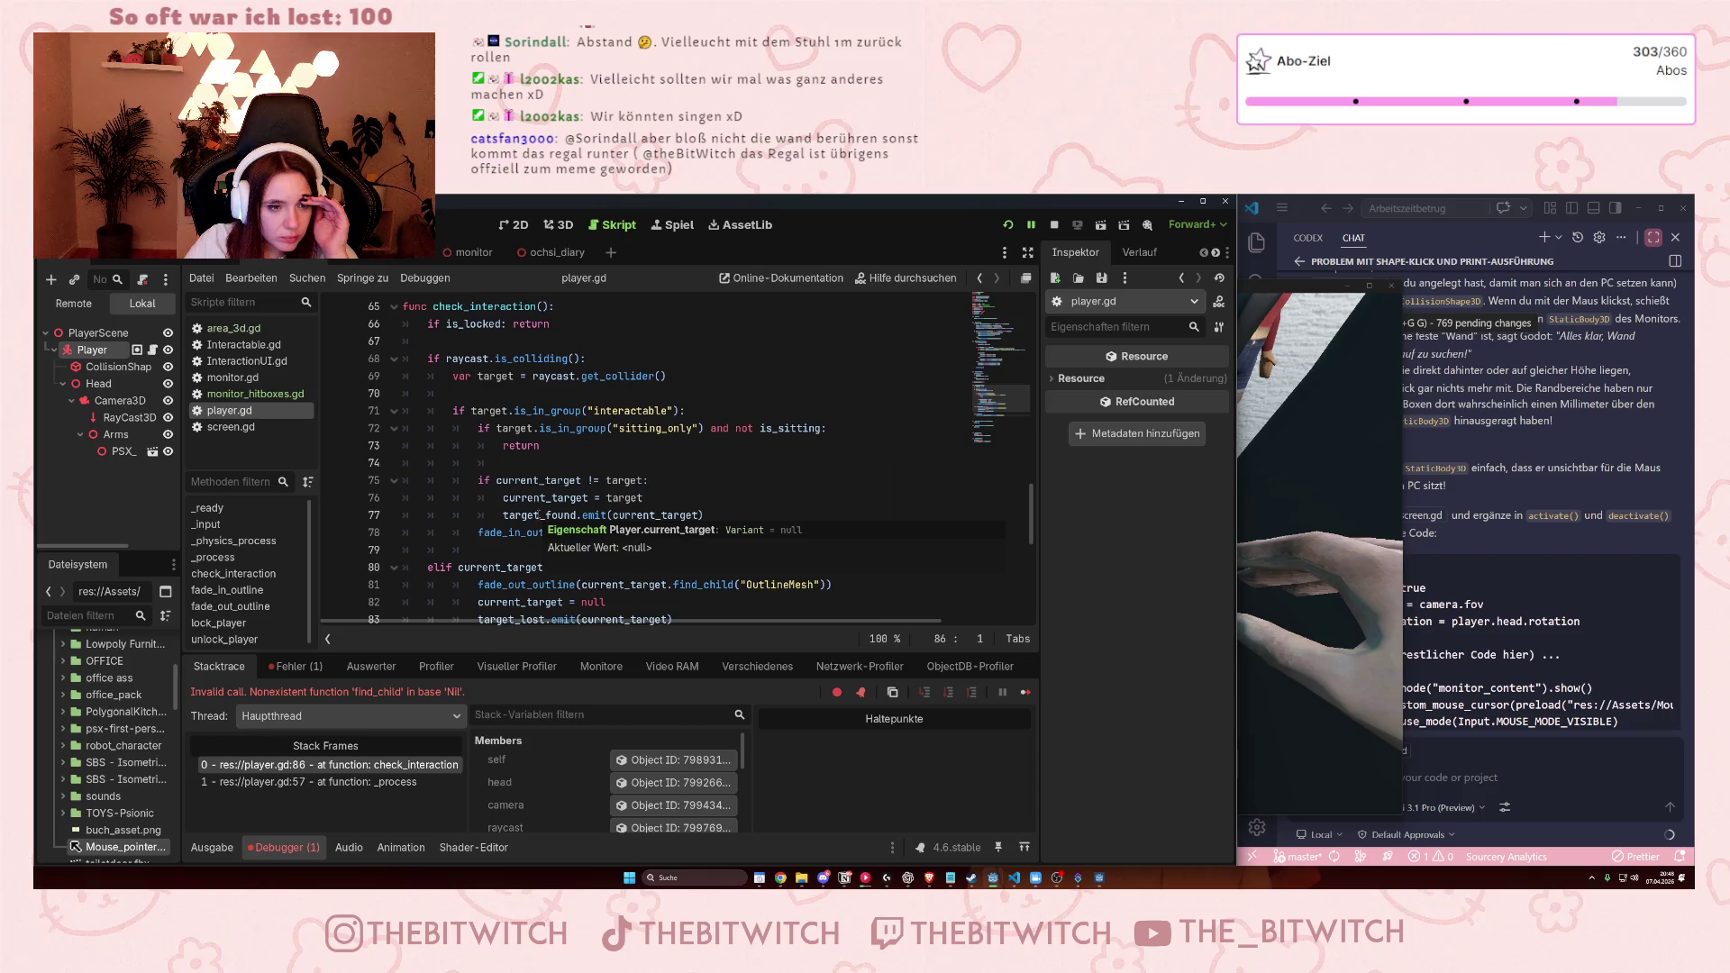
scroll(538, 515, "down", 4)
left_click_drag(807, 463, 406, 443)
key("BackSpace")
key("BackSpace")
type("!= null")
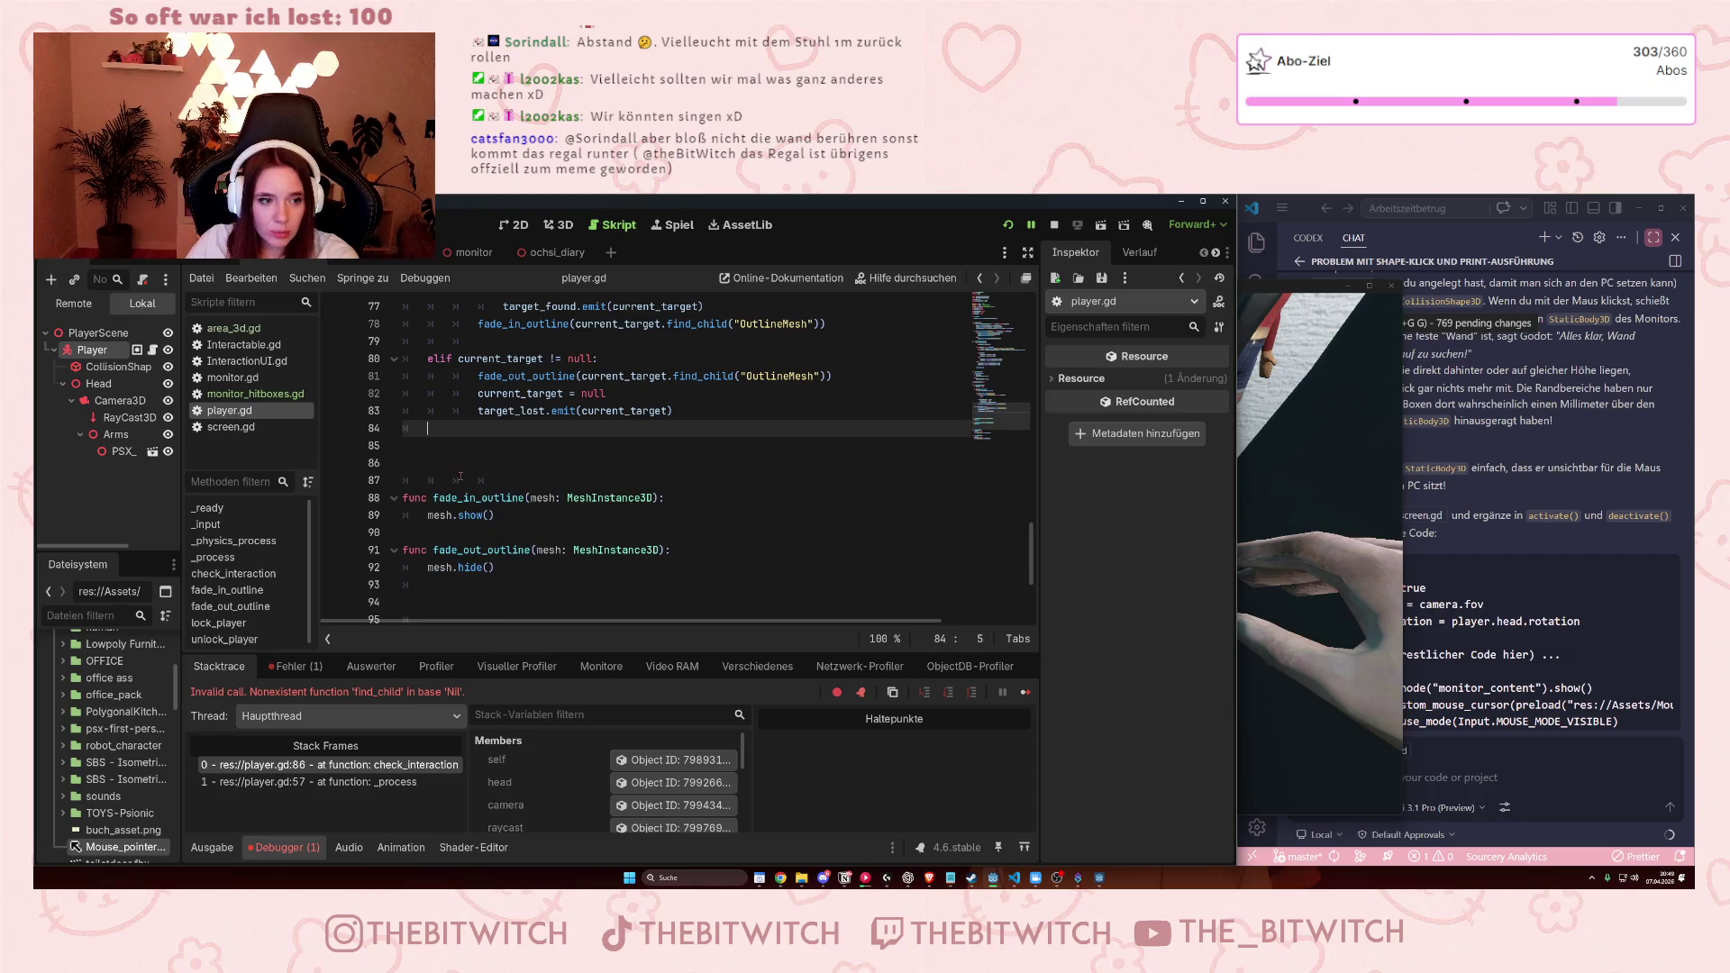
key("ctrl+s")
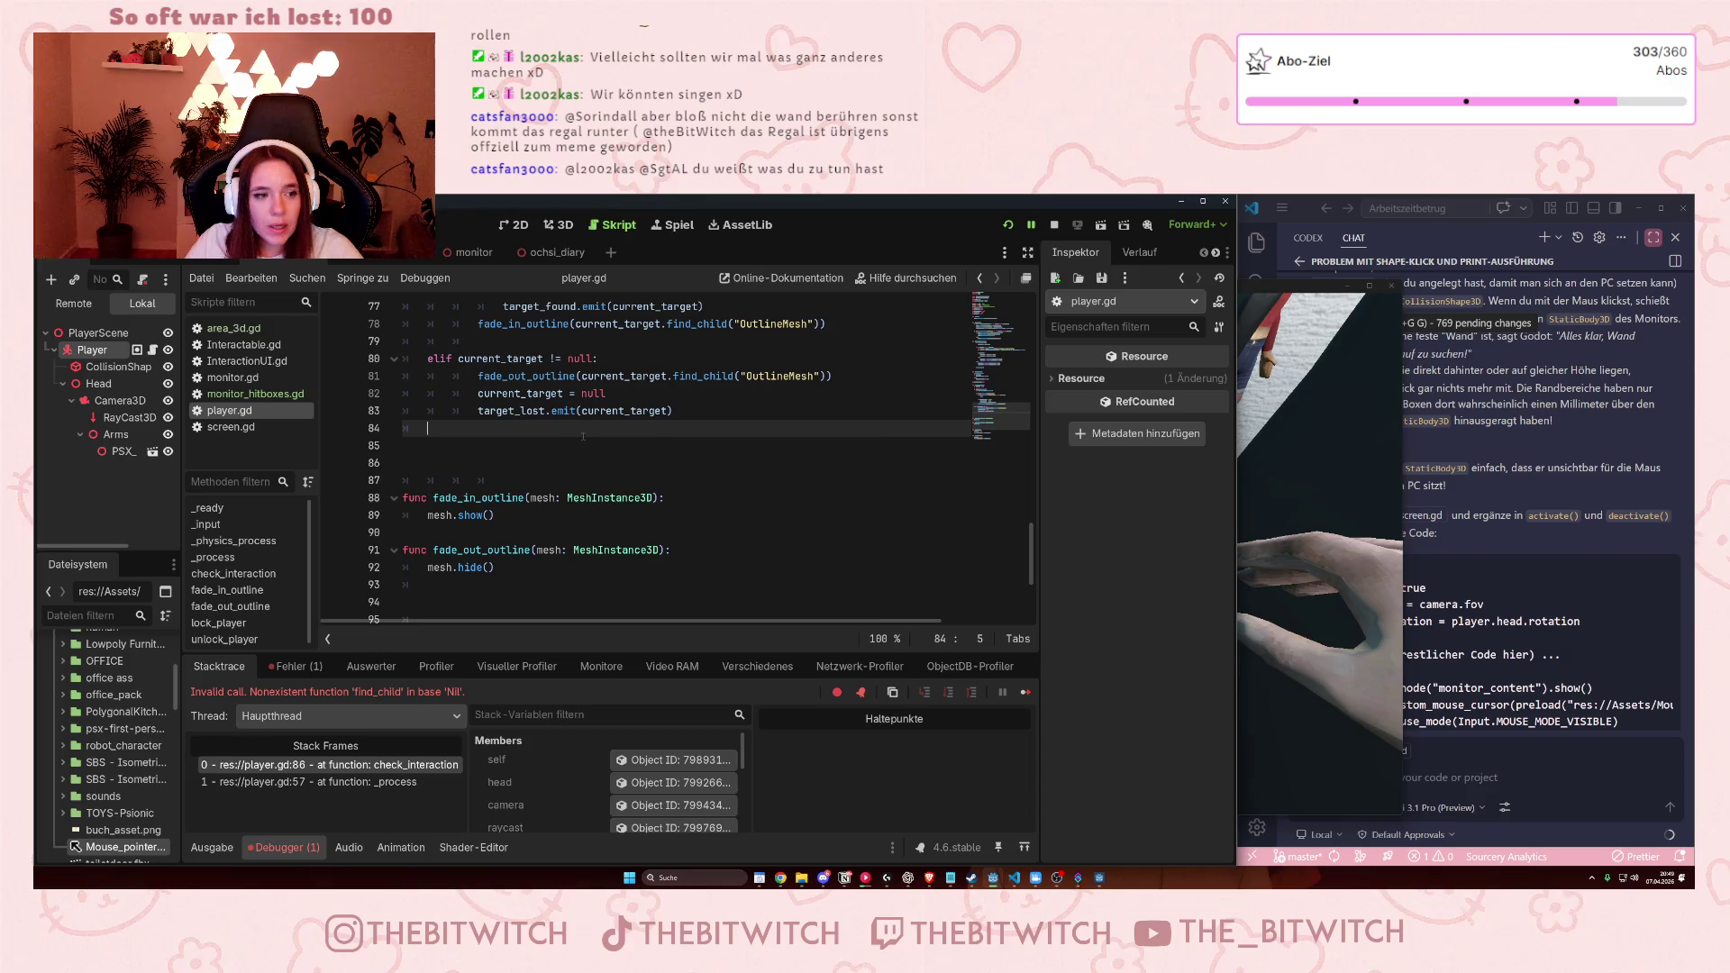
Review the player.gd code, then switch to the monitor scene.
scroll(586, 446, "up", 15)
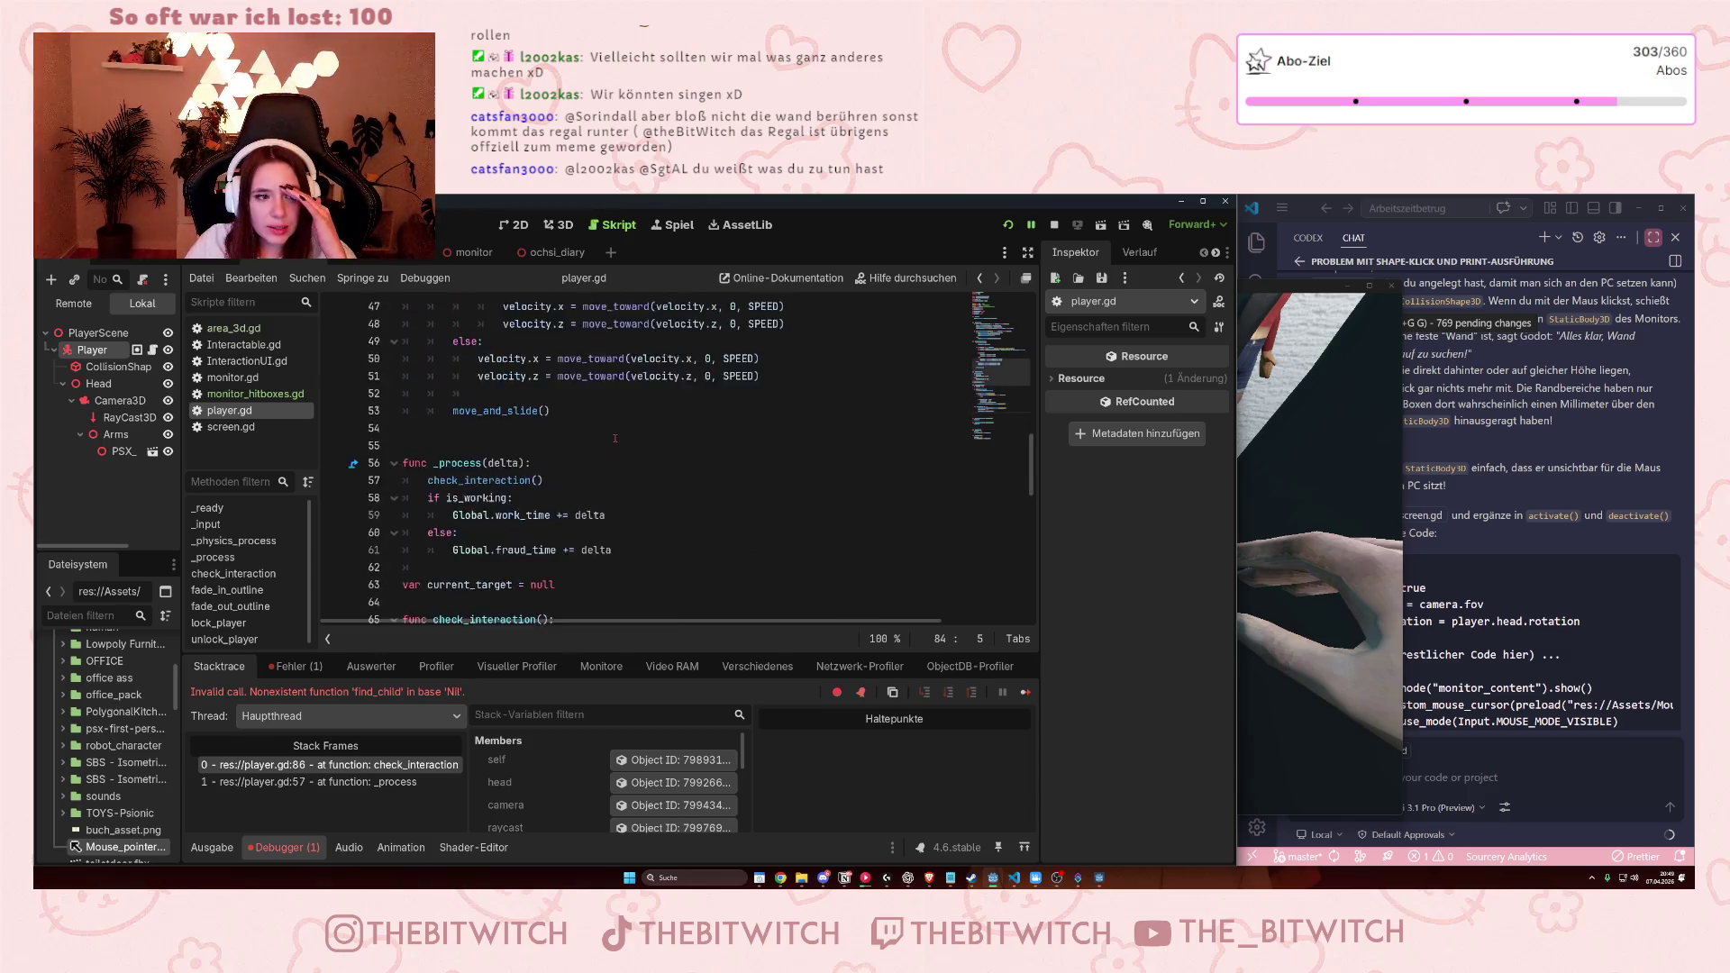
scroll(591, 447, "up", 6)
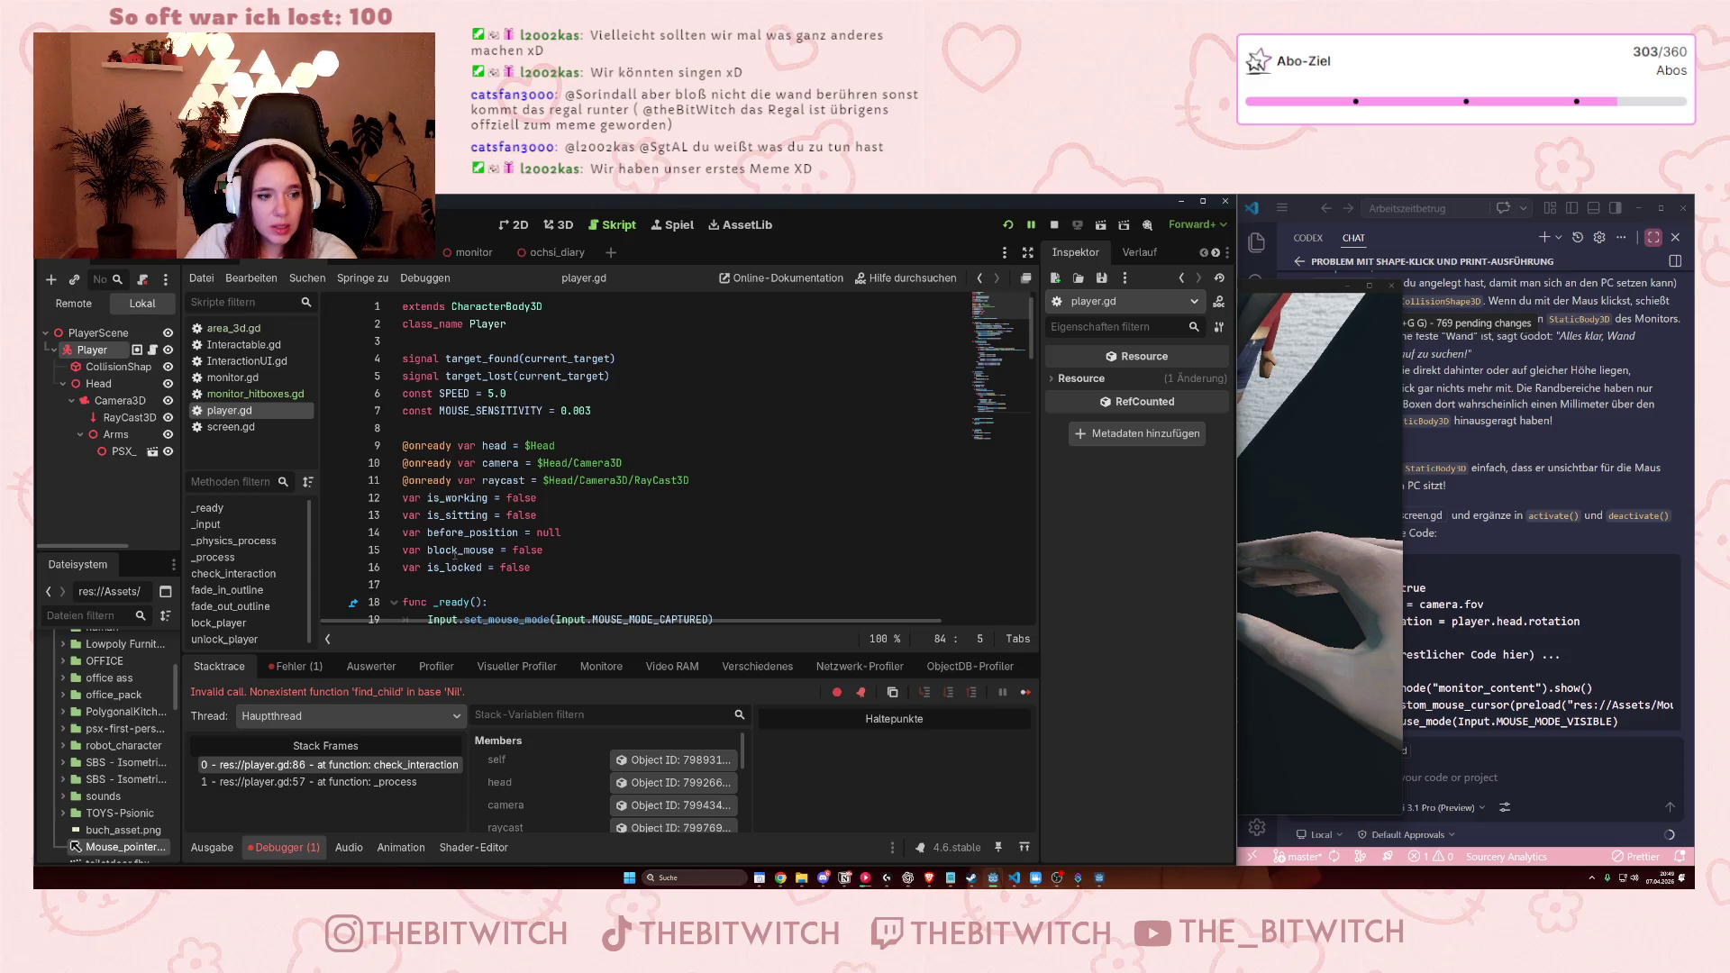
scroll(442, 550, "down", 3)
scroll(469, 527, "up", 3)
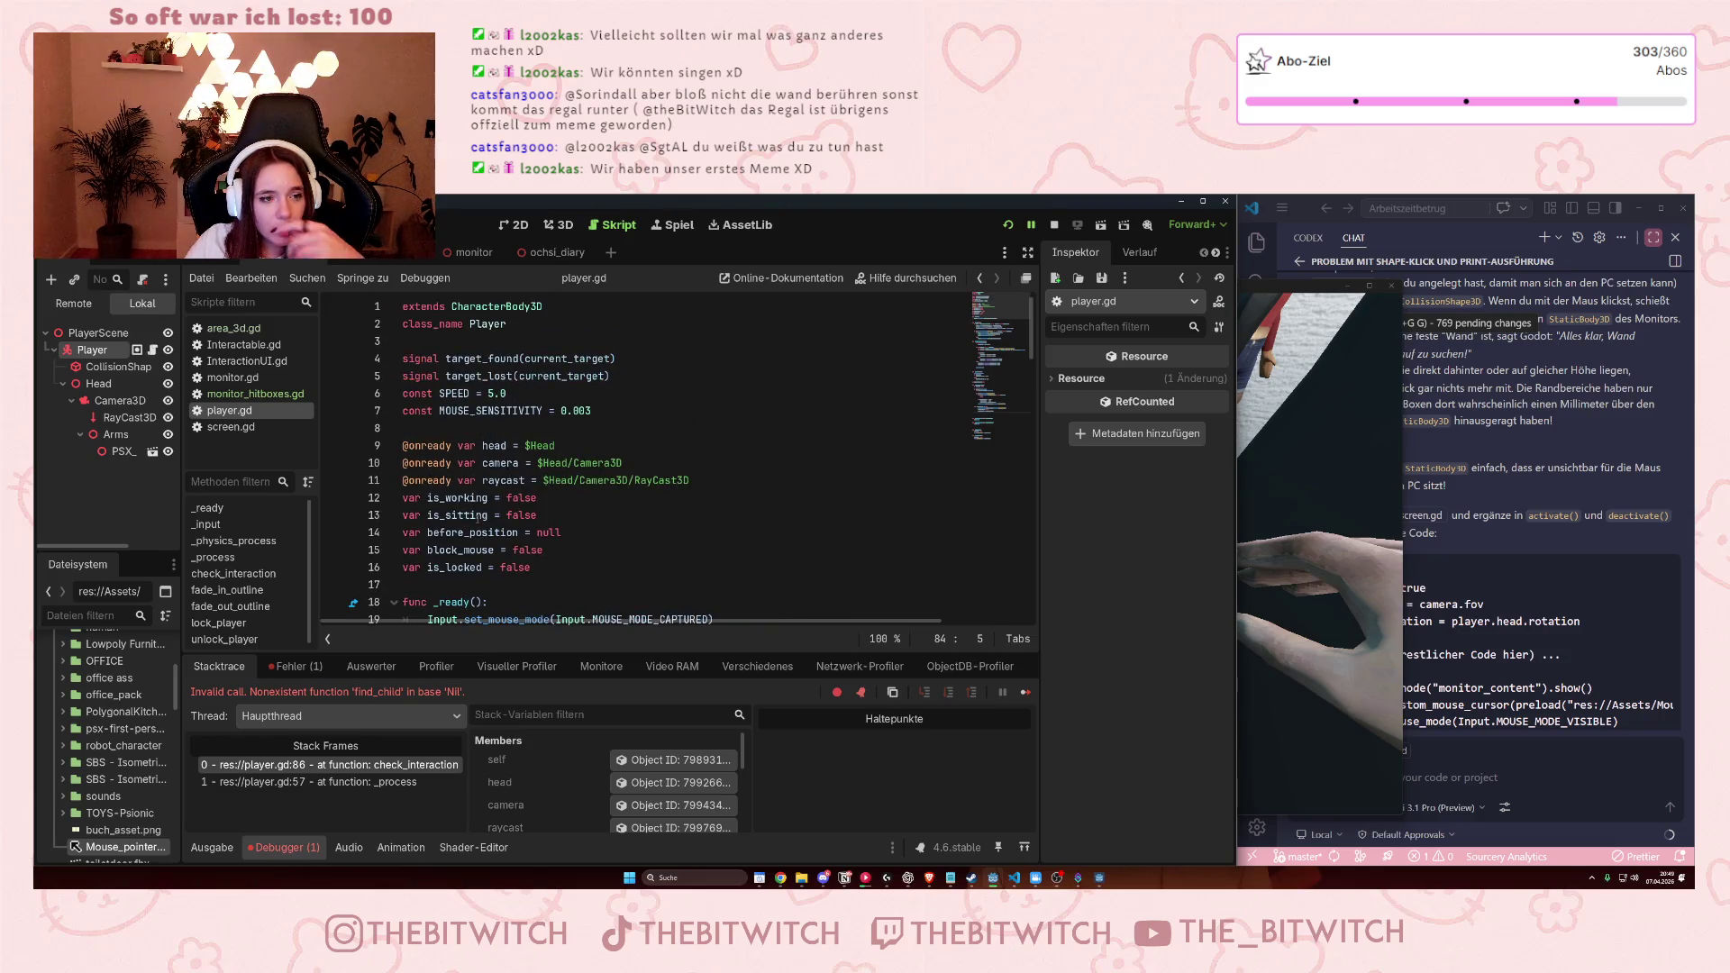
scroll(477, 519, "down", 4)
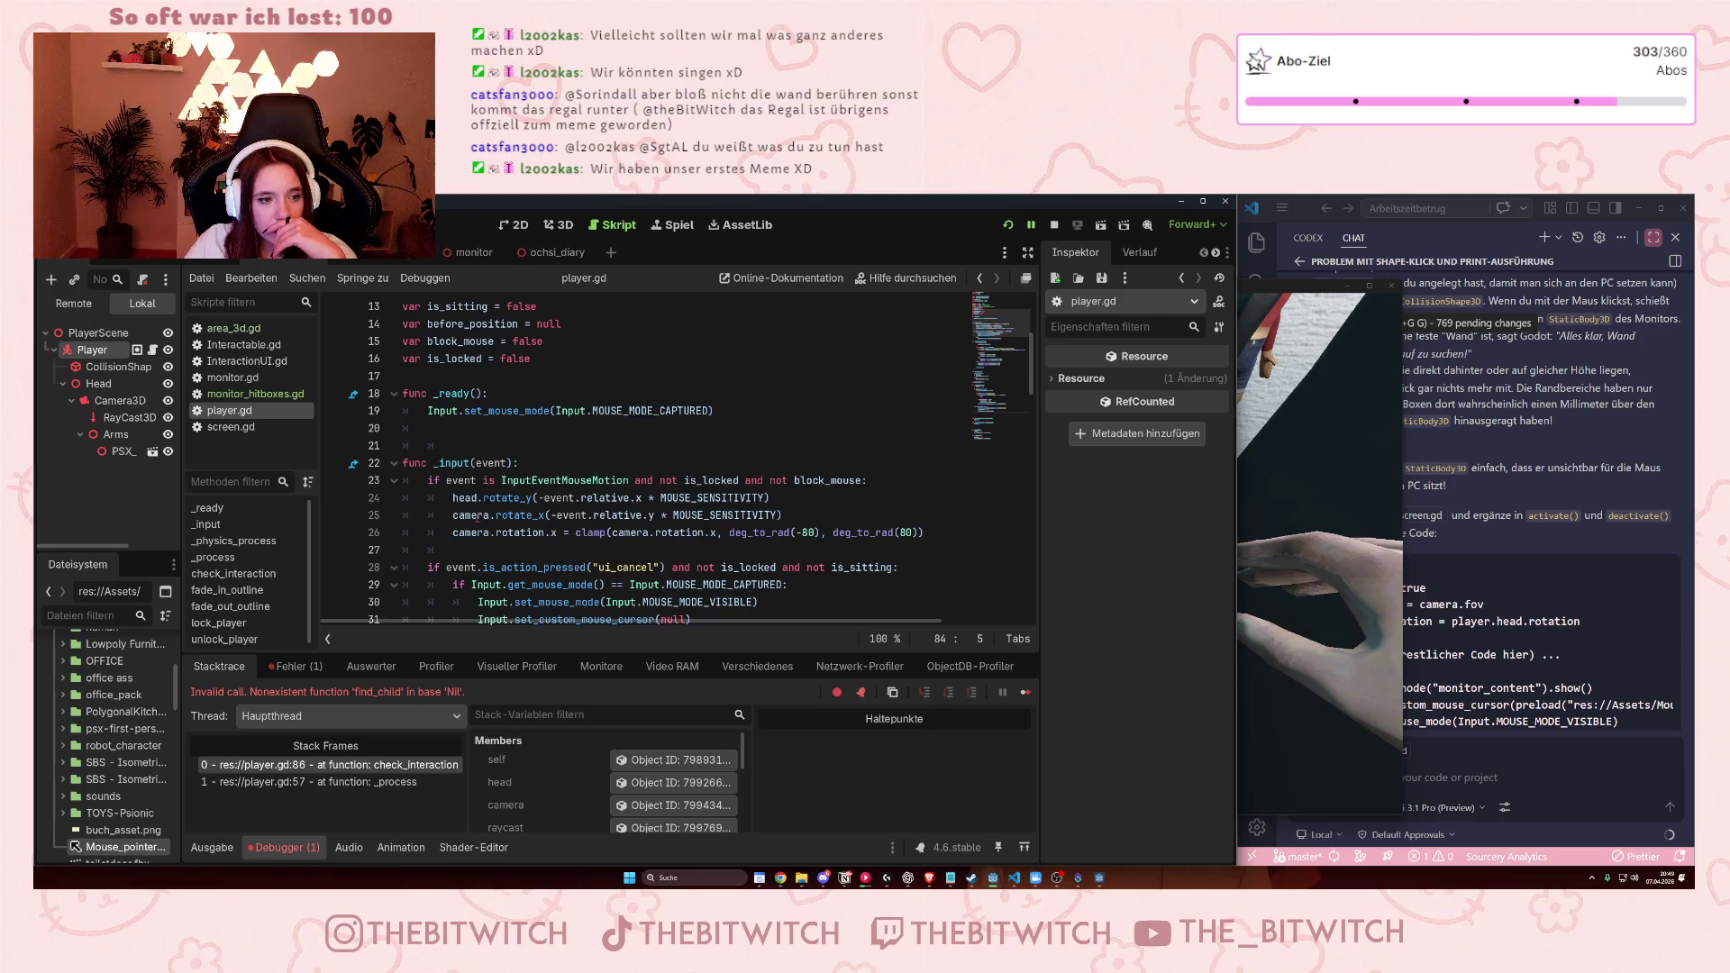
scroll(478, 518, "down", 12)
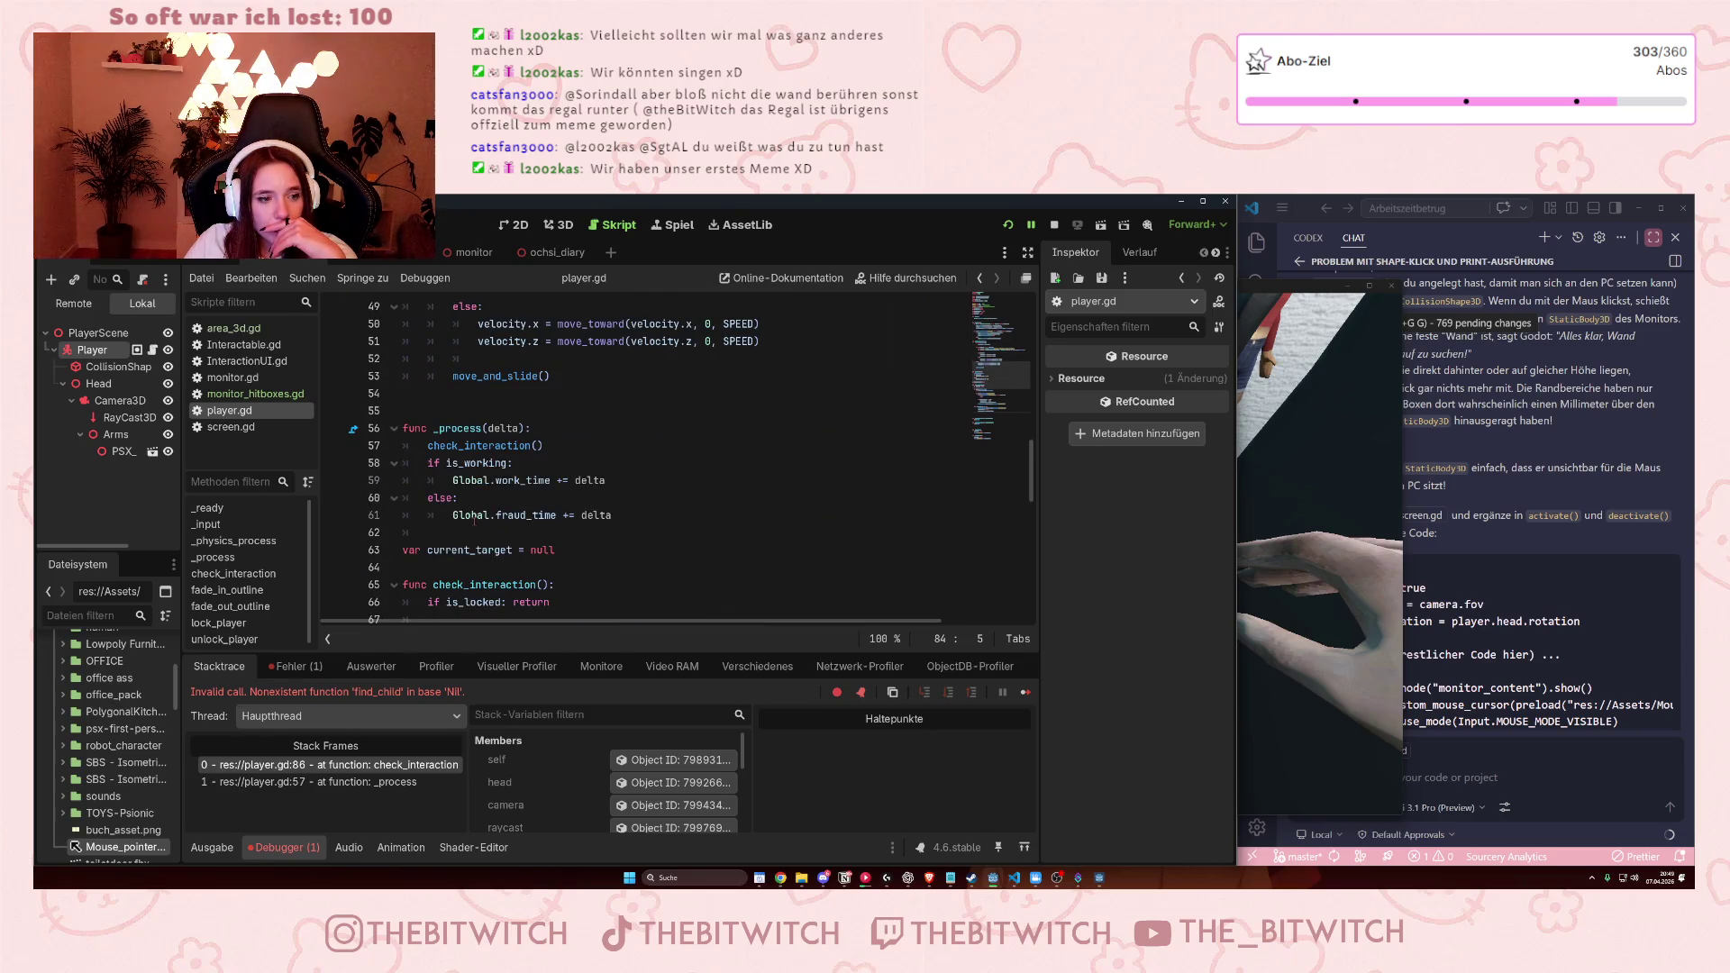
scroll(474, 520, "down", 2)
scroll(474, 521, "down", 4)
scroll(472, 524, "down", 7)
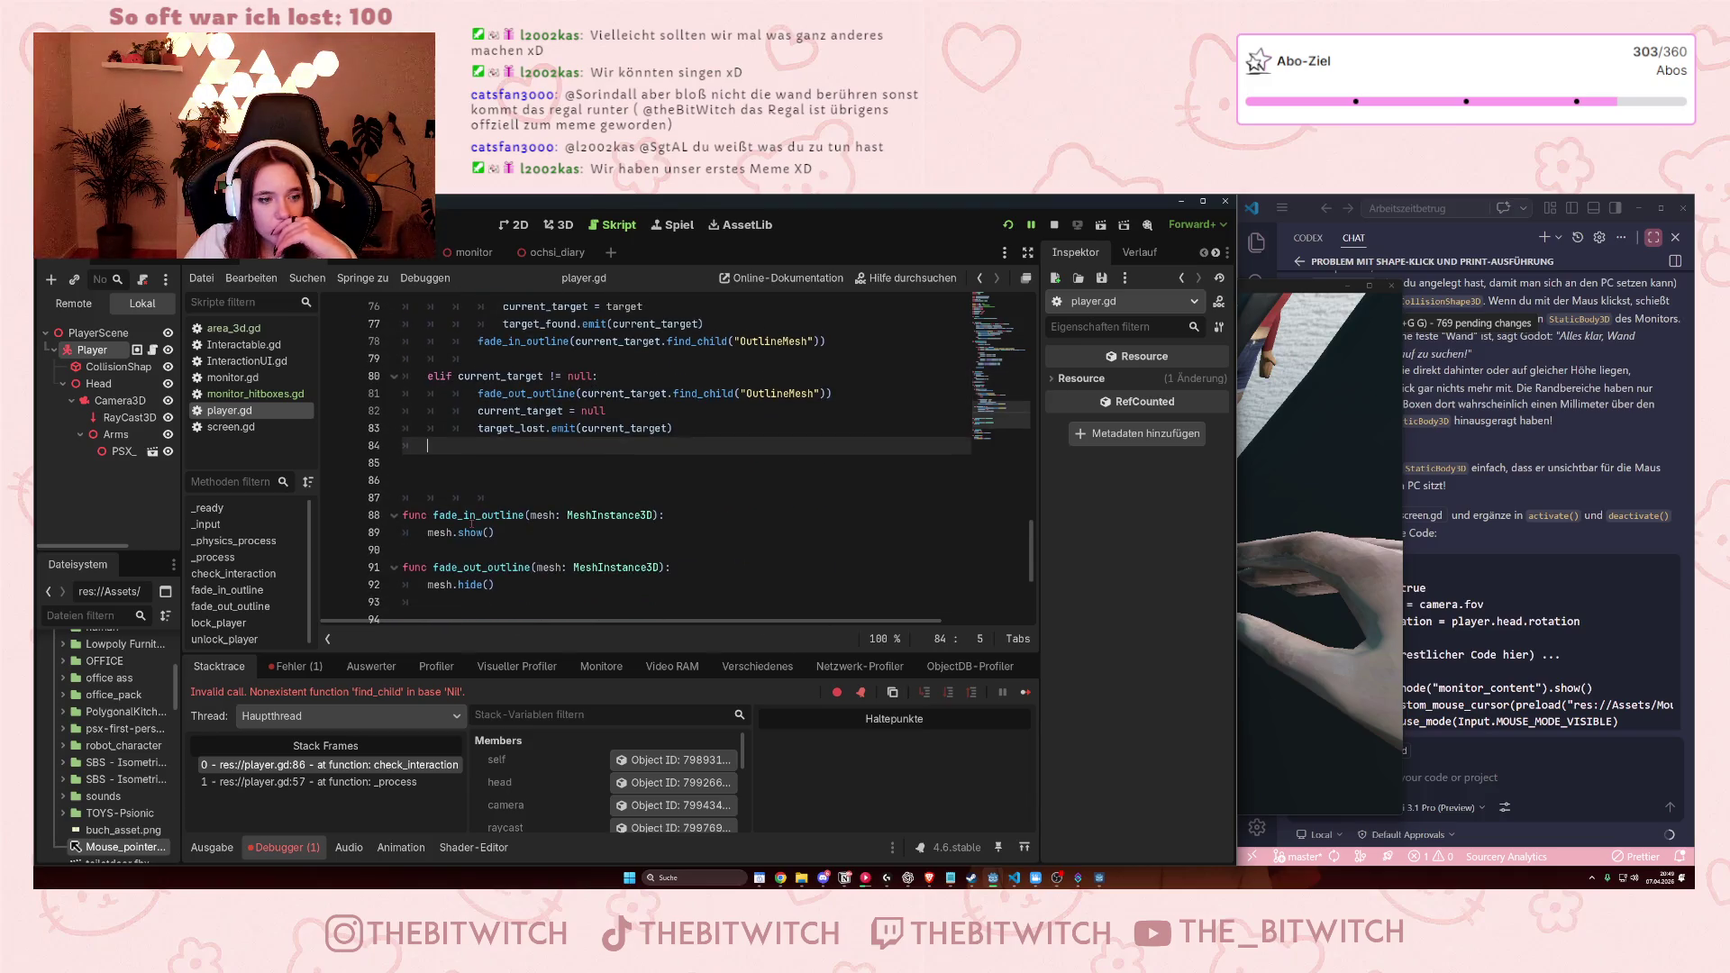
scroll(474, 522, "up", 20)
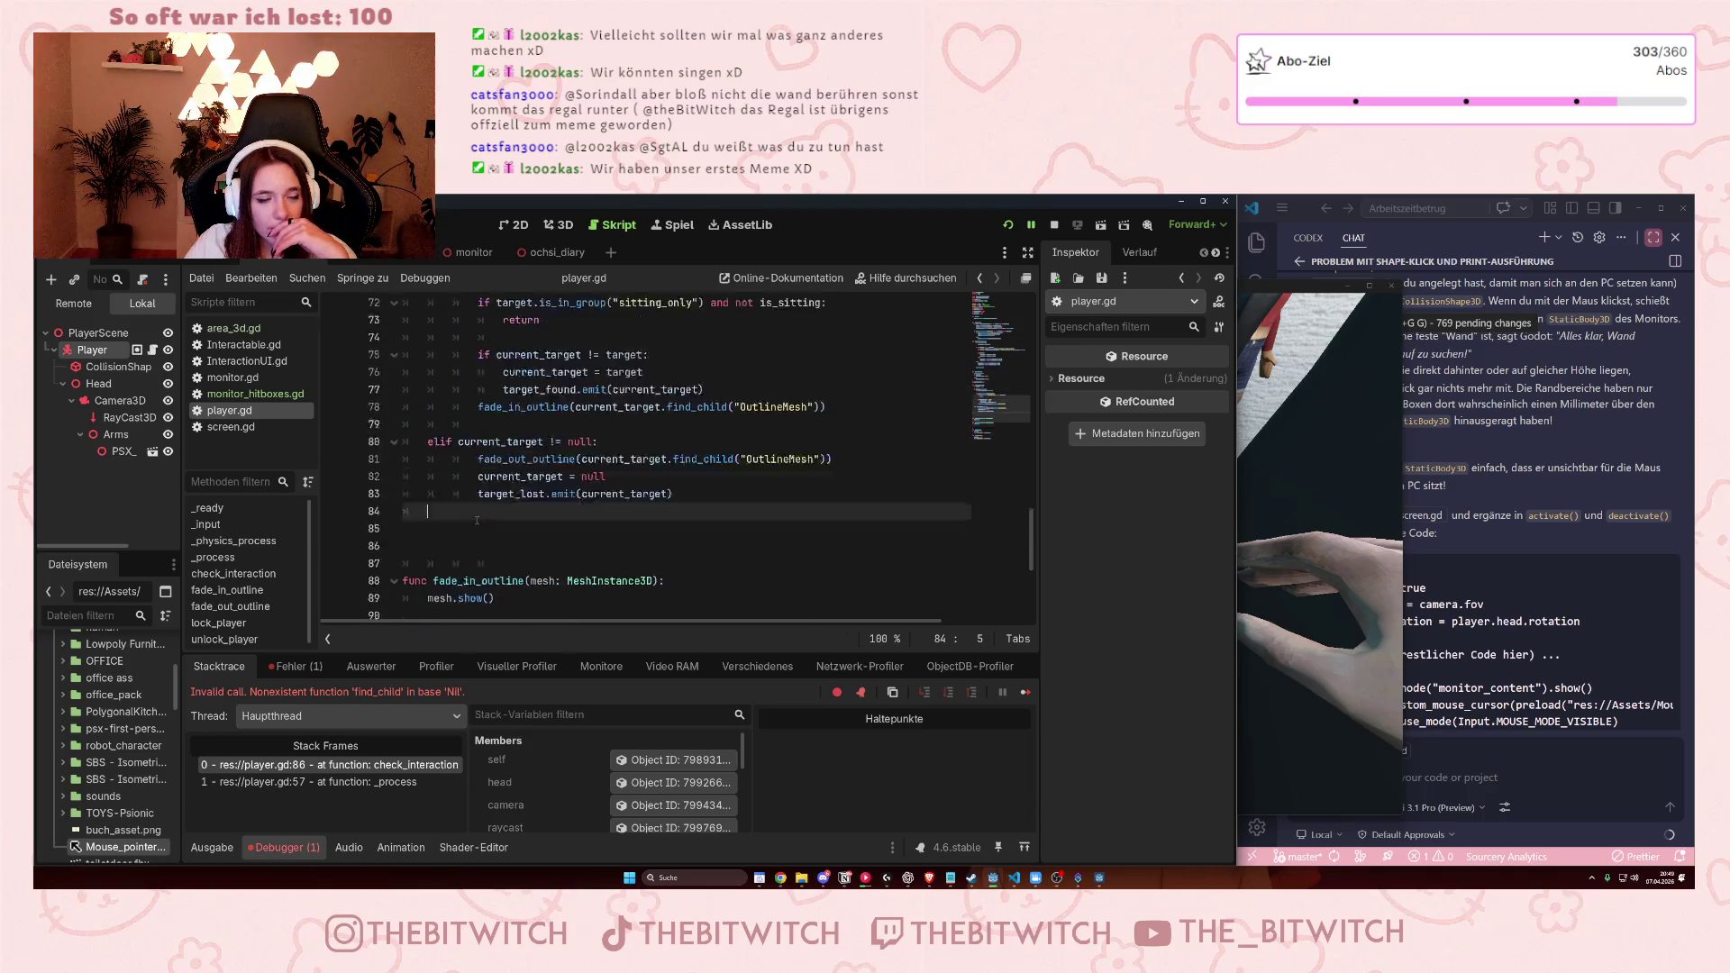
scroll(483, 522, "up", 4)
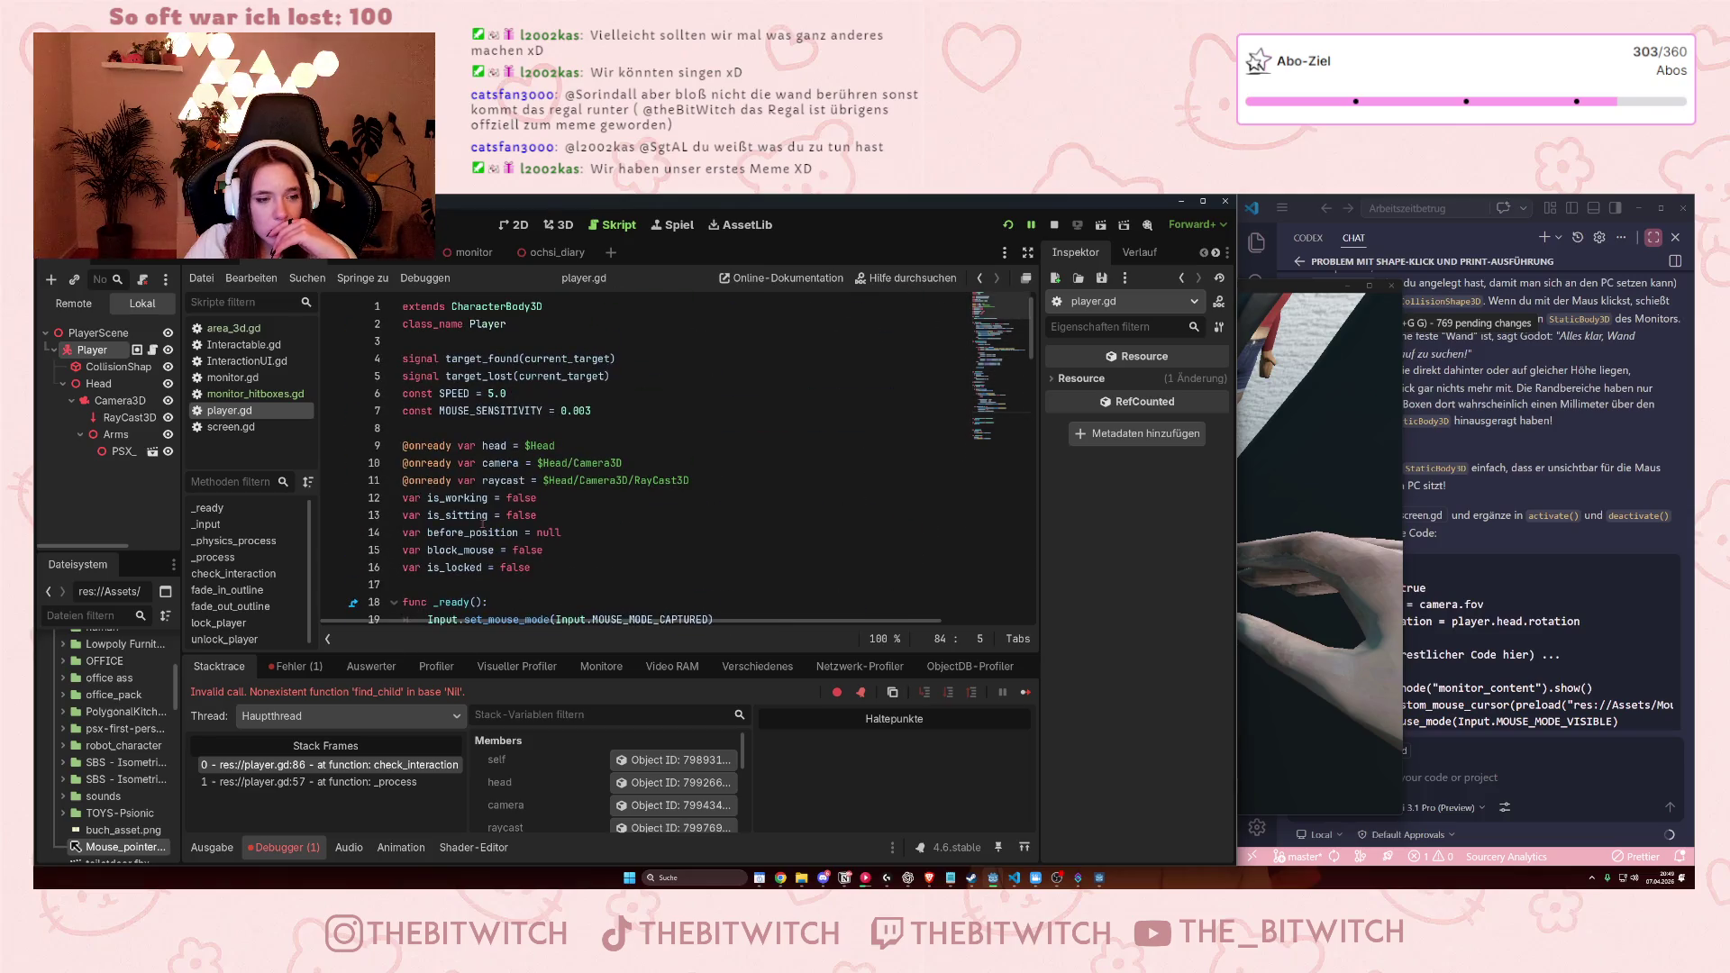
scroll(482, 523, "down", 5)
scroll(491, 532, "up", 5)
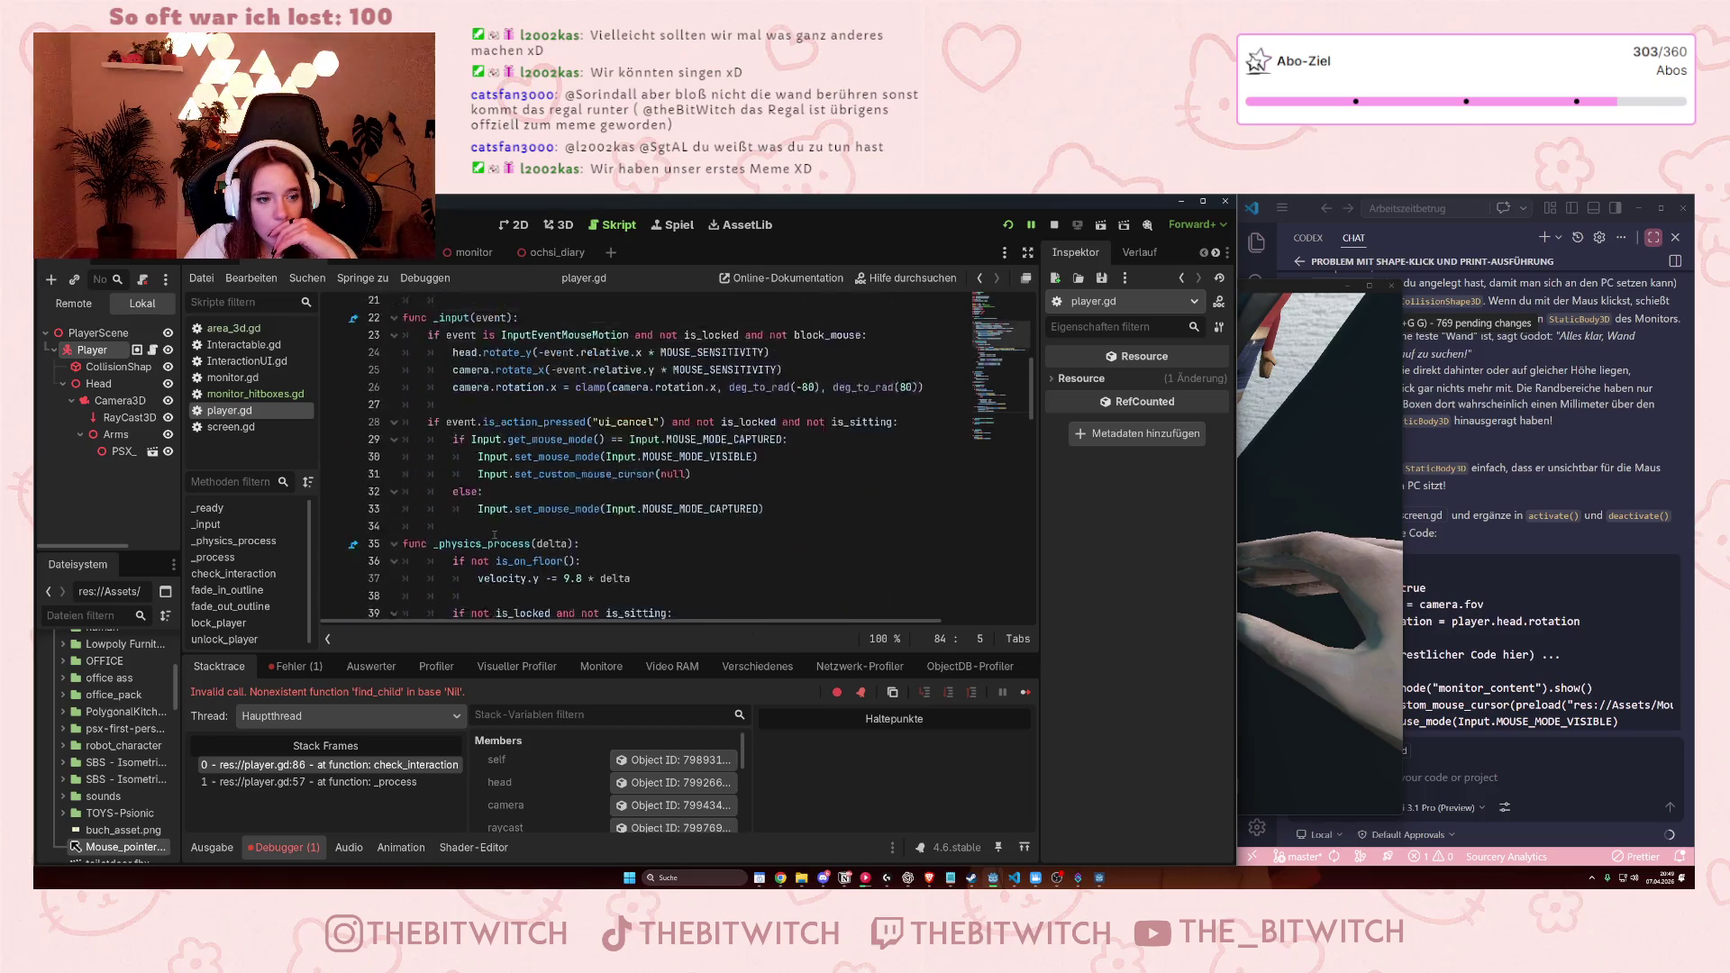
mouse_move(493, 536)
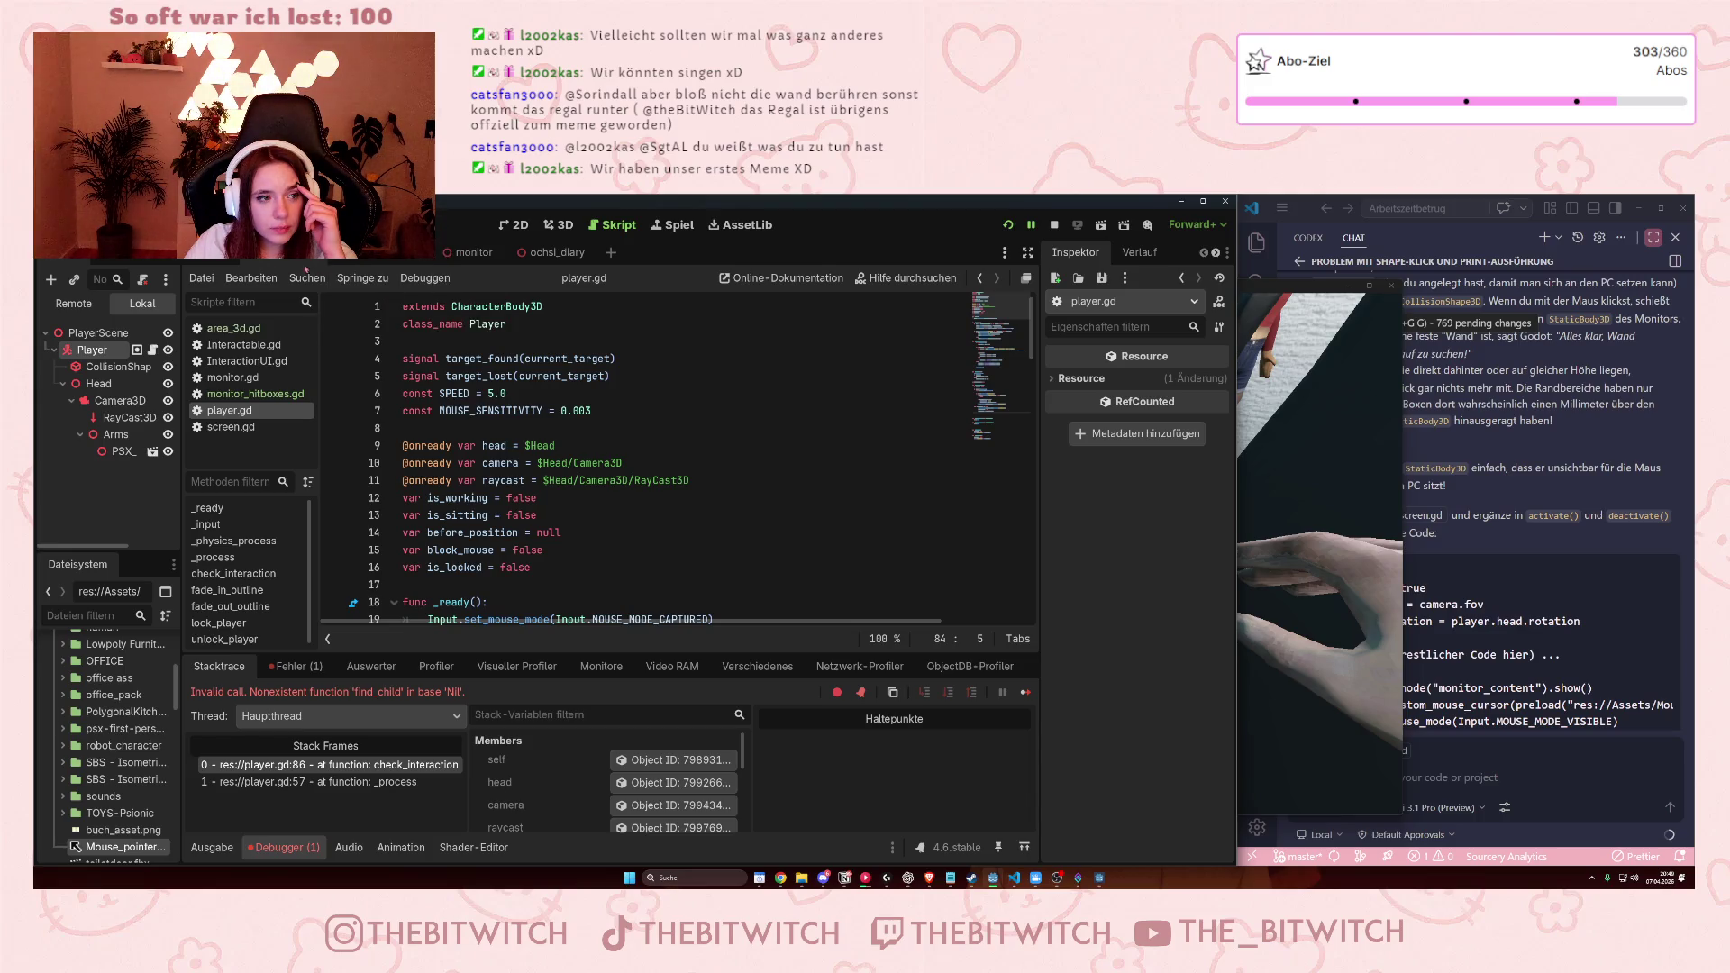
left_click(468, 252)
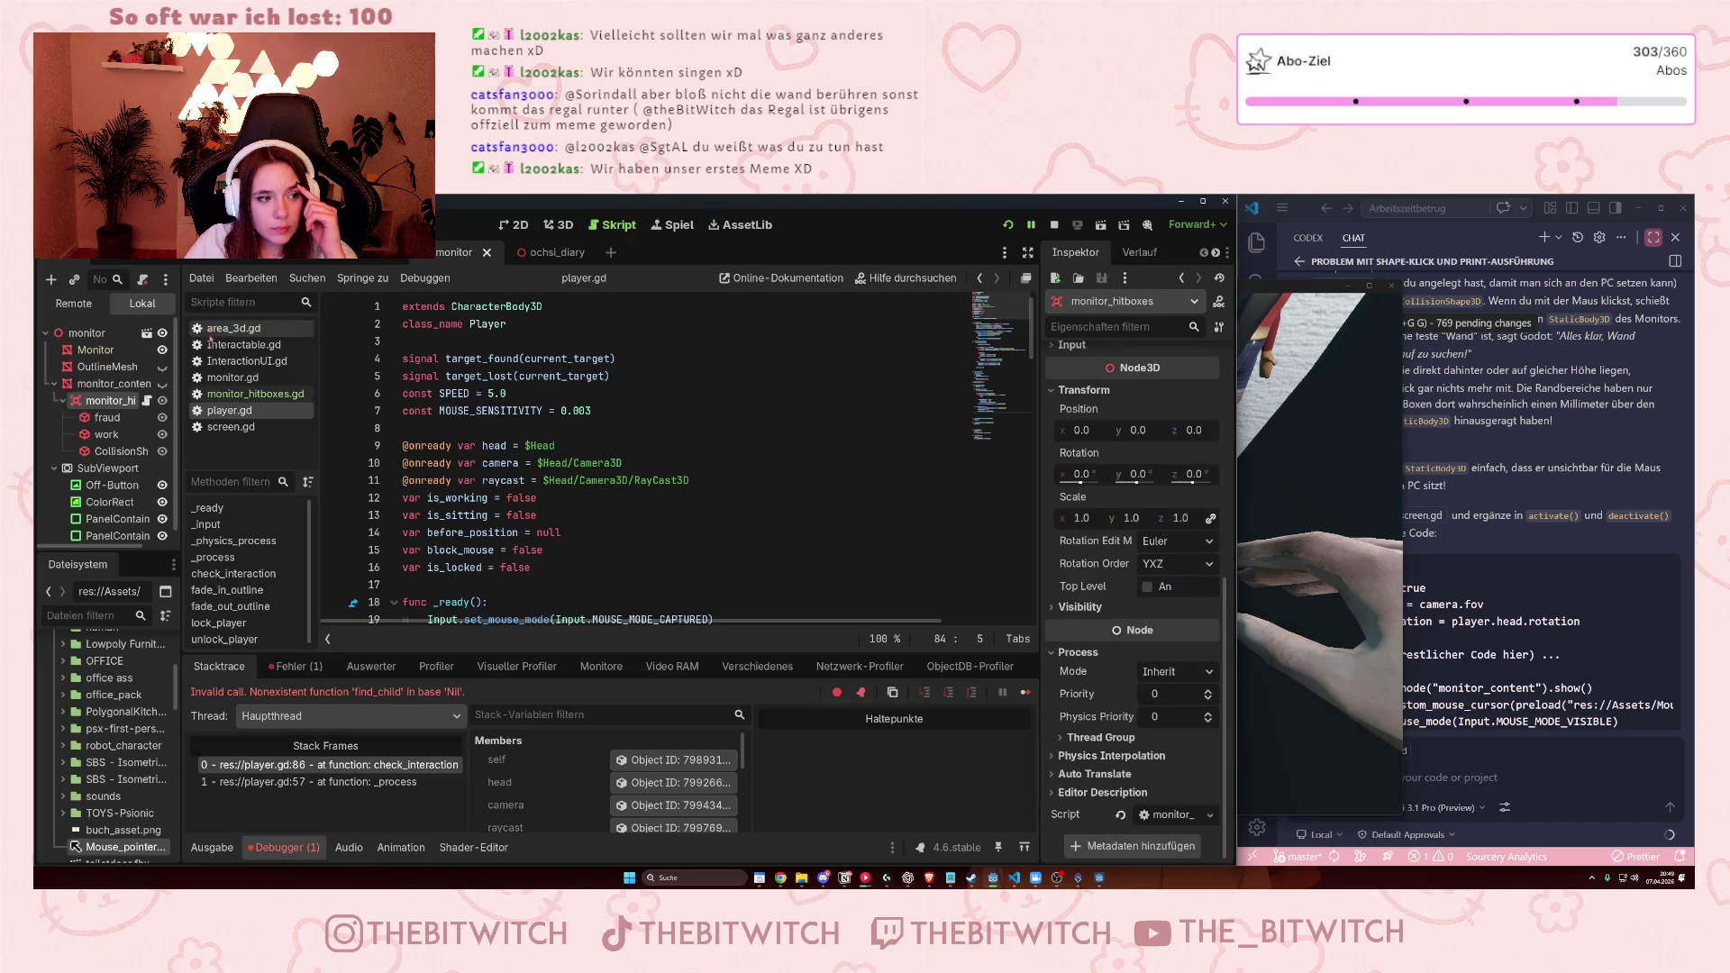
Open monitor.gd and highlight the uses of pc_on in its handle_action function.
left_click(206, 260)
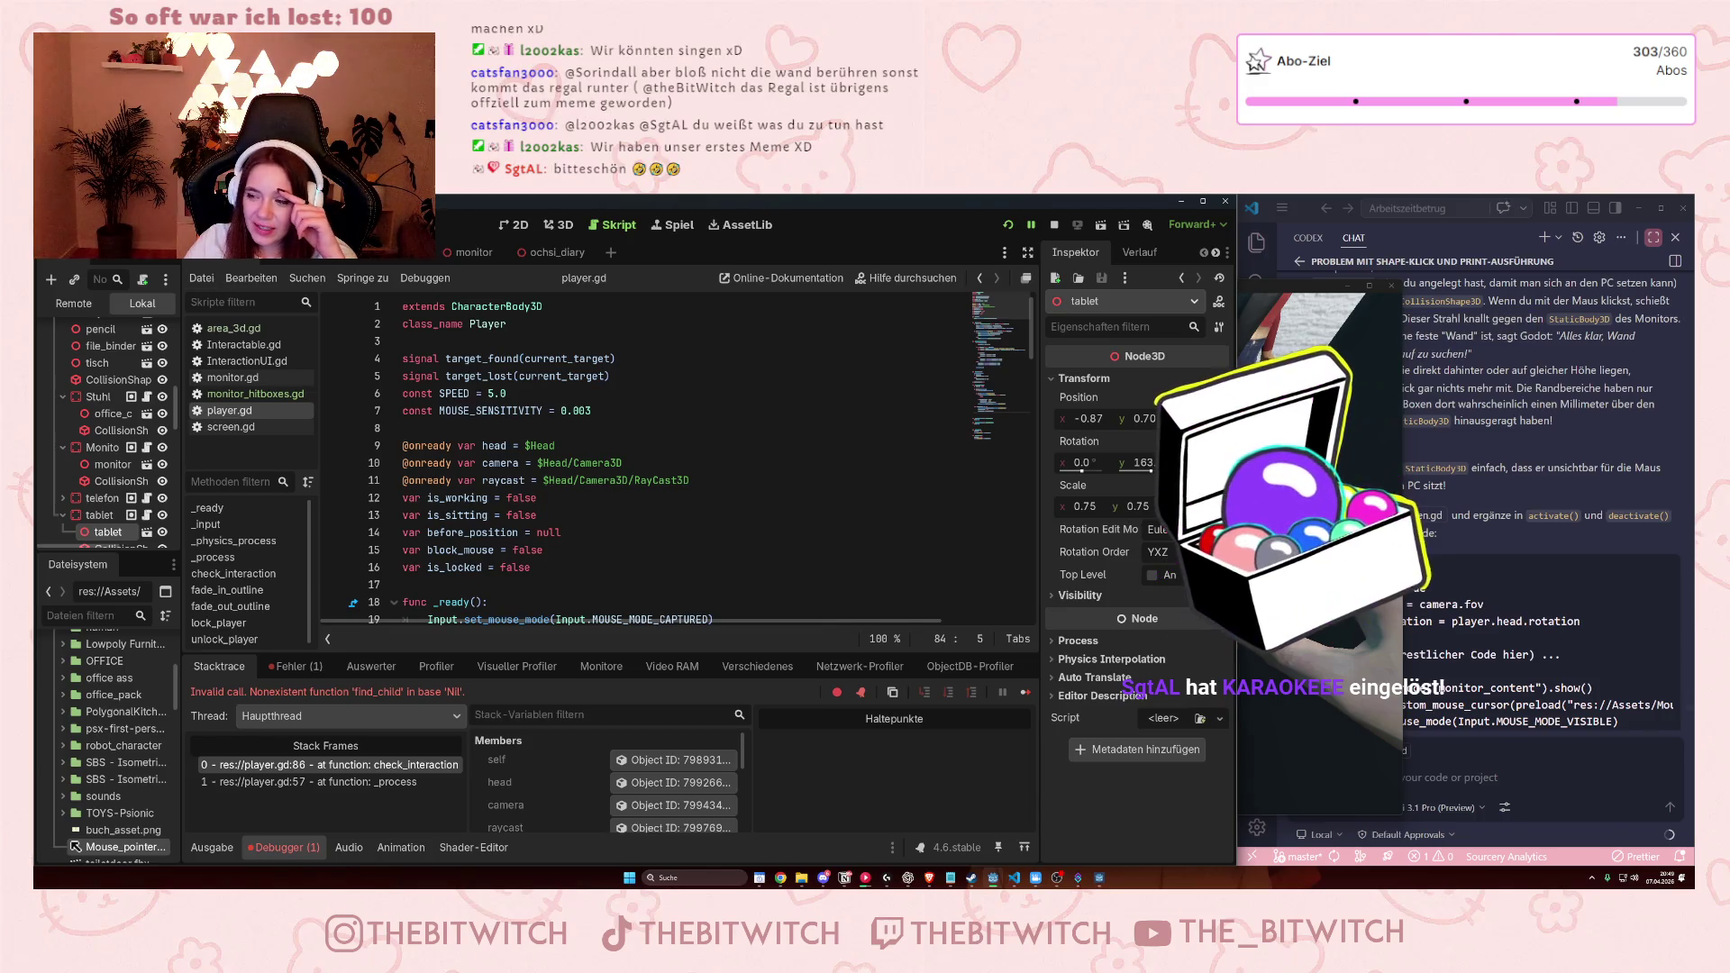
scroll(105, 439, "down", 2)
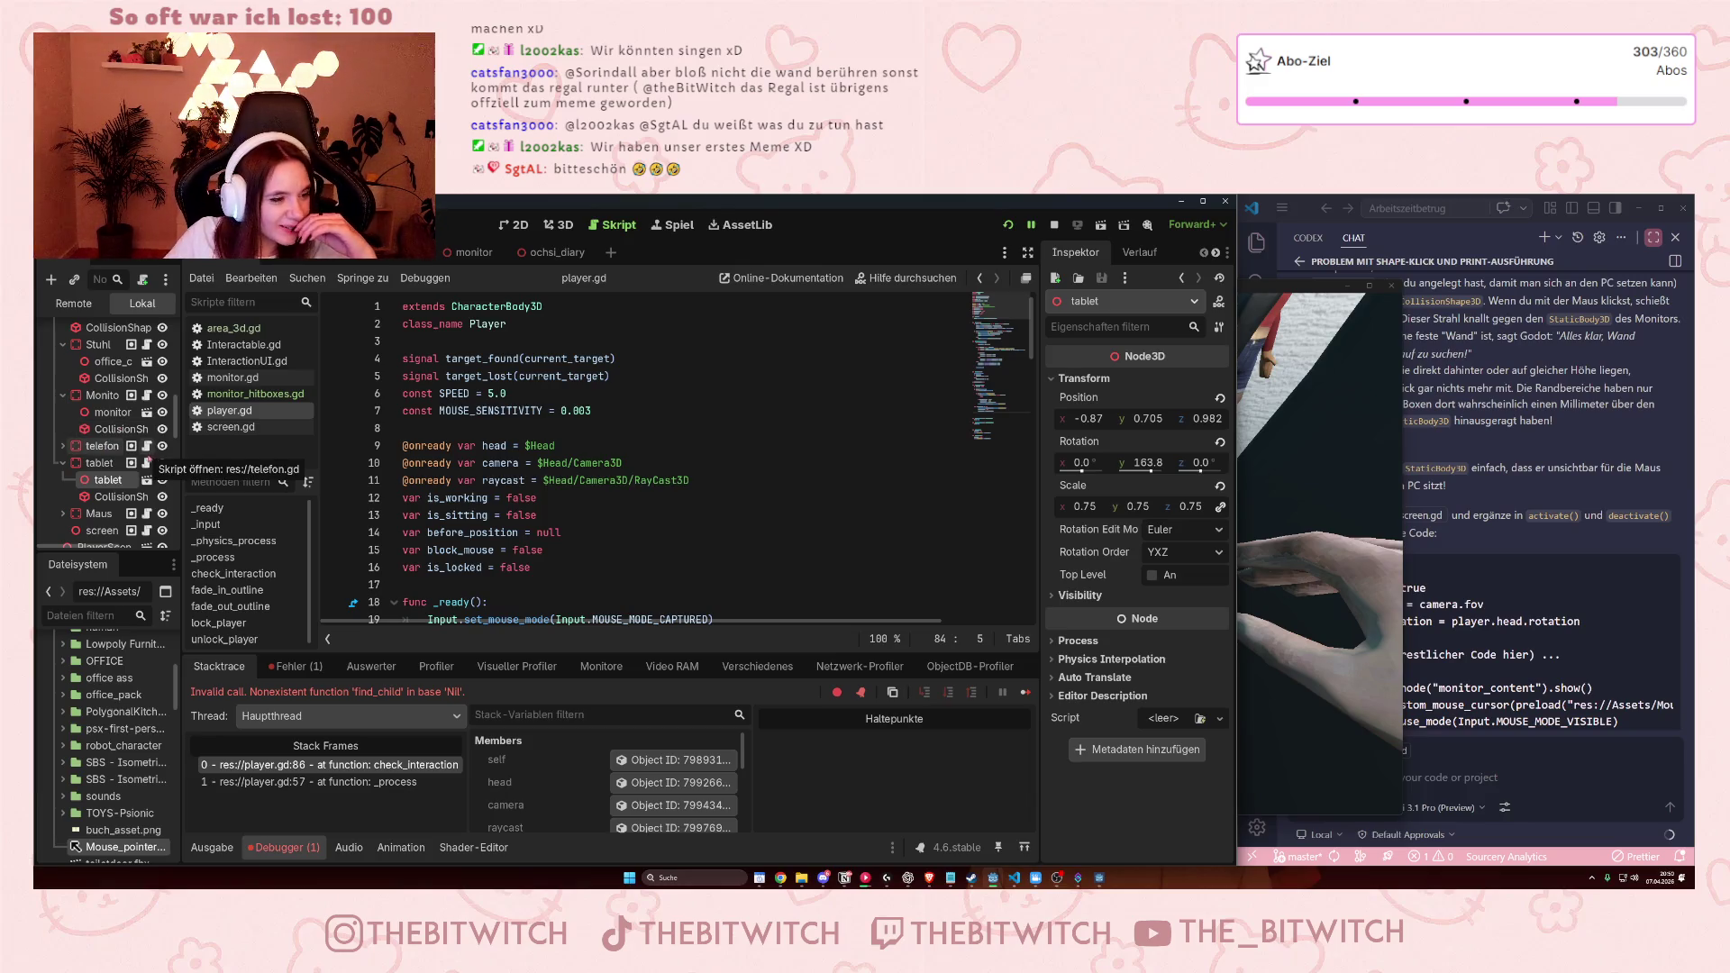
scroll(91, 490, "up", 1)
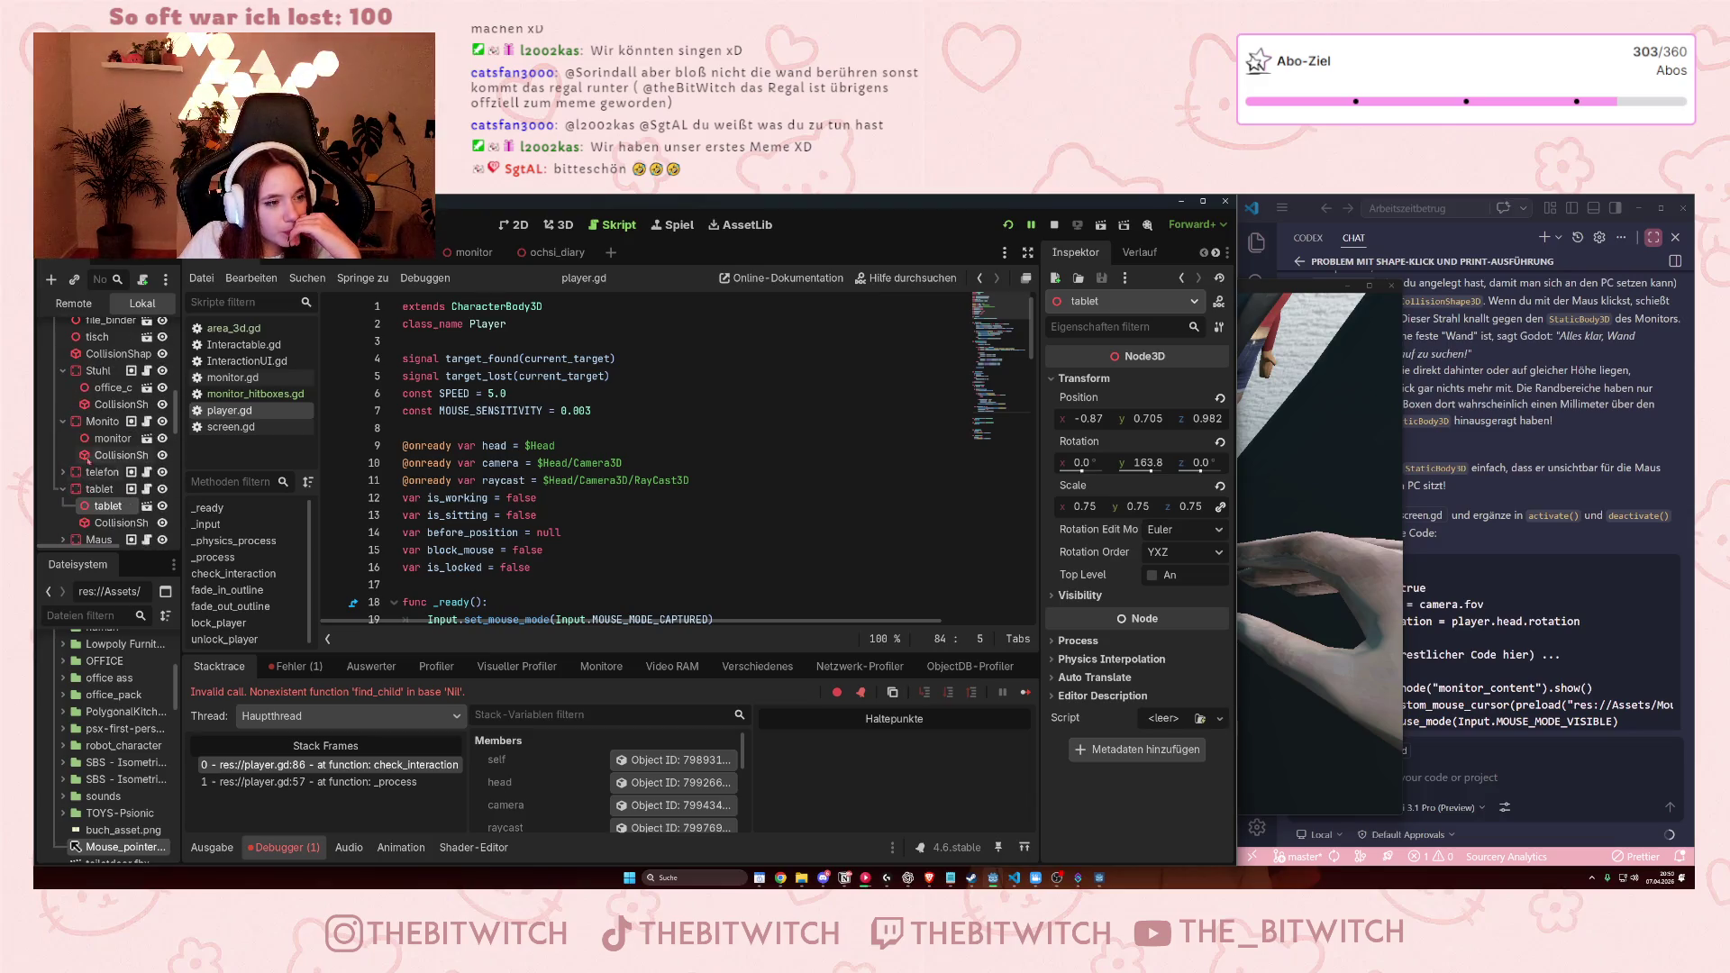
left_click(147, 421)
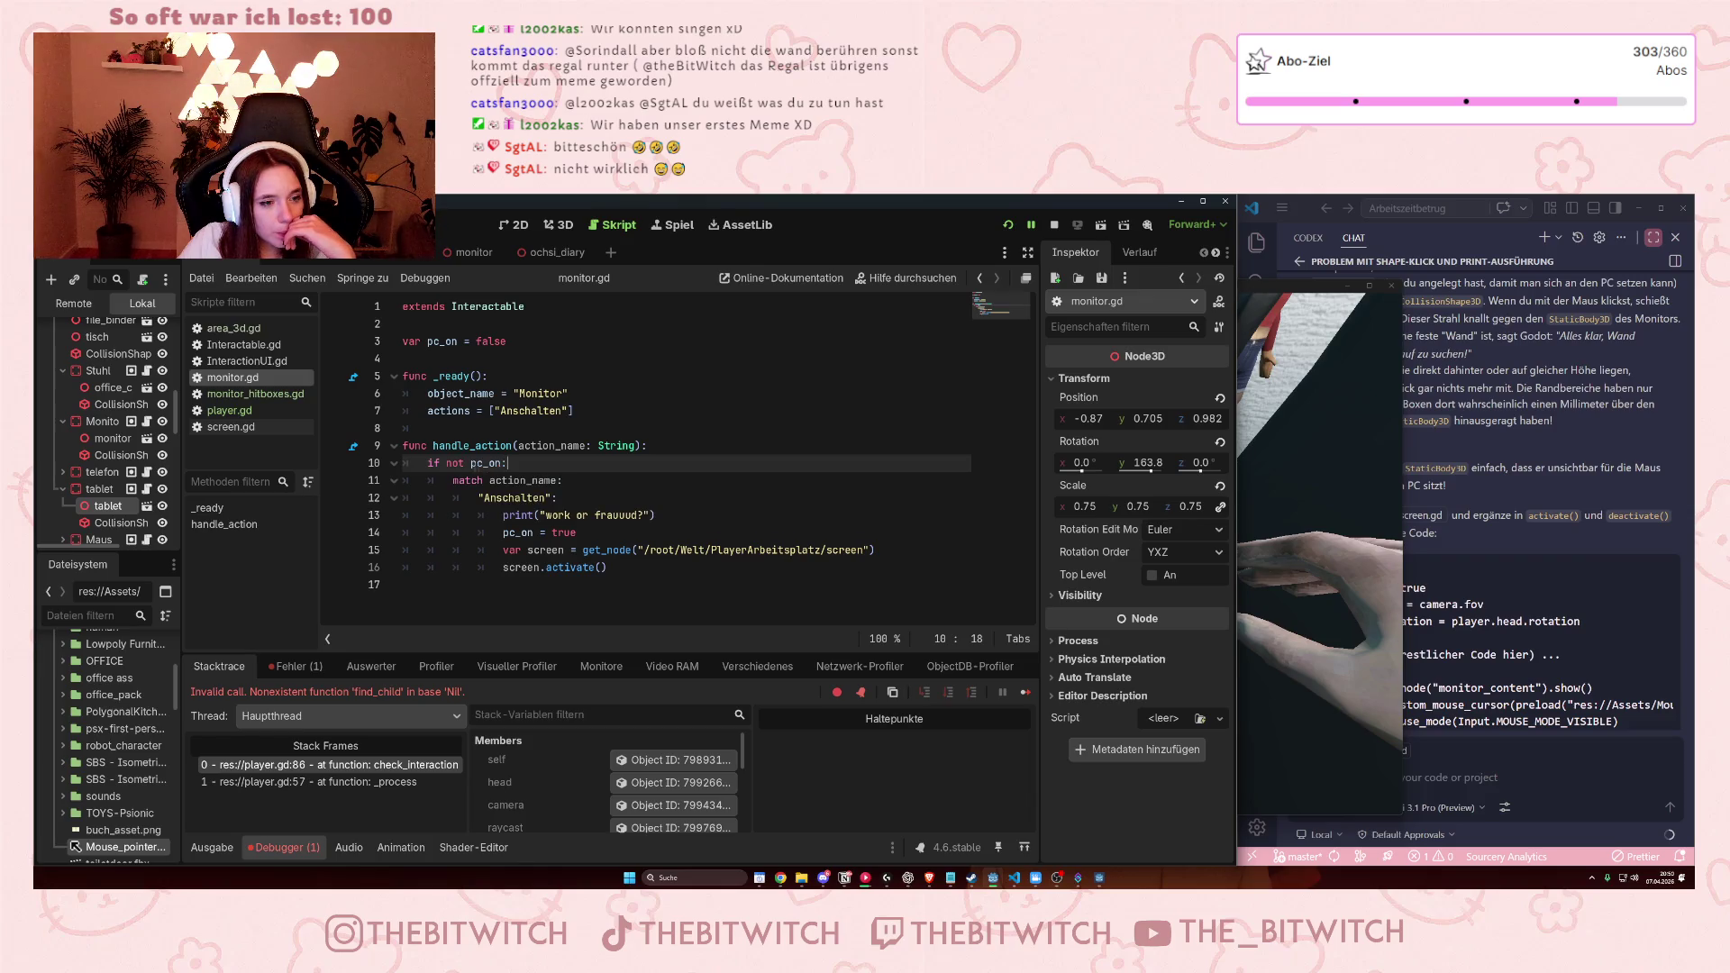
double_click(501, 464)
left_click(506, 464)
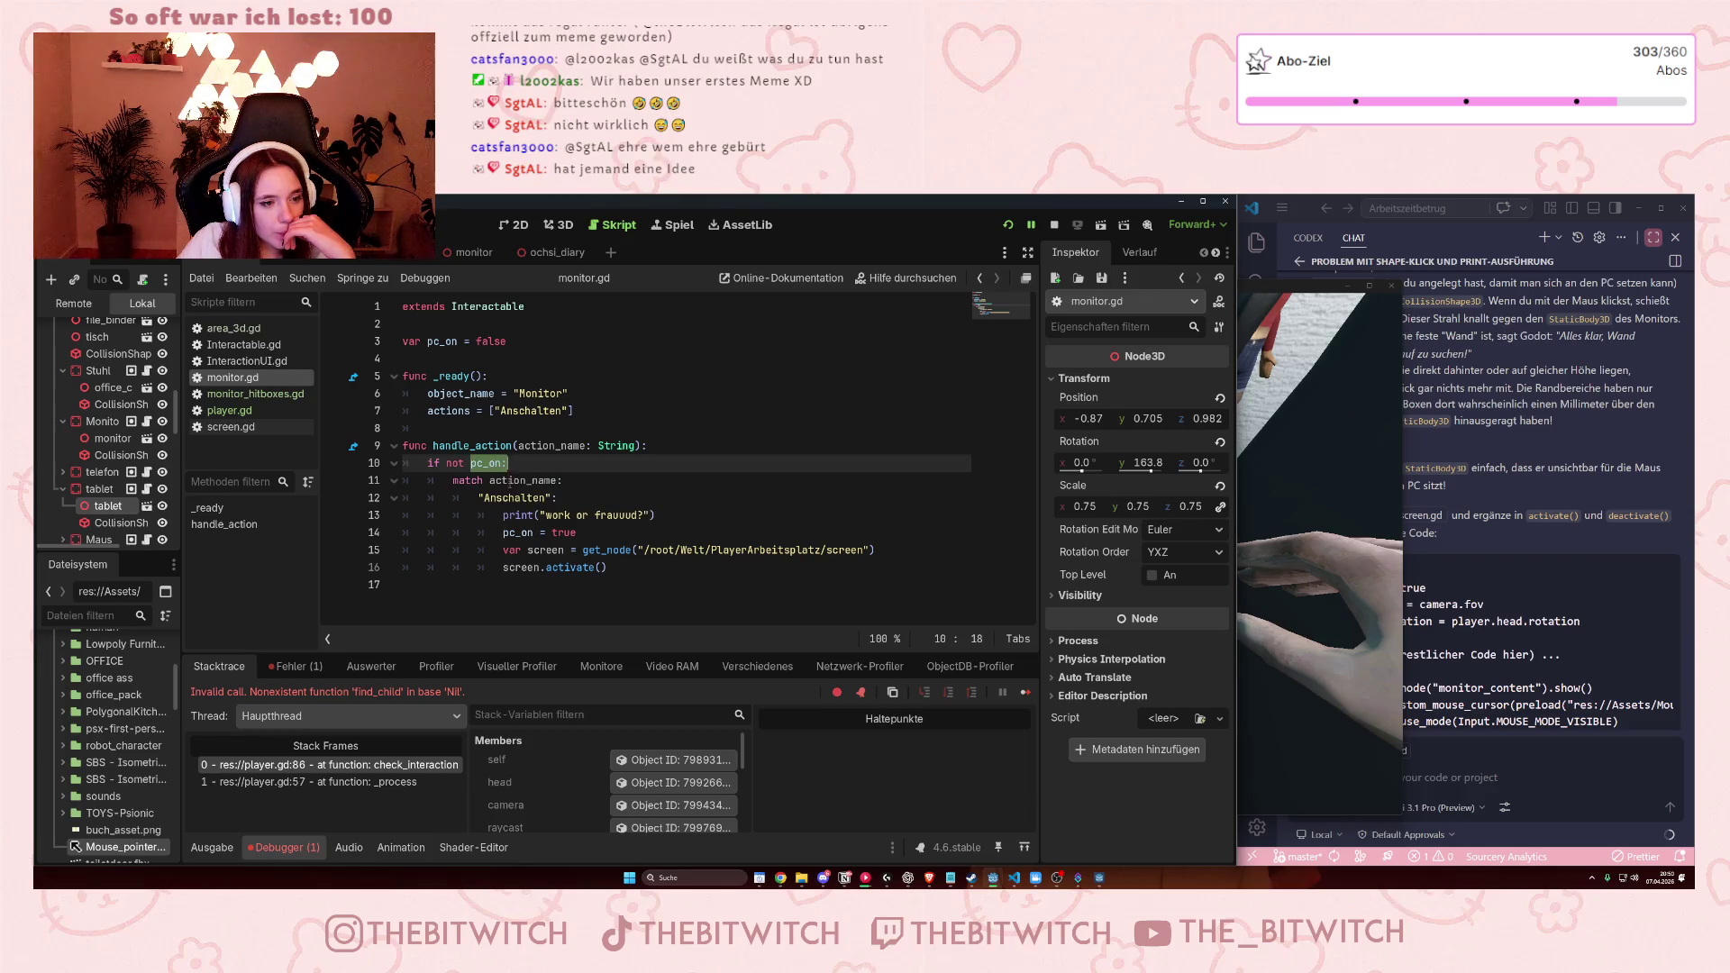
left_click(229, 410)
Erase the half-typed 'var mo' text and scroll down to check_interaction.
type("var mo")
key("BackSpace")
key("BackSpace")
key("BackSpace")
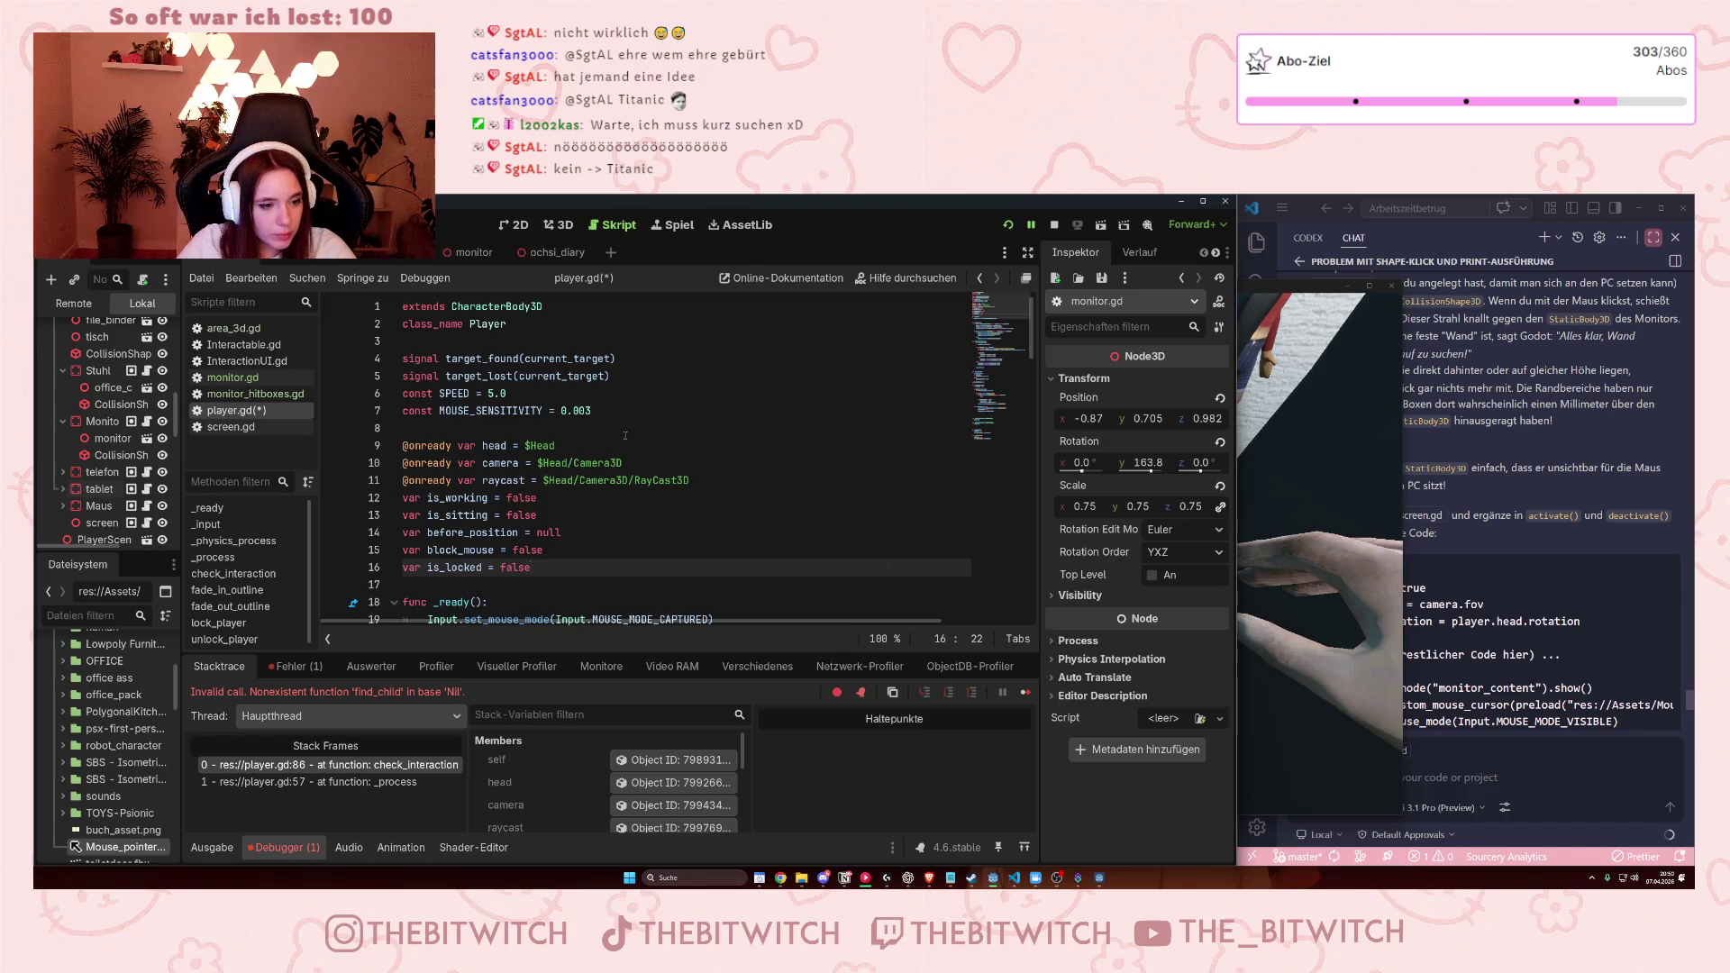
scroll(580, 464, "down", 3)
scroll(580, 464, "down", 10)
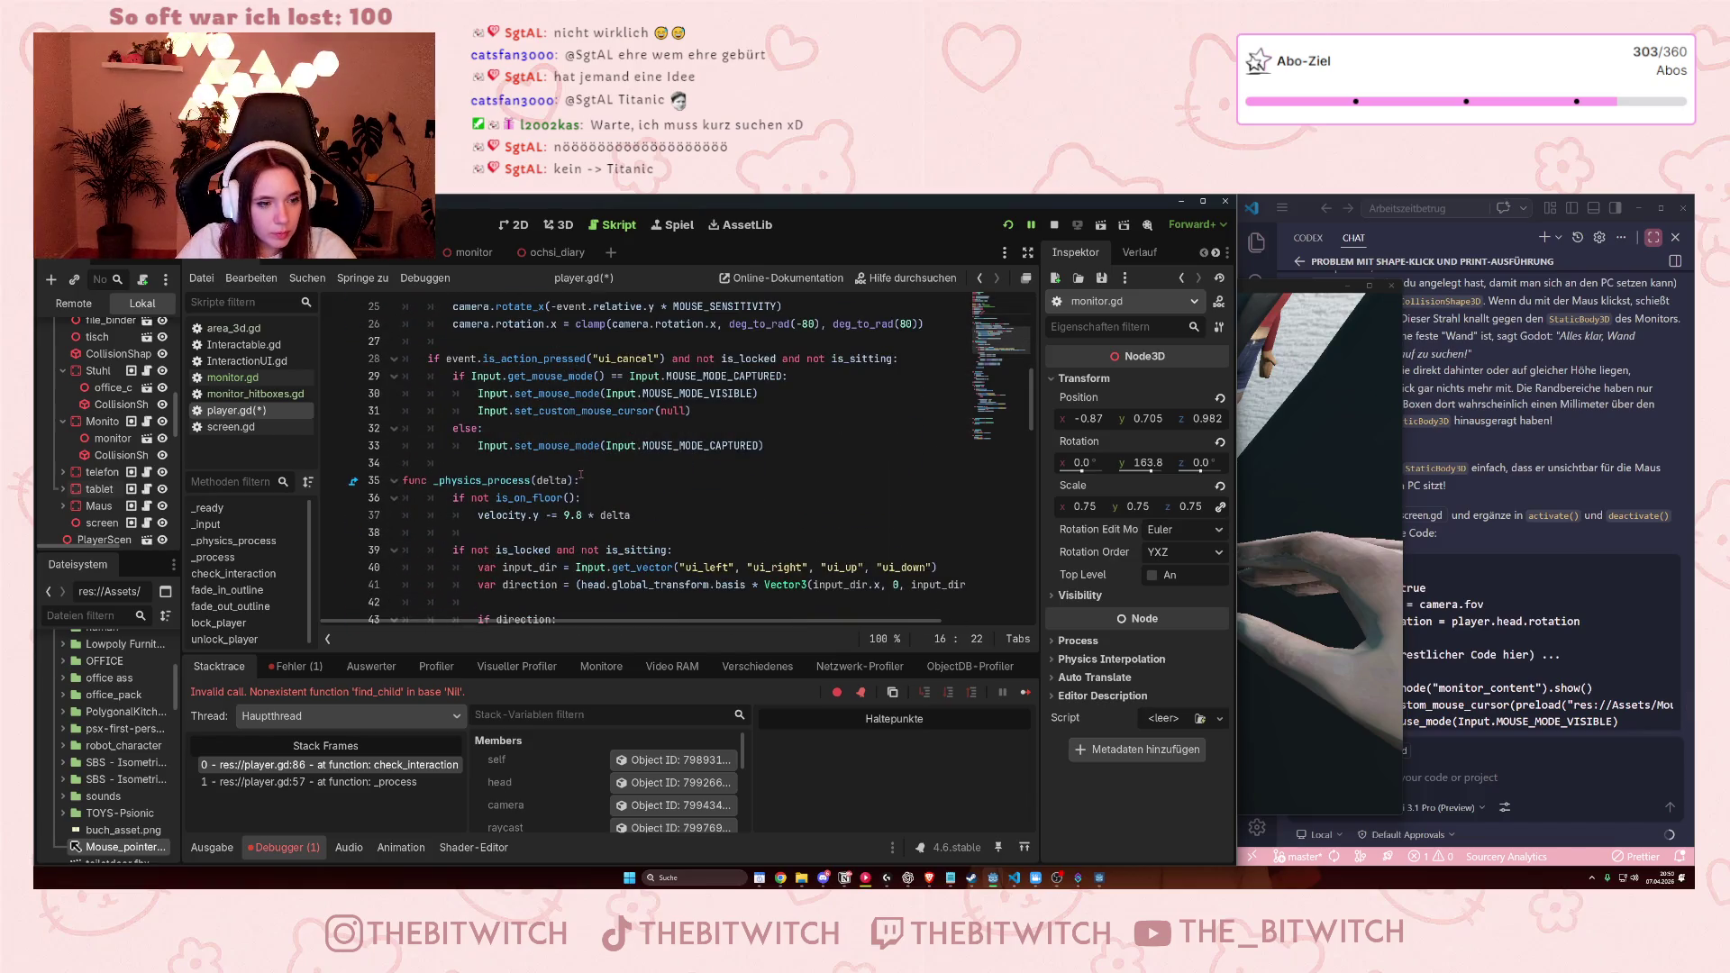
scroll(585, 475, "down", 6)
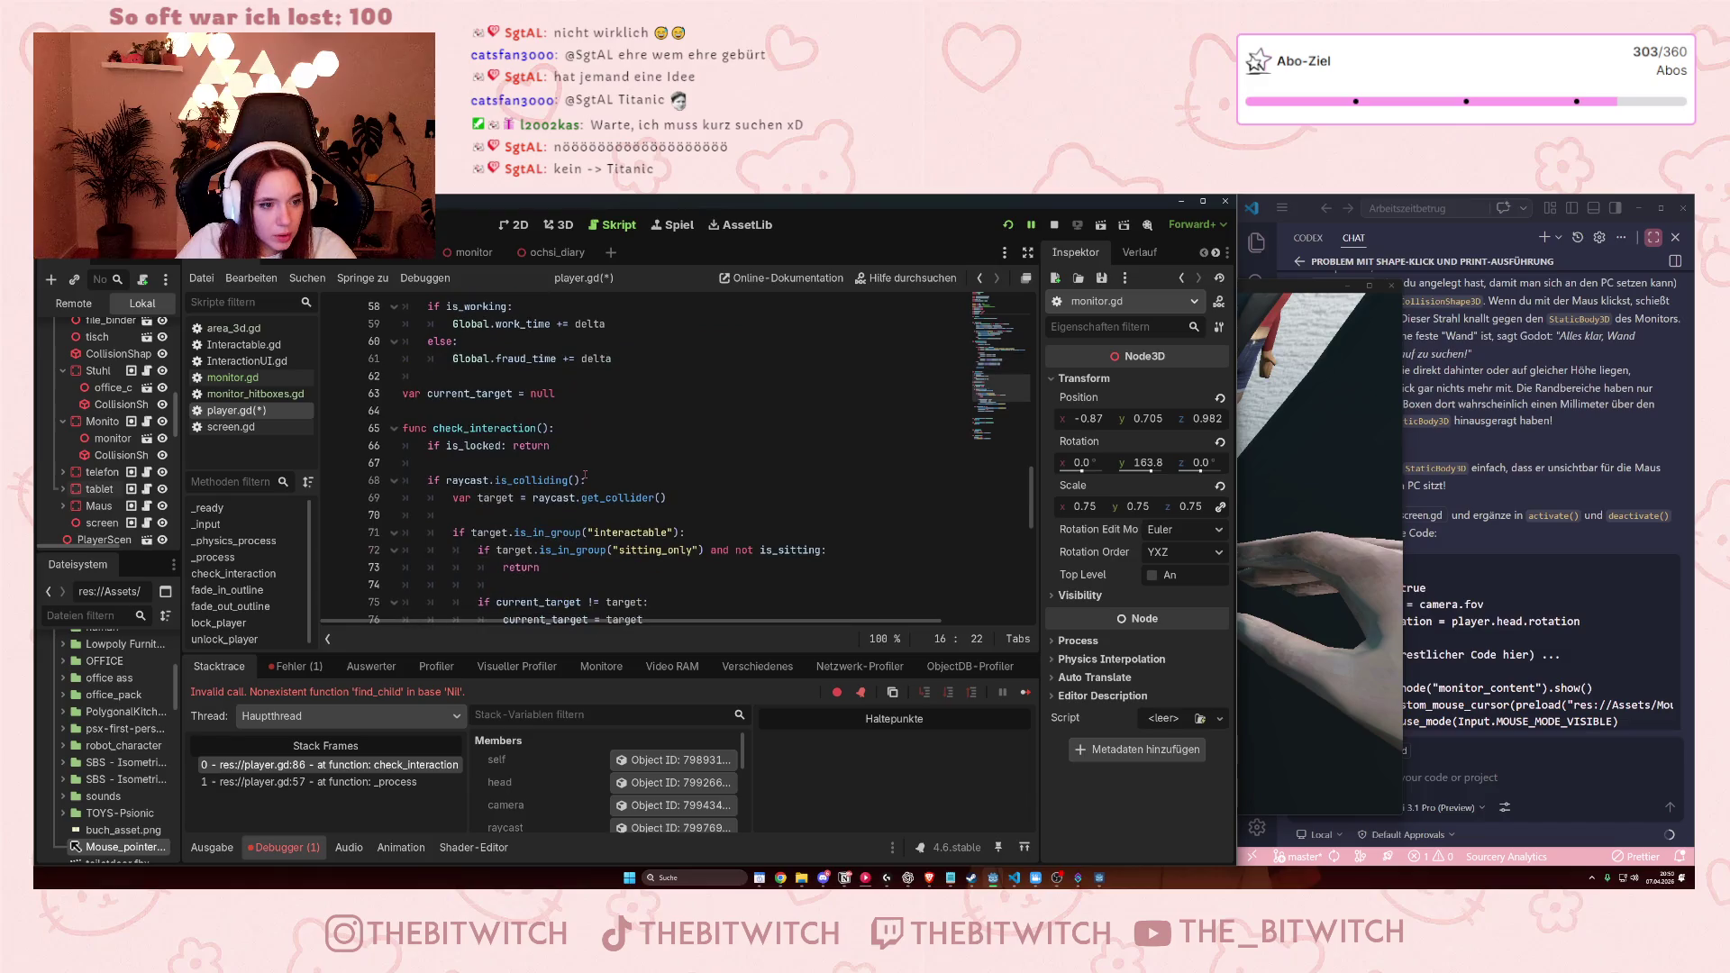
scroll(585, 475, "down", 2)
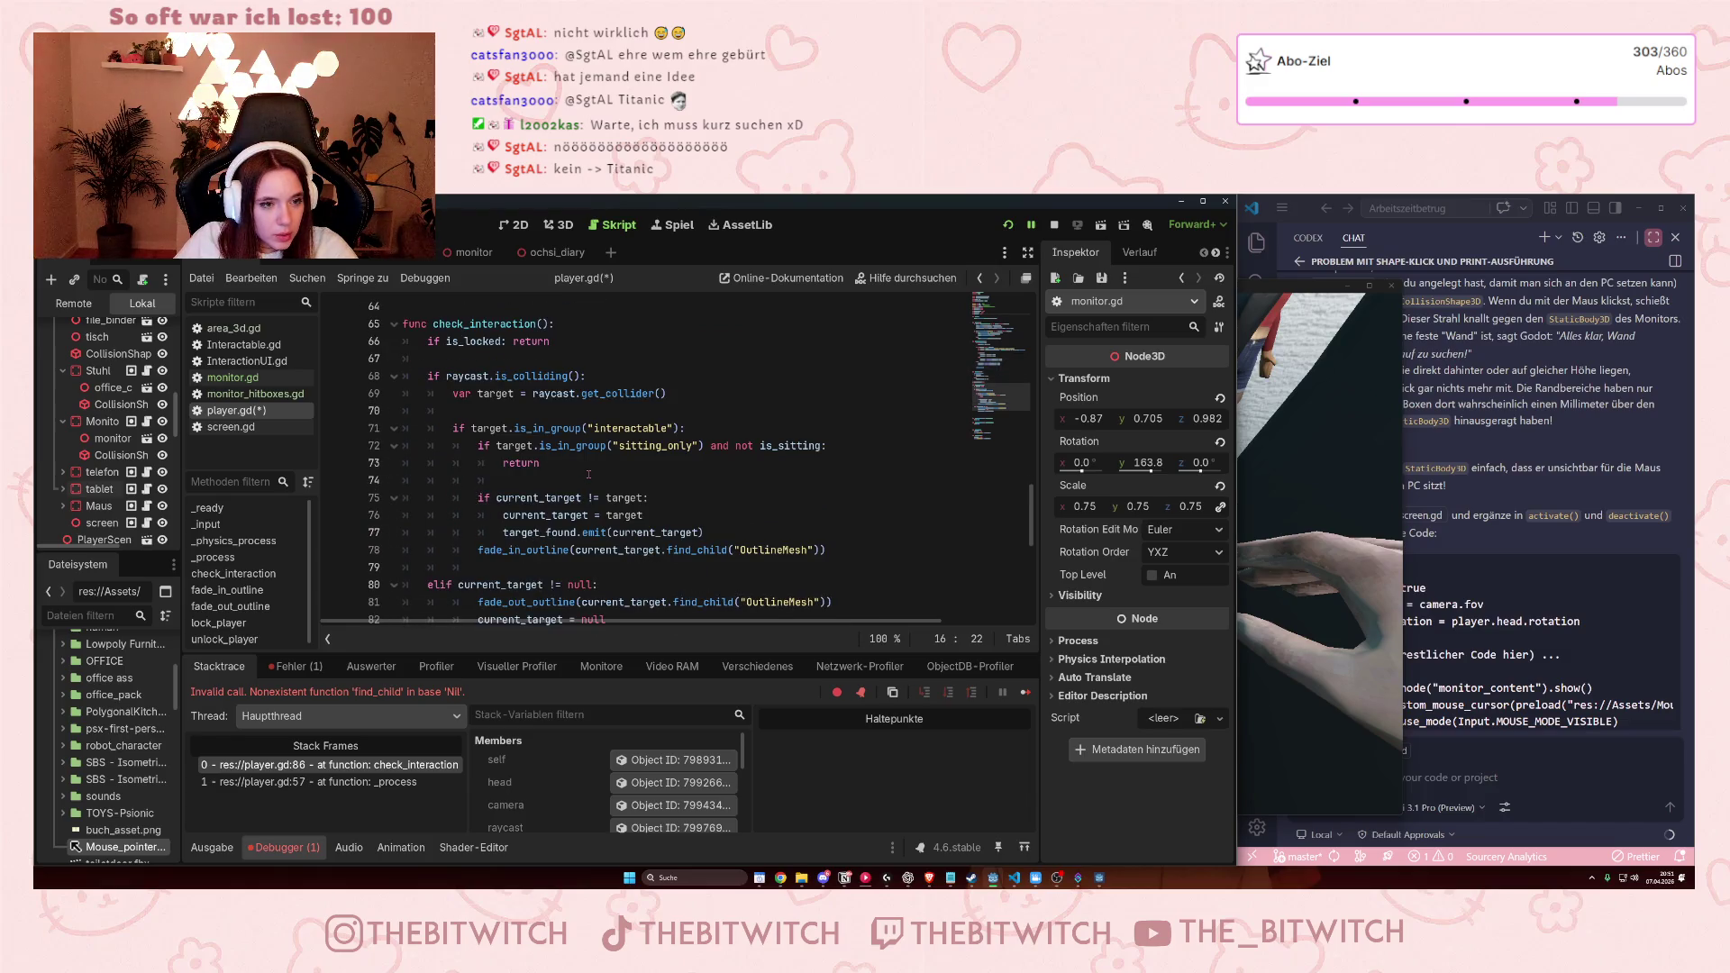
scroll(588, 474, "down", 3)
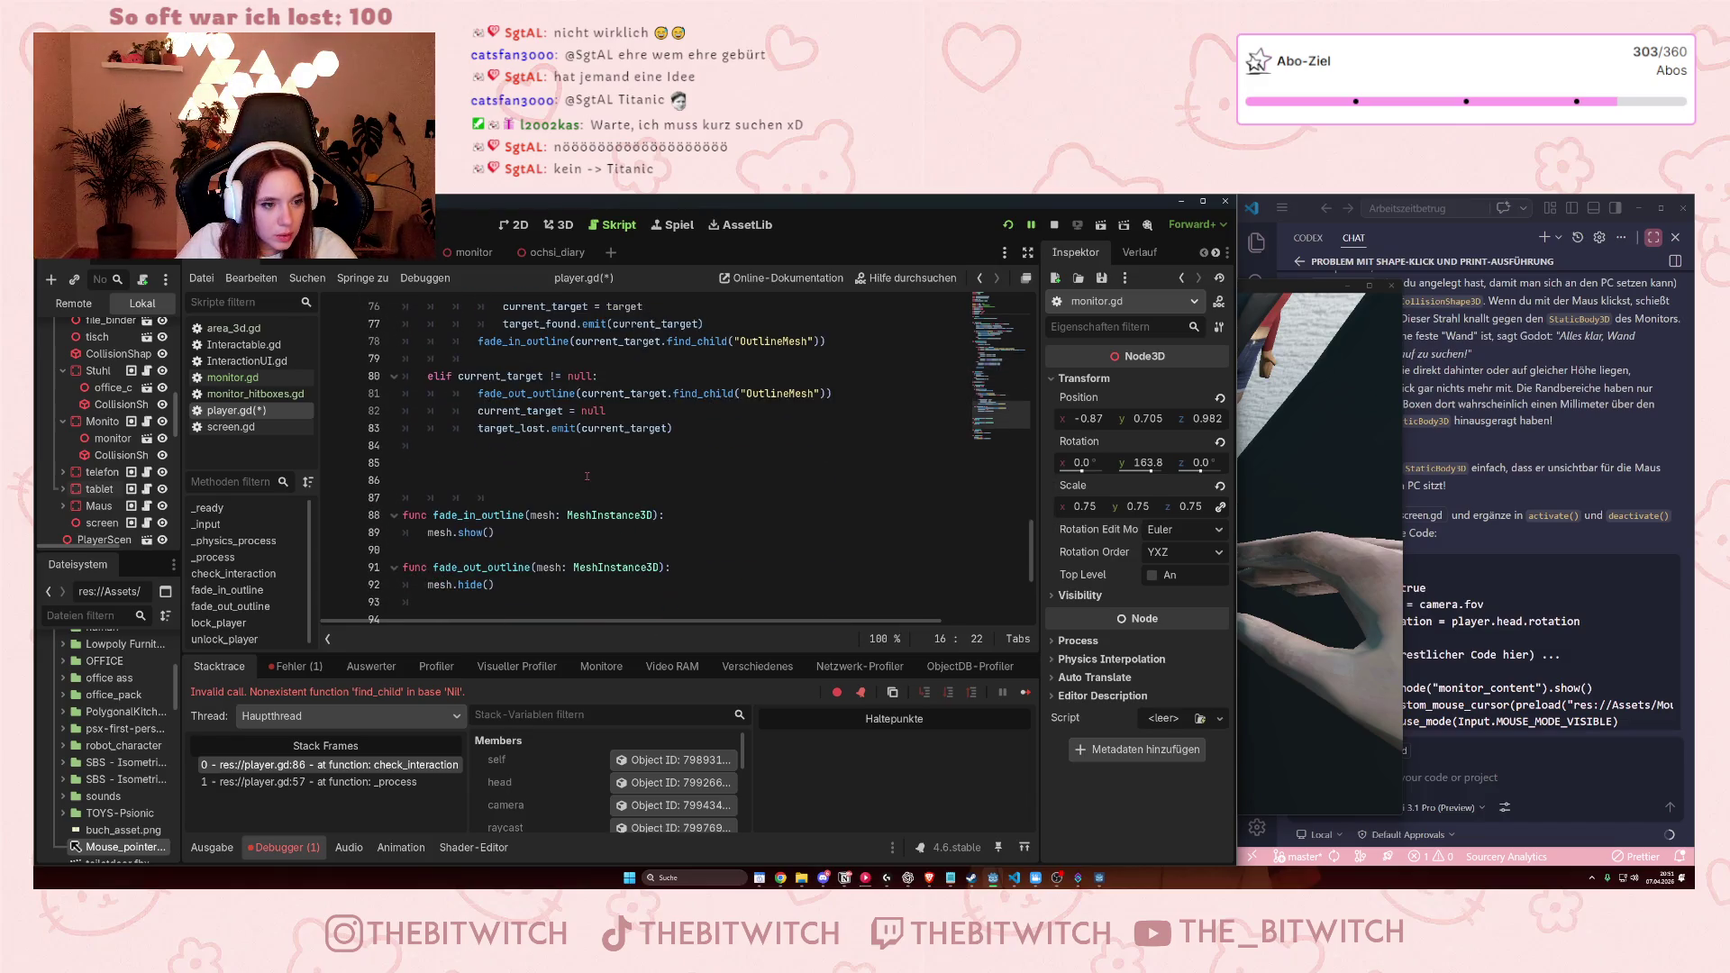
scroll(586, 477, "up", 1)
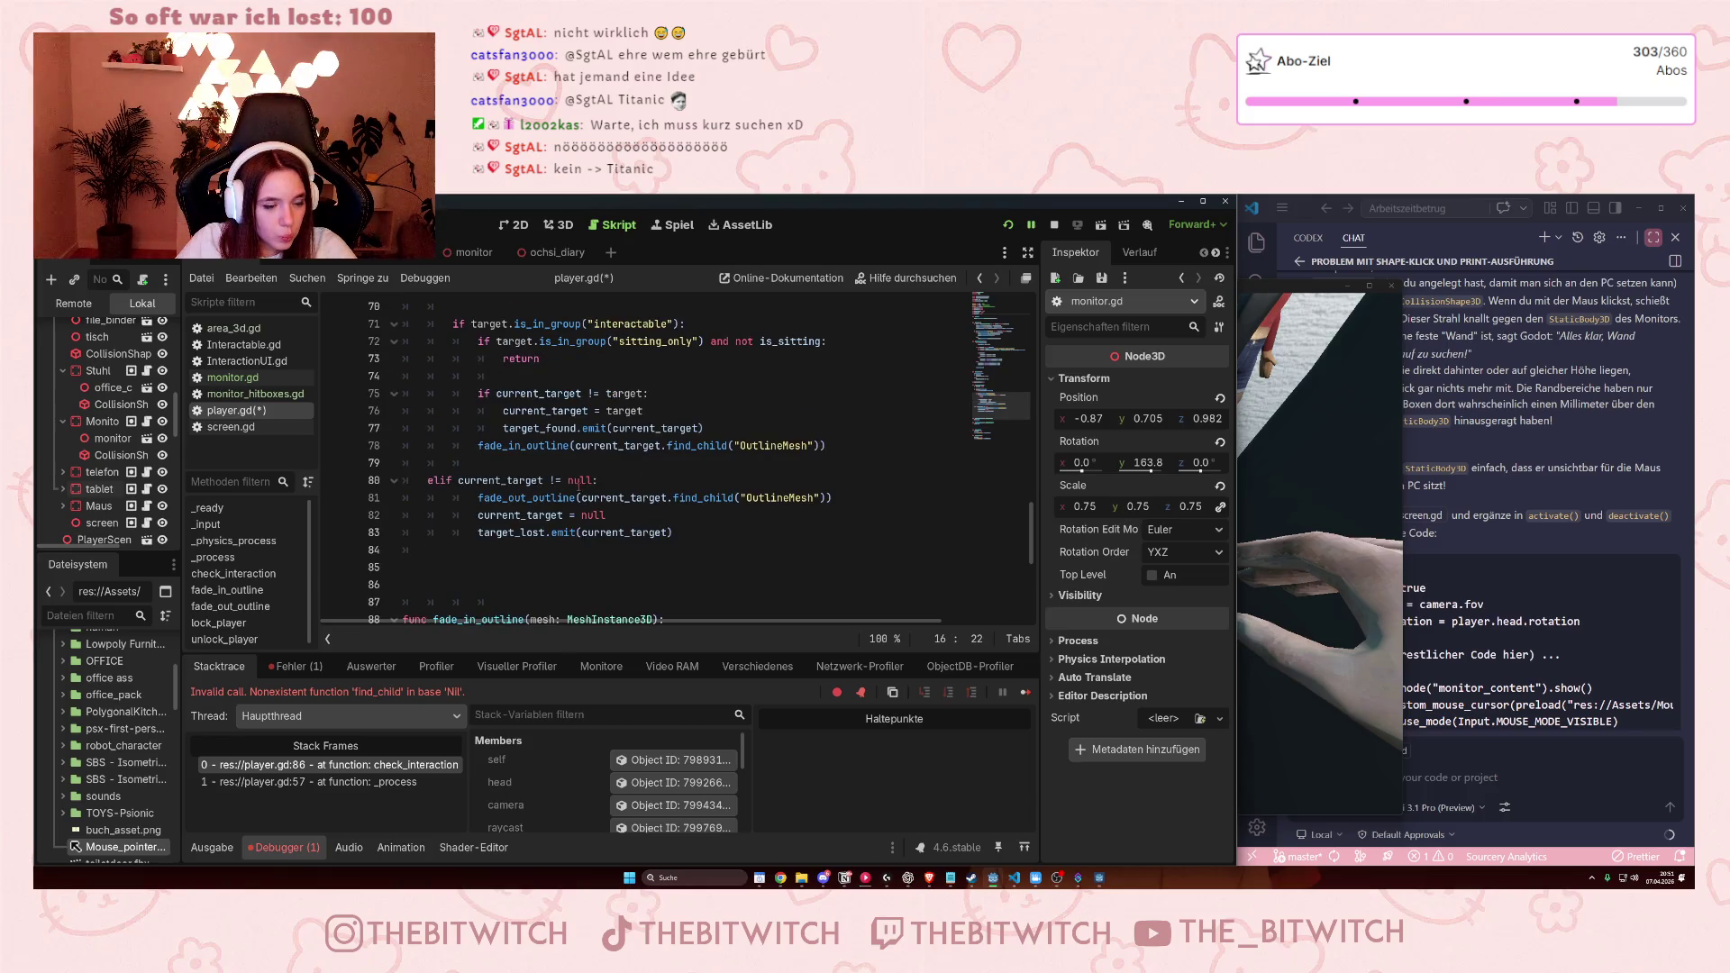
scroll(577, 487, "down", 2)
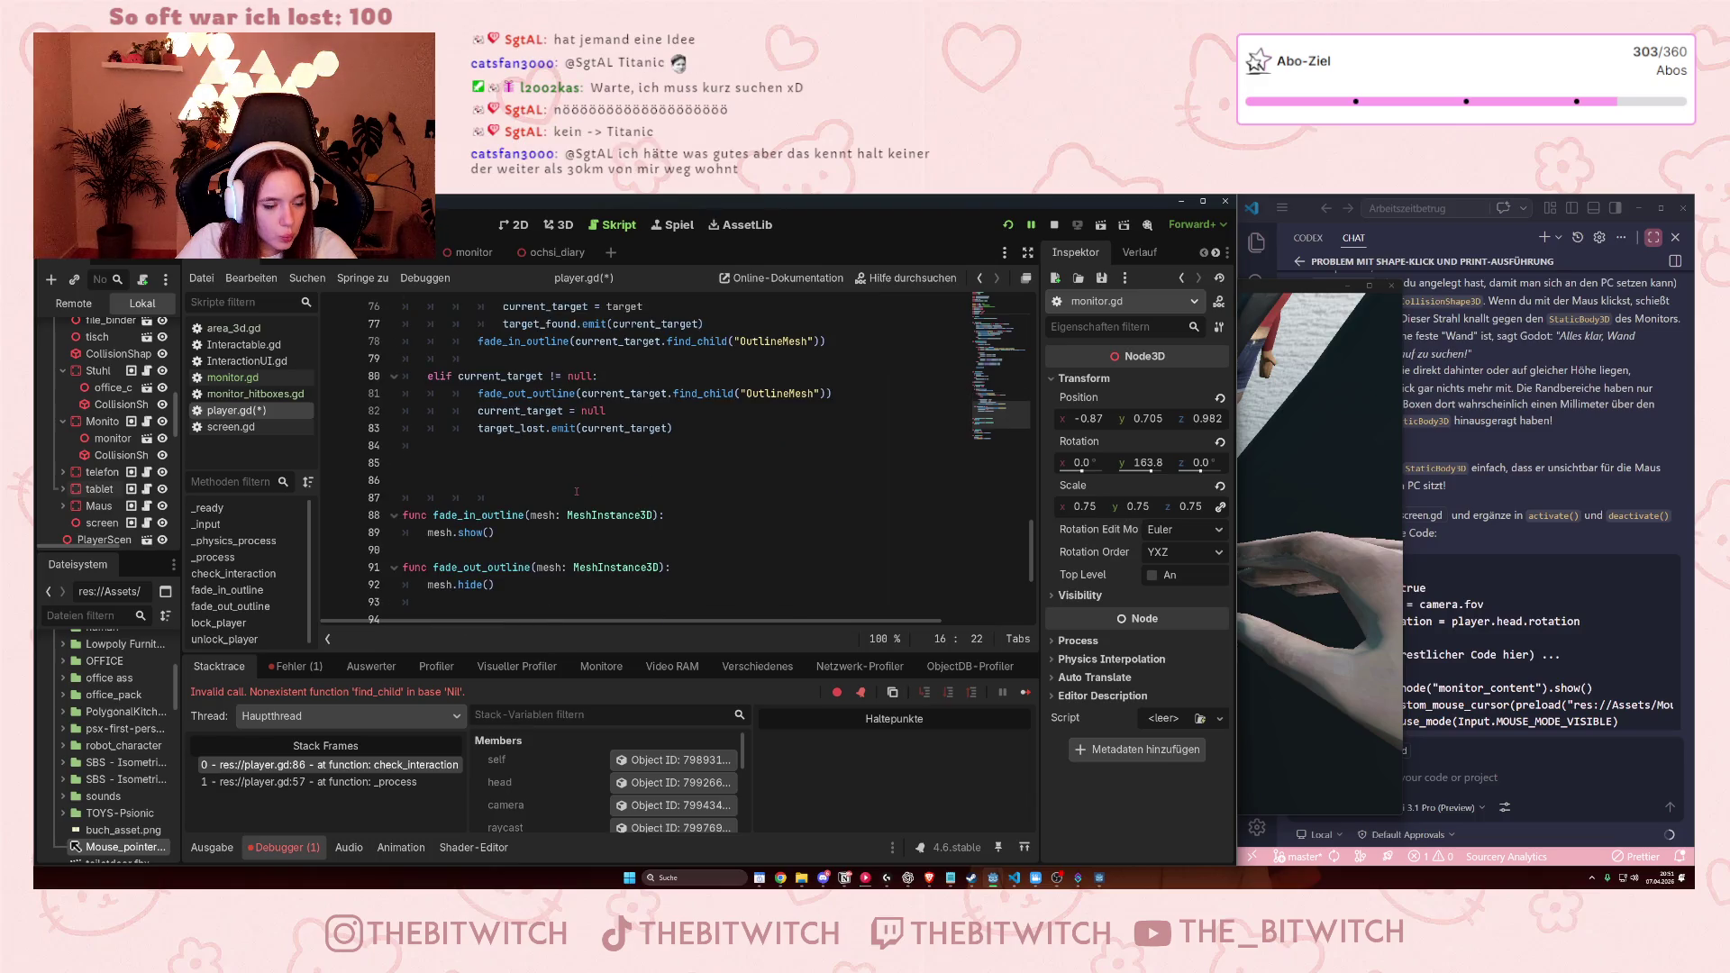
scroll(577, 491, "up", 2)
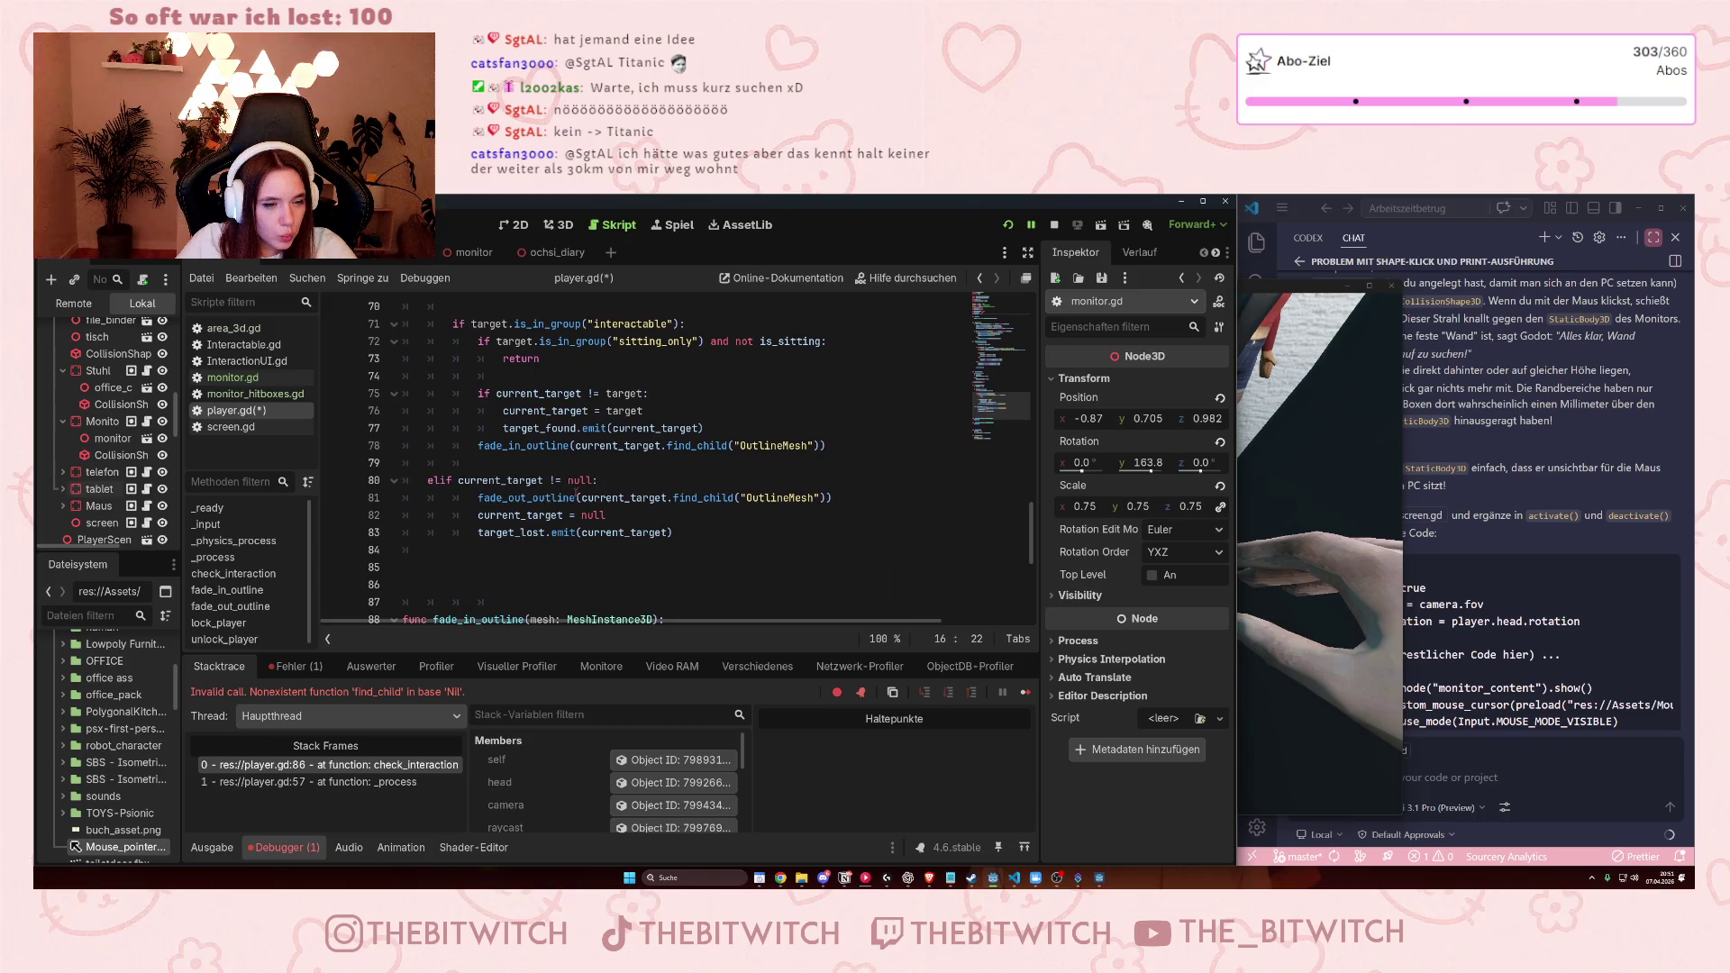
Insert two blank lines after 'target_lost.emit(current_target)' on line 83.
mouse_move(635, 532)
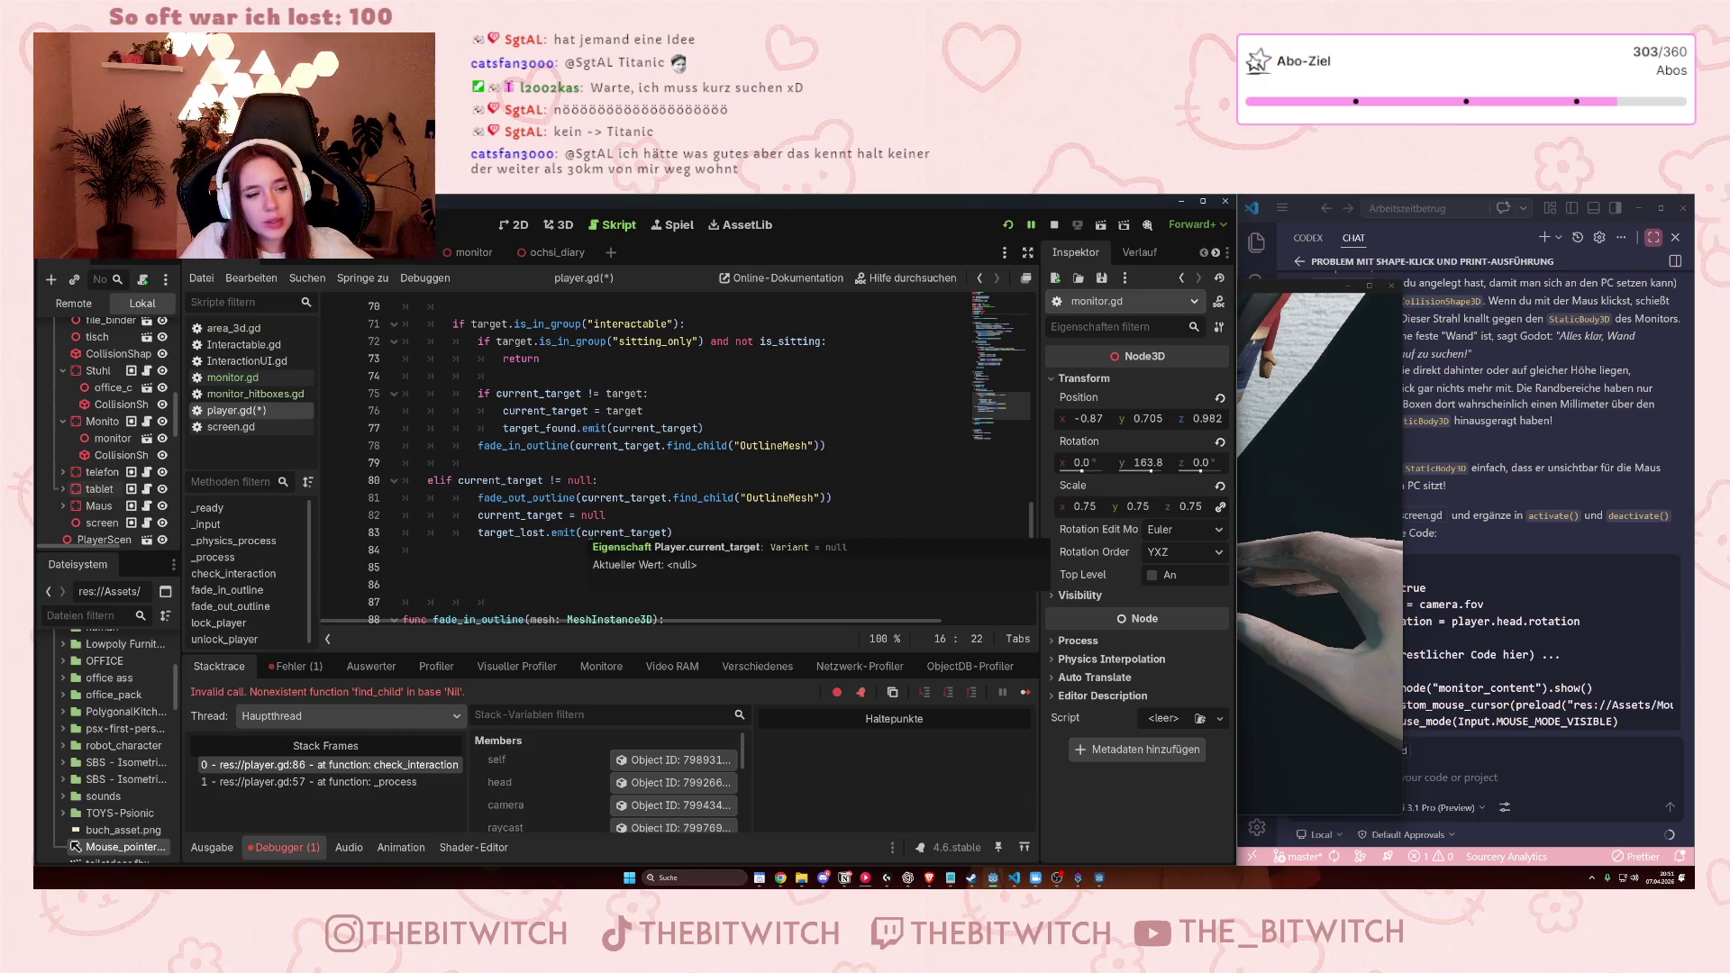
left_click(696, 532)
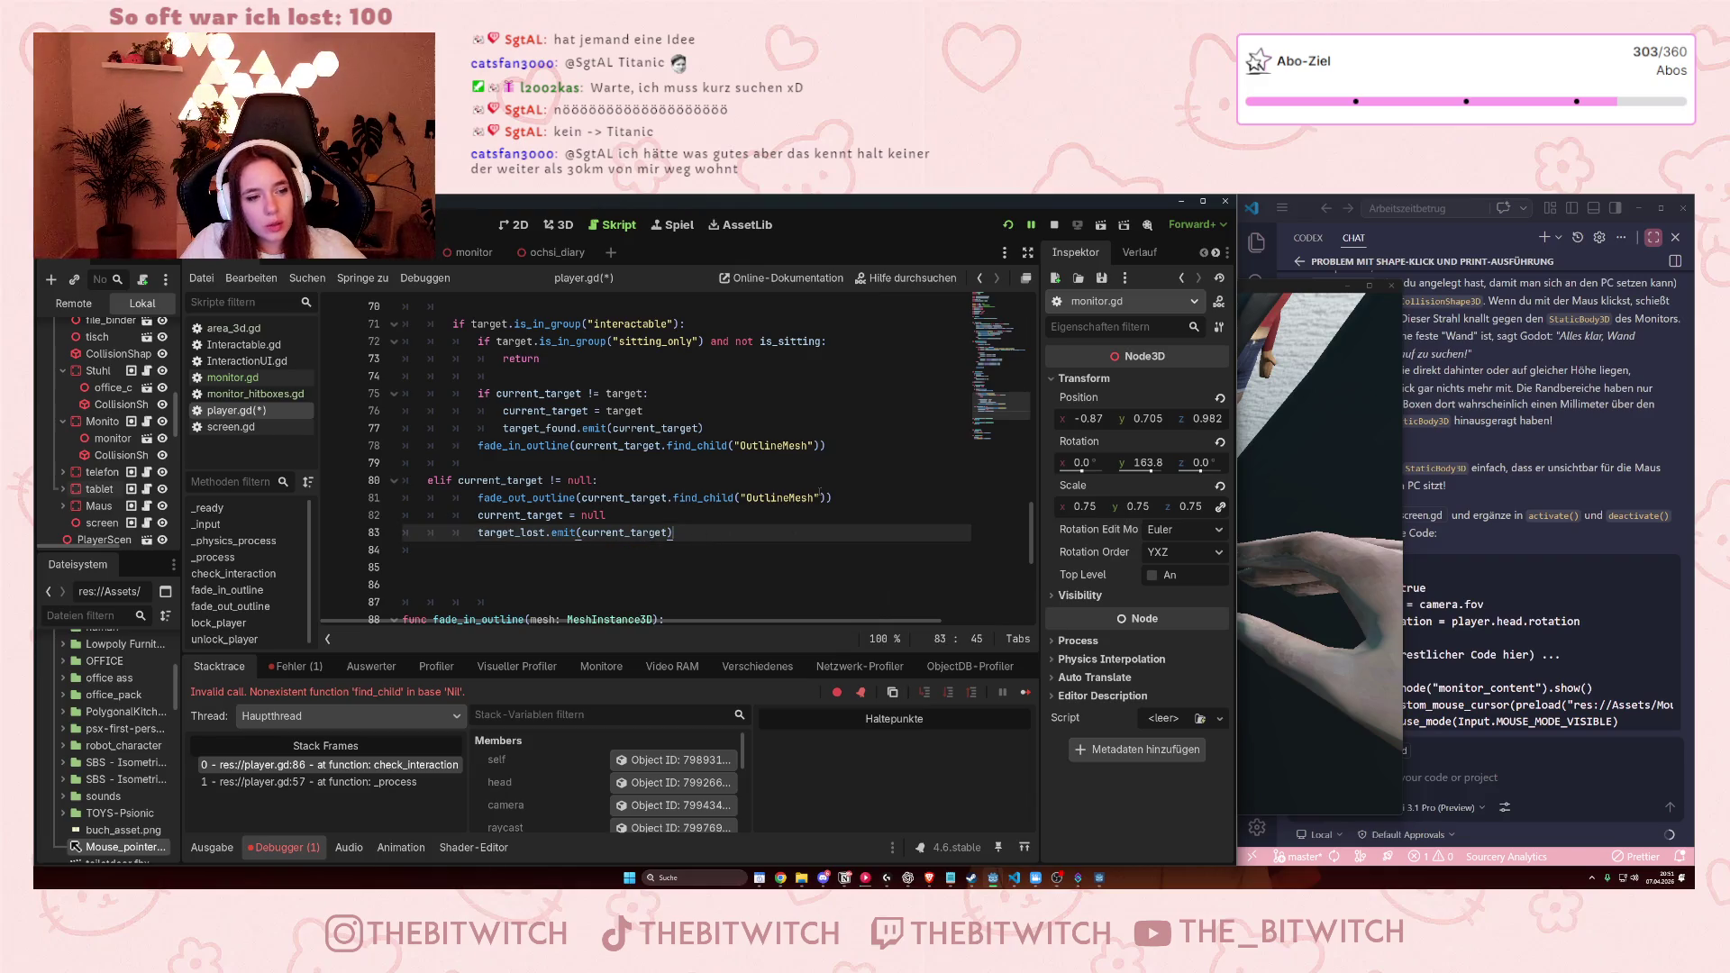
key("Return")
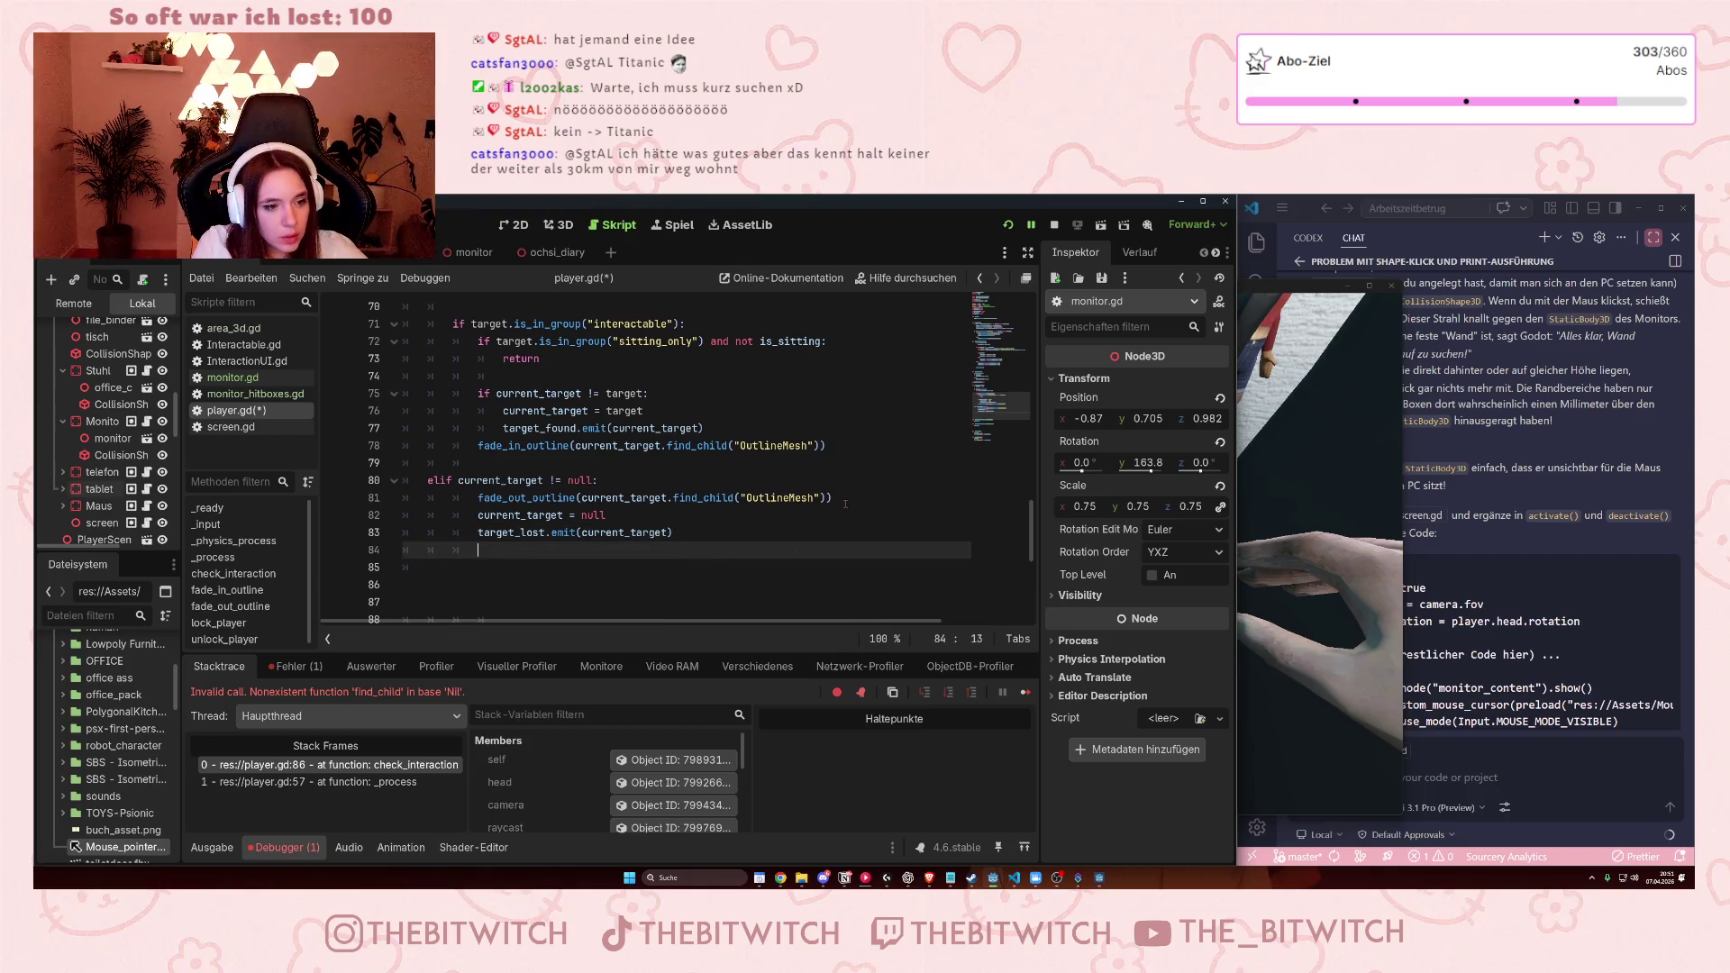
key("Return")
type("if")
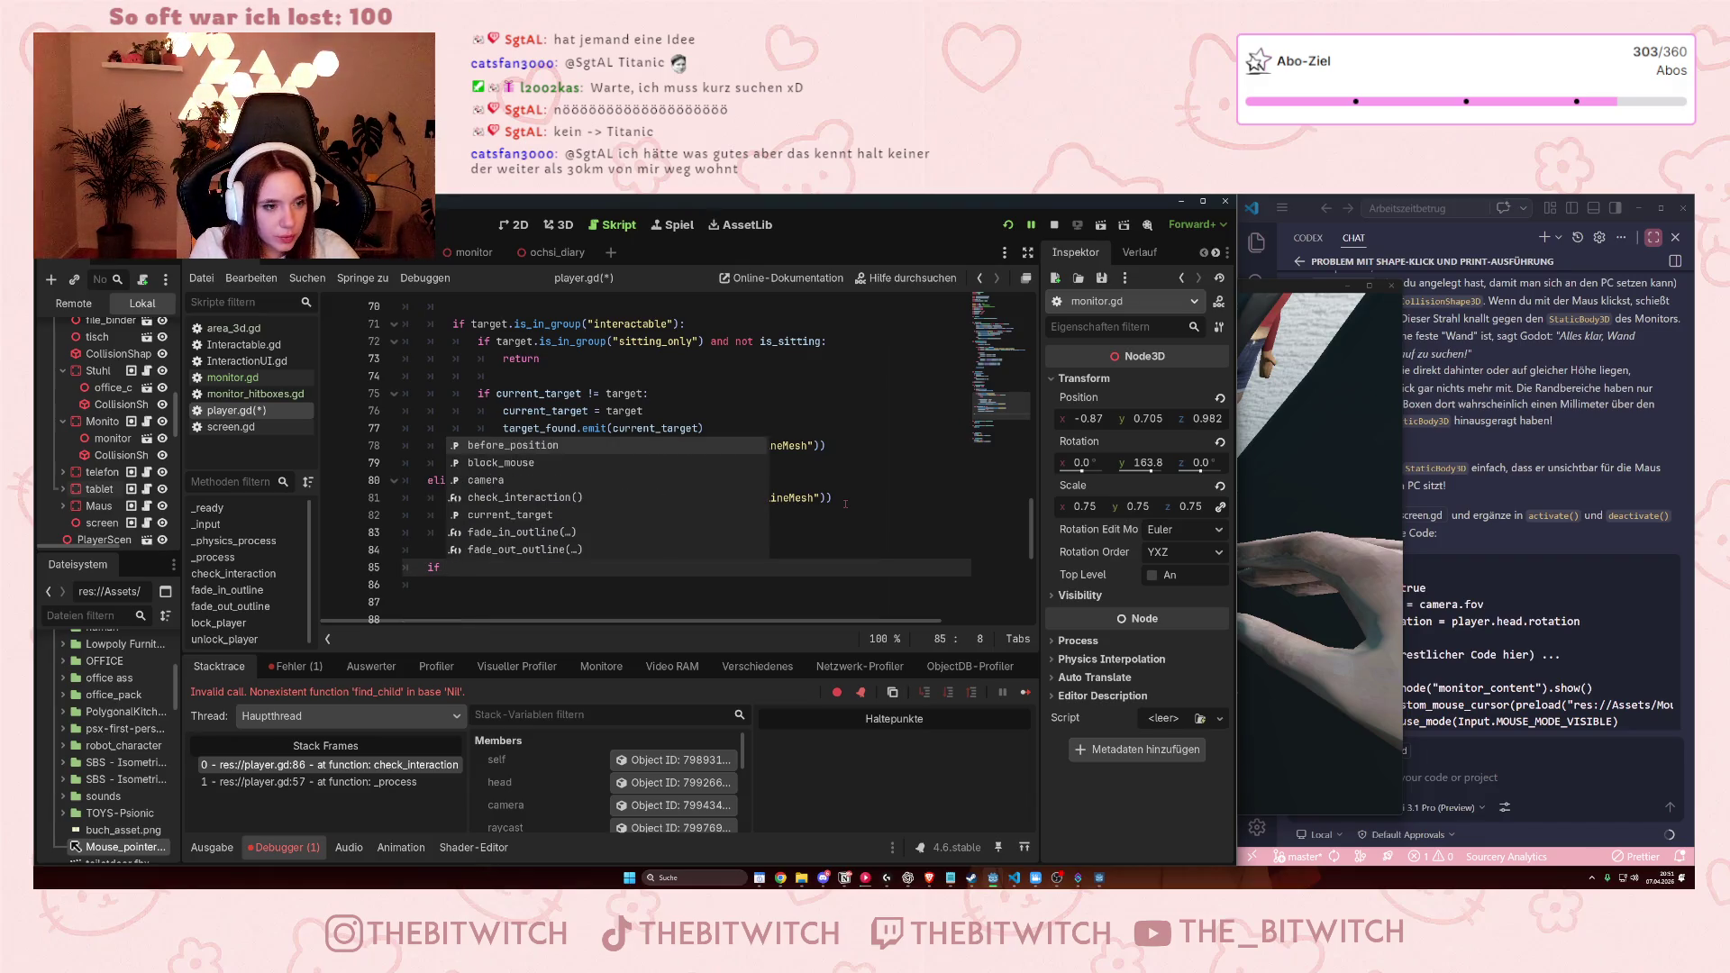
key("BackSpace")
key("BackSpace")
key("BackSpace")
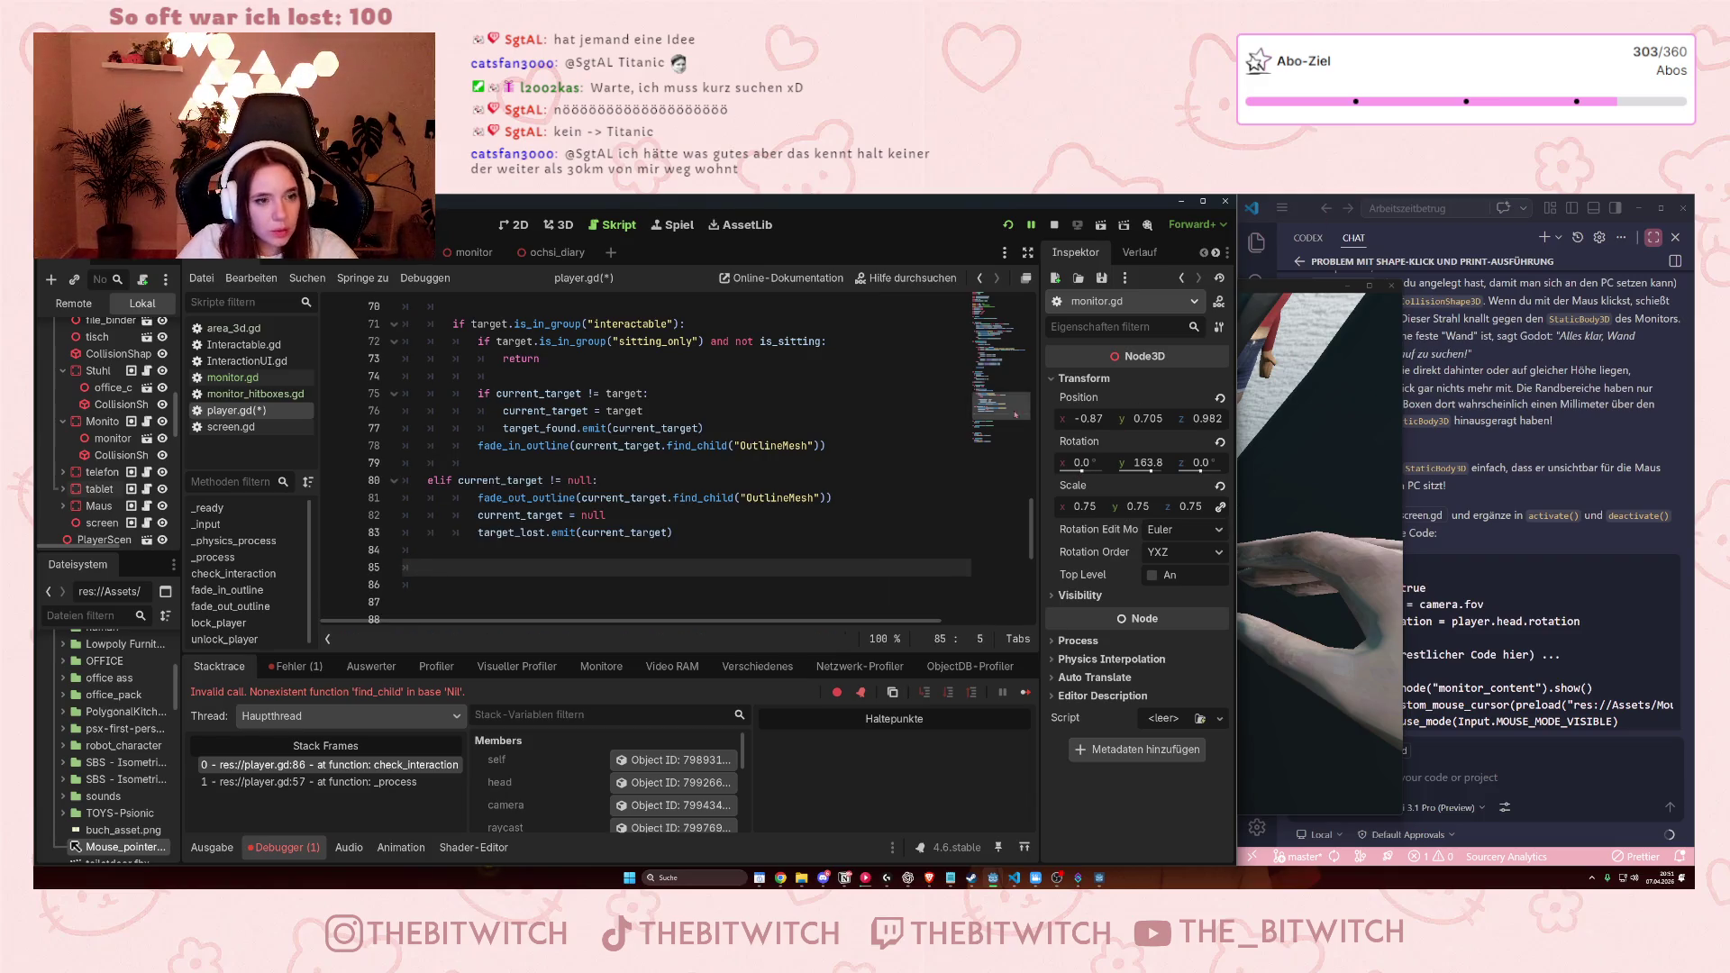
scroll(877, 471, "up", 4)
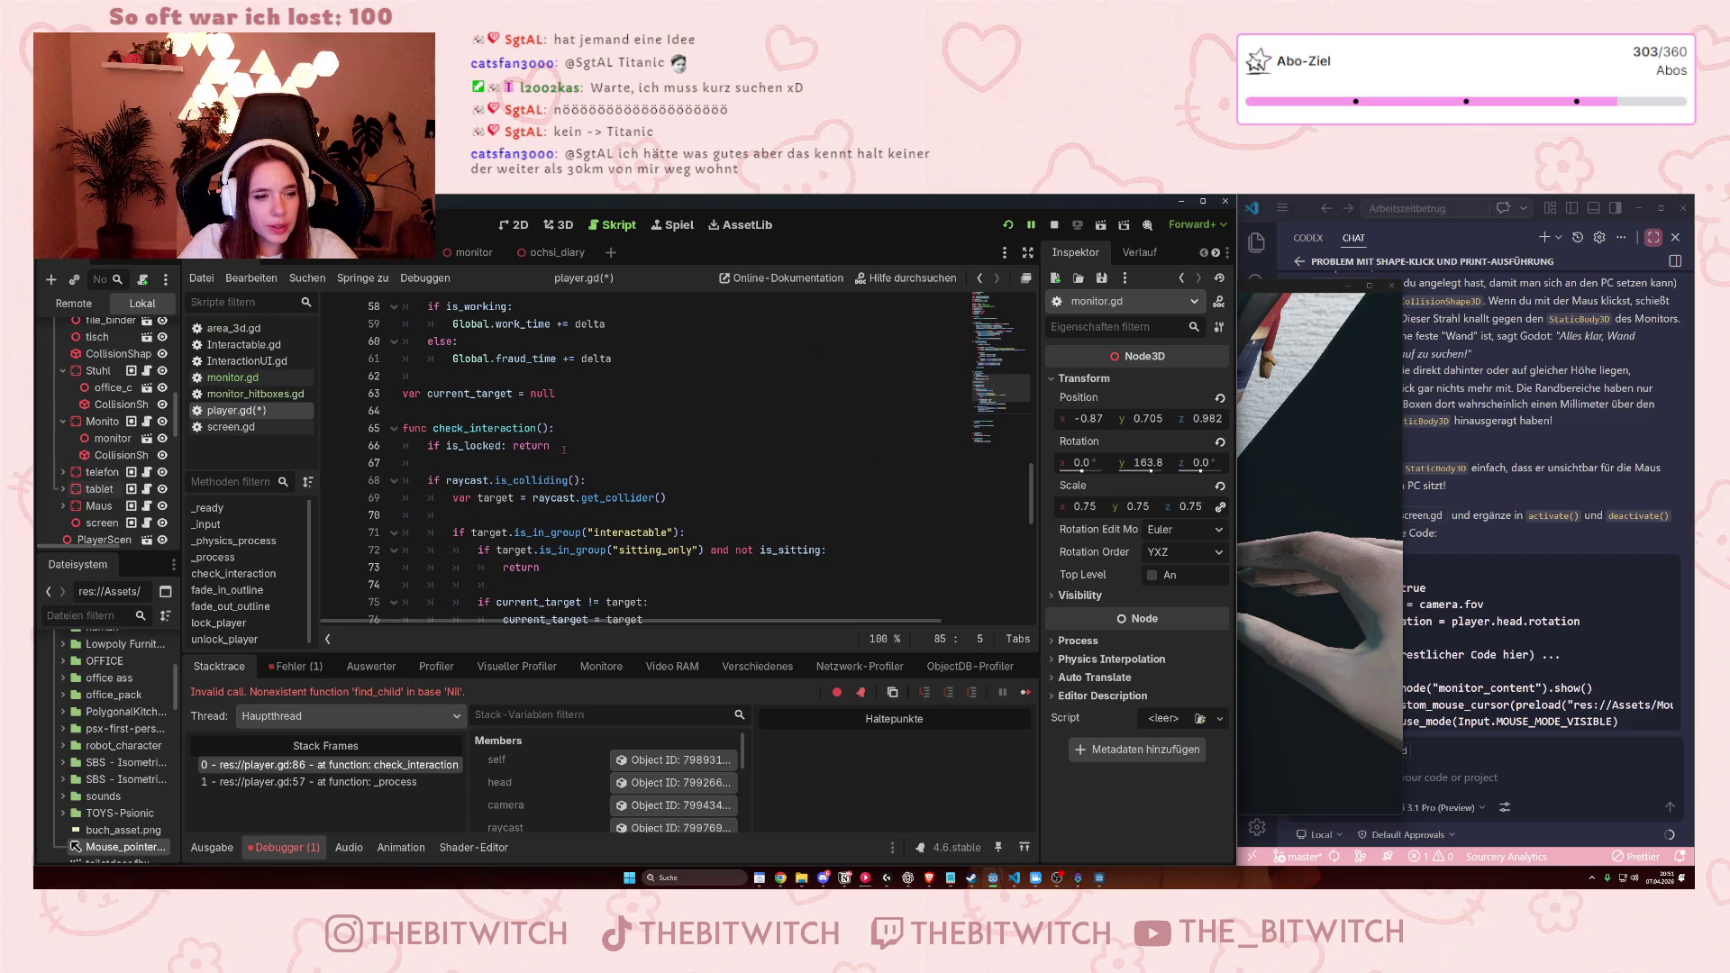
Add 'var monitor = get_node("")' on a new line at the top of check_interaction.
left_click(424, 445)
key("Return")
key("Return")
key("Up")
key("Up")
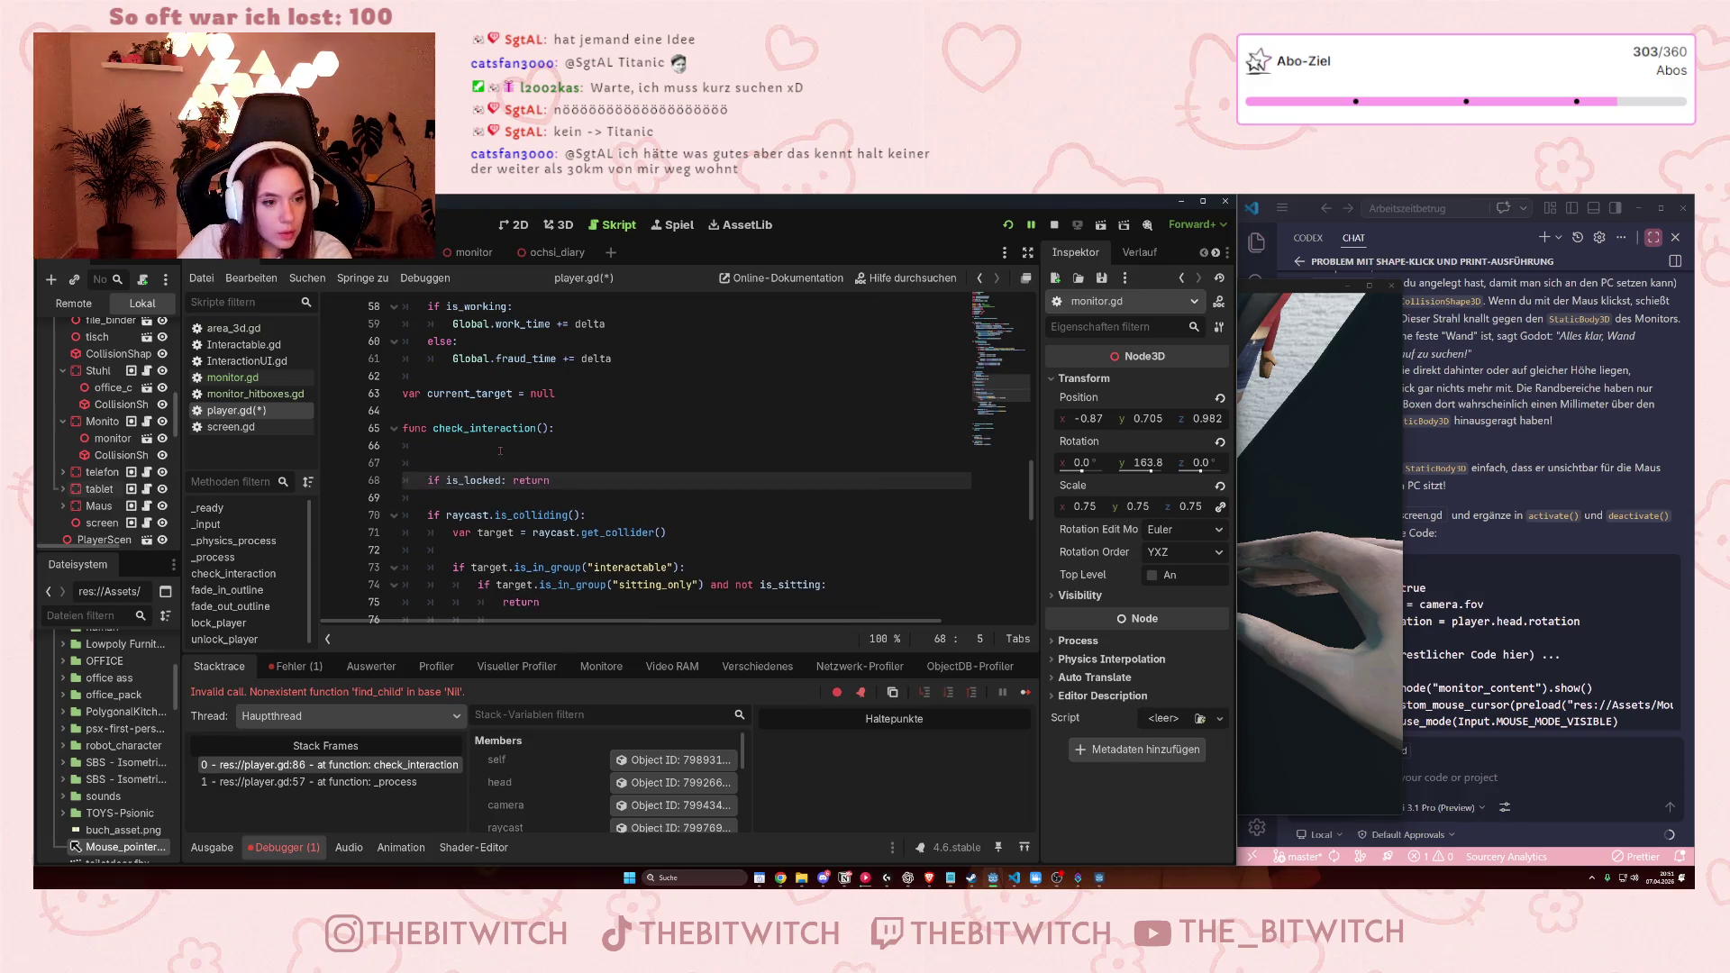
type("var")
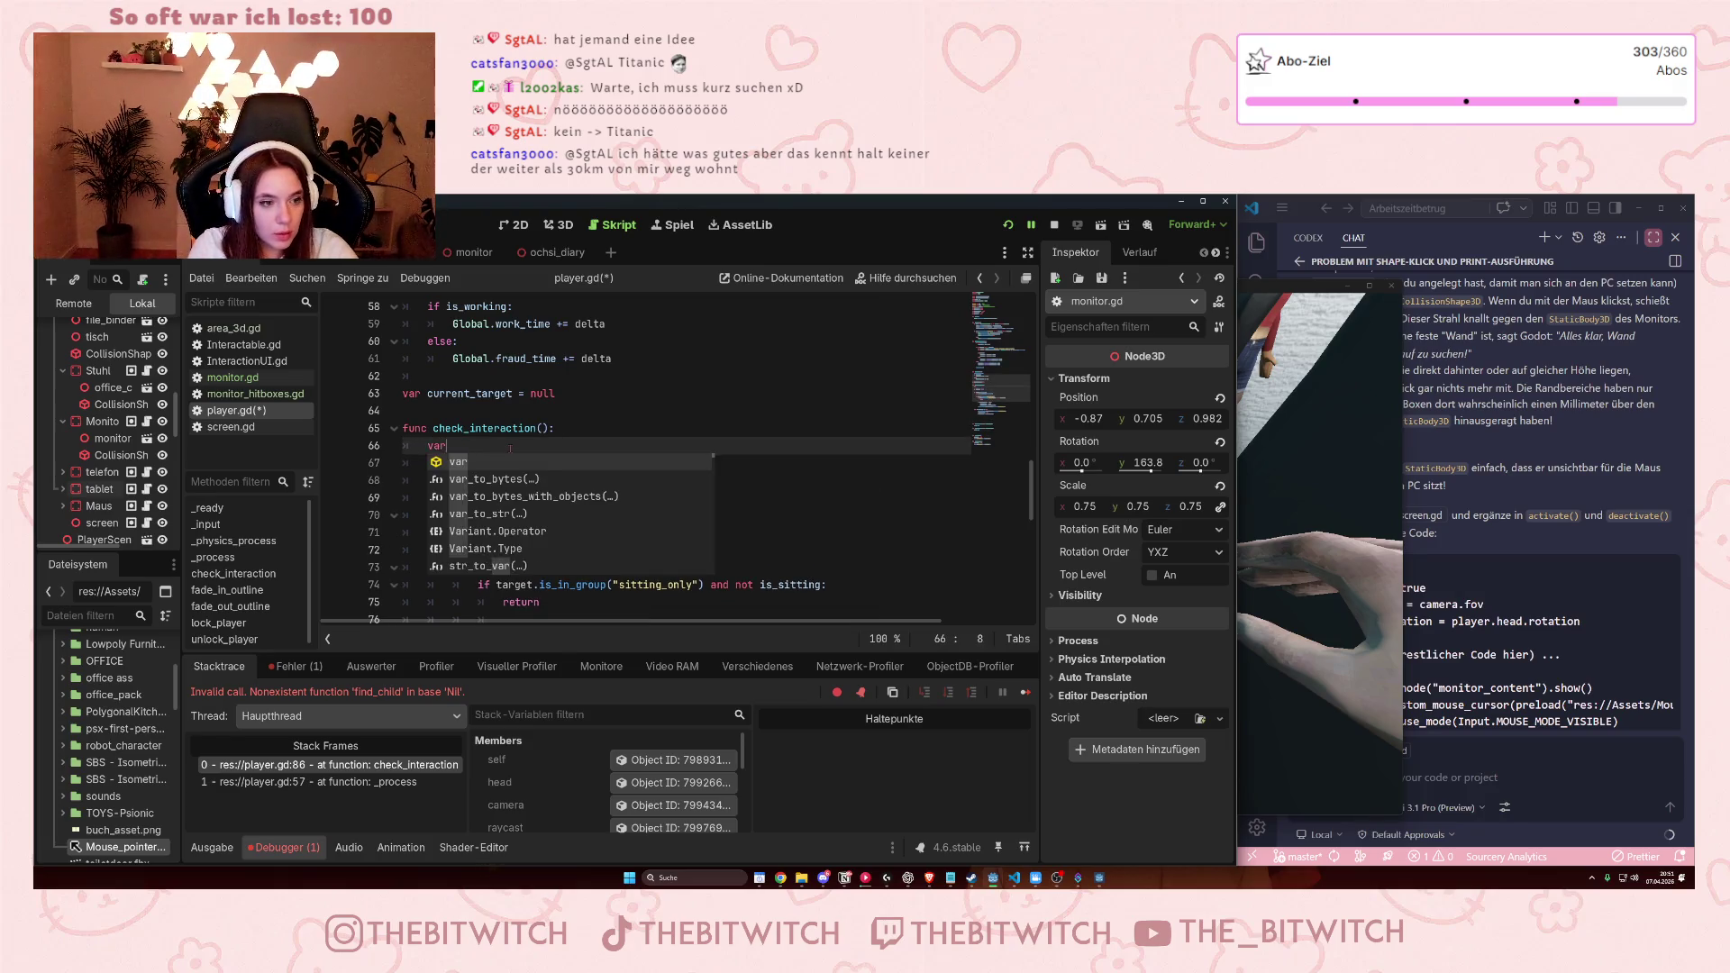
type(" monitor ")
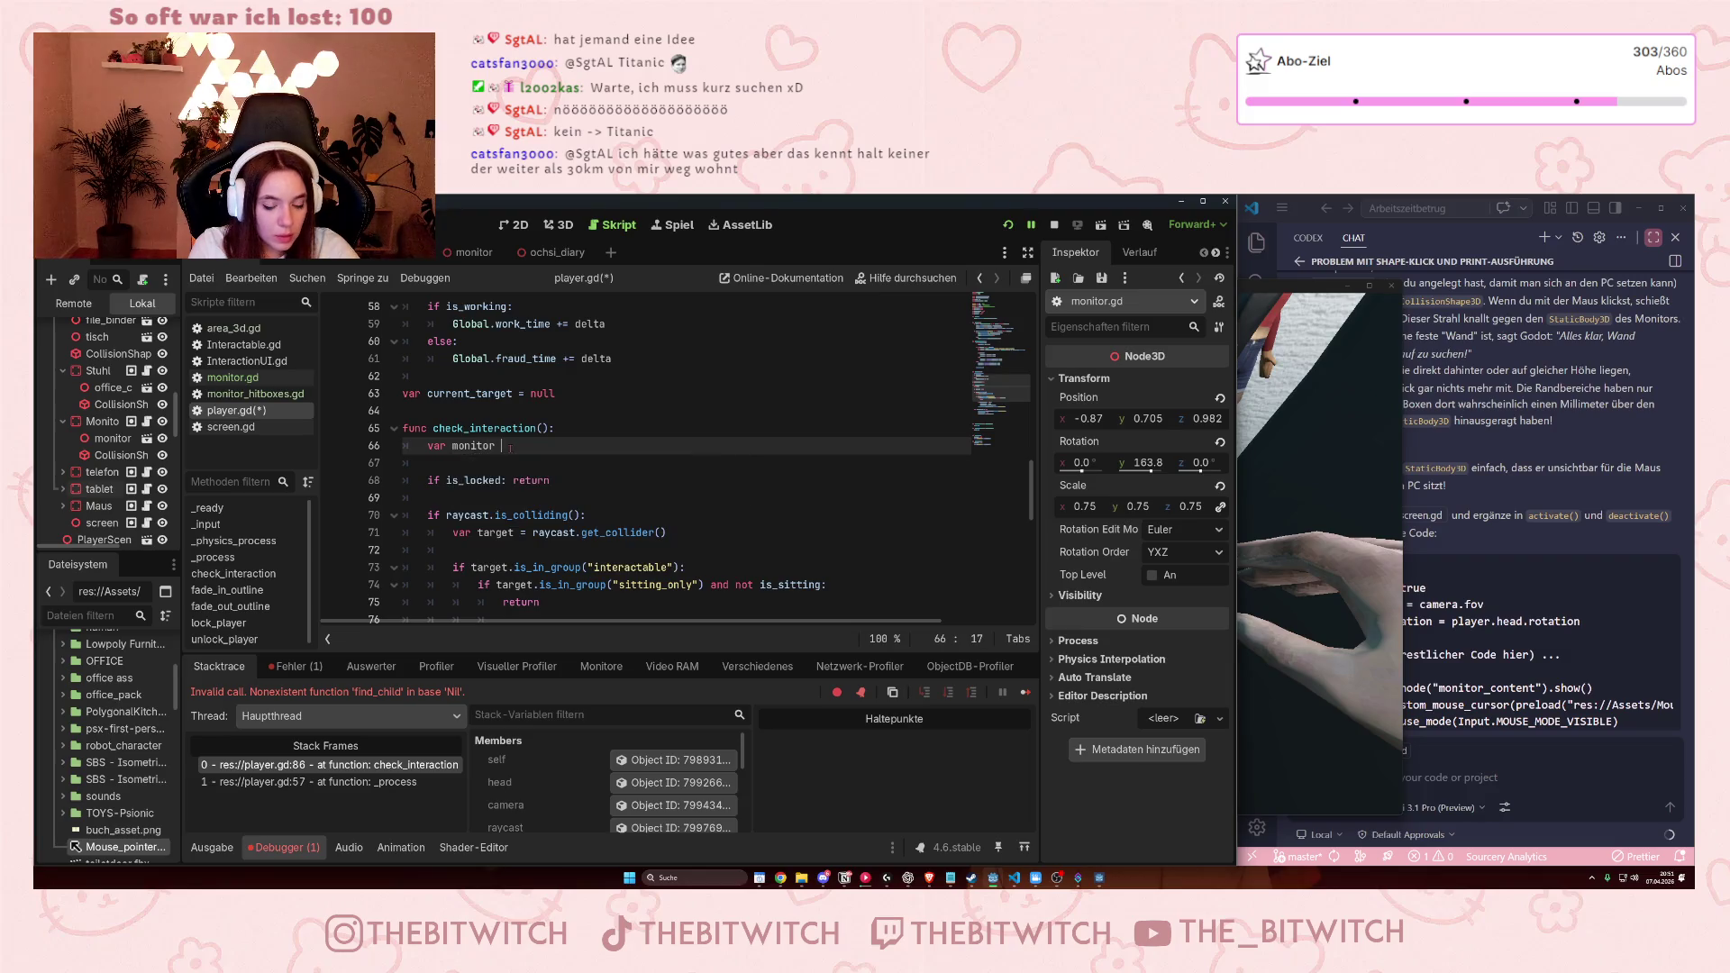
type("= ")
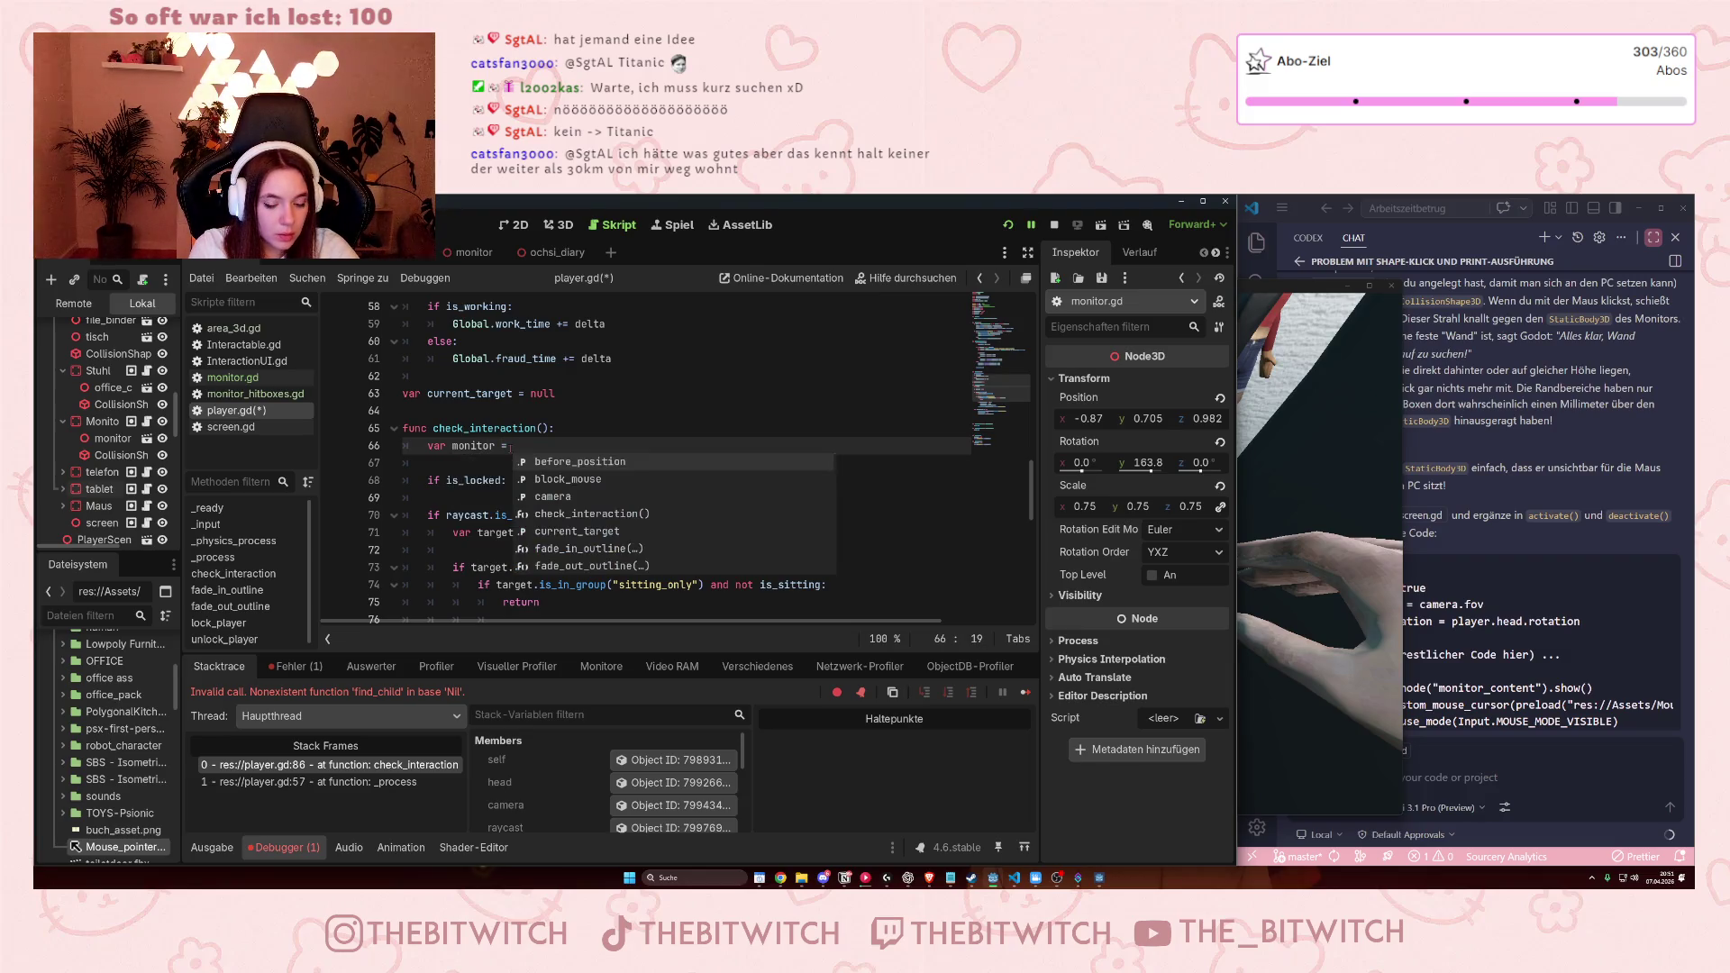
type("get_node")
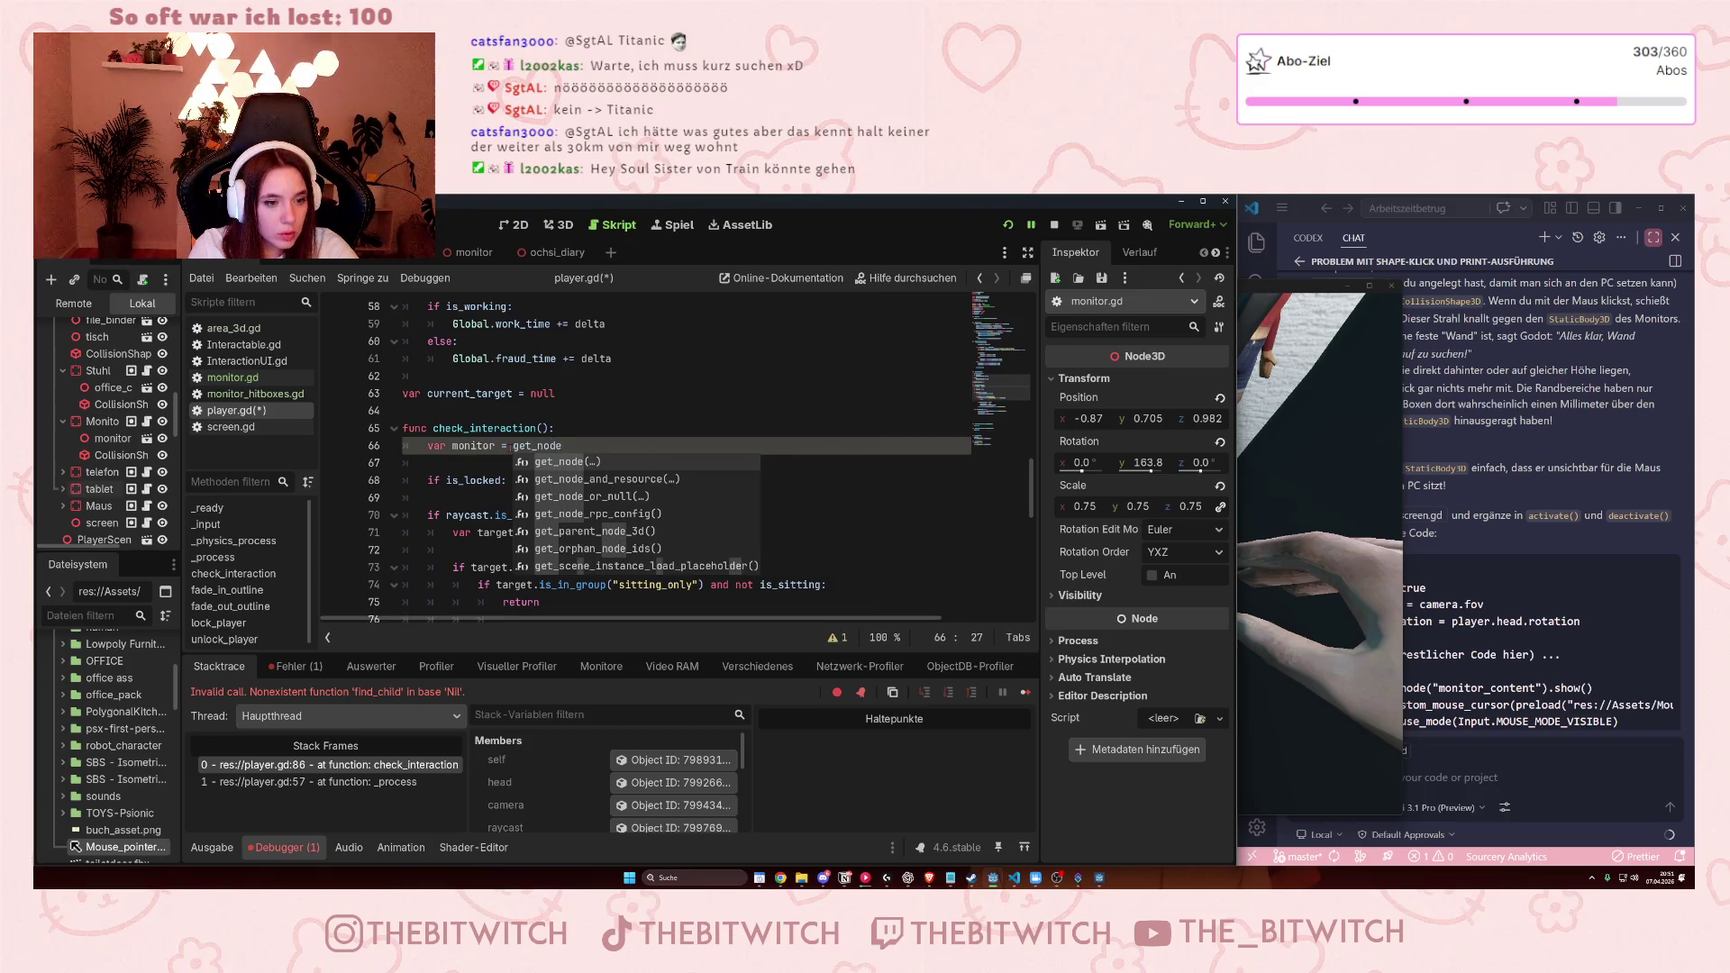
type("(")
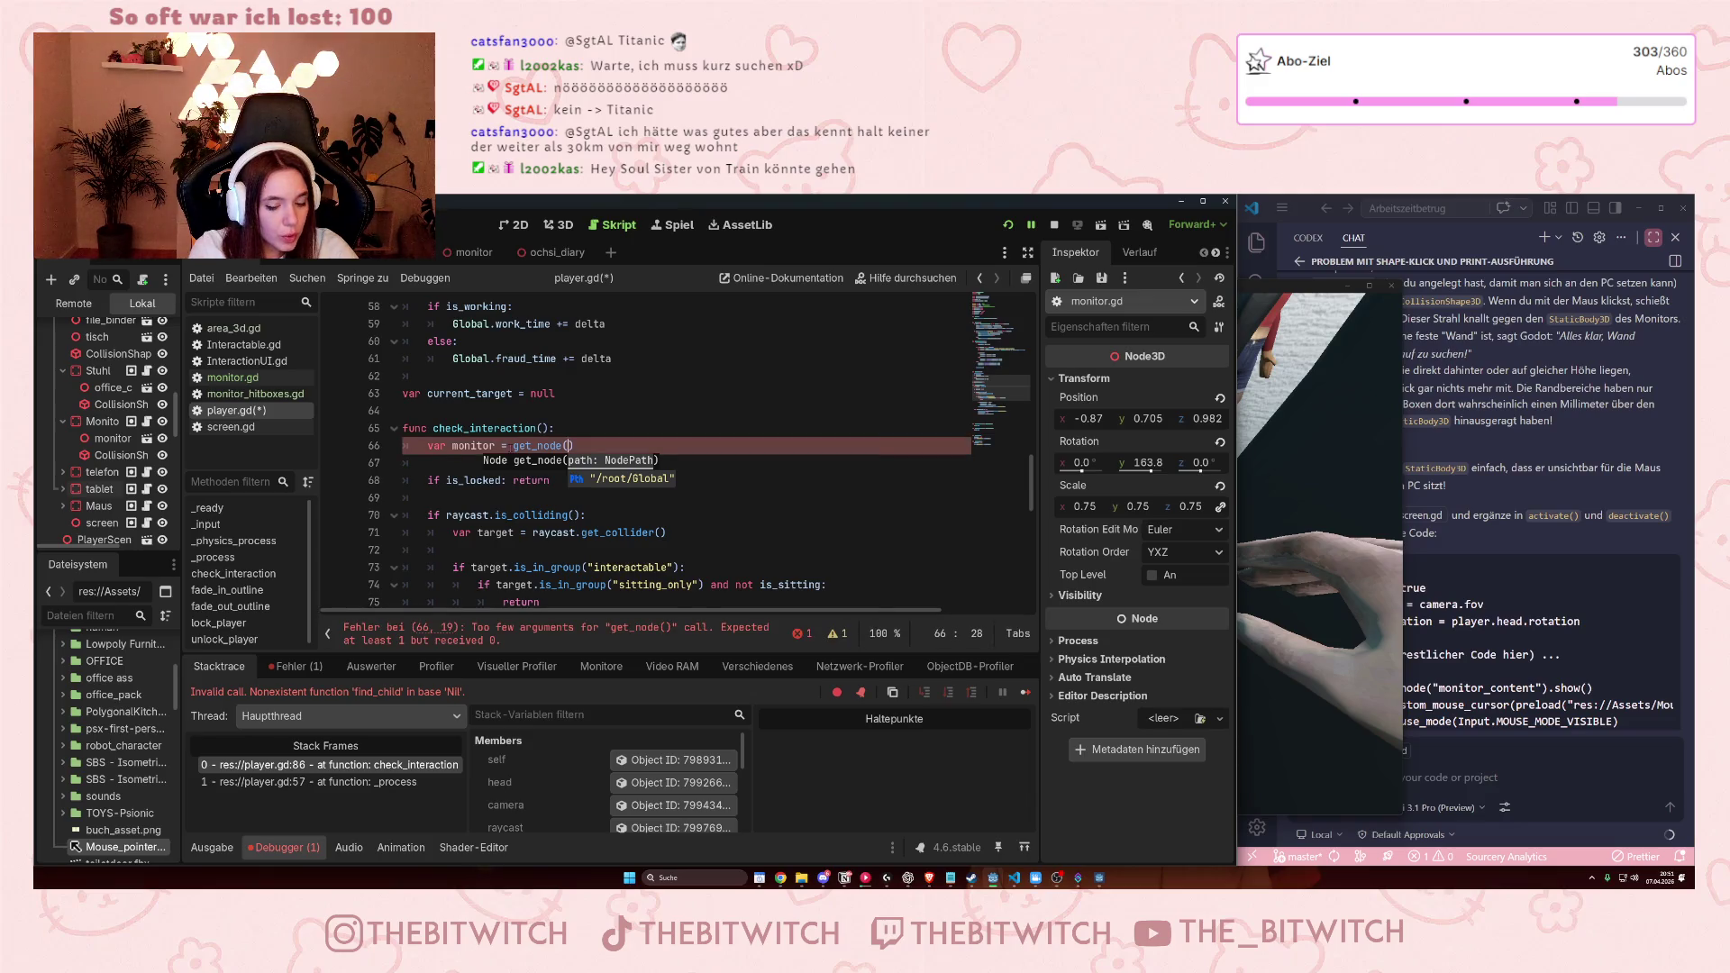
type("/")
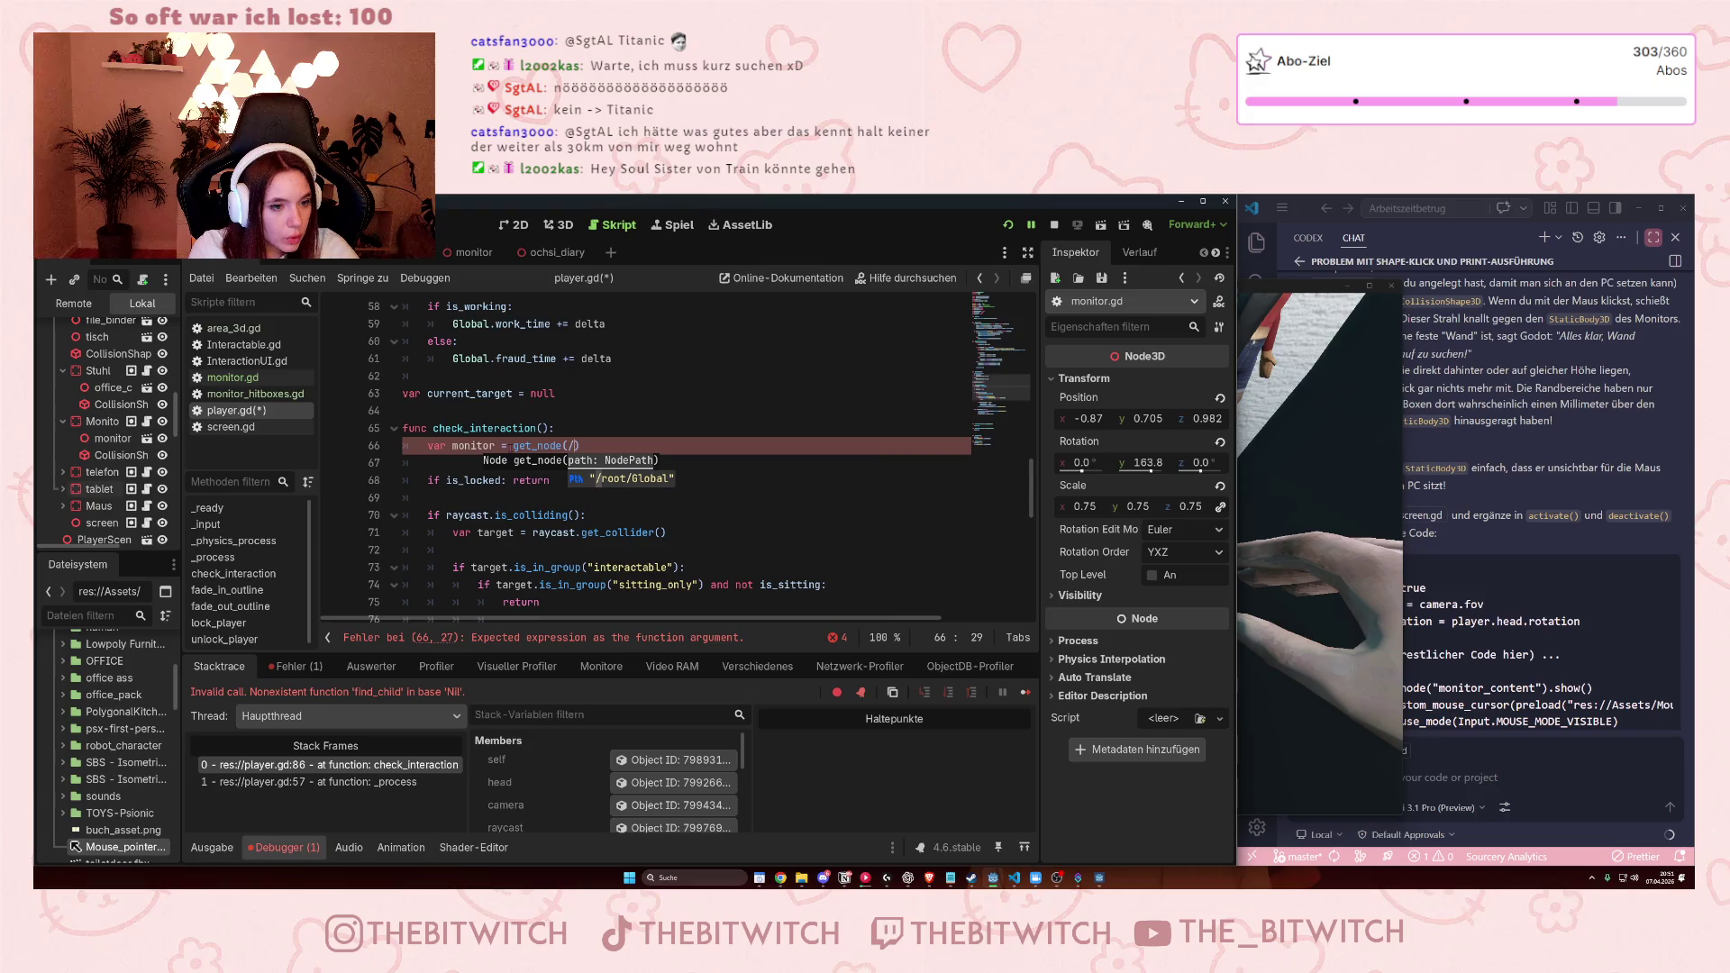
key("BackSpace")
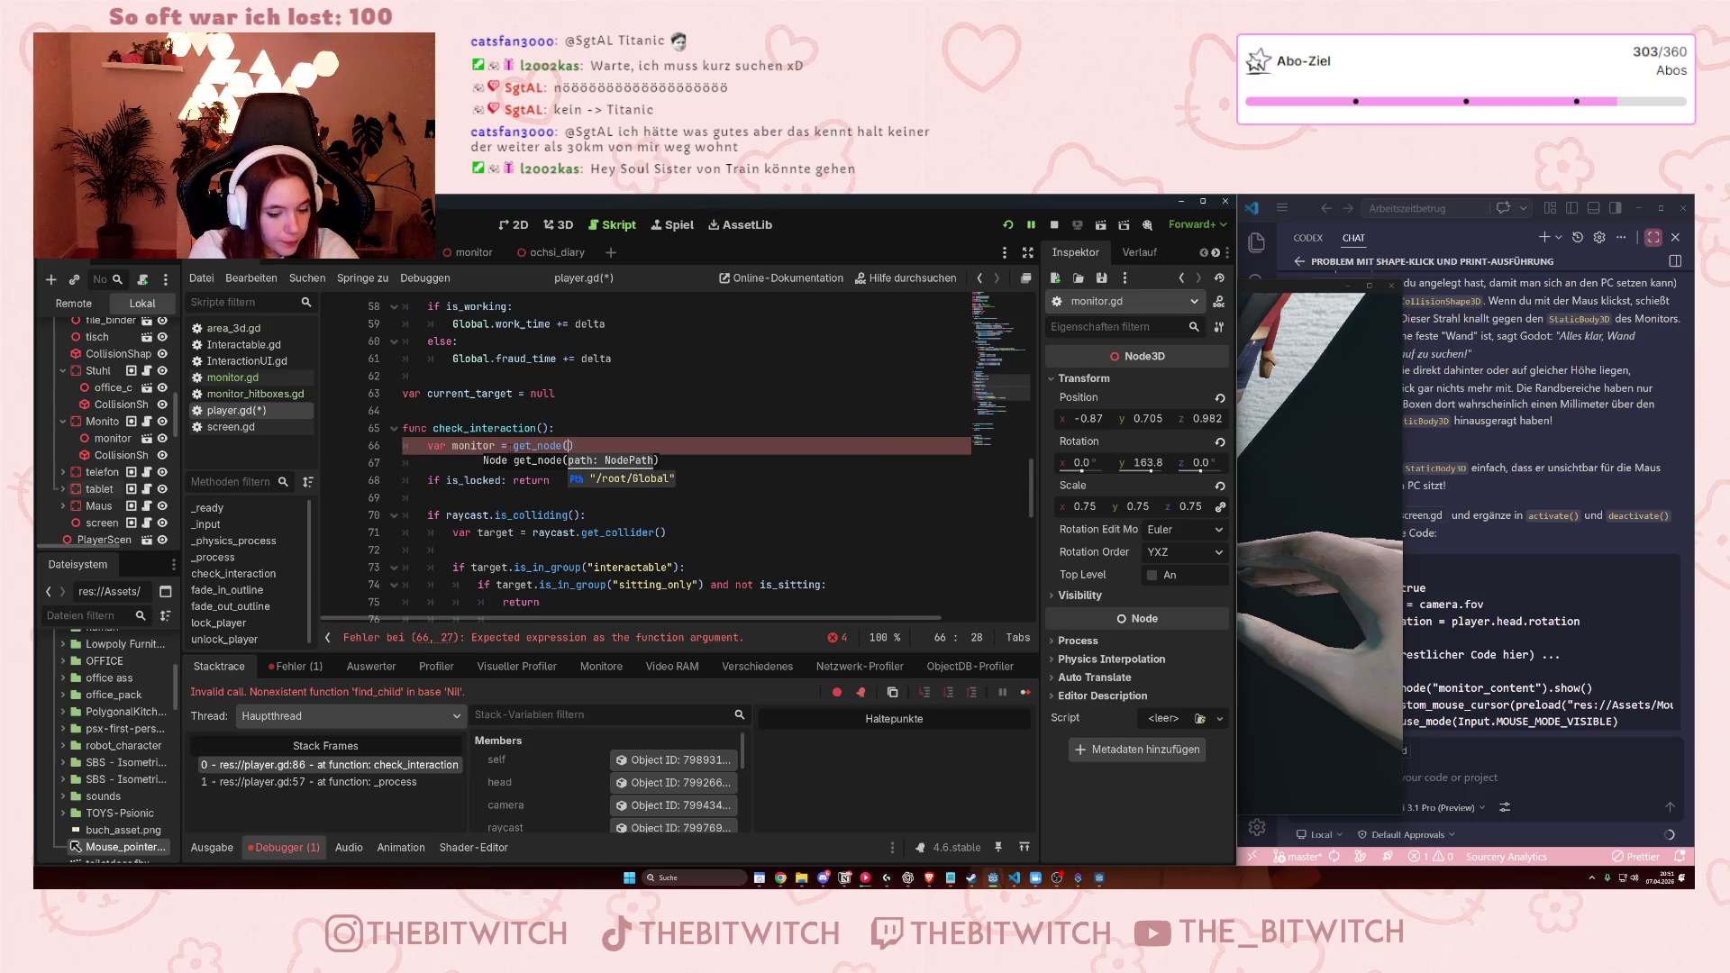
type("\"")
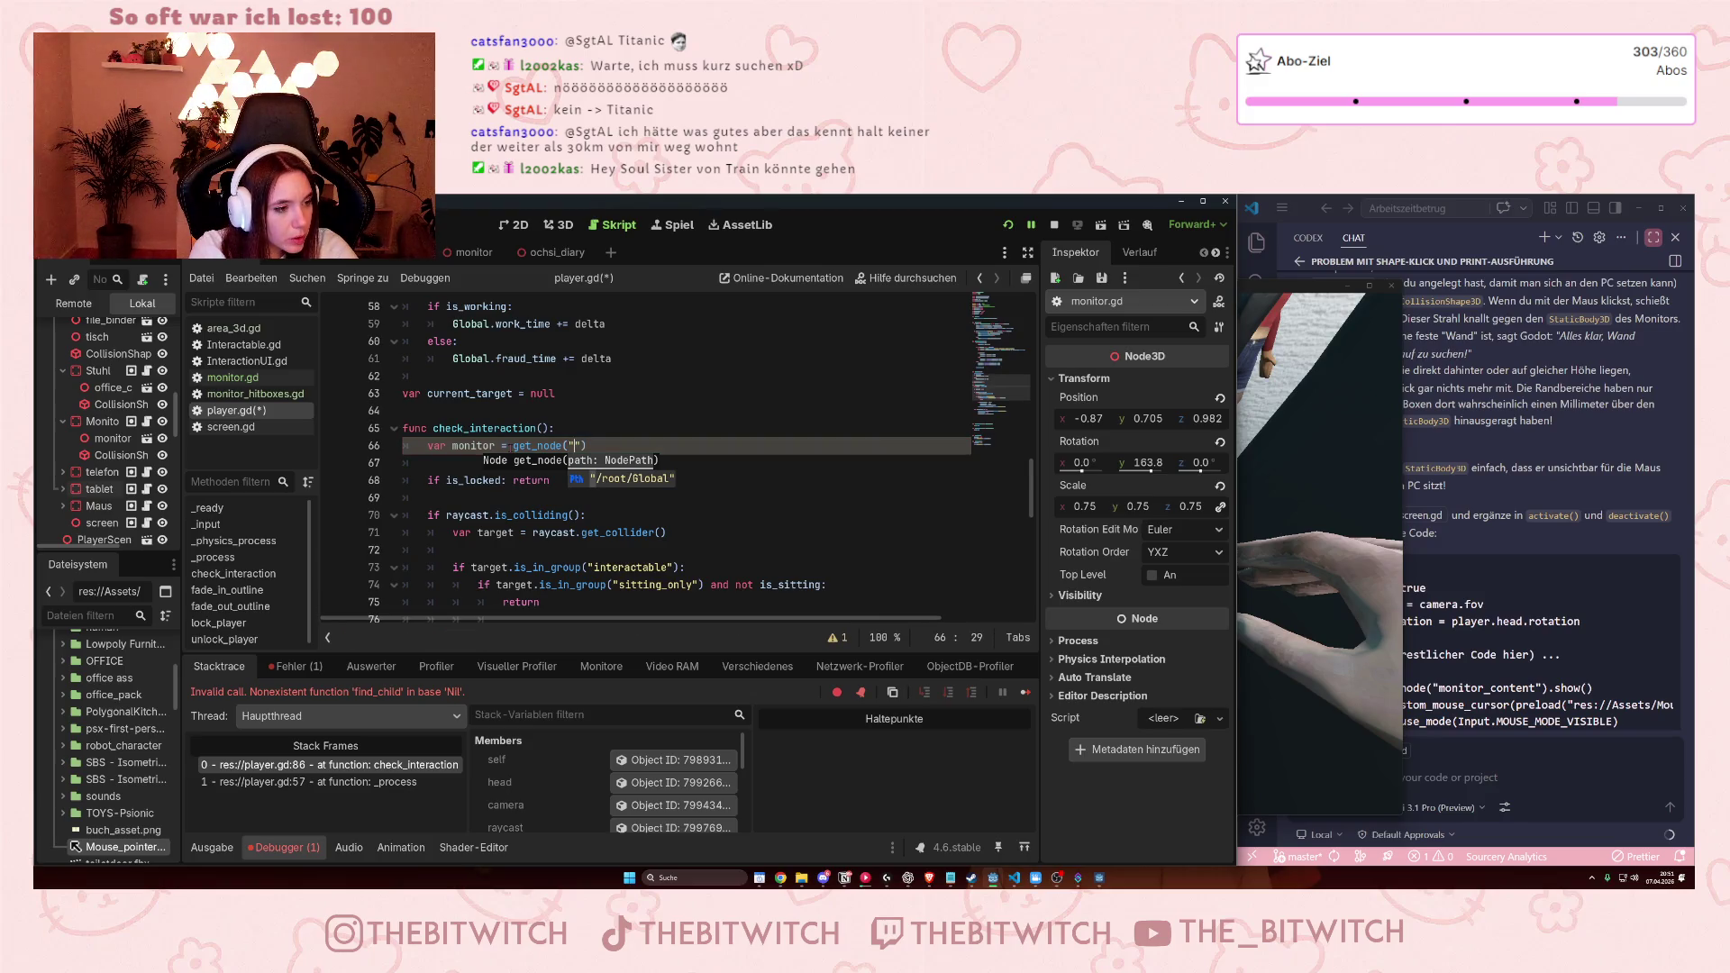
Browse the Scene dock, then delete the monitor line and save player.gd.
scroll(147, 448, "up", 2)
scroll(147, 448, "up", 5)
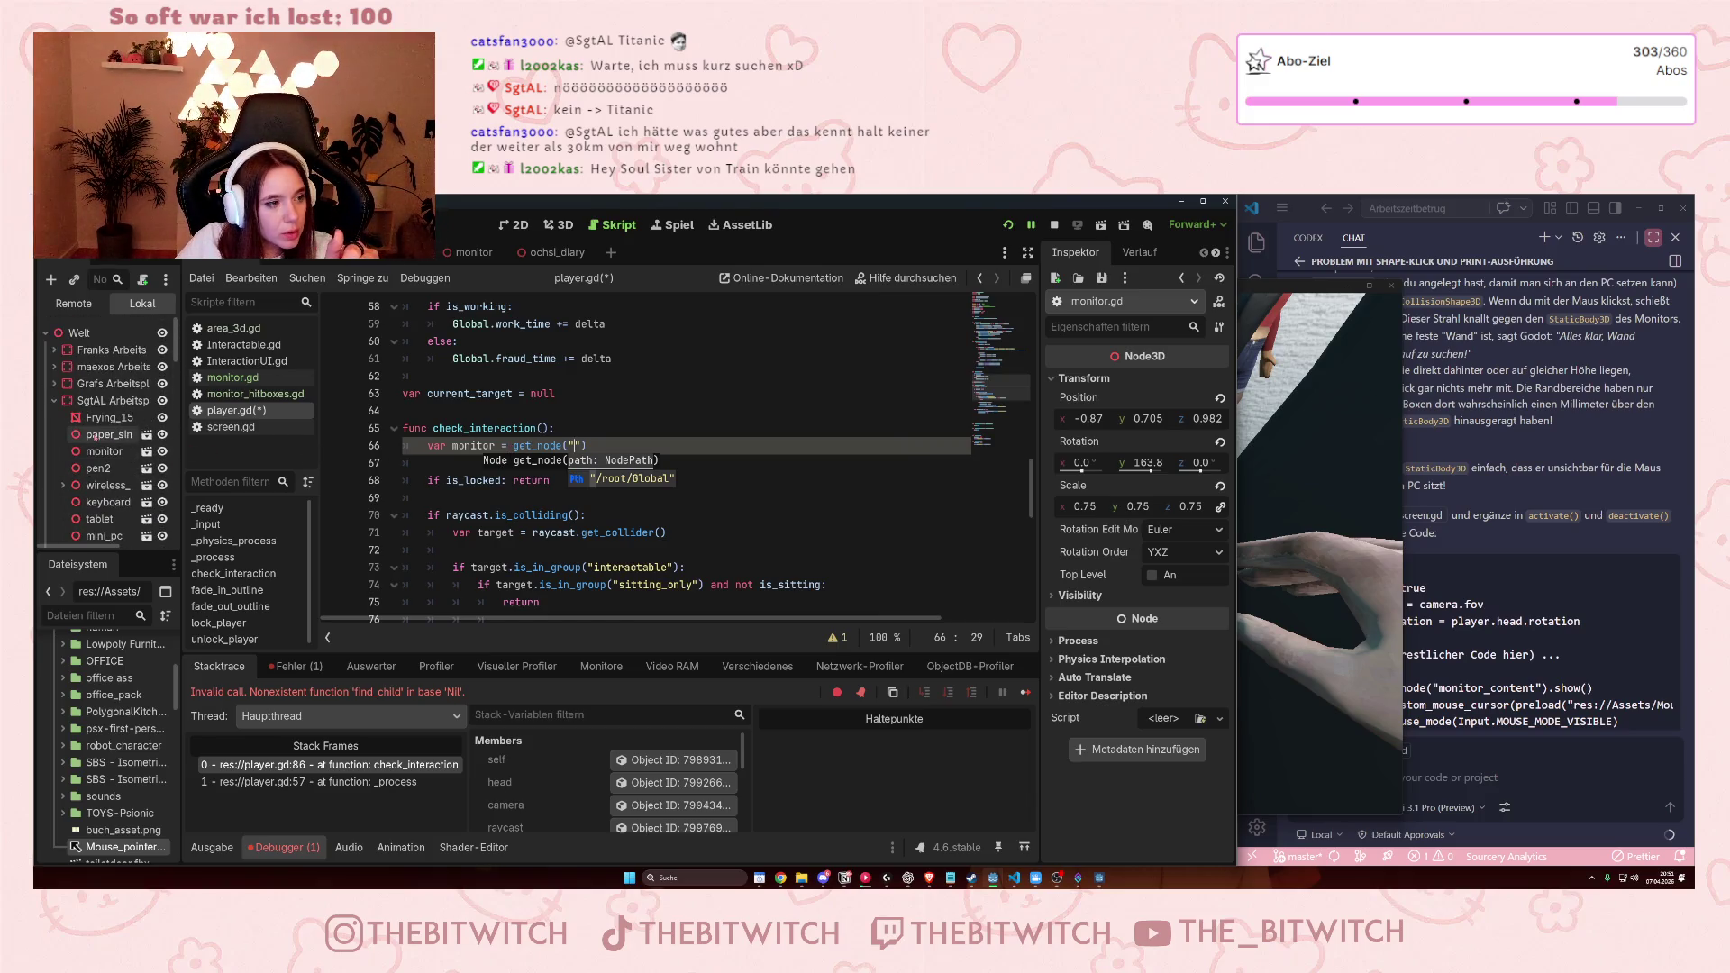
left_click(55, 400)
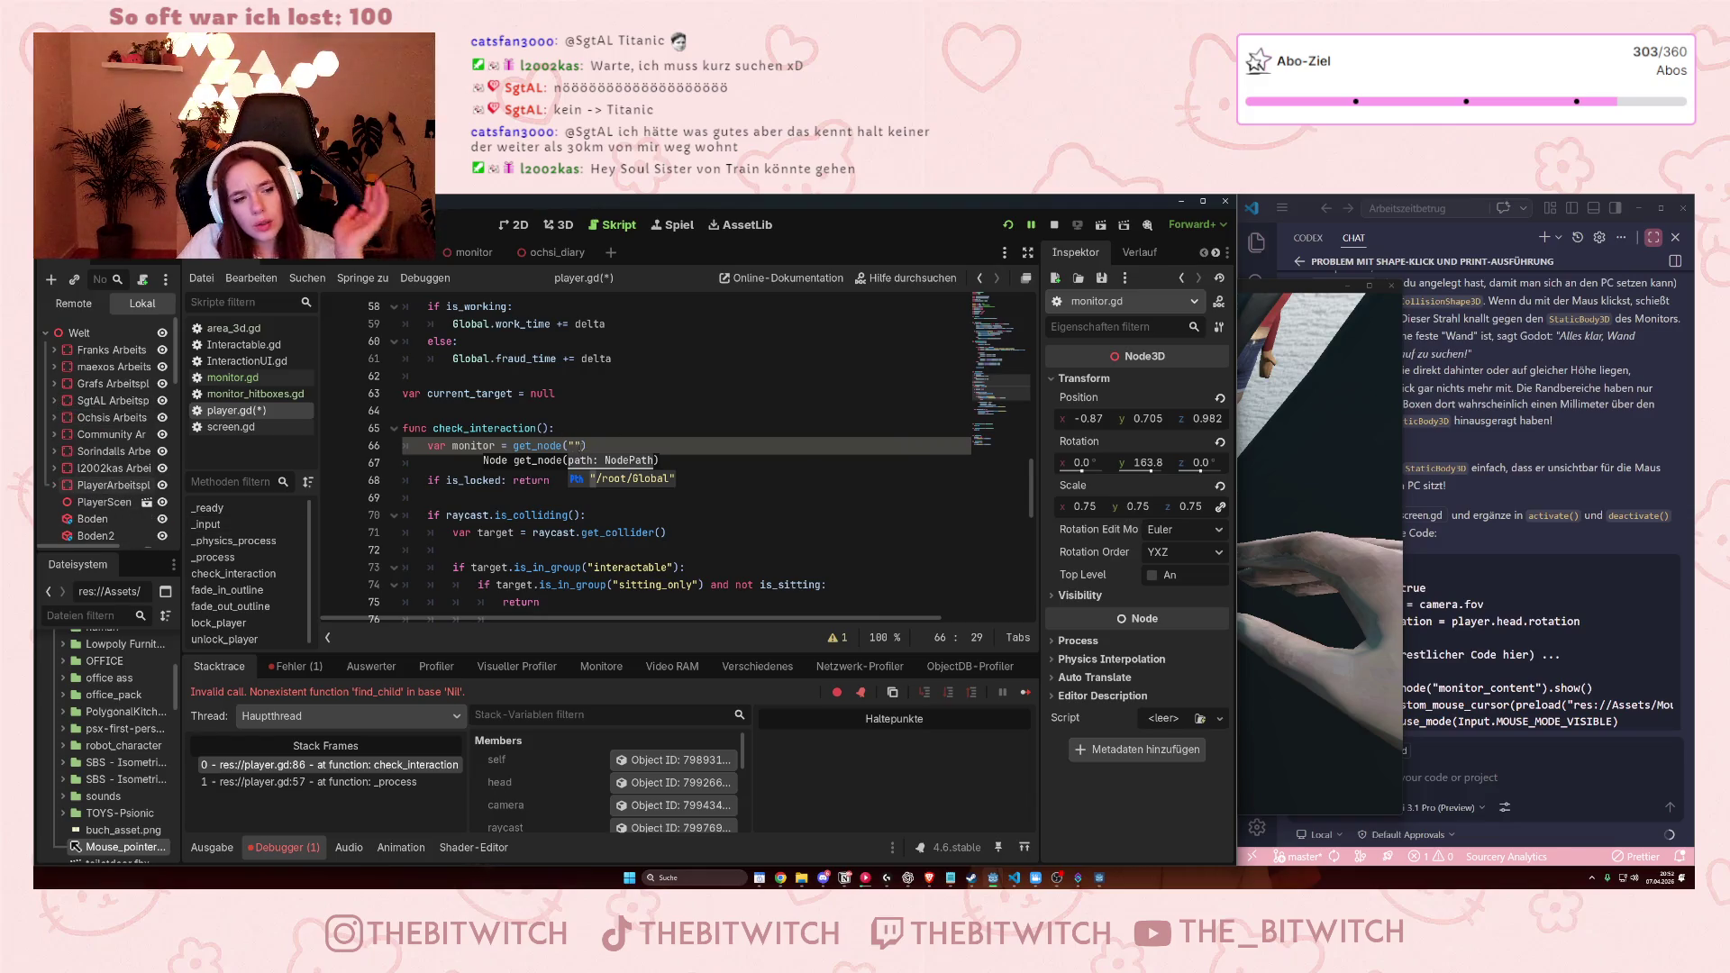
scroll(107, 480, "down", 3)
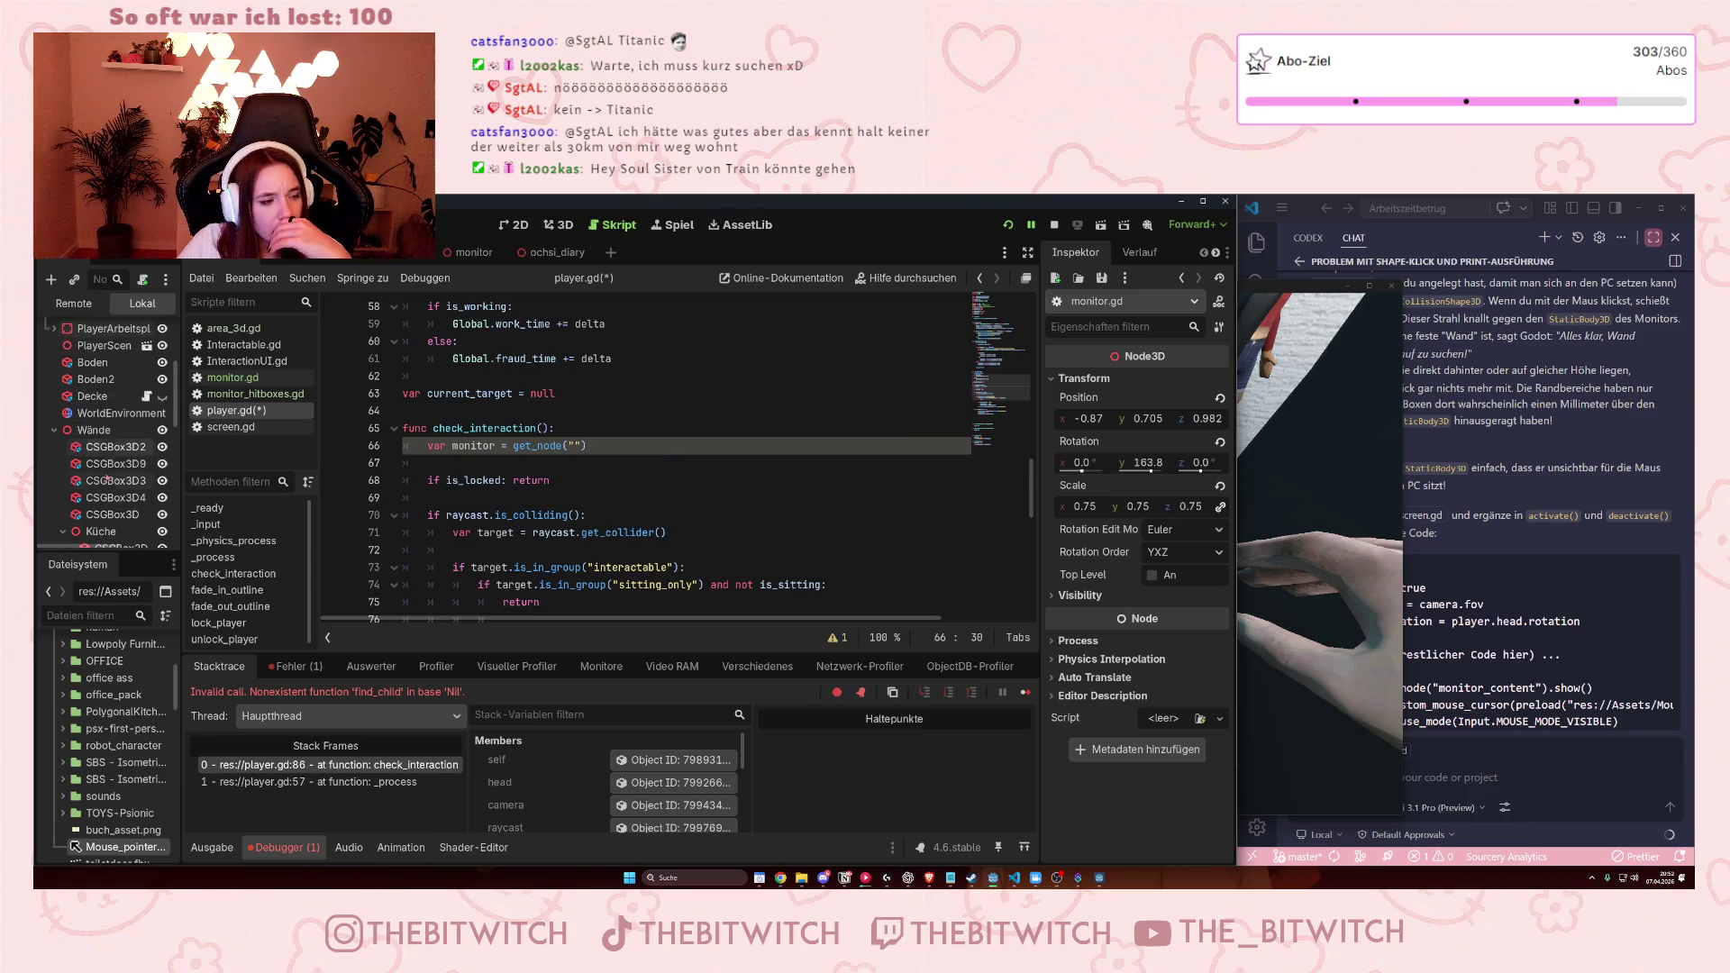
key("shift+Up")
key("BackSpace")
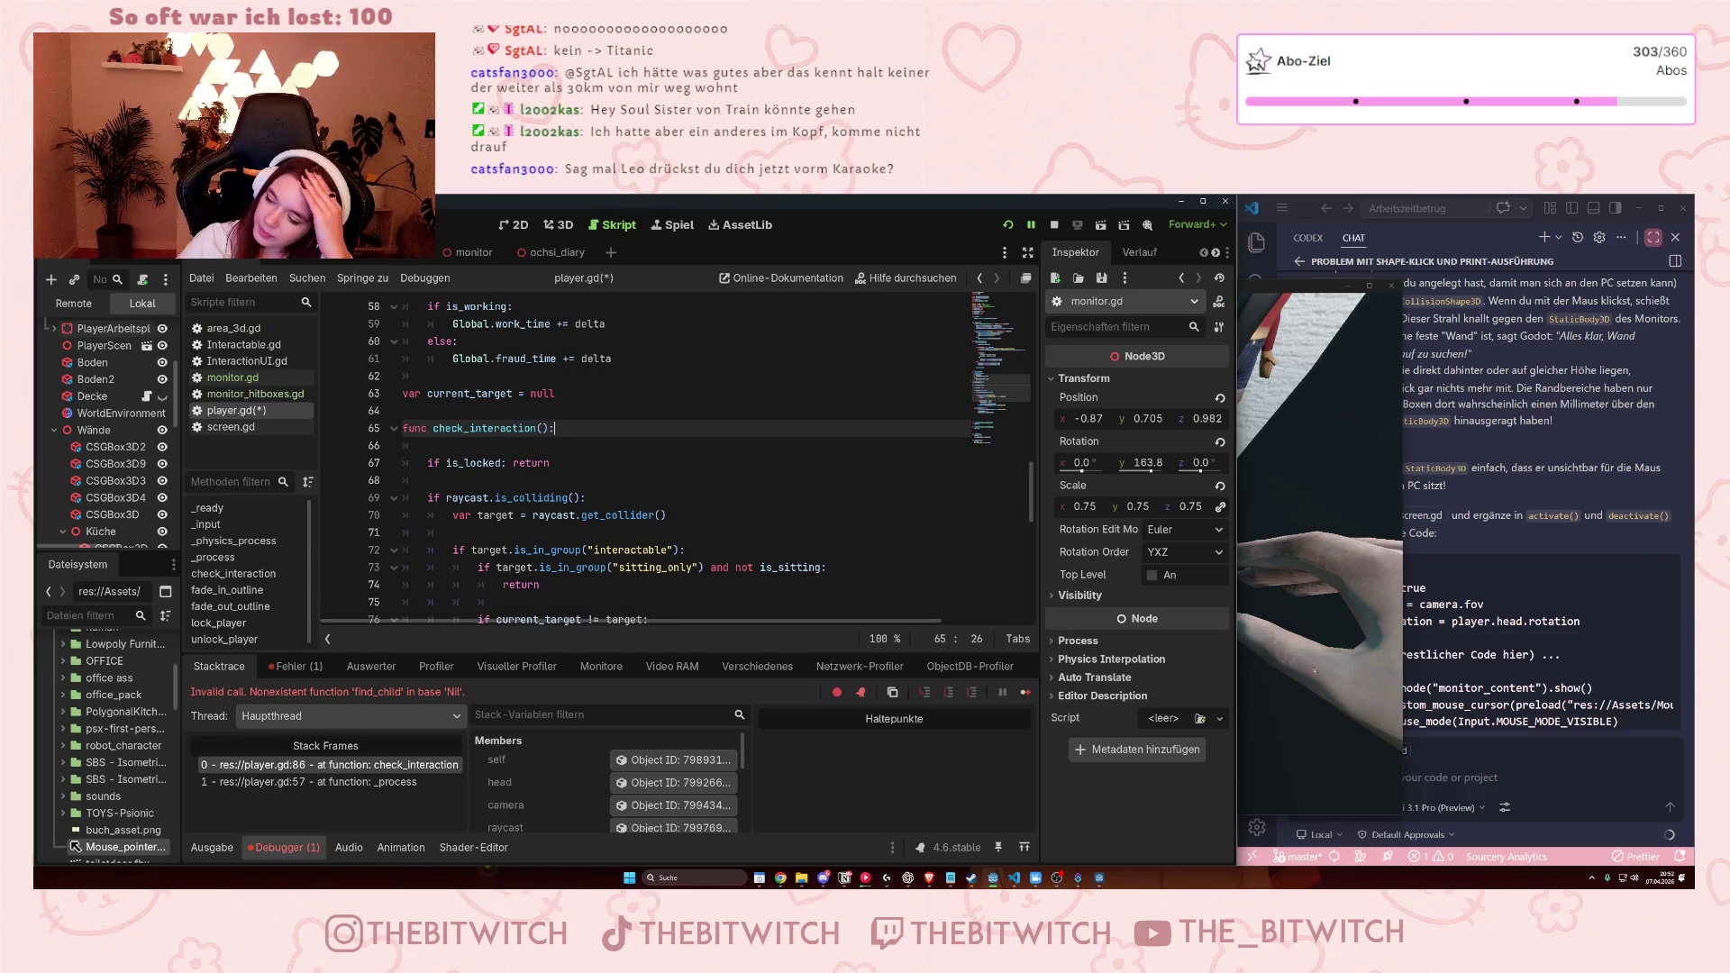
key("Down")
key("Down")
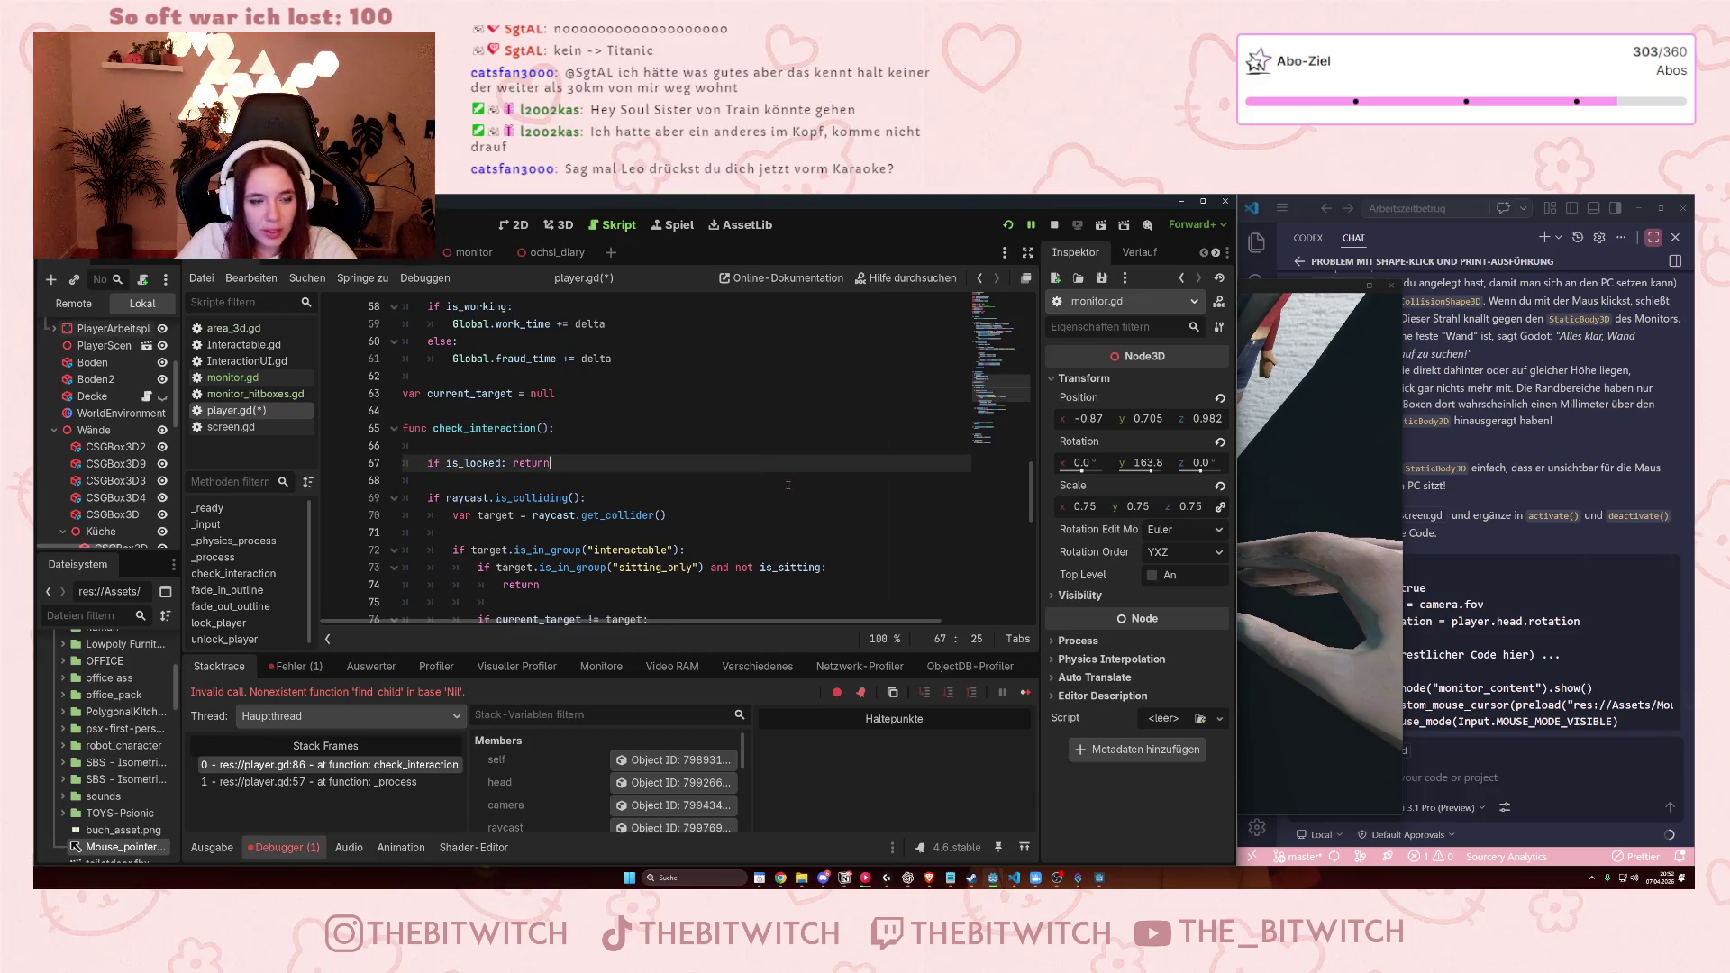
key("ctrl+s")
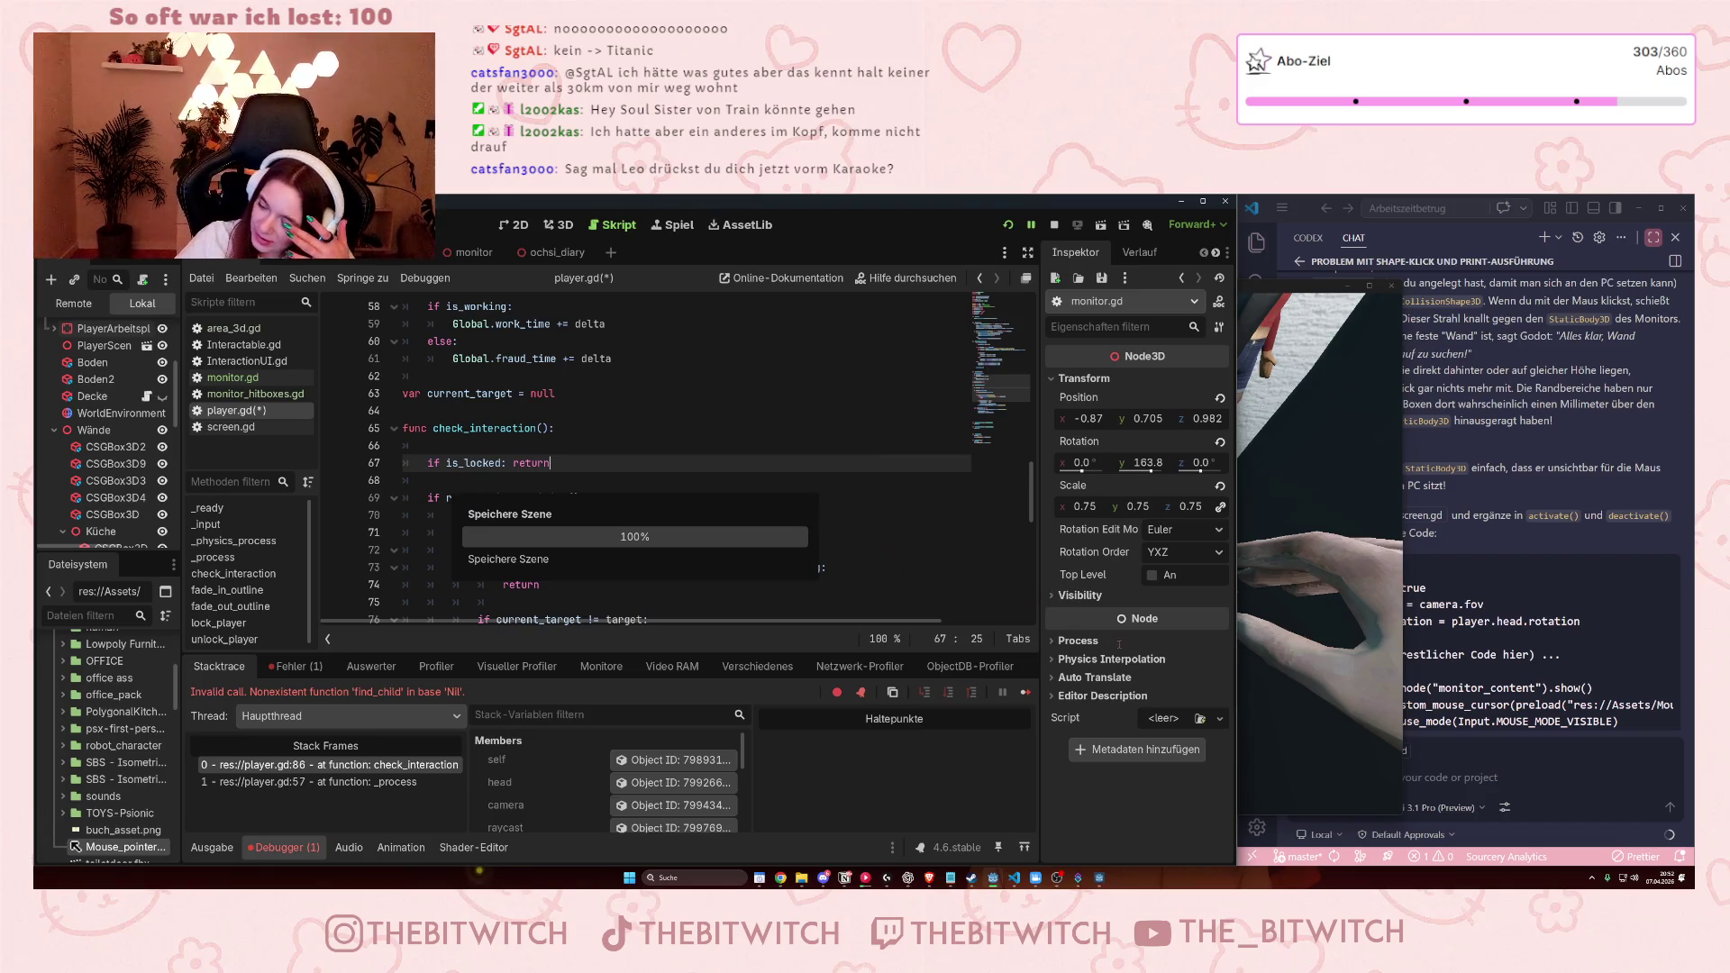
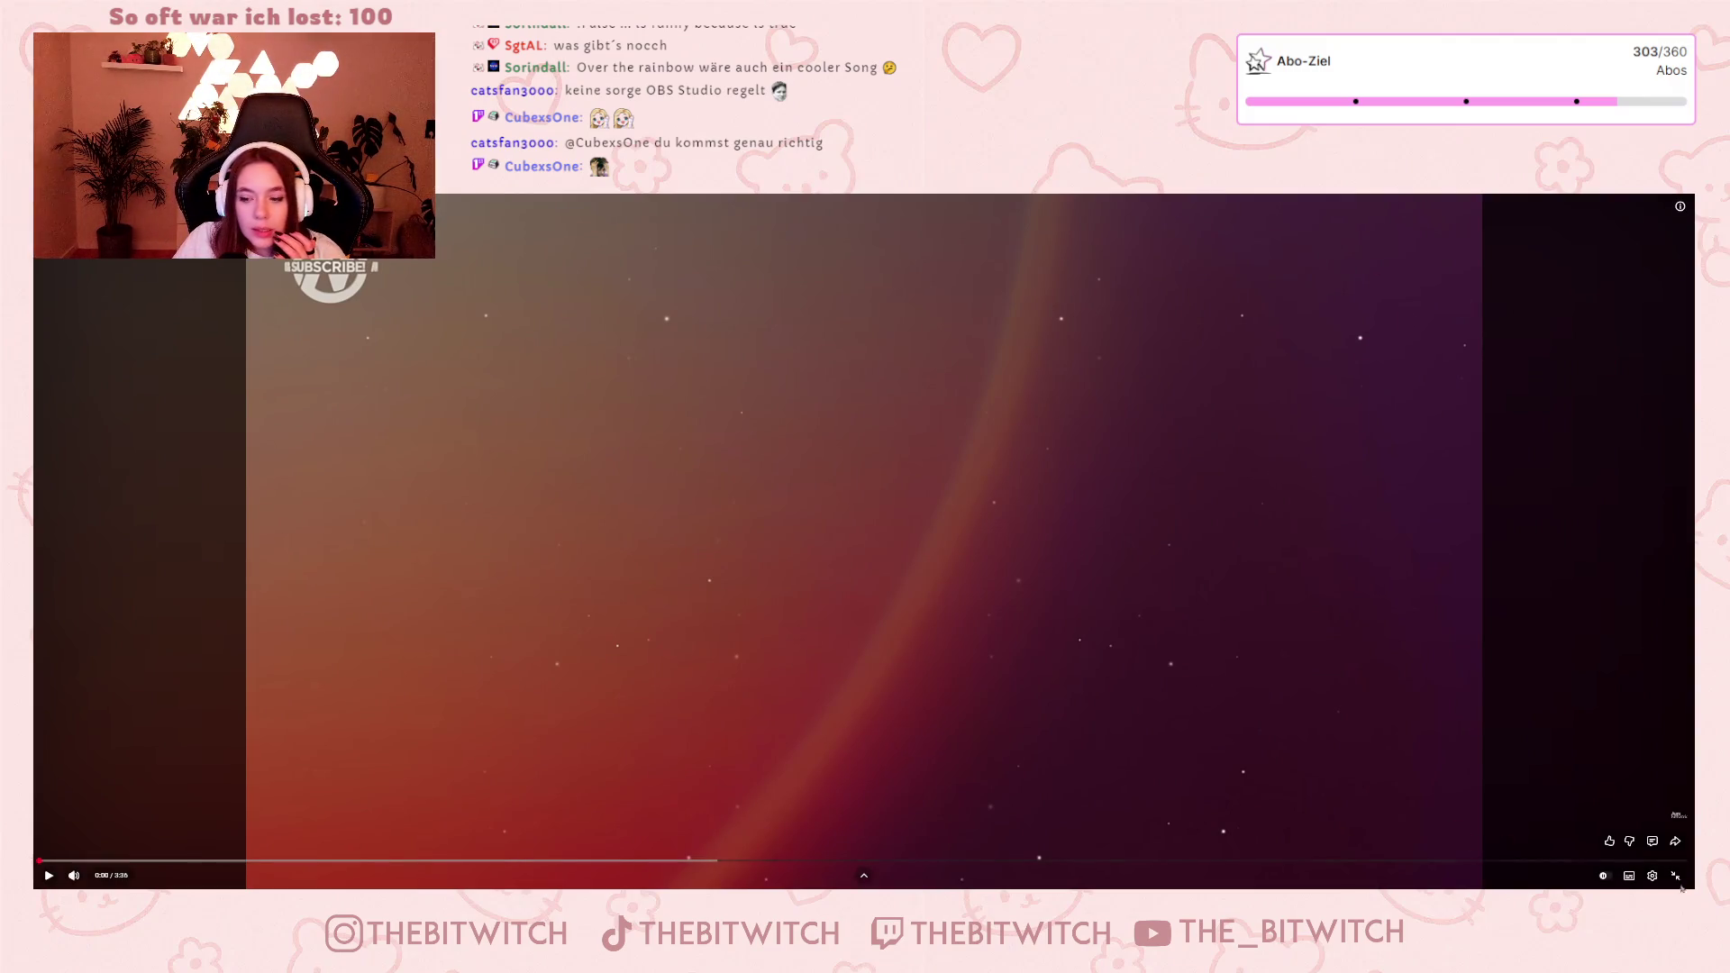
Lower the lyric video's playback quality to a smaller resolution from the gear menu's Qualität list.
left_click(1652, 876)
left_click(1627, 844)
left_click(1613, 762)
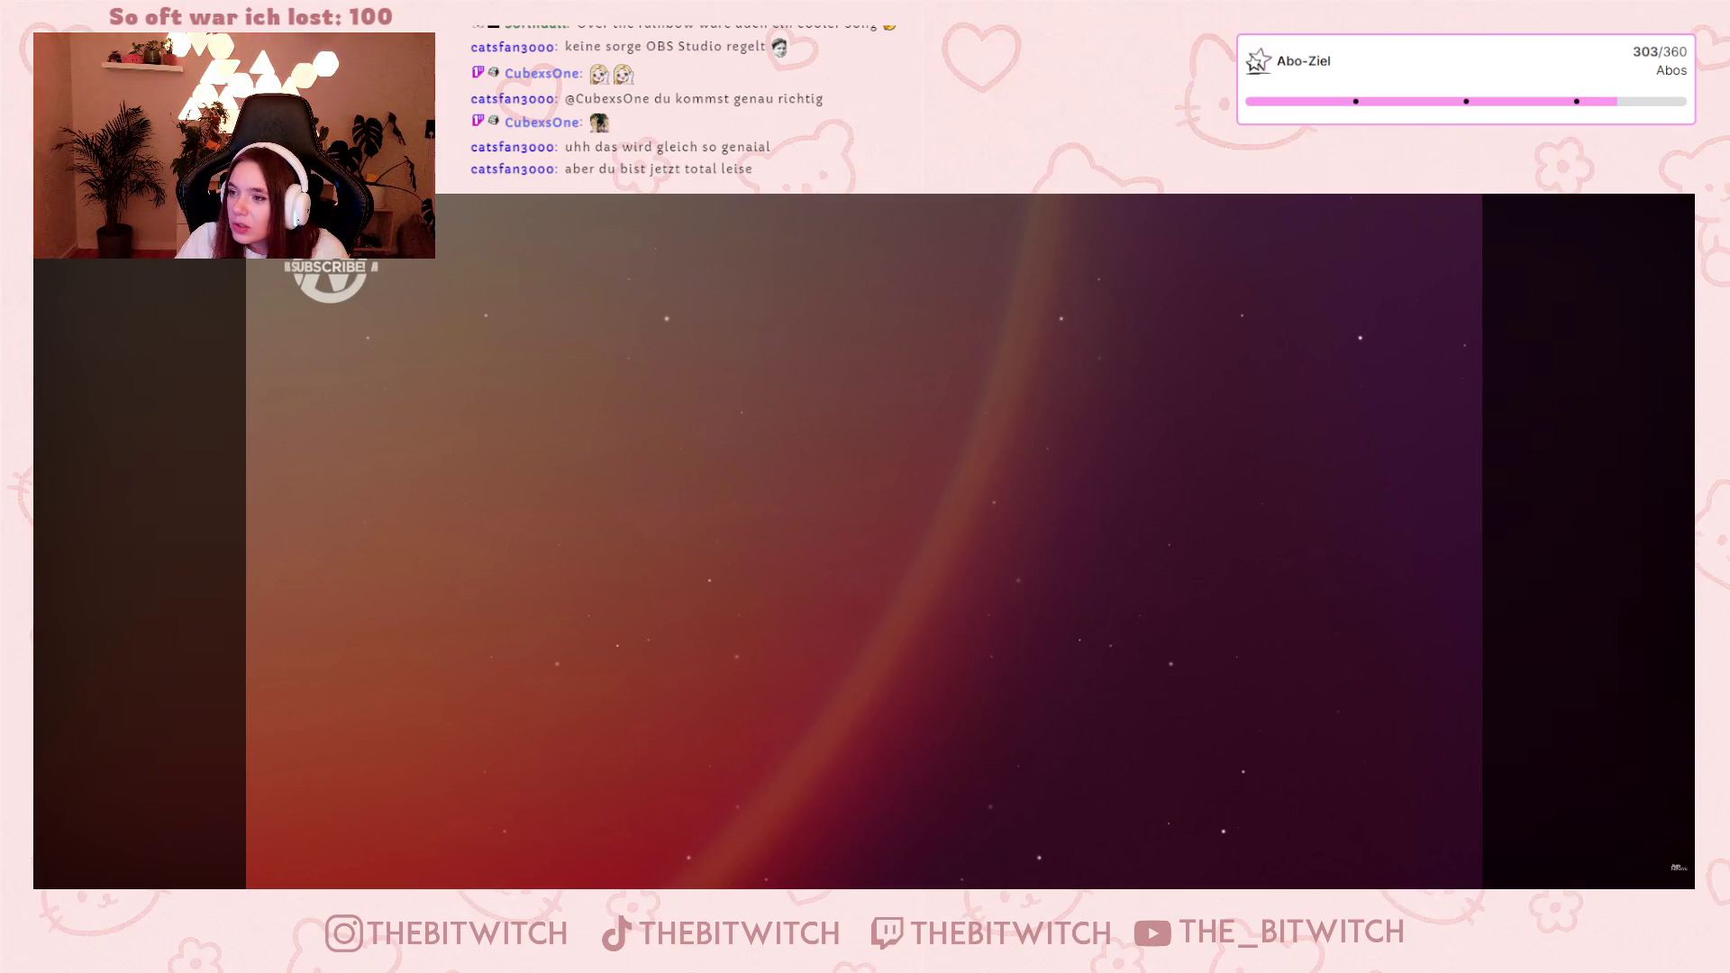
Play the video to 0:12, pause it, then rewind to the start and play again.
mouse_move(1031, 639)
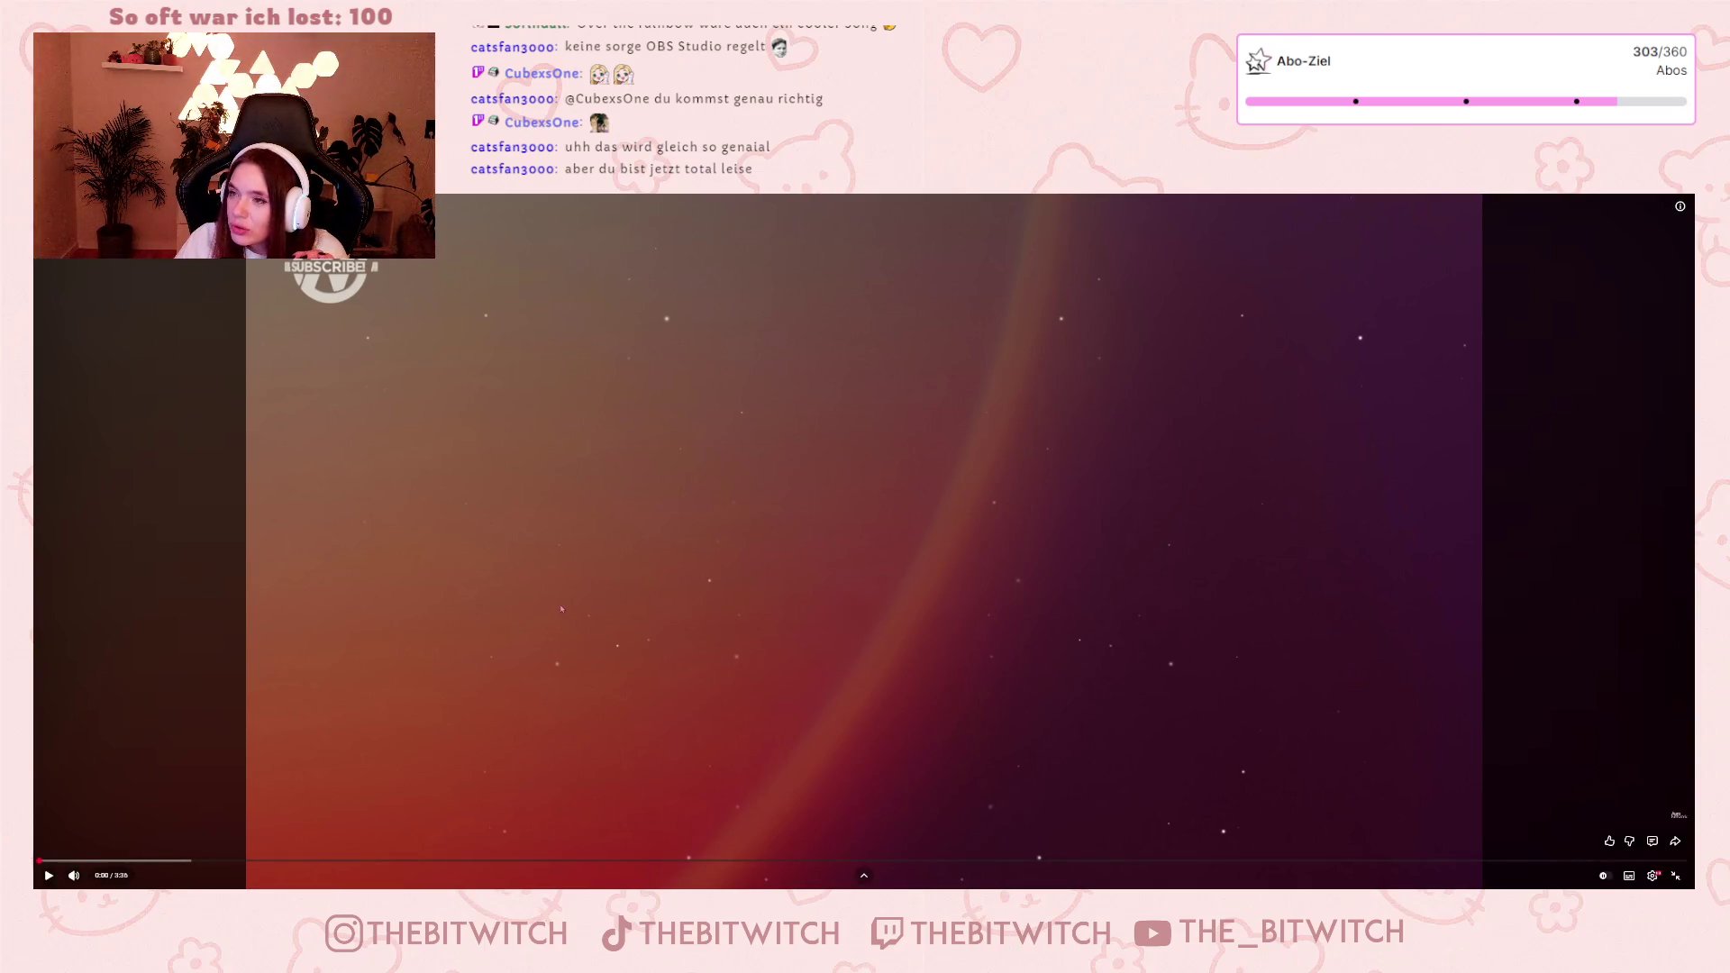
left_click(551, 589)
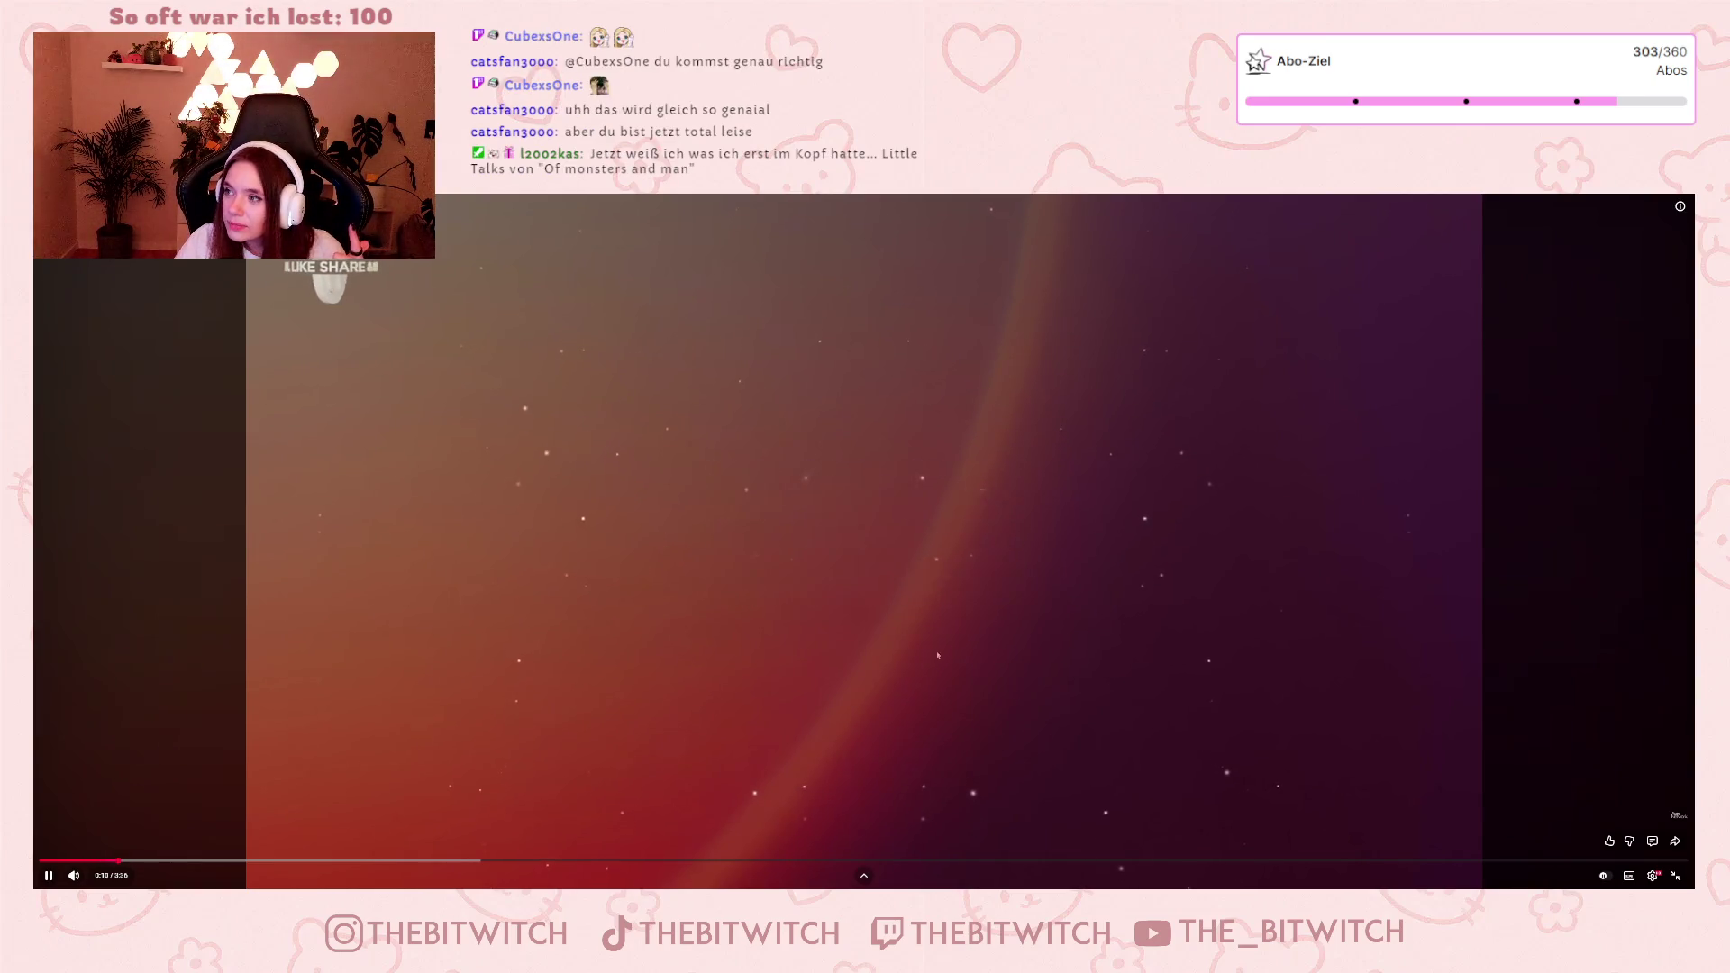
left_click(994, 548)
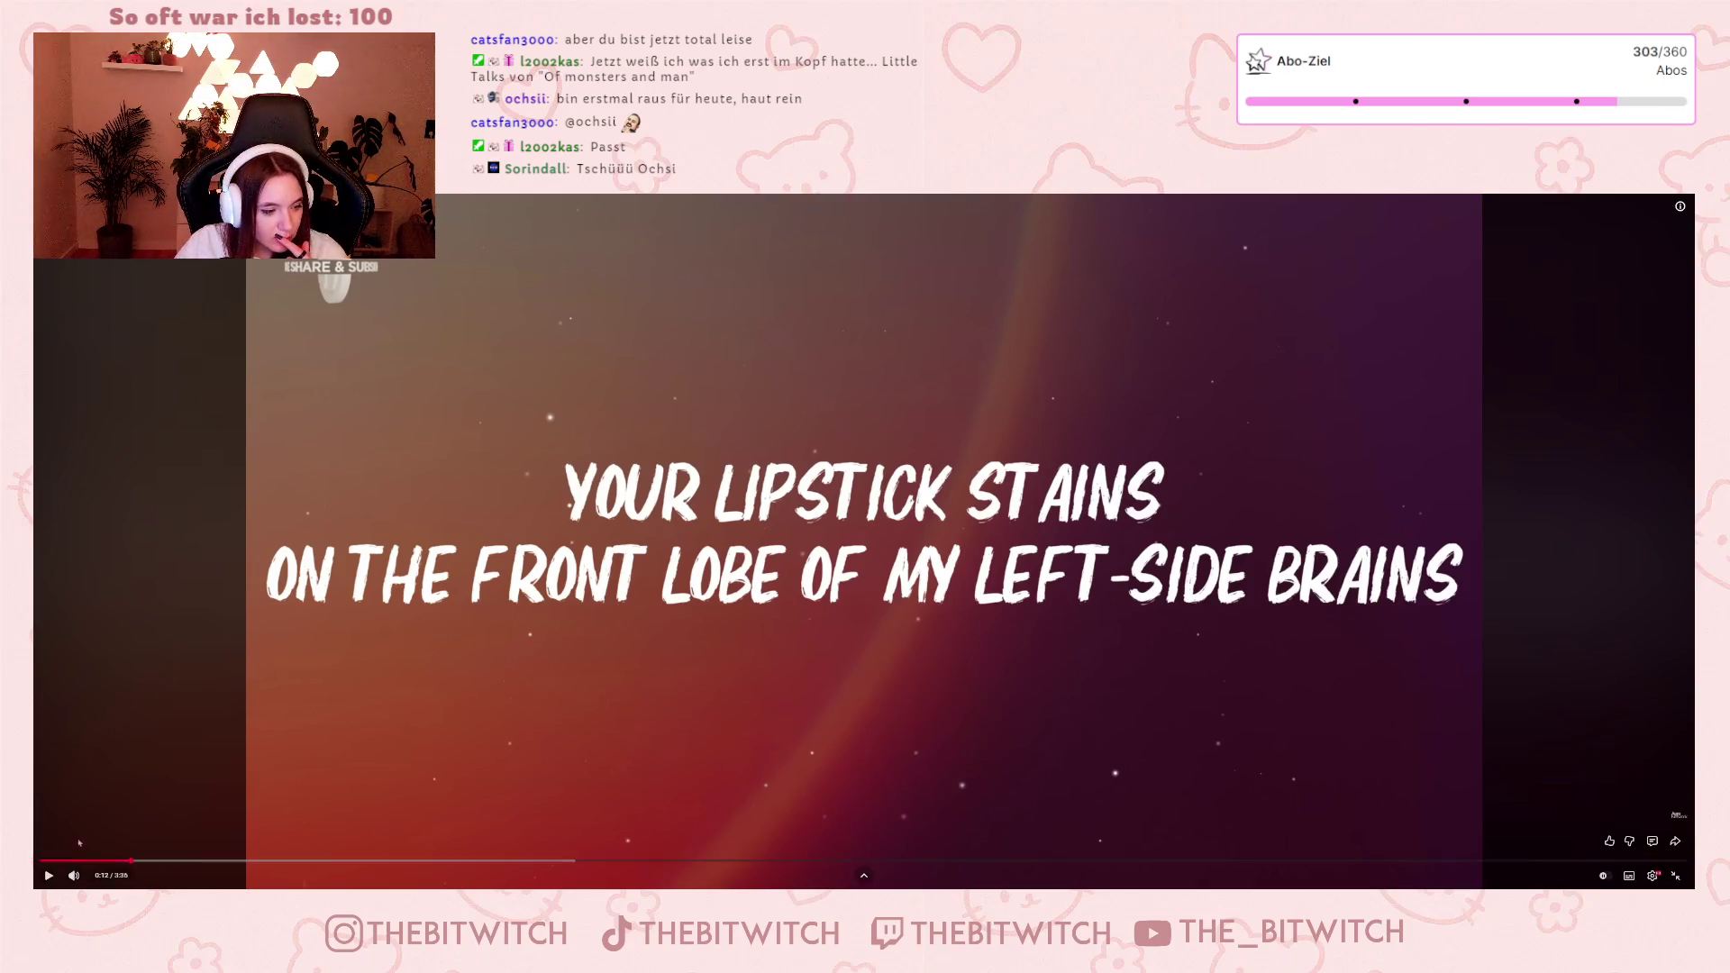
left_click(40, 862)
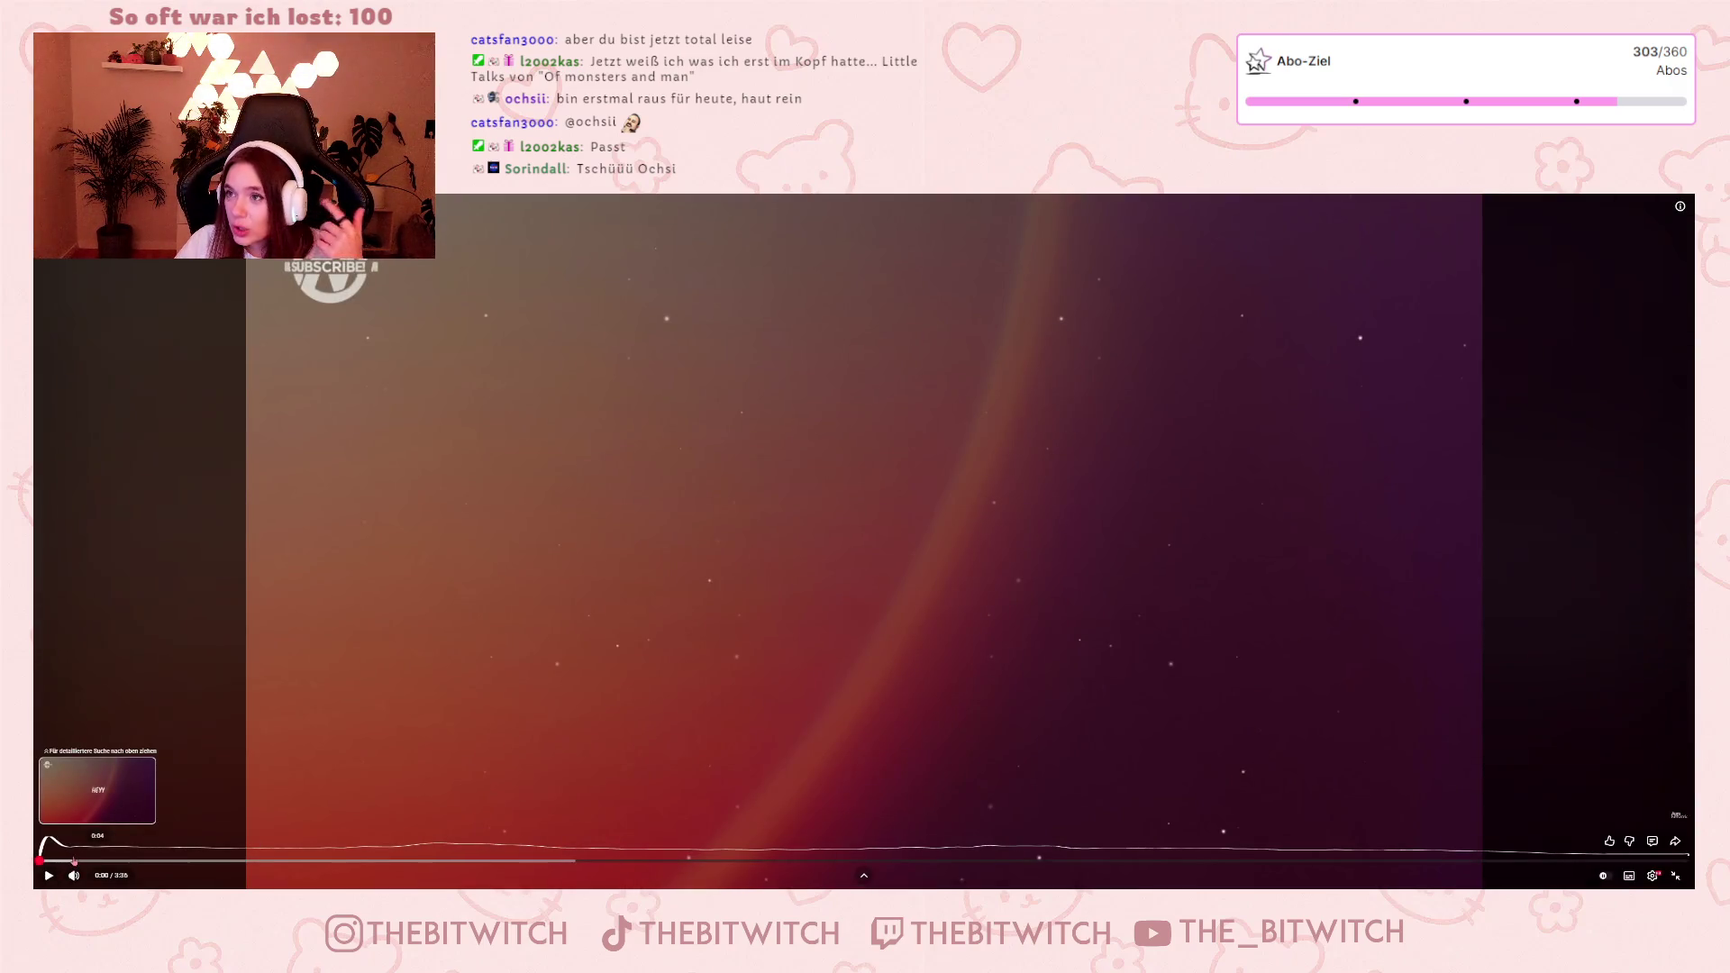
left_click(367, 766)
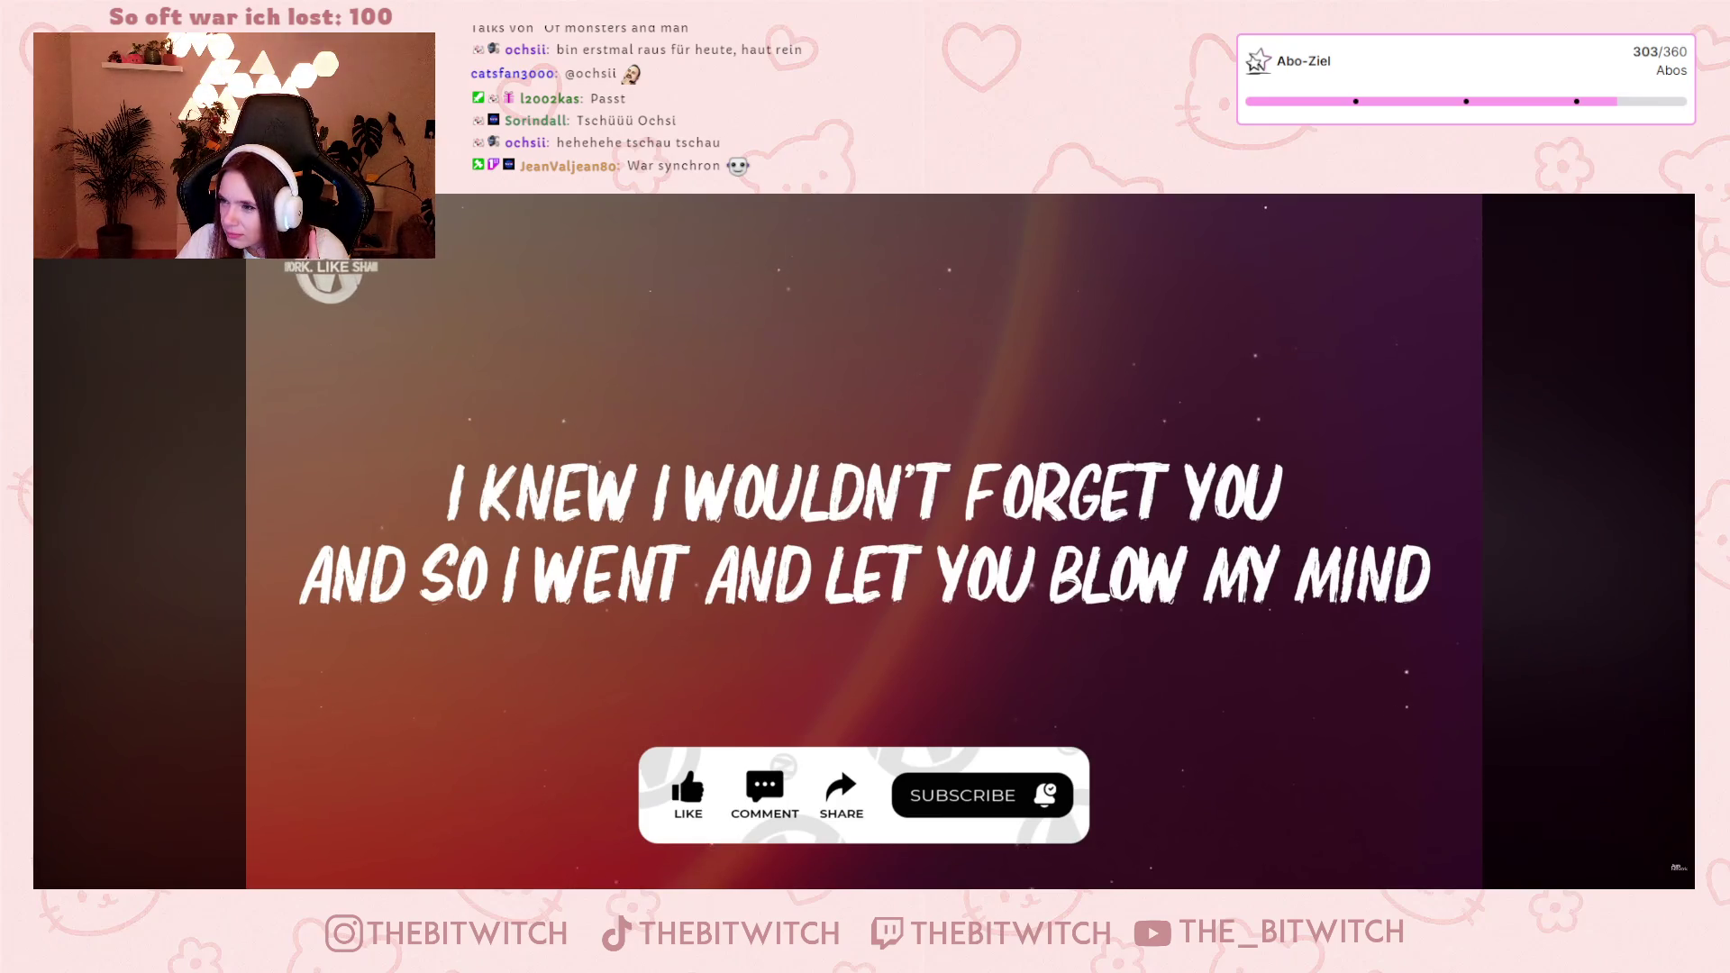
Play the lyric video, pause it at 0:27, then rewind to the beginning.
left_click(1451, 767)
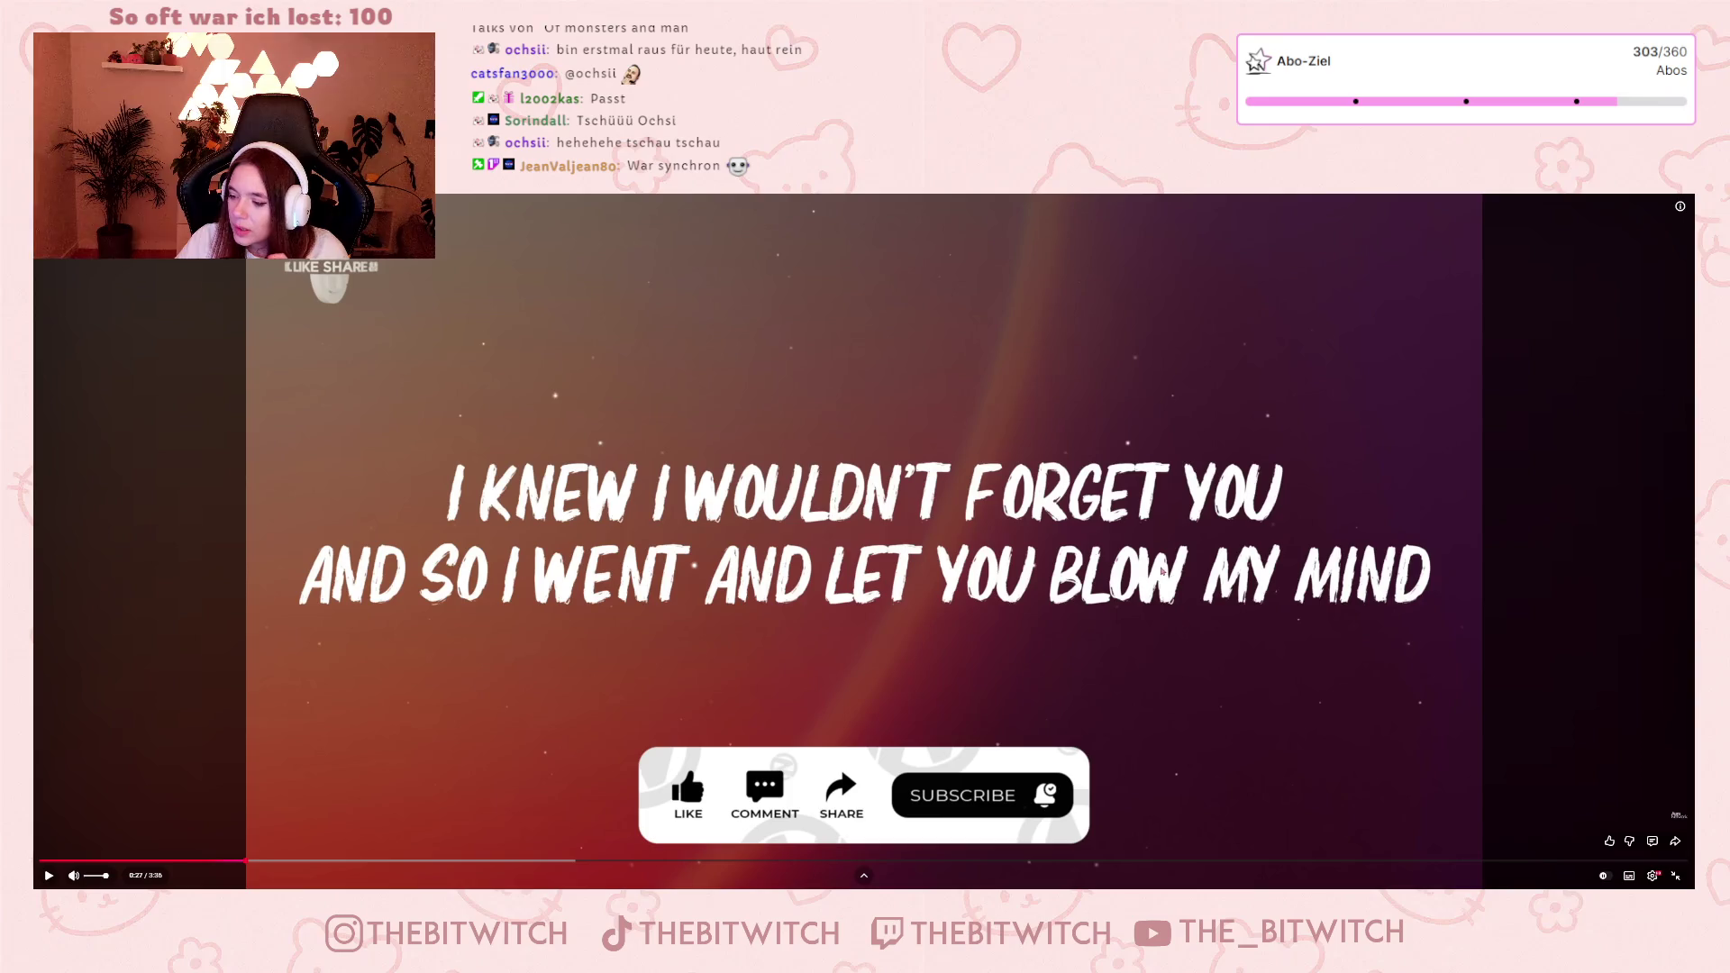
left_click(1045, 624)
left_click(43, 860)
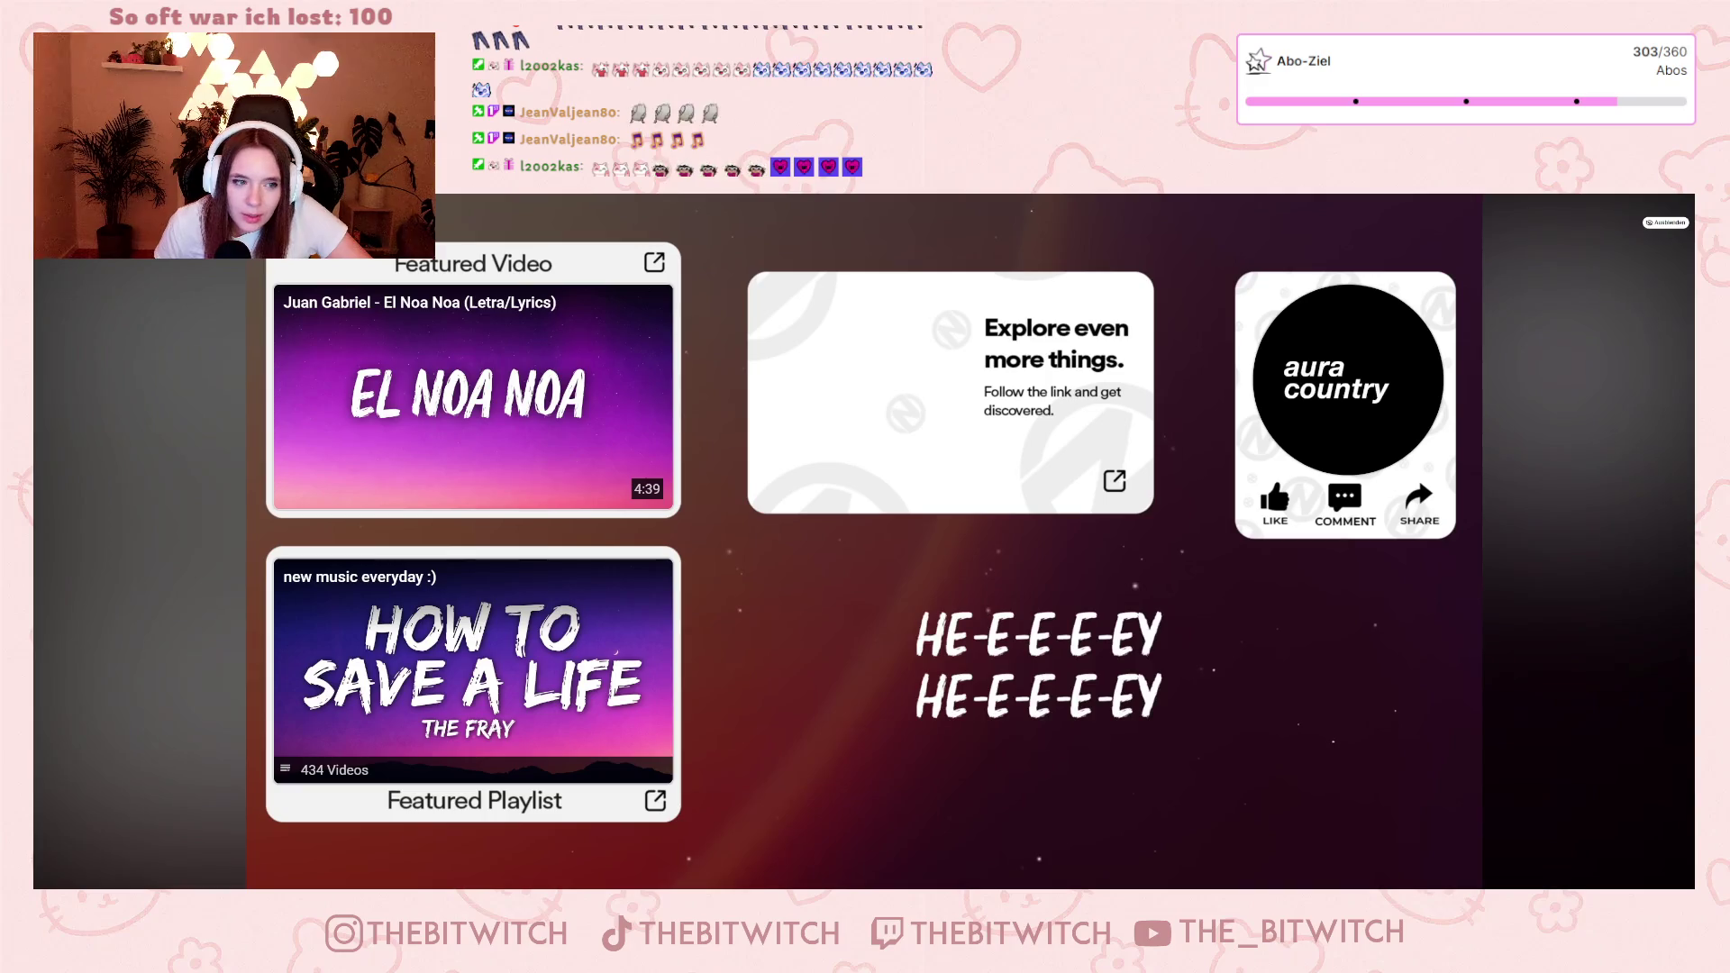
Stop the lyric video playback during its closing end-screen cards.
mouse_move(1015, 633)
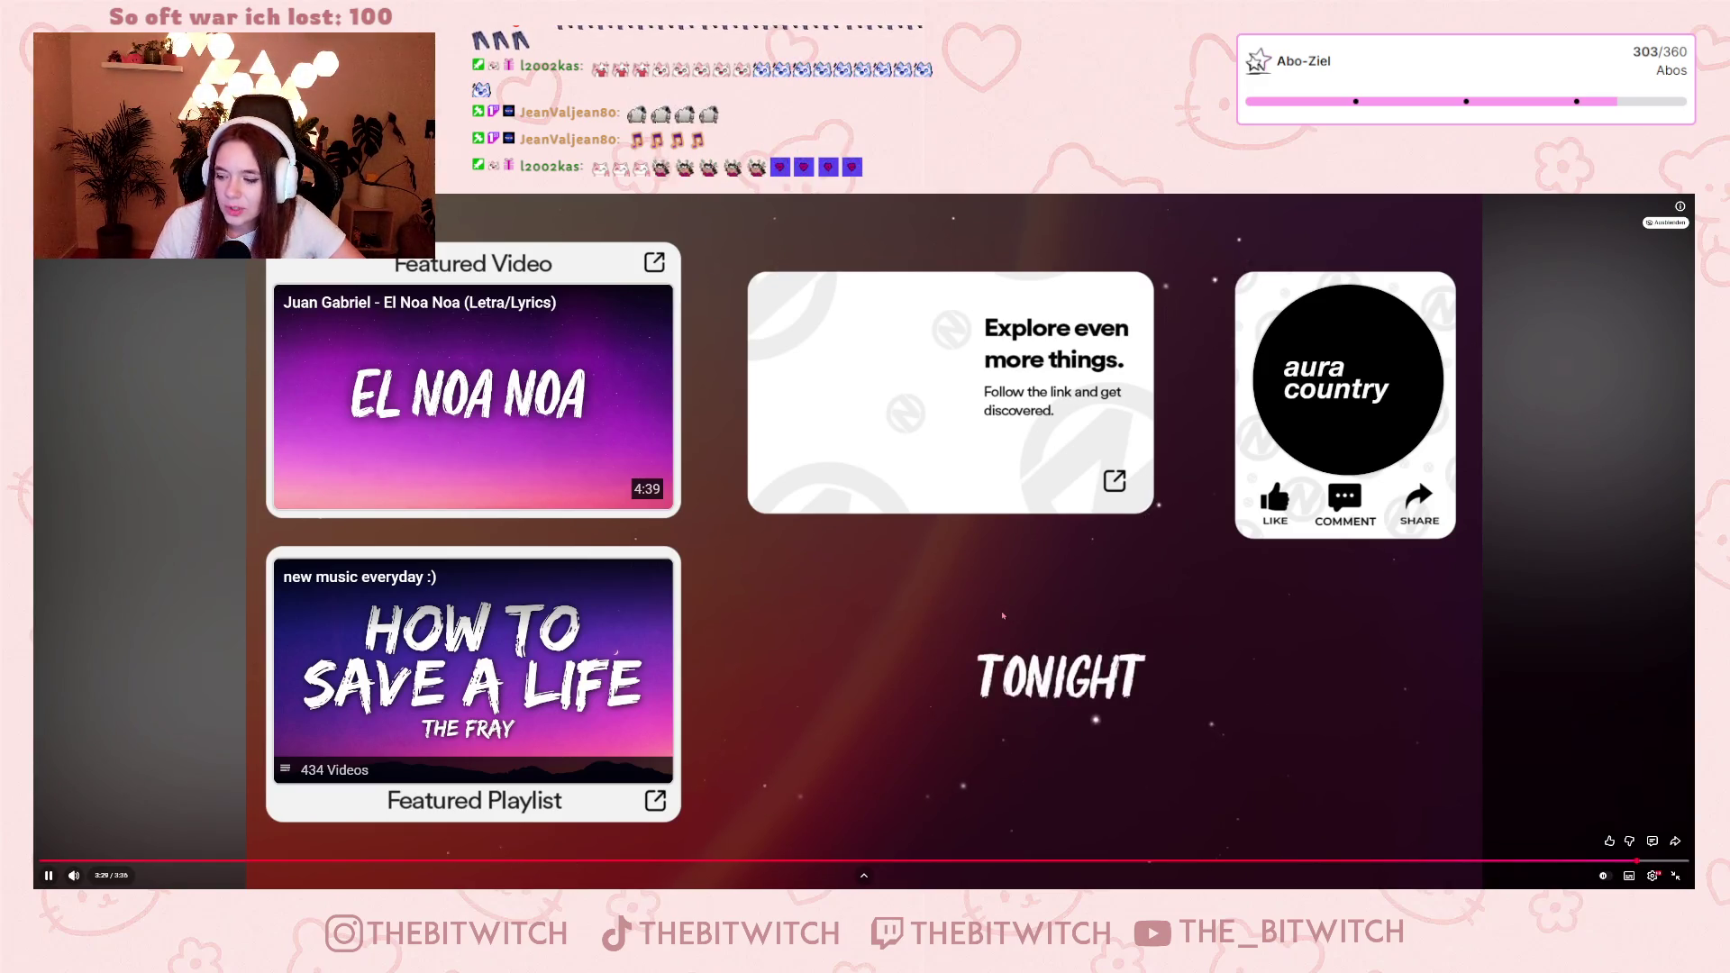
left_click(1003, 618)
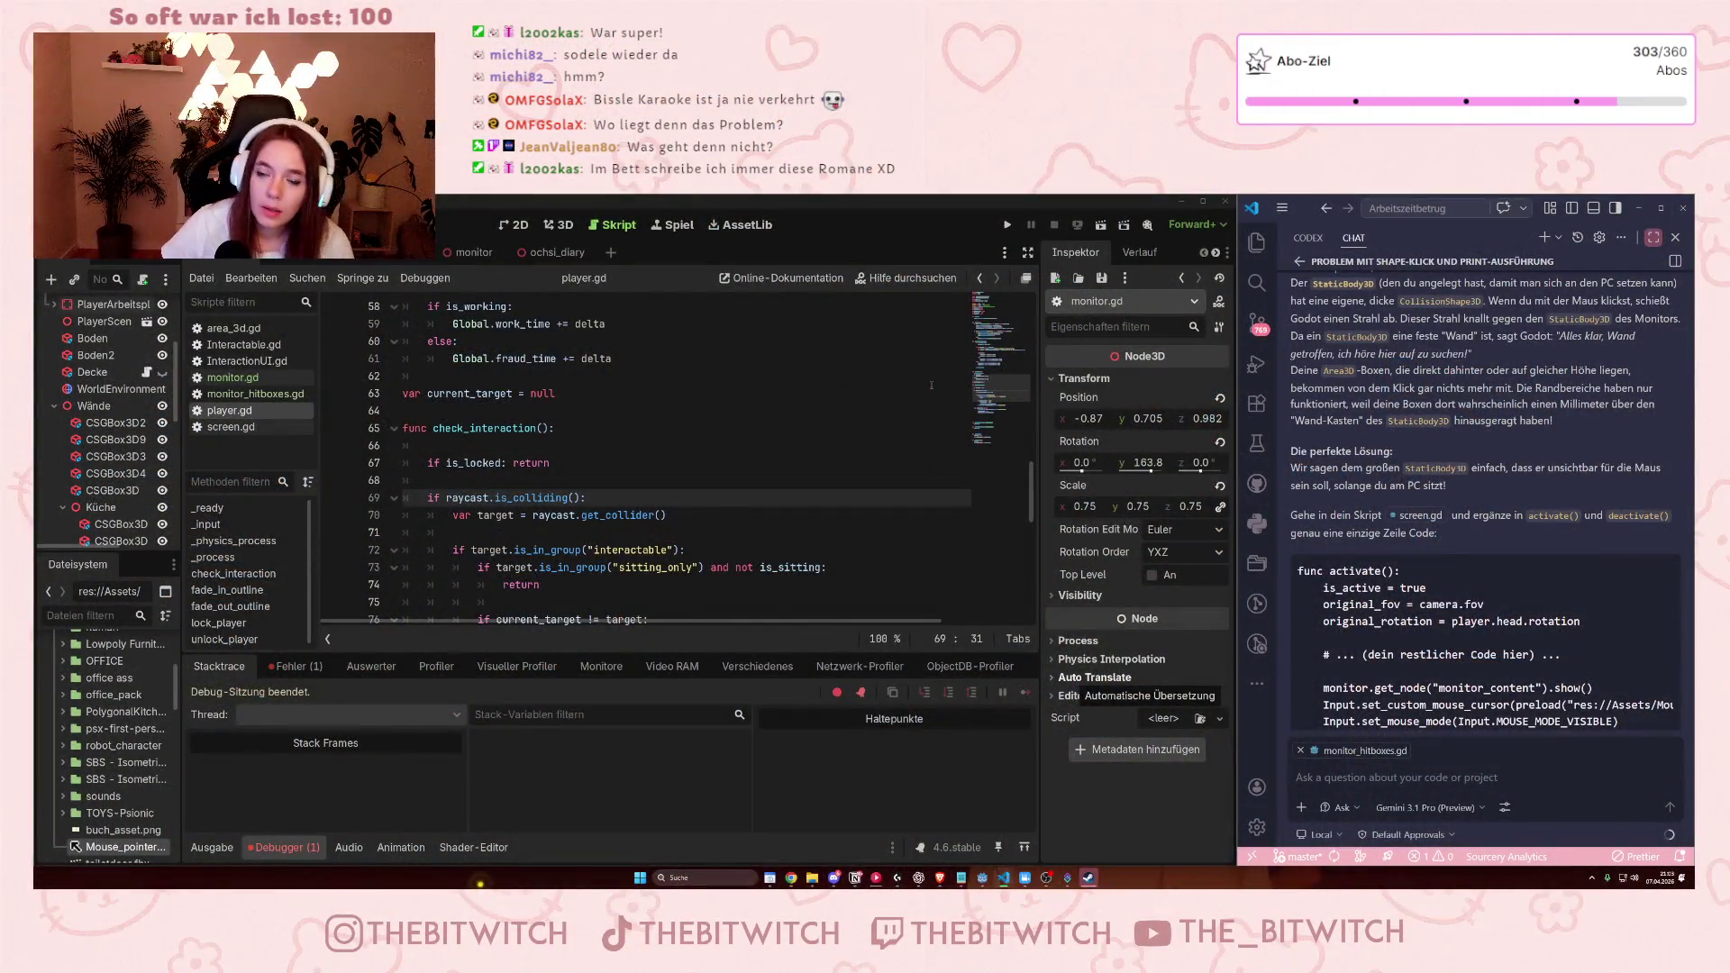
Run the office game with F5, sit at the desk and turn on the monitor.
left_click(518, 306)
key("F5")
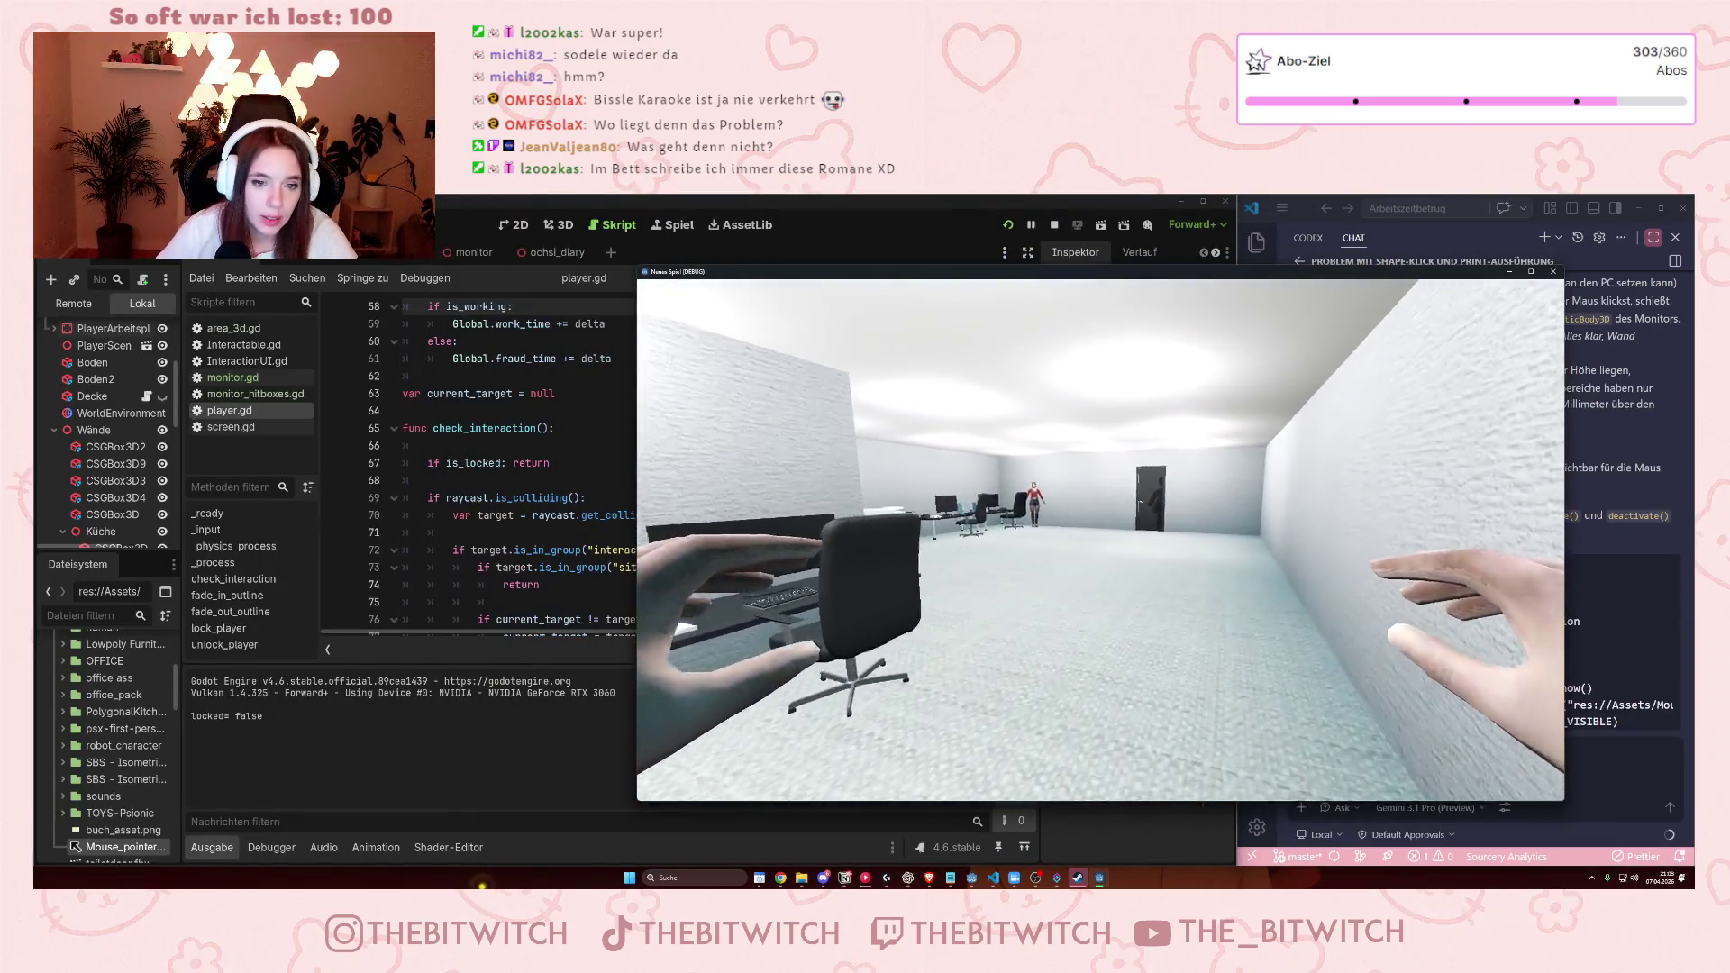
key("w")
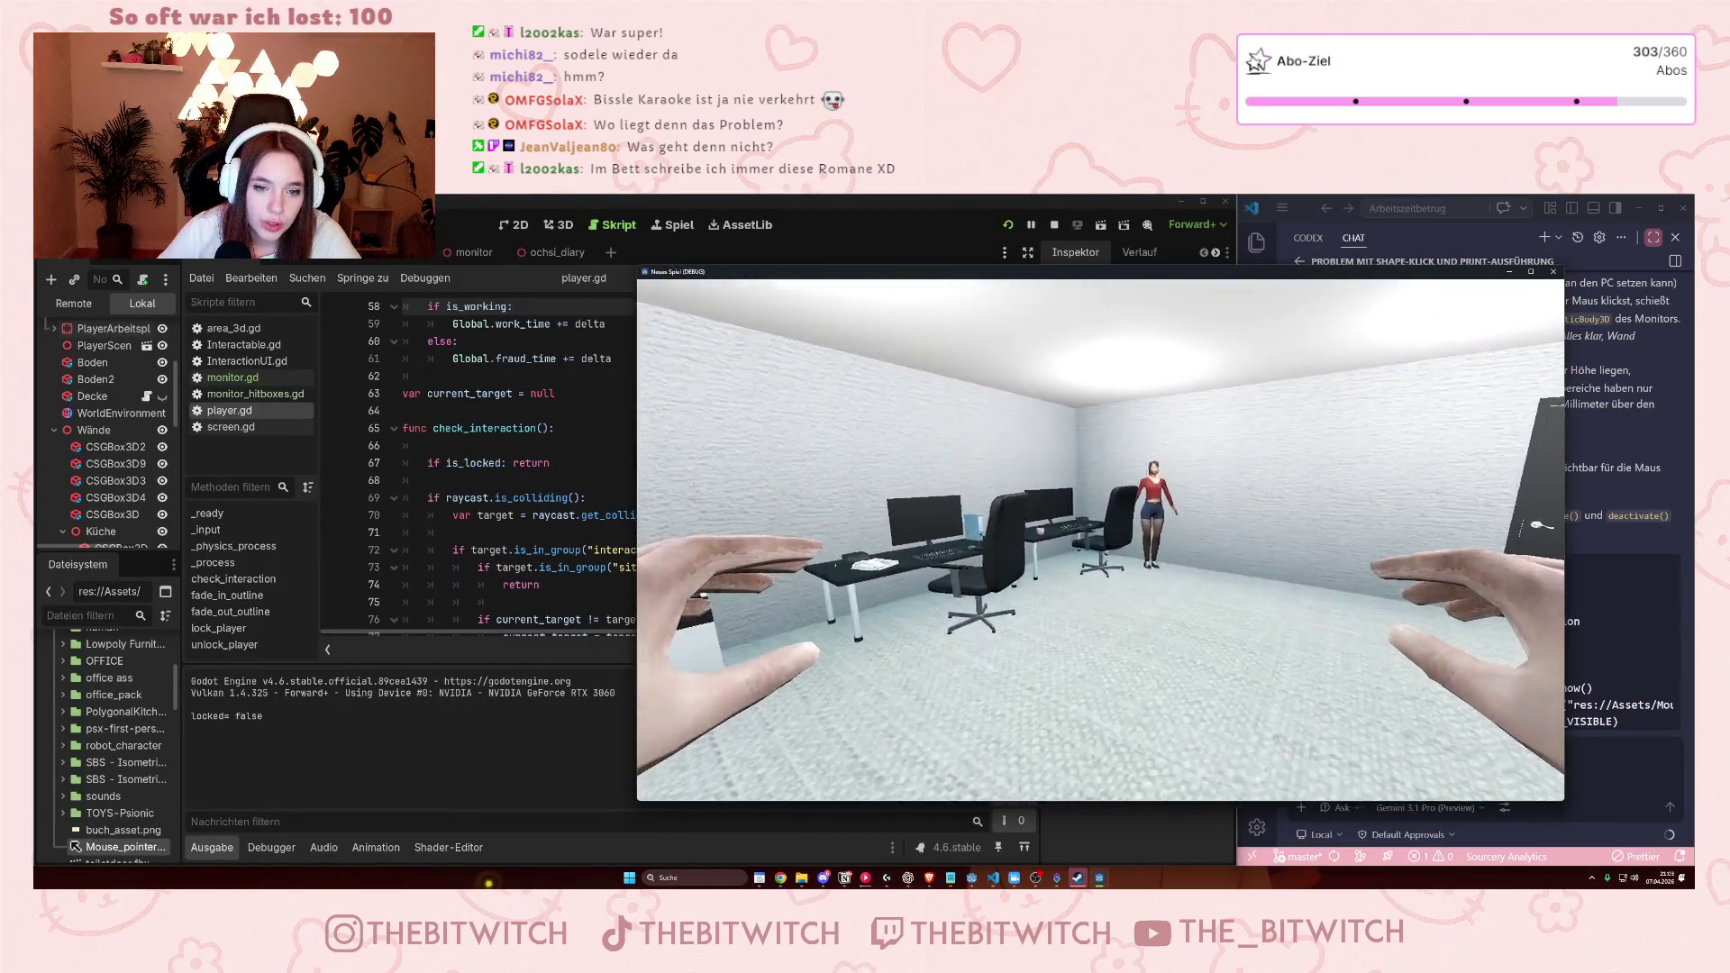
left_click(1102, 541)
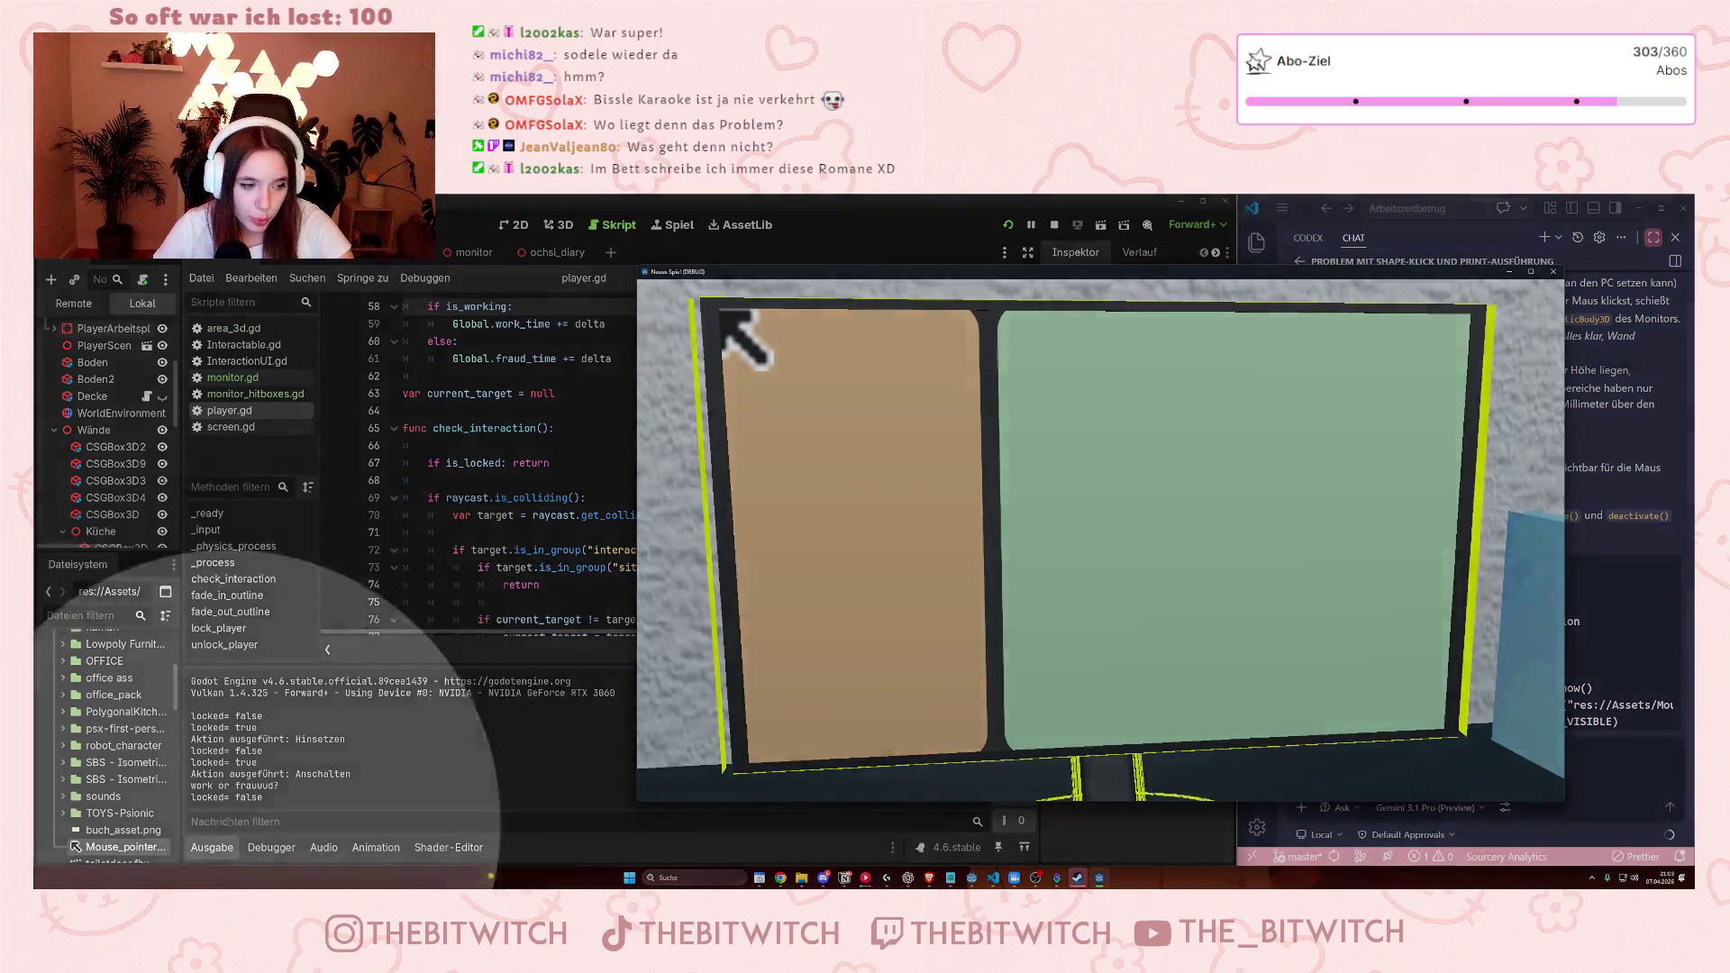
Log Work Time on the green panel four times and Fraud Time on the tan panel, then stop the game.
left_click(1140, 636)
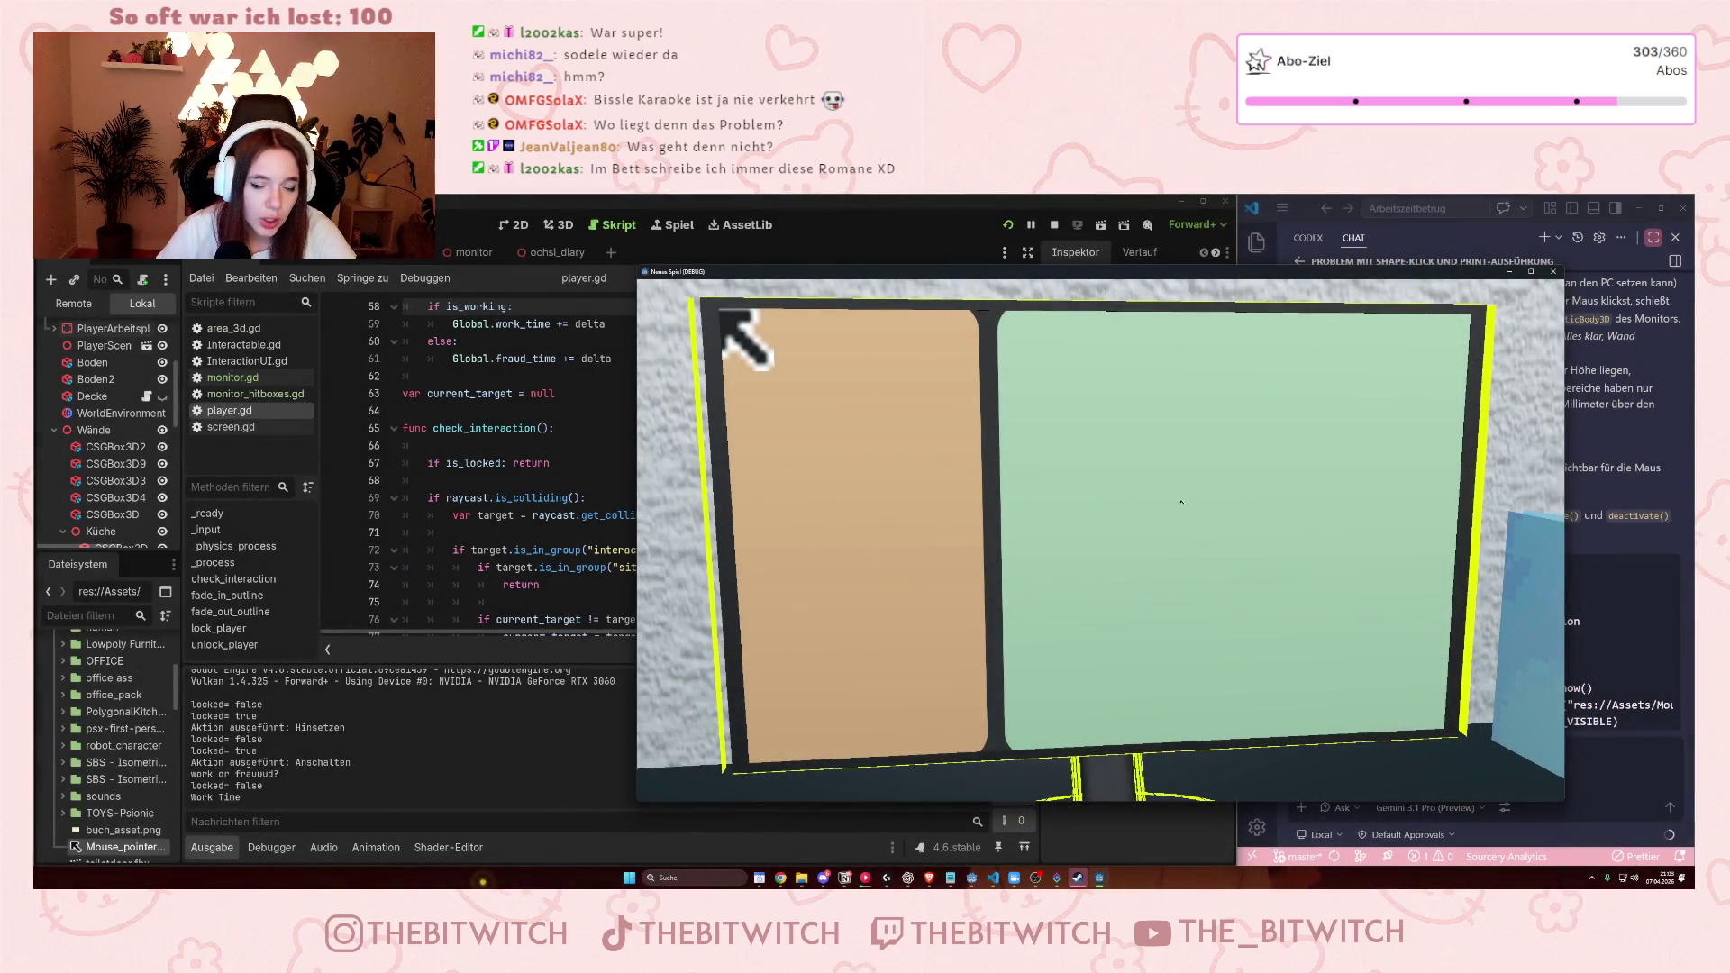
left_click(1057, 413)
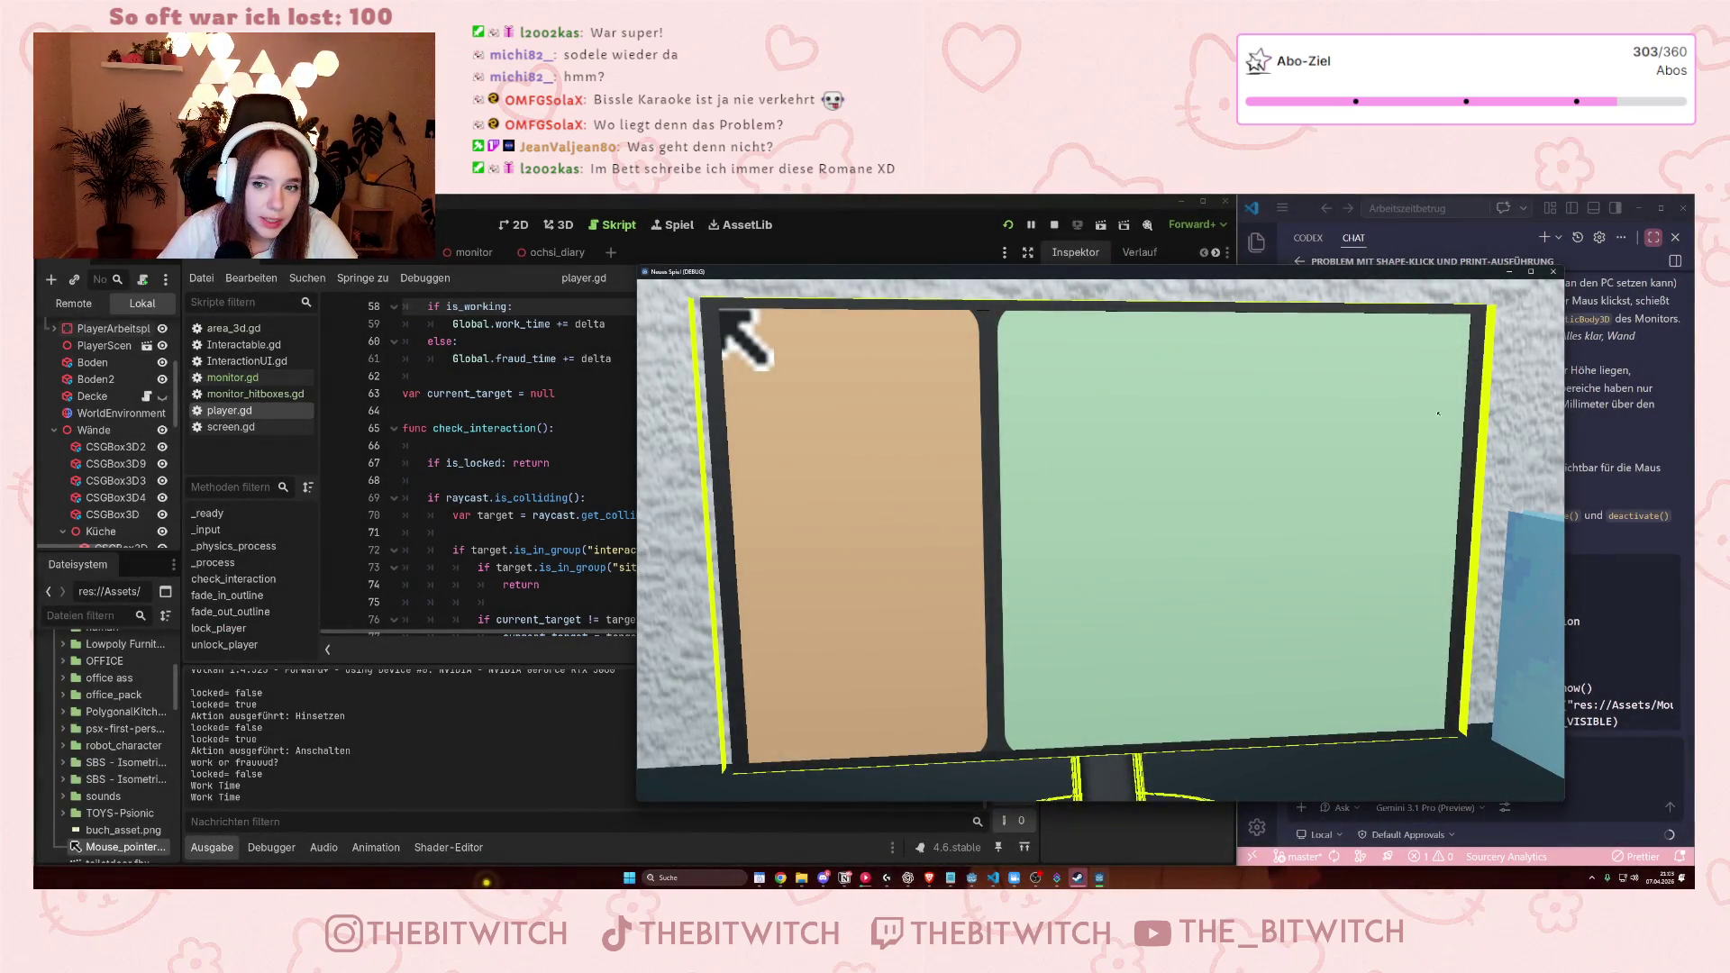
left_click(1172, 572)
left_click(1074, 566)
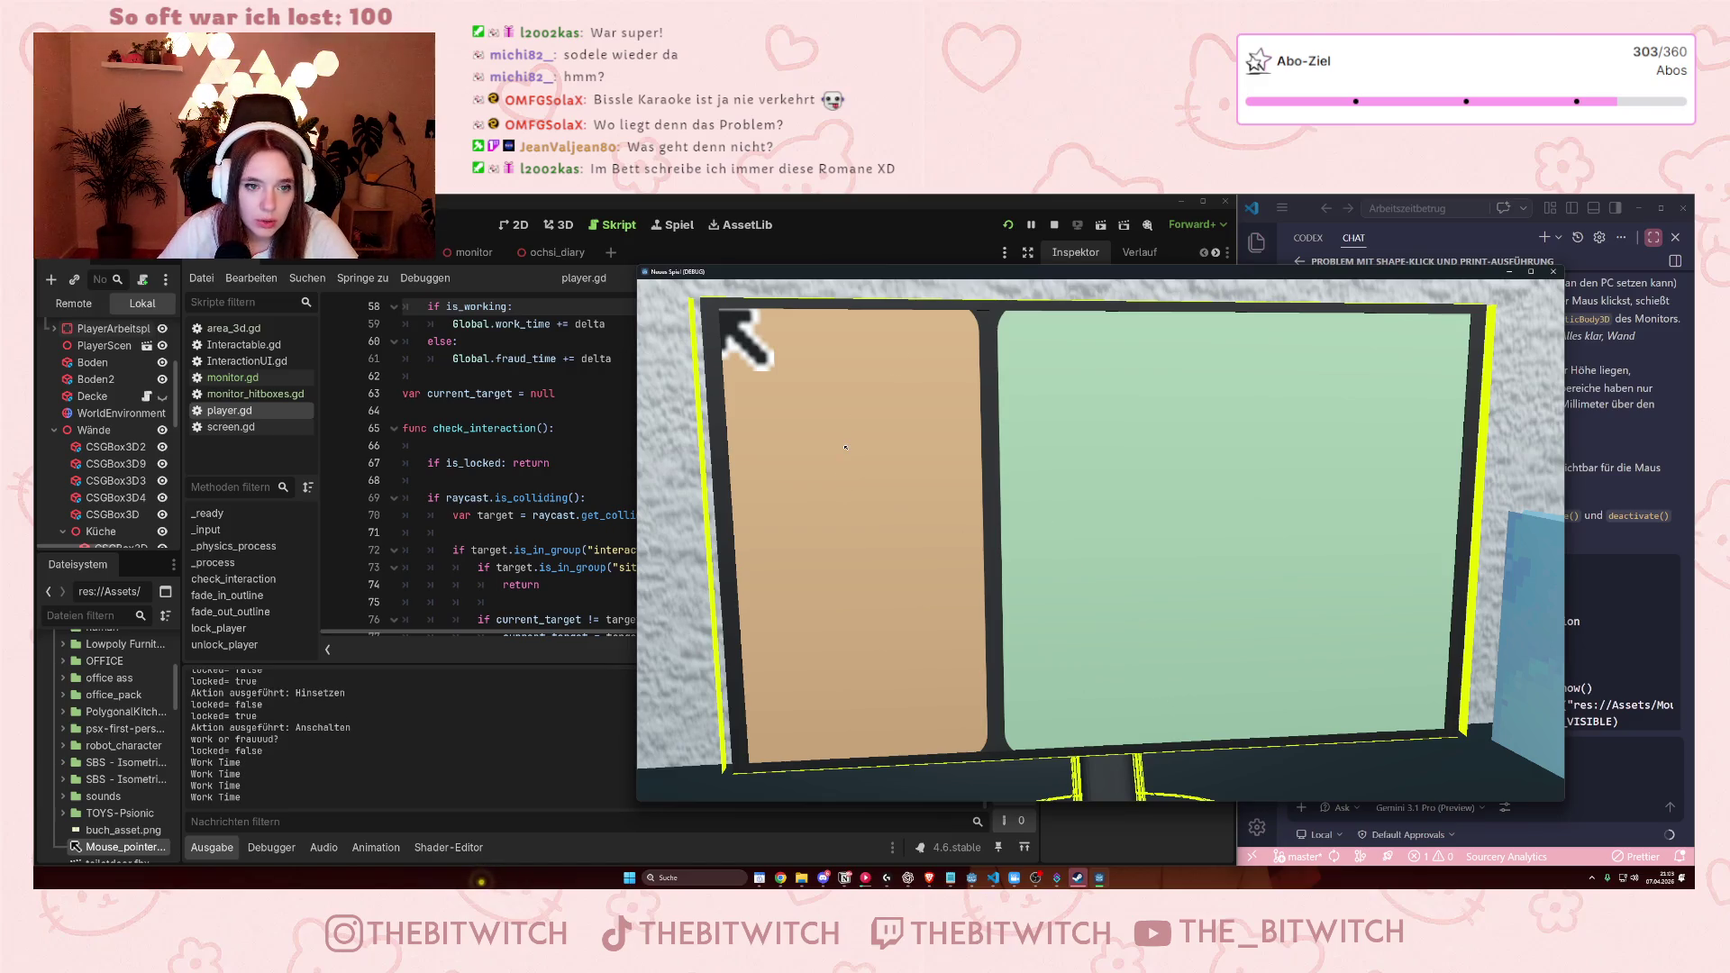
left_click(973, 474)
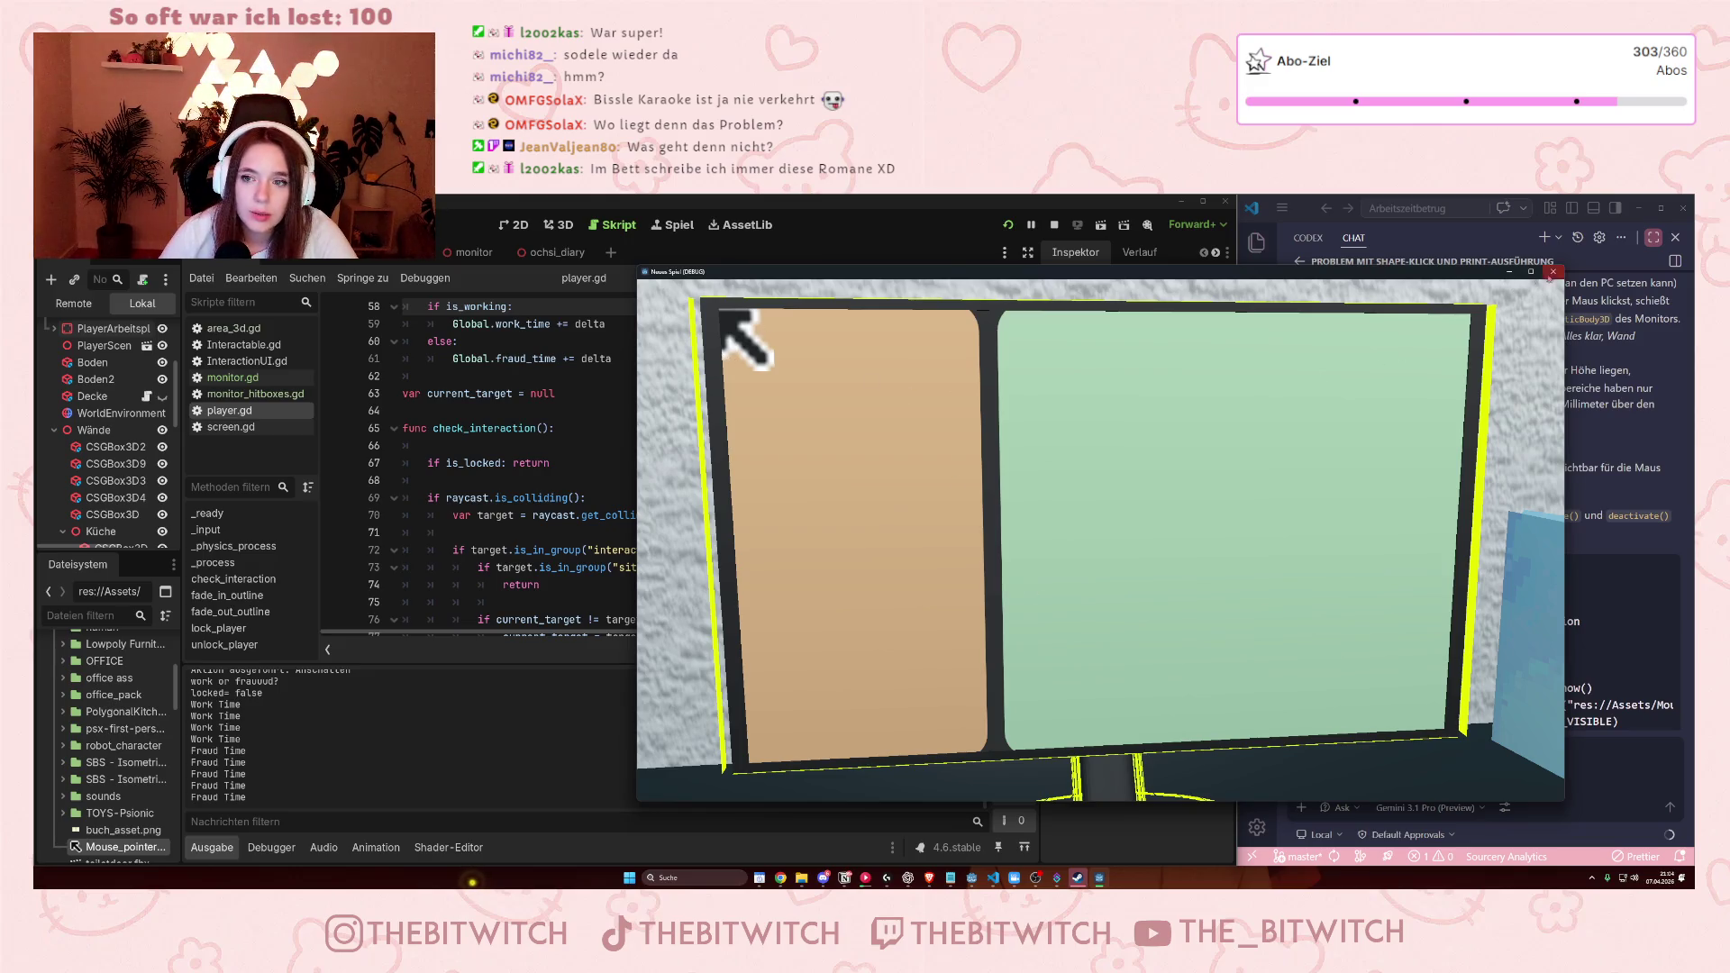
left_click(1553, 271)
left_click(559, 224)
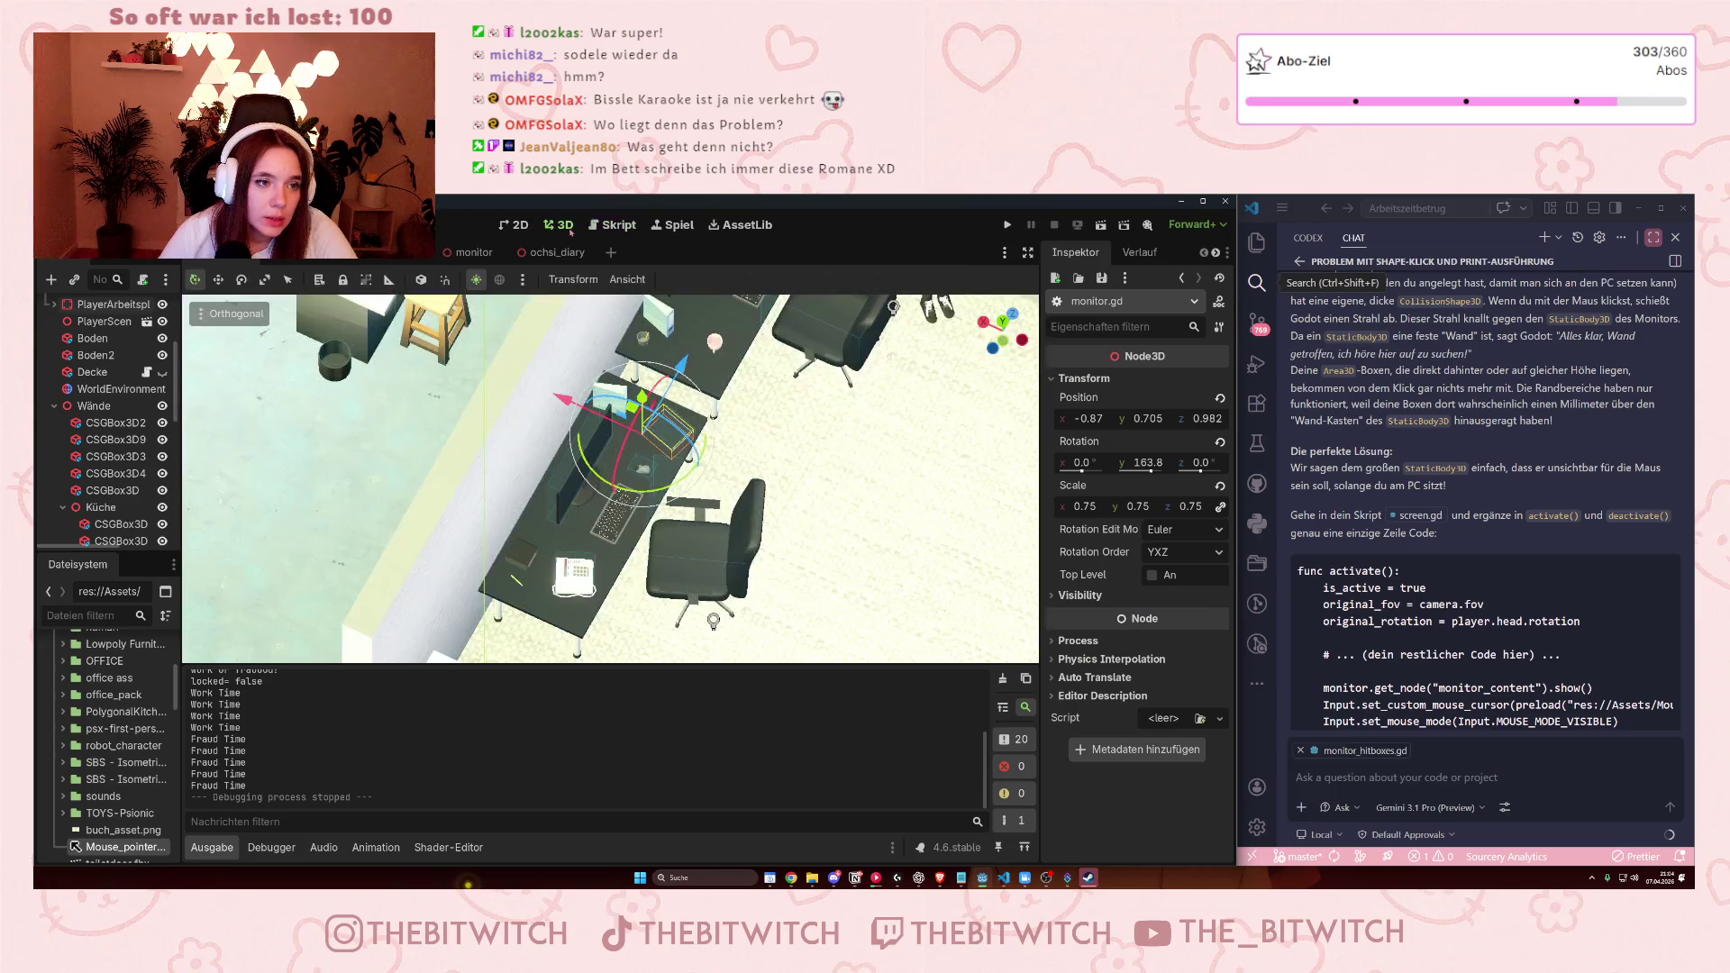
Open the monitor scene and make monitor_content visible again over the hitbox boxes.
left_click(468, 252)
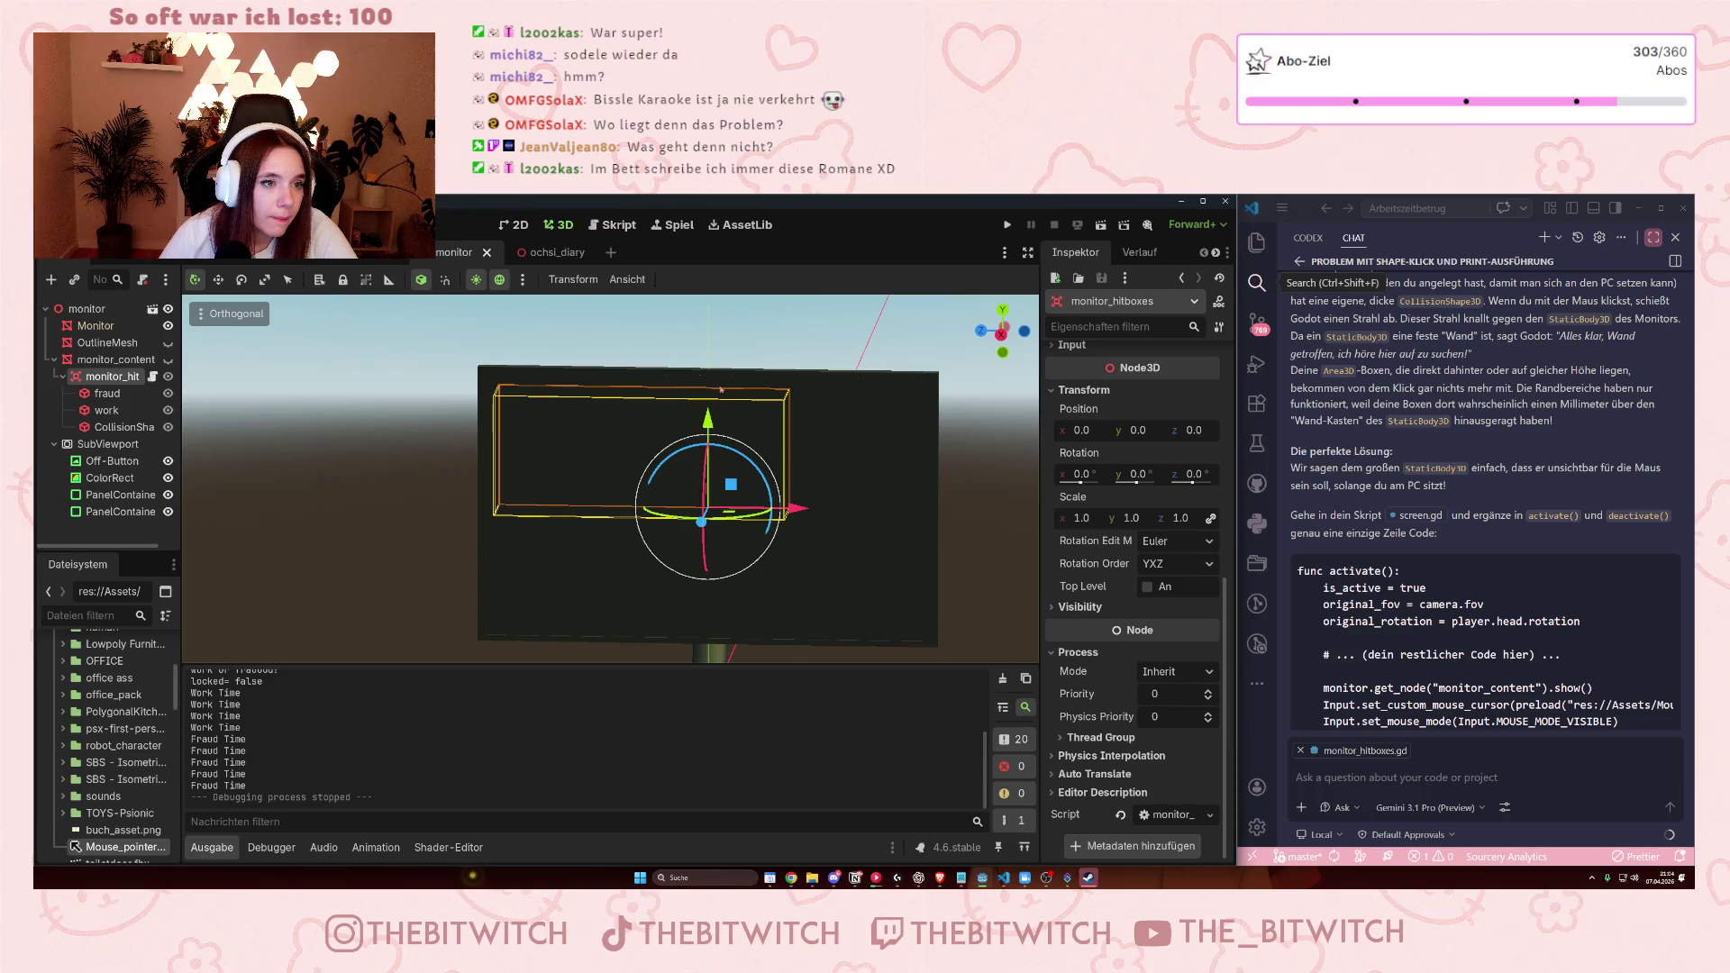
left_click(167, 359)
mouse_move(685, 505)
left_mouse_down()
mouse_move(664, 629)
mouse_move(846, 451)
mouse_move(626, 627)
mouse_move(873, 608)
mouse_move(713, 449)
mouse_move(973, 516)
mouse_move(707, 544)
left_mouse_up()
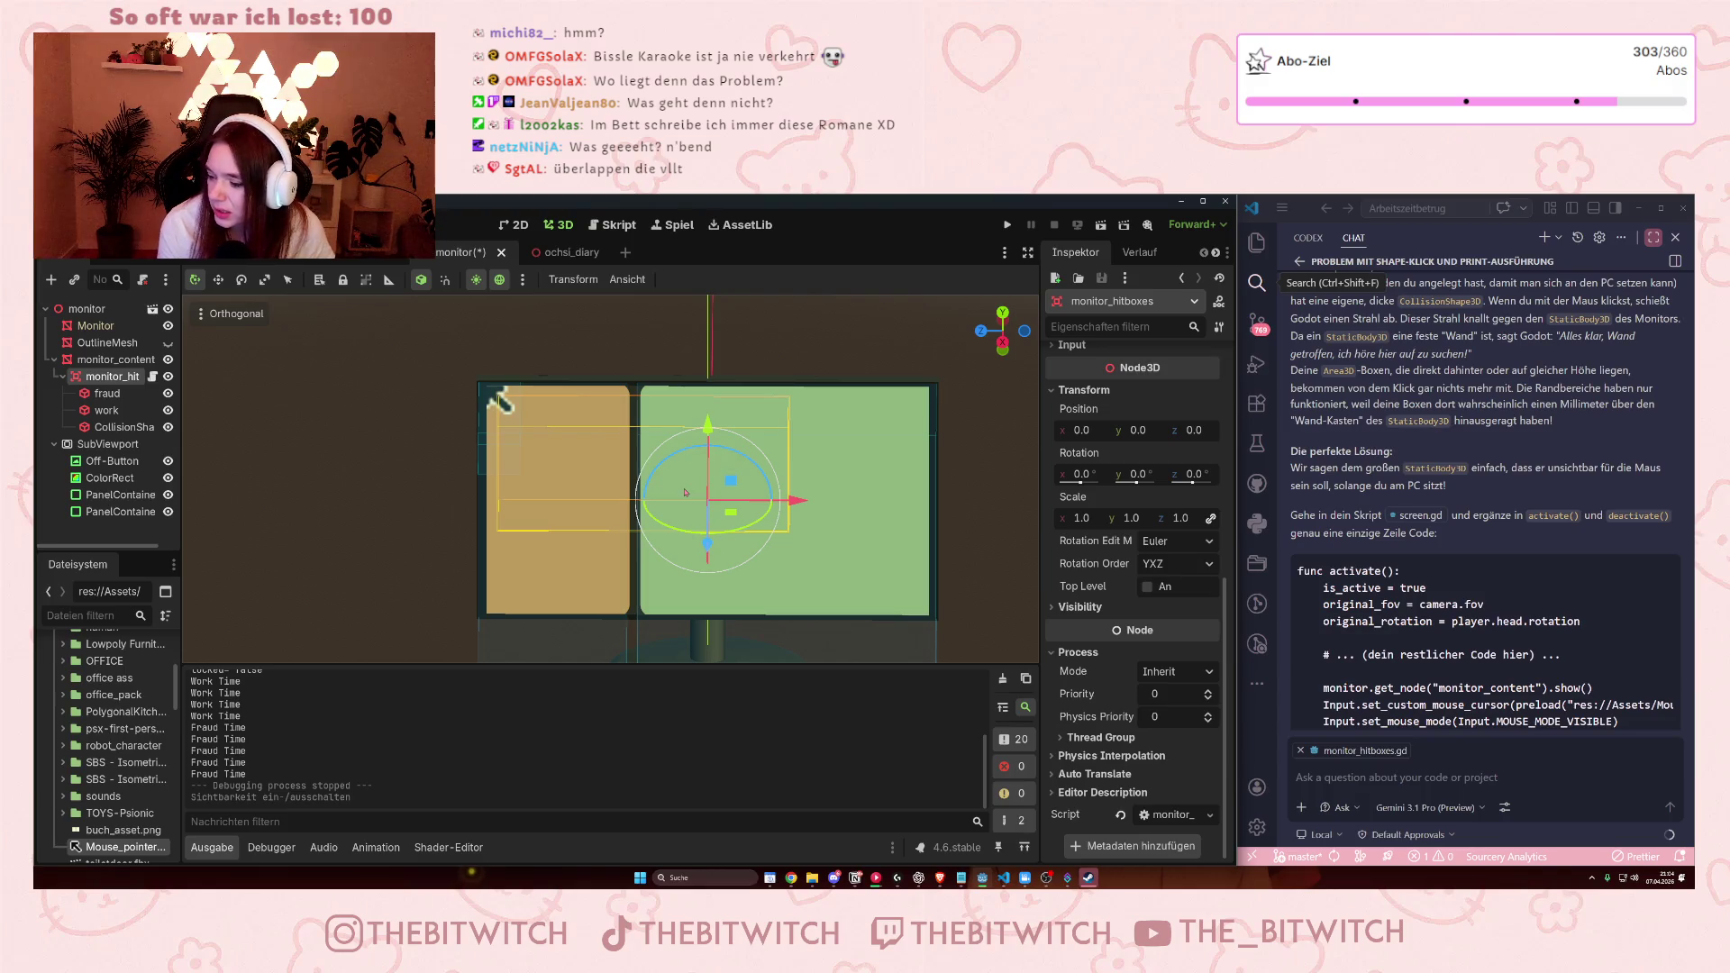
Orbit around the monitor to view its hitbox boxes from the side and edge-on.
mouse_move(569, 370)
left_mouse_down()
mouse_move(809, 556)
mouse_move(728, 411)
mouse_move(681, 391)
left_mouse_up()
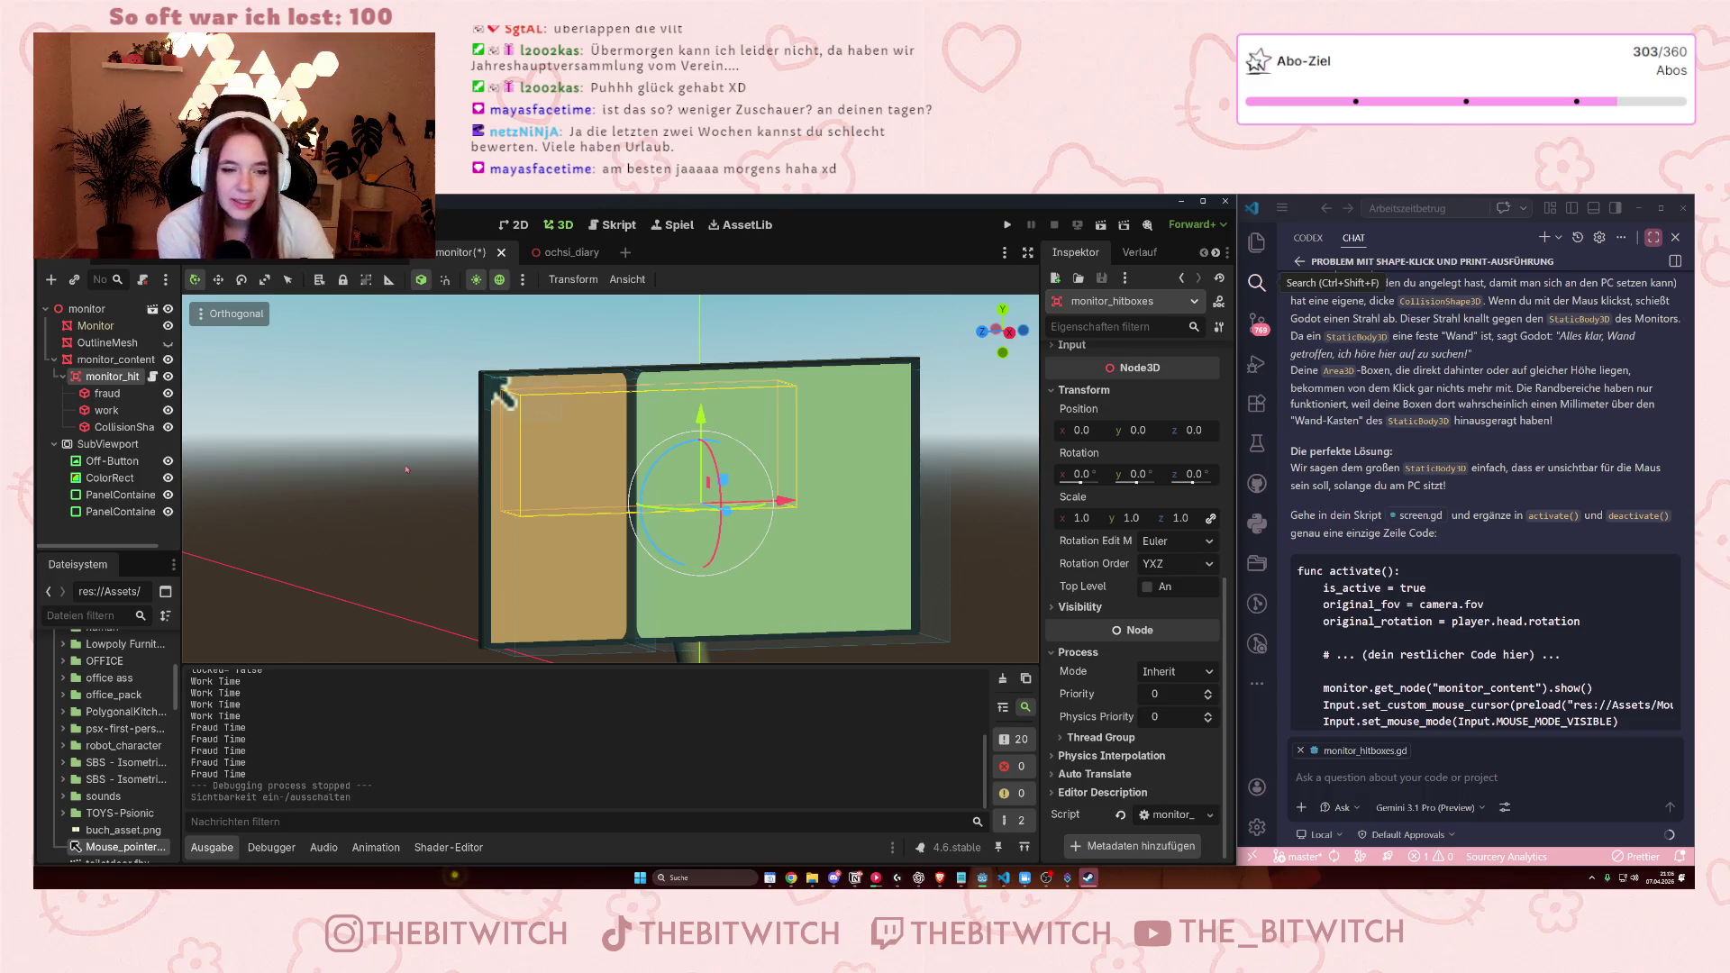
mouse_move(406, 469)
left_mouse_down()
mouse_move(568, 637)
mouse_move(572, 498)
mouse_move(467, 479)
mouse_move(681, 520)
mouse_move(575, 481)
left_mouse_up()
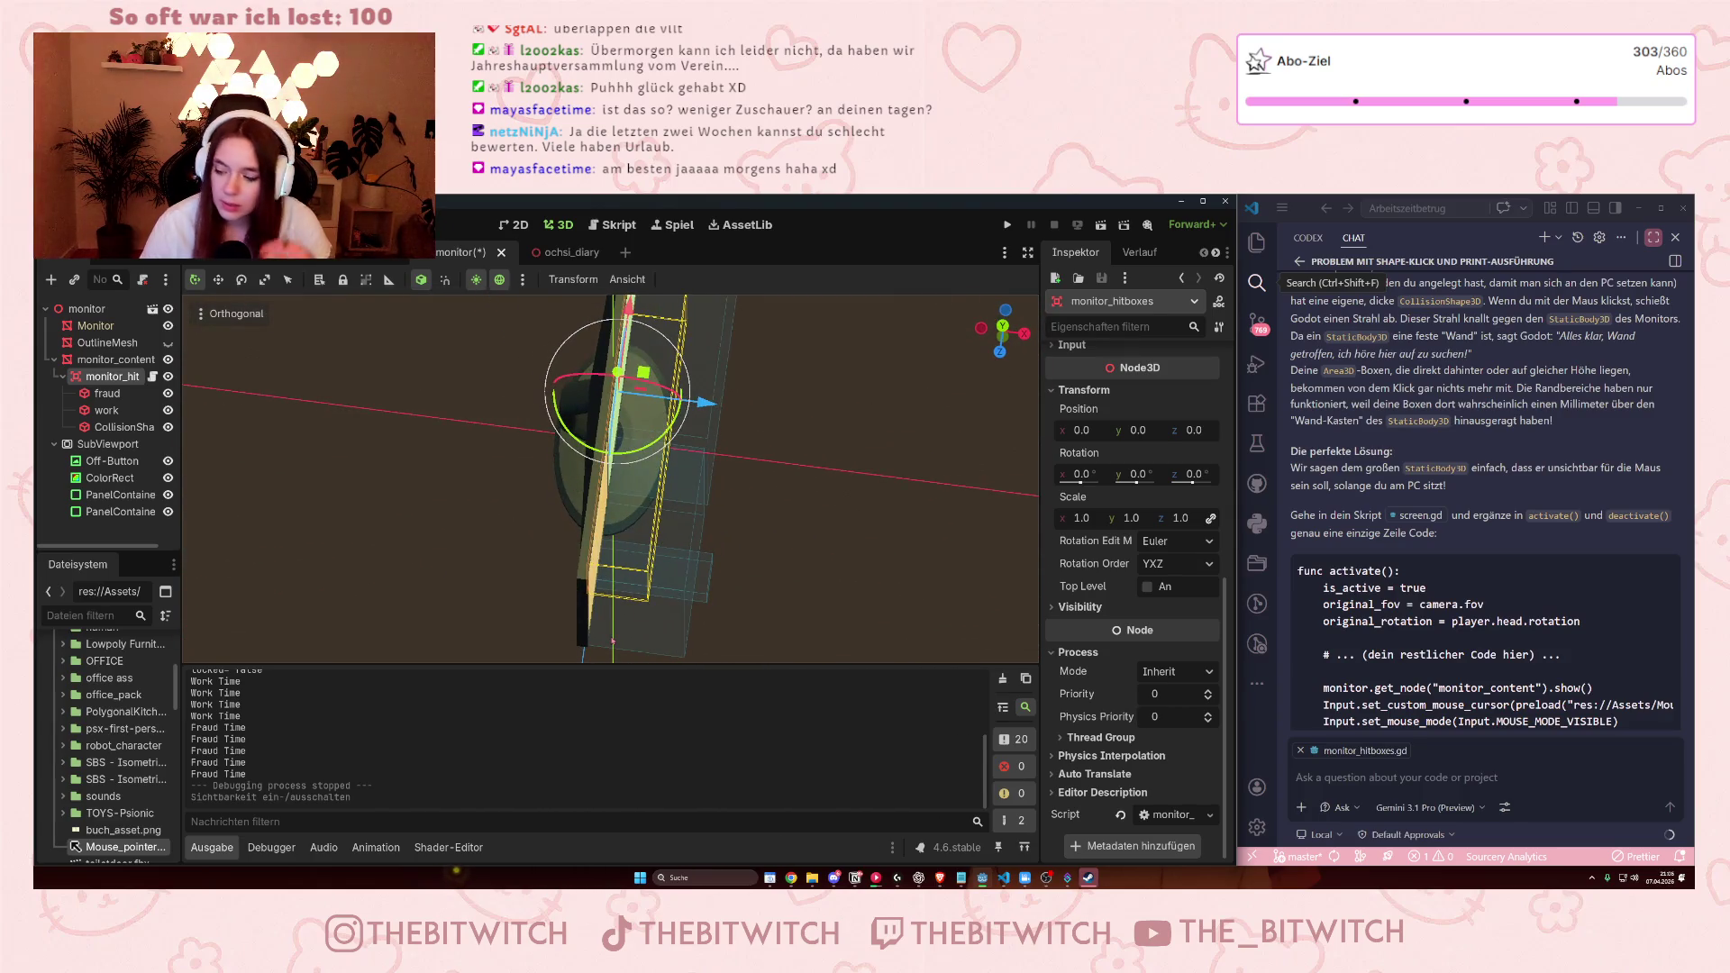
Orbit the 3D view vertically around the monitor model.
left_click_drag(697, 298, 697, 334)
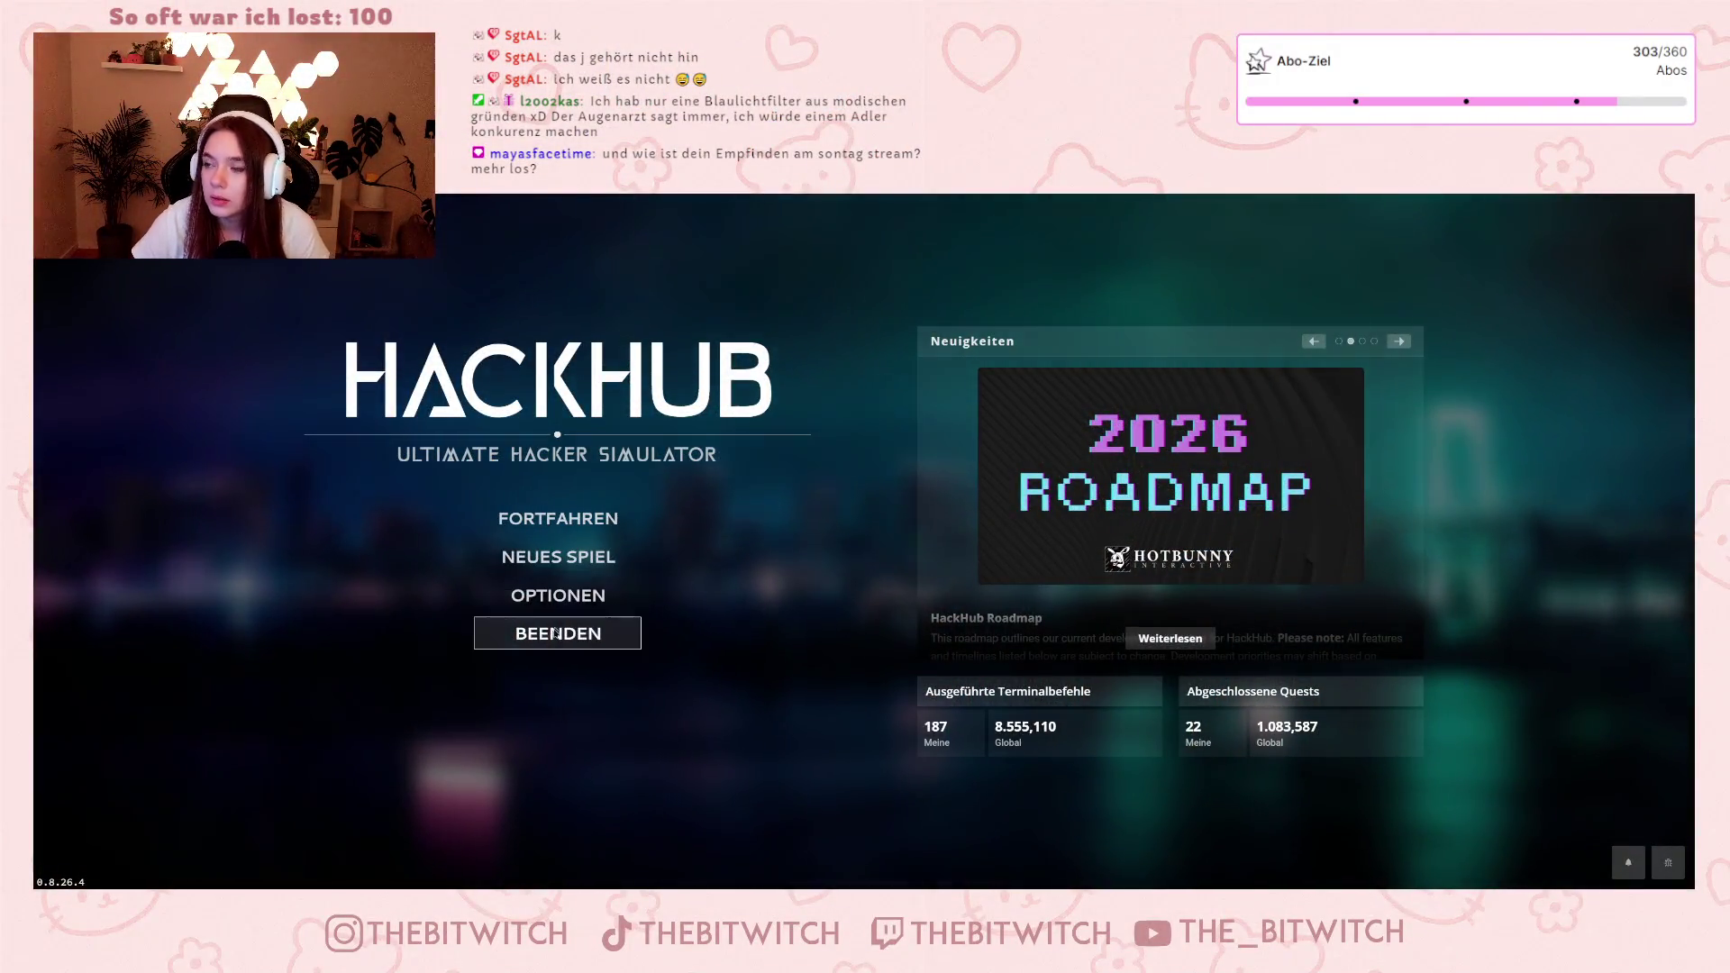
Resume the saved game with Fortfahren, close the job notification, and turn Skypersky Protection on.
left_click(538, 518)
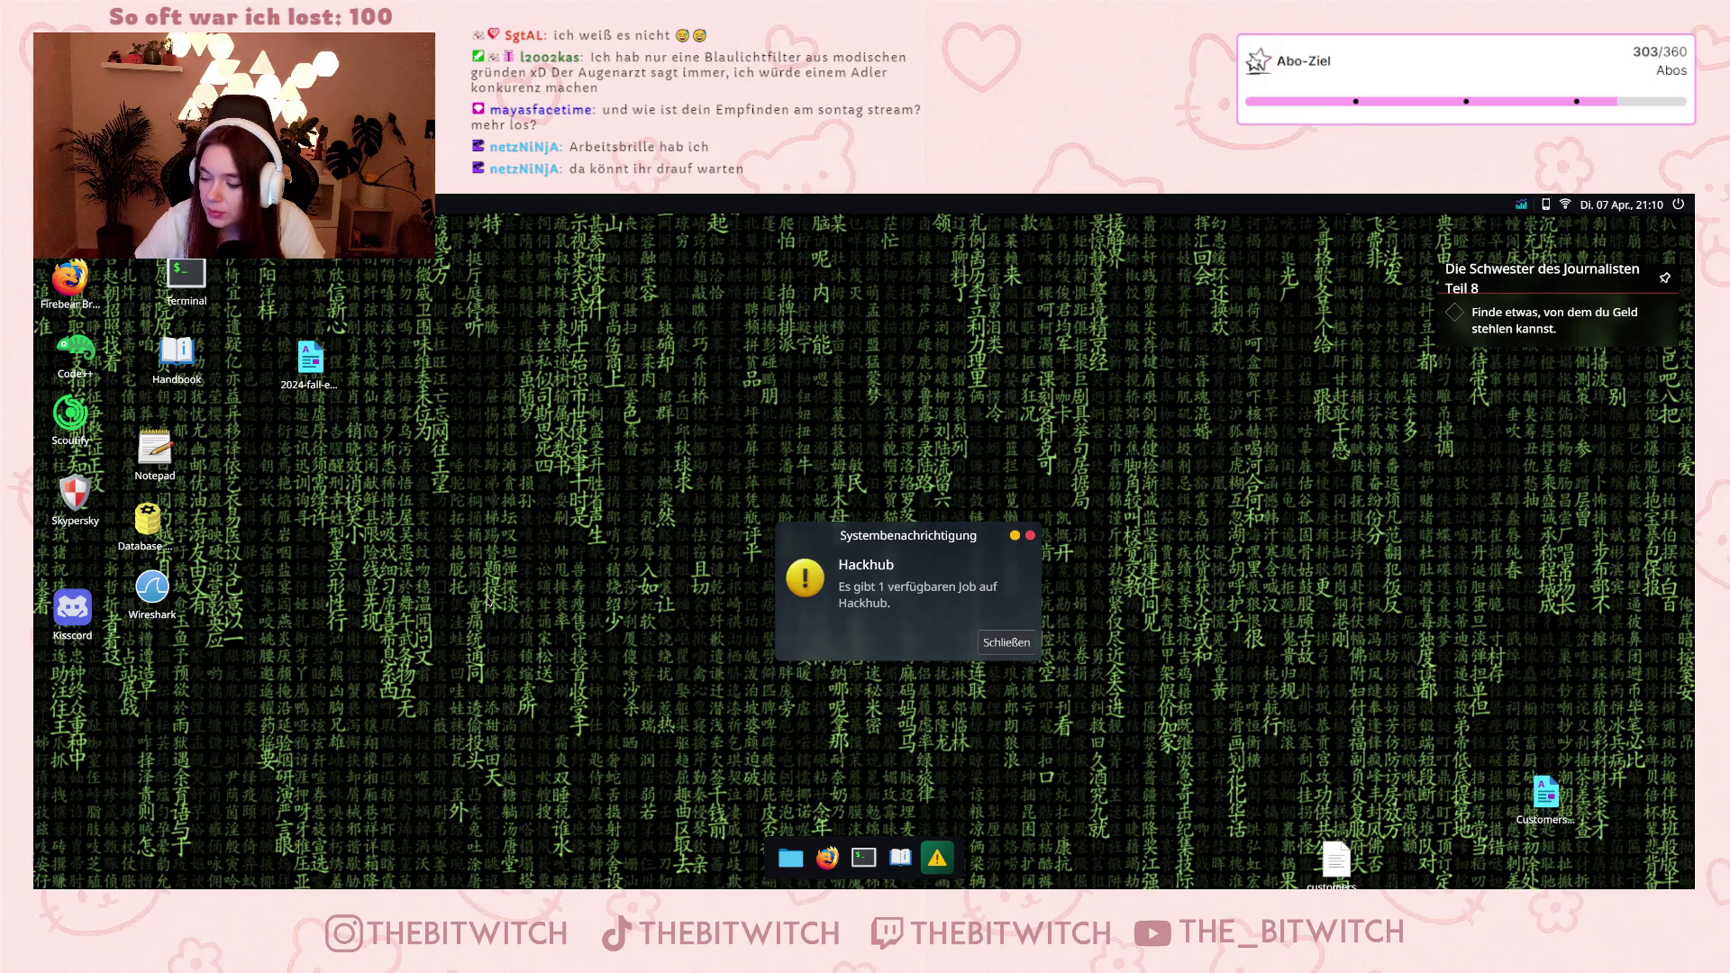
left_click(1006, 642)
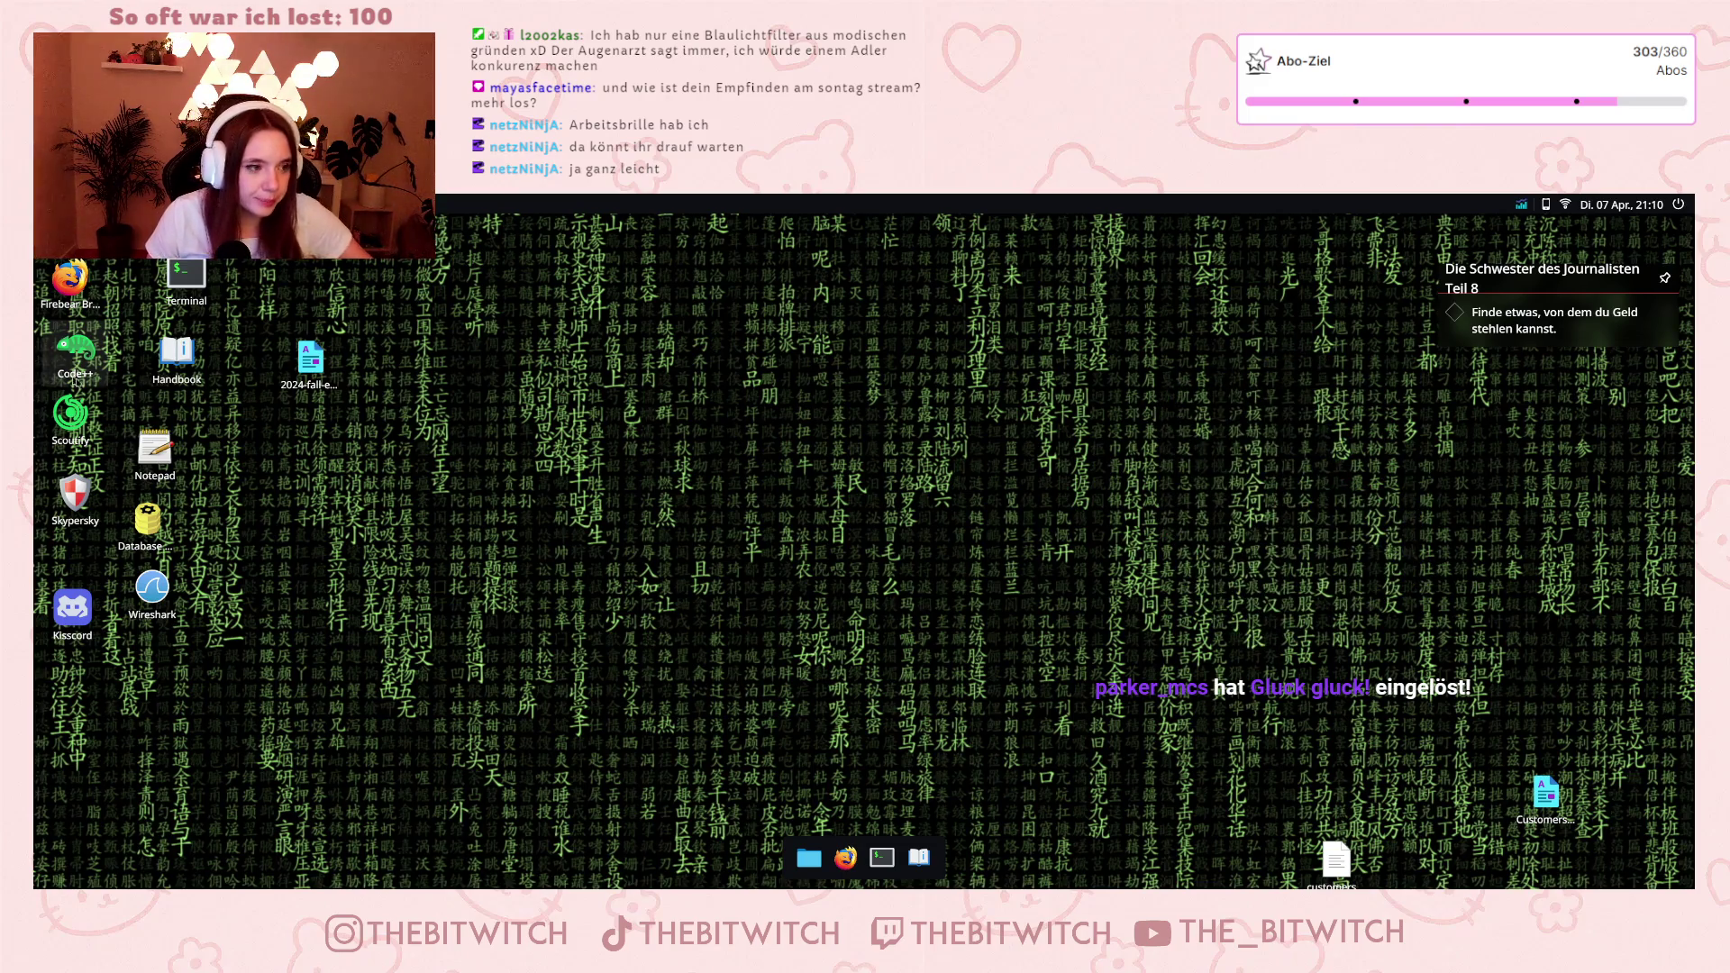
double_click(75, 494)
left_click(837, 601)
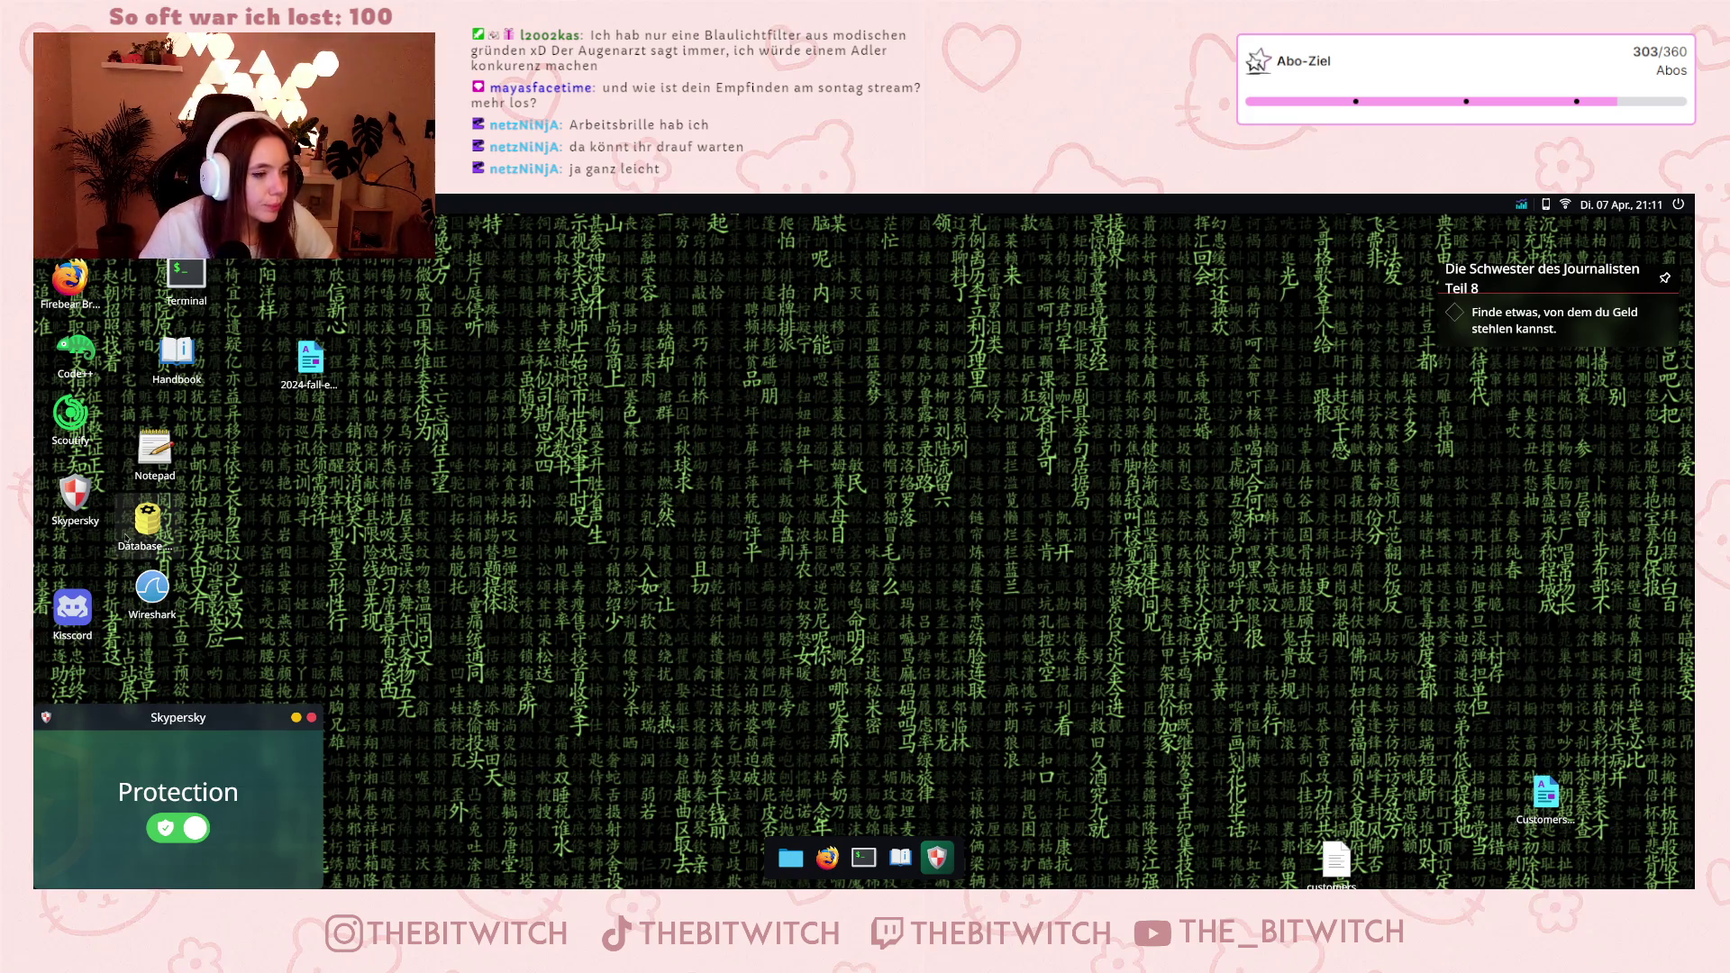
Open the Kisscord messenger, then the Firebear browser on the Goagle homepage.
double_click(54, 610)
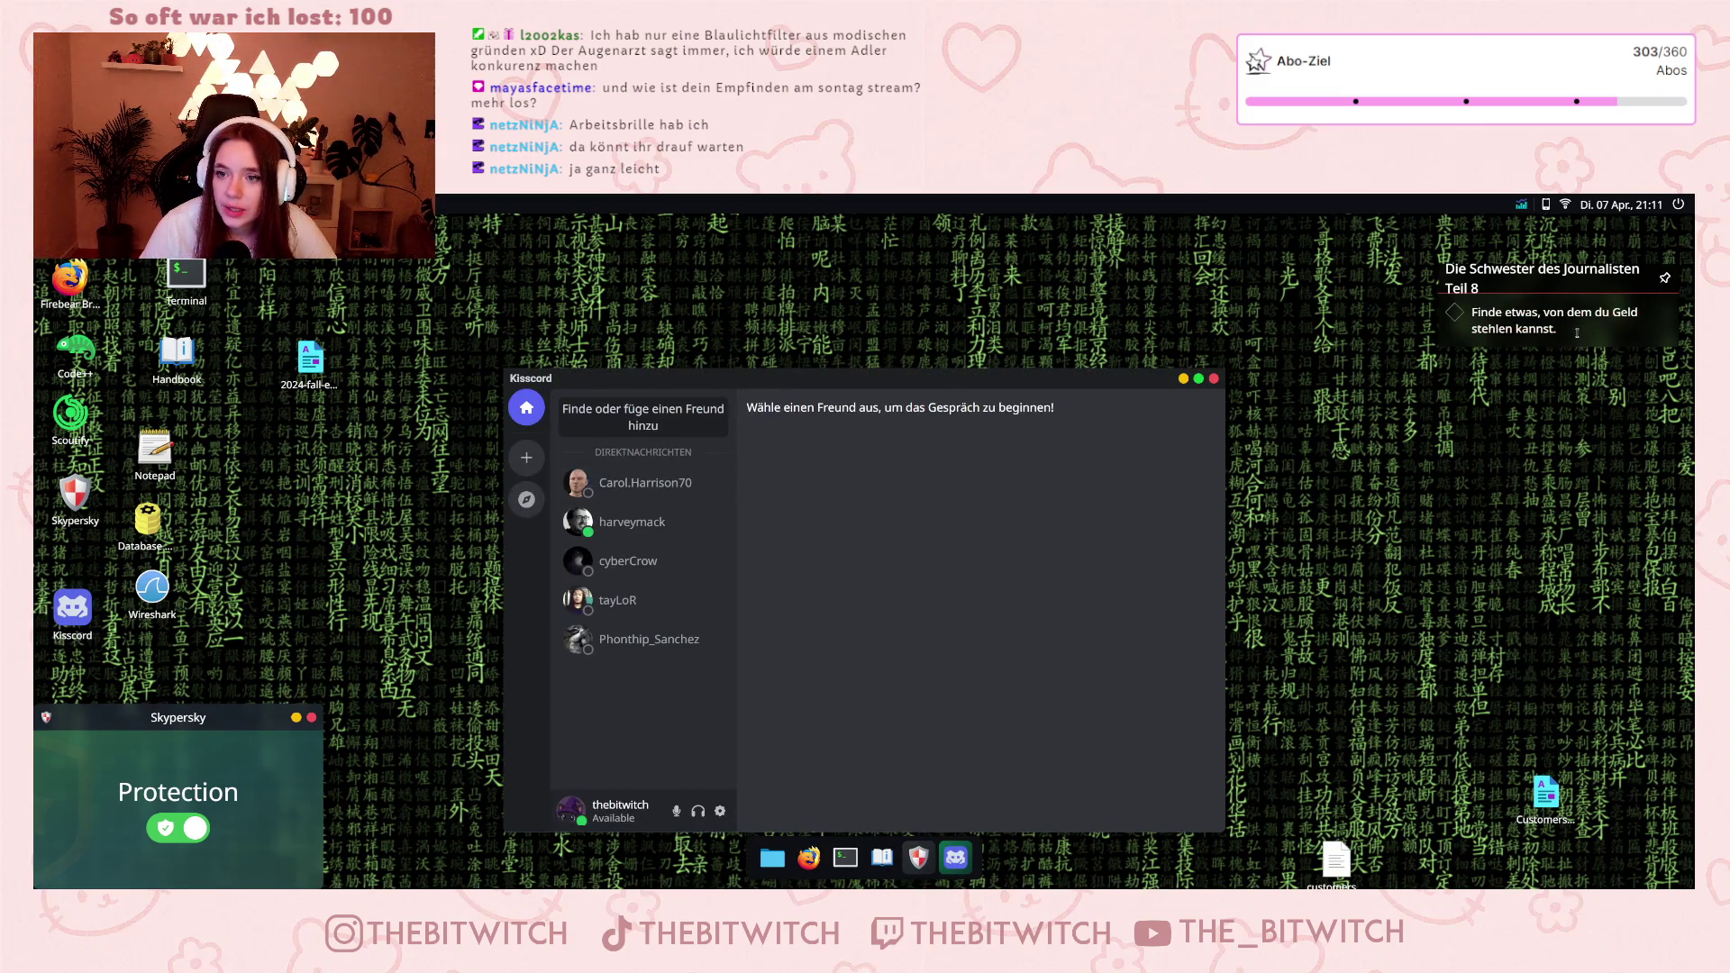
left_click_drag(1496, 312, 1558, 343)
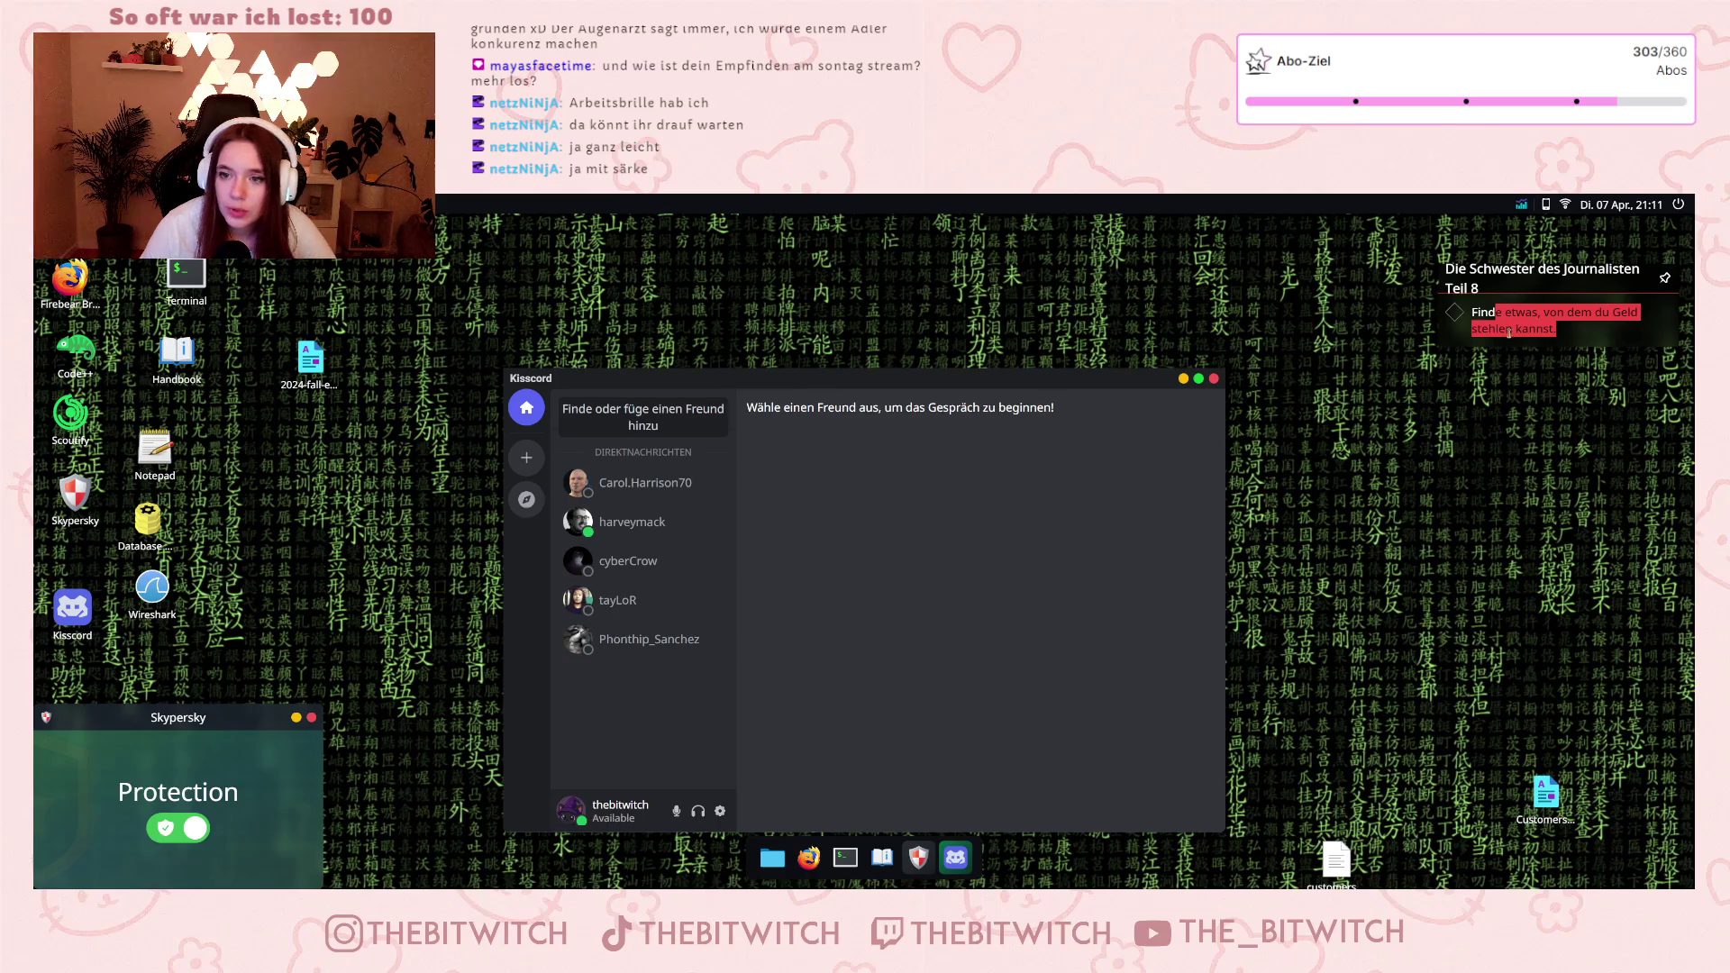
left_click(1557, 343)
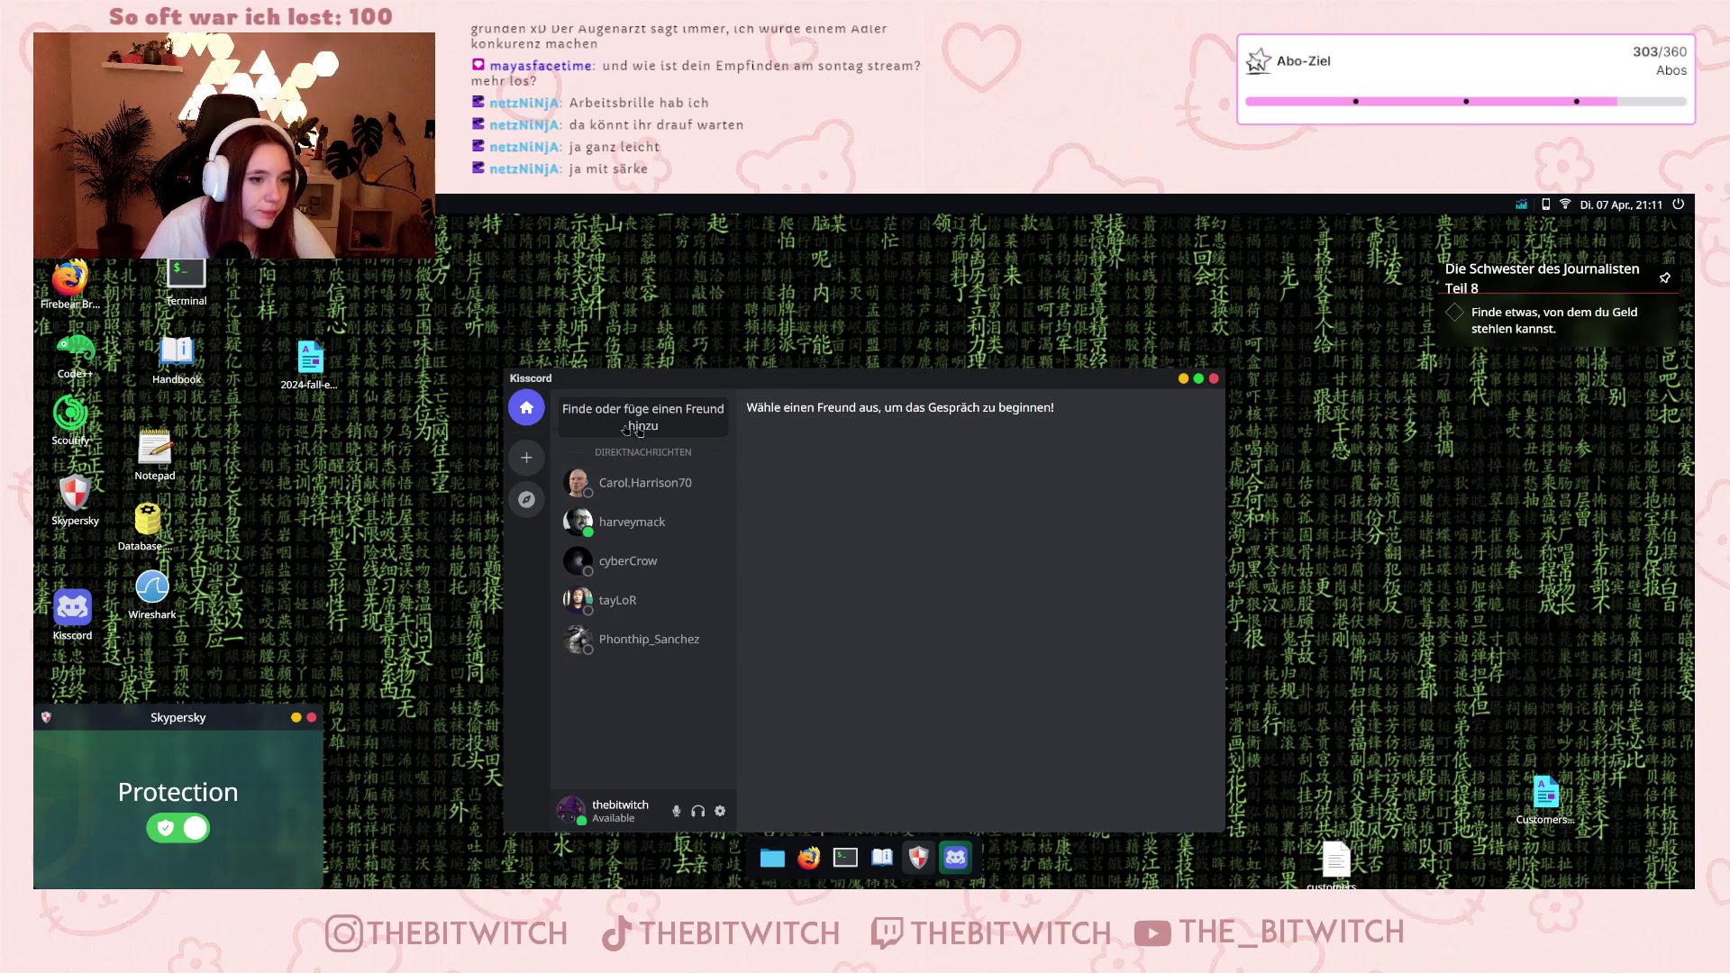
double_click(67, 287)
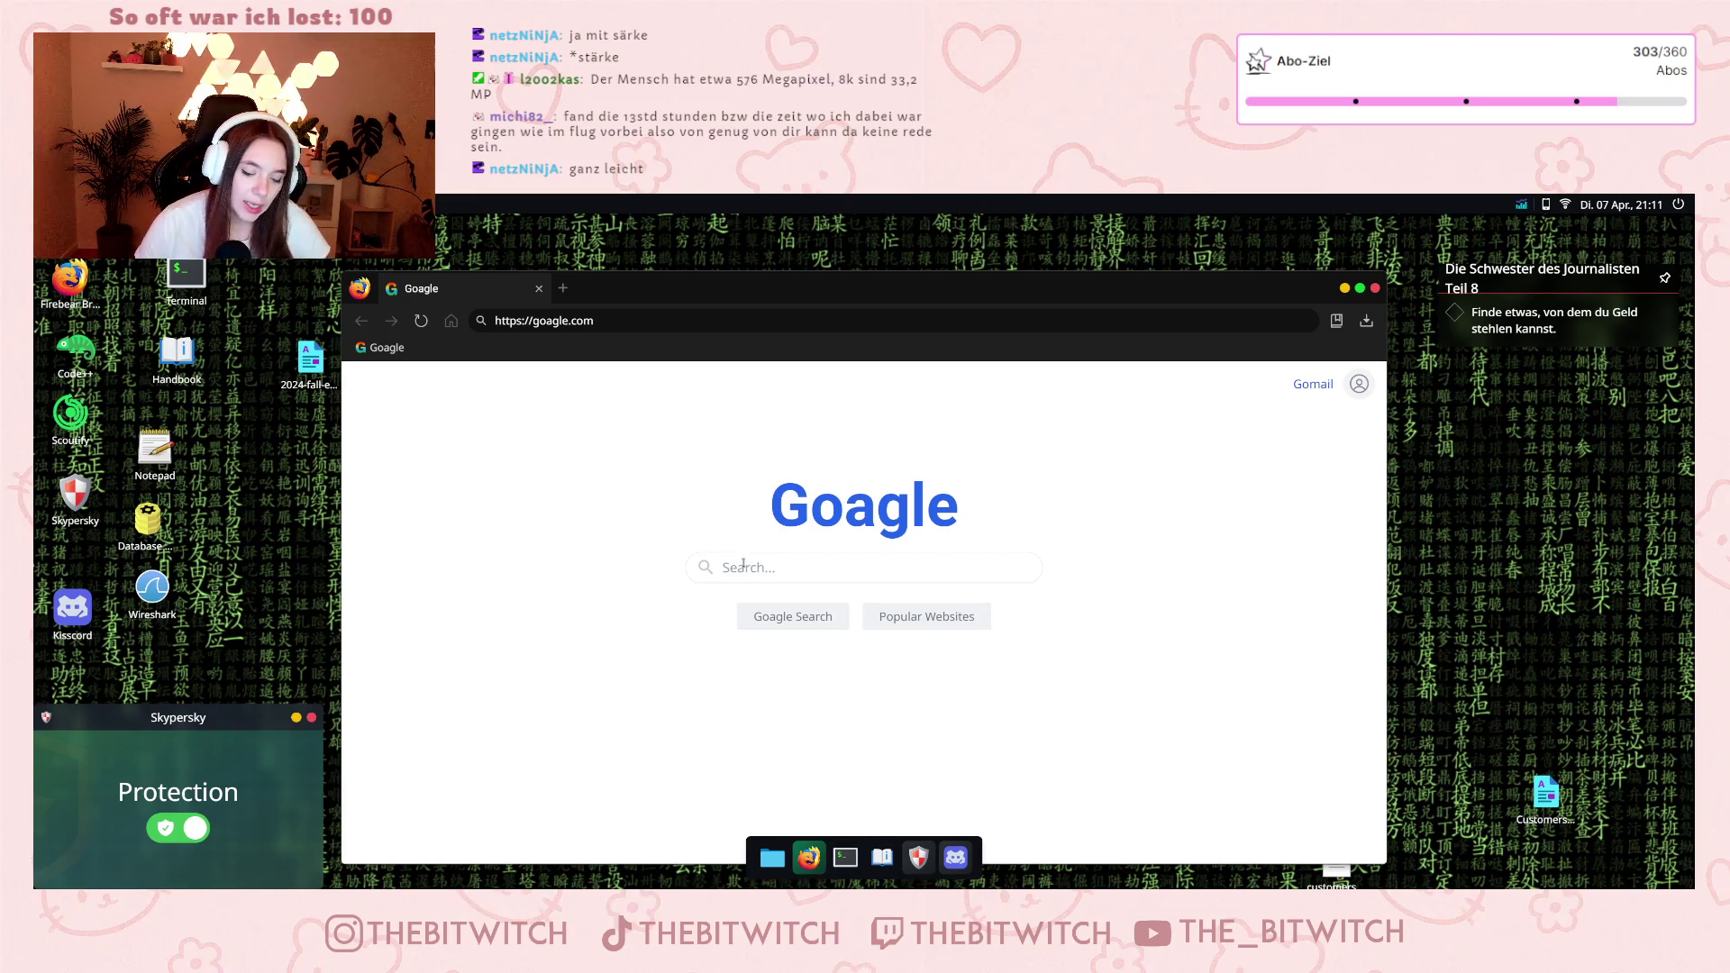
Search Goagle for 'mail' and open the GoMail site.
type("mail")
key("Return")
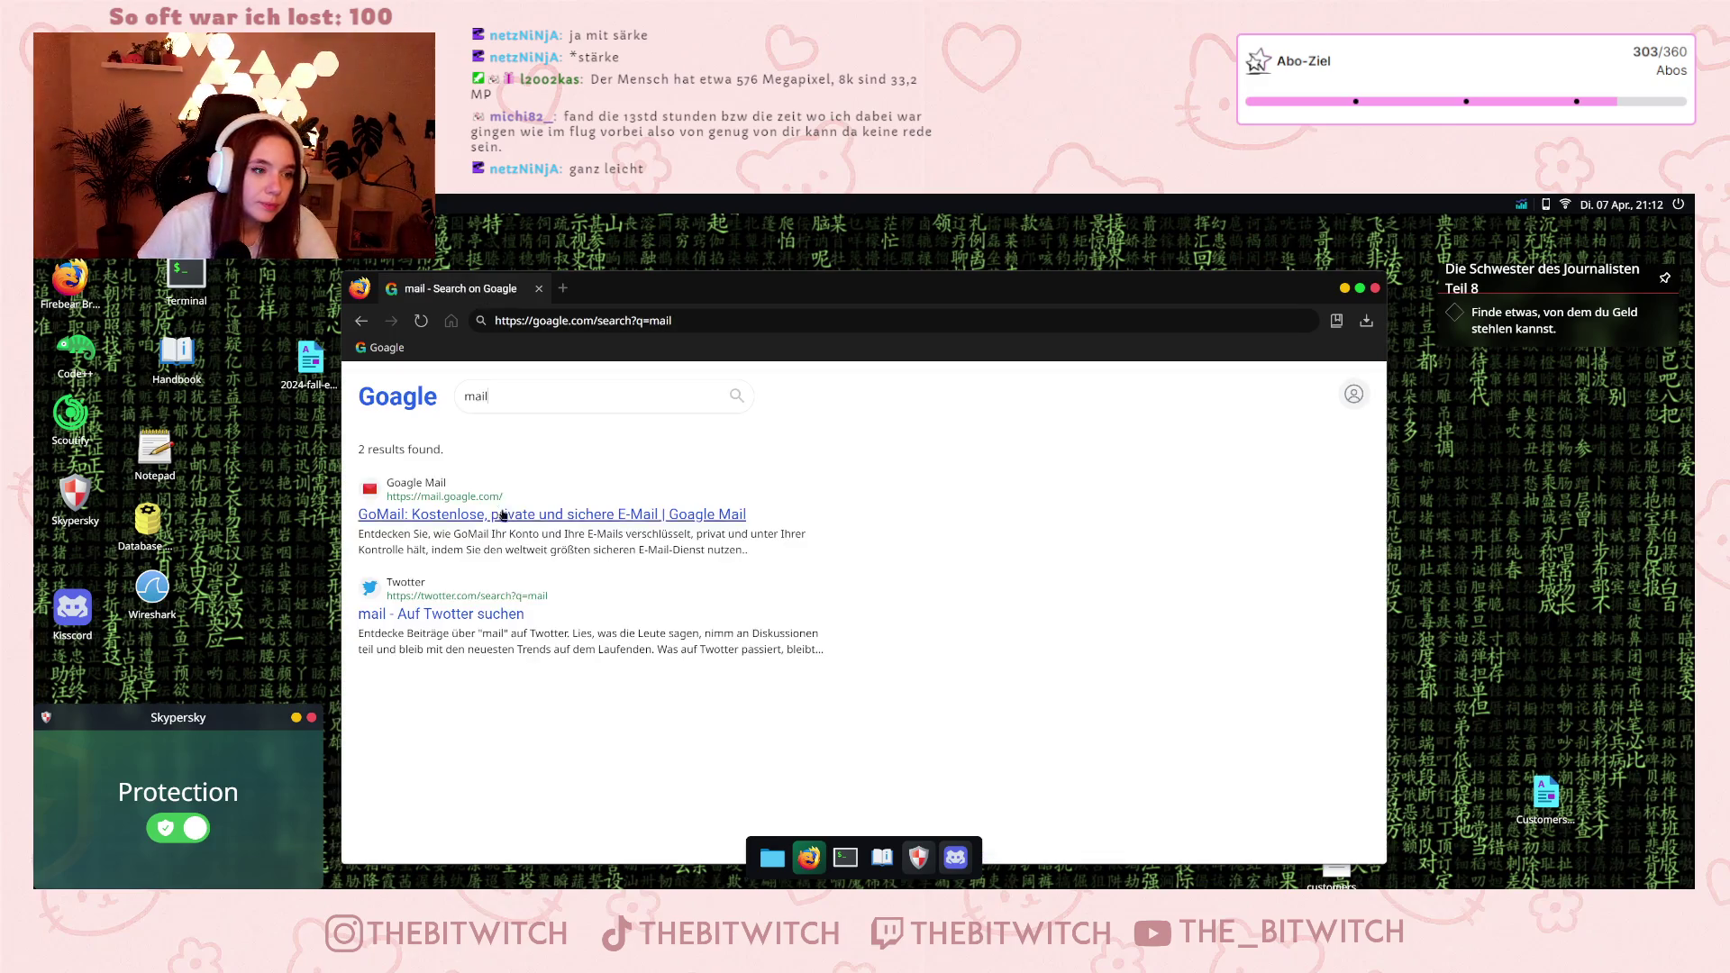
left_click(503, 515)
In a new tab, search 'twitter' and open the Twotter site.
key("ctrl+t")
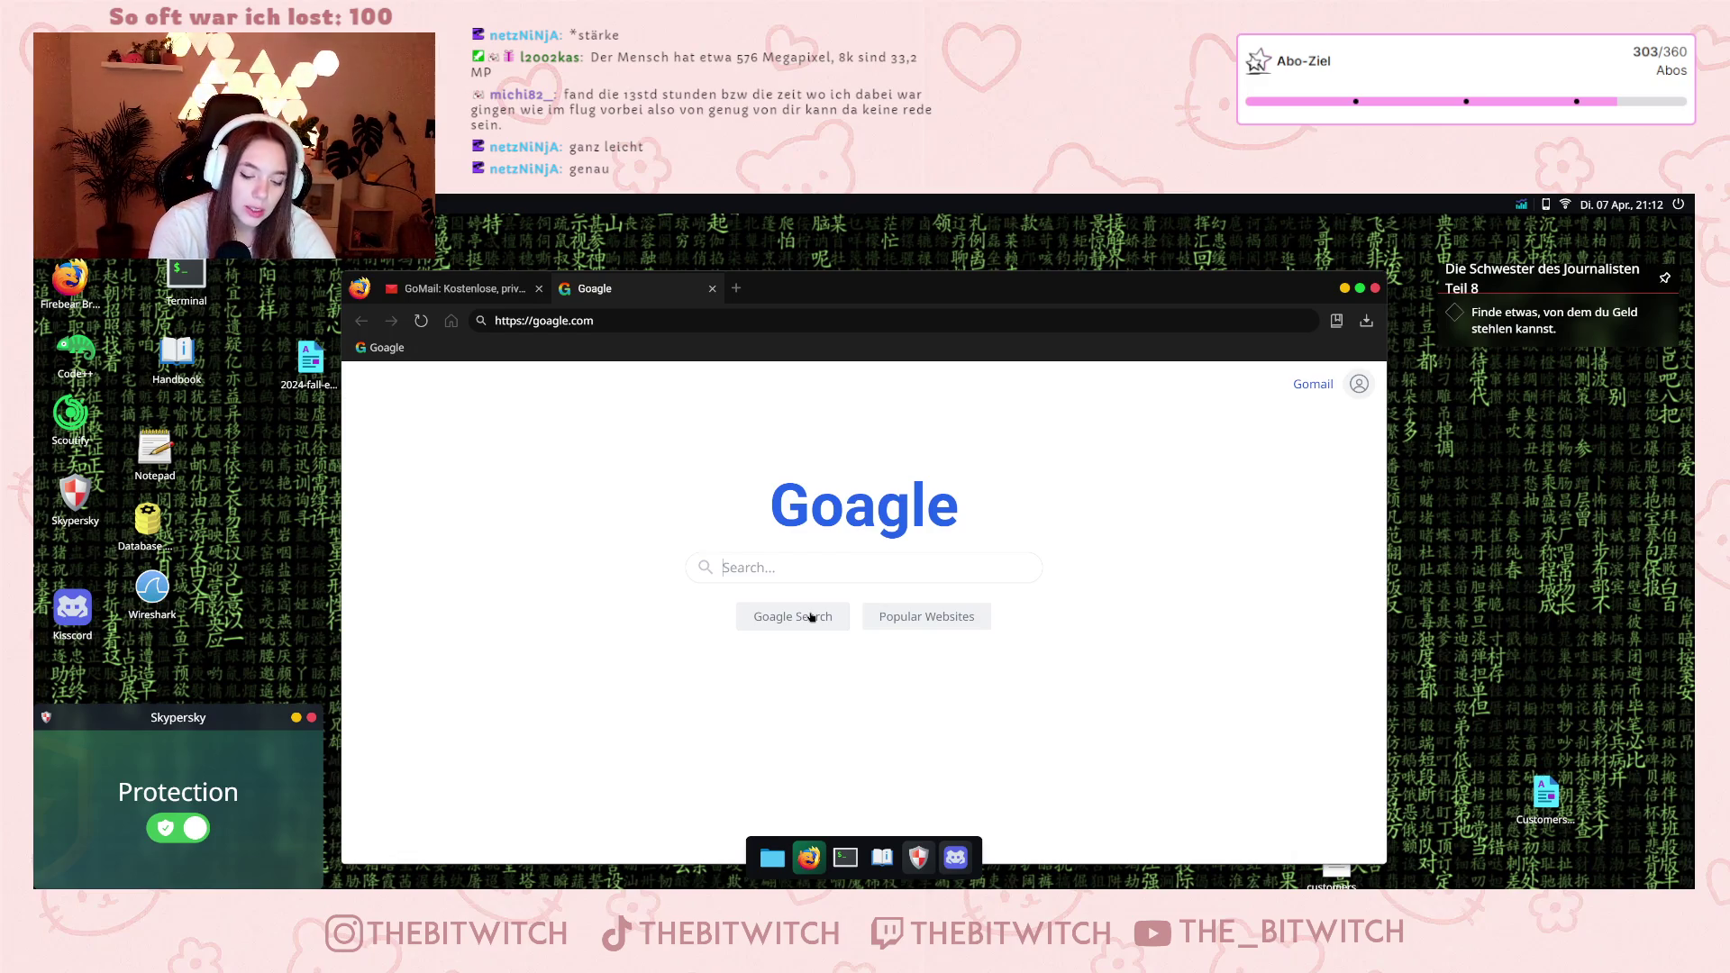
type("twi")
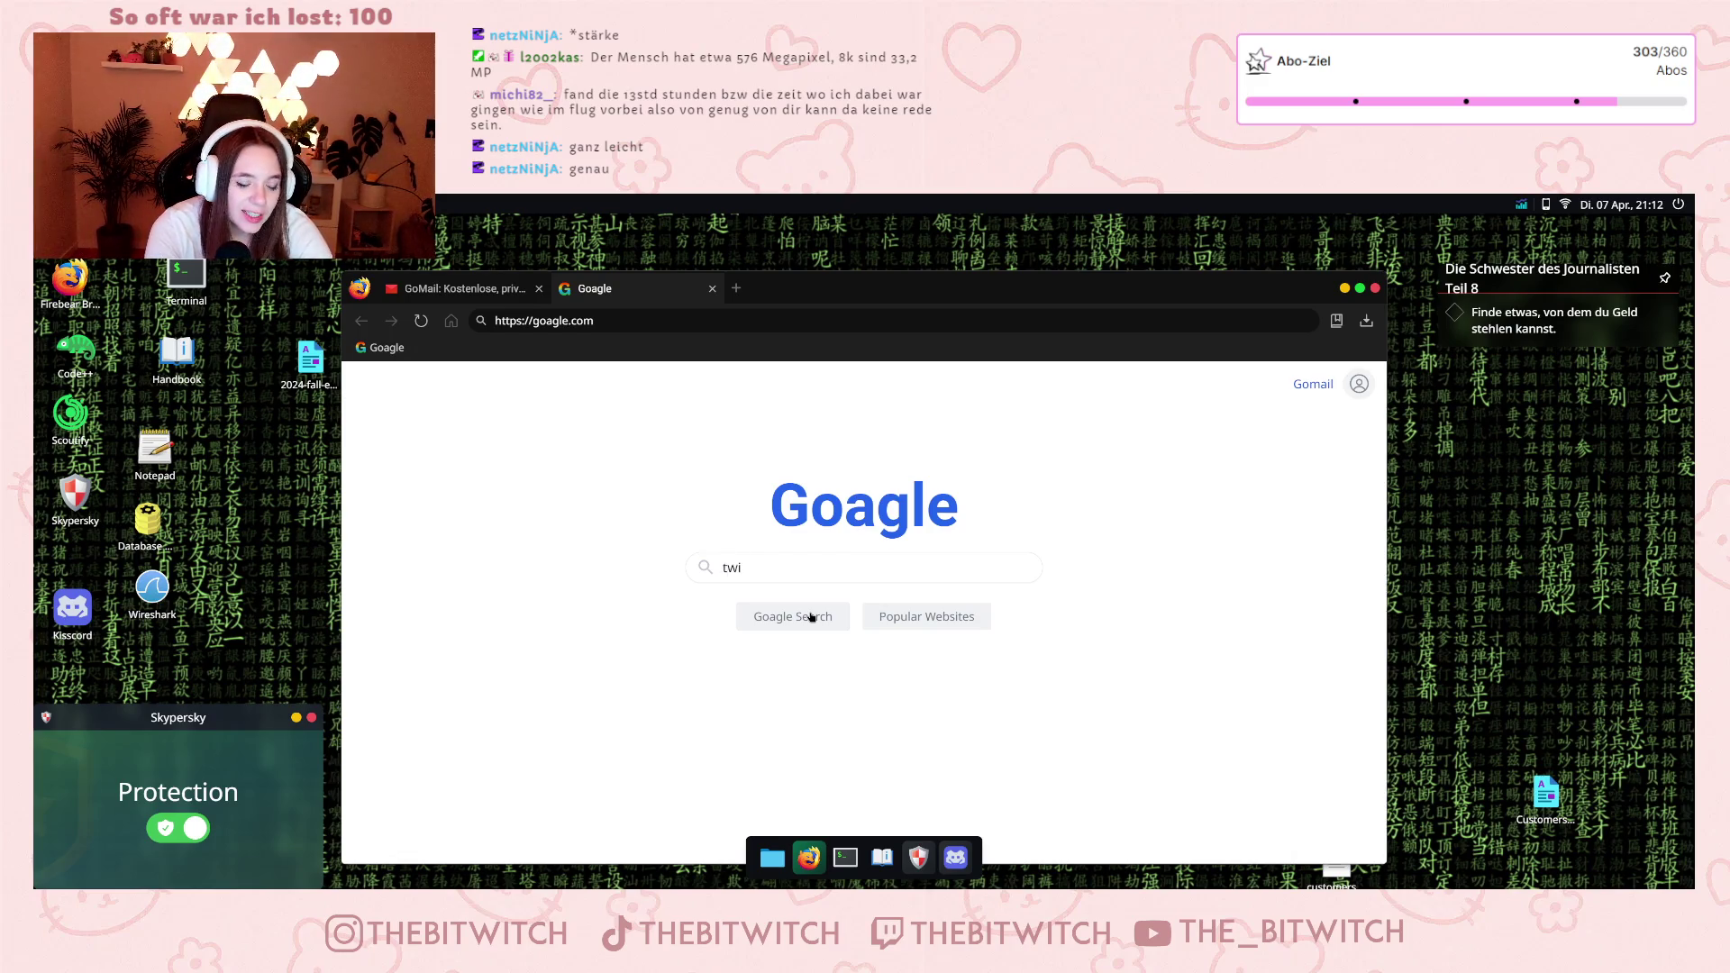
type("tter")
key("Return")
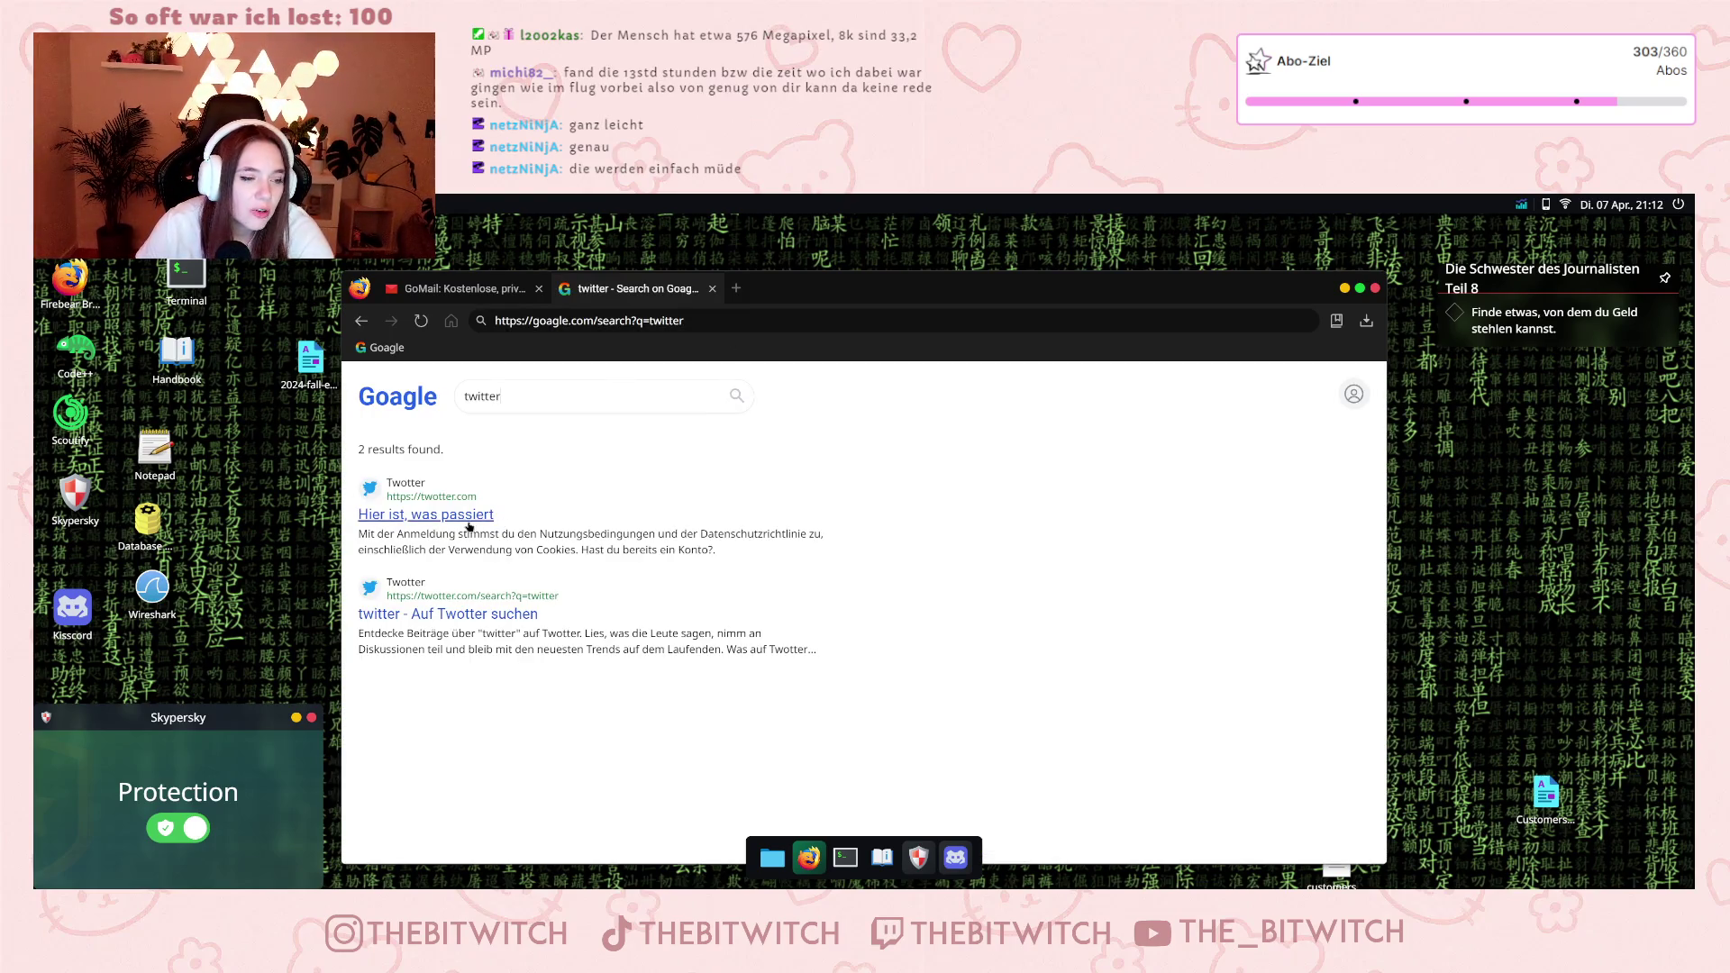
left_click(468, 523)
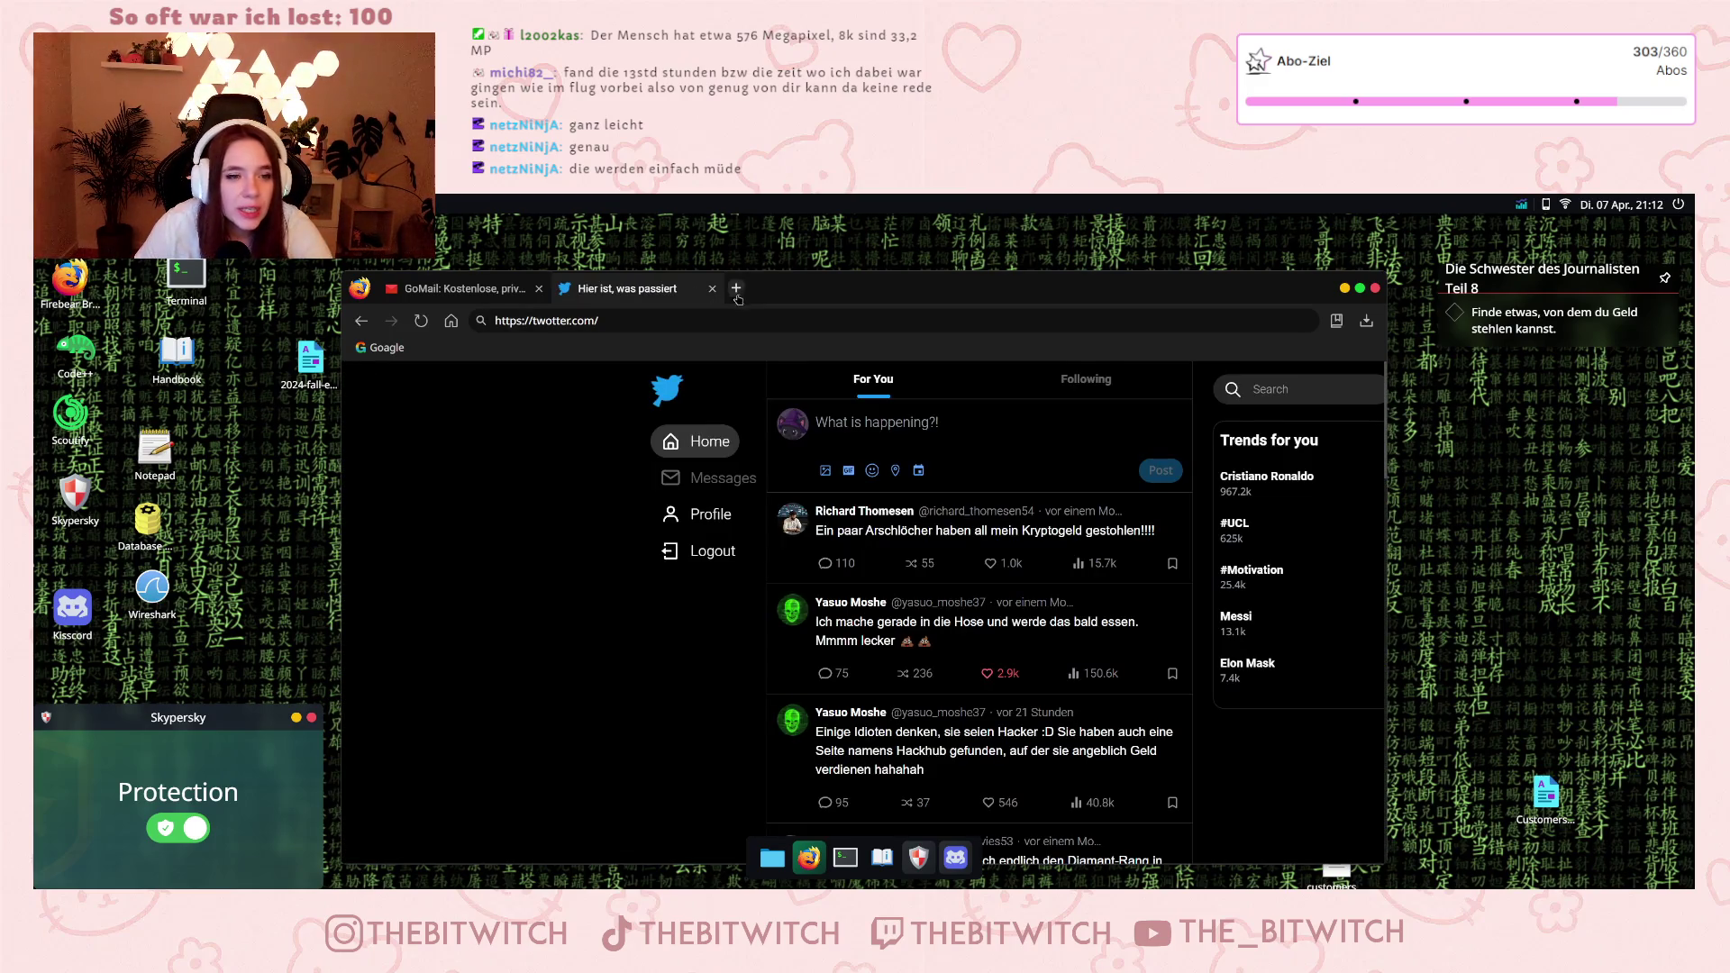
In another new tab, search Goagle for 'hackhub'.
left_click(737, 288)
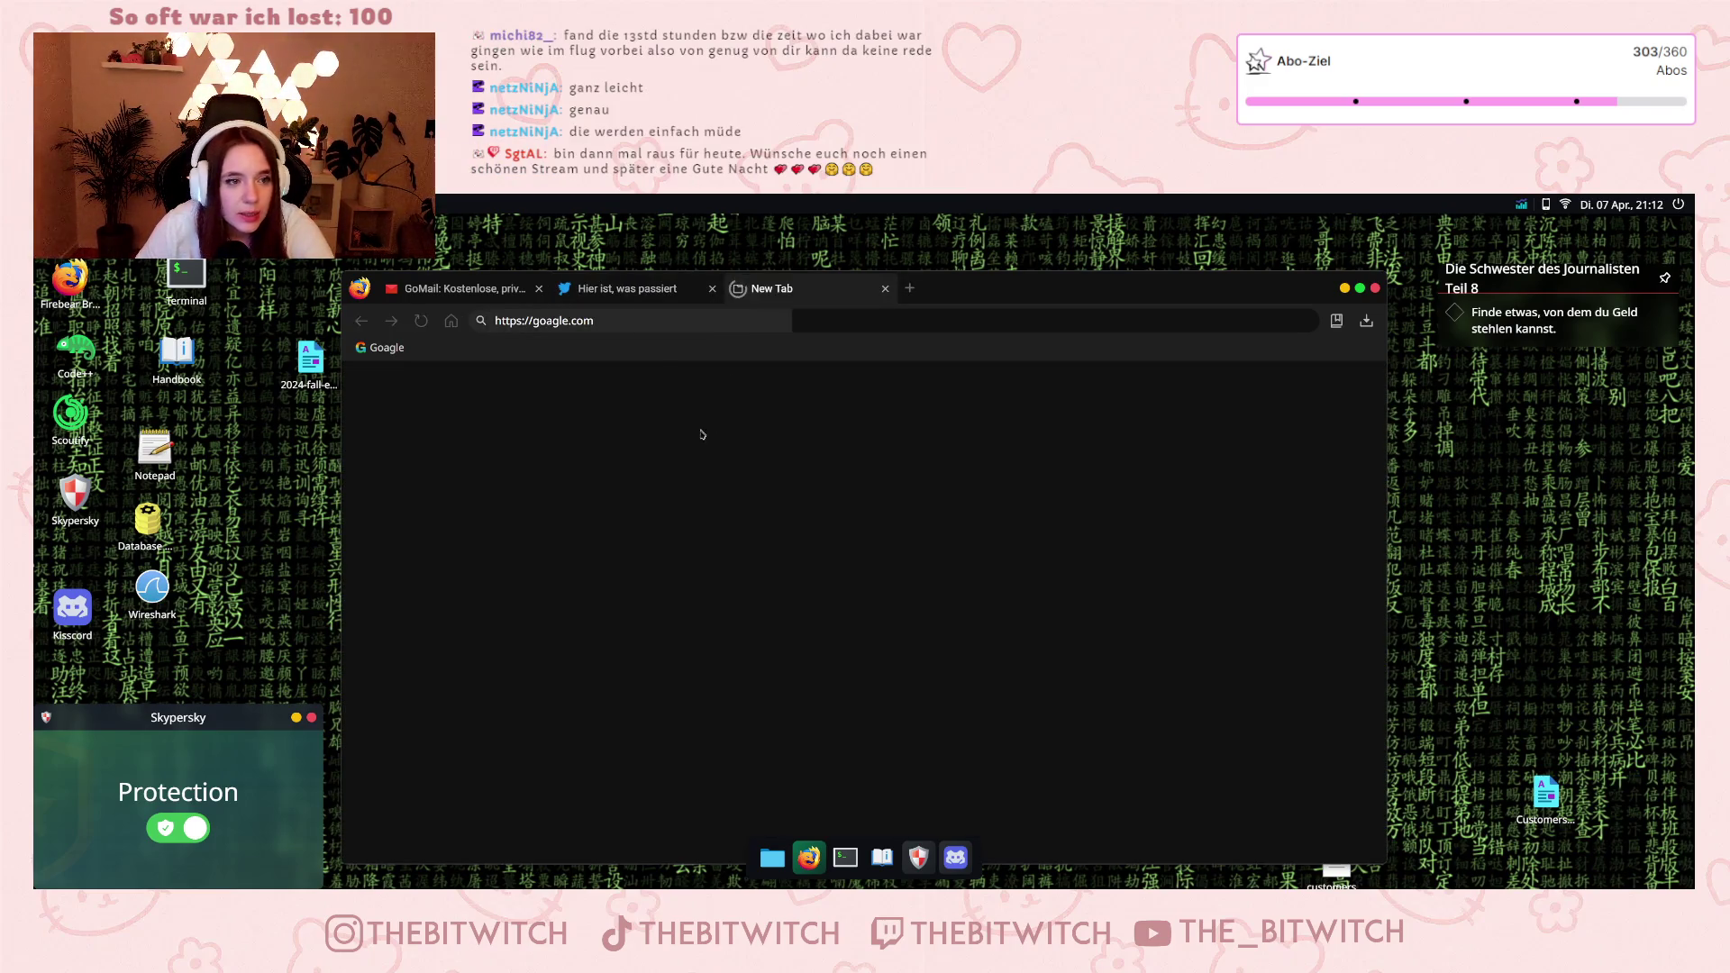
type("hackhub")
key("Return")
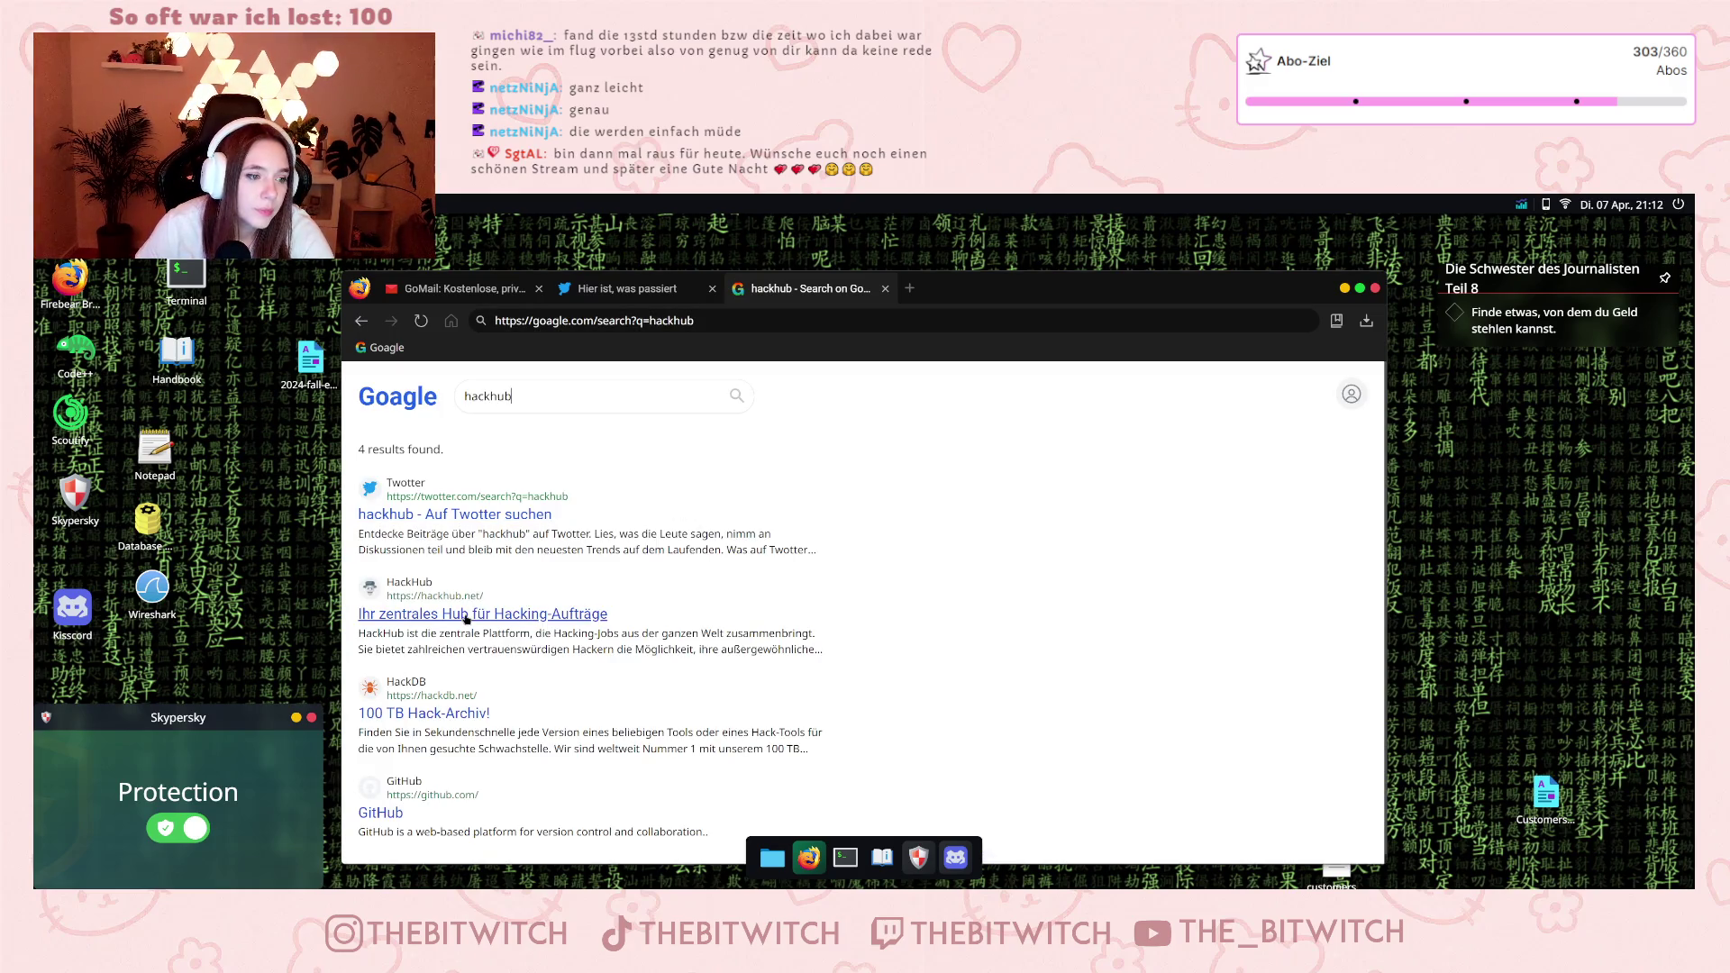
Open the HackHub hacking-jobs site and enlarge and reposition the browser window.
left_click(471, 613)
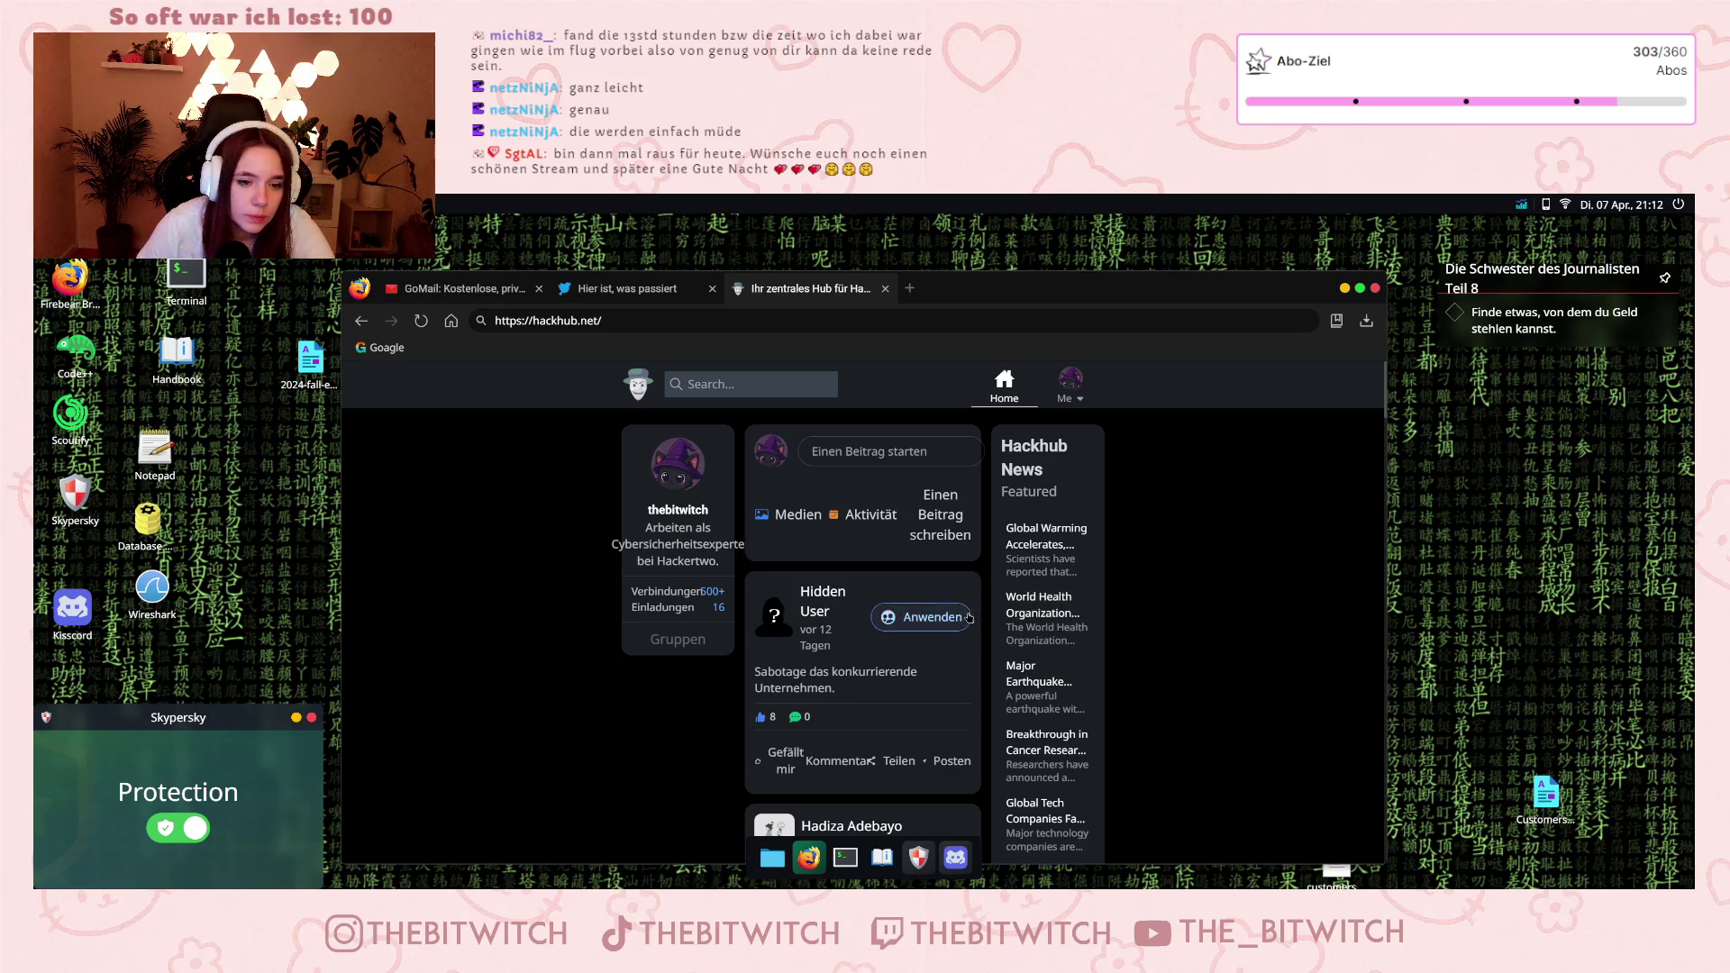
scroll(962, 646, "down", 3)
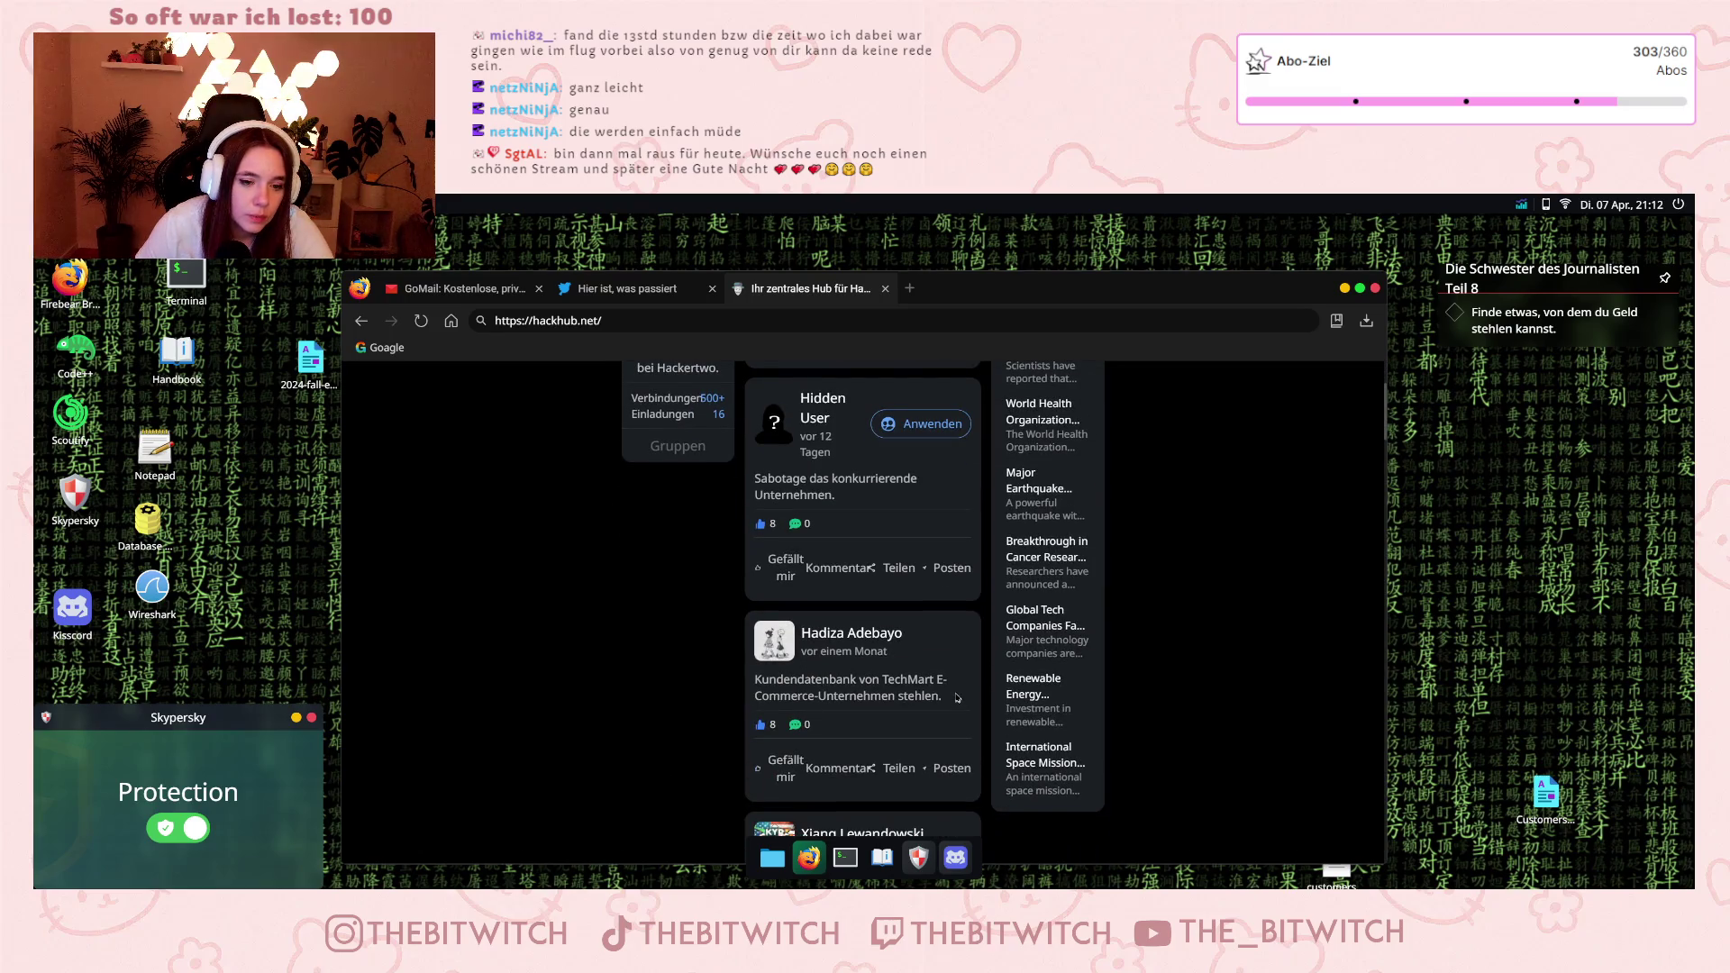
scroll(897, 577, "up", 3)
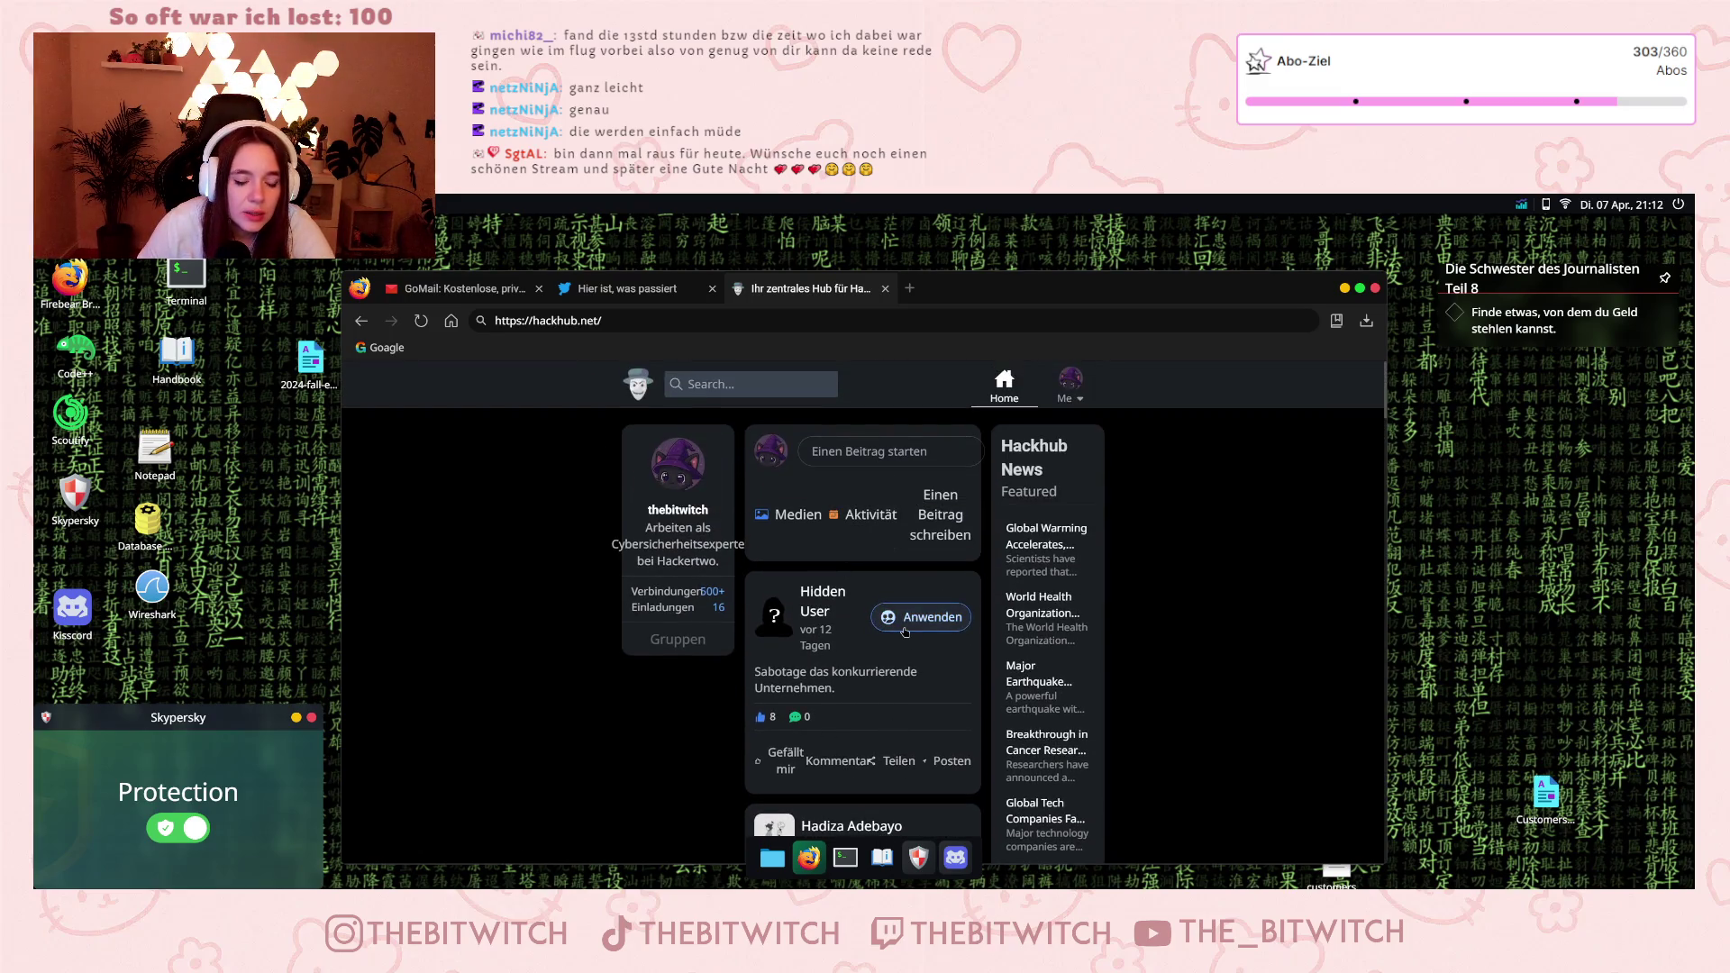
left_click_drag(1386, 545, 1538, 559)
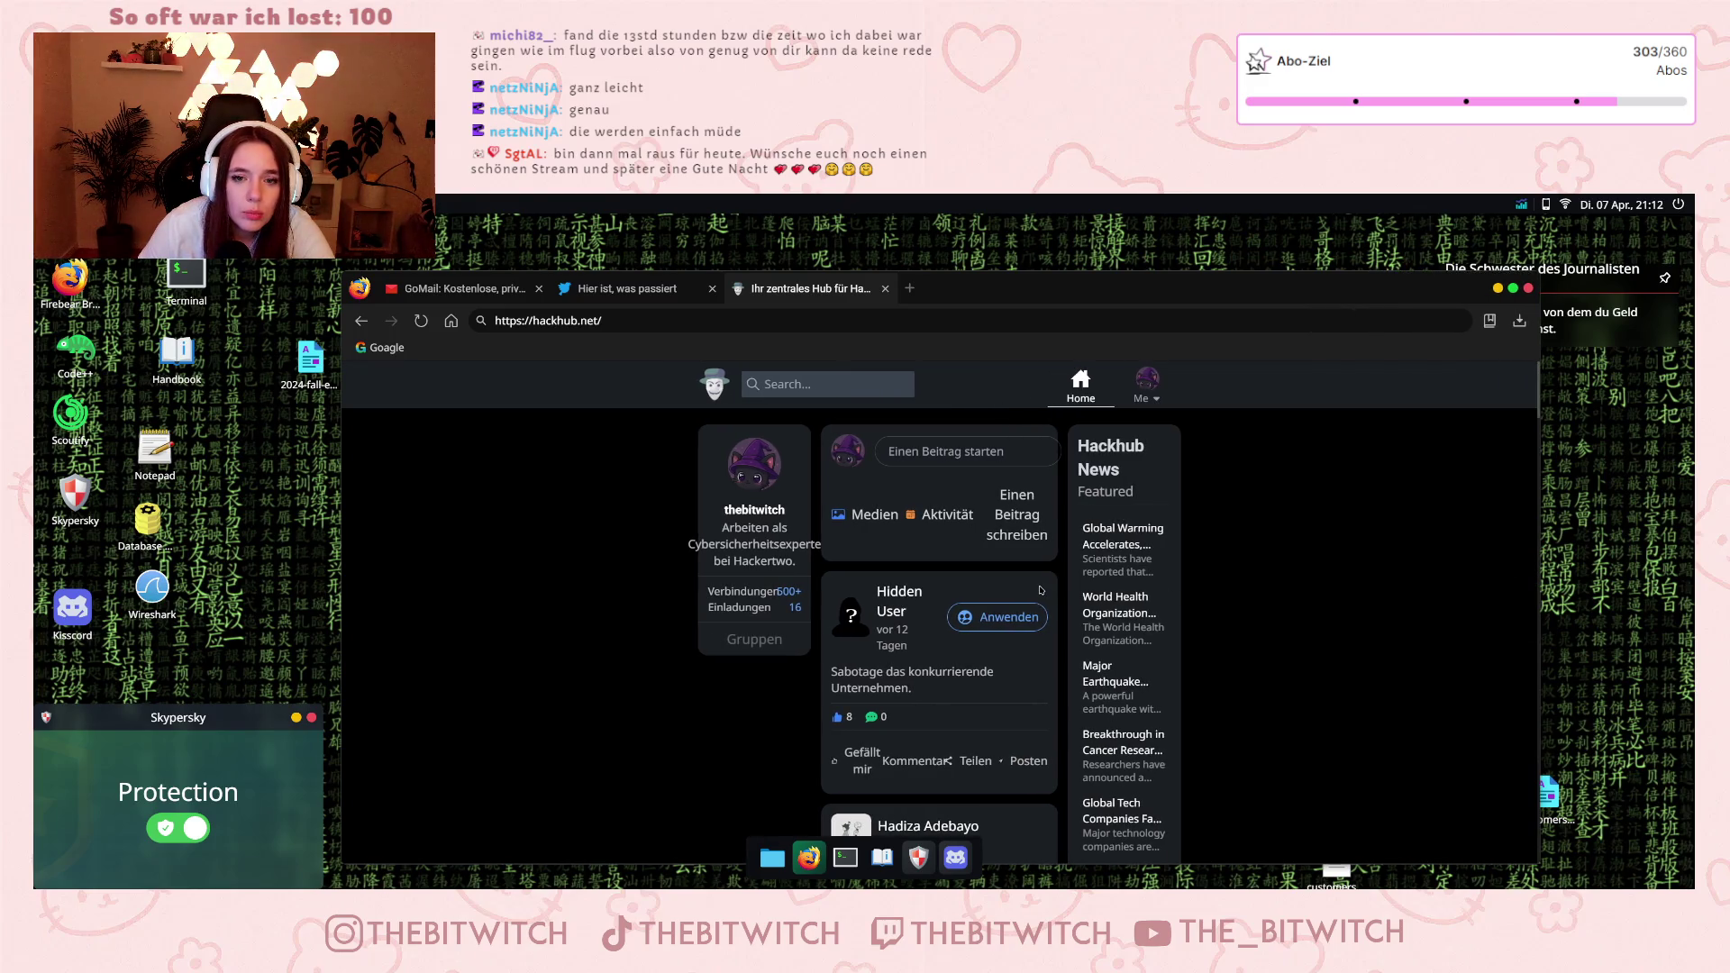
mouse_move(1299, 267)
left_mouse_down()
mouse_move(1203, 243)
mouse_move(1249, 243)
mouse_move(1229, 255)
left_mouse_up()
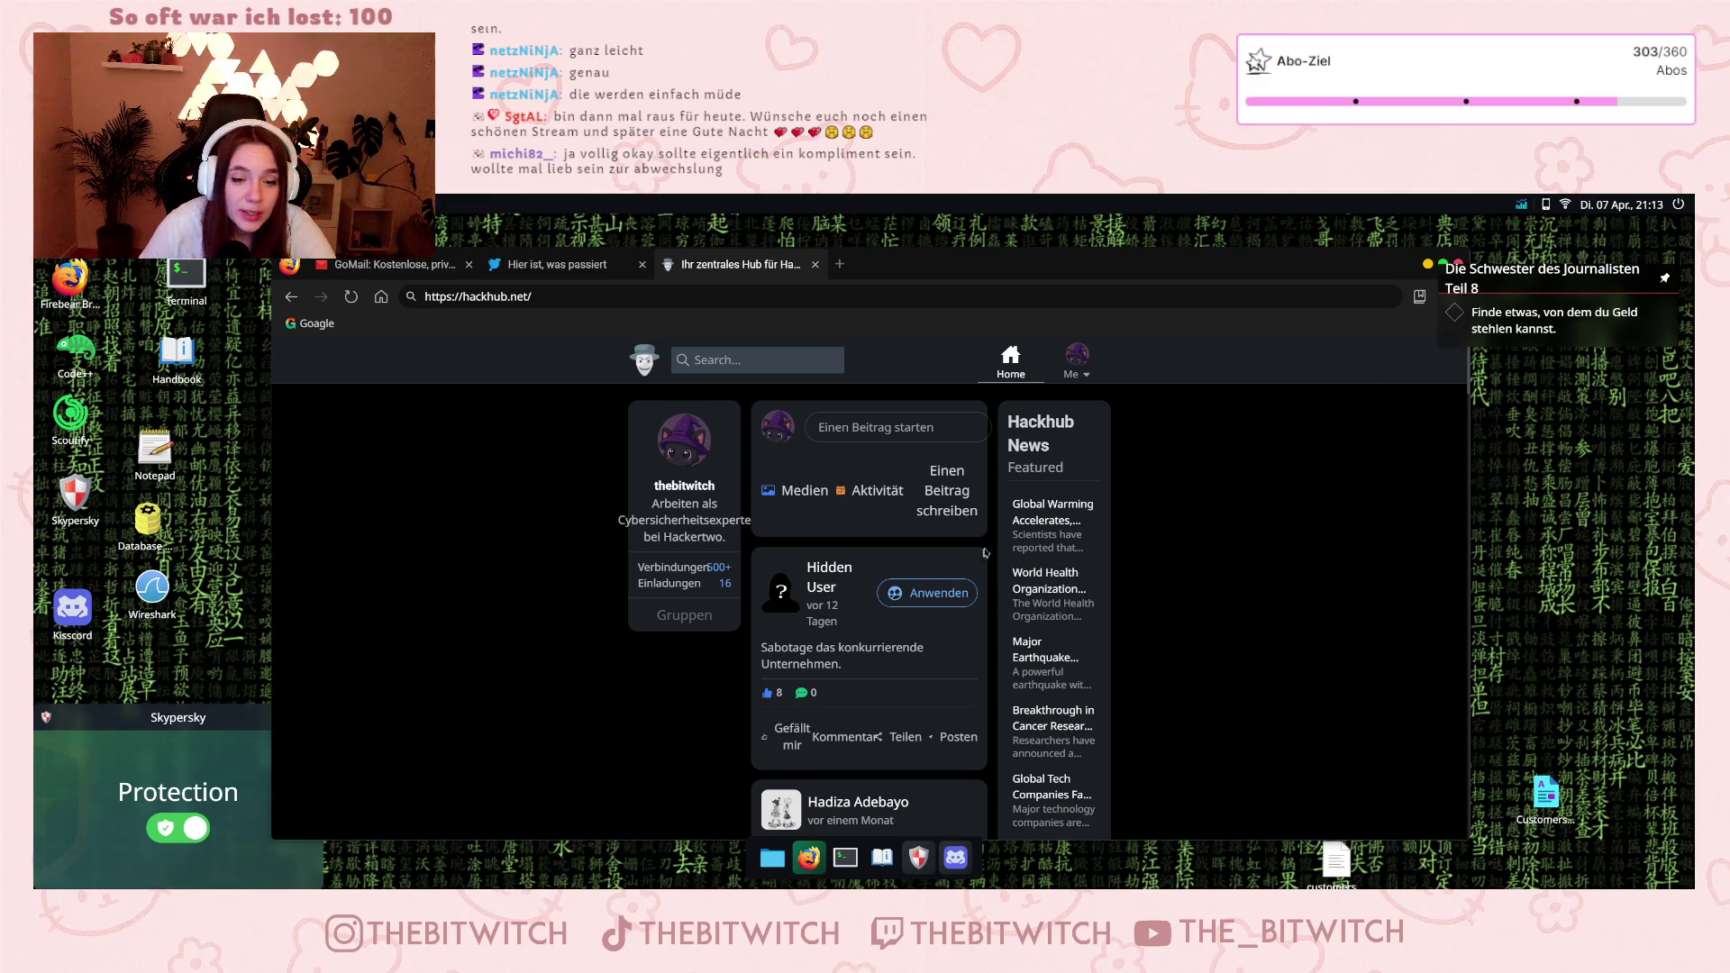
Accept the Hidden User competitor-sabotage job and open the resulting email in GoMail.
left_click(905, 602)
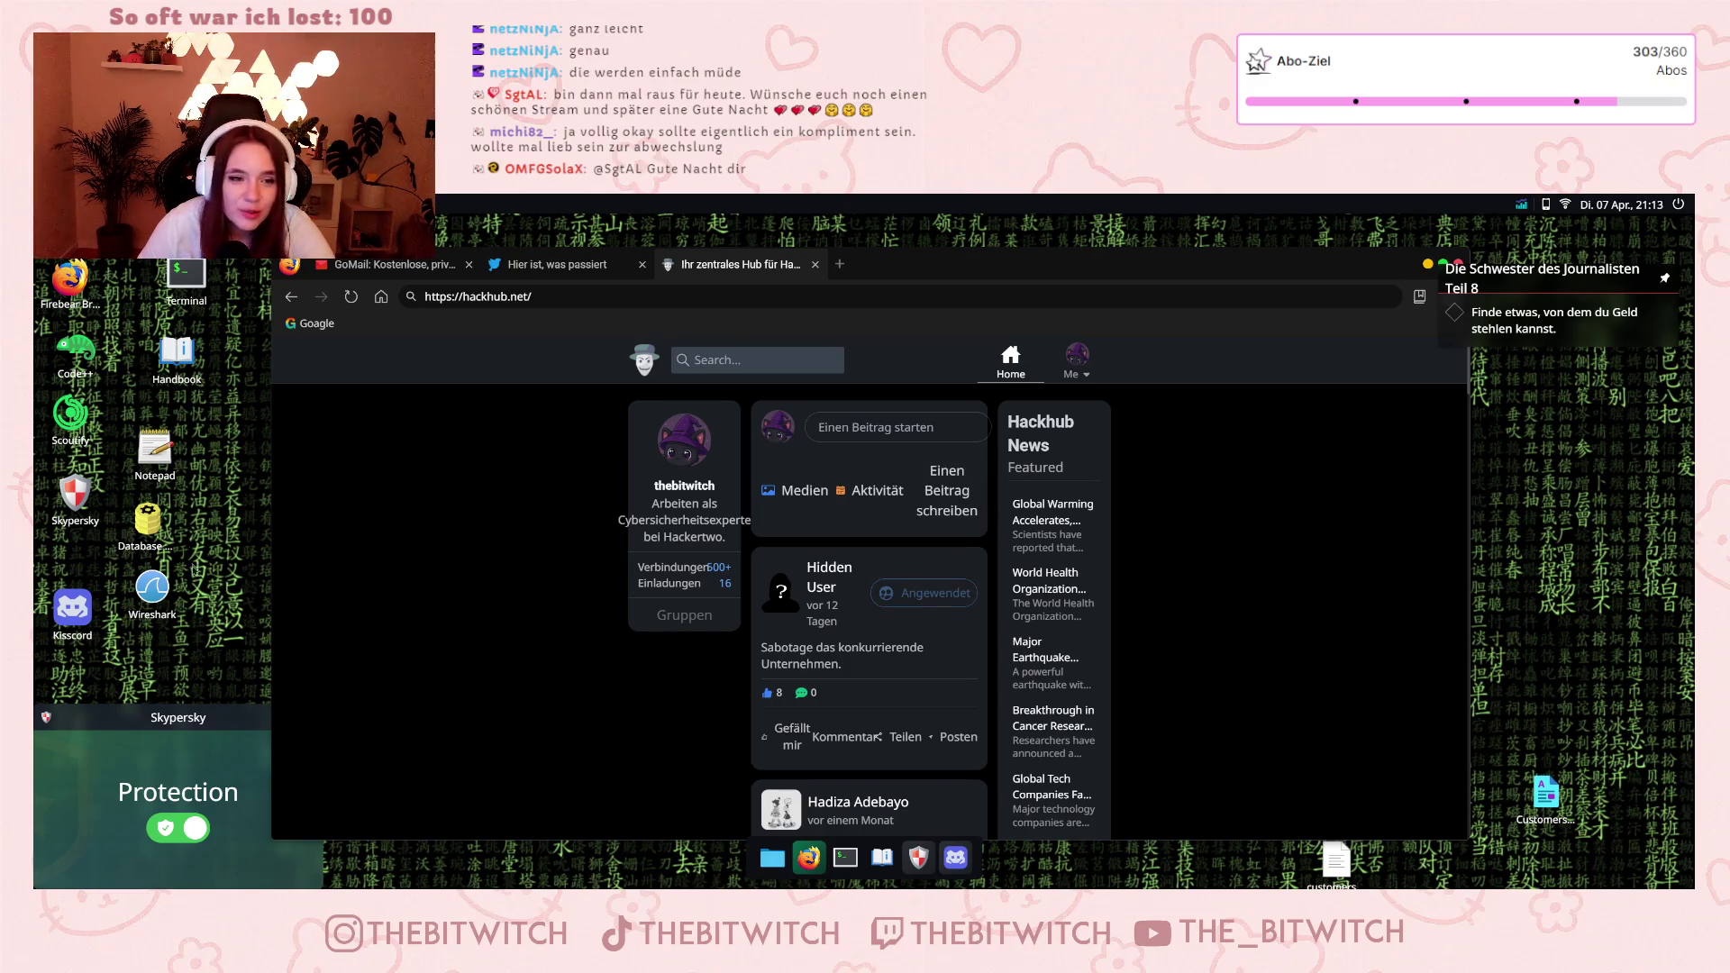
scroll(541, 565, "down", 2)
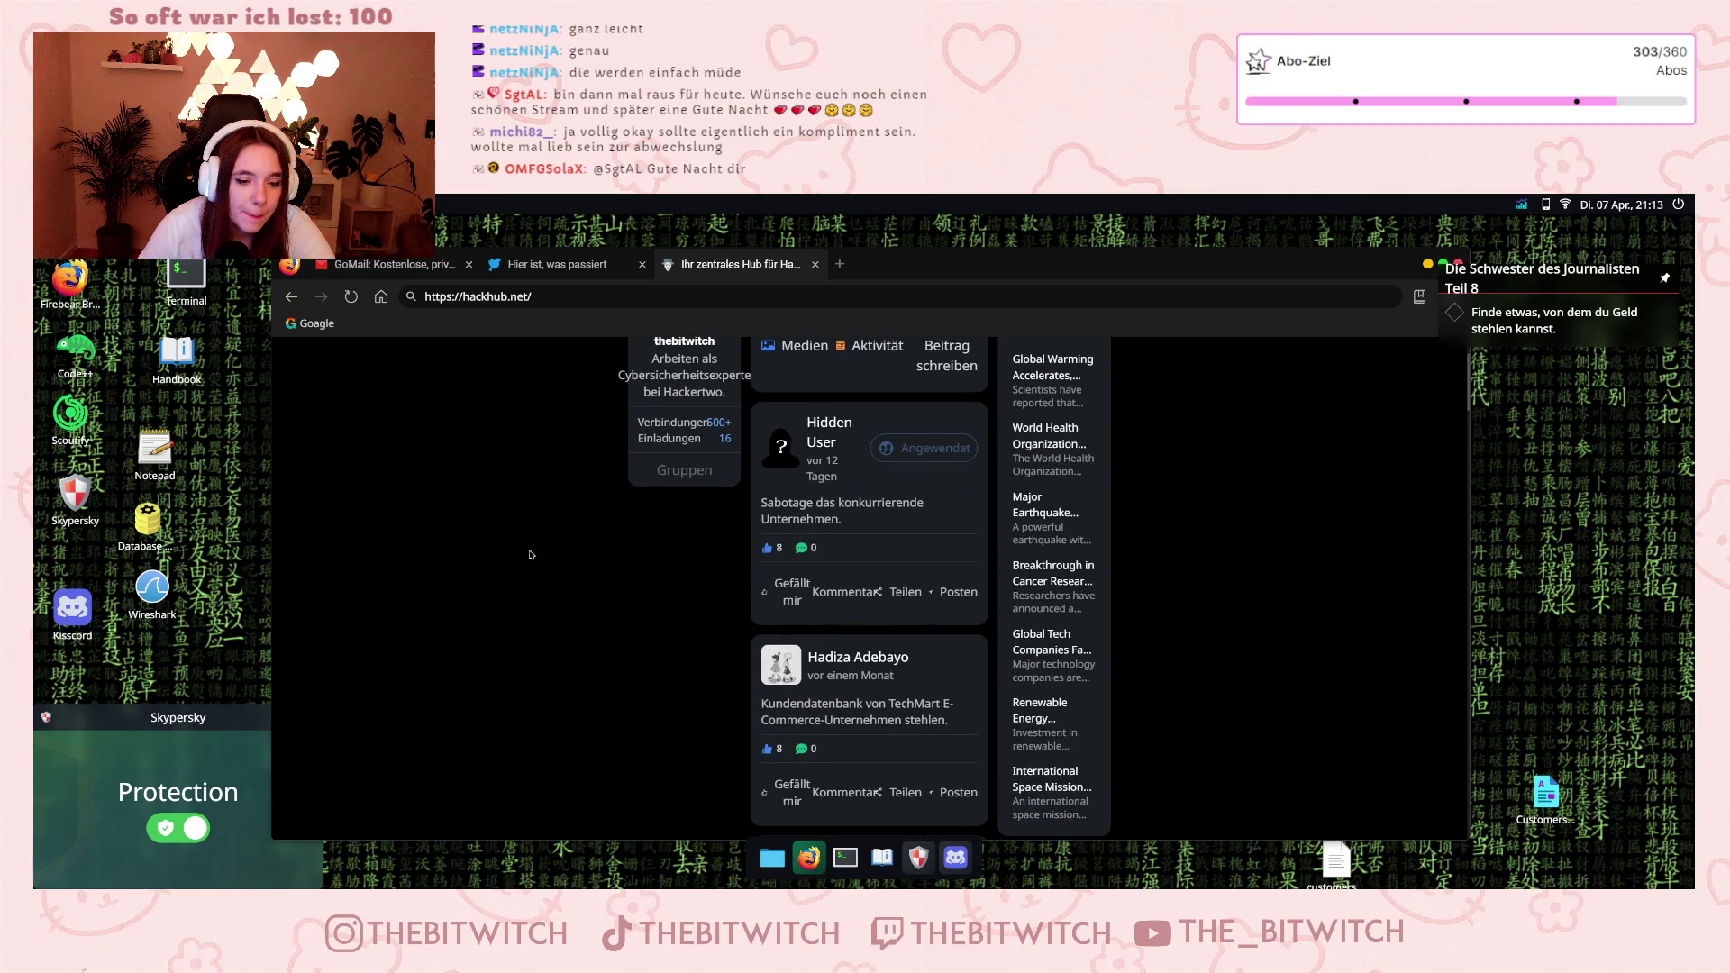
scroll(527, 551, "down", 4)
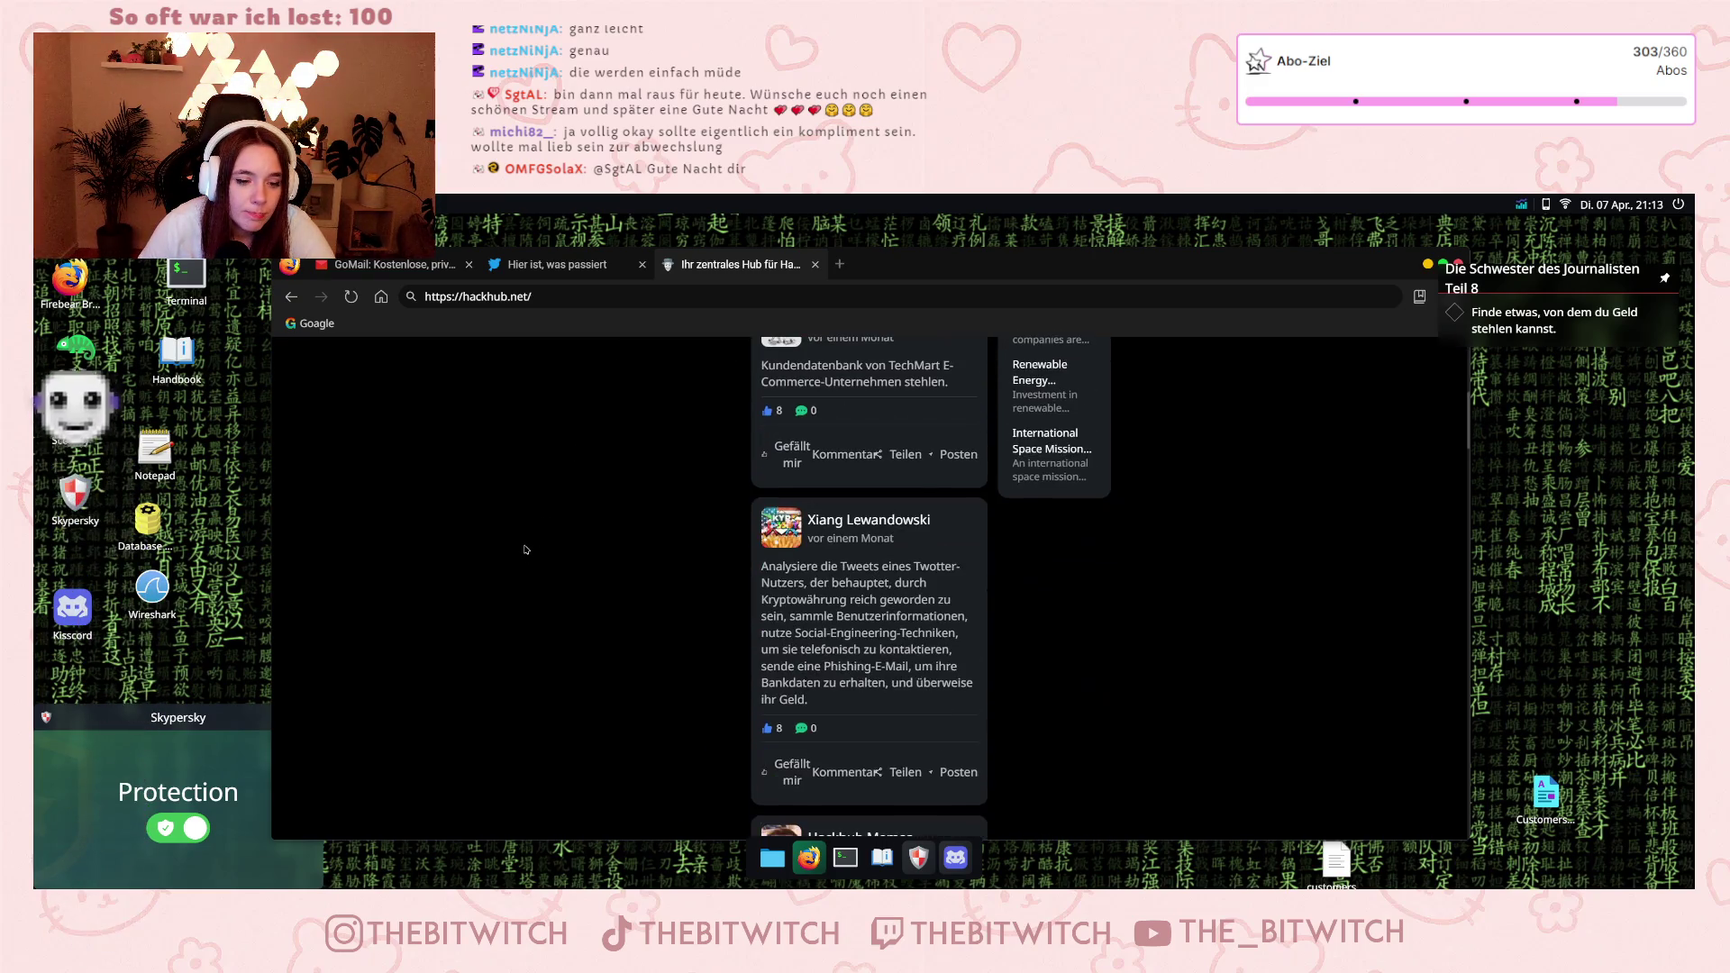
scroll(526, 549, "up", 6)
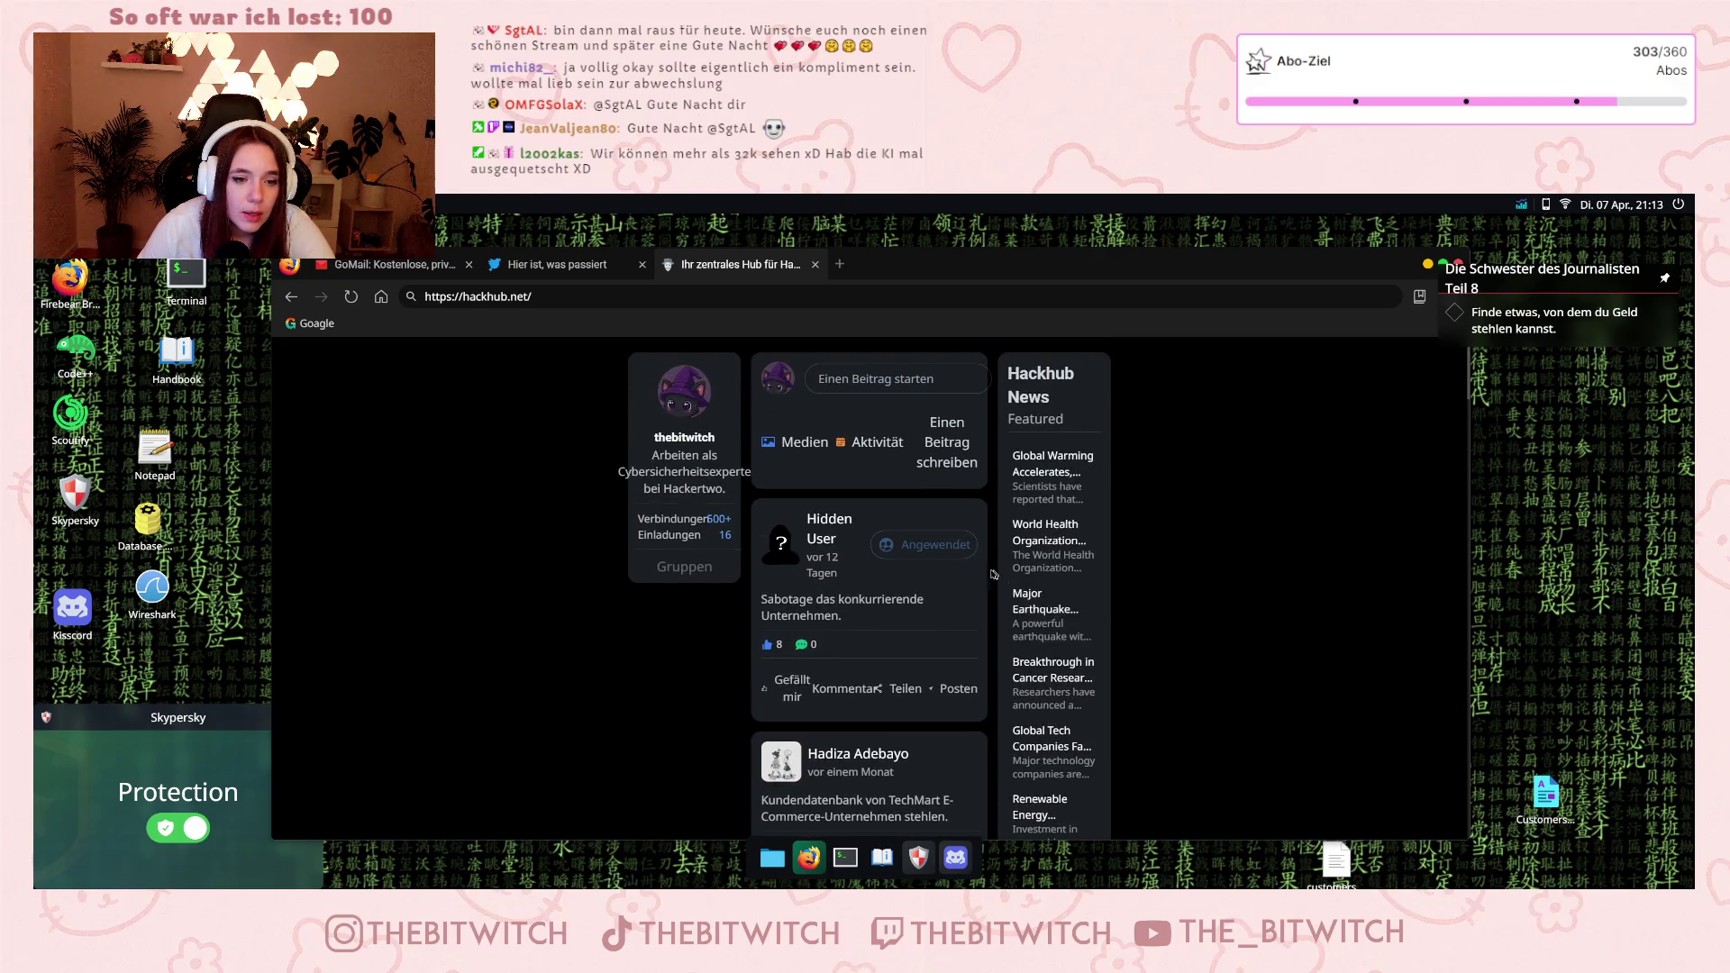
left_click(777, 536)
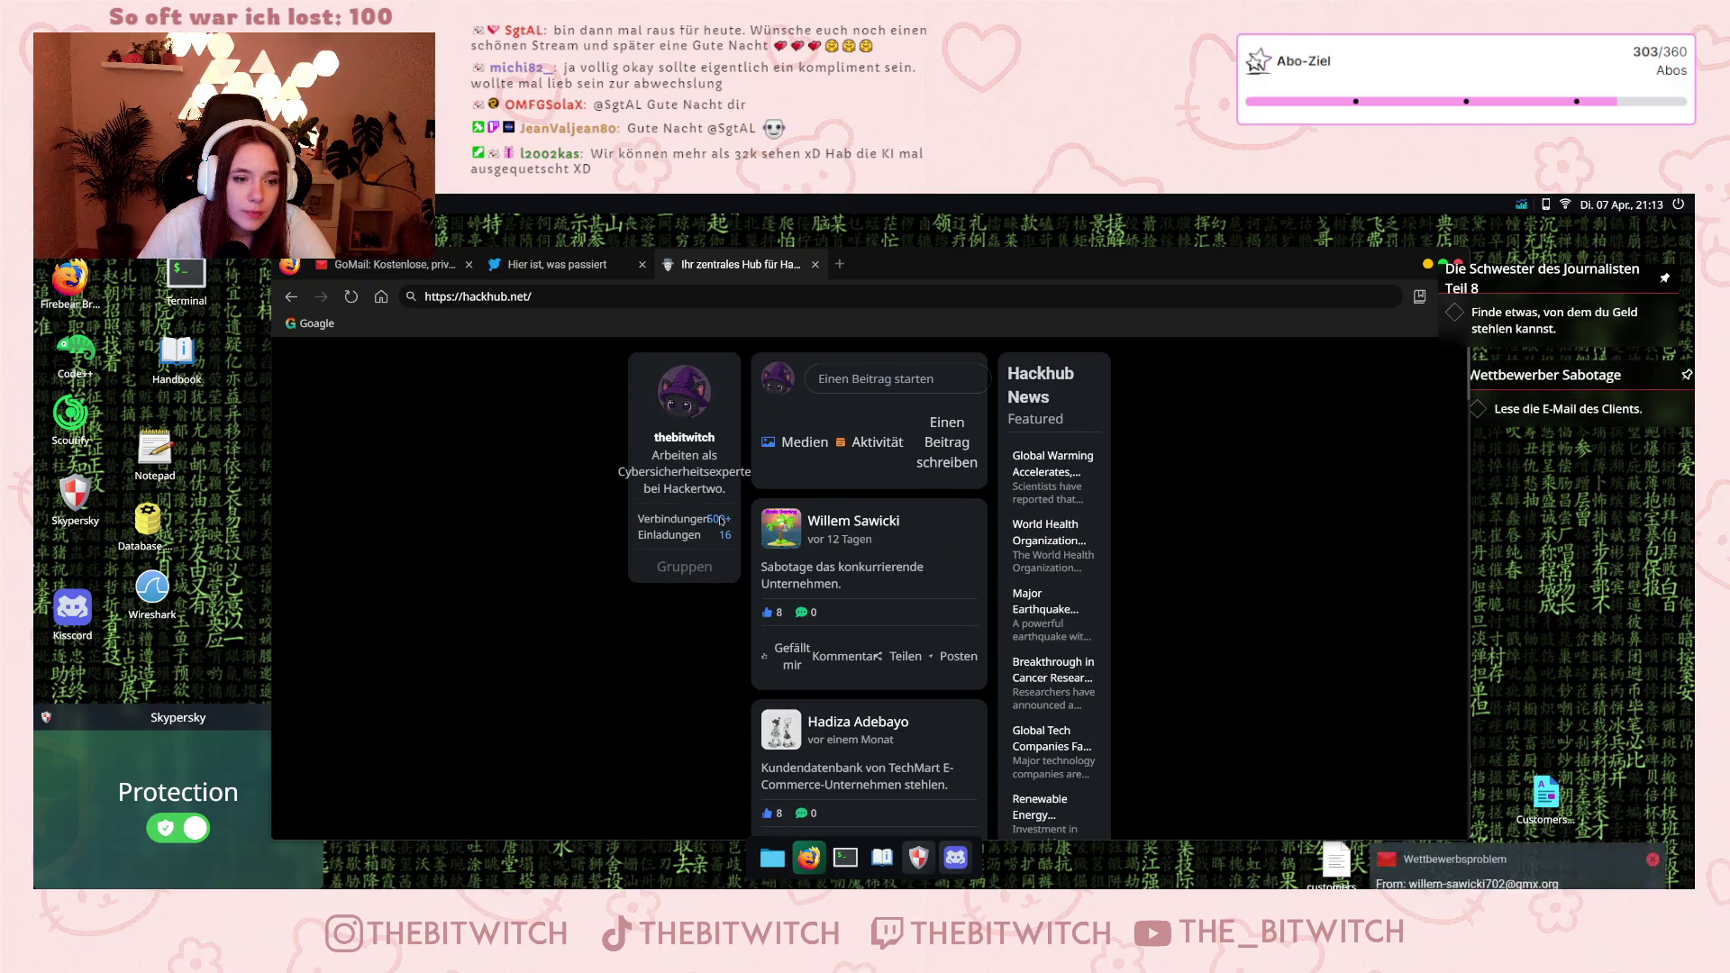
scroll(883, 564, "up", 1)
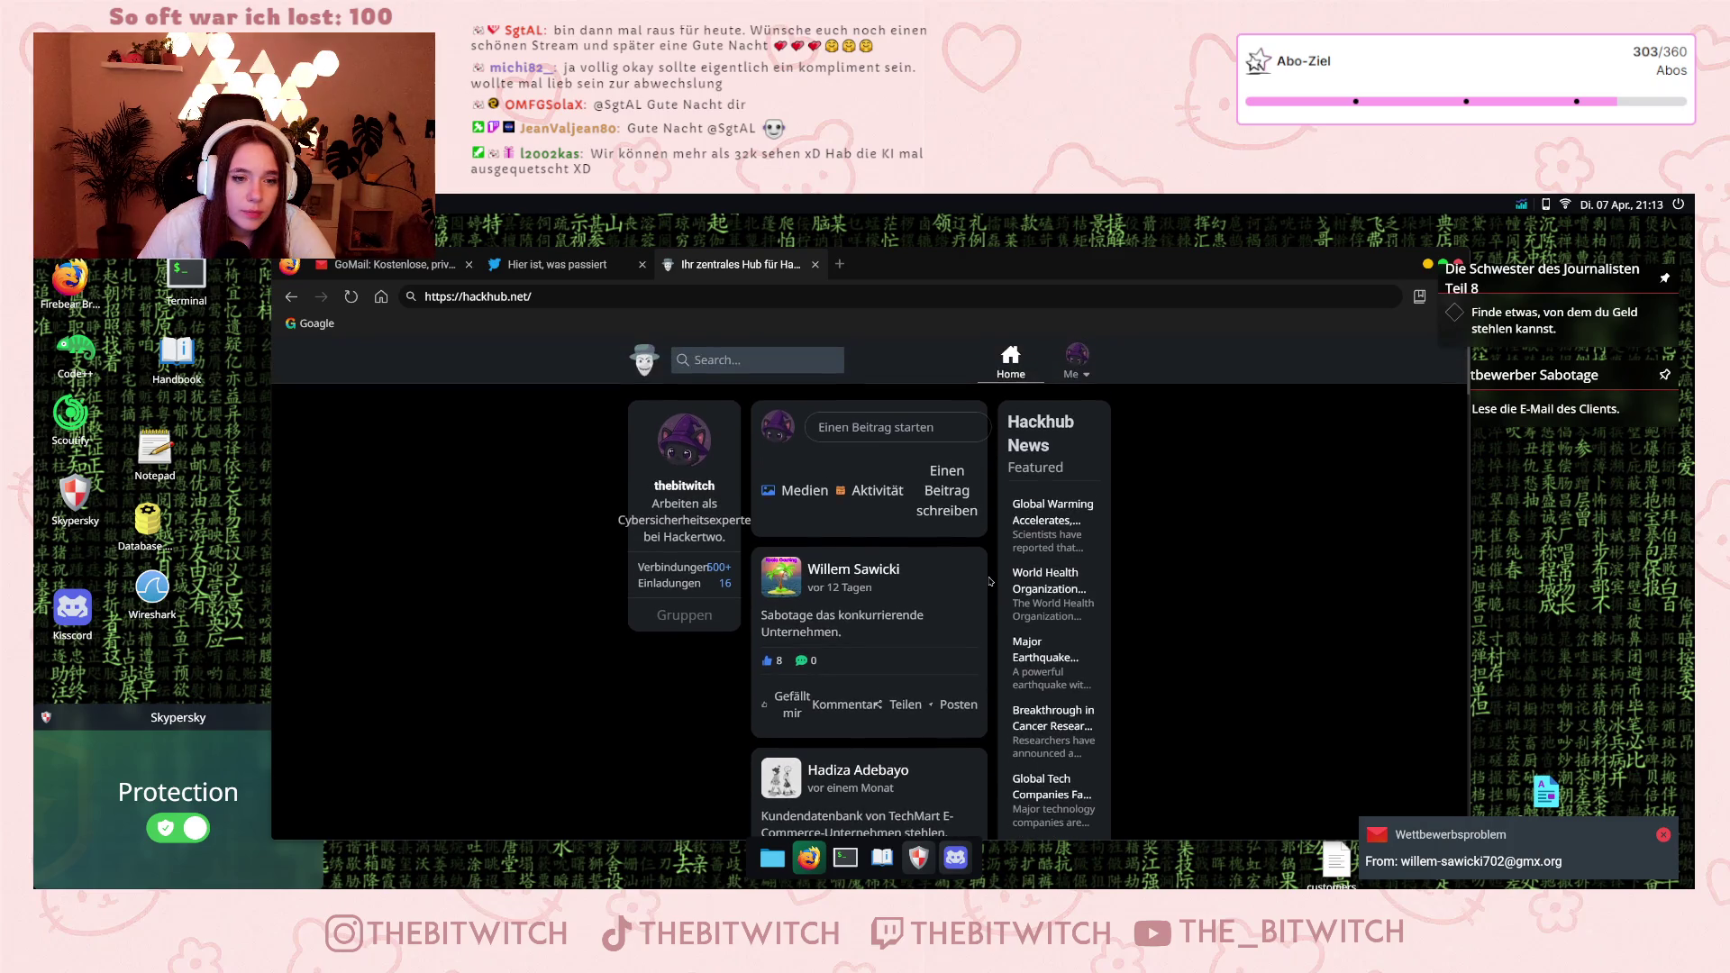
left_click(1496, 852)
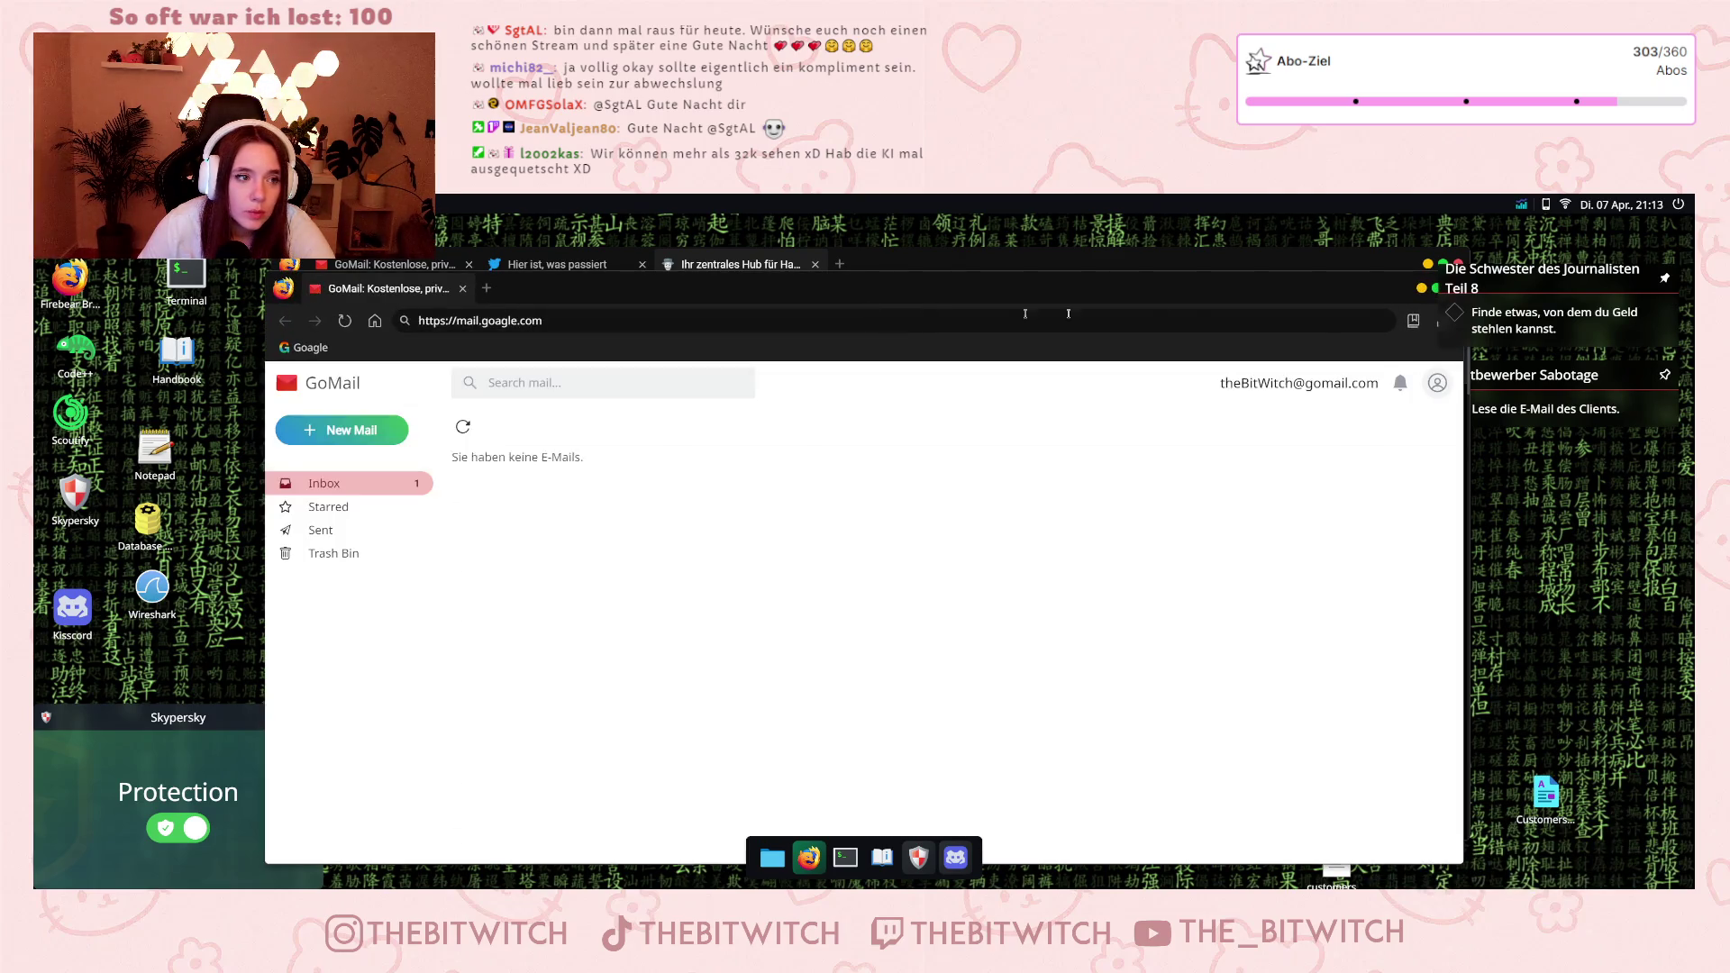
Check the Liberty Central Bank balance ($145.00) via a Goagle 'bank' search, then open the Wettbewerbsproblem email.
left_click(851, 261)
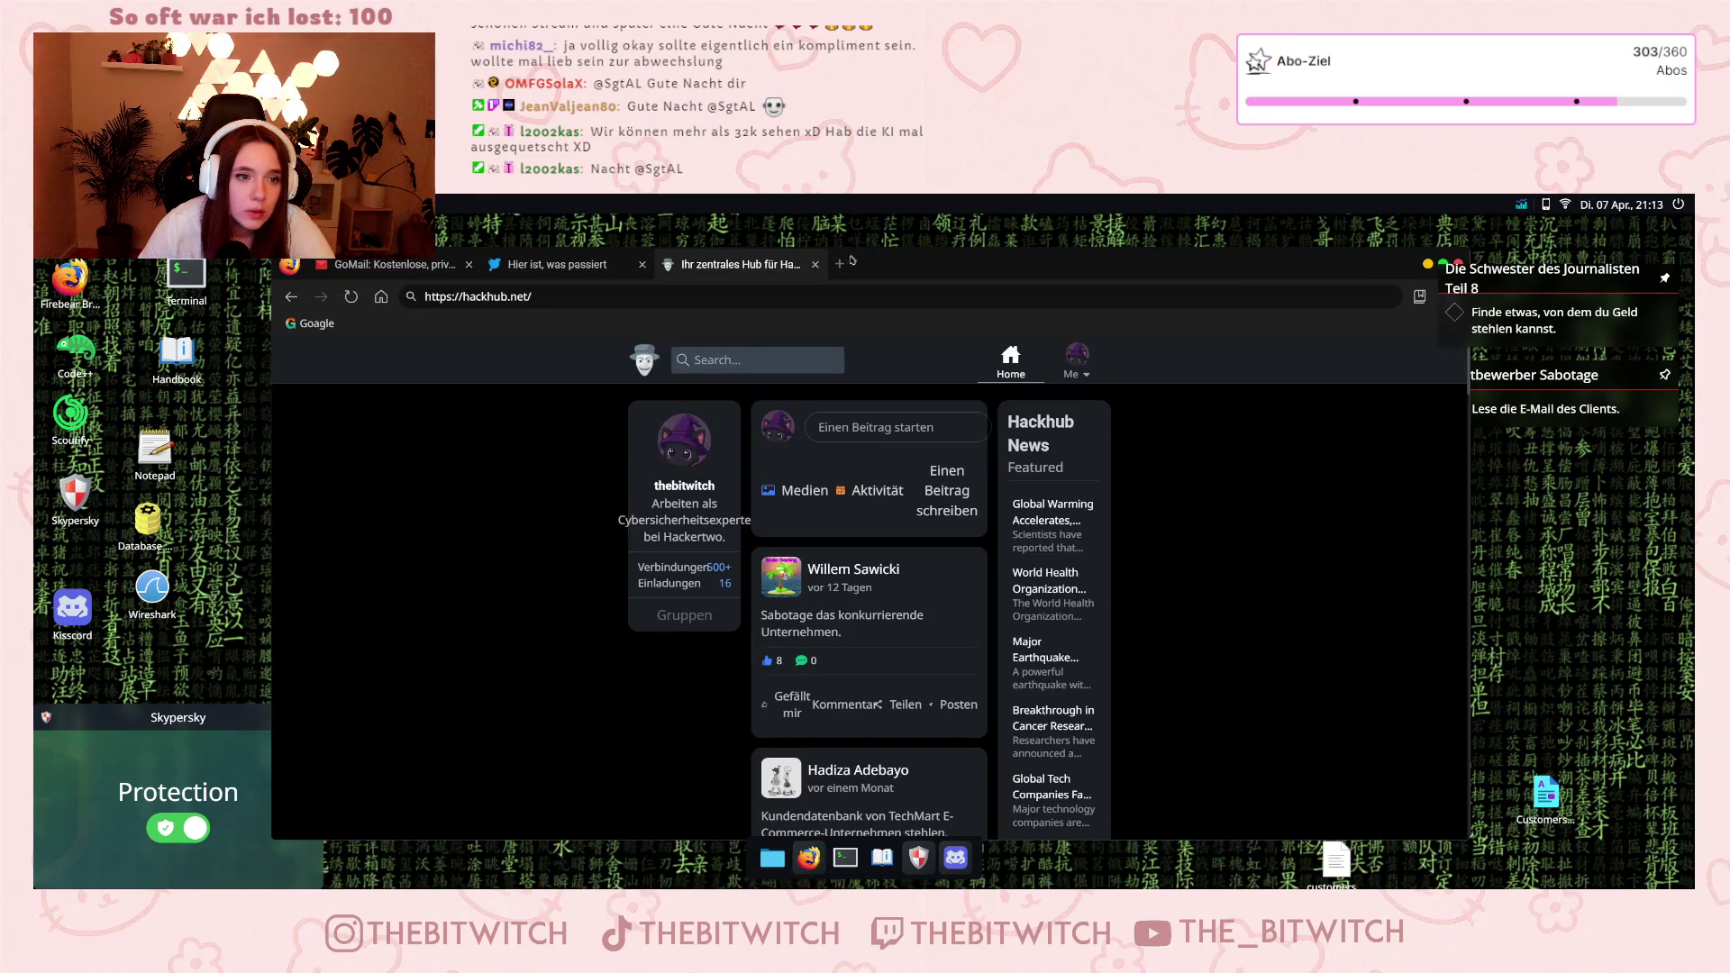
left_click(842, 264)
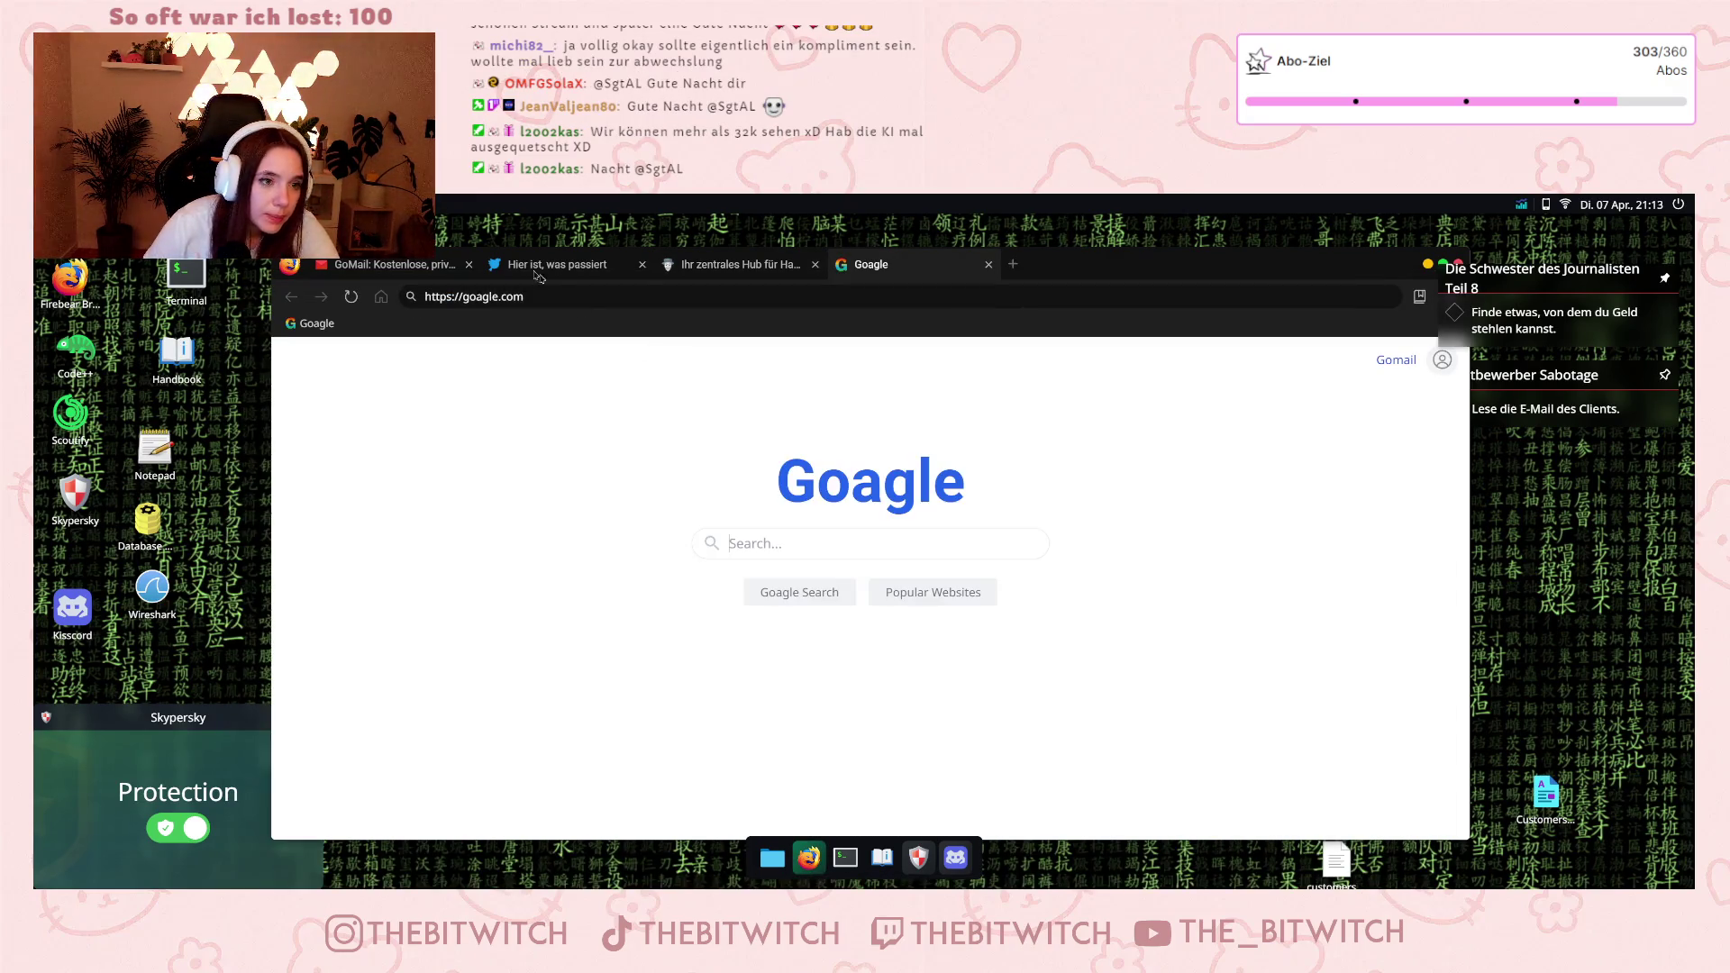
type("b")
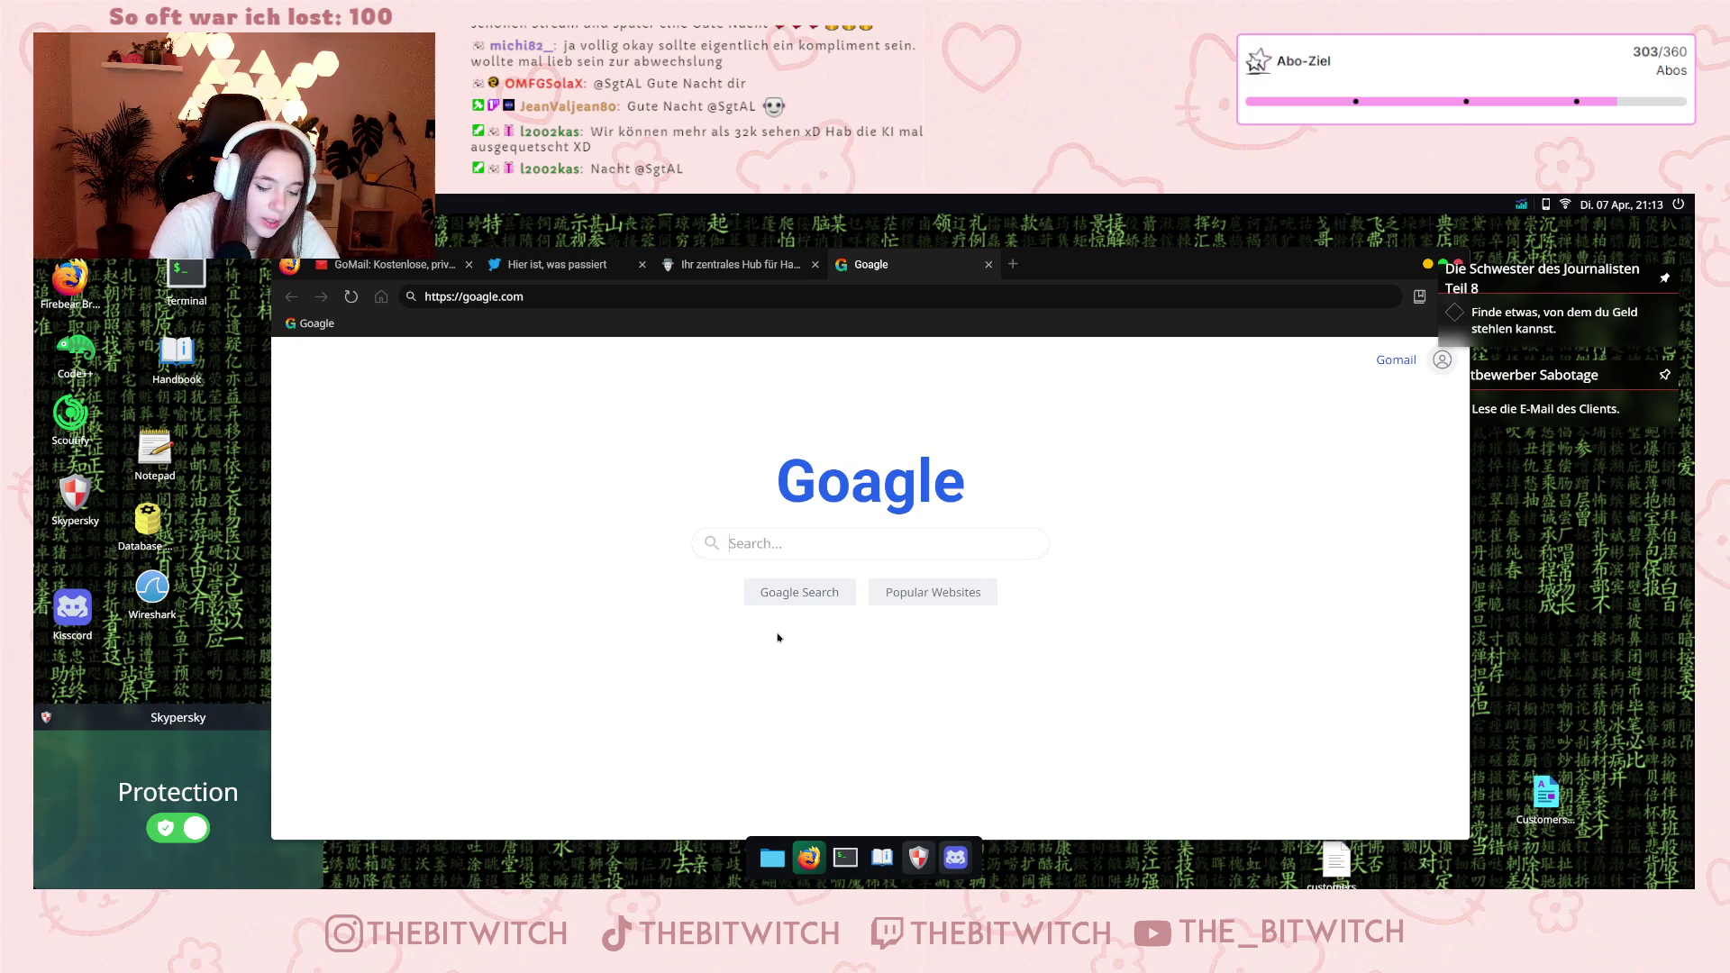
type("ank")
key("Return")
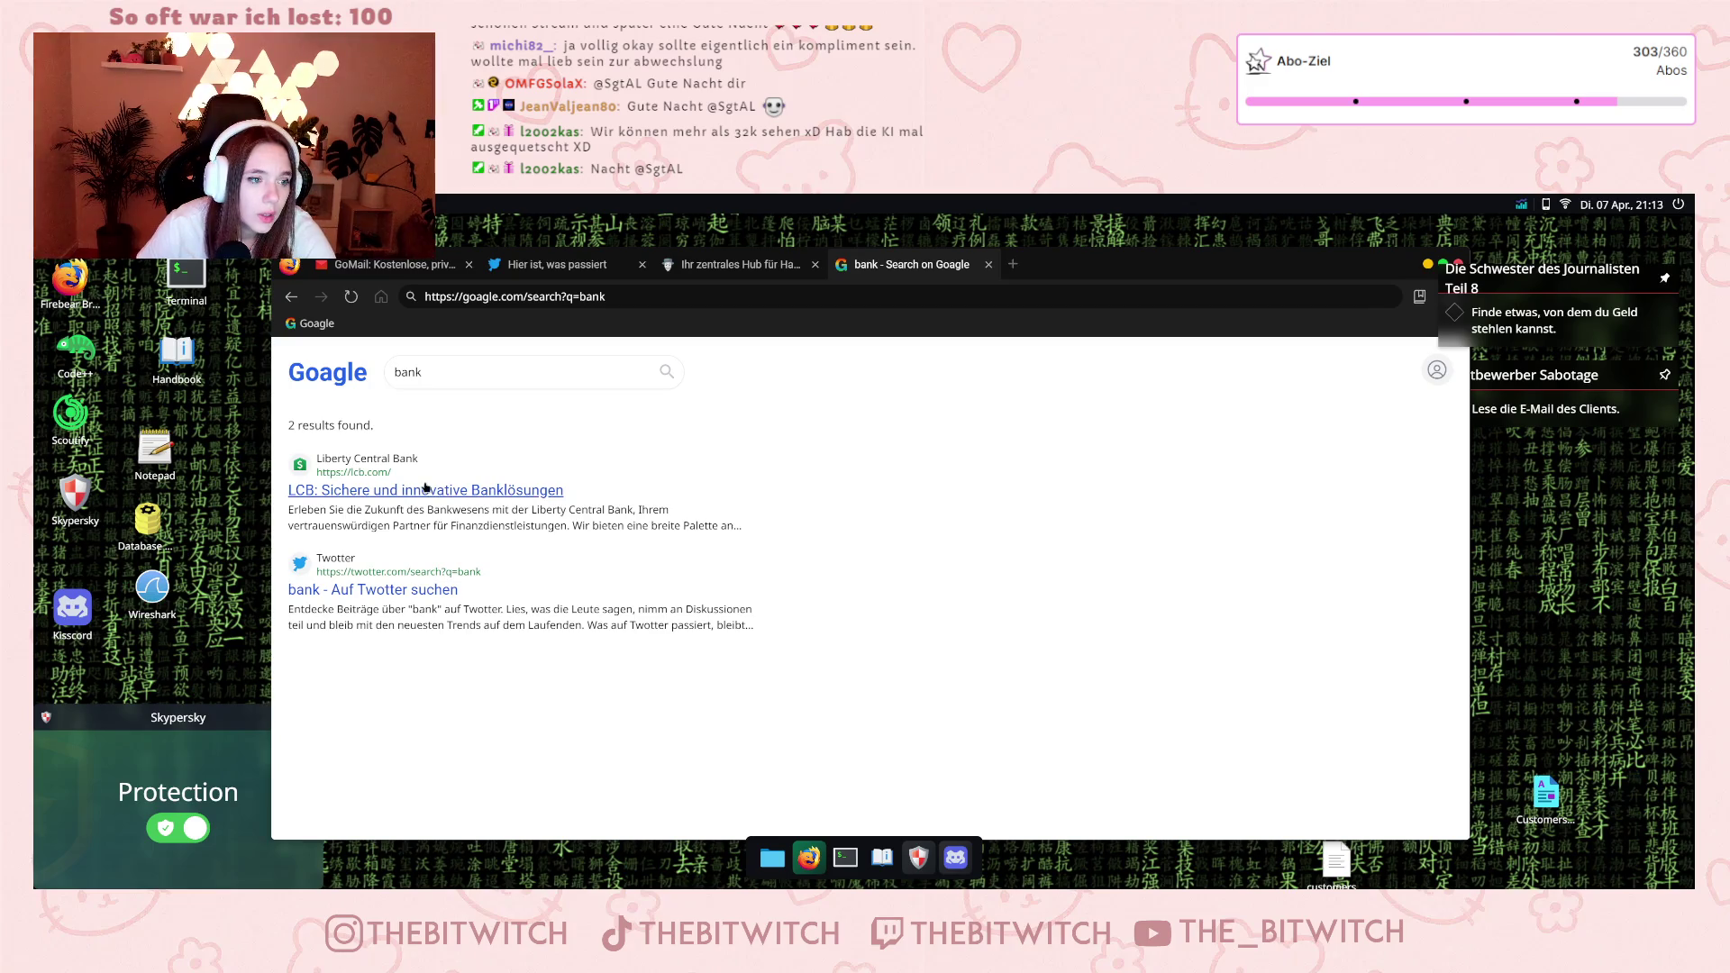
left_click(388, 489)
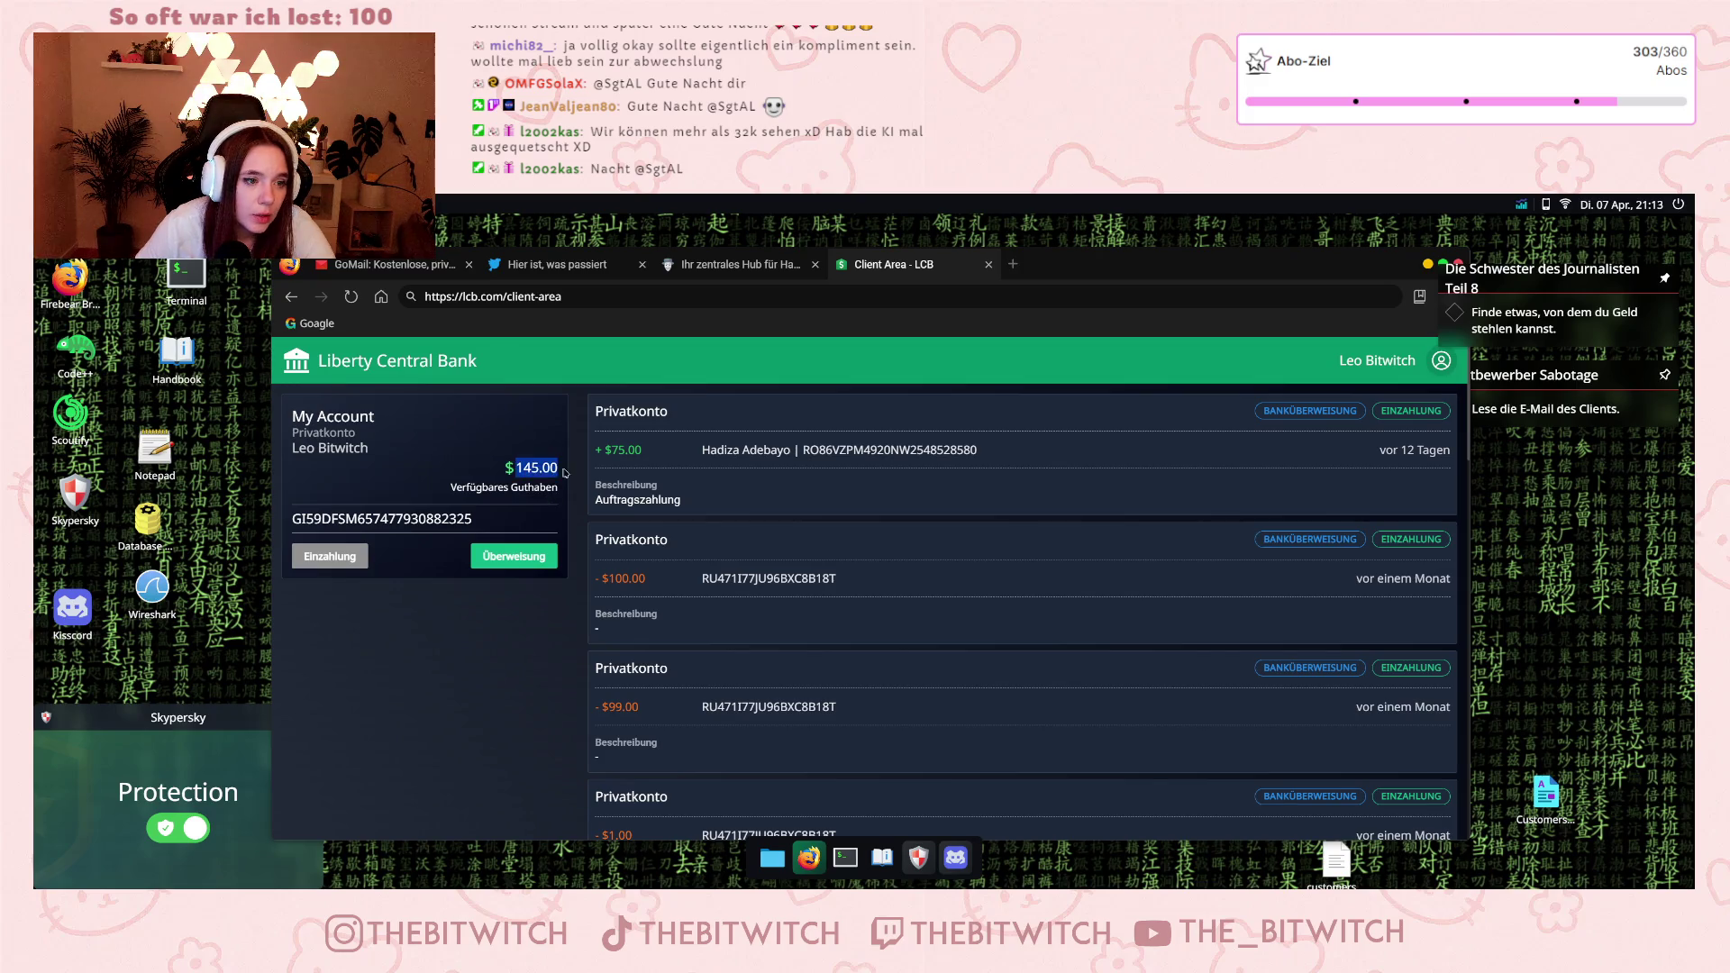
left_click(347, 266)
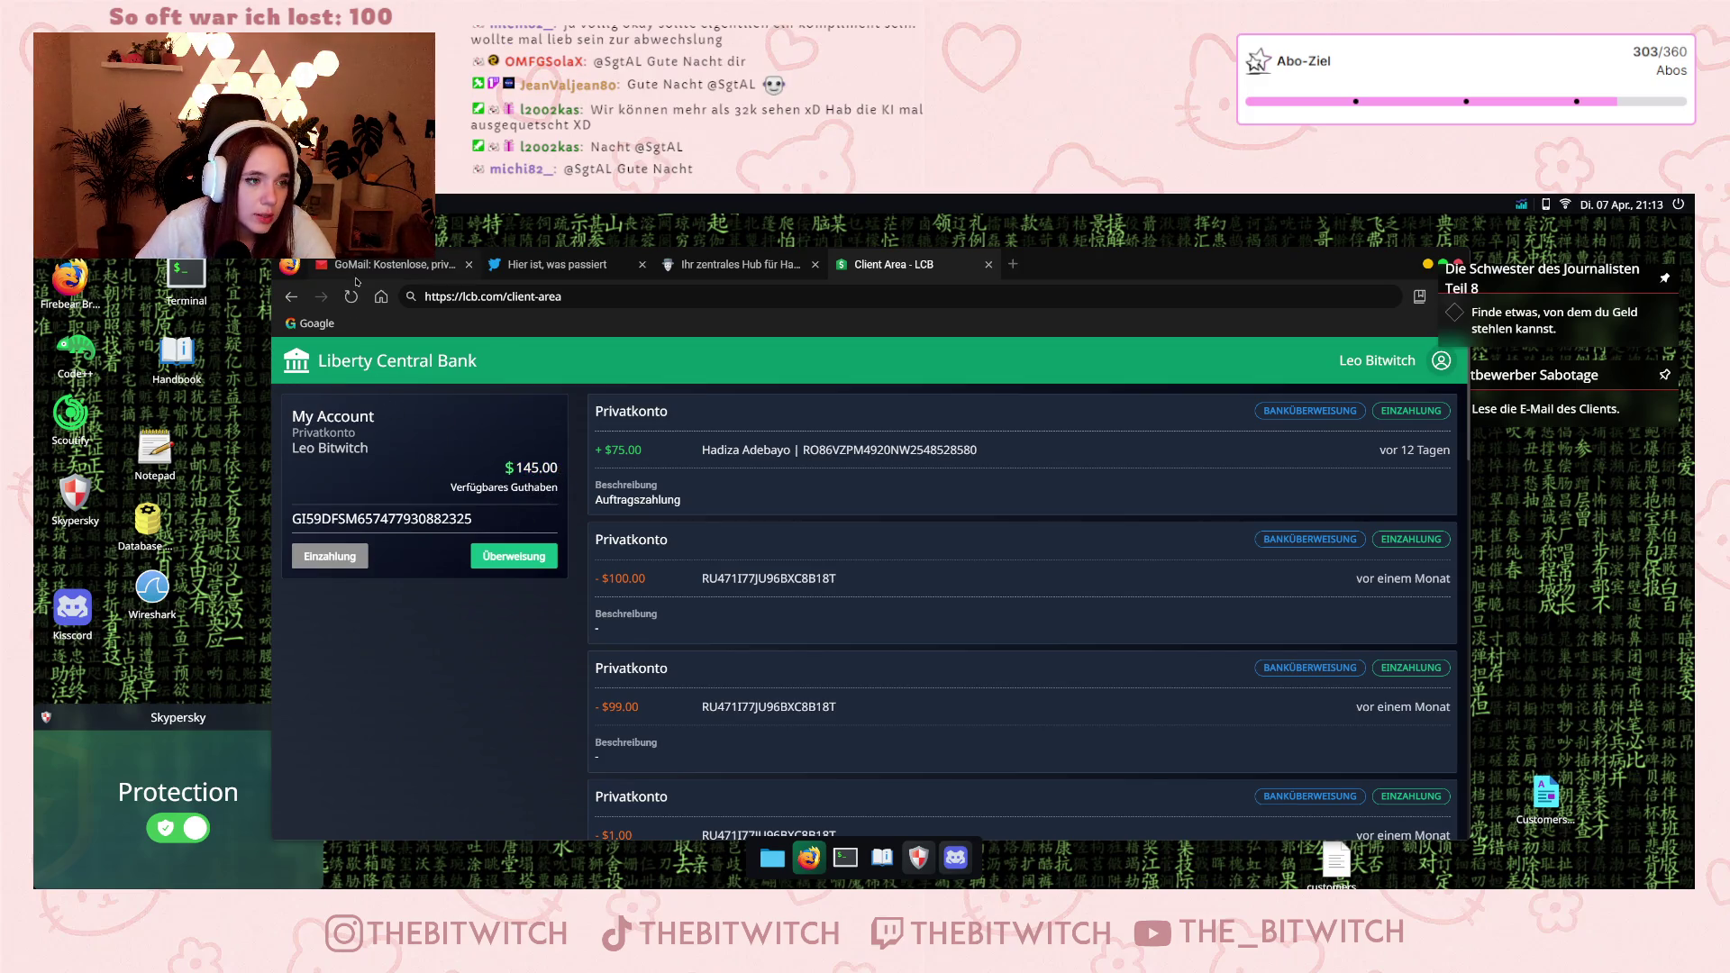
left_click(631, 442)
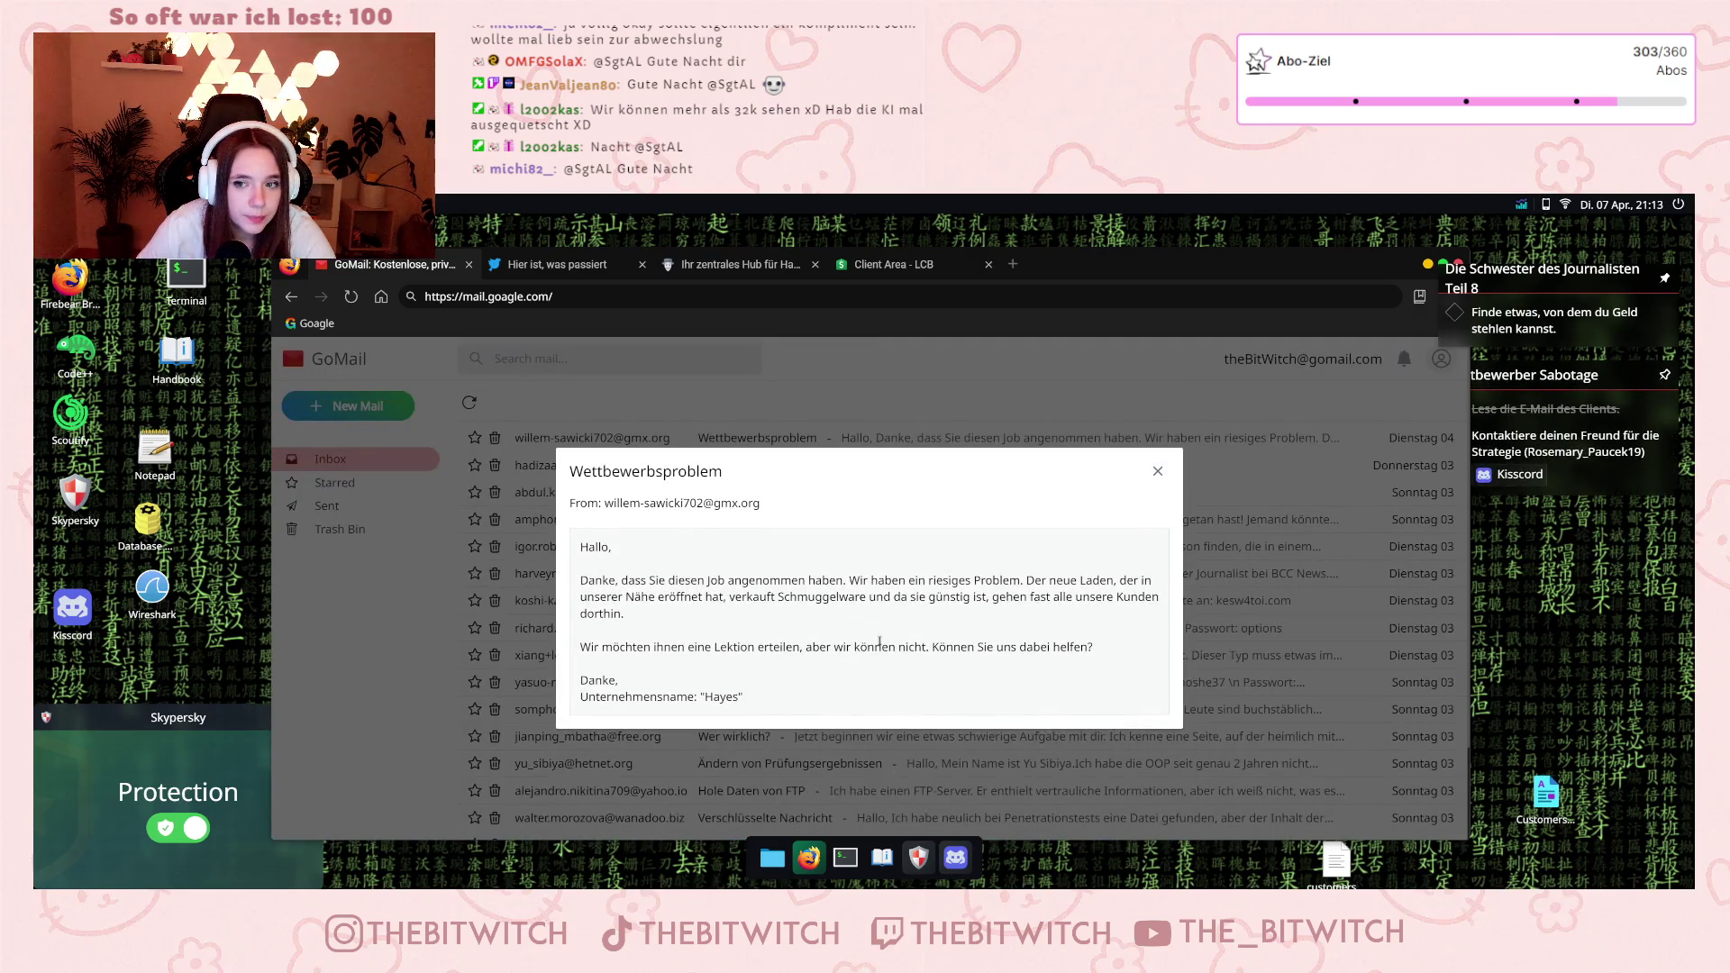
Mark the friend's username in the quest text and close the Wettbewerbsproblem email.
left_click_drag(1526, 452, 1641, 451)
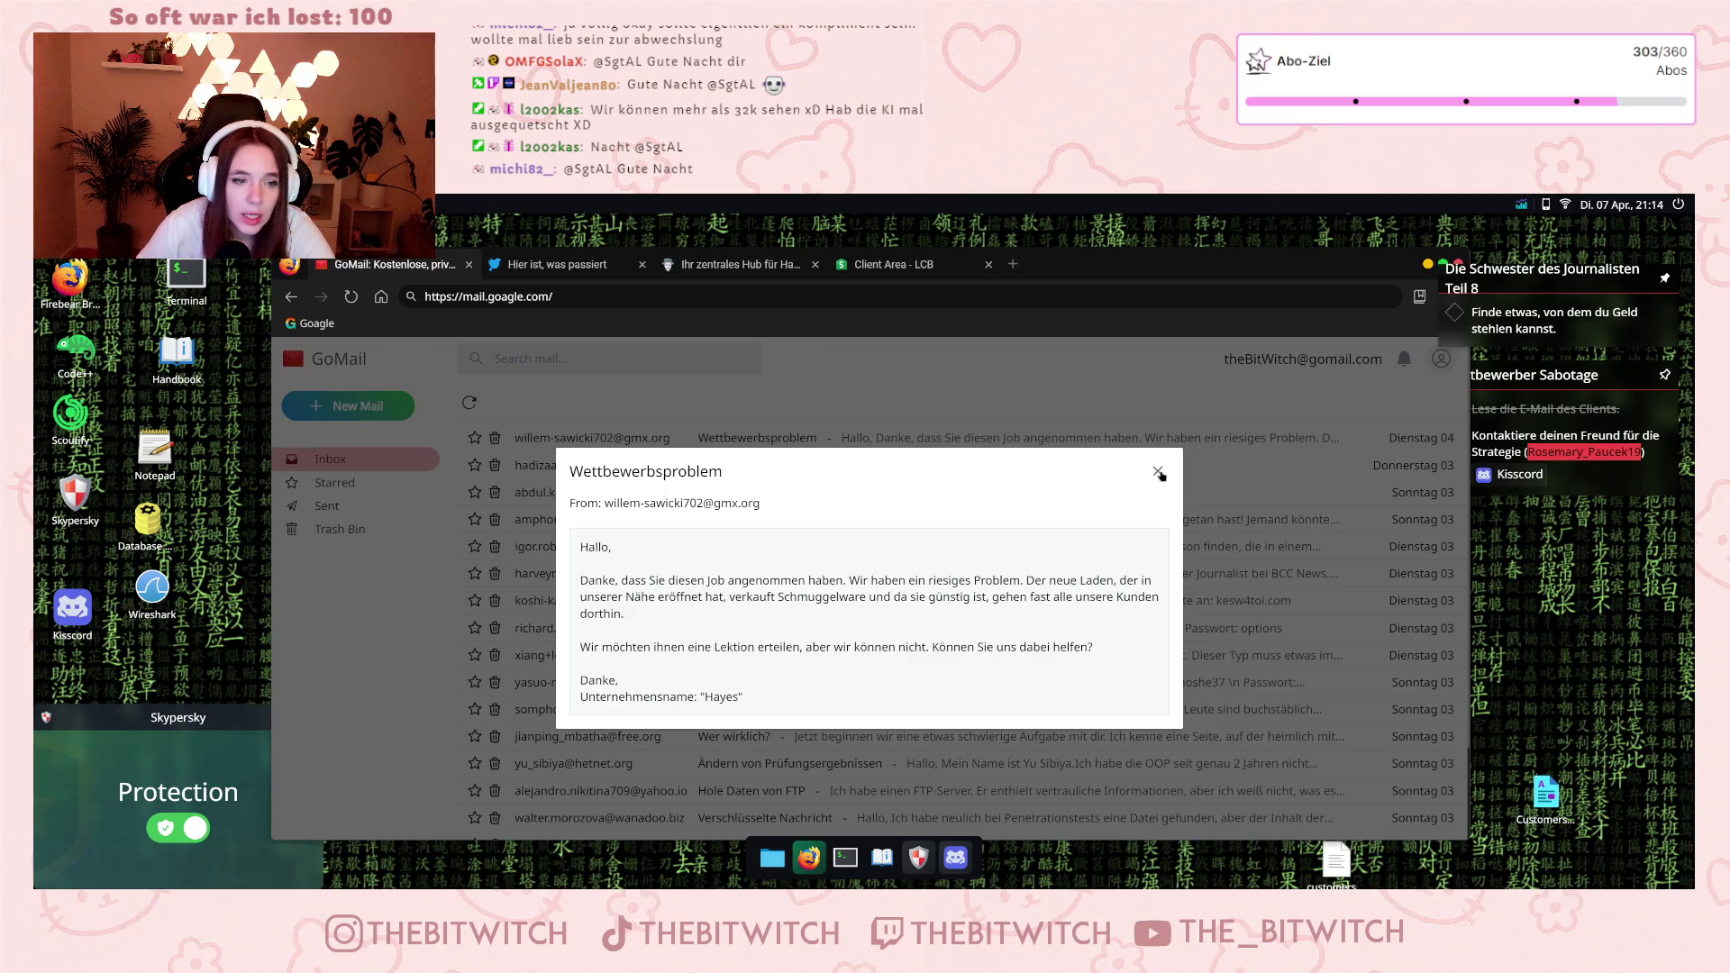
left_click(1158, 471)
left_click(957, 858)
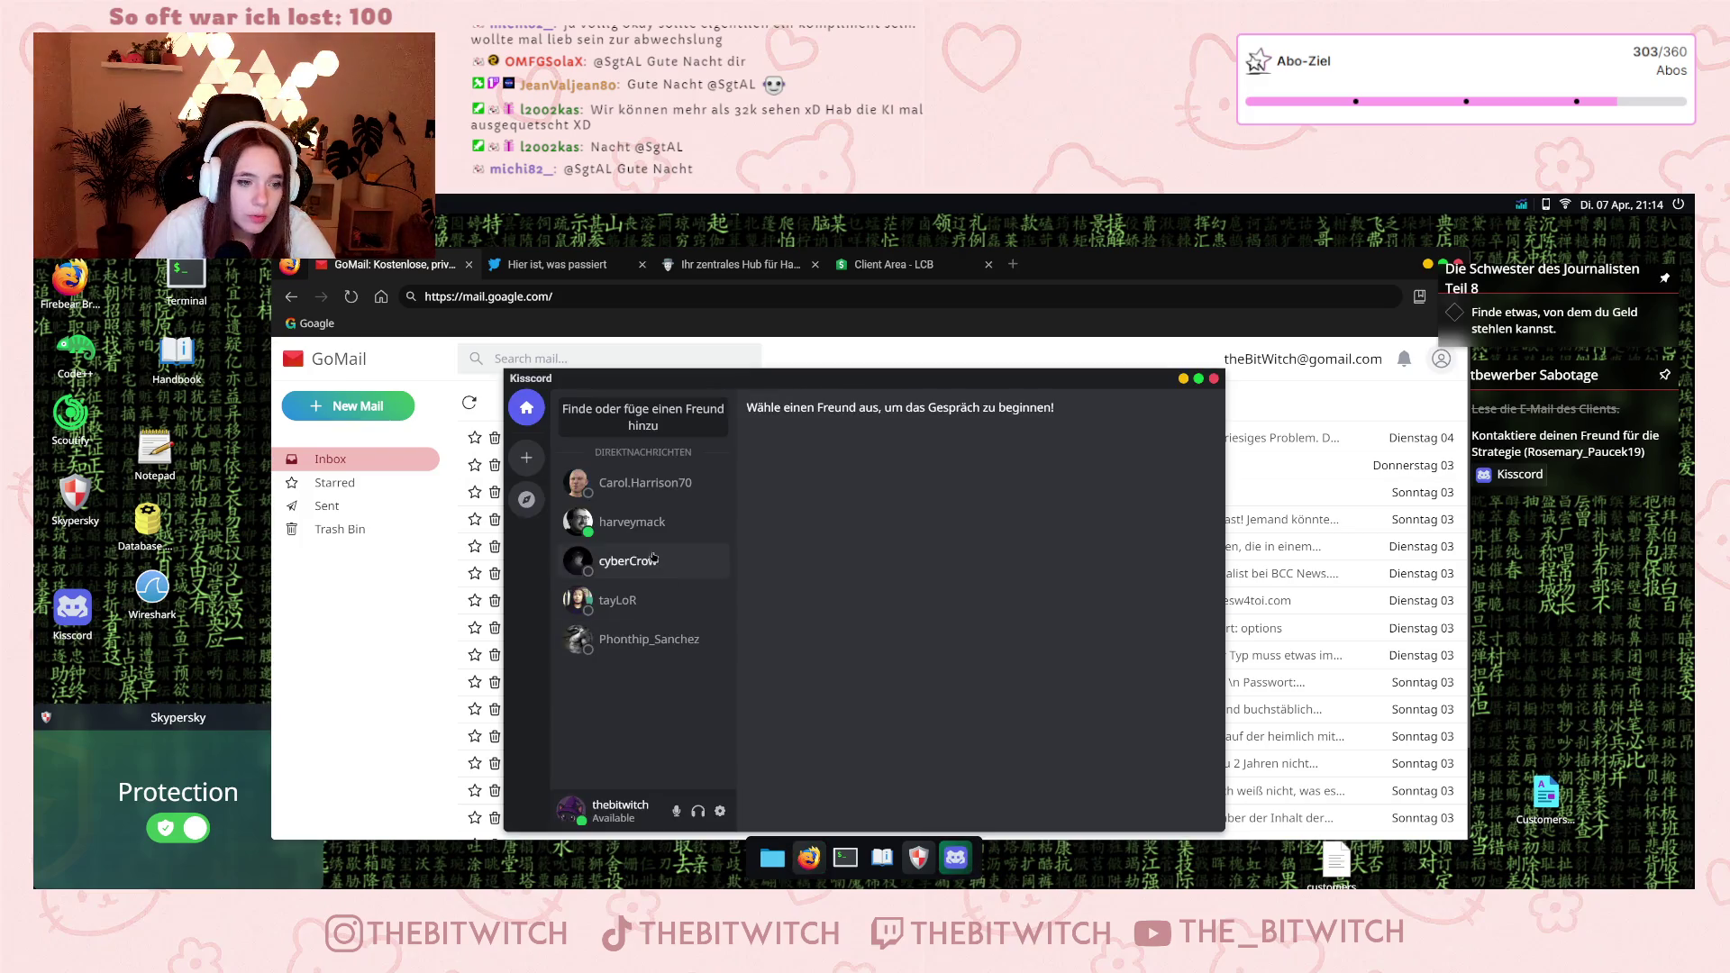
Add the quest's friend on Kisscord by their username.
left_click(675, 429)
type("Rosemary_Paucek19")
key("Return")
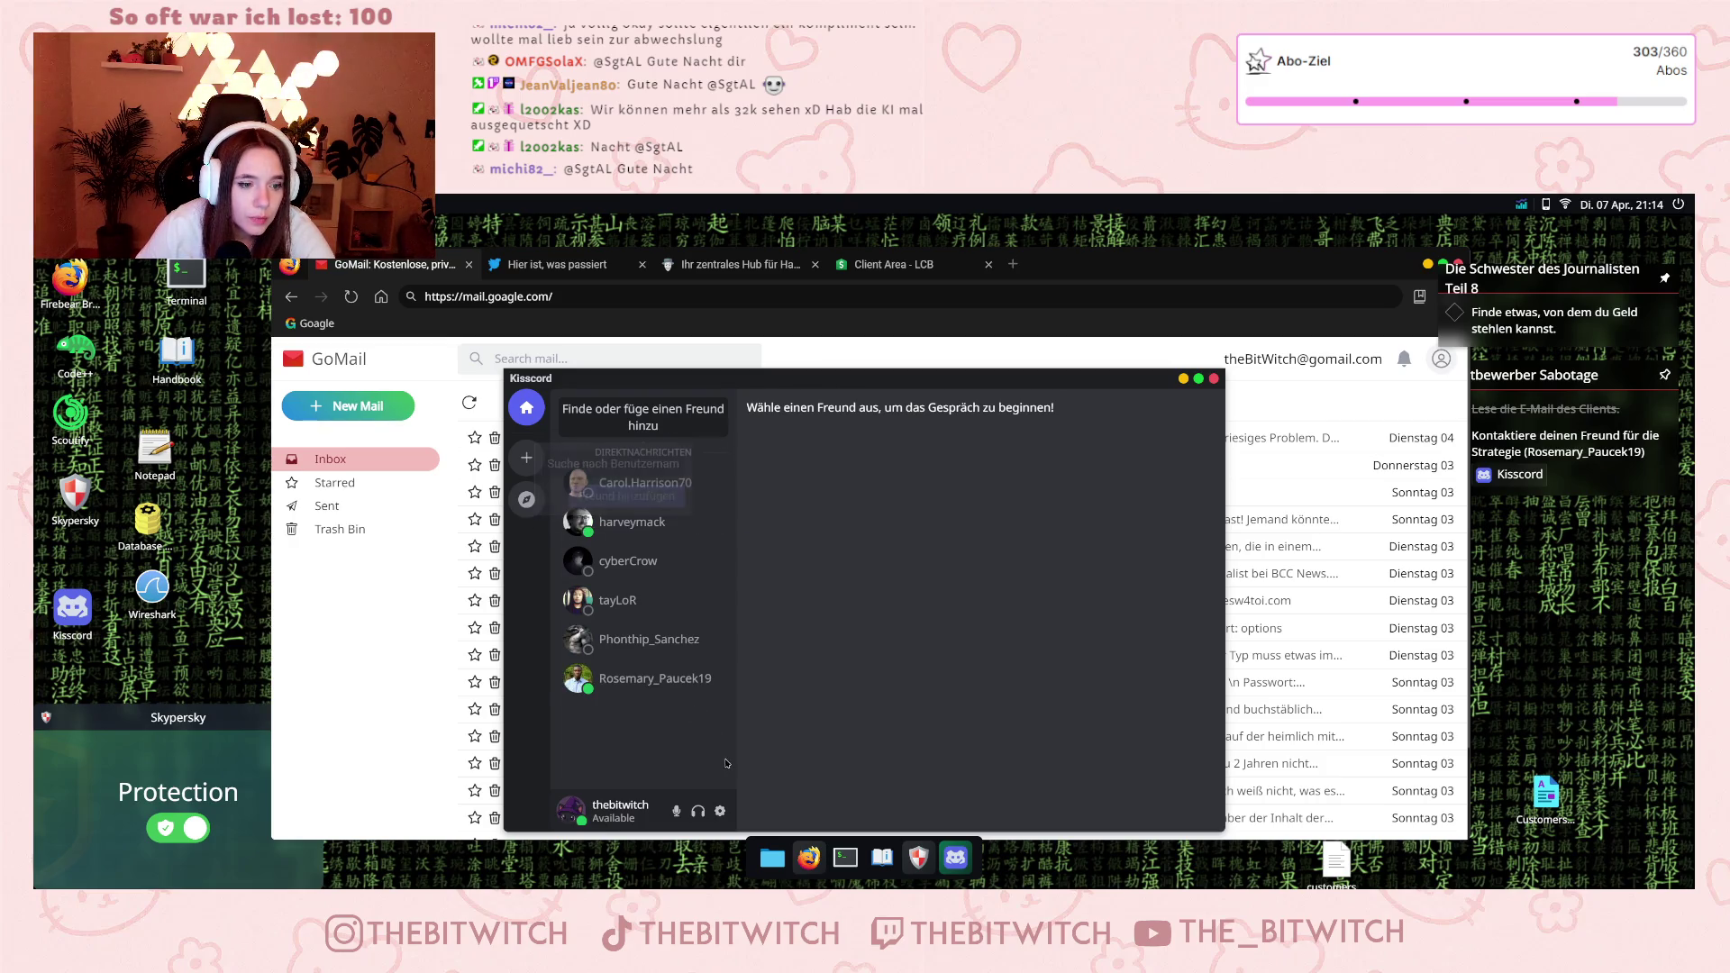
Send the friend the direct message 'Hey Bro, ich brauche deine Hilfe mit etwas.'.
left_click(655, 678)
left_click(856, 799)
type("Hey Bro, ich brauche deine Hilfe mit etwas.")
key("Return")
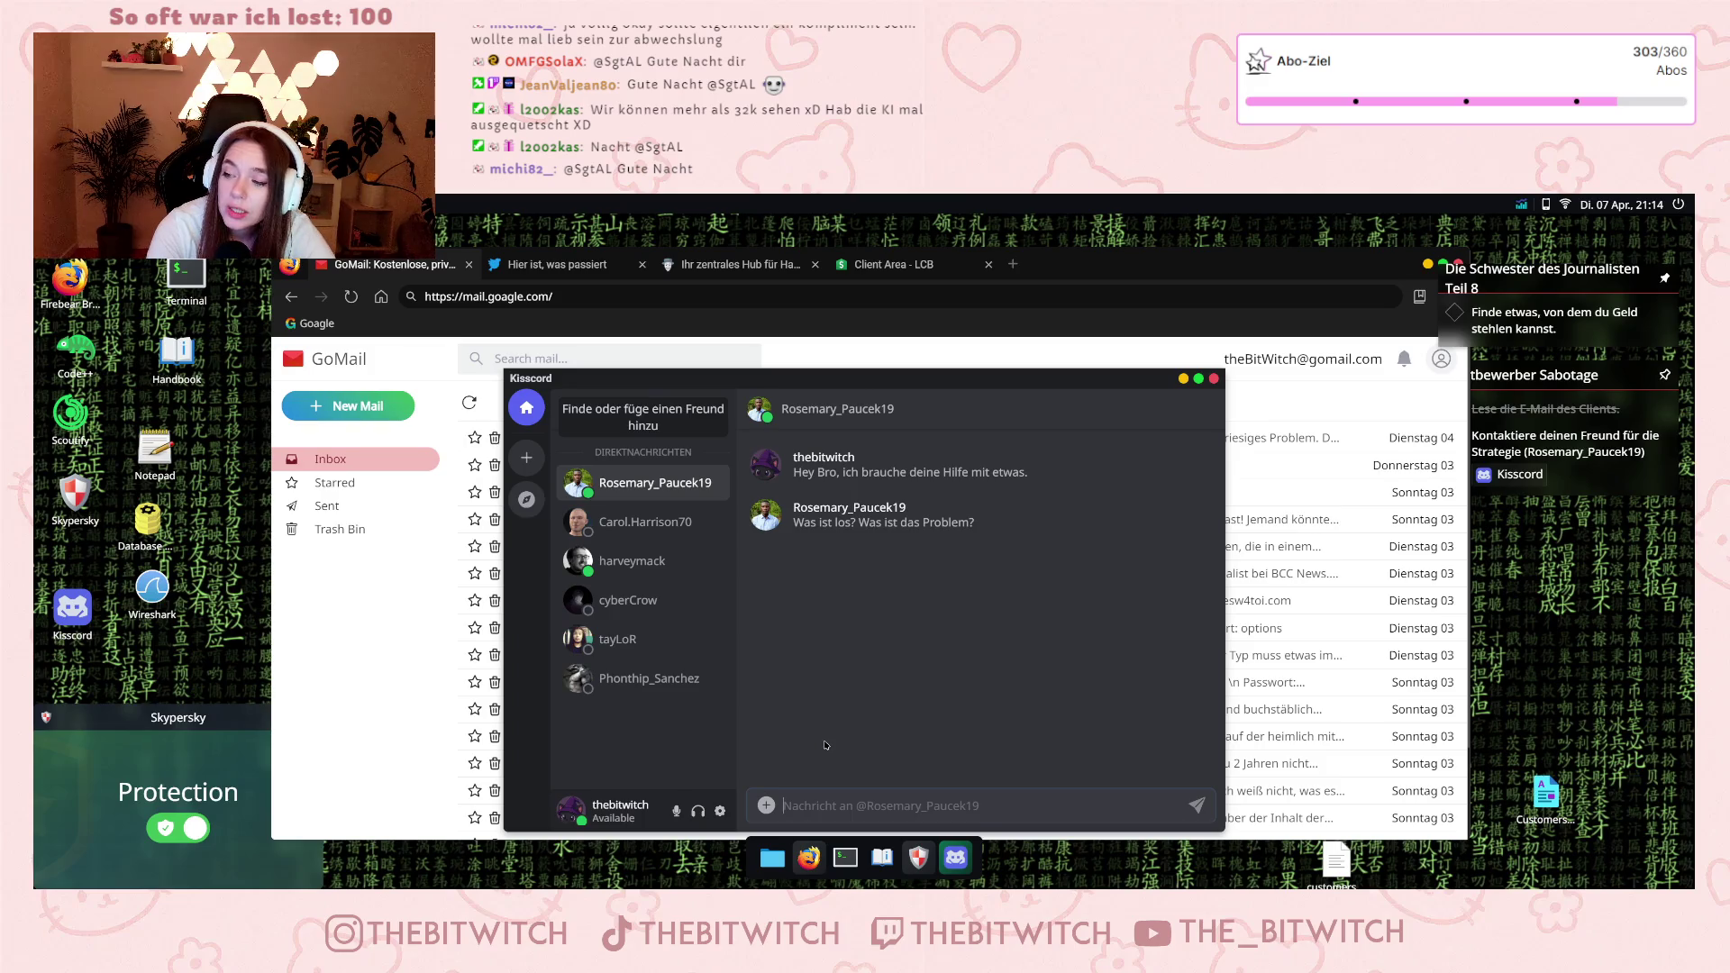
Ask the friend how to damage a system without crashing it, and mark the backup-system advice.
type("Wie ka")
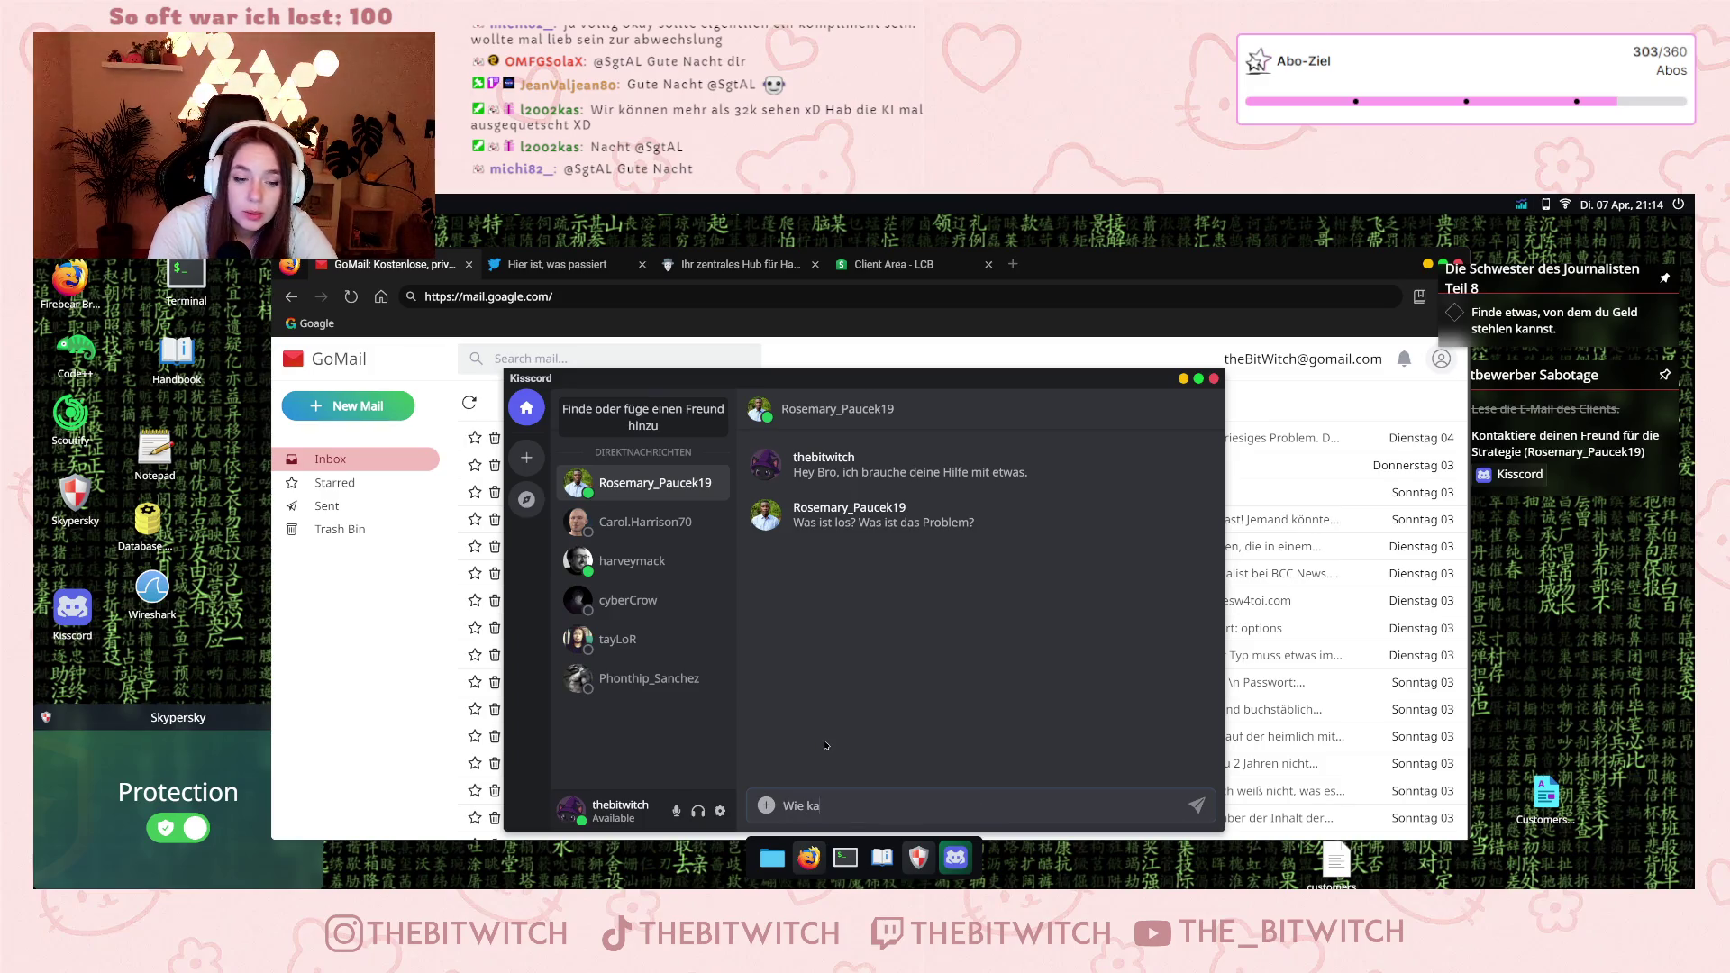
type("nn man ein System ")
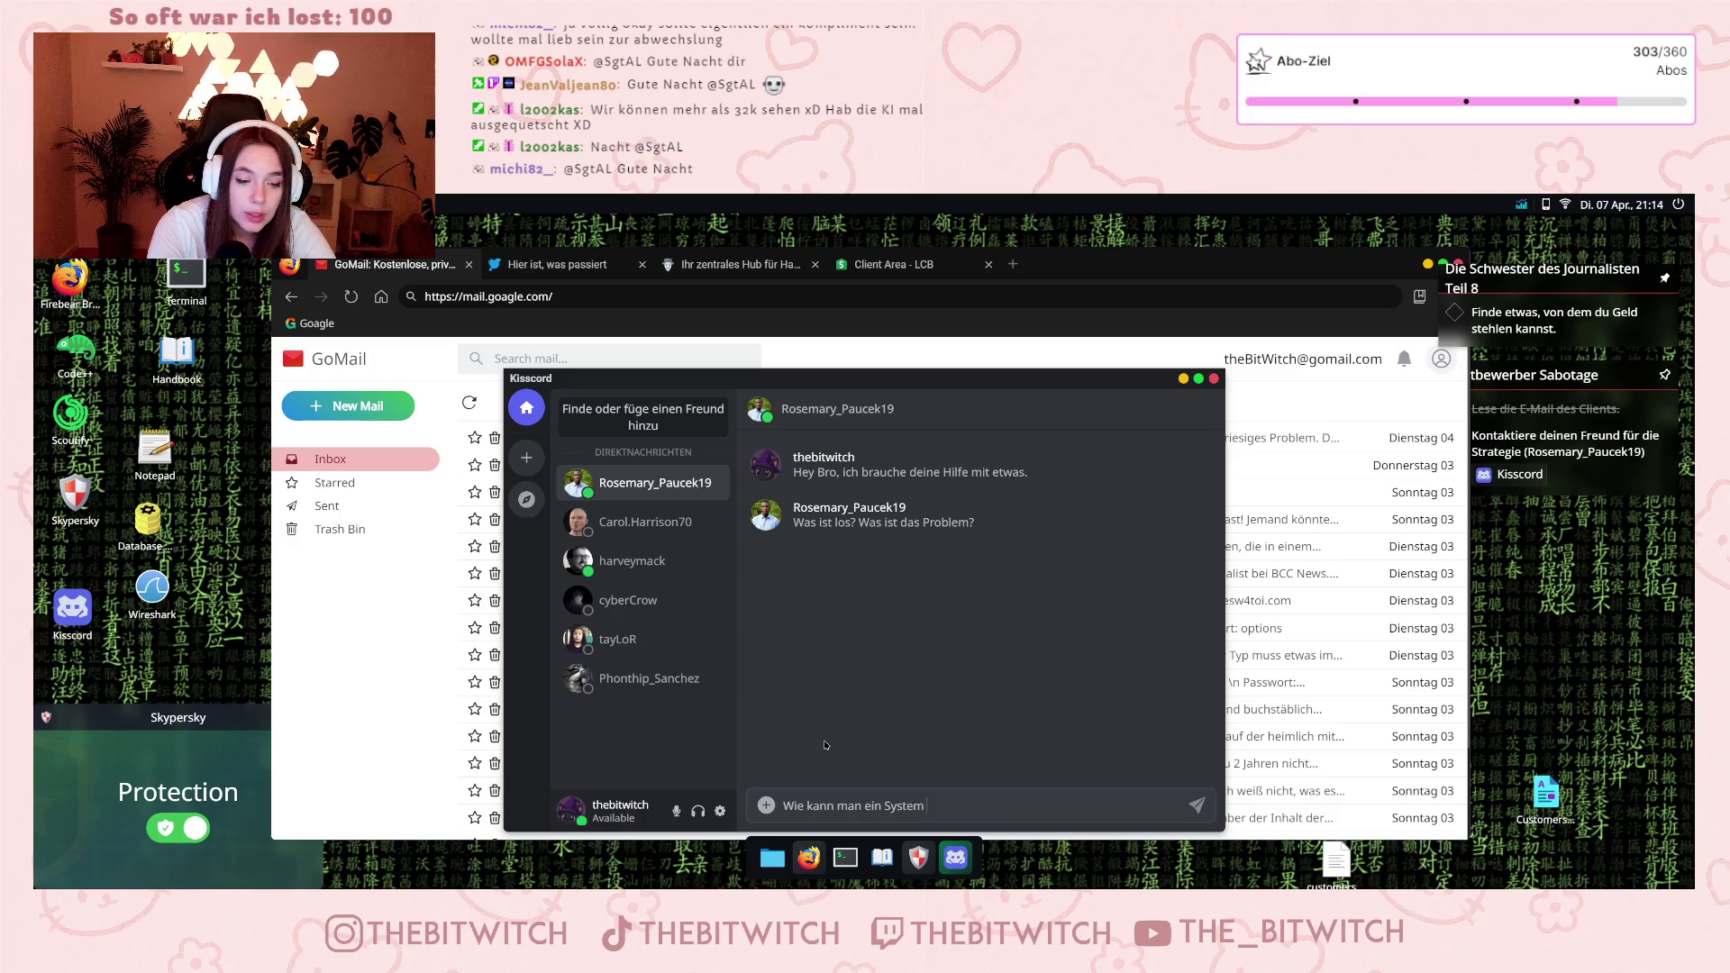
type("beschädigehne e")
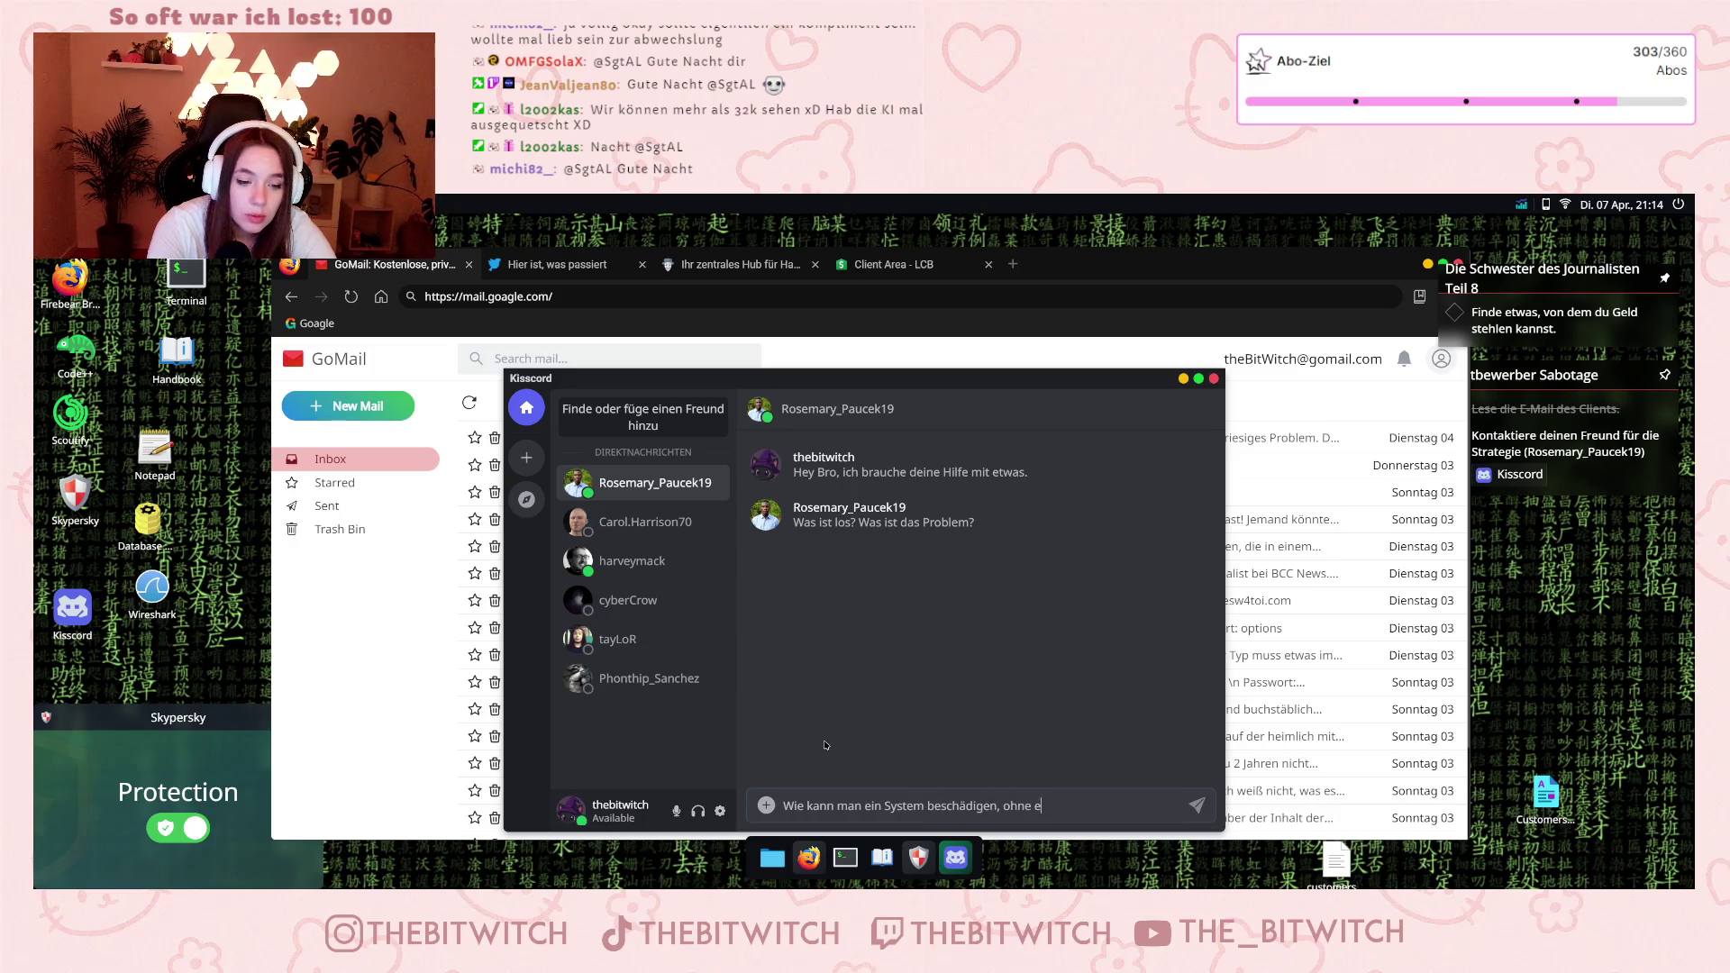
type("s zum Absturz zu bringen? :D")
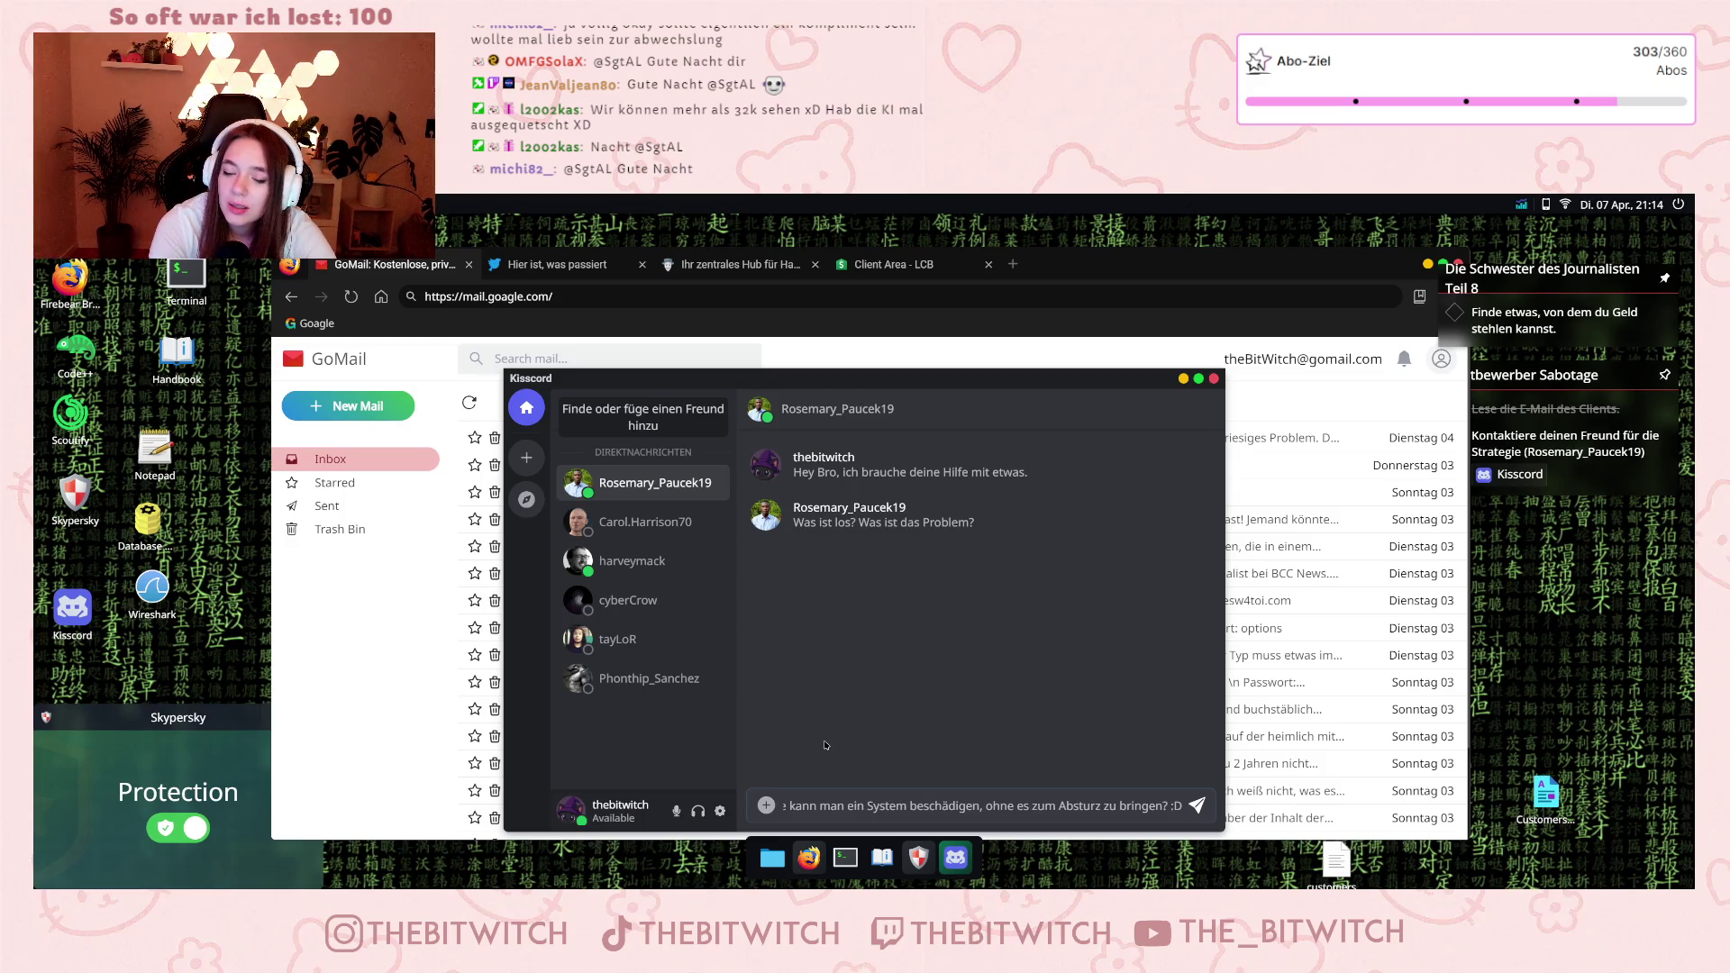
key("Return")
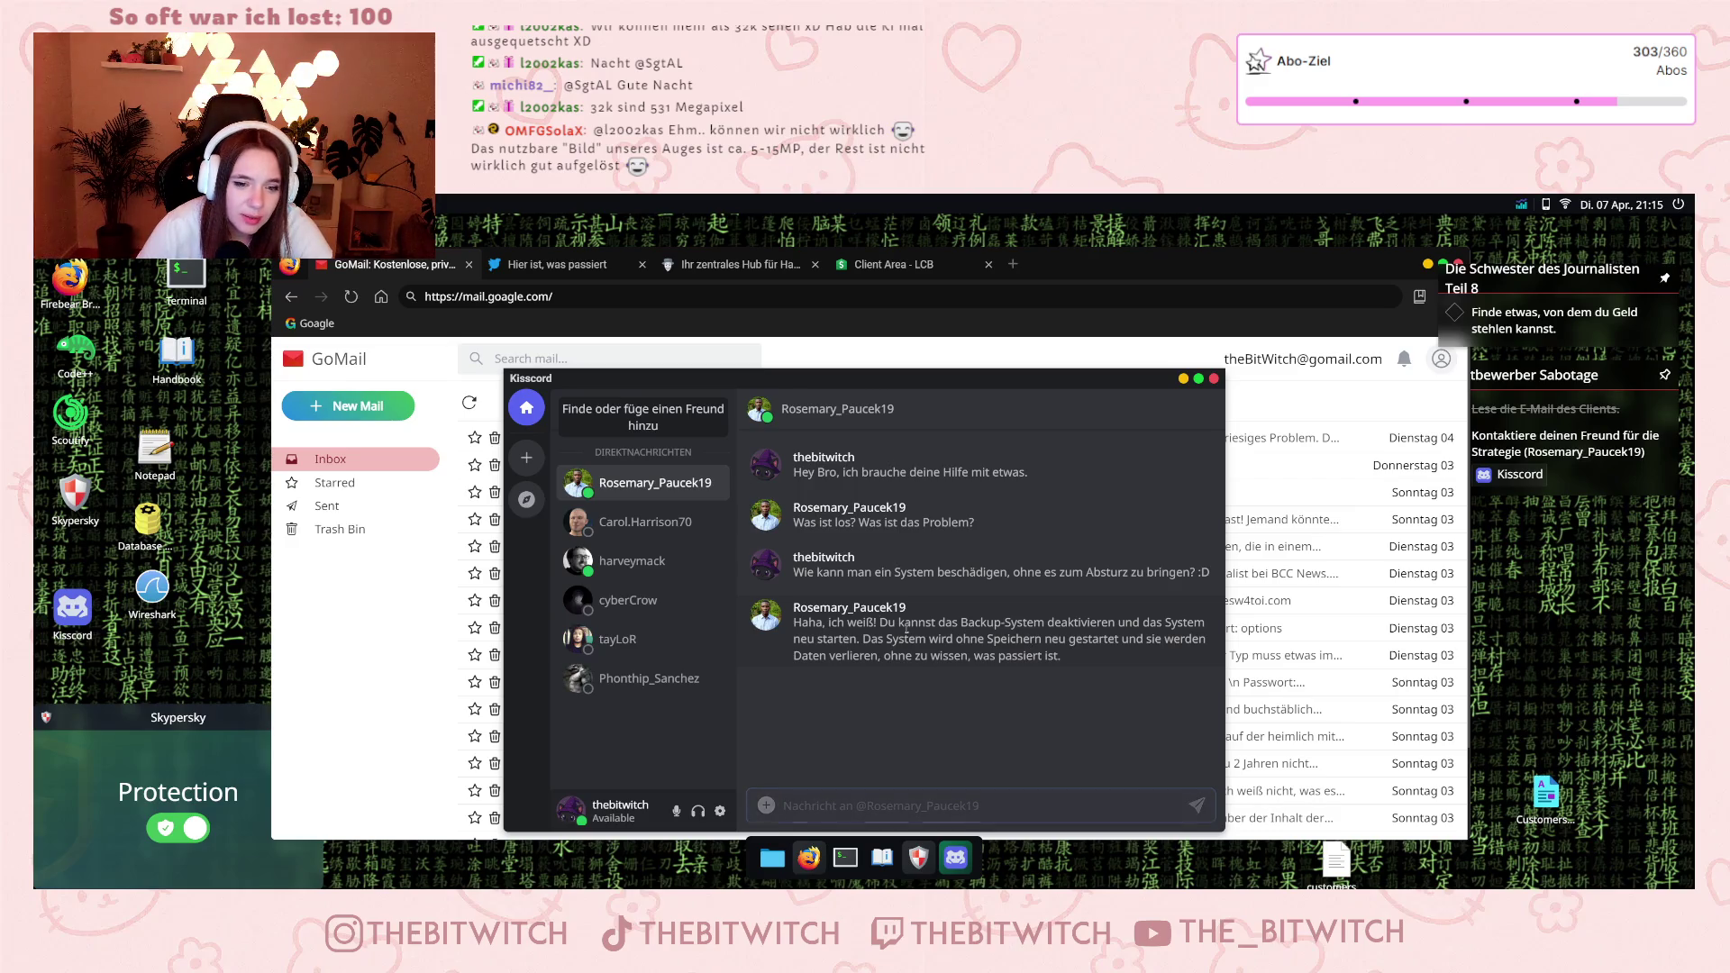
mouse_move(961, 622)
left_mouse_down()
mouse_move(1122, 642)
mouse_move(843, 656)
mouse_move(1109, 623)
mouse_move(1131, 643)
mouse_move(1019, 657)
mouse_move(1062, 657)
left_mouse_up()
left_click(927, 713)
Reply 'Ah, gute Idee! Das ist genau das, was wir brauchen. Ich mache es. Danke, Bro!'.
type("Ah, gute Idee! Das ist genau das, was wir ")
type("brauchen. Ich mache es. Danke, Bro")
type("!")
key("Return")
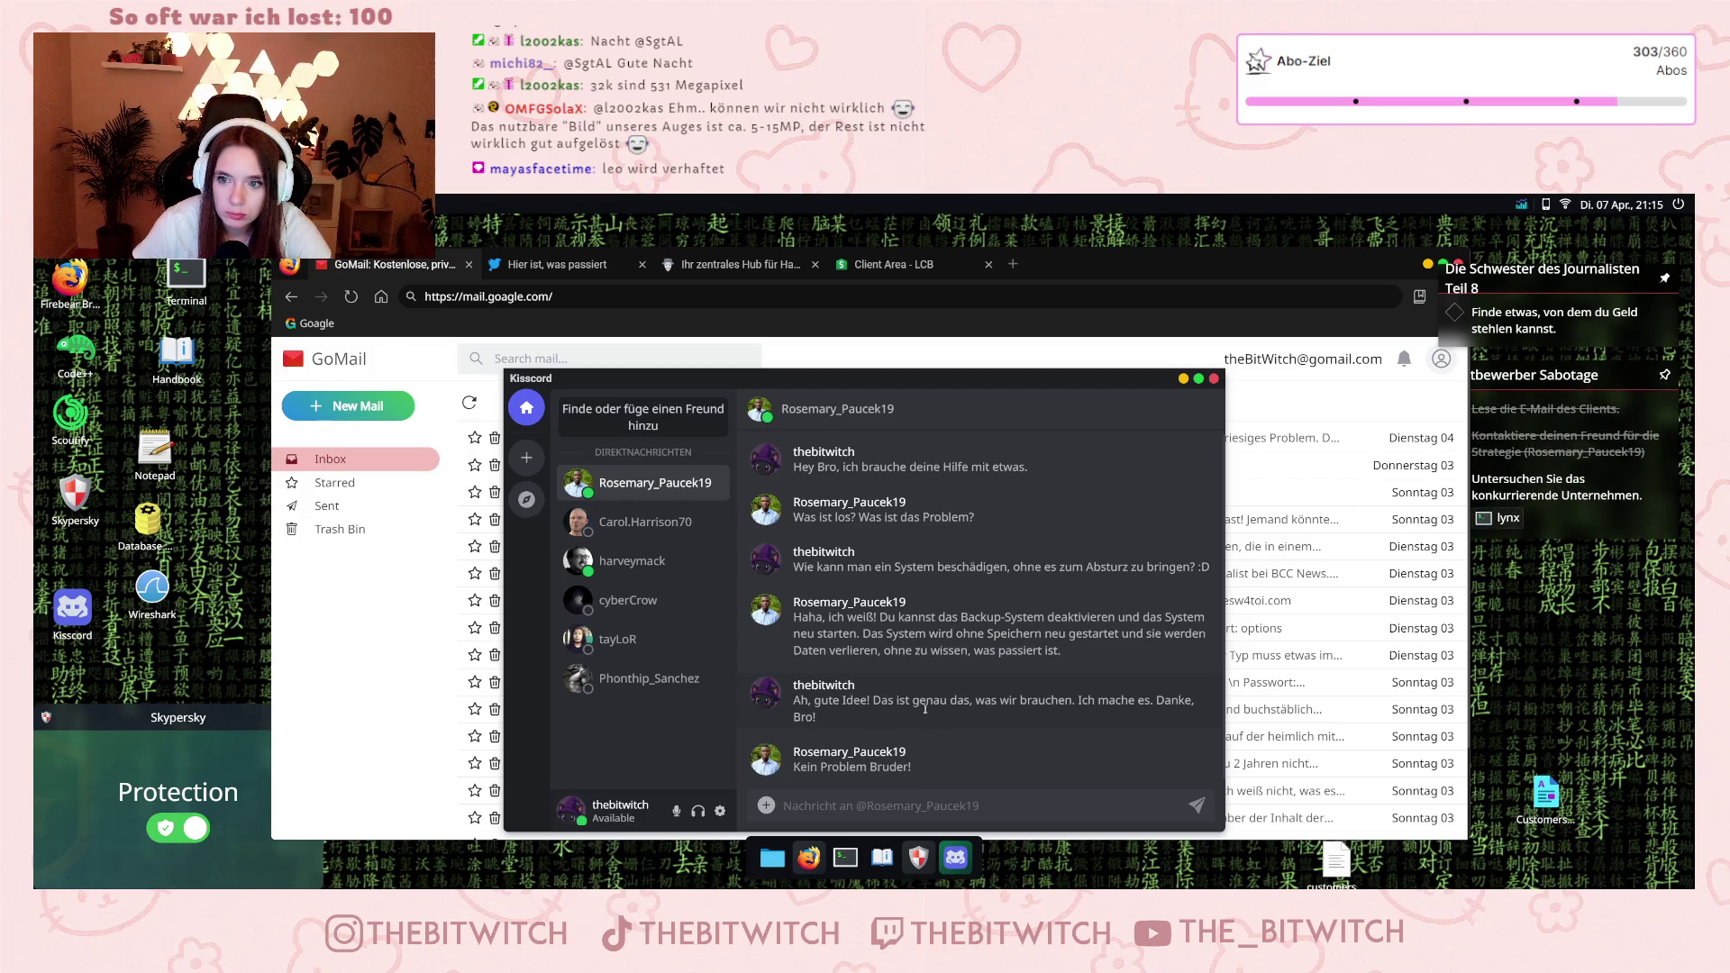
left_click(846, 857)
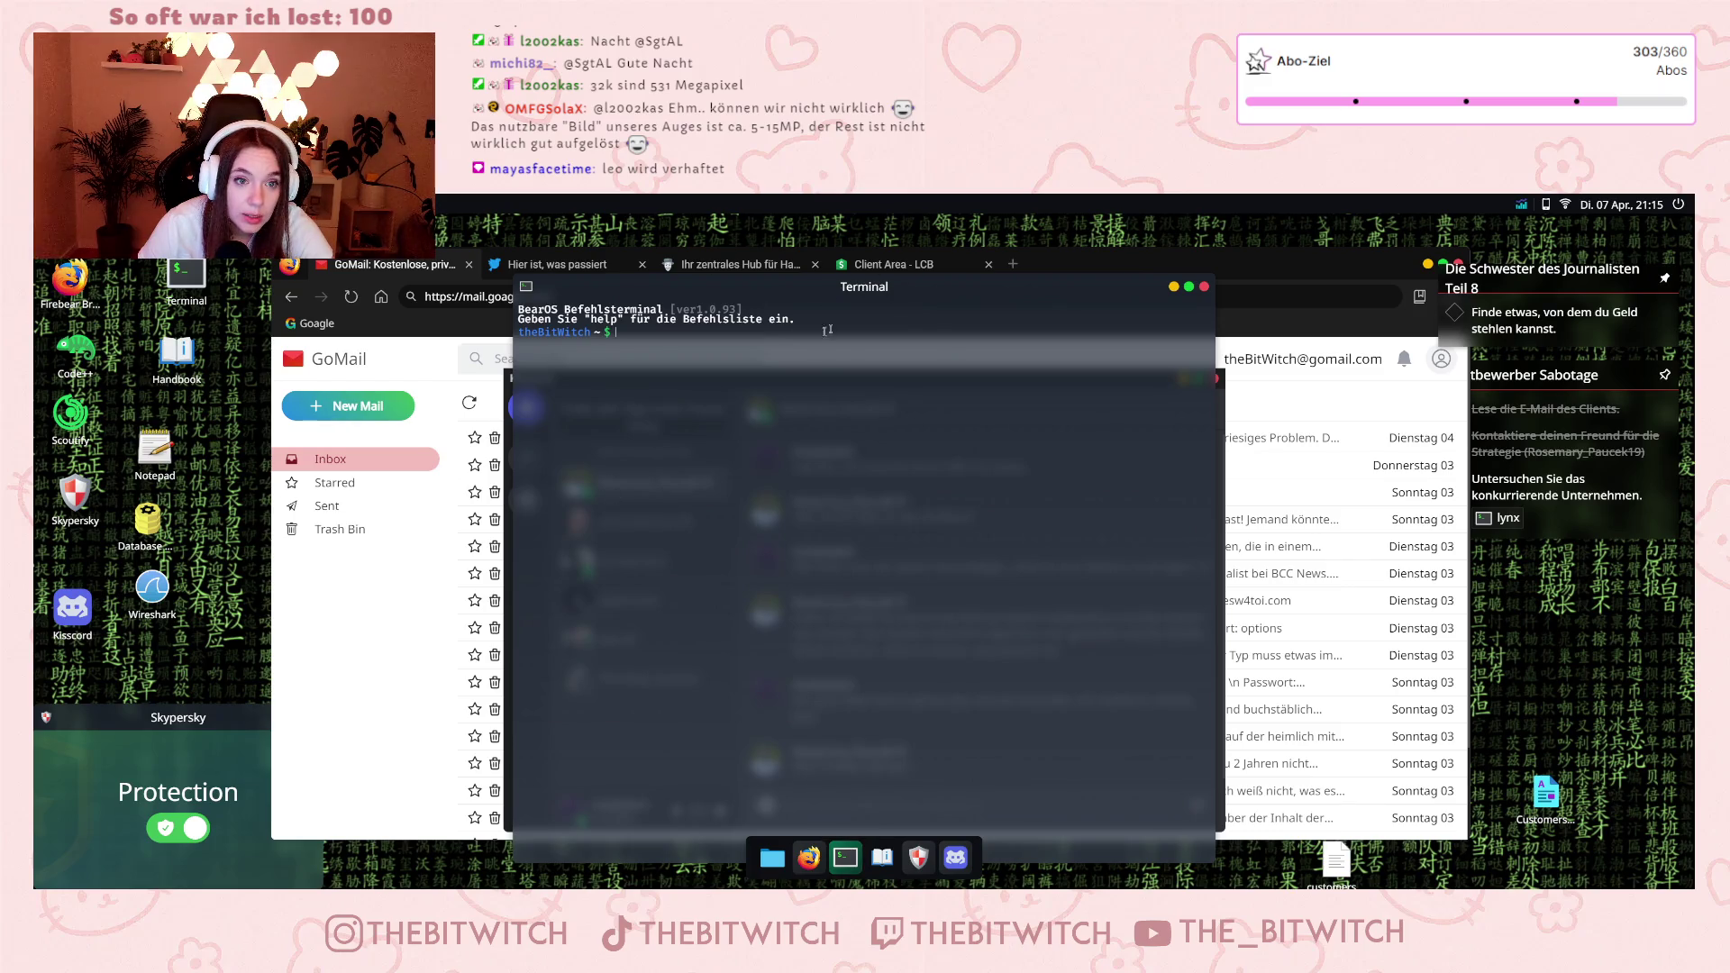
Run 'lynx Hayes' in the terminal and select the found IP 39.34.14.44.
type("lynx")
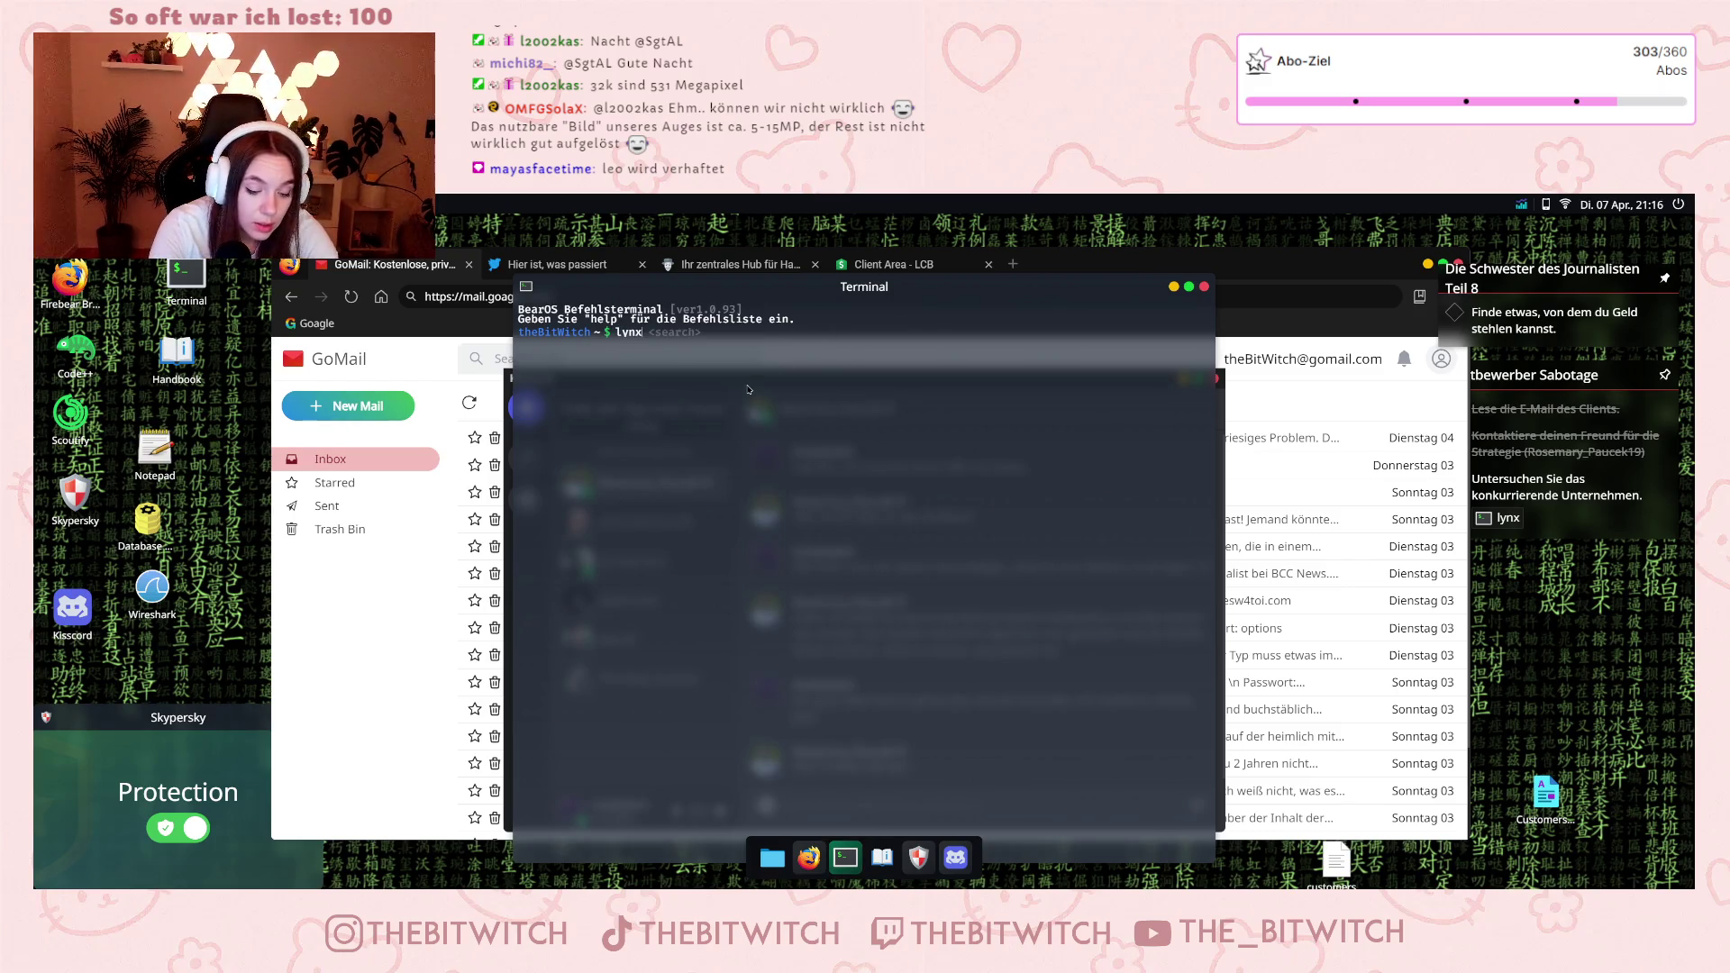
type(" Hayes")
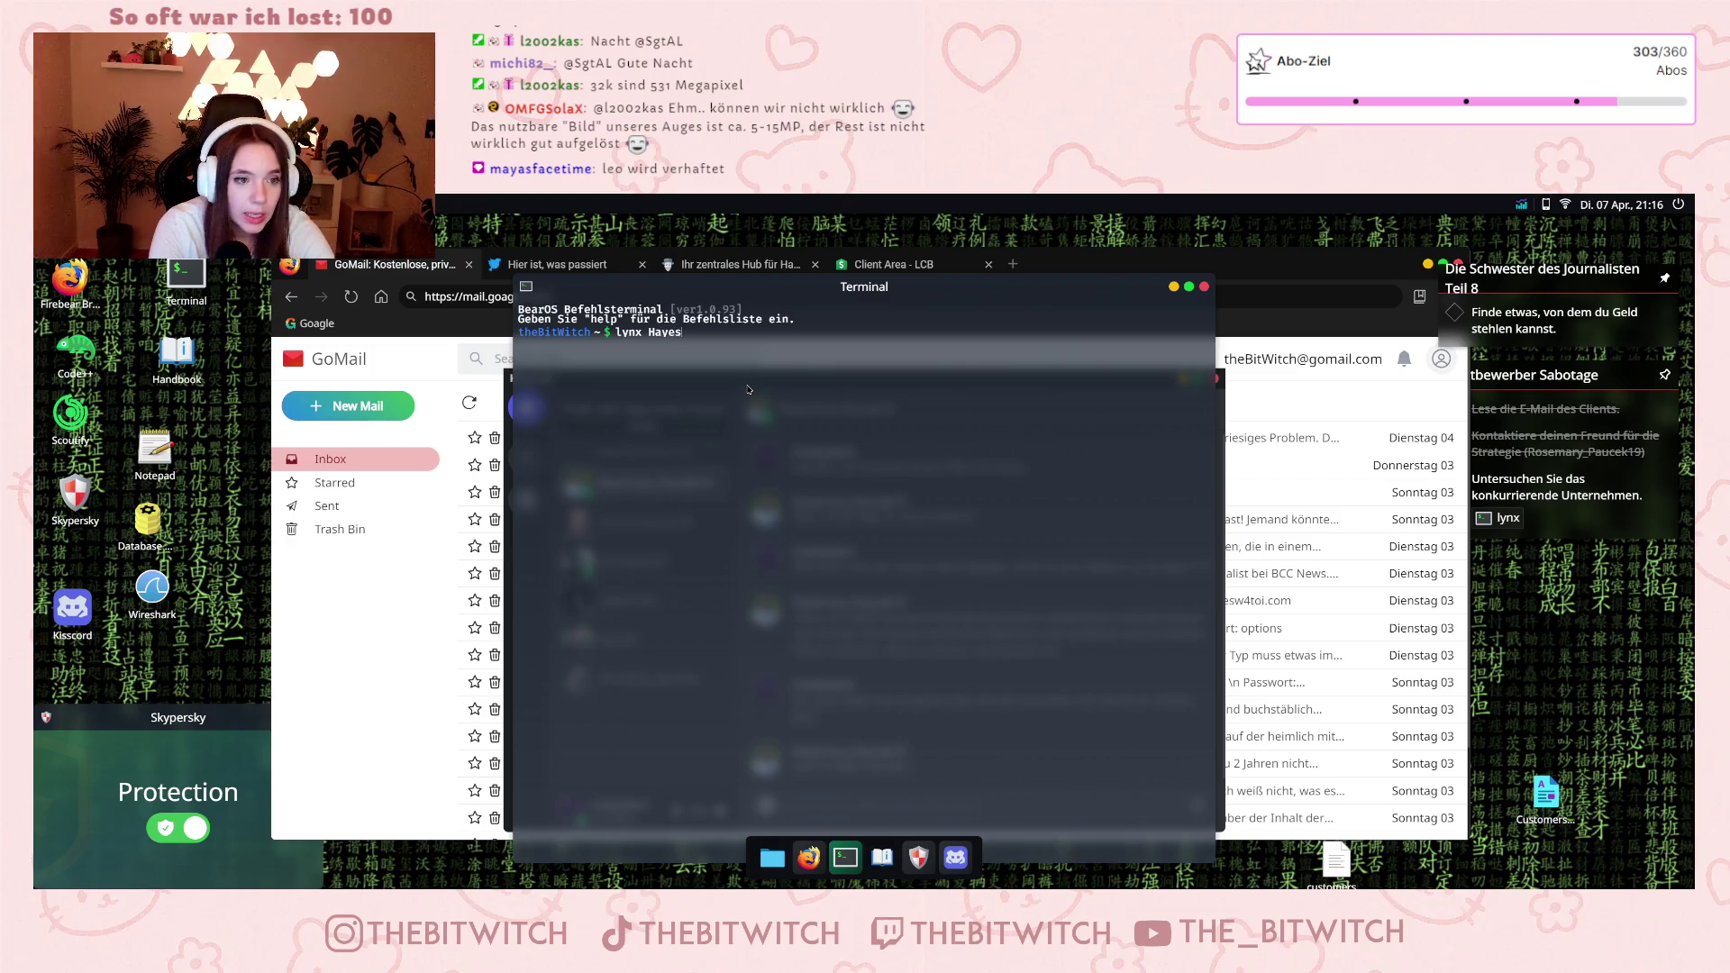
key("Return")
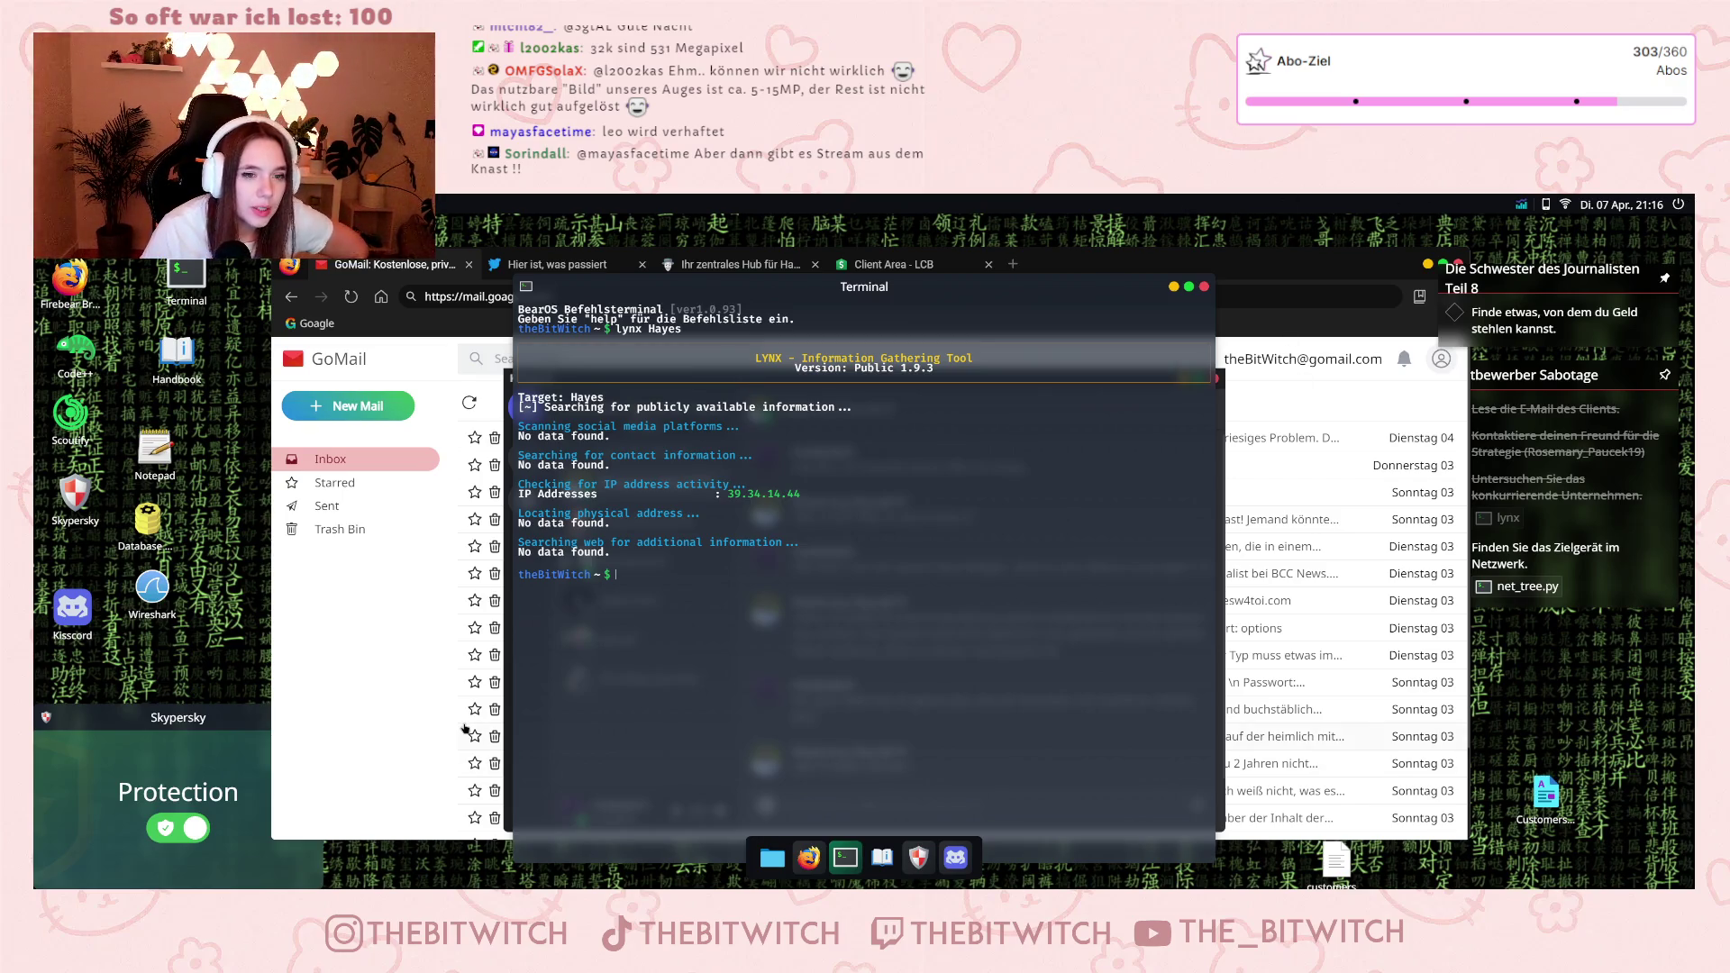
left_click_drag(726, 494, 801, 507)
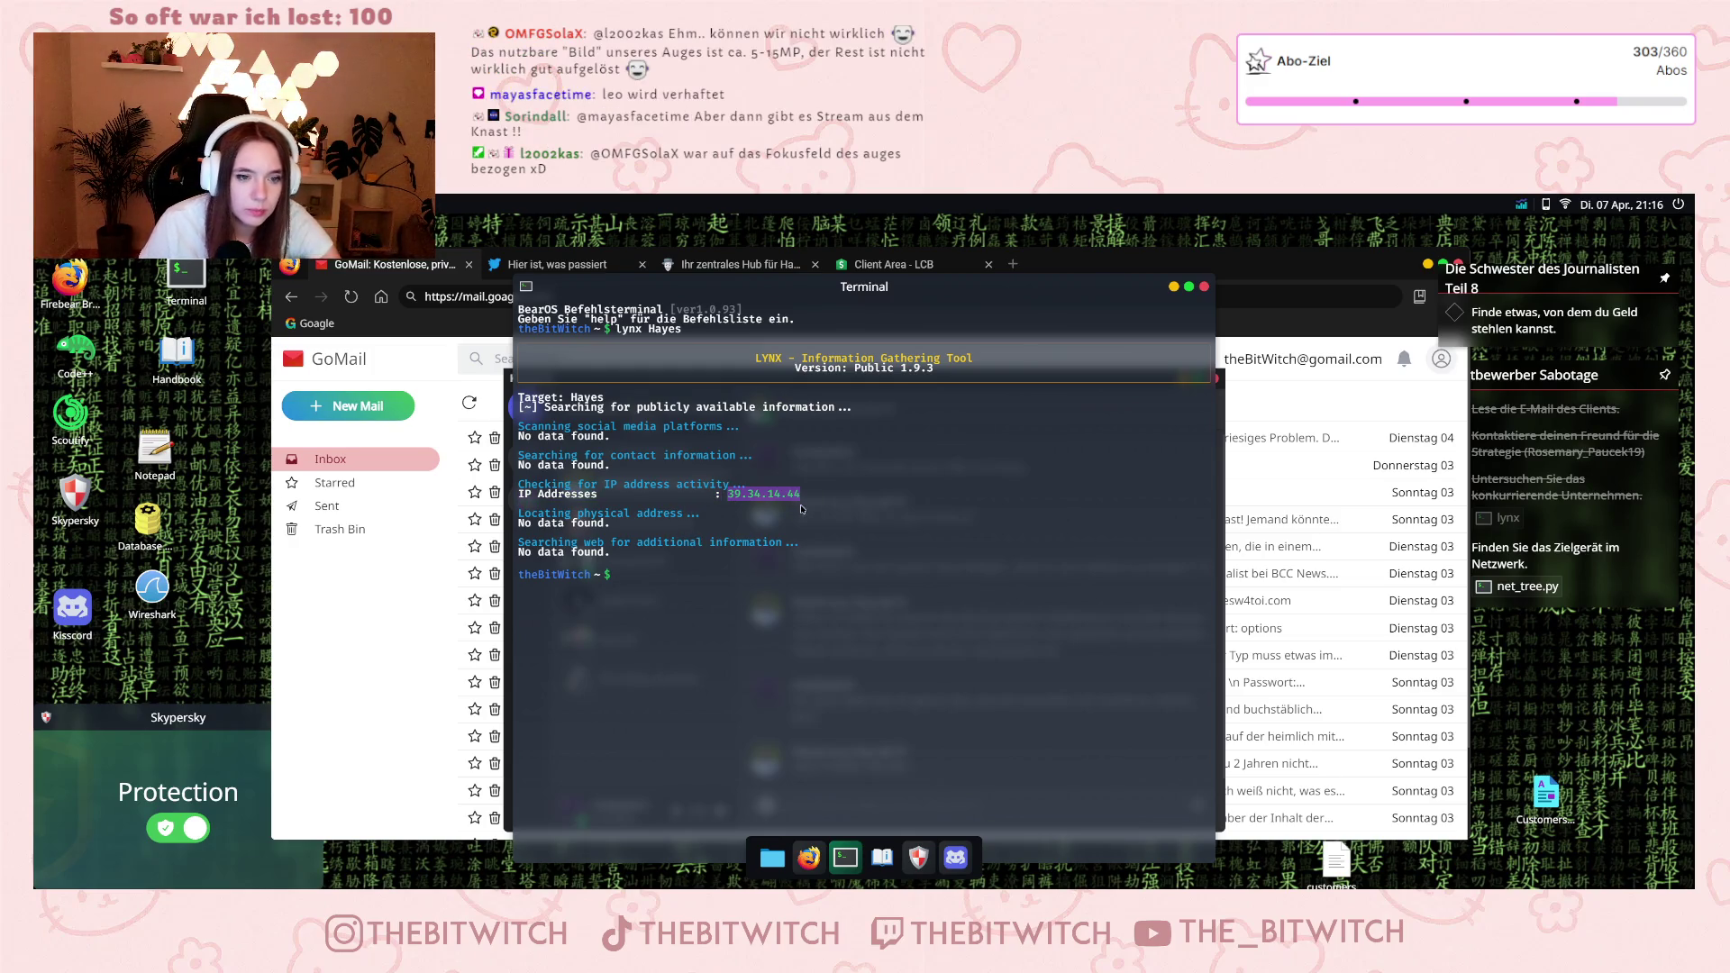
left_click(635, 572)
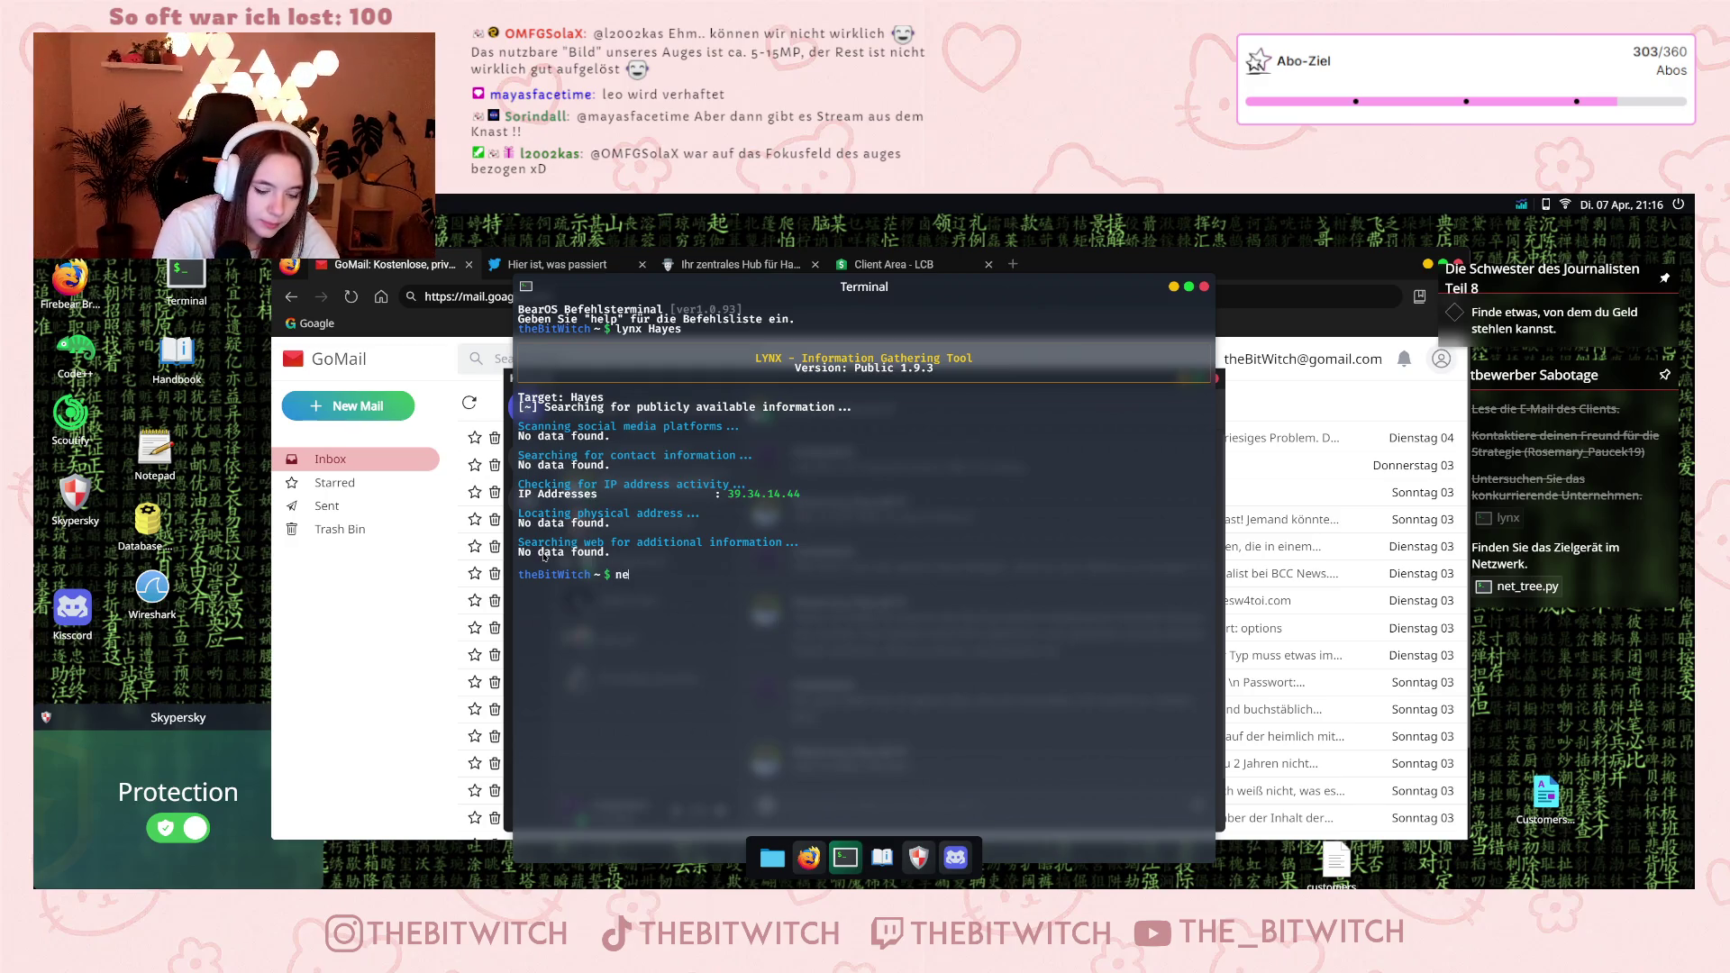
Start a 'python' command and copy the path of net_tree.py from home > user > downloads.
type("p")
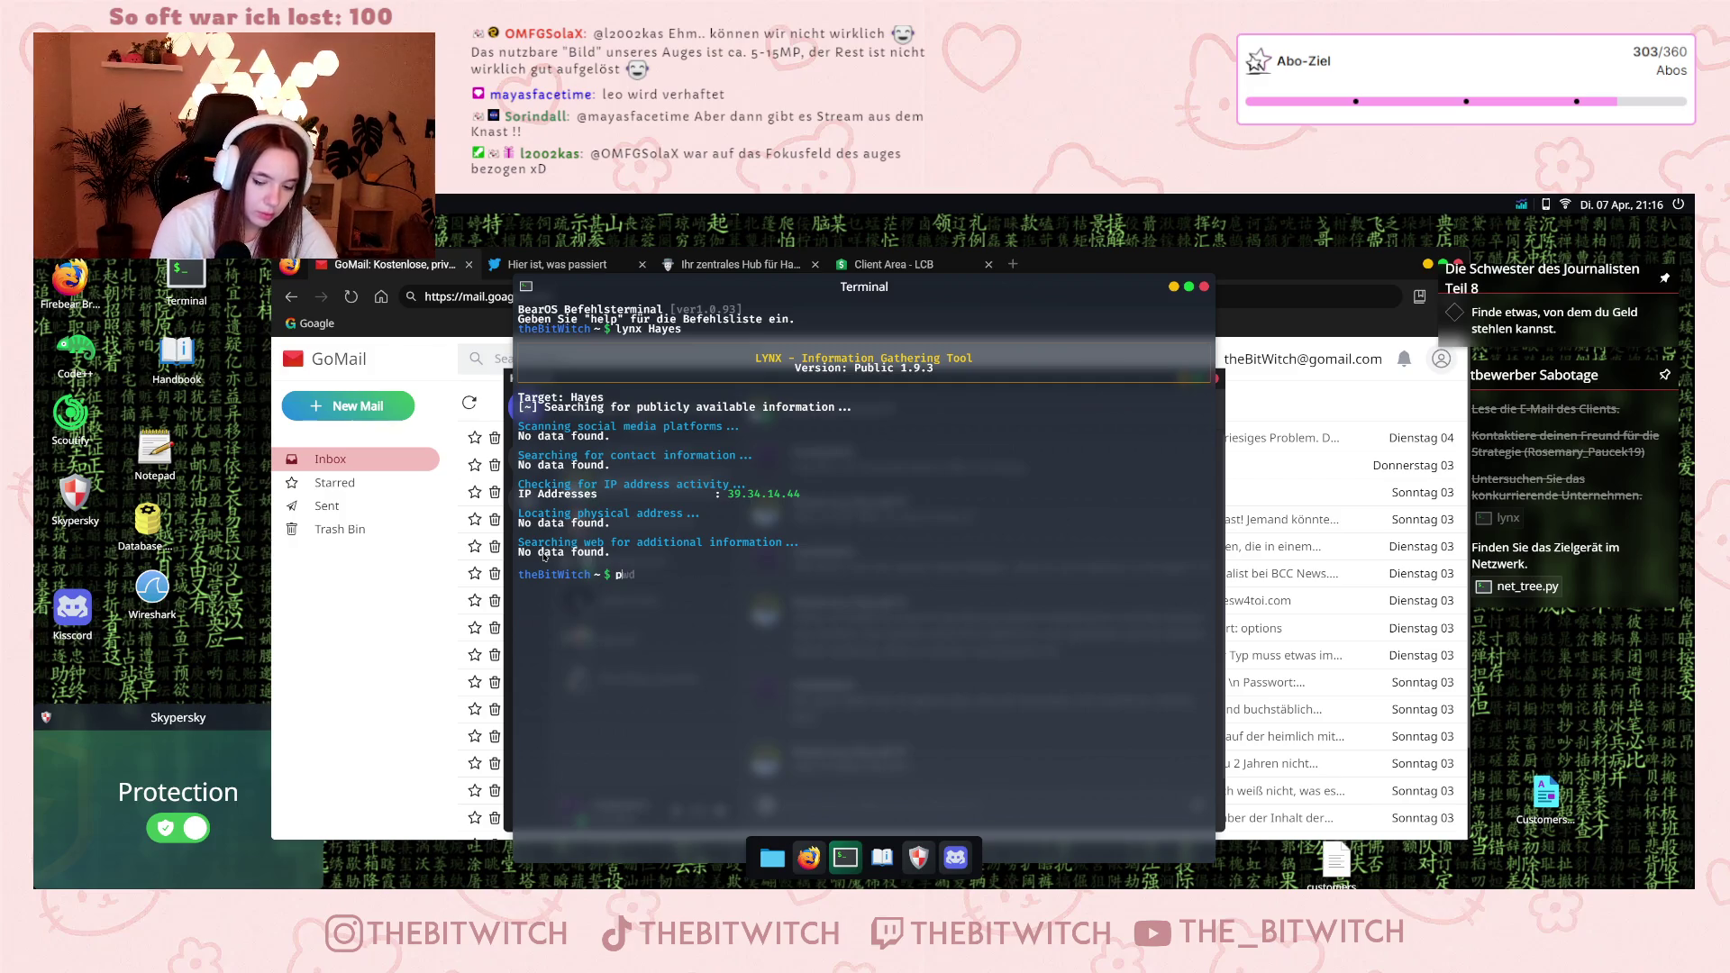
type("ython3")
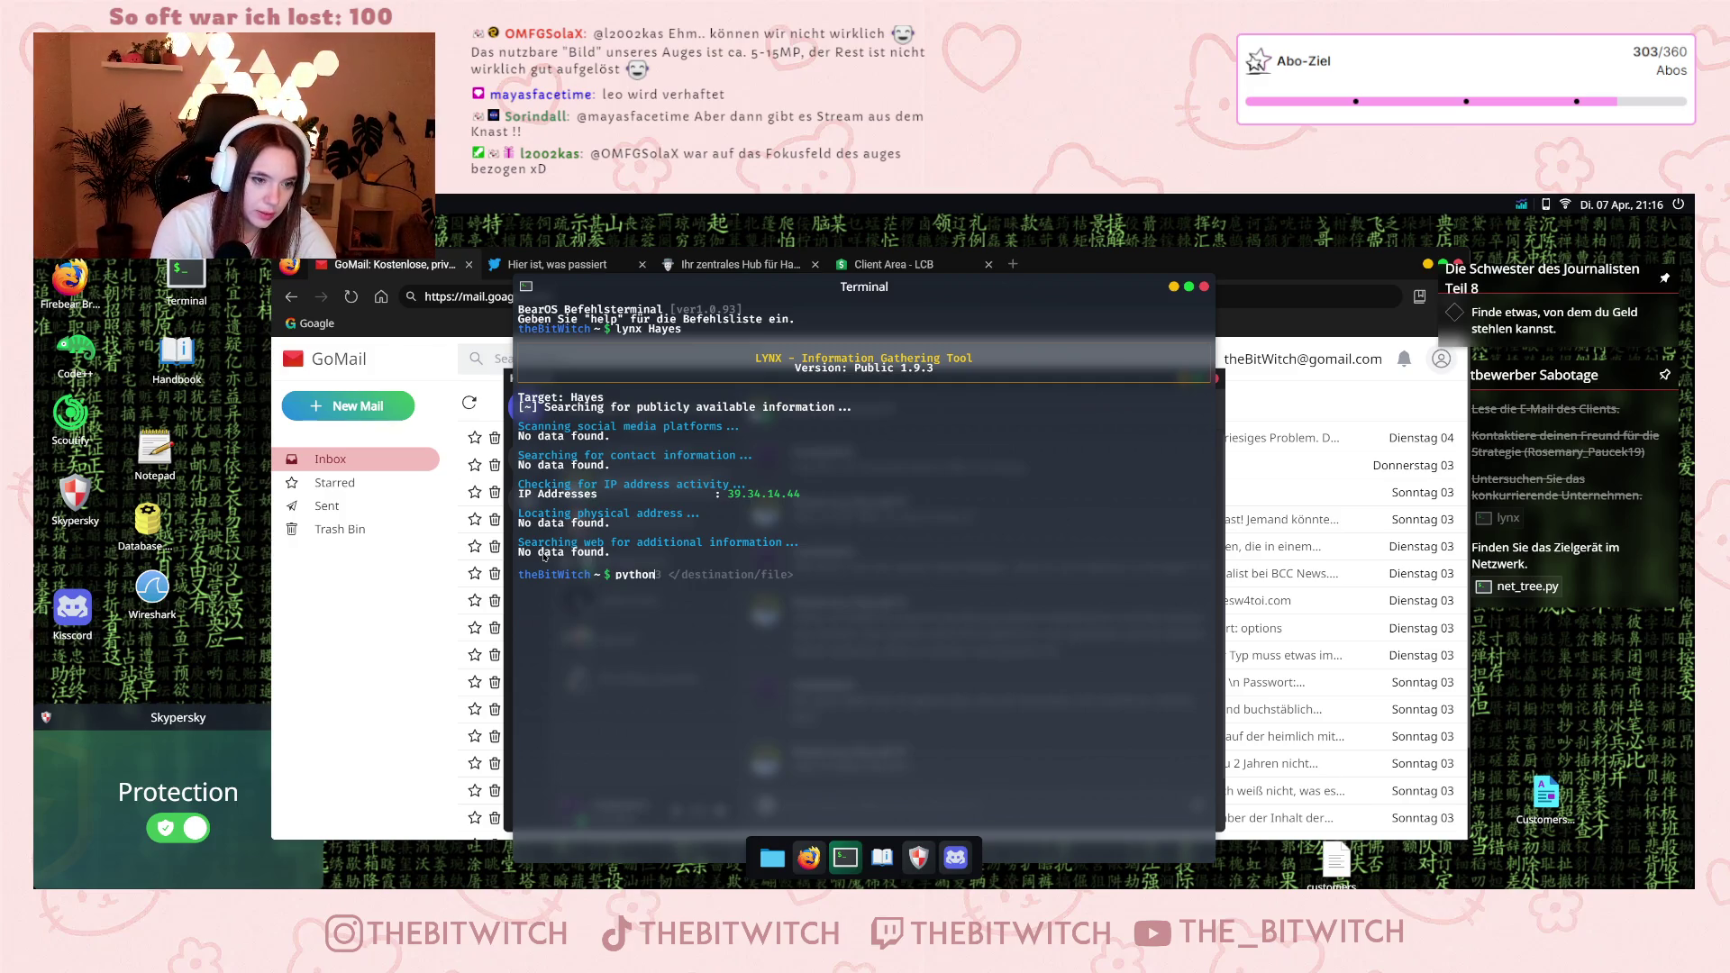
left_click(788, 857)
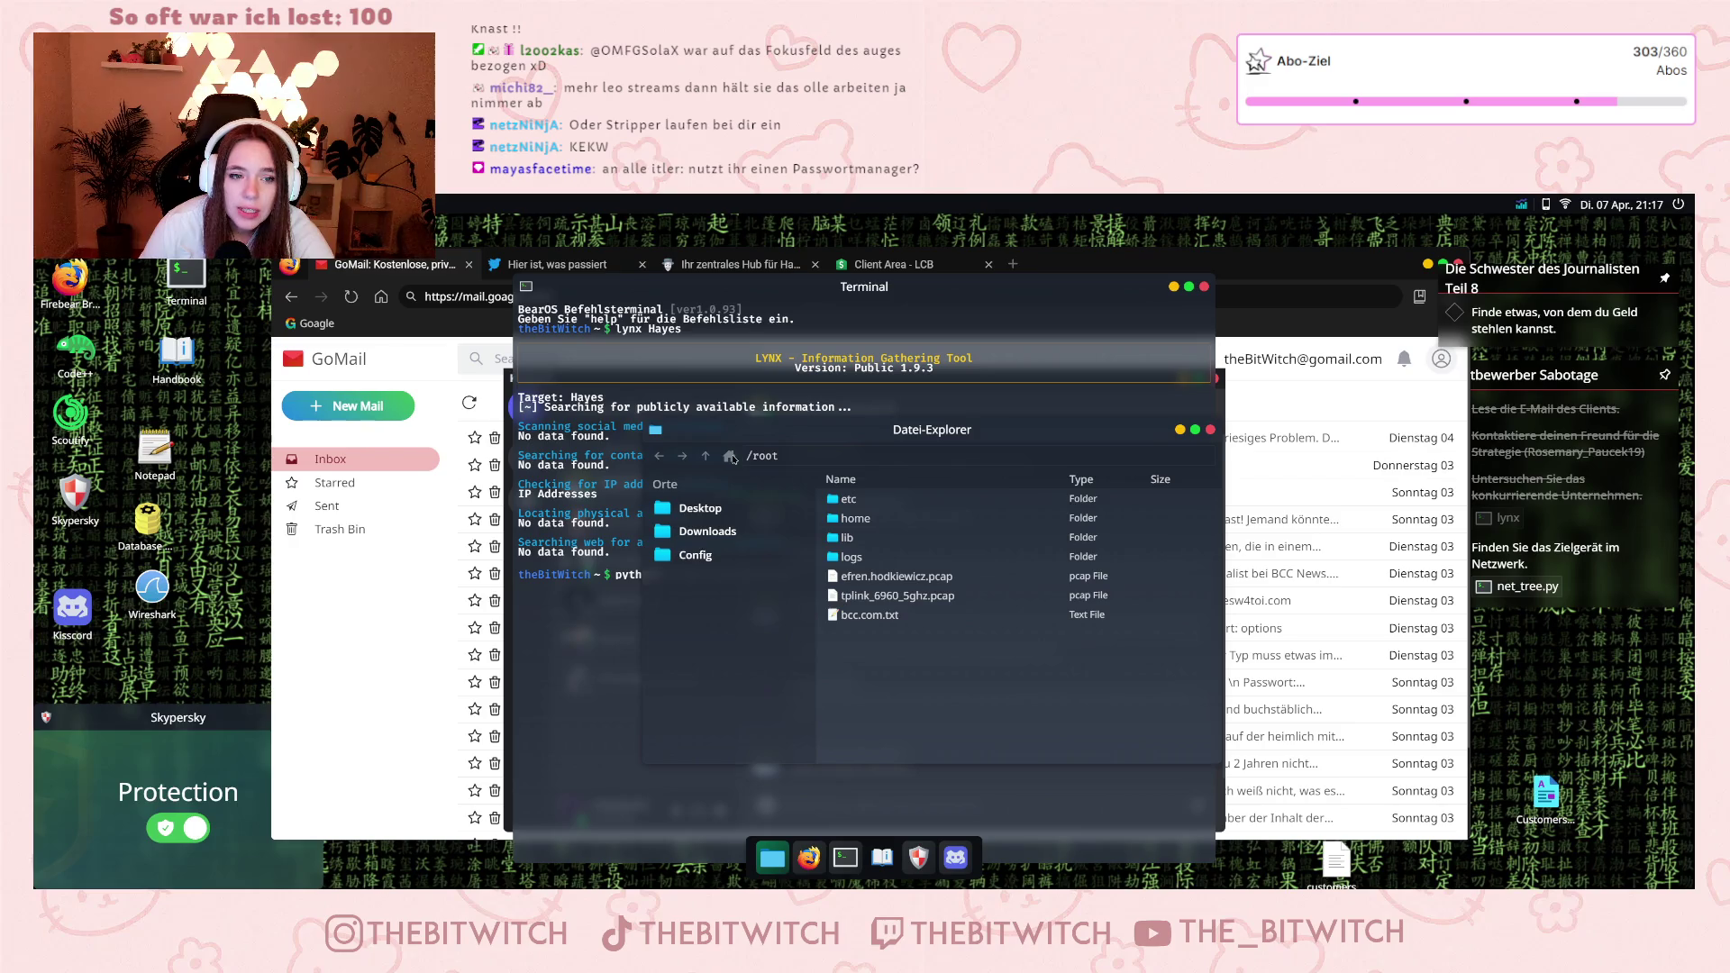
double_click(878, 518)
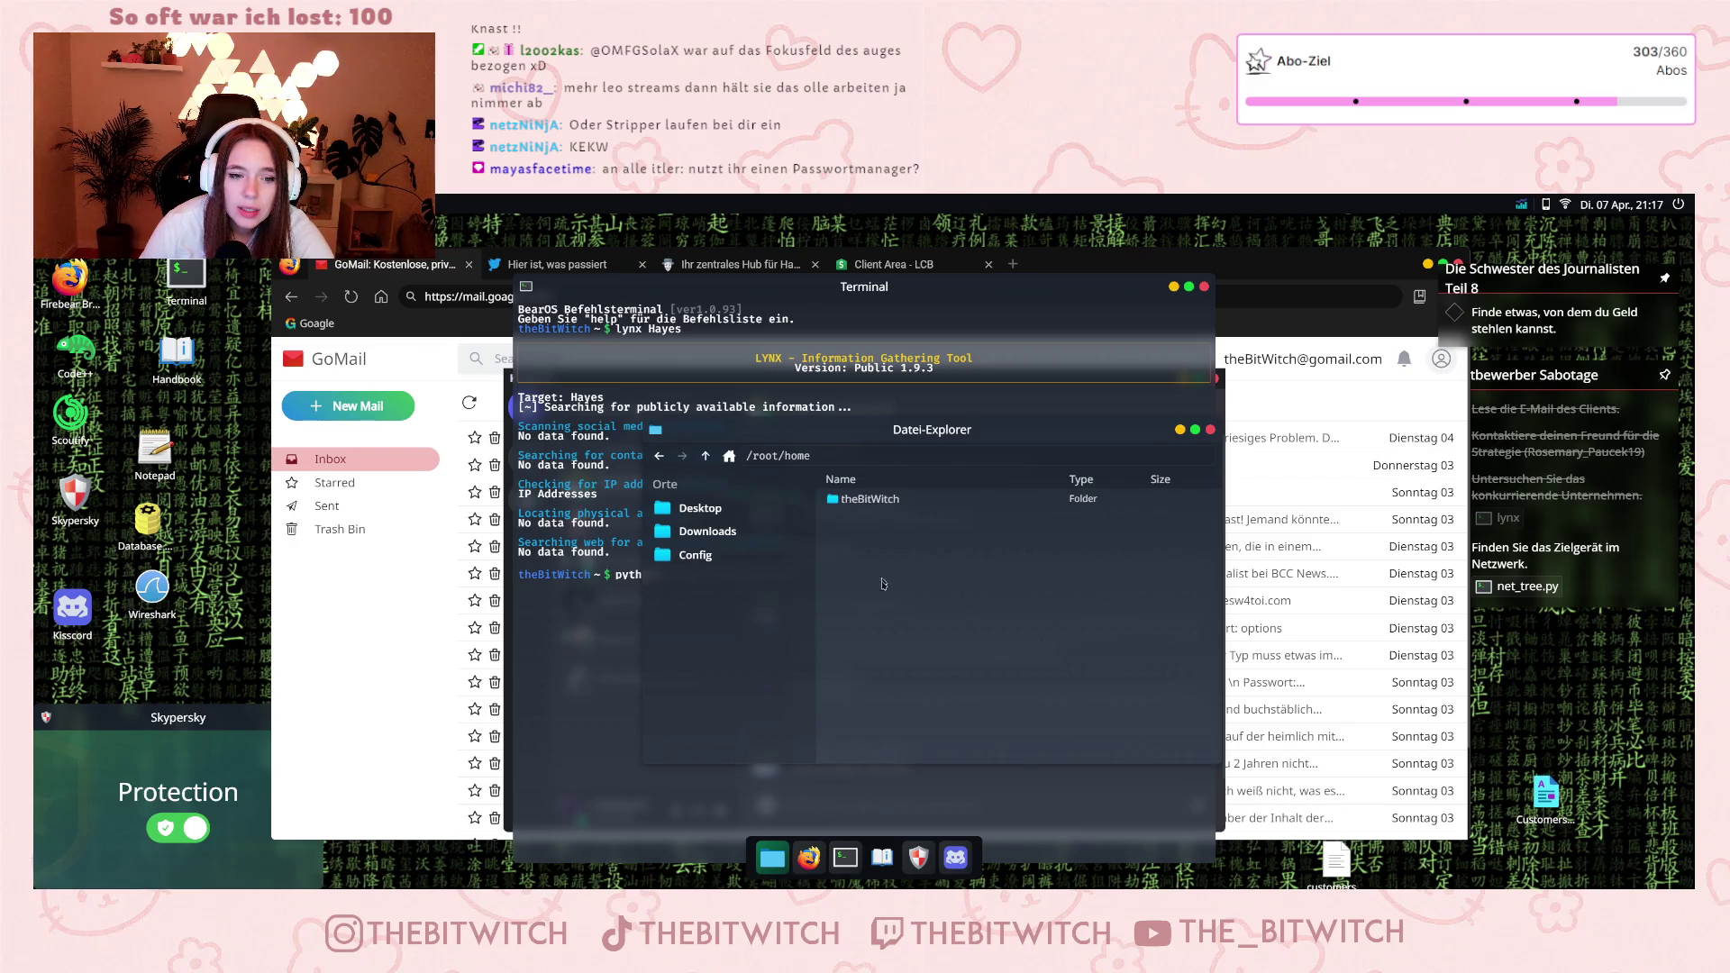
double_click(874, 501)
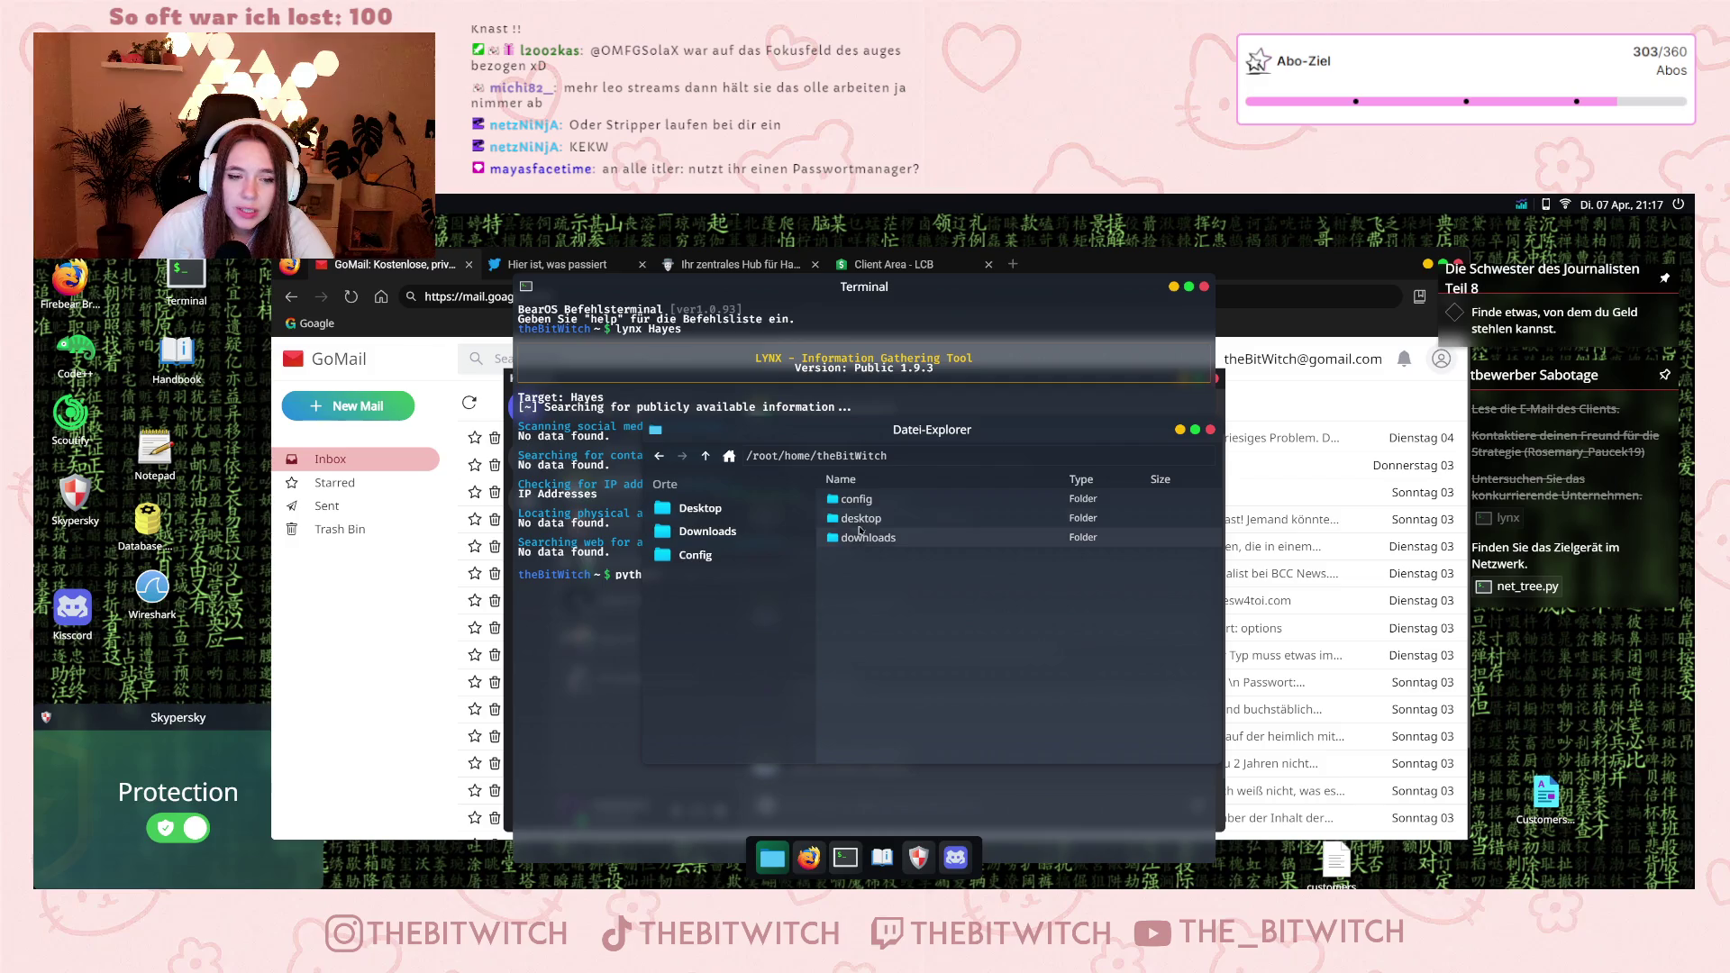
double_click(847, 518)
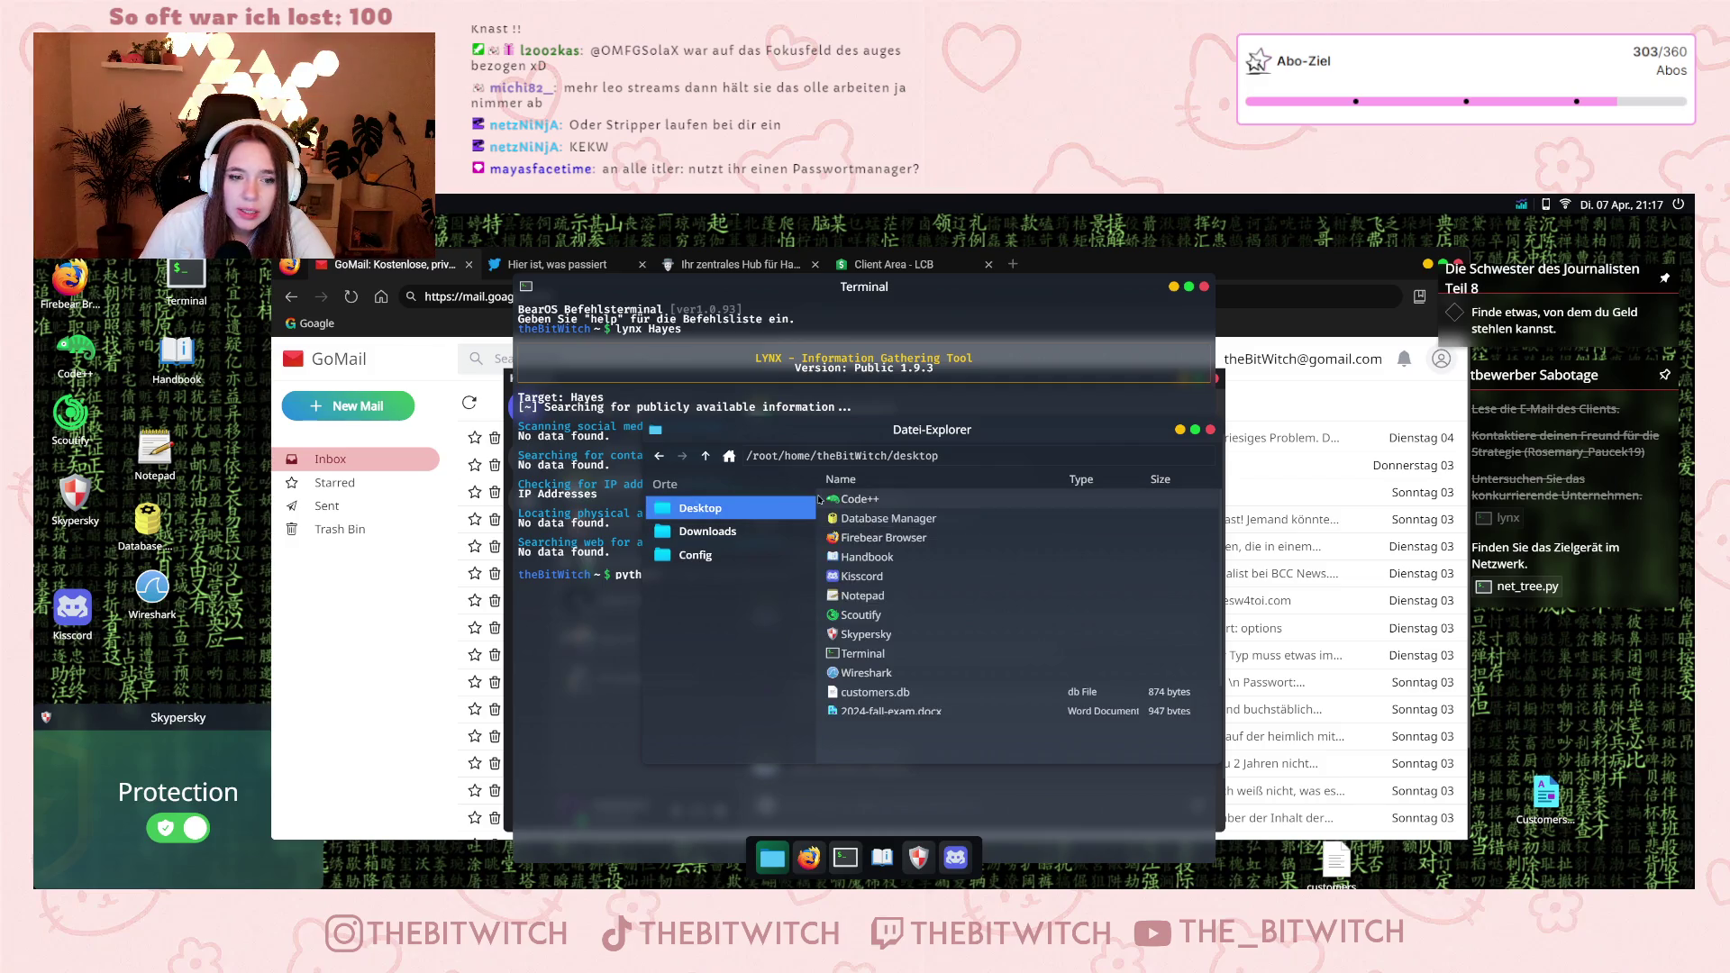
left_click(659, 456)
double_click(870, 539)
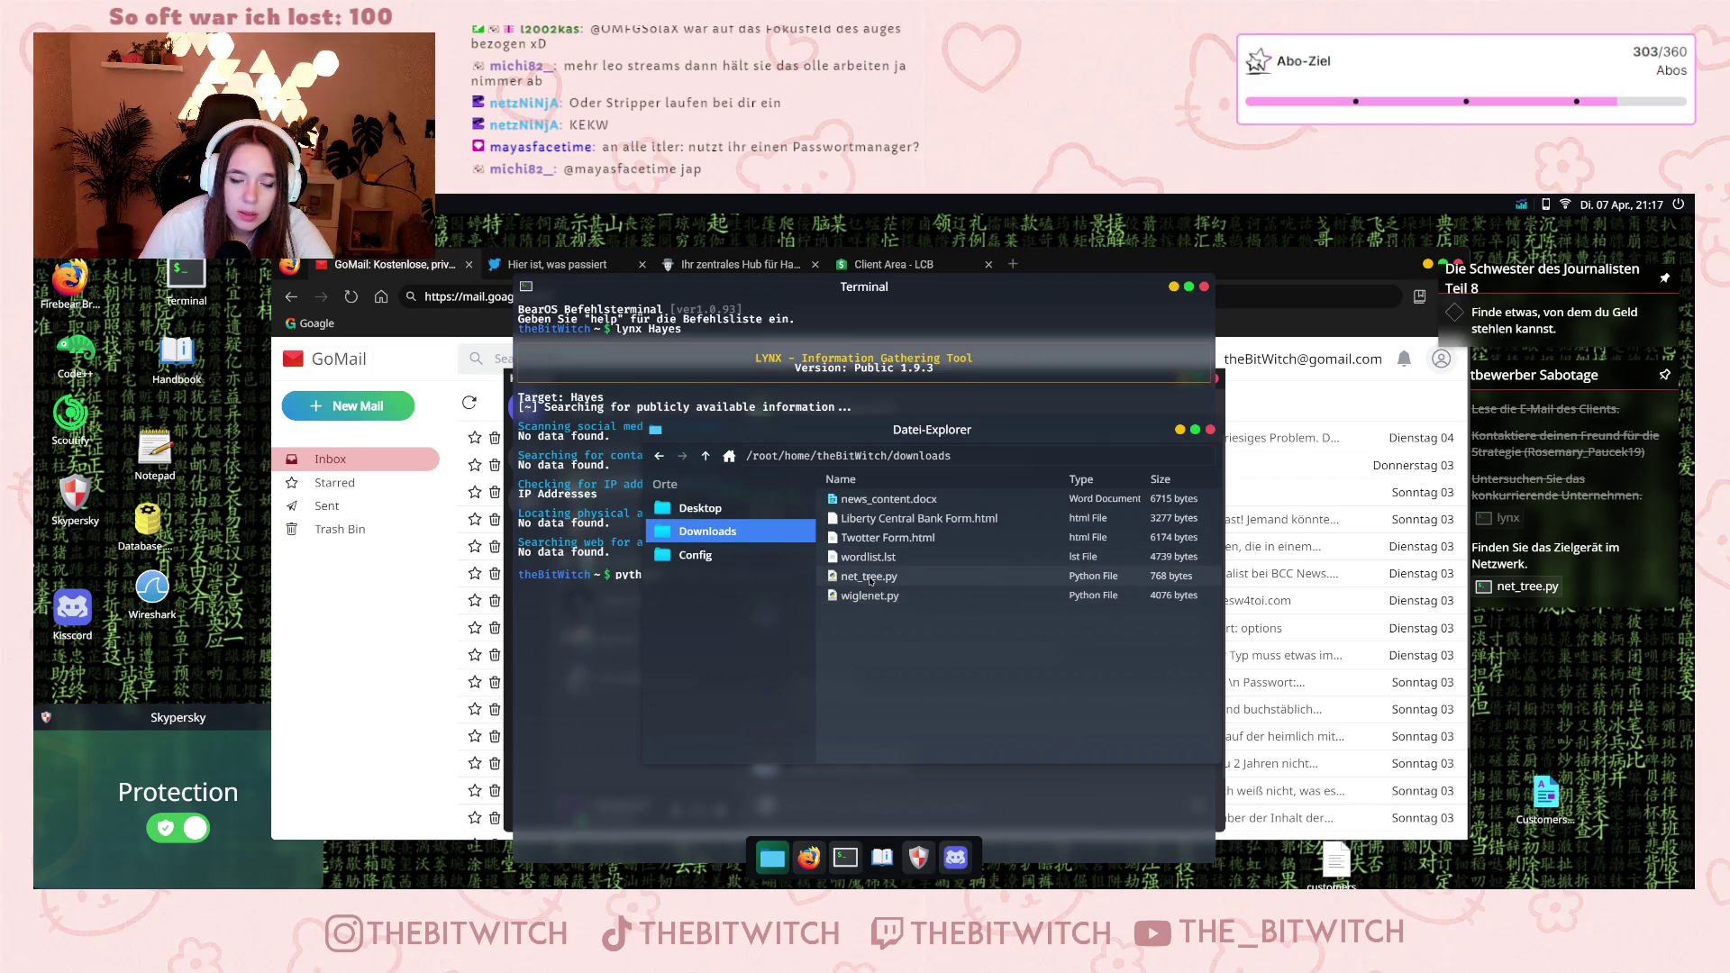
right_click(886, 578)
left_click(915, 630)
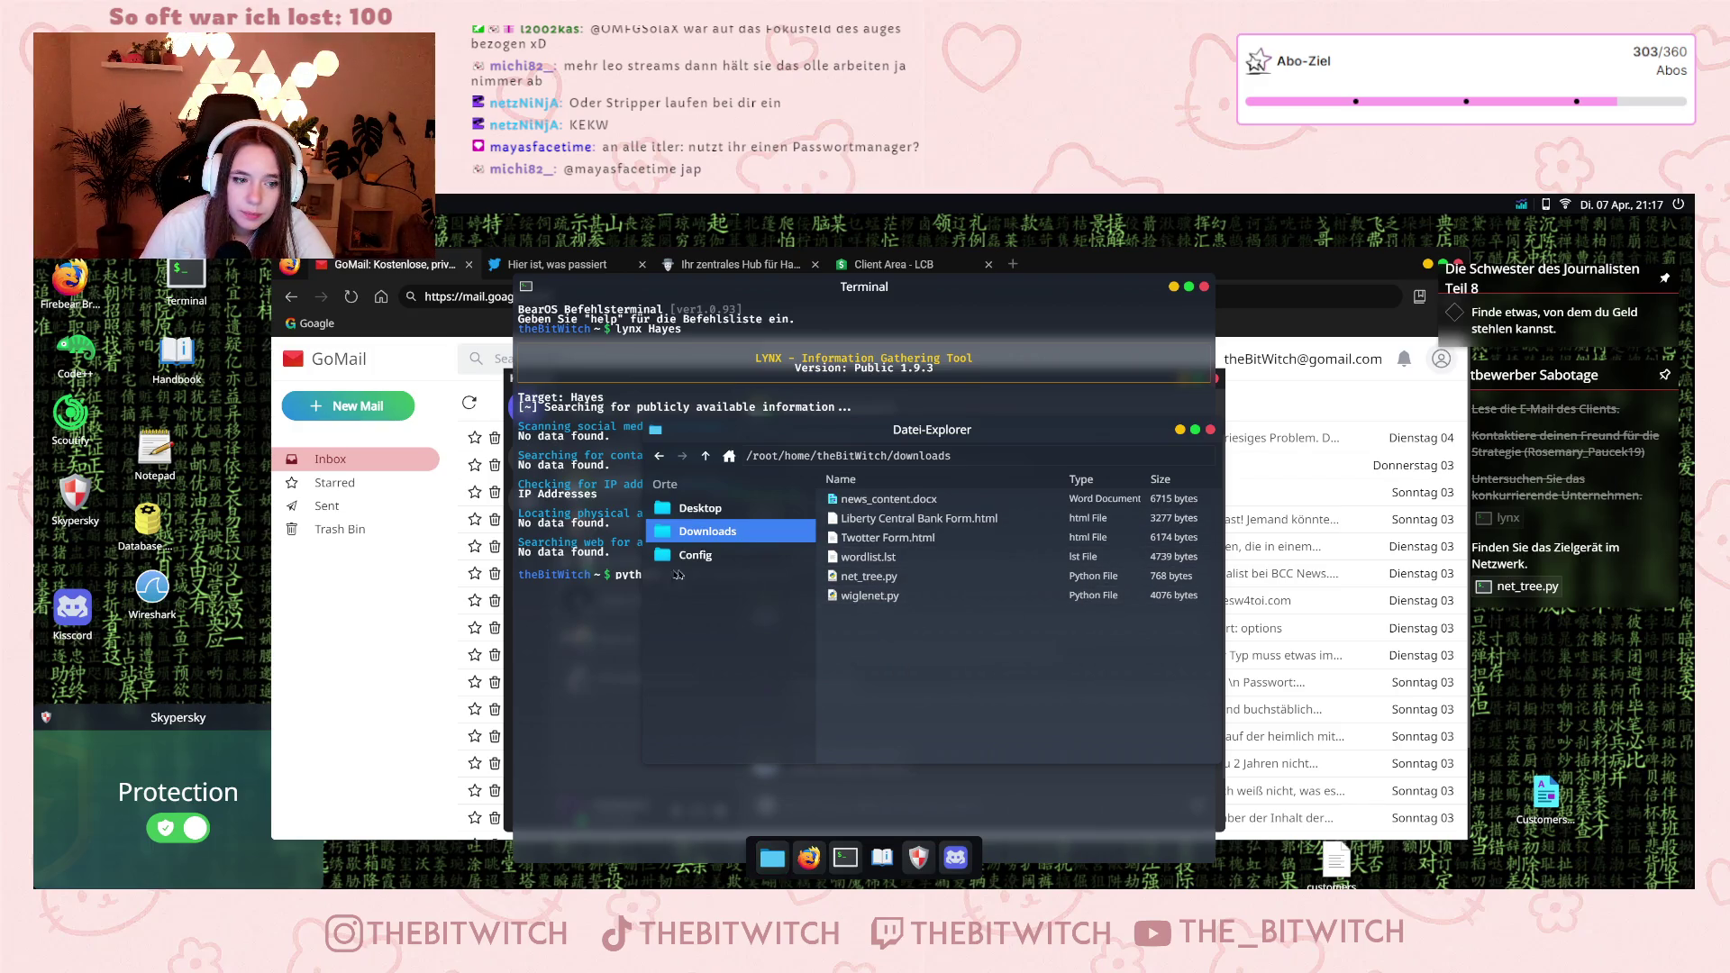
Paste the net_tree.py path and the IP 39.34.14.44 into the terminal command.
left_click(685, 573)
key("ctrl+shift+v")
left_click_drag(800, 492, 726, 494)
left_click(950, 575)
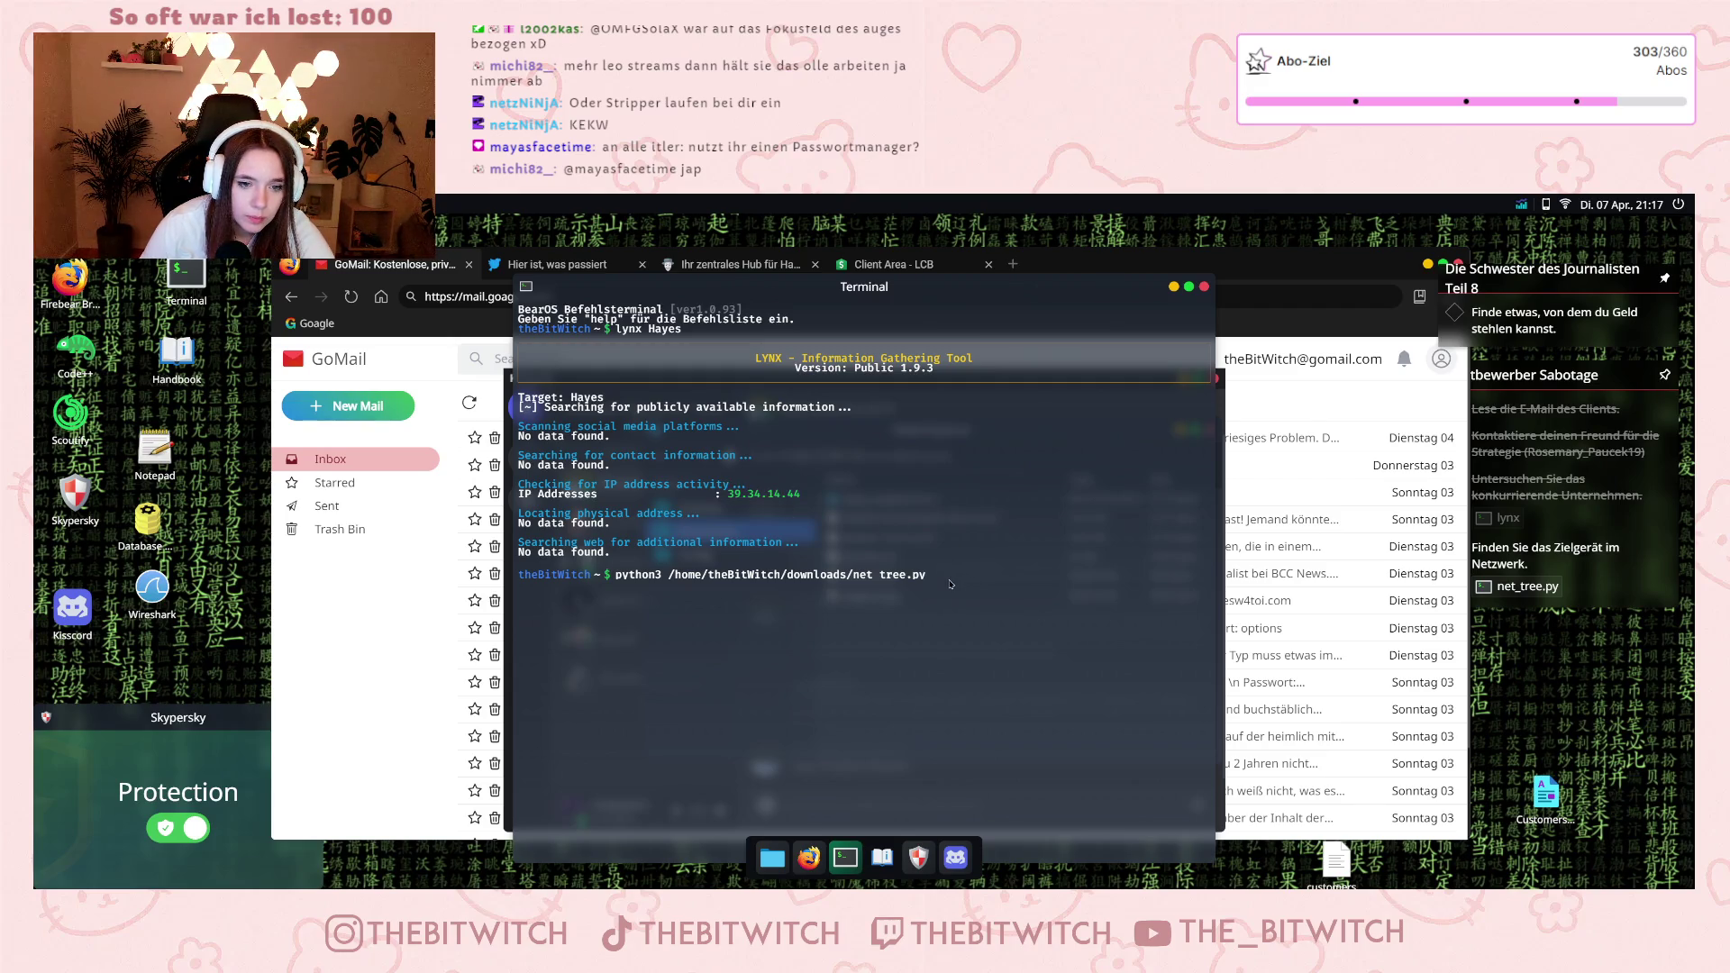
key("ctrl+shift+v")
Run net_tree.py on 39.34.14.44, then run 'dig 142.235.54.159' on the found Hayes device.
key("Return")
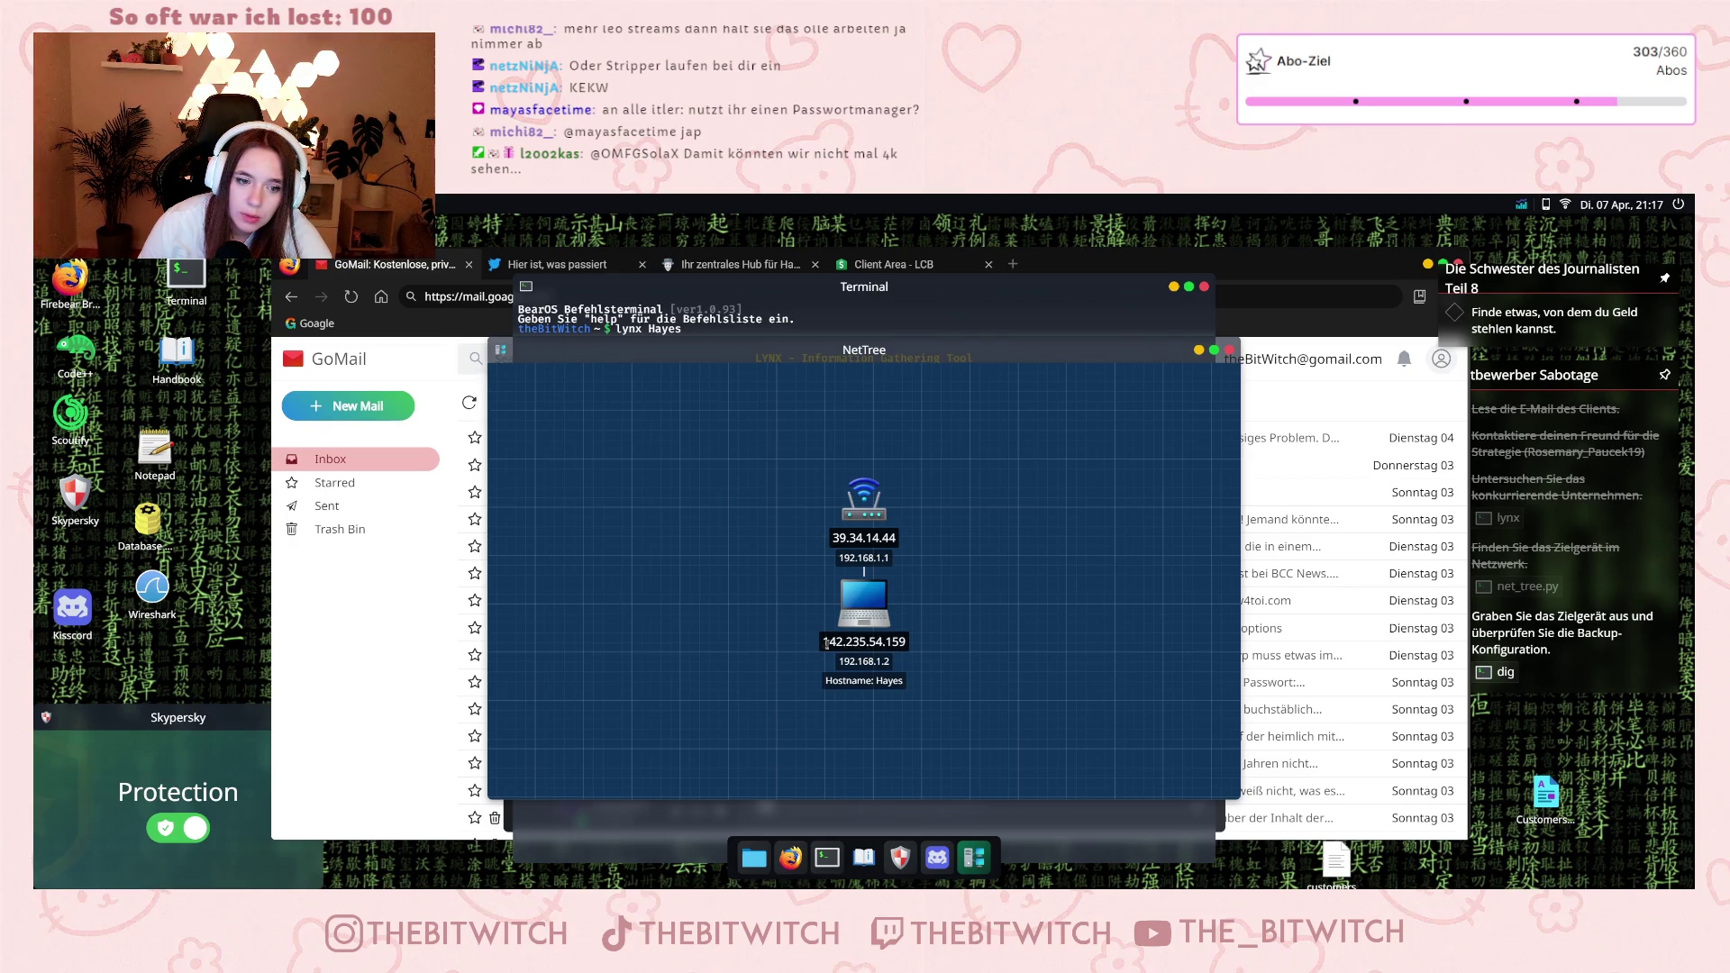
left_click_drag(822, 642, 903, 646)
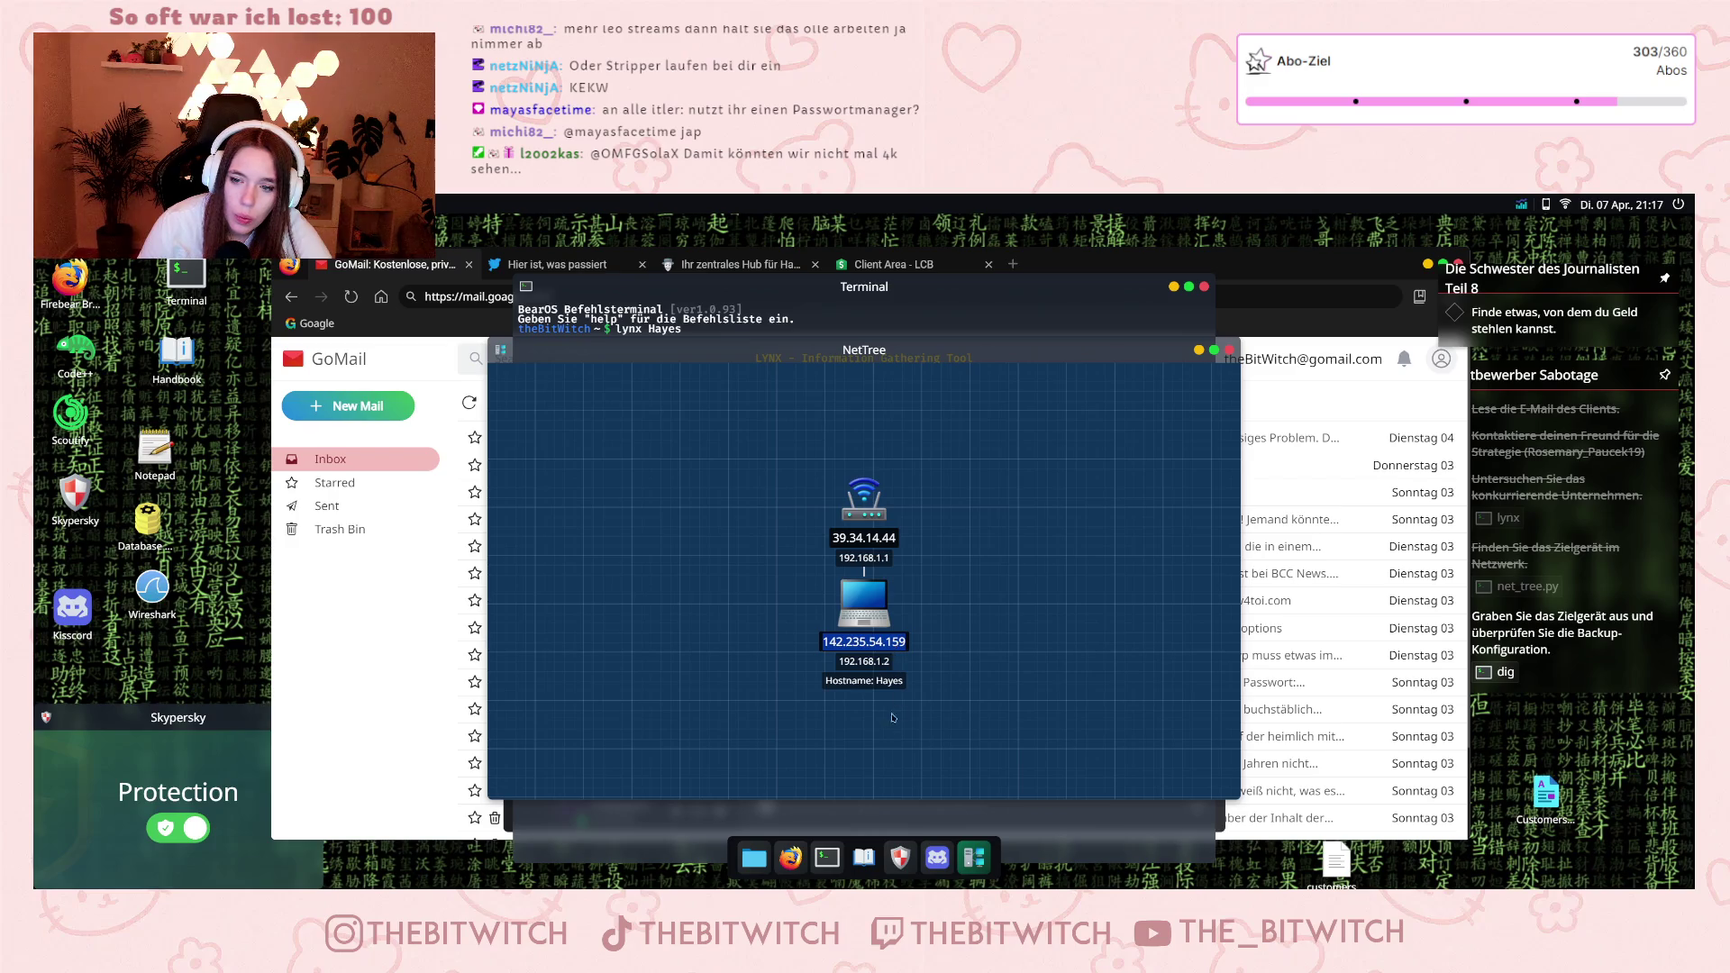
left_click(875, 830)
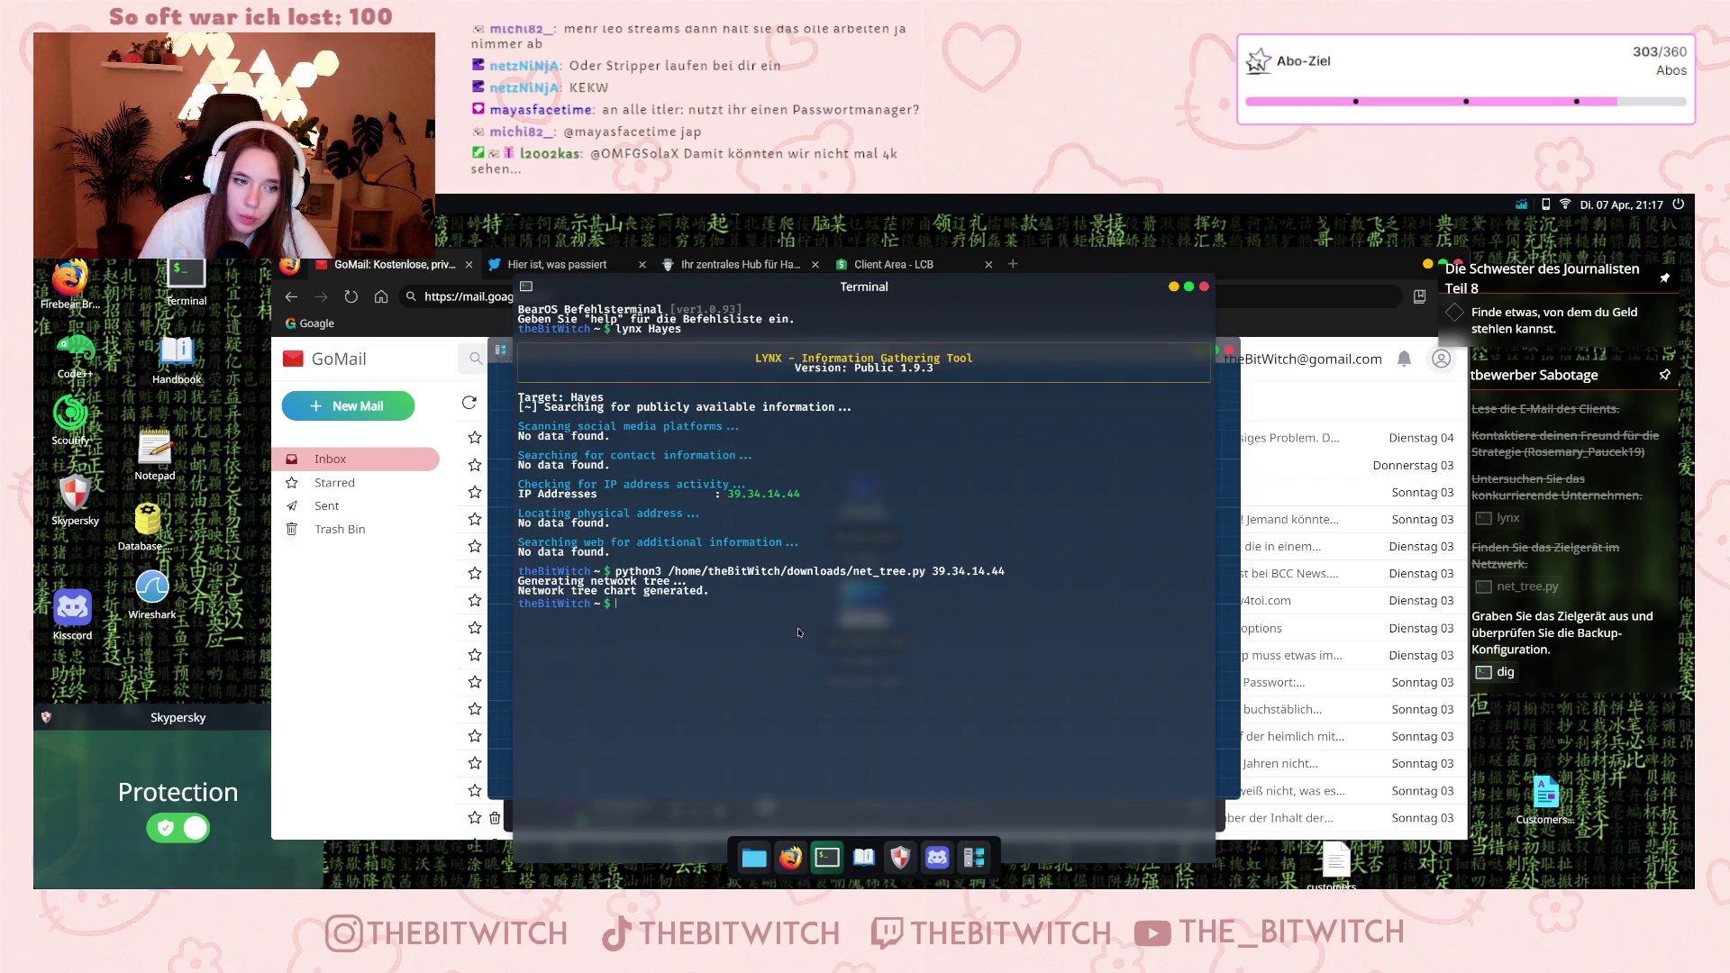
type("dig 142.235.54.159")
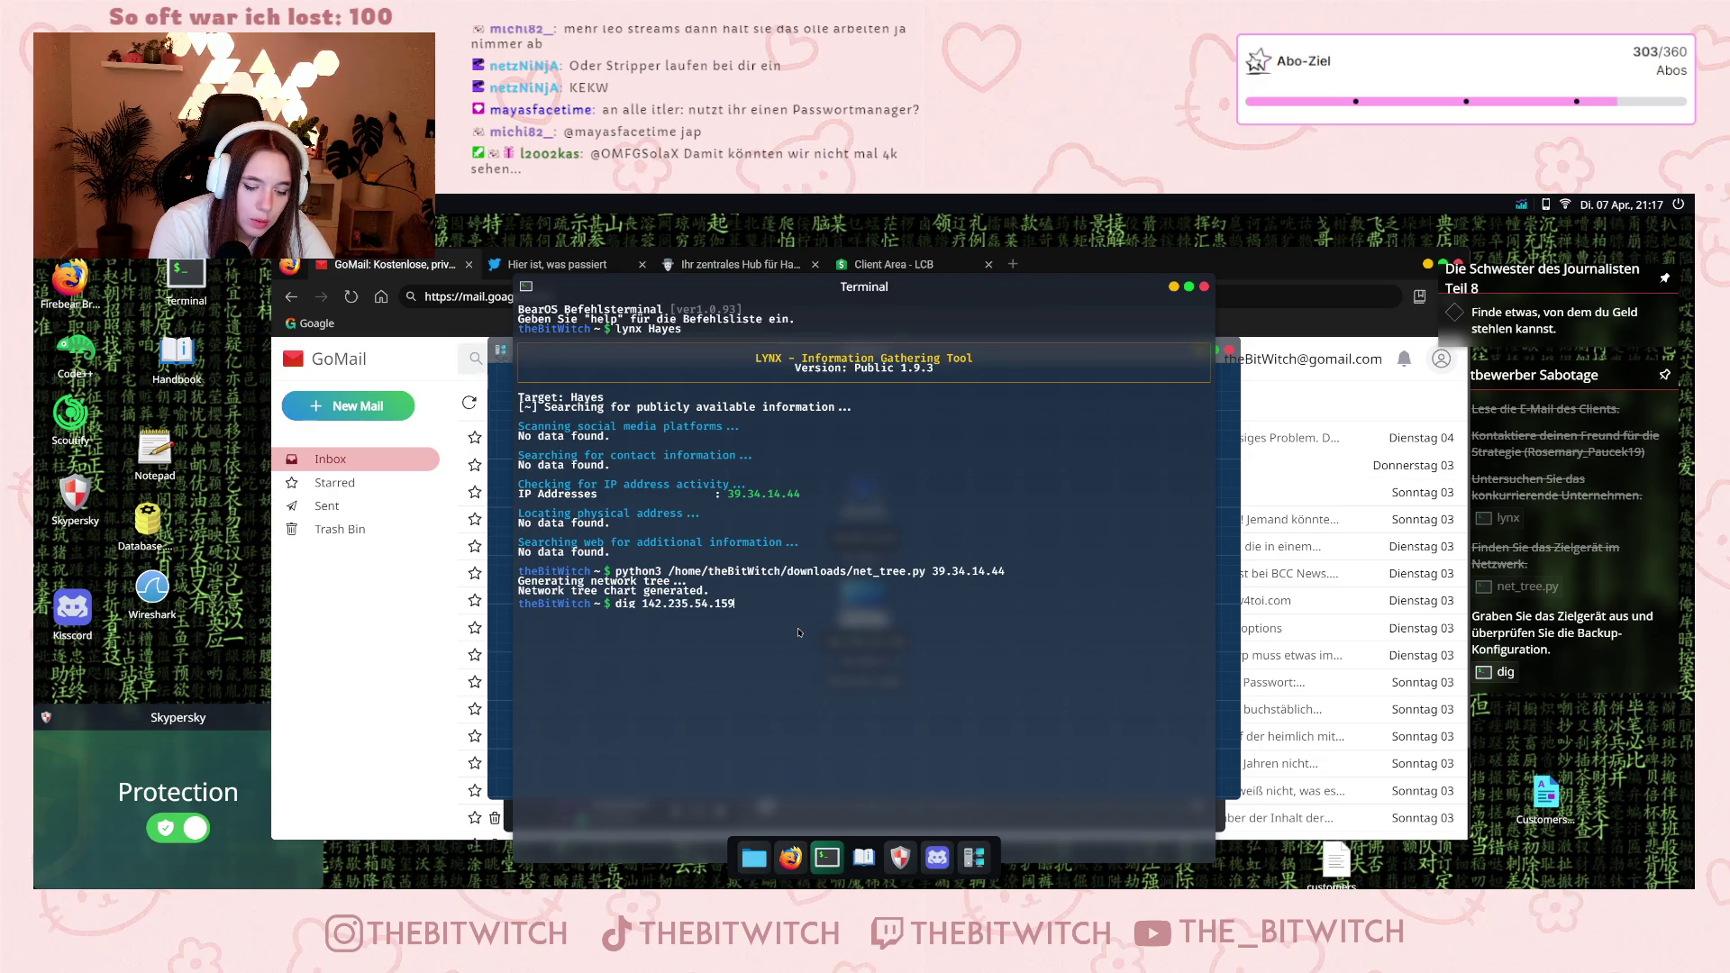
key("Return")
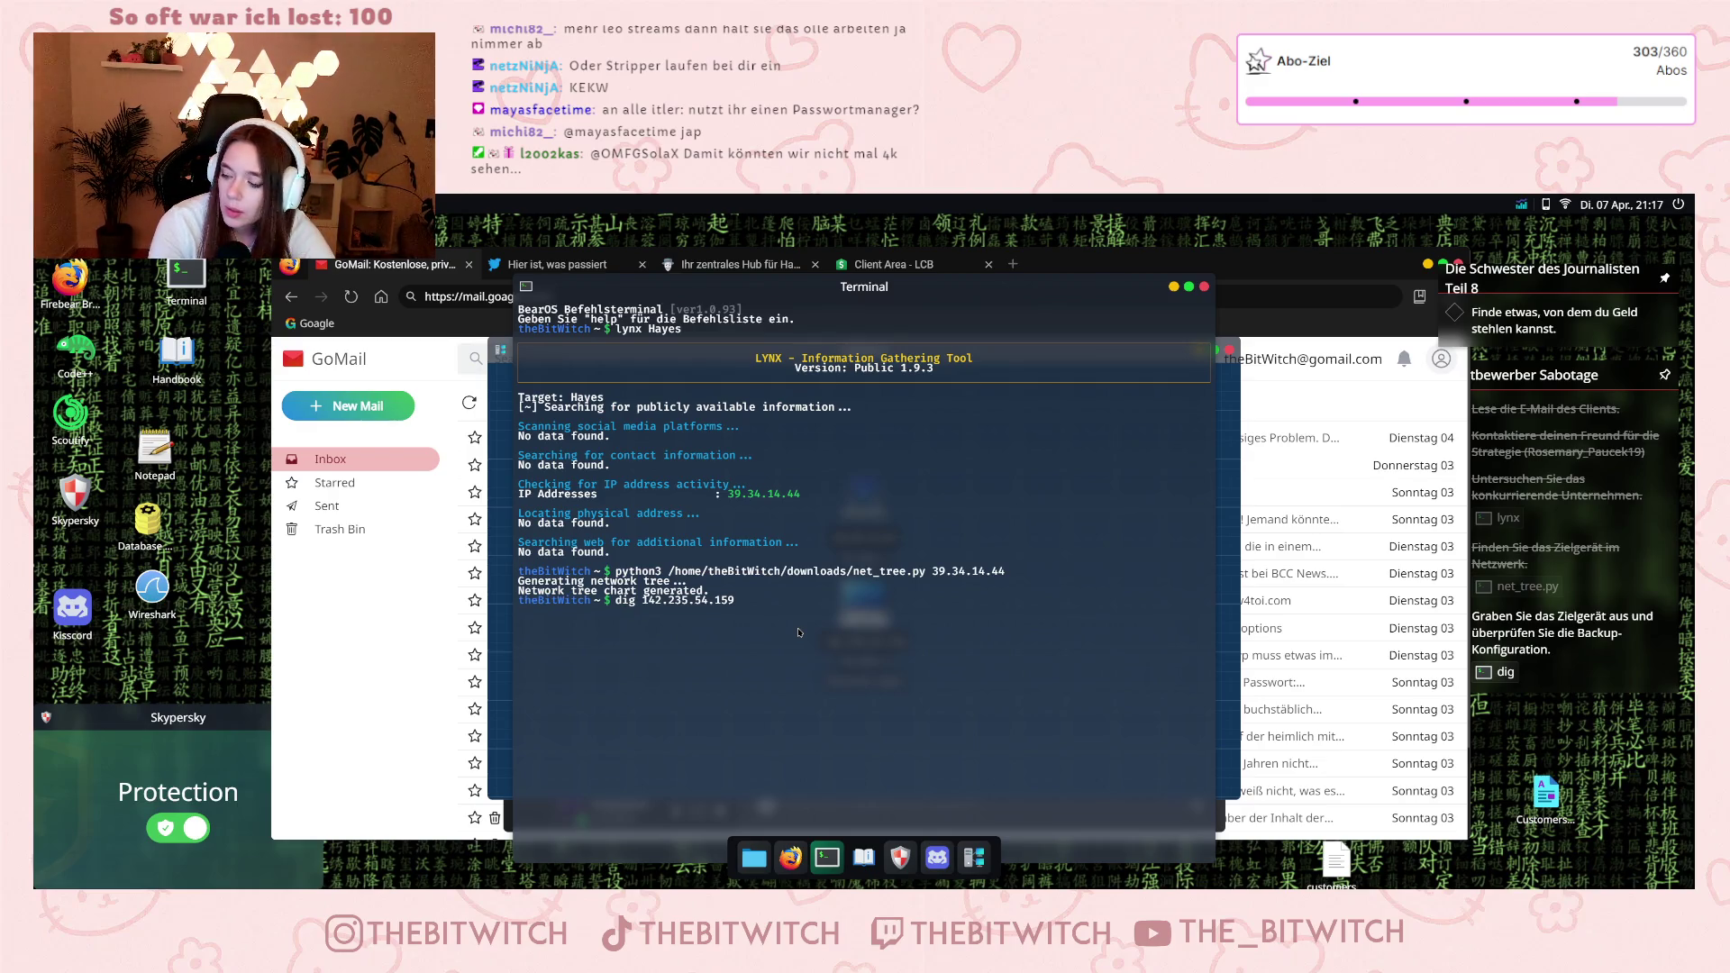